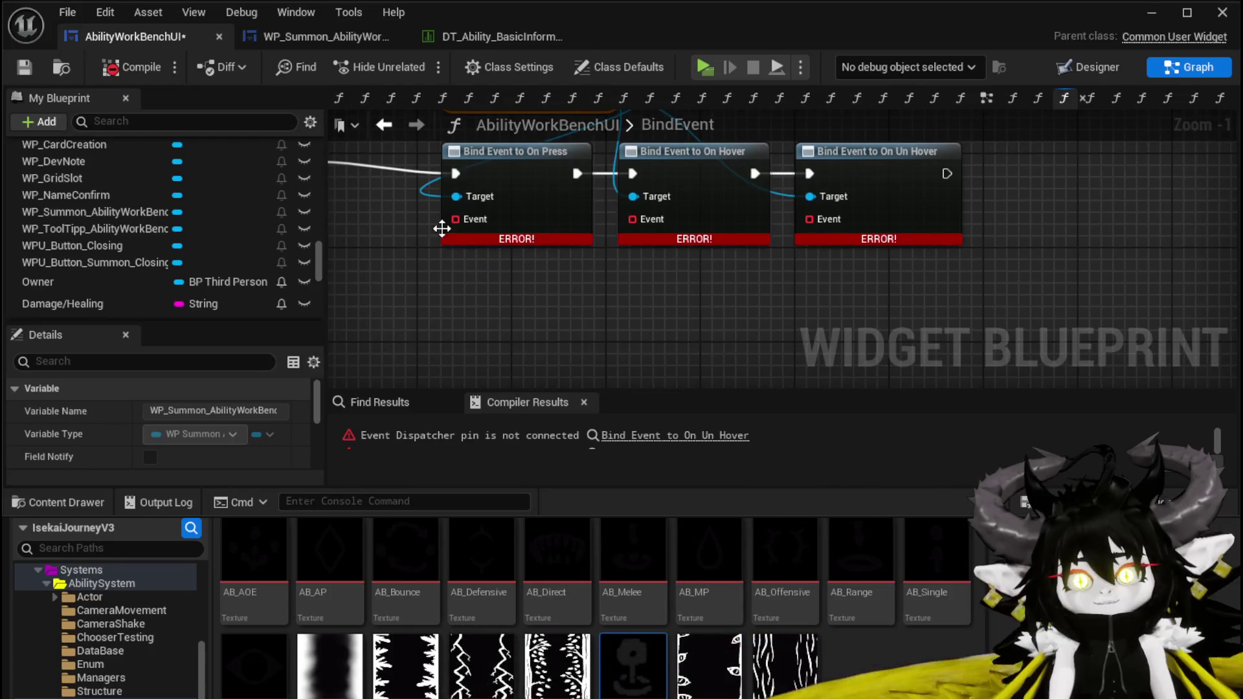
Add a Create Event node to the On Press, On Hover and On Un Hover Bind Event pins
type("create")
left_click(541, 371)
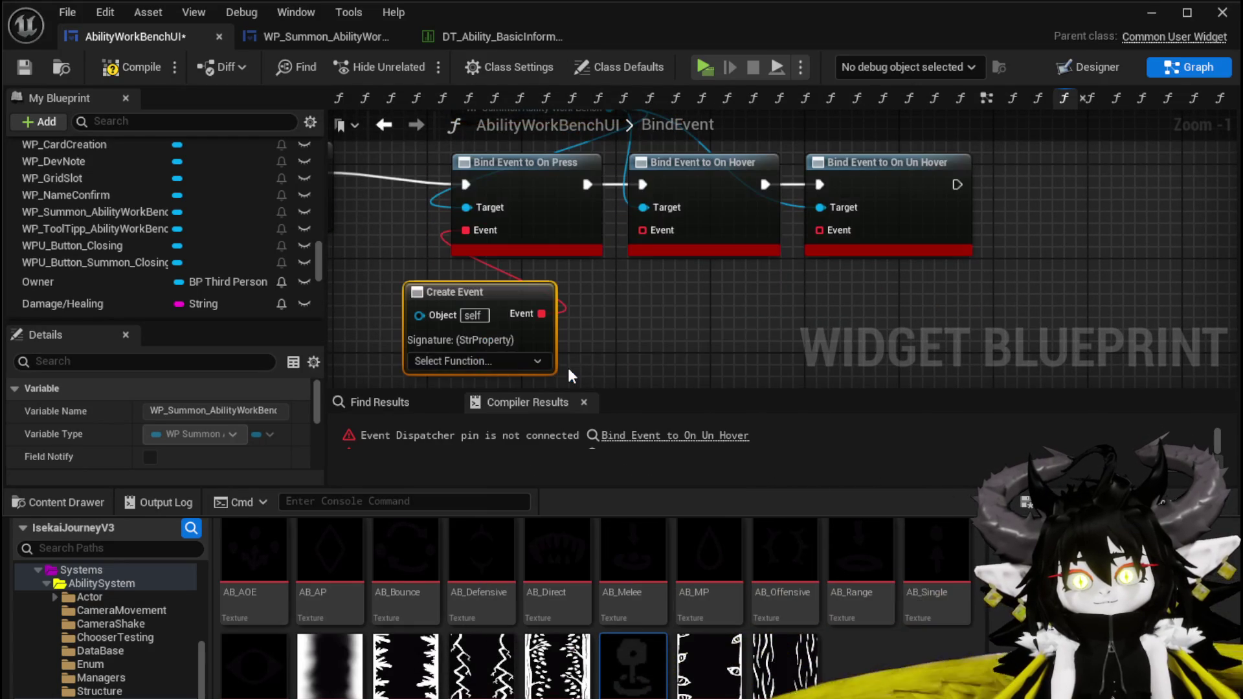
left_click_drag(642, 230, 666, 309)
type("create")
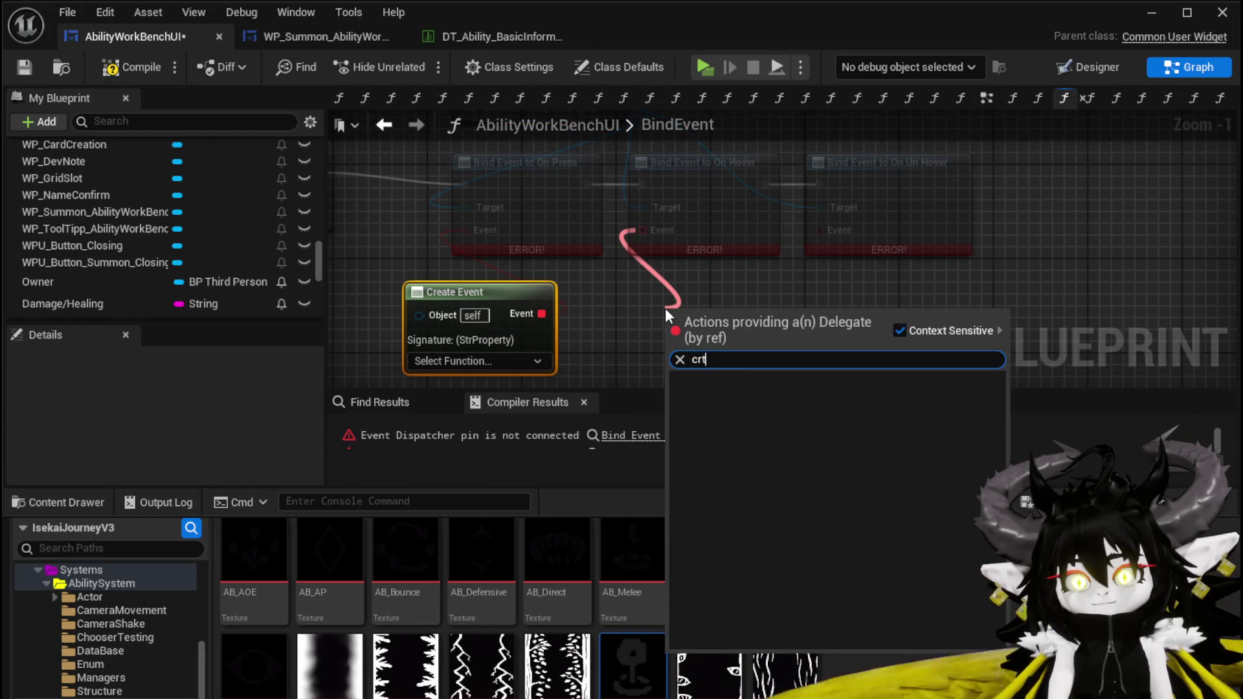
key("Return")
left_click_drag(819, 230, 837, 309)
type("crea")
left_click(892, 398)
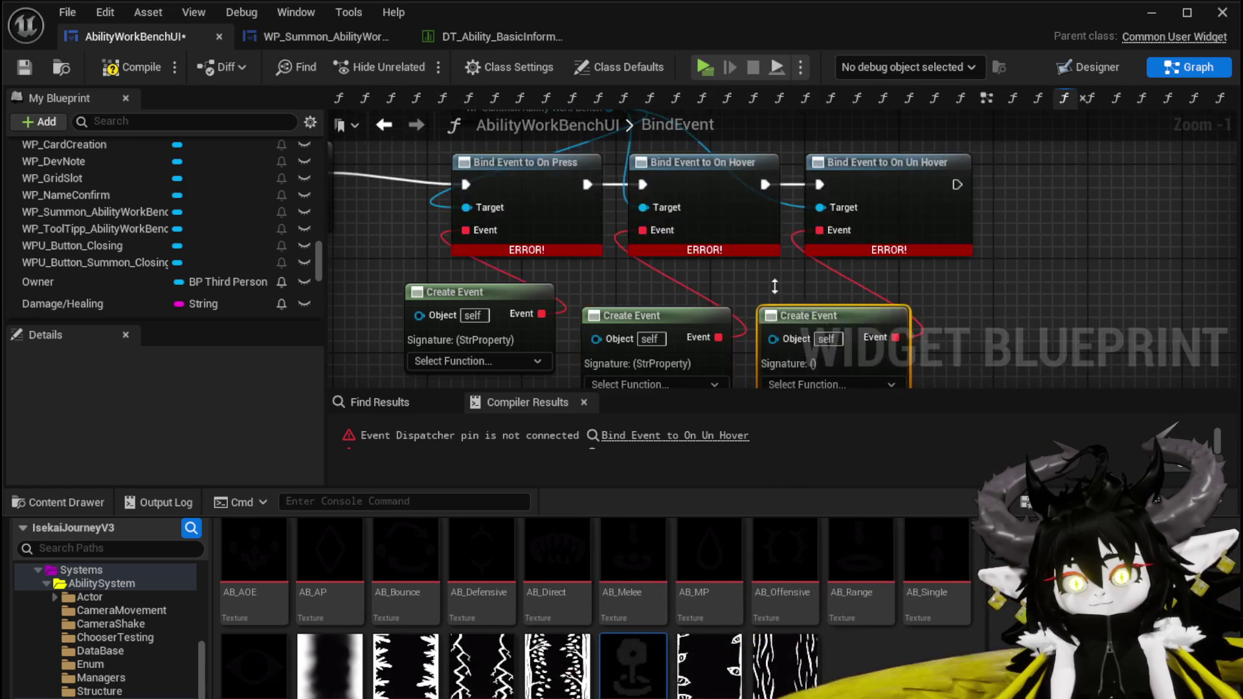
Line up the three new Create Event nodes in a neat row and compile the blueprint
scroll(775, 287, "down", 6)
scroll(821, 321, "up", 7)
left_click_drag(782, 324, 707, 321)
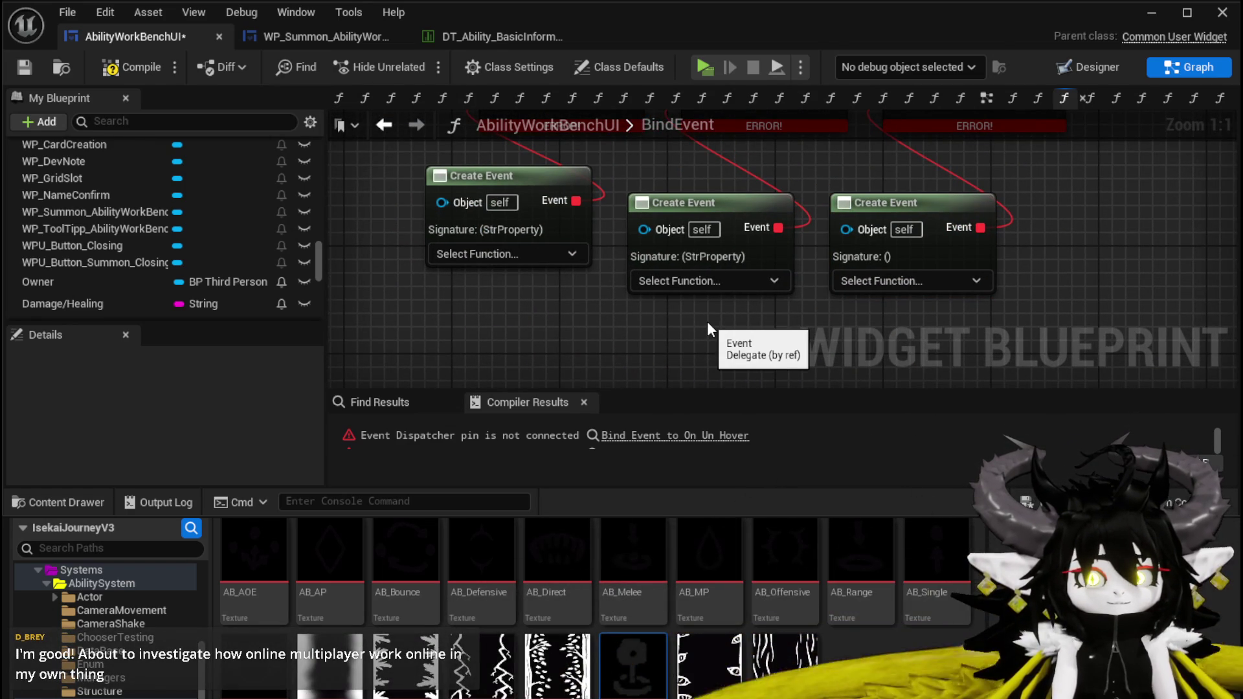
left_click_drag(916, 200, 995, 160)
left_click_drag(725, 201, 778, 160)
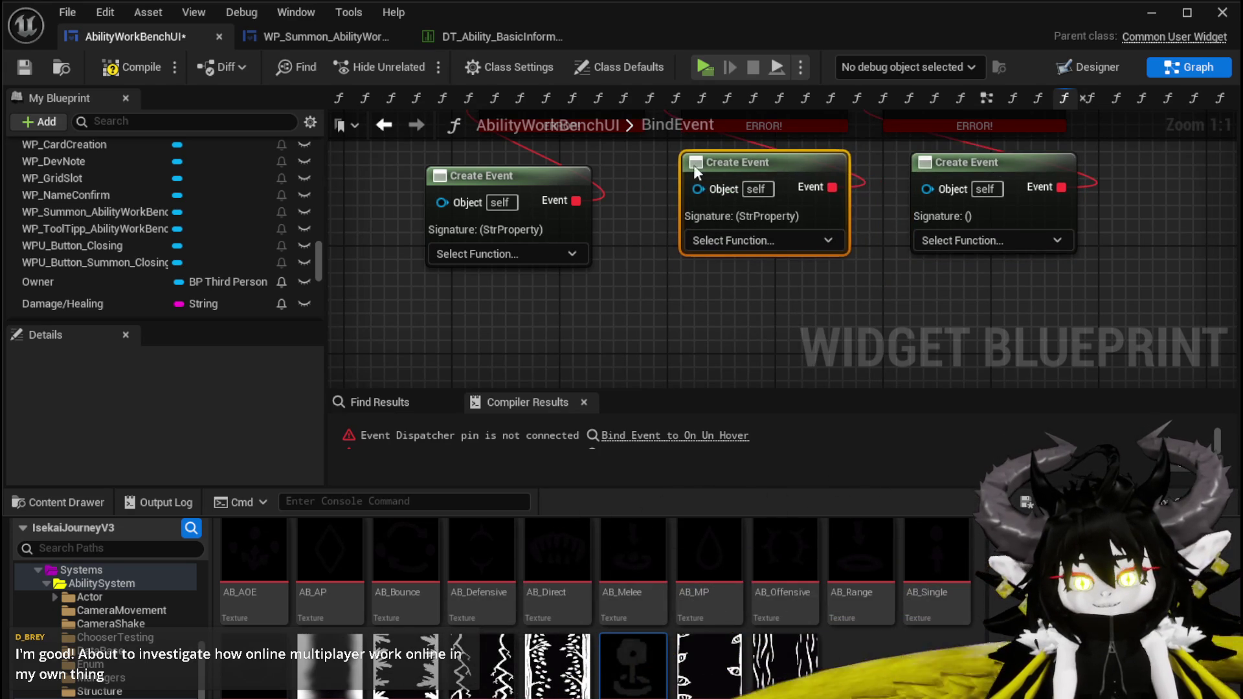
left_click_drag(552, 166, 603, 149)
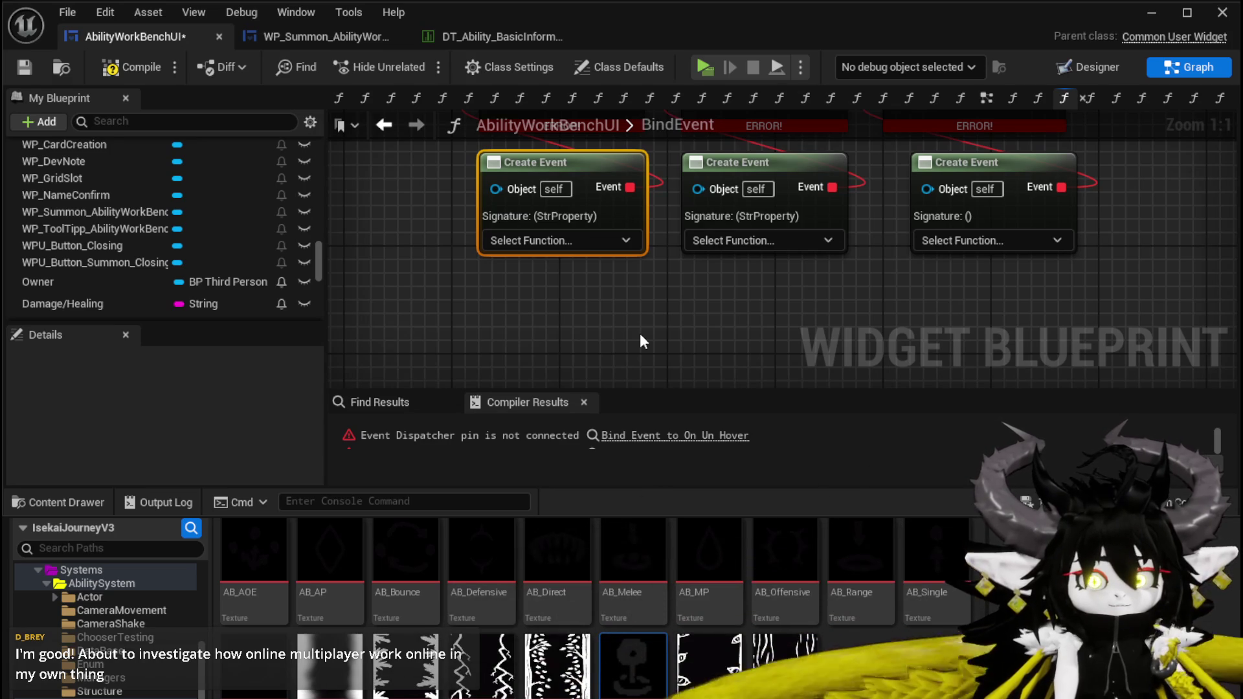
key("Home")
left_click(126, 67)
Save the AbilityWorkBenchUI blueprint despite the Create Event missing-function-name errors
left_click(26, 67)
left_click_drag(483, 296, 478, 288)
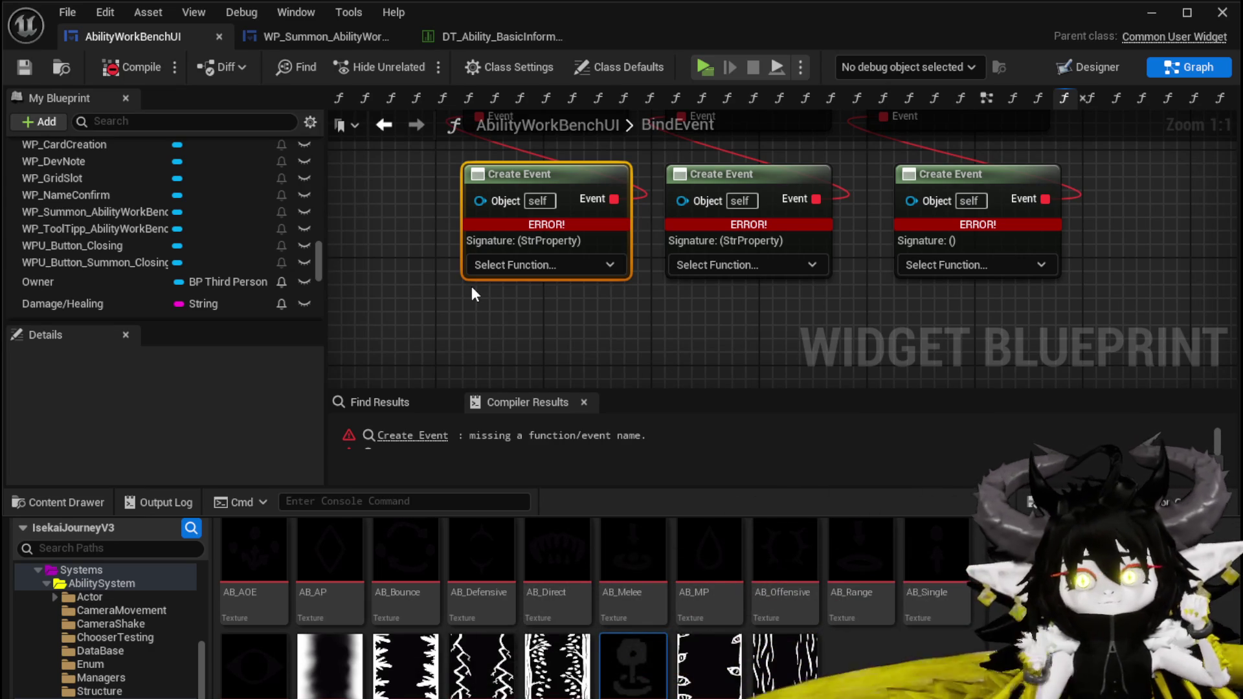
Set SelectButtonFromGrid as the first Create Event node's function
left_click(512, 265)
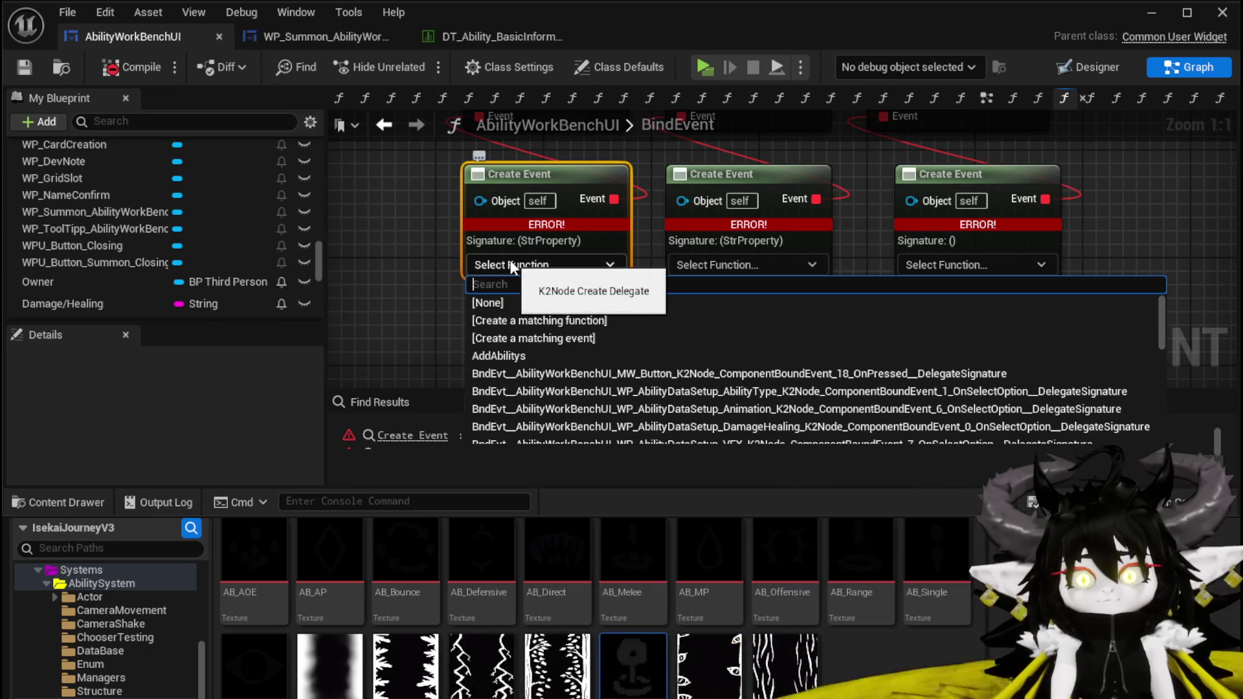
left_click(400, 248)
scroll(153, 222, "up", 5)
scroll(154, 220, "up", 15)
scroll(154, 220, "up", 10)
scroll(154, 220, "up", 5)
scroll(154, 220, "down", 5)
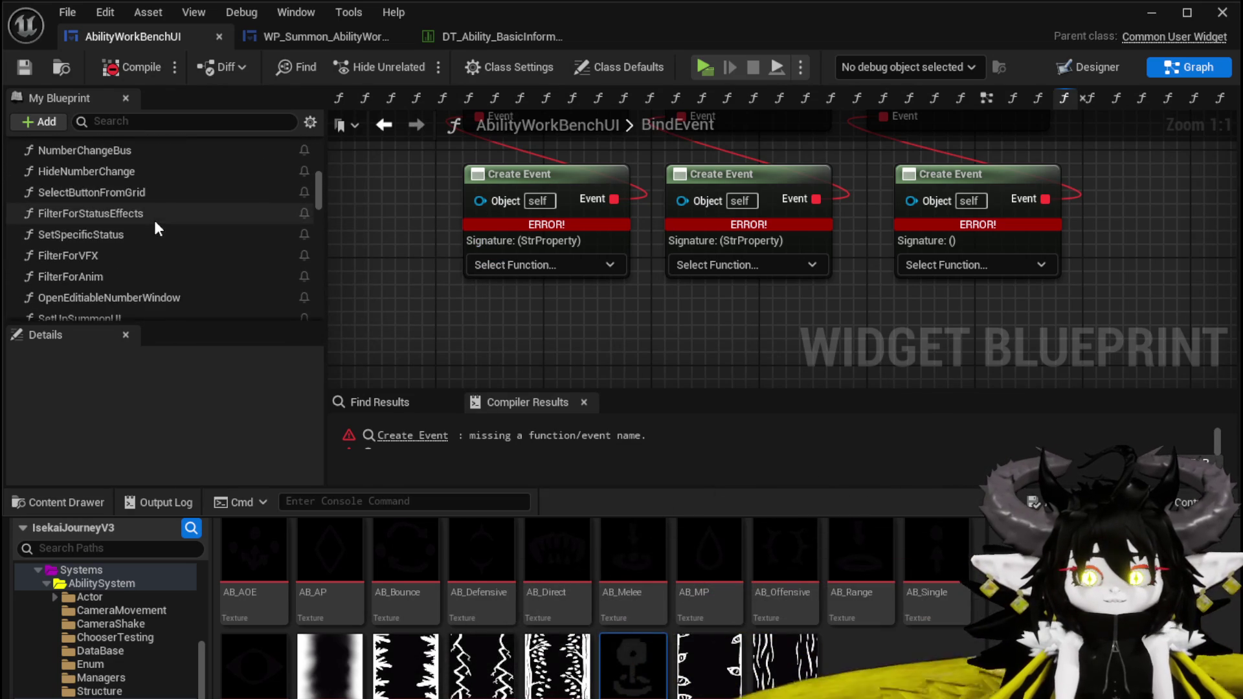
scroll(162, 194, "down", 3)
scroll(136, 195, "up", 3)
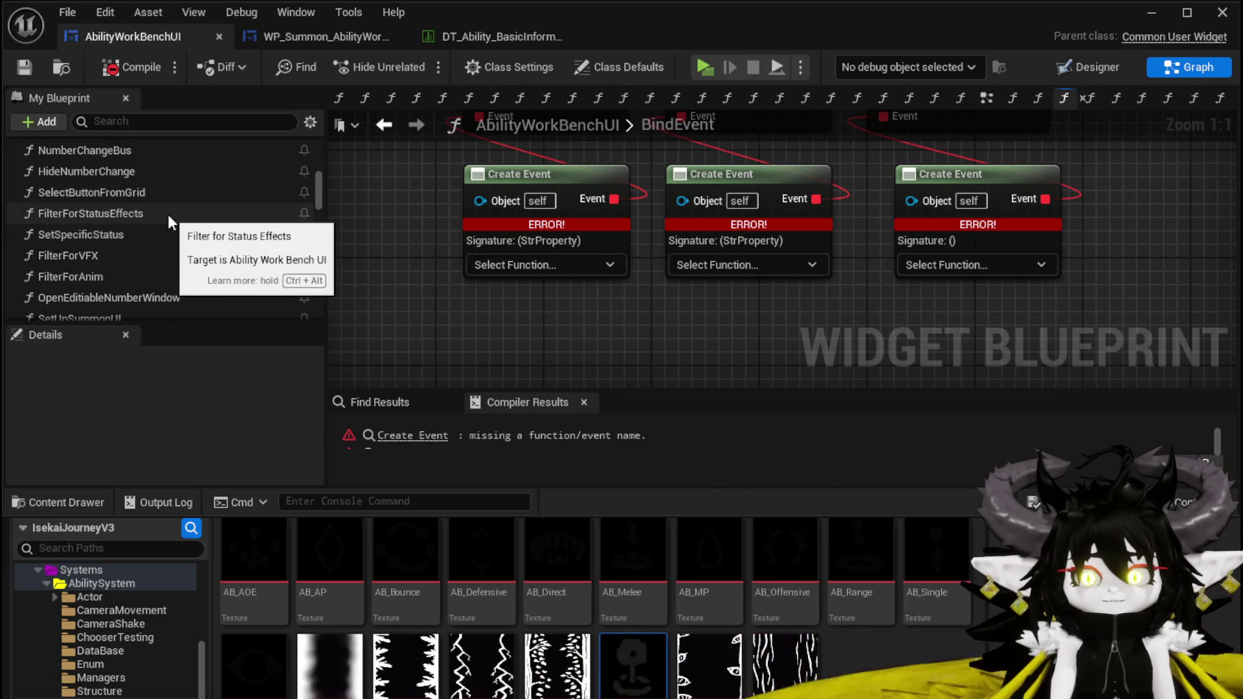
left_click(526, 270)
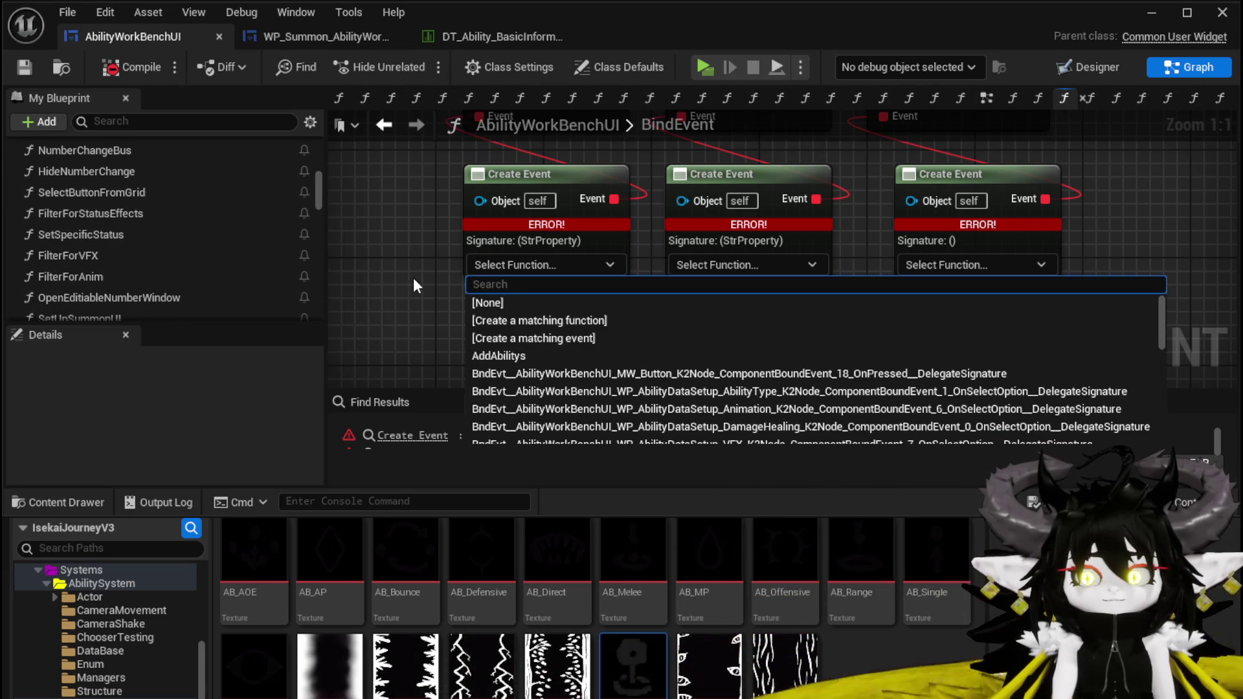
type("se")
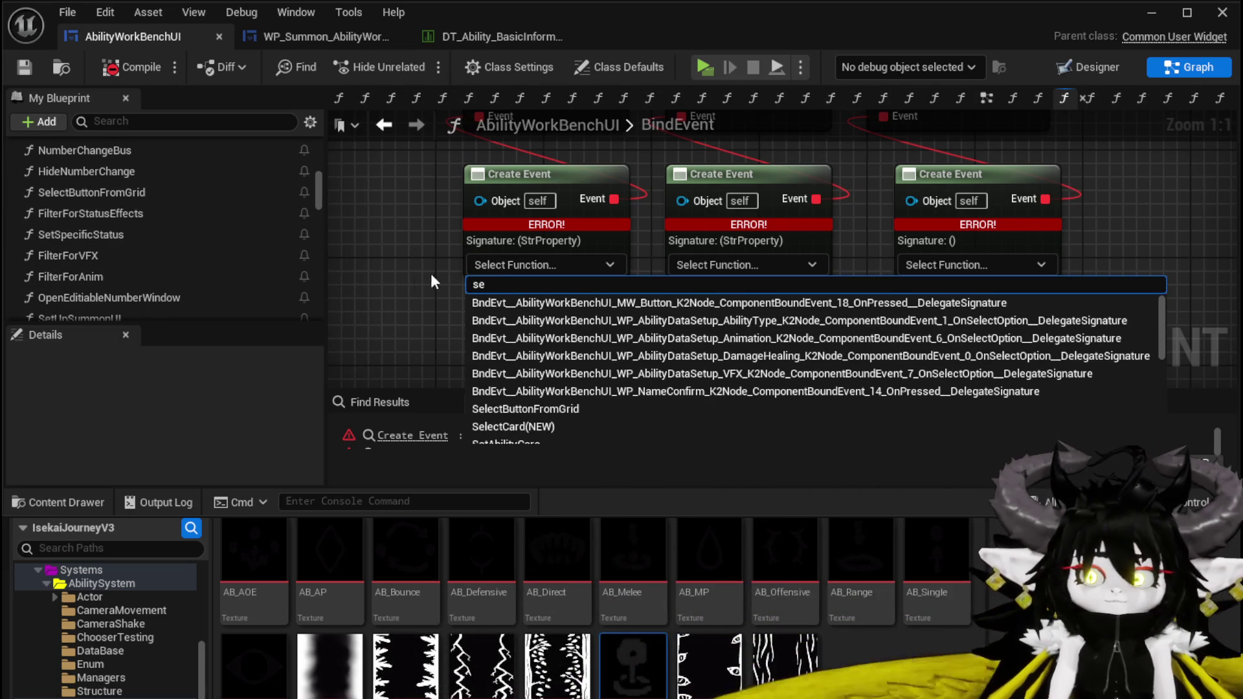
left_click(525, 409)
Assign ShowToolTipp and HideToolTipp to the other two Create Events, then compile and save
left_click(621, 262)
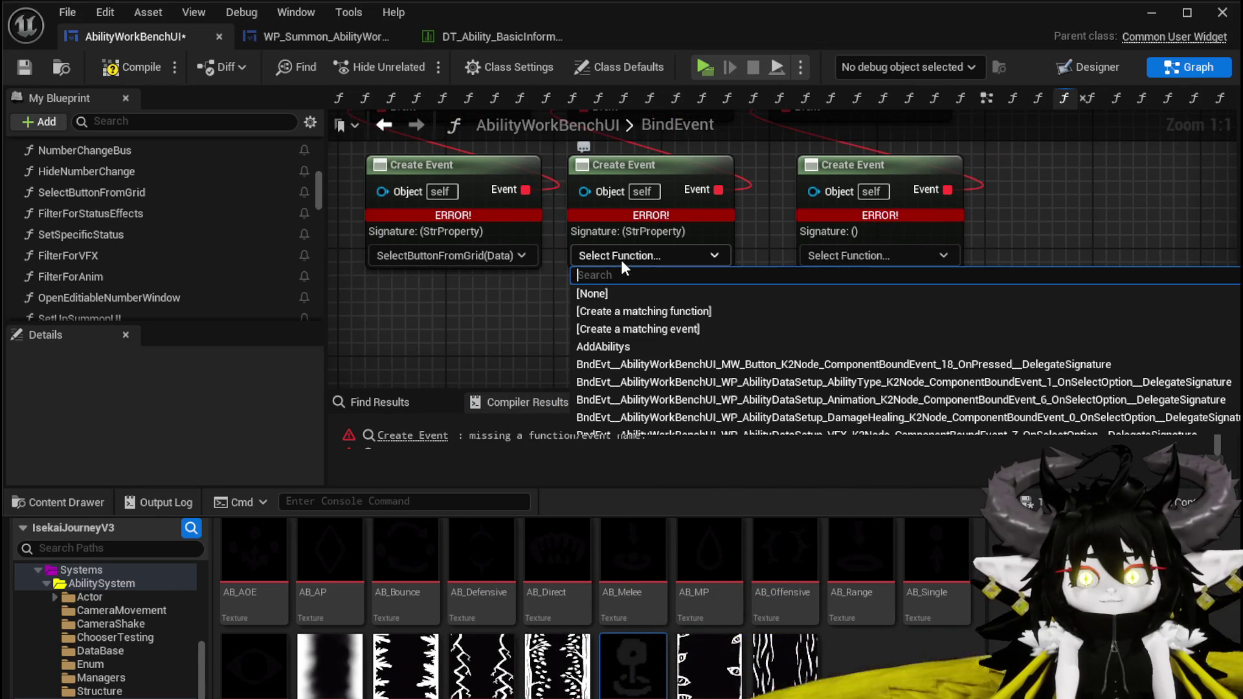
type("show")
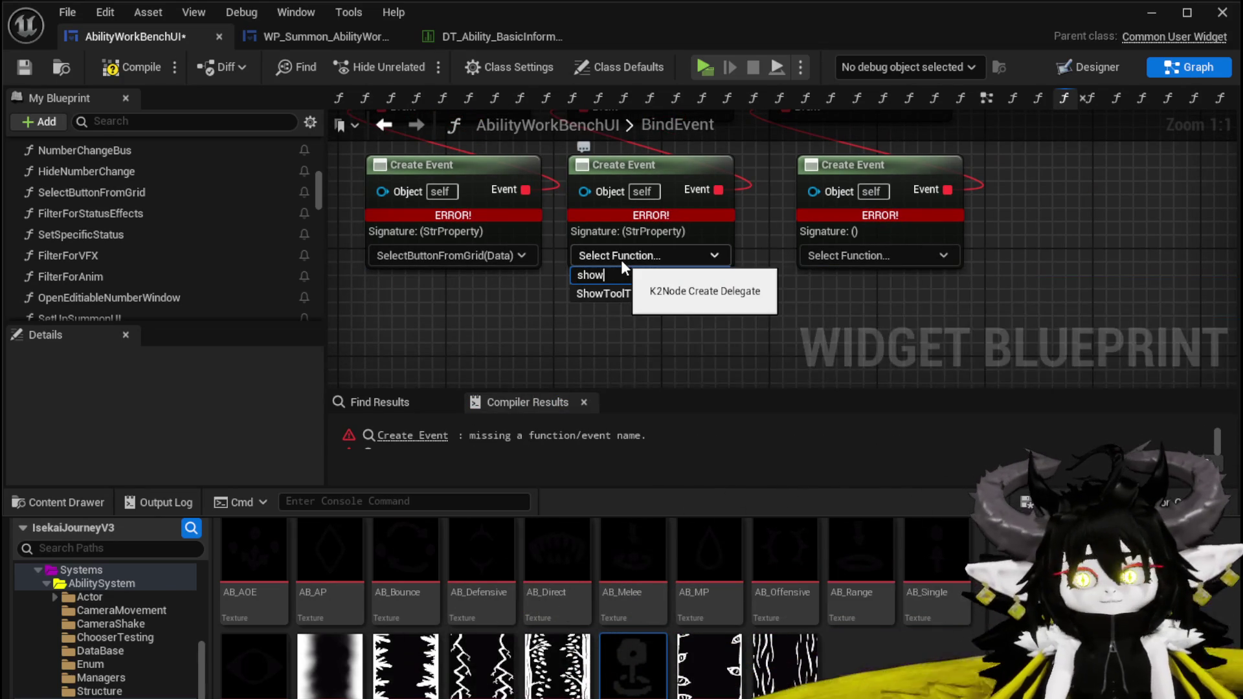
left_click(602, 294)
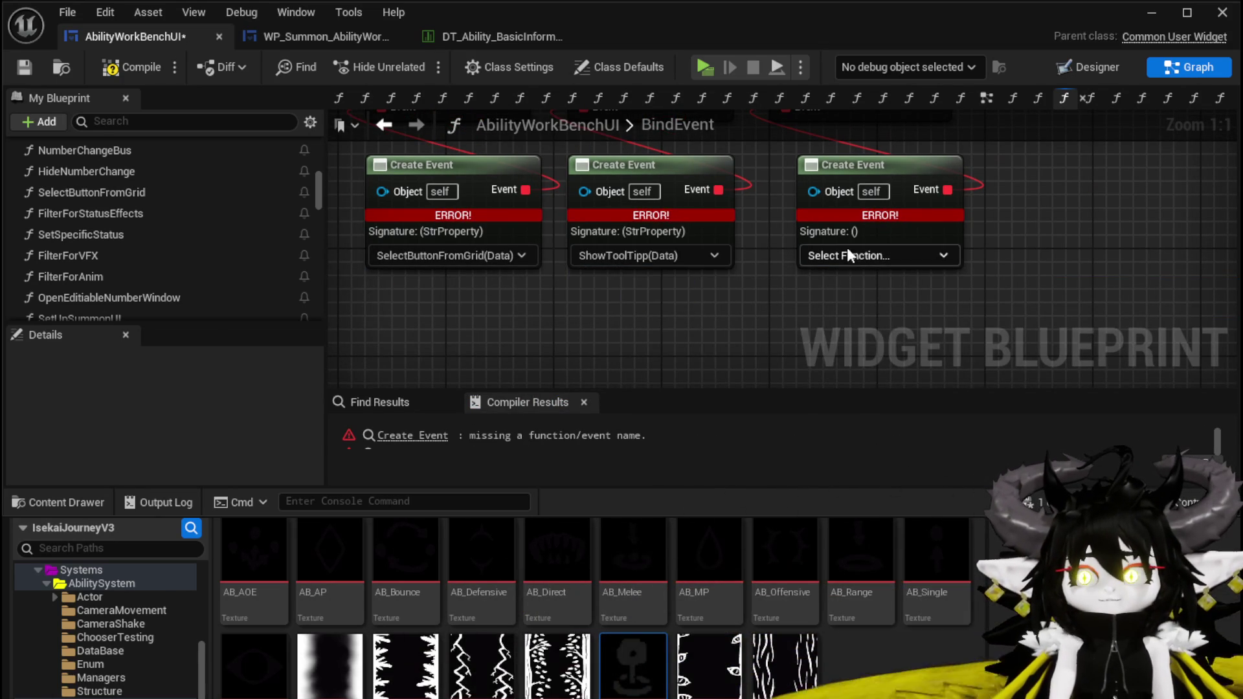
left_click(847, 251)
type("hide")
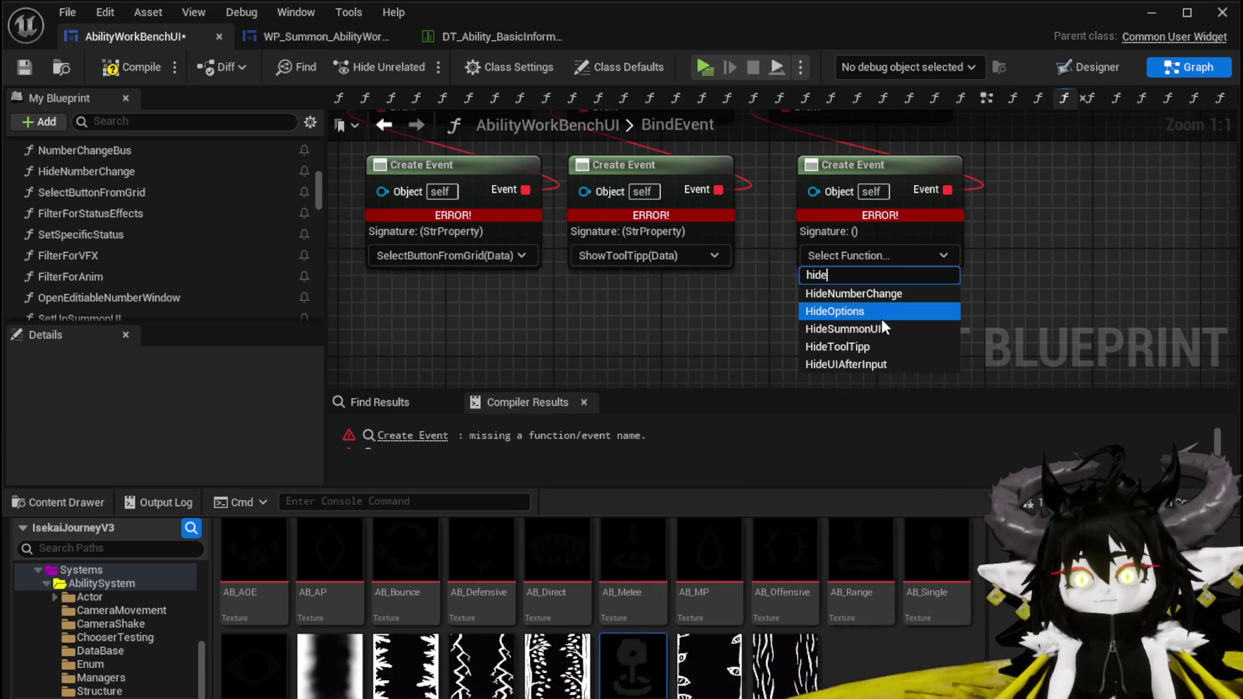
left_click(872, 346)
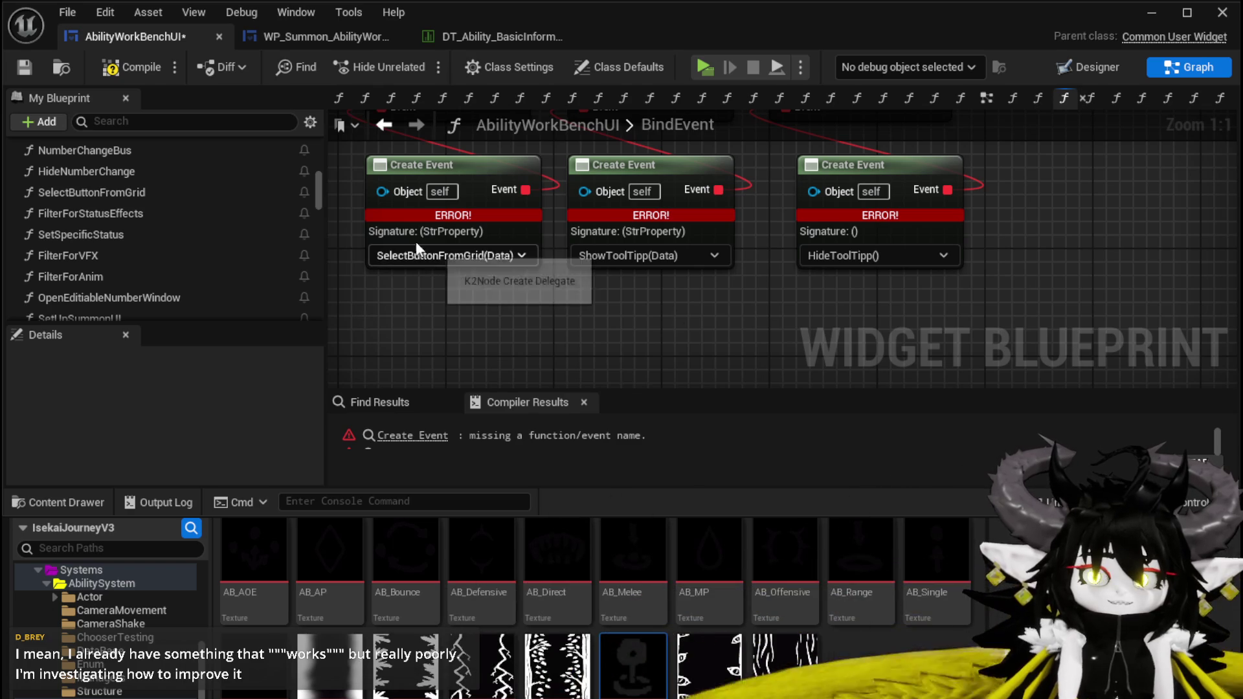
left_click(112, 70)
left_click(24, 67)
Check the WP Summon Ability Work Bench node, then save the blueprint with Ctrl+S
scroll(534, 331, "down", 1)
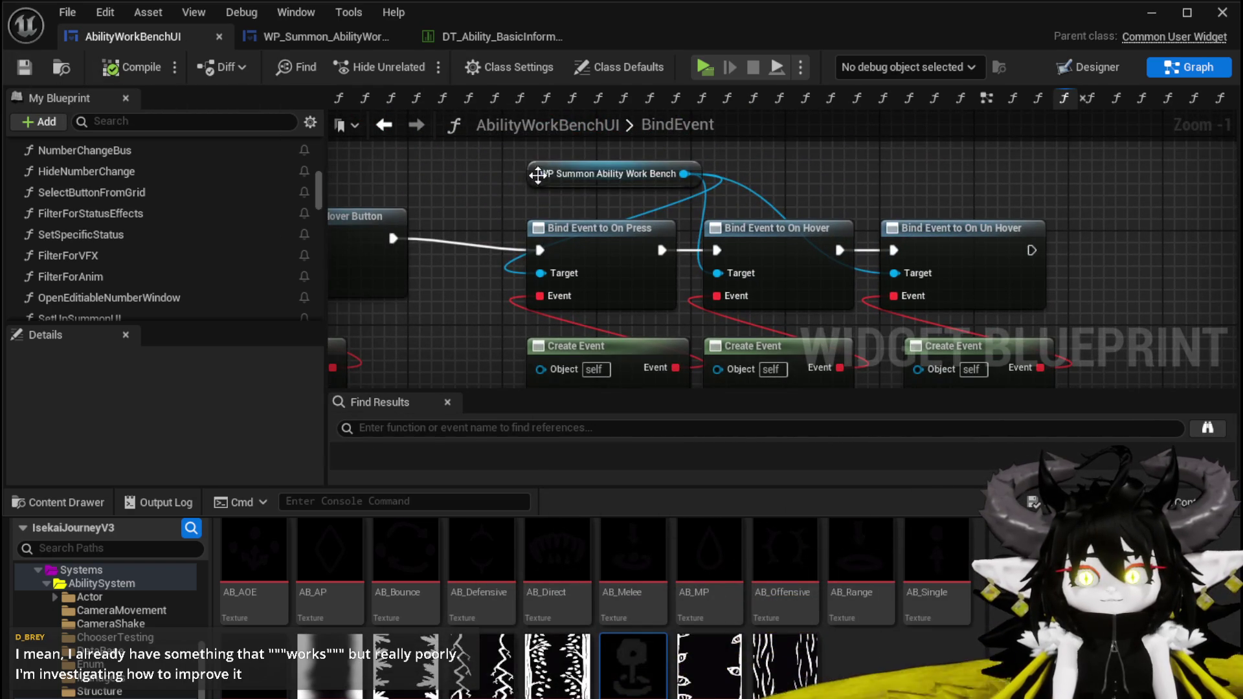
left_click(527, 185)
left_click(463, 200)
scroll(462, 202, "down", 1)
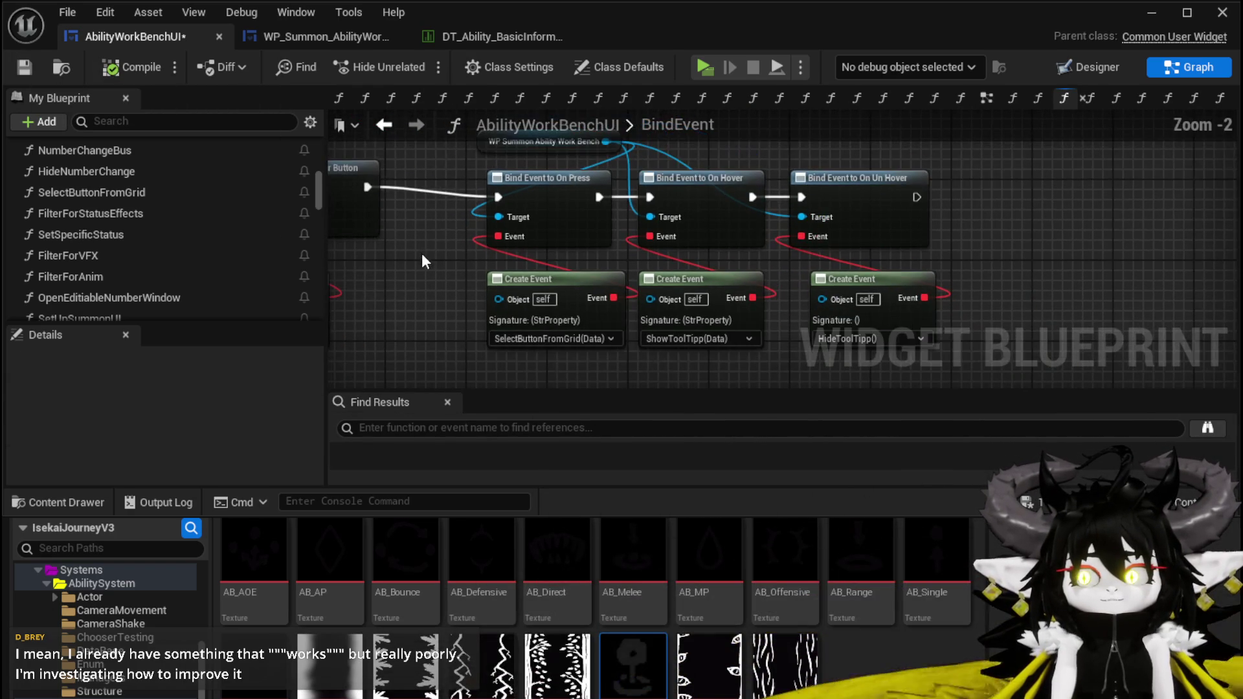
key("ctrl+s")
Shift all Bind Event and Create Event nodes slightly up-left and save all modified packages
scroll(430, 250, "down", 1)
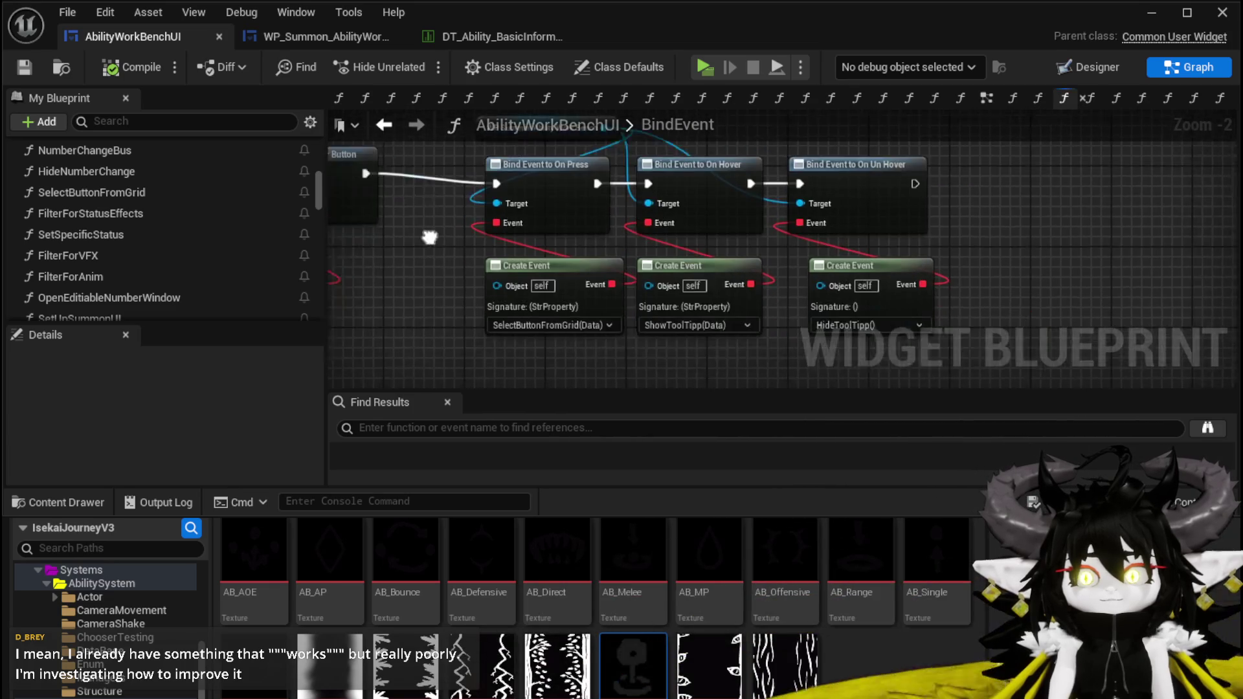
left_click_drag(451, 292, 871, 139)
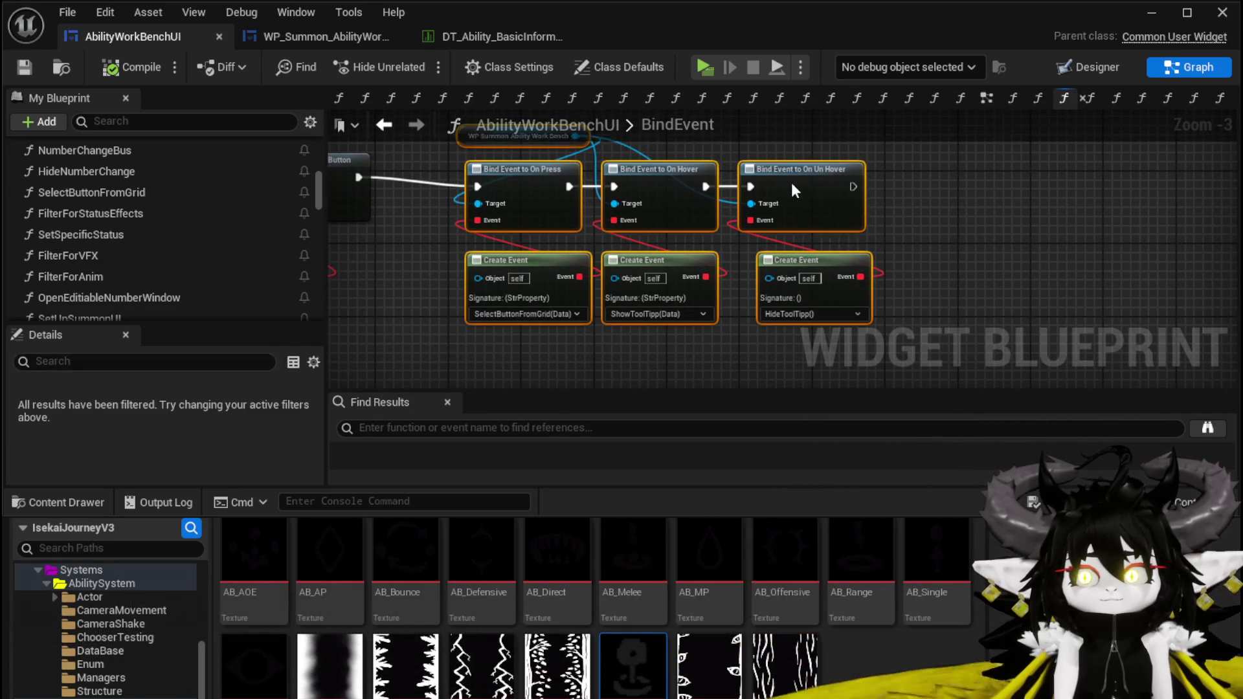
left_click_drag(791, 188, 783, 180)
left_click(908, 181)
left_click_drag(909, 183, 925, 209)
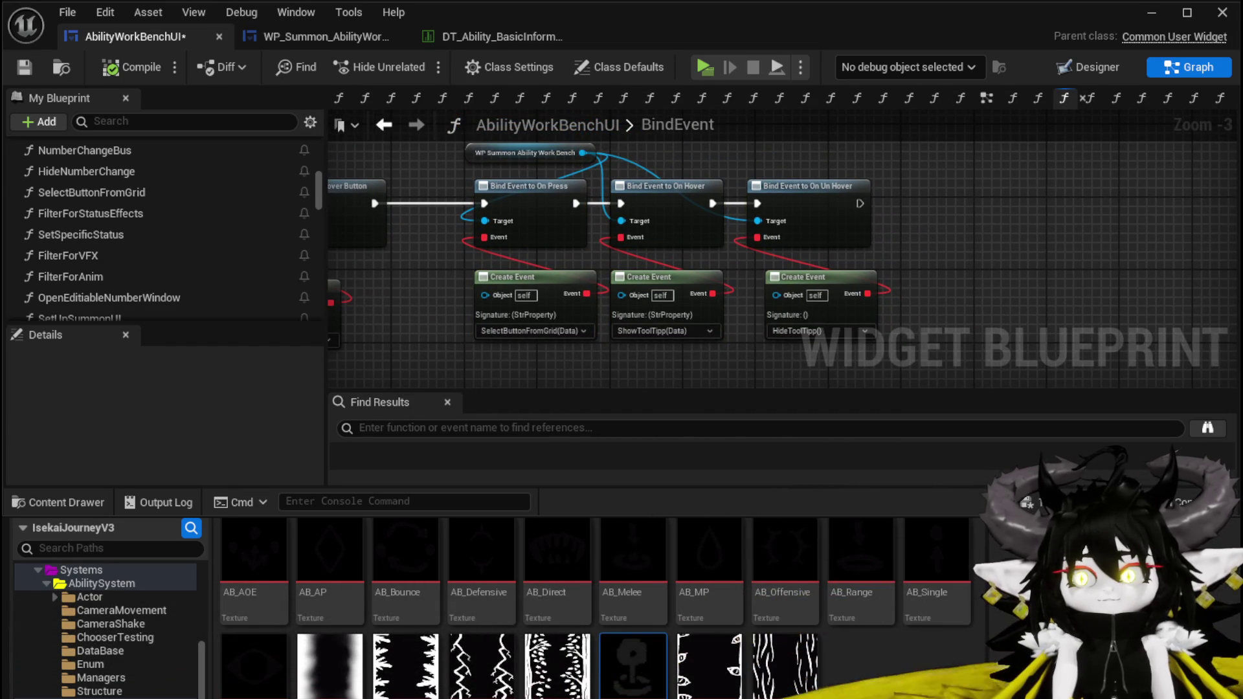
key("ctrl+shift+s")
left_click(929, 641)
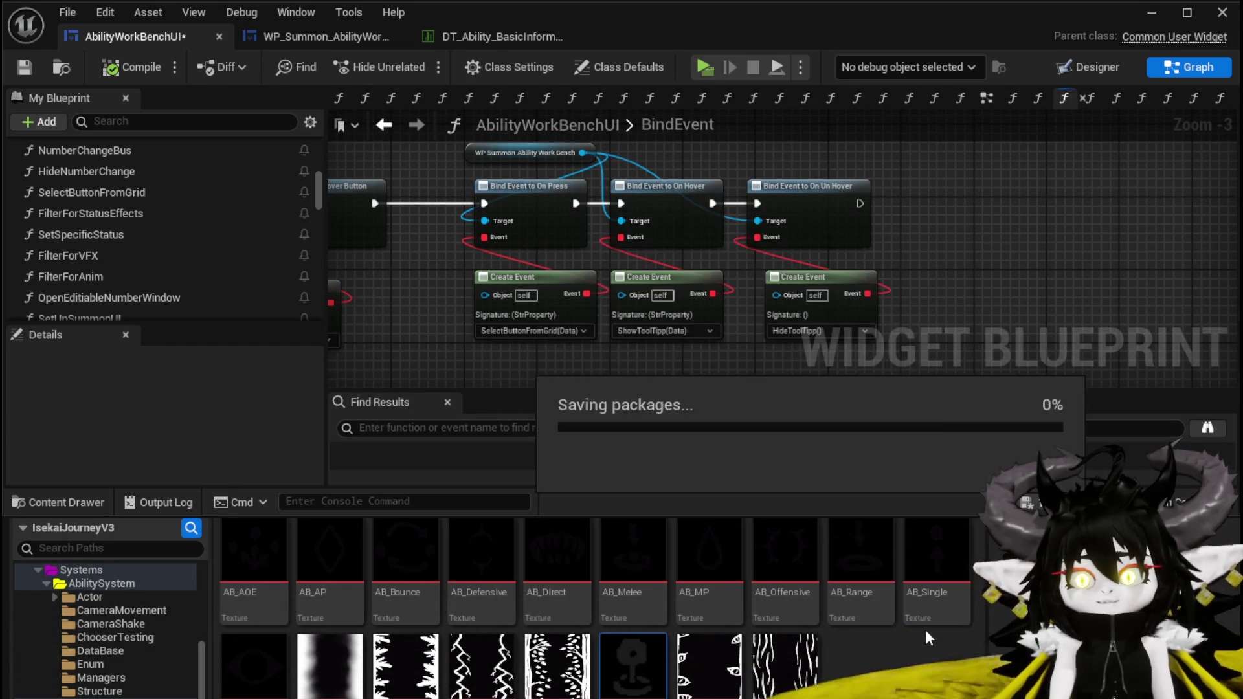
left_click(24, 67)
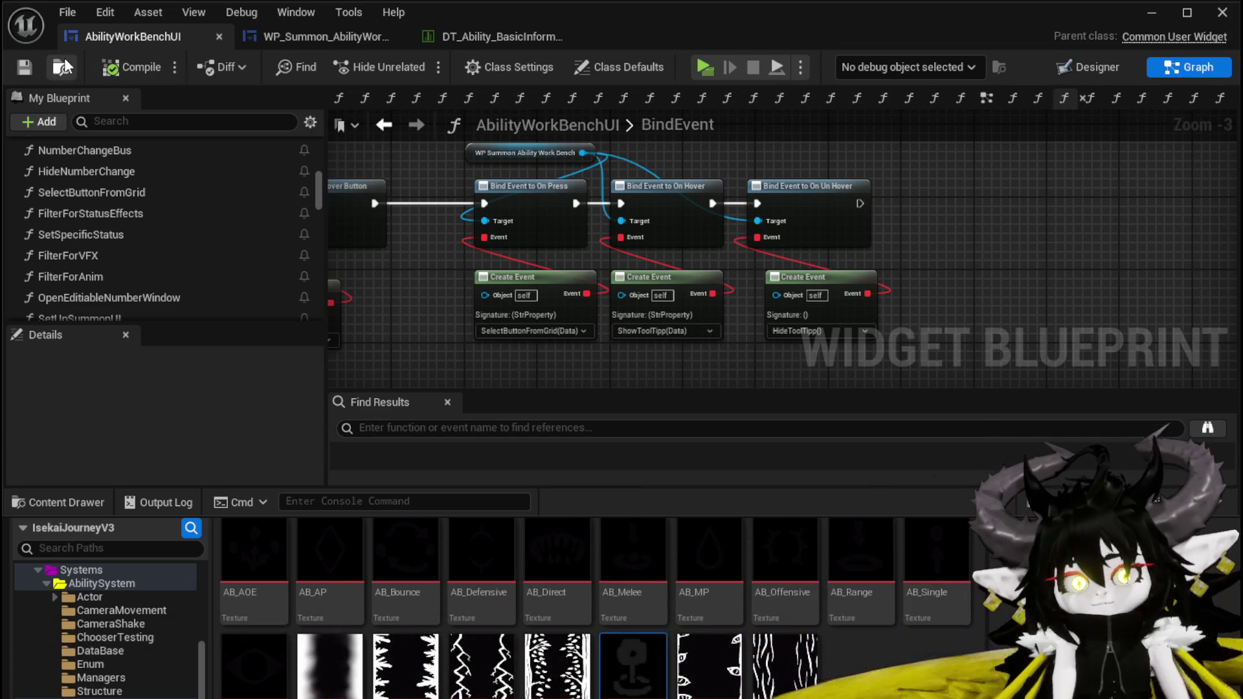
Switch to the WP_Summon_AbilityWorkBench blueprint's BindEvent graph
scroll(200, 258, "up", 3)
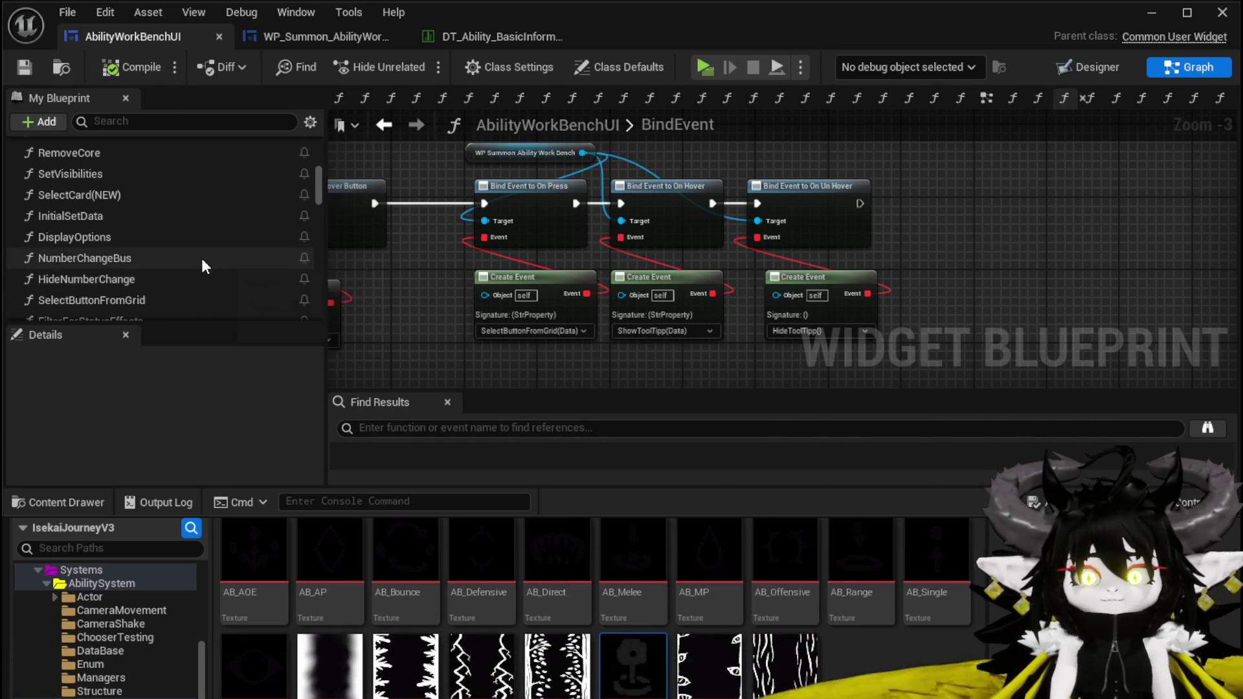
scroll(201, 258, "down", 5)
scroll(200, 257, "up", 3)
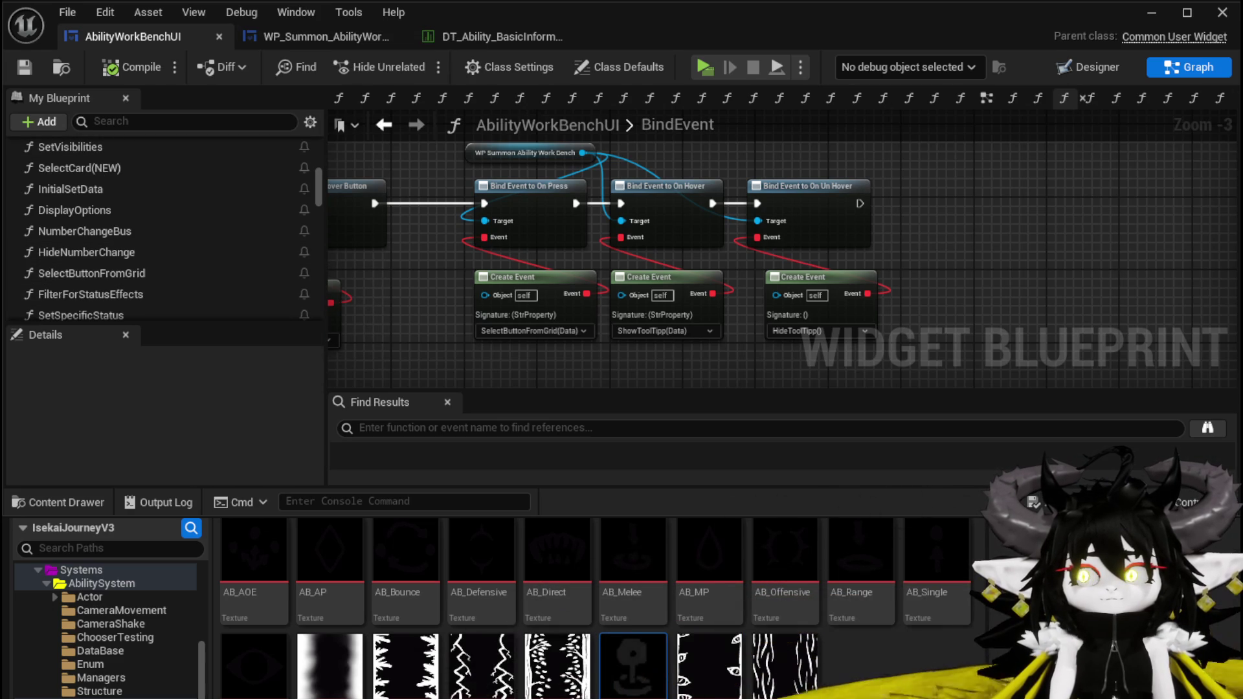
left_click(298, 40)
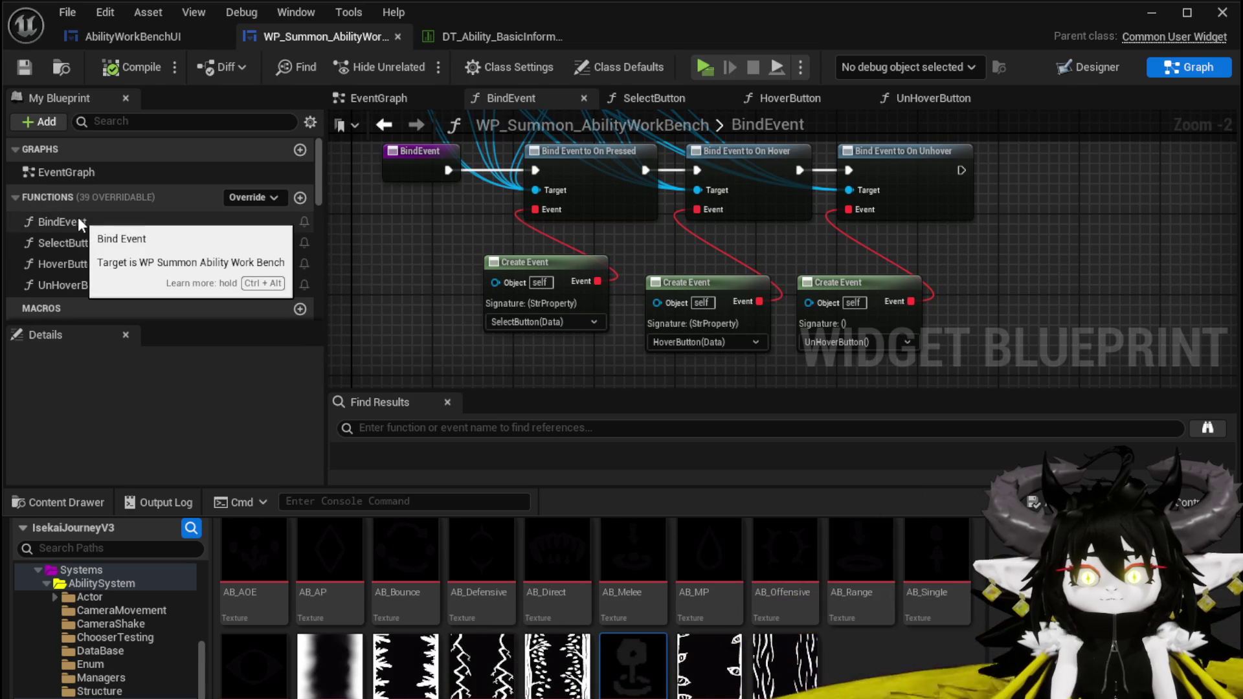
Inspect the Offensive, Defensive, Utility and Targeting buttons in the WP_Summon layout, then return to the level editor
left_click(1093, 67)
scroll(521, 297, "down", 5)
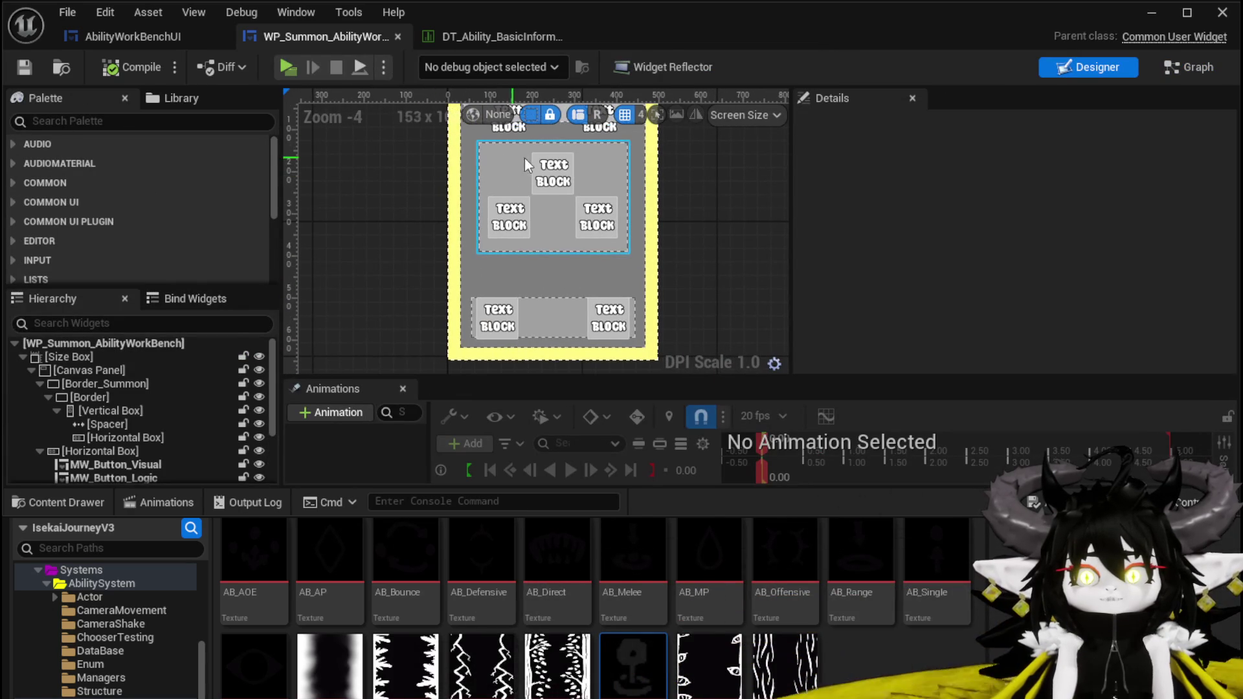
left_click(563, 178)
left_click(565, 175)
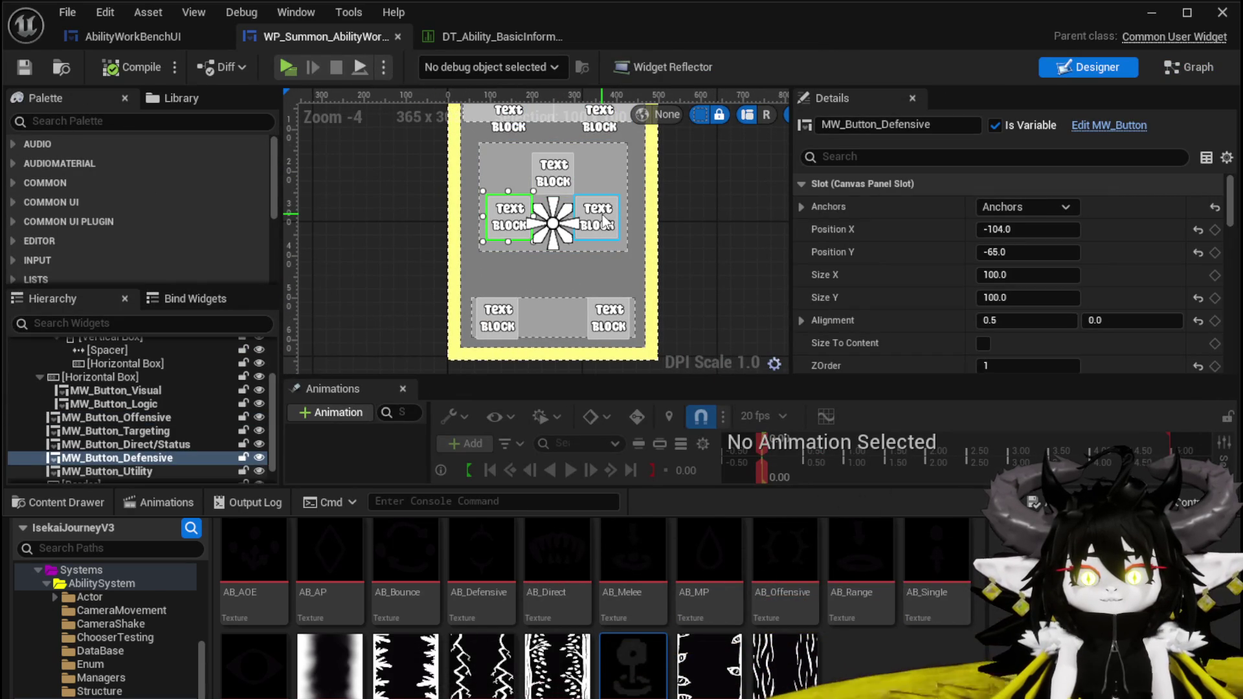
left_click(570, 171)
left_click(504, 318)
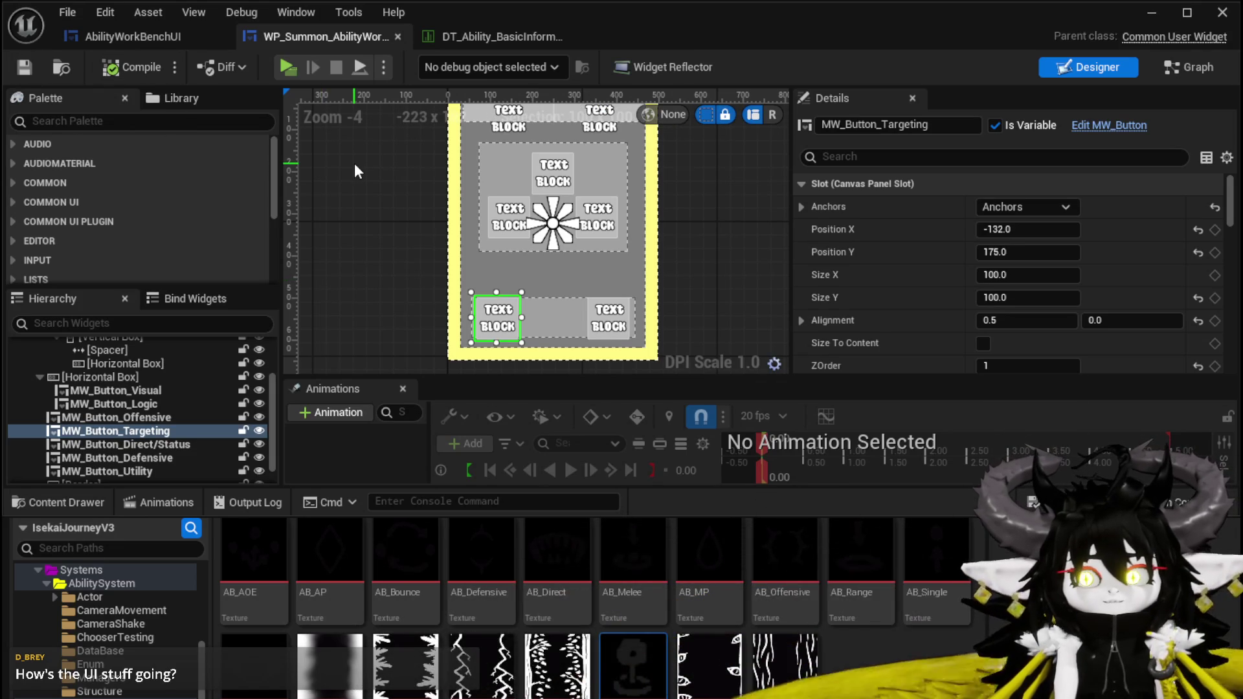
left_click(1149, 14)
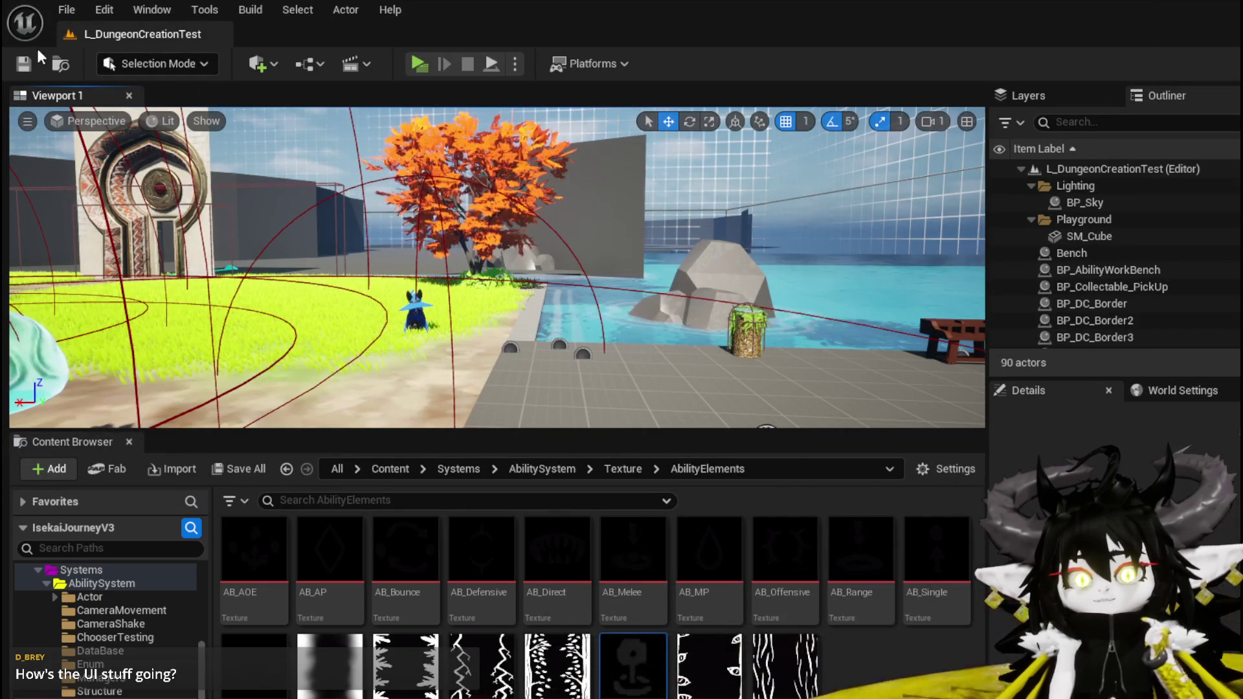
Save the level, start a standalone playtest and open the Magic_001 card in the workbench's Ability section
key("ctrl+s")
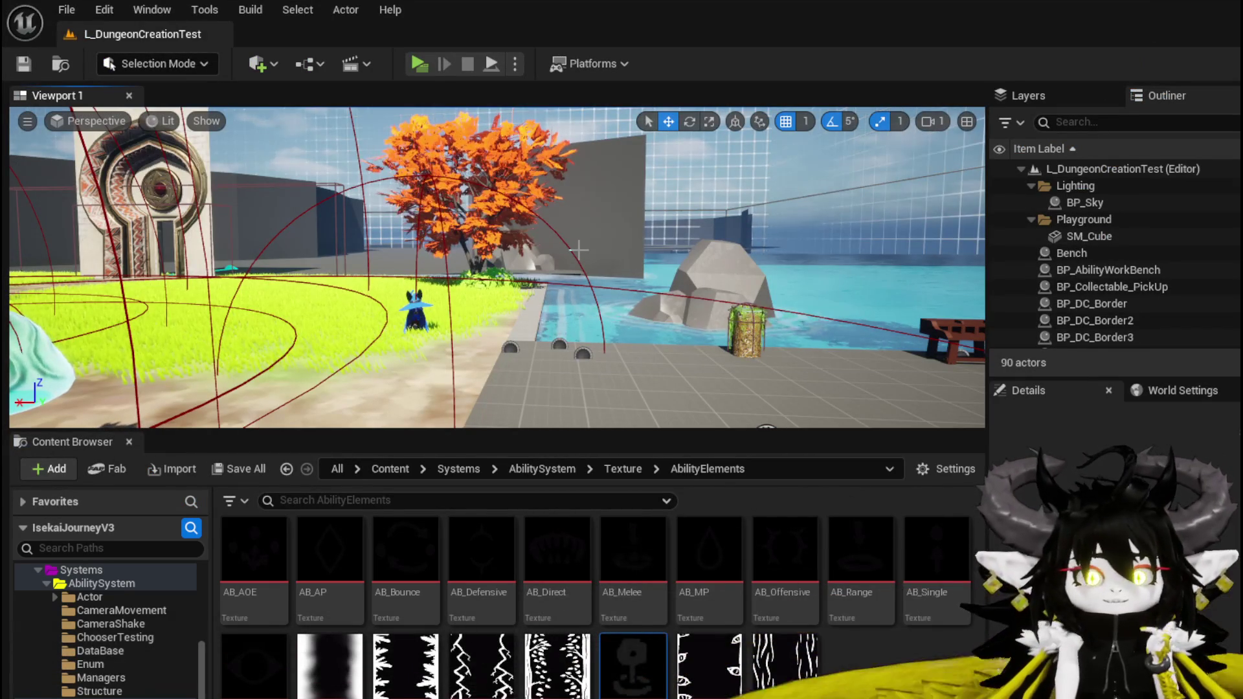
left_click(419, 64)
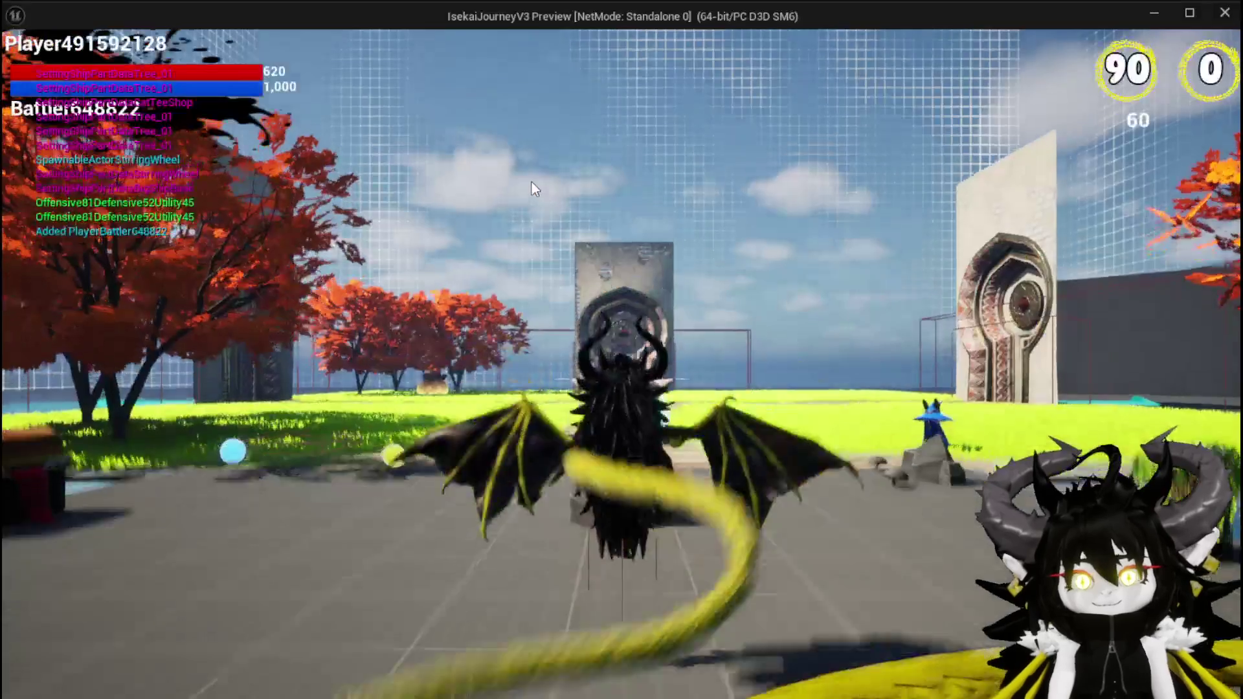
key("w")
key("e")
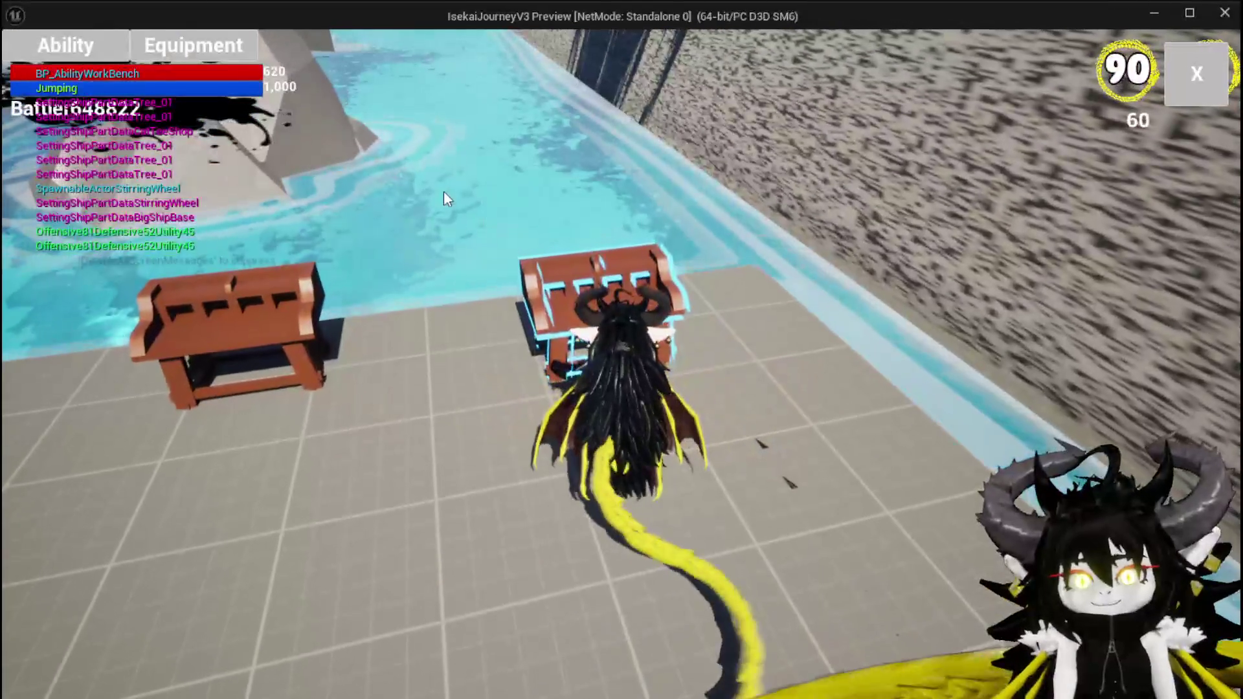
left_click(118, 49)
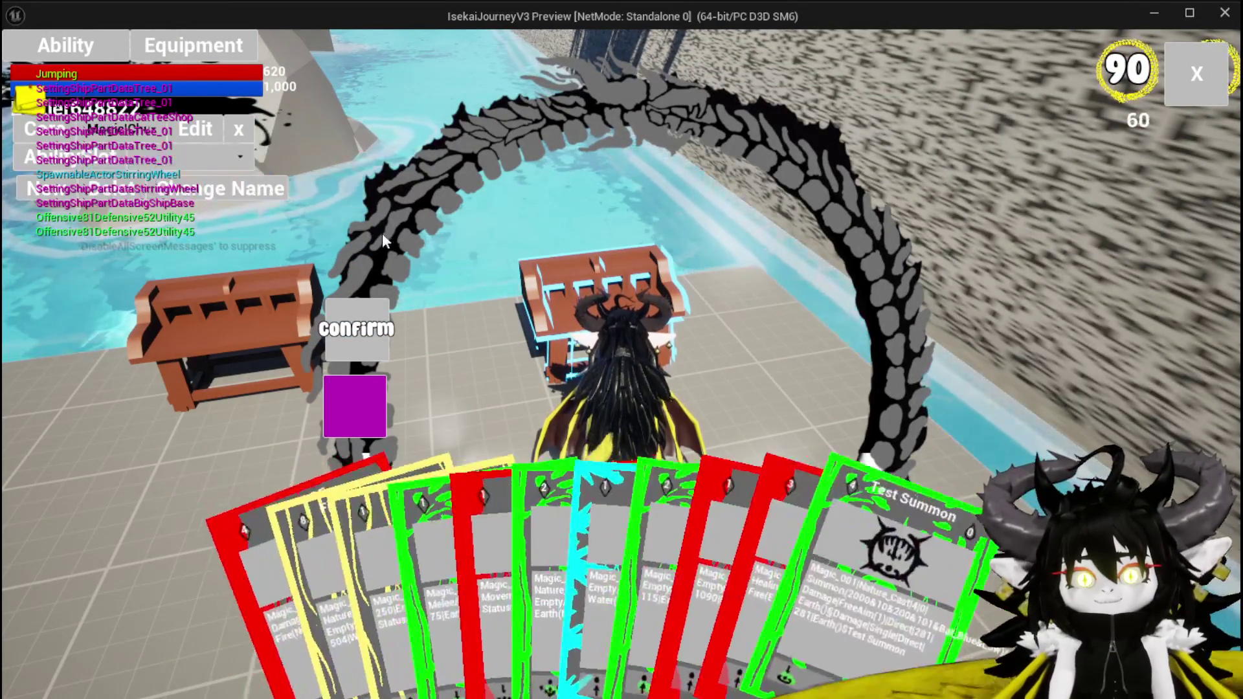
left_click(545, 535)
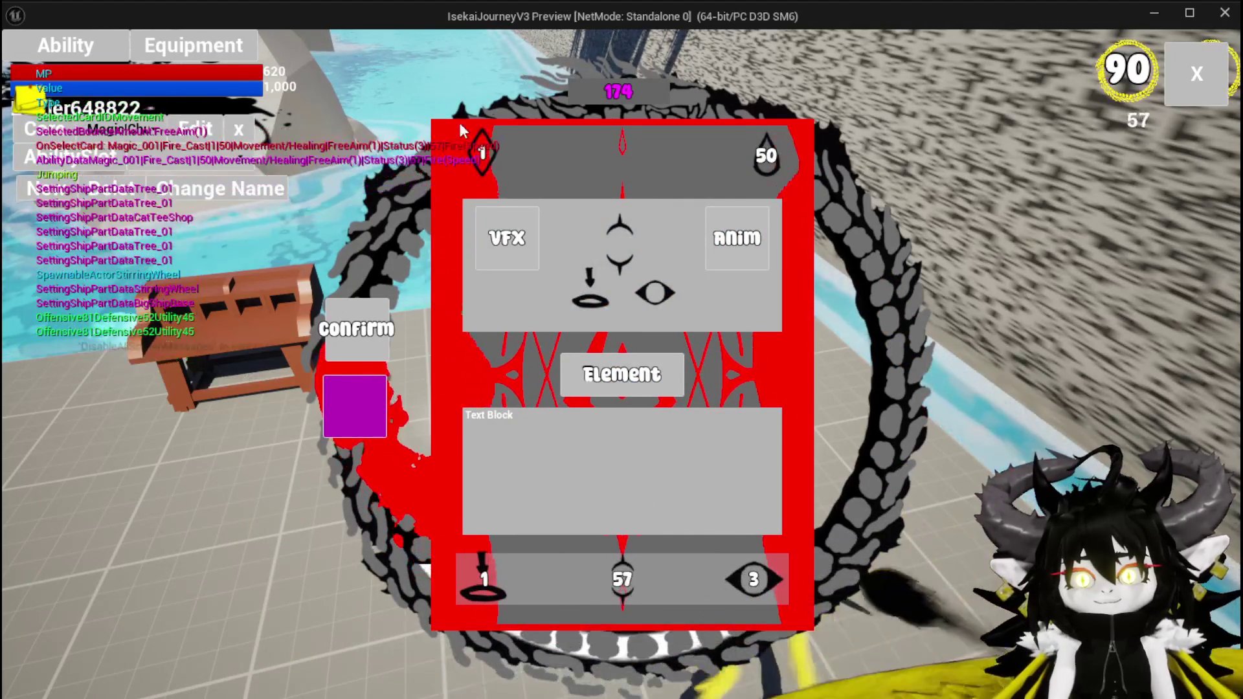
Set the card's element to Water after trying Wind and Fire
mouse_move(473, 158)
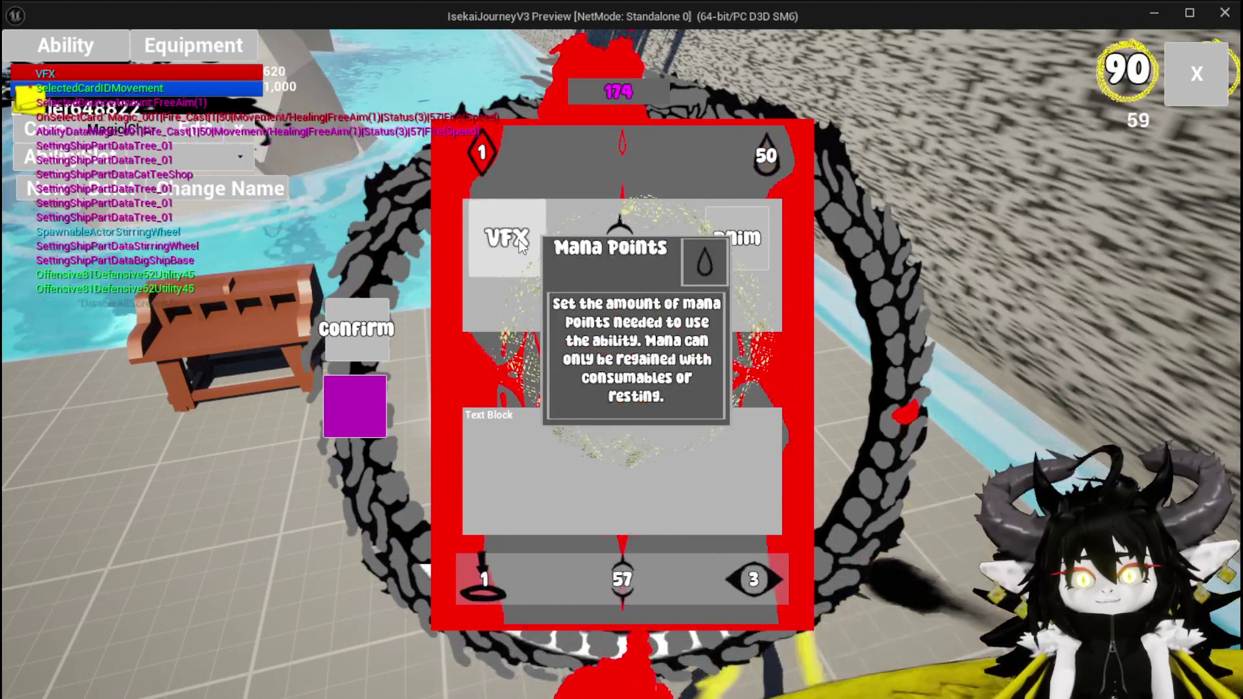
mouse_move(573, 384)
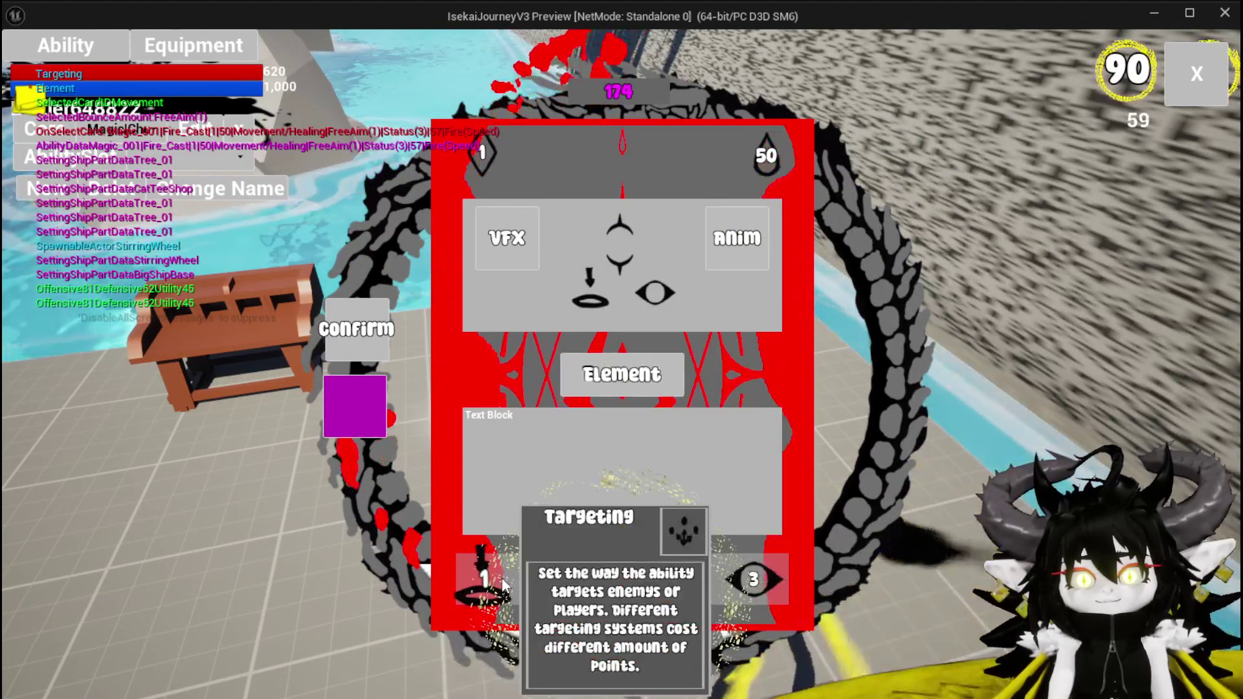
mouse_move(623, 590)
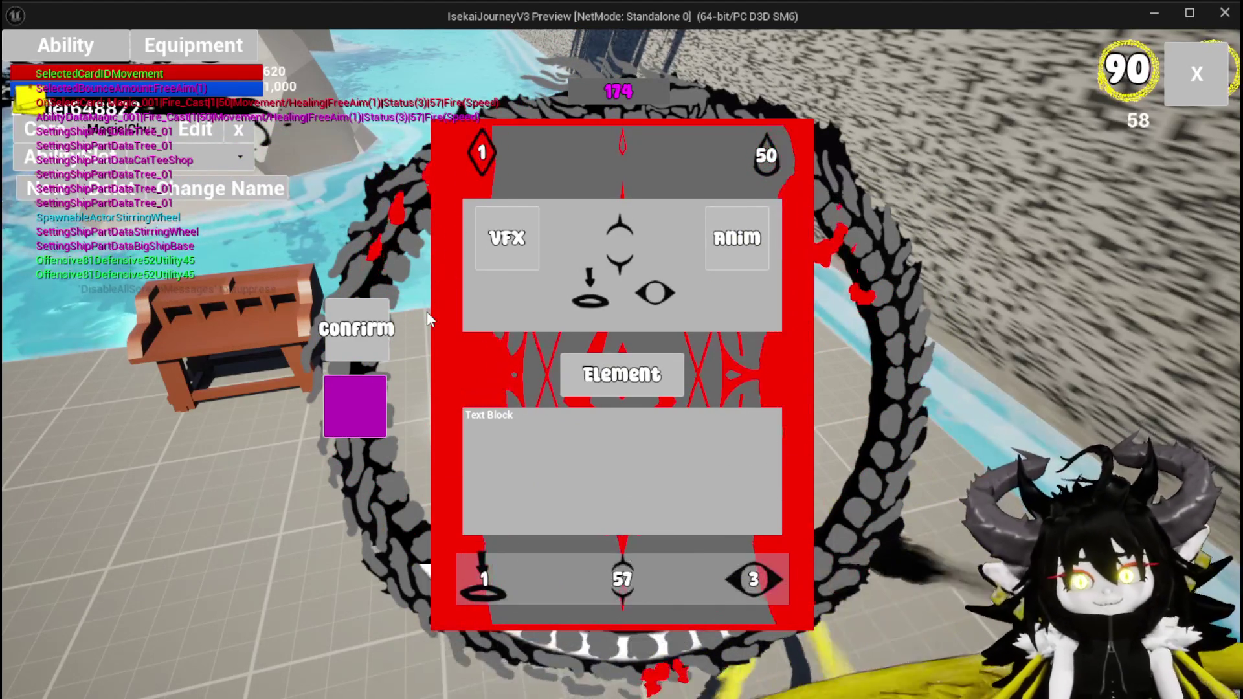
left_click(589, 374)
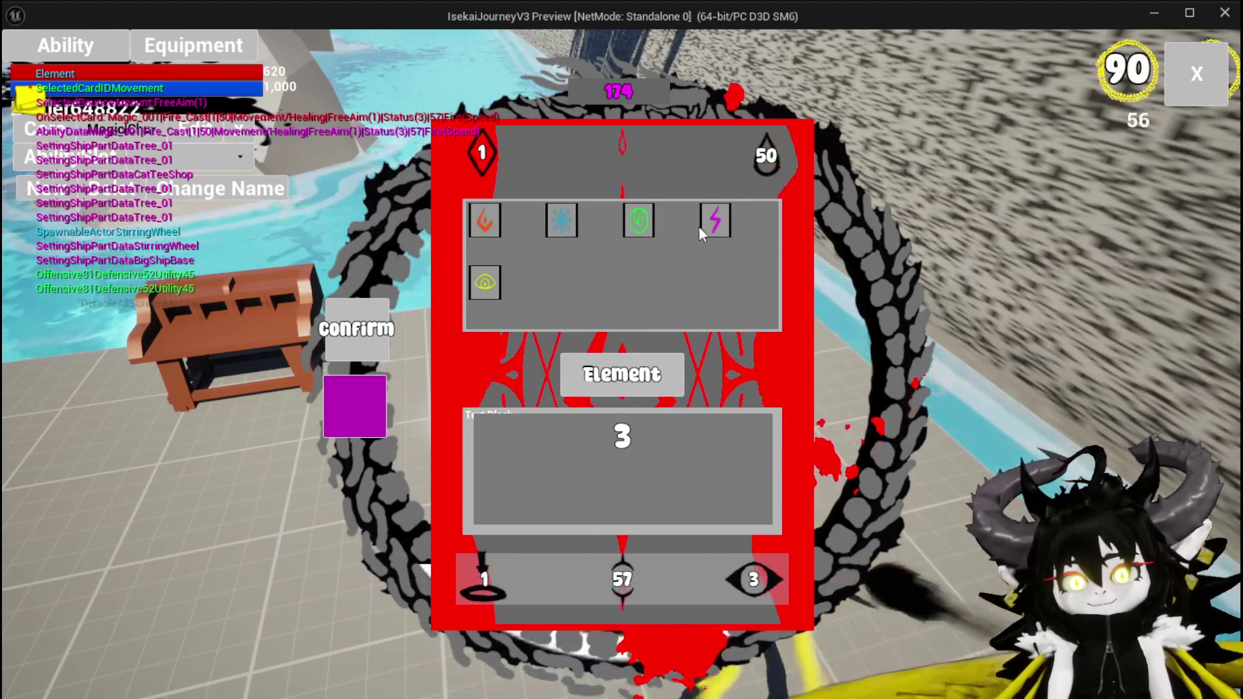
left_click(698, 226)
left_click(634, 378)
left_click(485, 220)
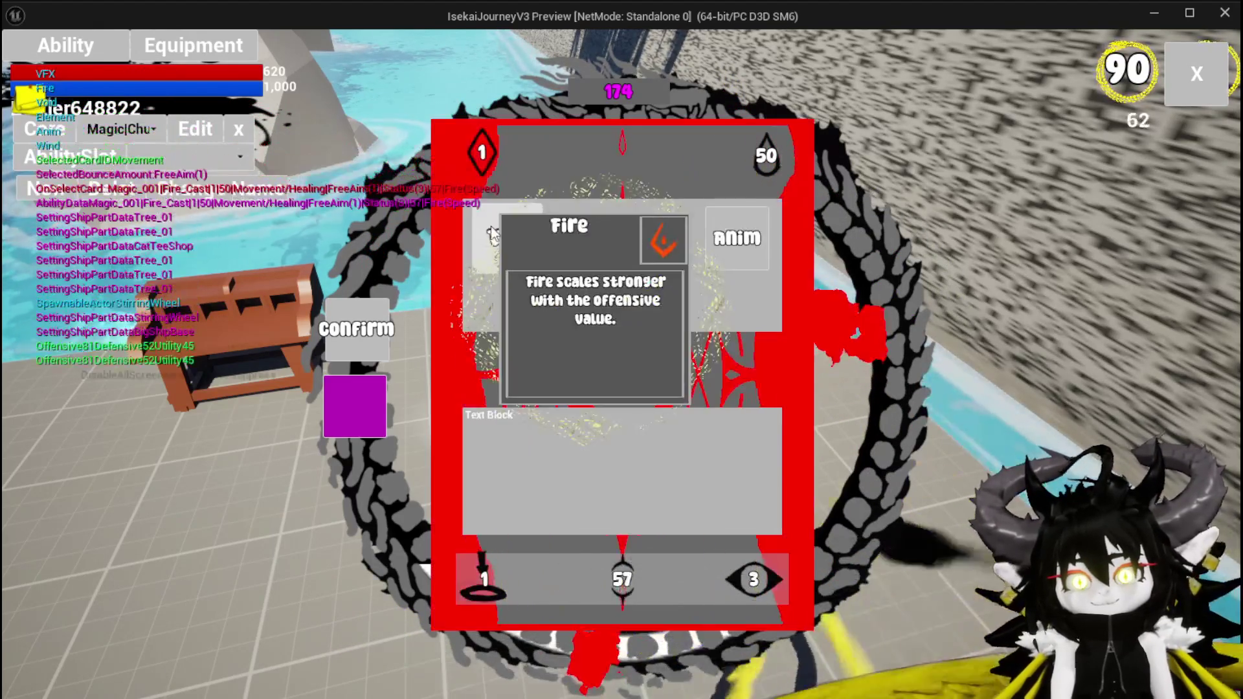
left_click(622, 376)
left_click(560, 220)
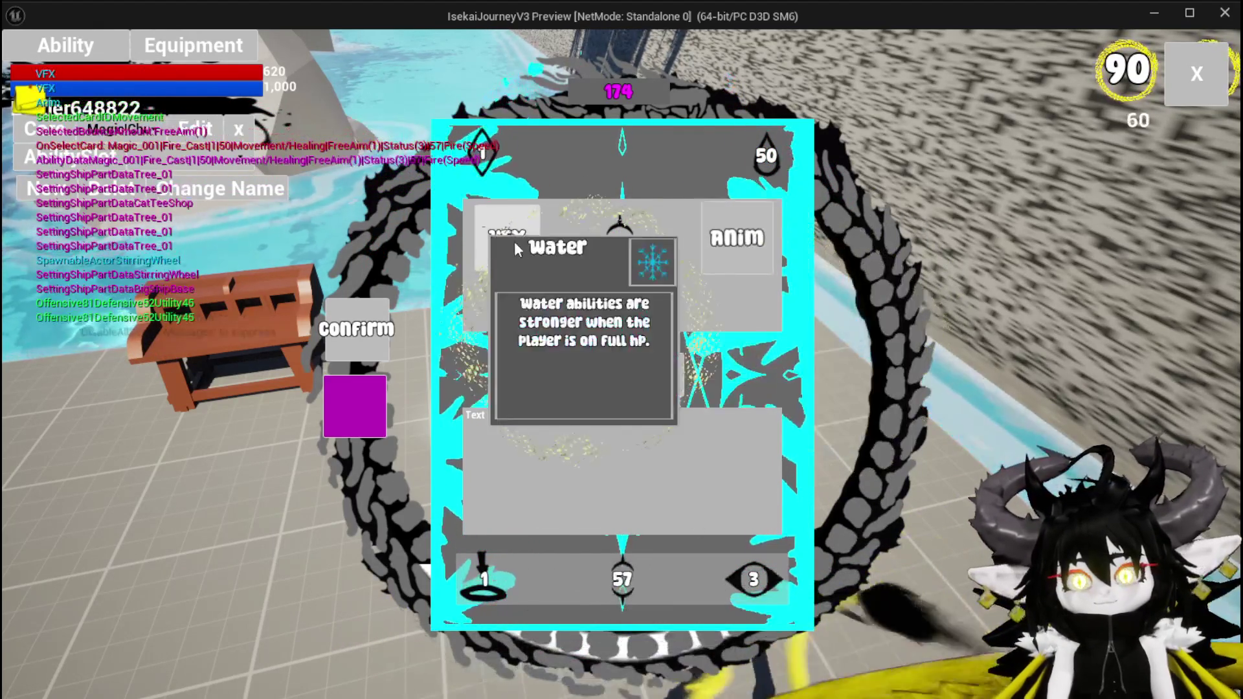
Make the card a Summon ability, close the card menu and stop the playtest
left_click(762, 578)
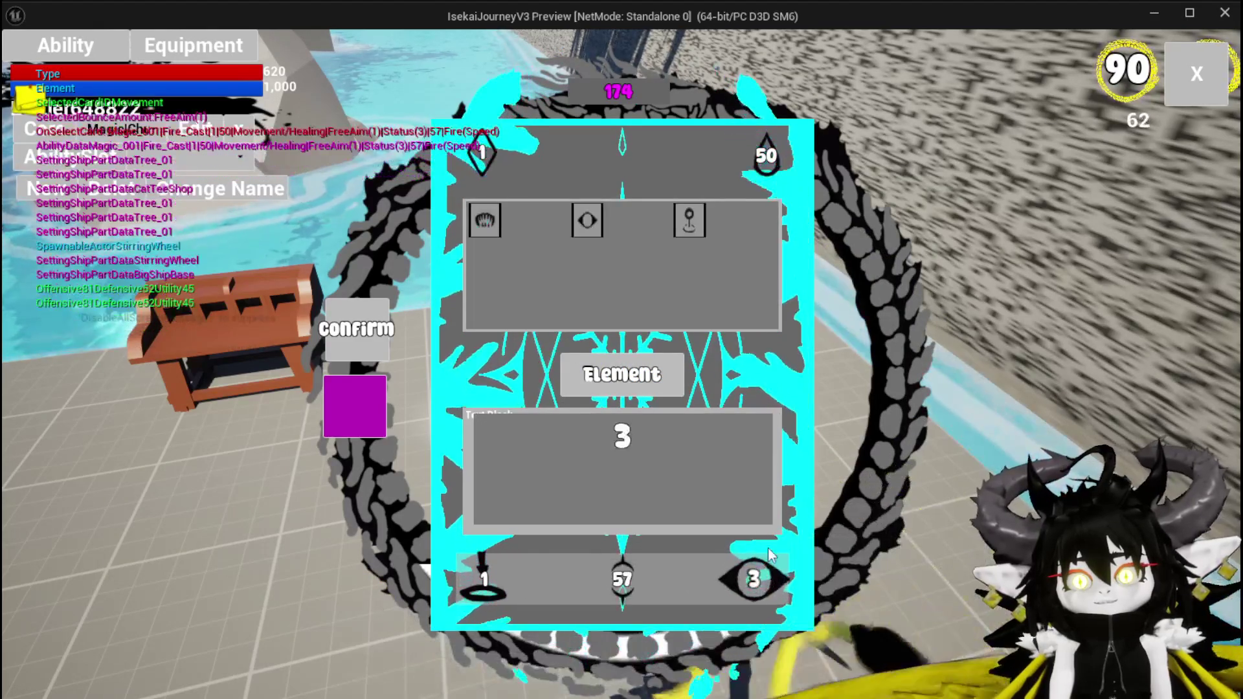
mouse_move(693, 228)
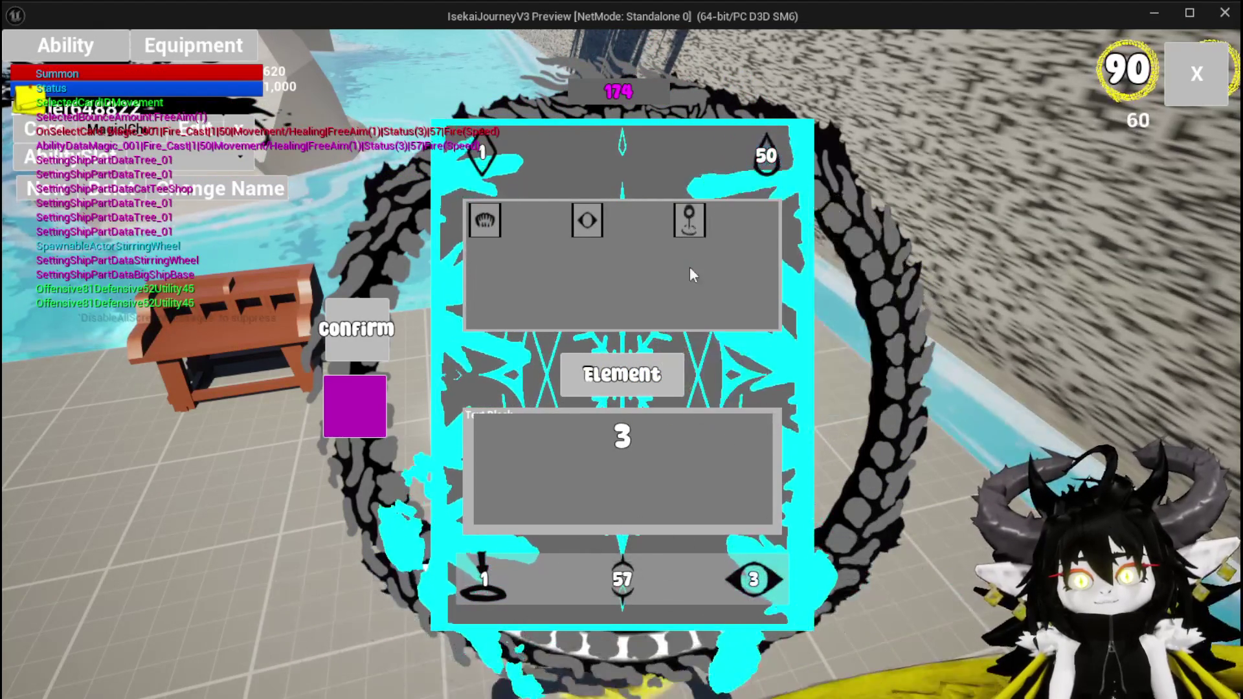
left_click(691, 220)
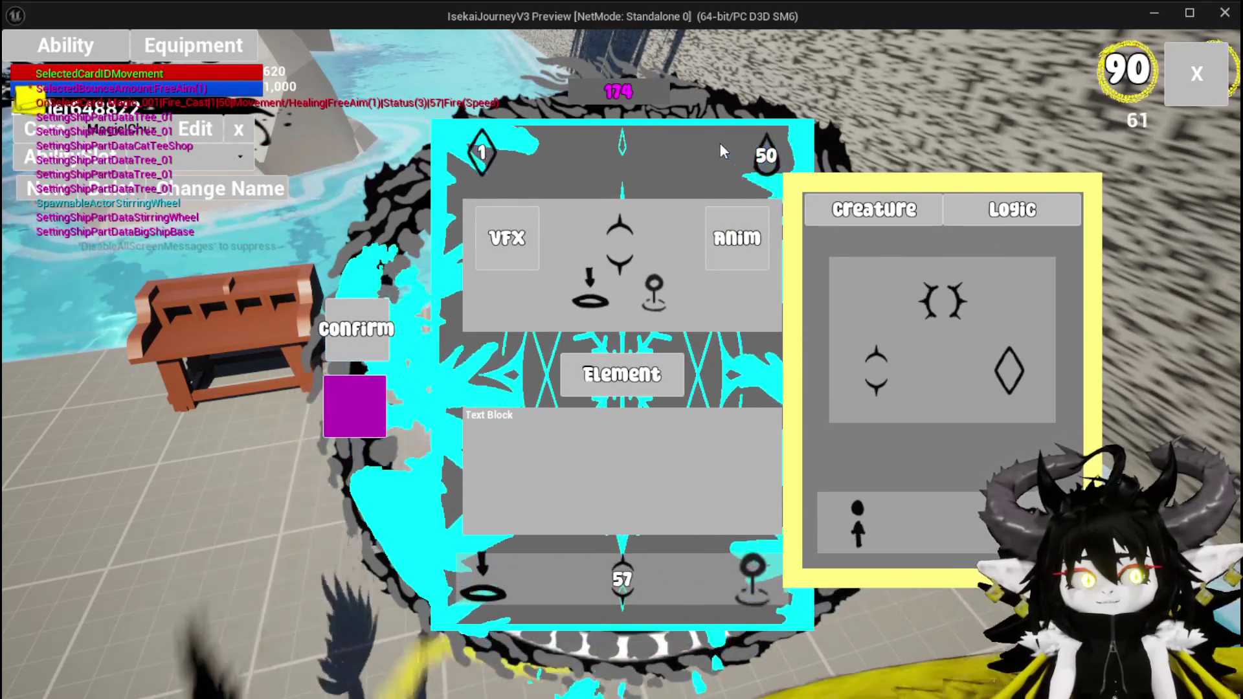
key("Escape")
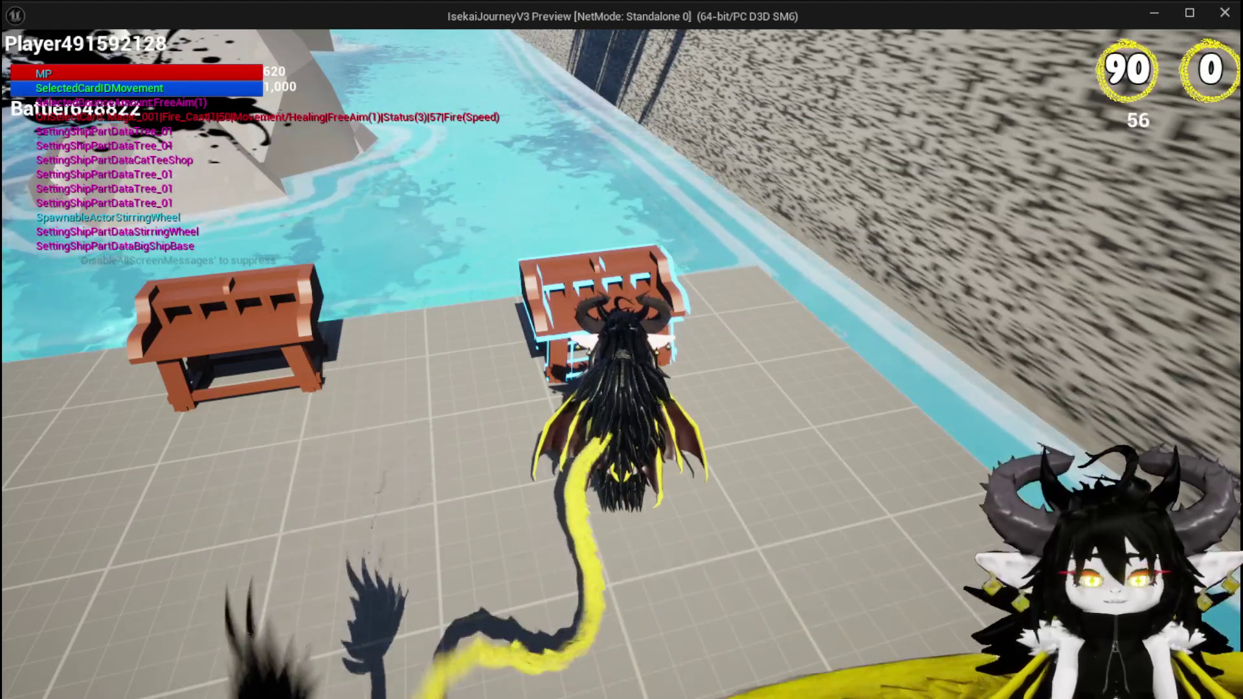
key("alt+Tab")
key("Escape")
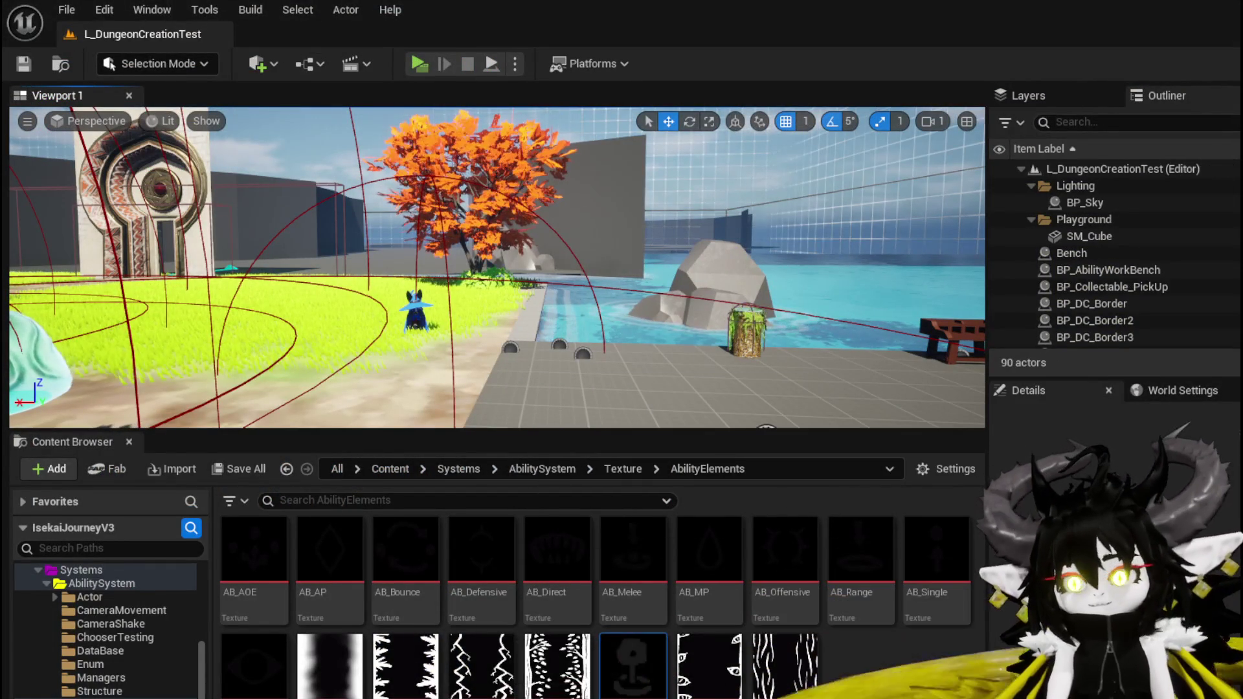
Nudge the HideToolTipp Create Event node in the AbilityWorkBenchUI graph and save
key("alt+Tab")
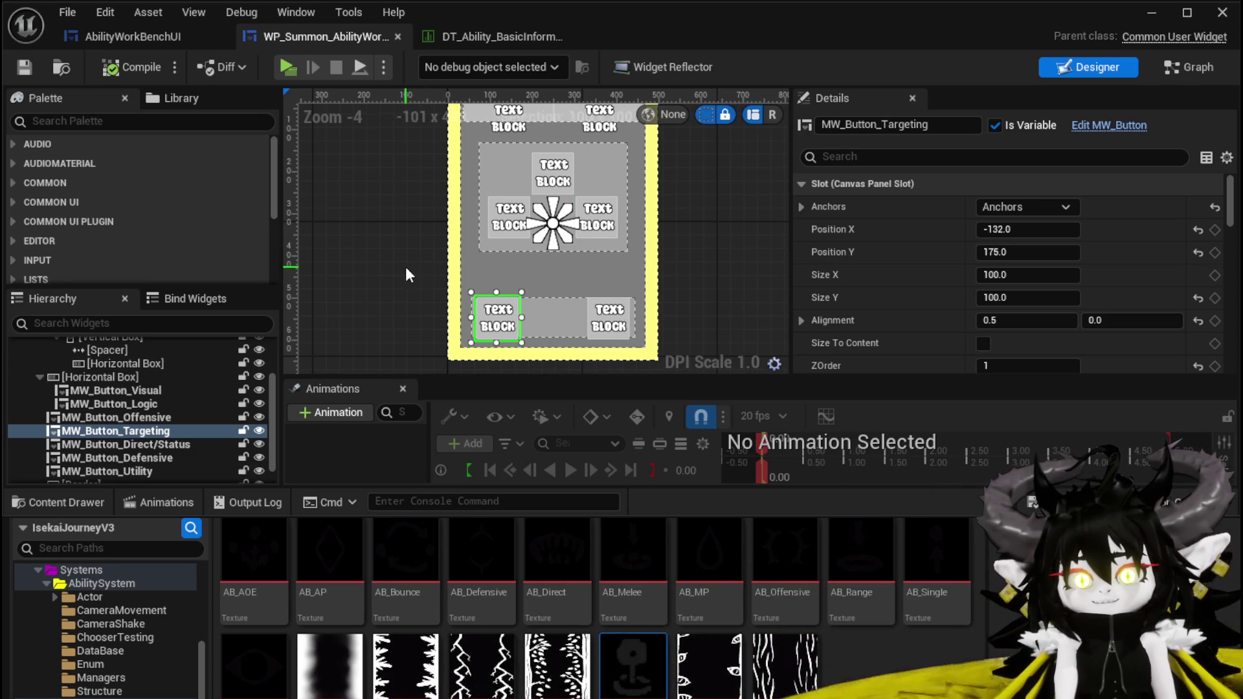
left_click(146, 34)
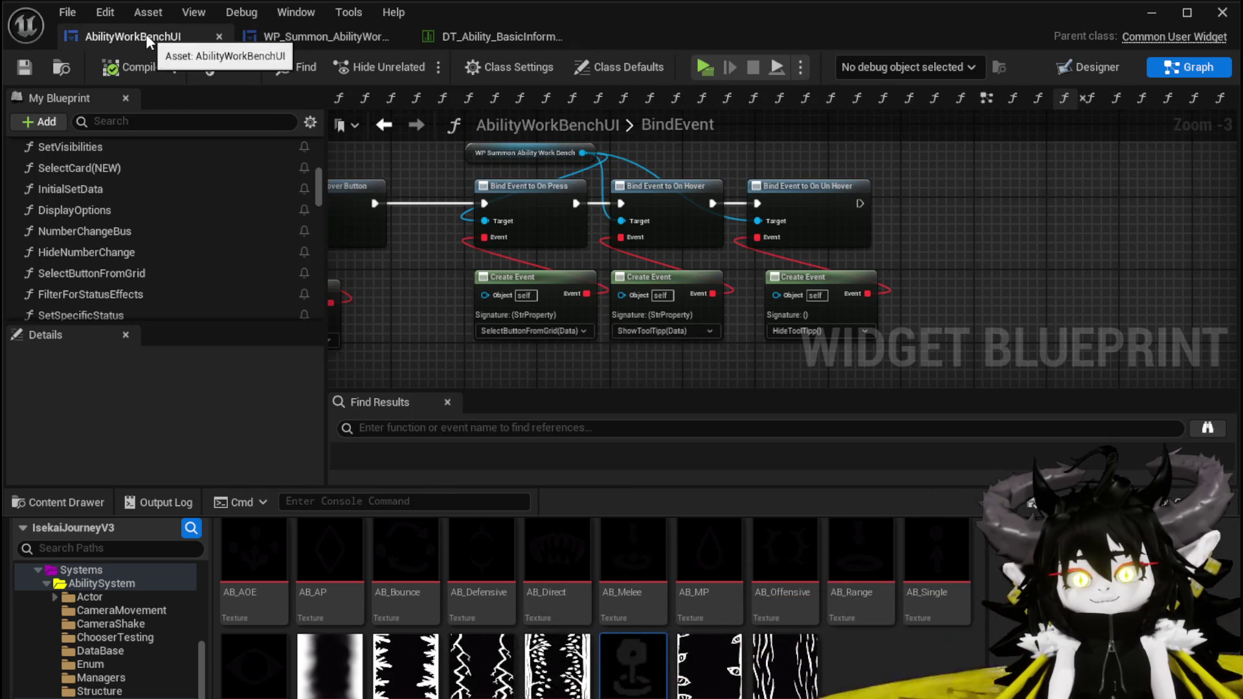
left_click(258, 34)
left_click(134, 30)
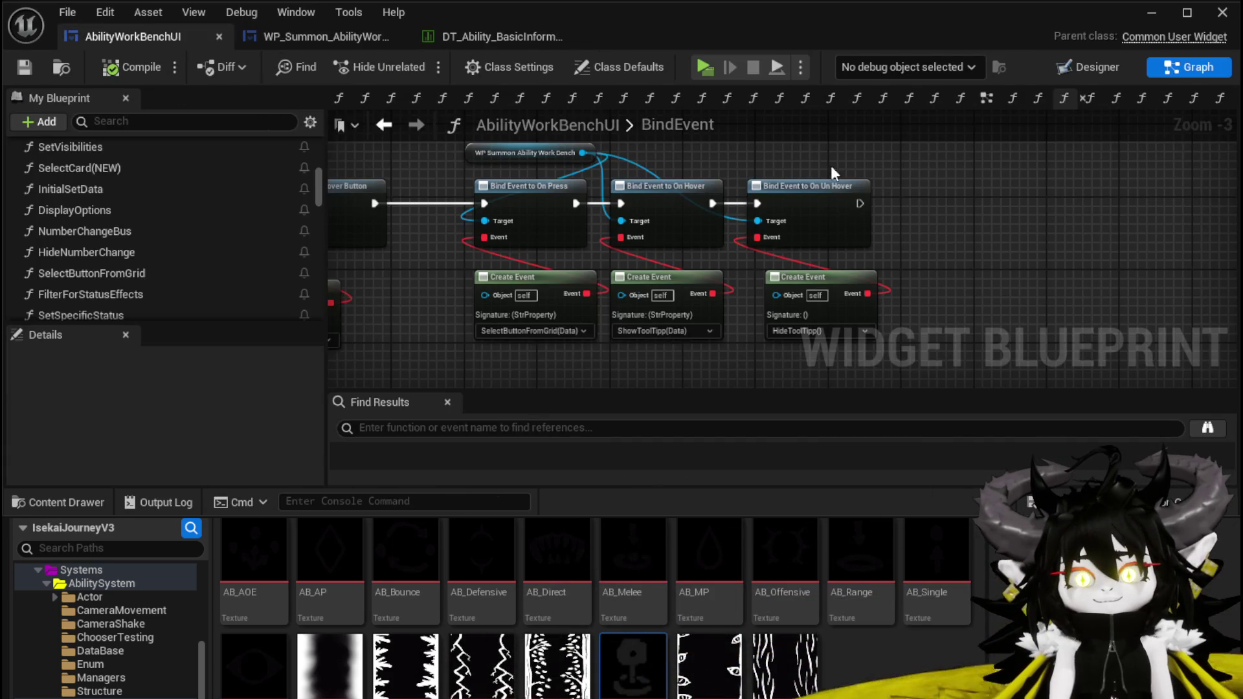
left_click_drag(473, 146, 505, 180)
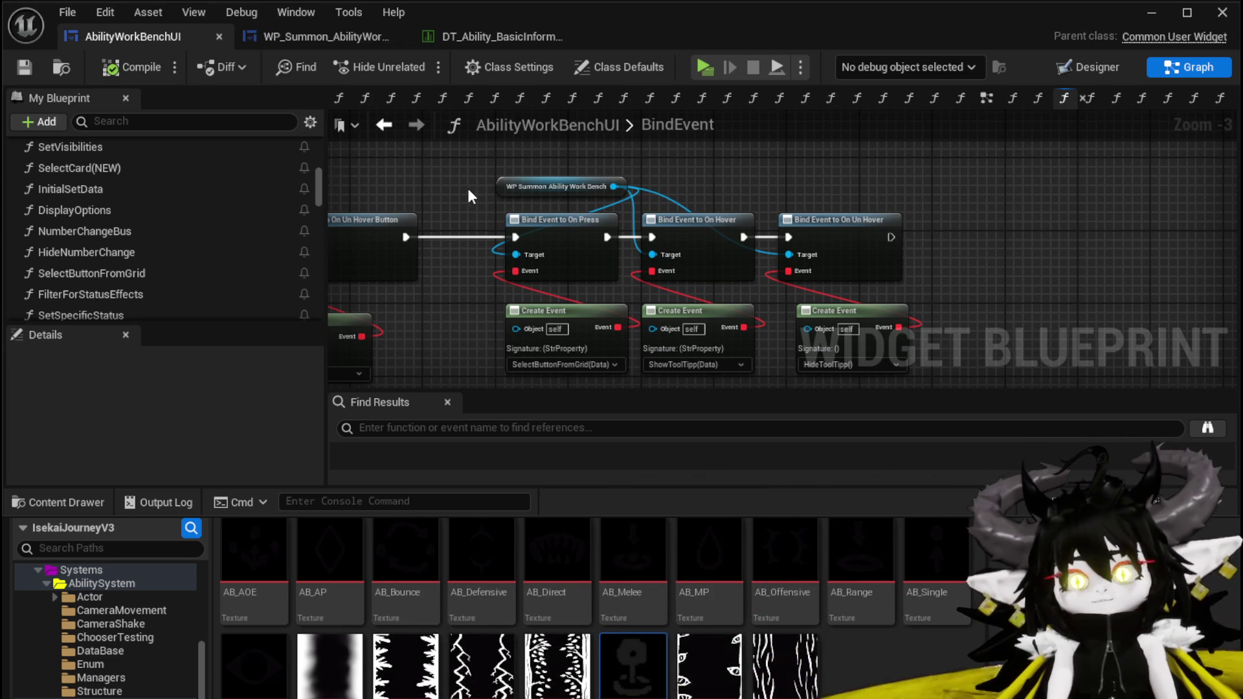
left_click_drag(468, 186, 449, 181)
mouse_move(834, 297)
left_mouse_down()
mouse_move(775, 270)
mouse_move(709, 269)
left_mouse_up()
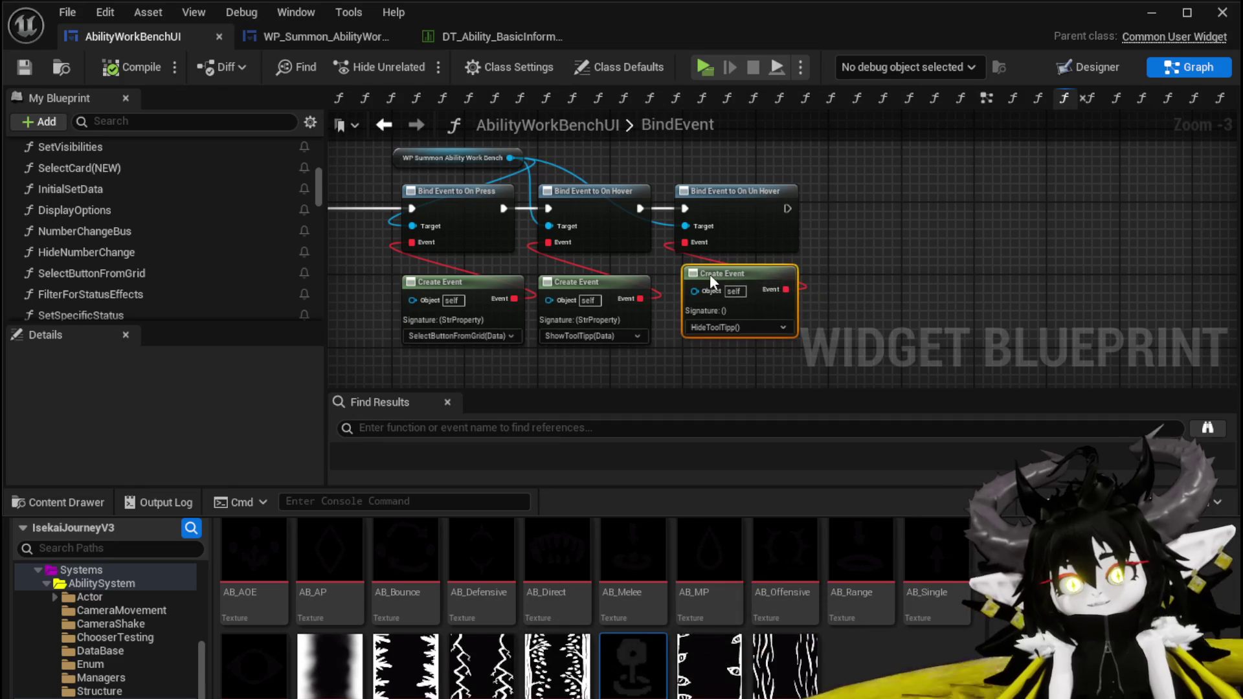
mouse_move(567, 255)
left_mouse_down()
mouse_move(646, 273)
mouse_move(556, 283)
left_mouse_up()
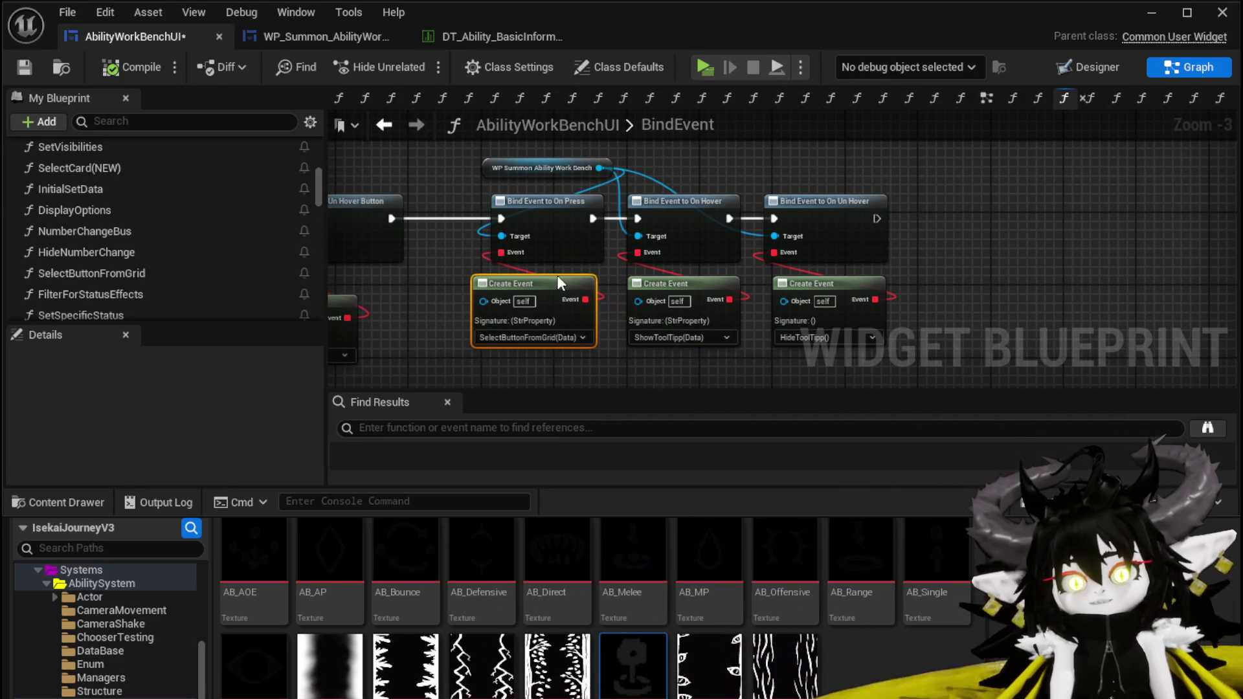
left_click_drag(438, 259, 596, 311)
left_click(24, 66)
Move the four hover Bind Event and Create Event nodes about 110 px left and save
left_click_drag(326, 167, 786, 188)
mouse_move(698, 221)
left_mouse_down()
mouse_move(607, 167)
mouse_move(833, 317)
left_mouse_up()
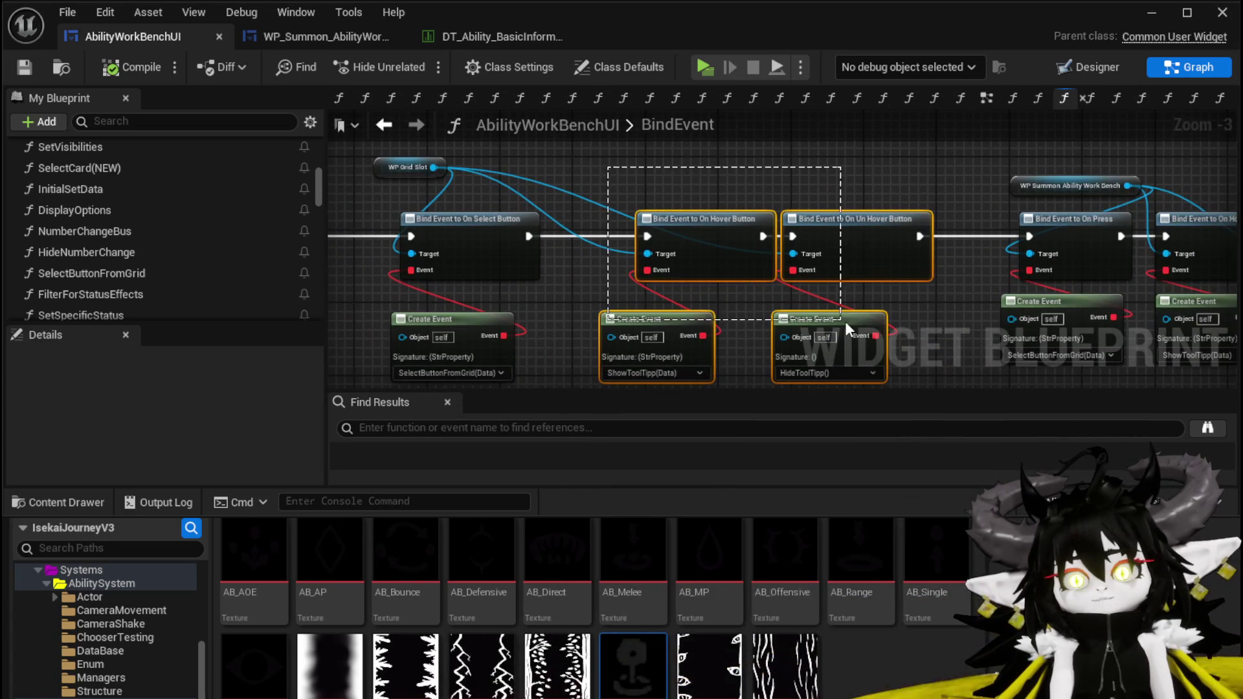
left_click_drag(833, 222, 761, 223)
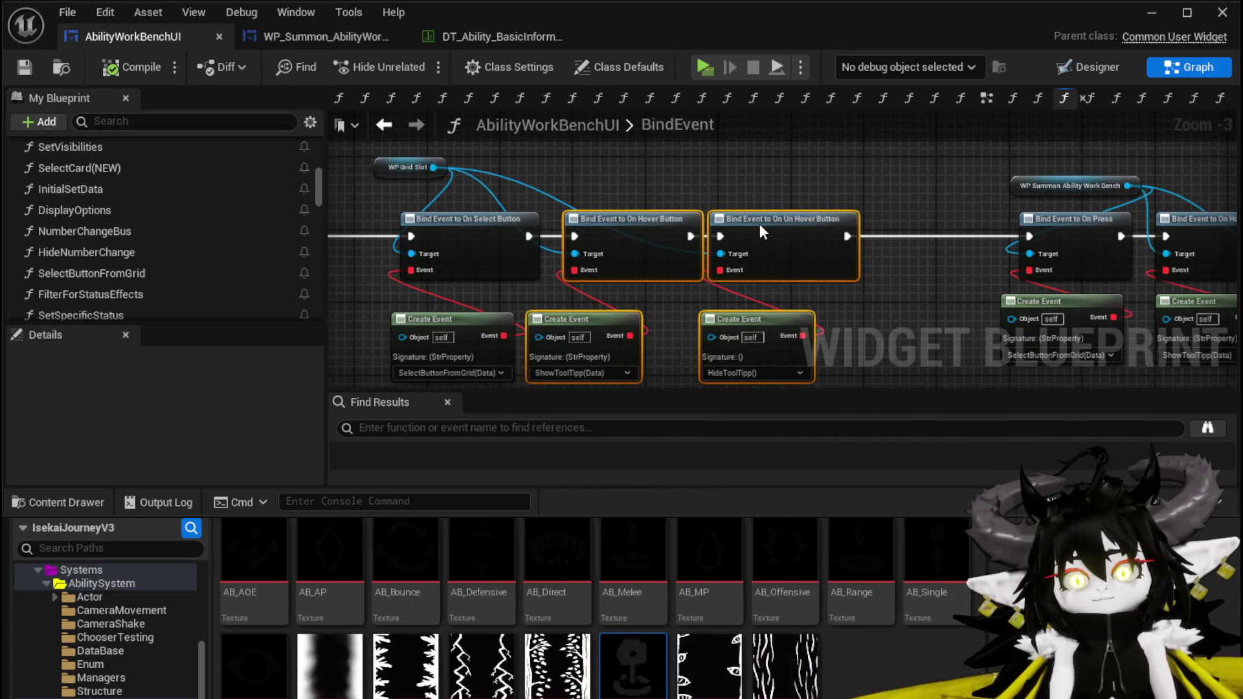
left_click(709, 174)
mouse_move(710, 174)
left_mouse_down()
mouse_move(916, 187)
mouse_move(995, 169)
mouse_move(601, 173)
left_mouse_up()
key("ctrl+s")
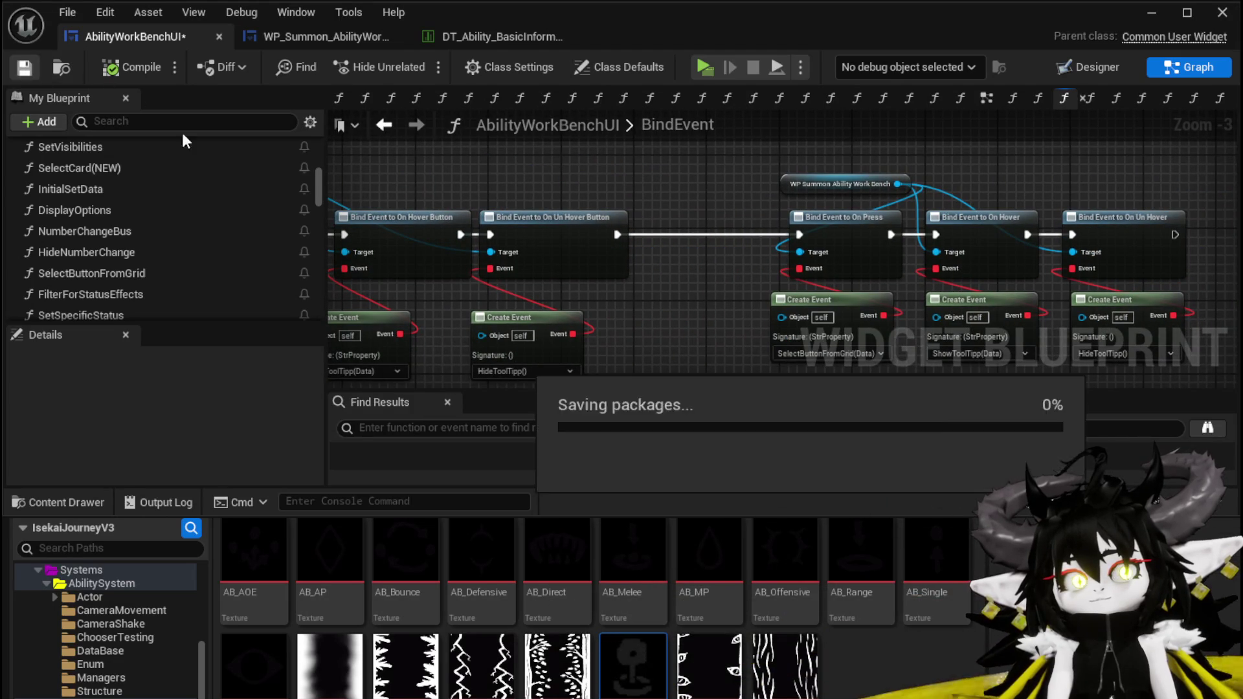
left_click(327, 36)
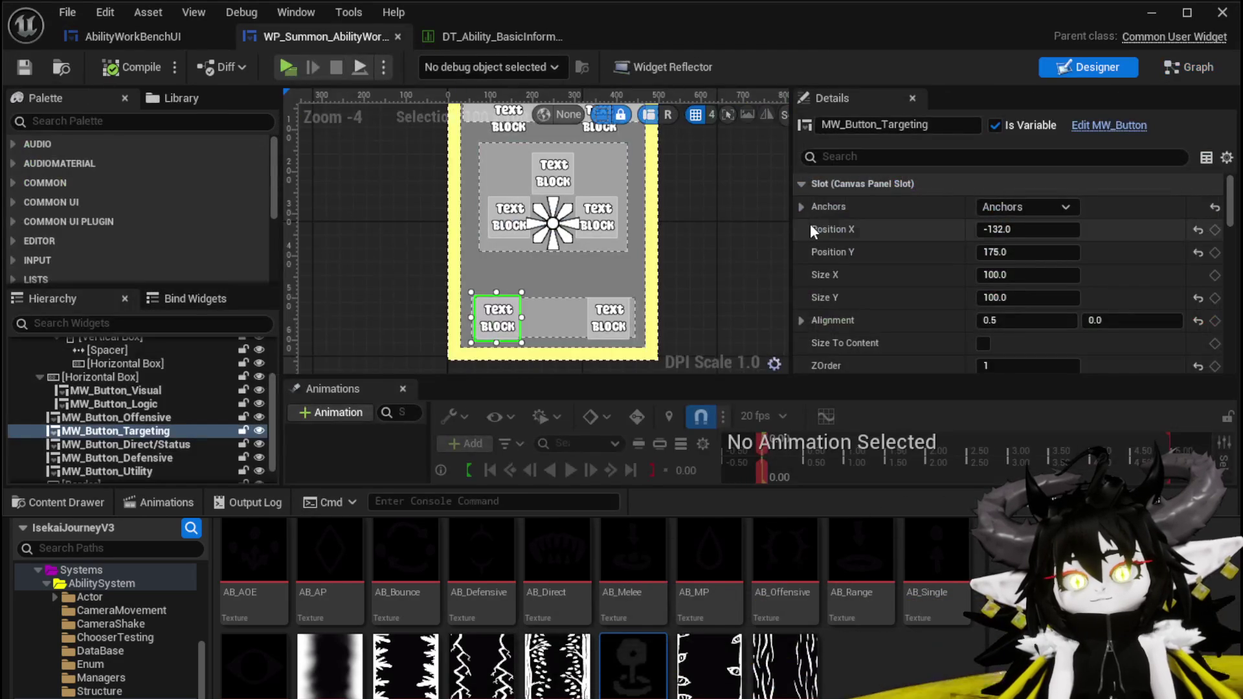
Return to the AbilityWorkBenchUI BindEvent graph and bring the WP Summon node into view
left_click(121, 39)
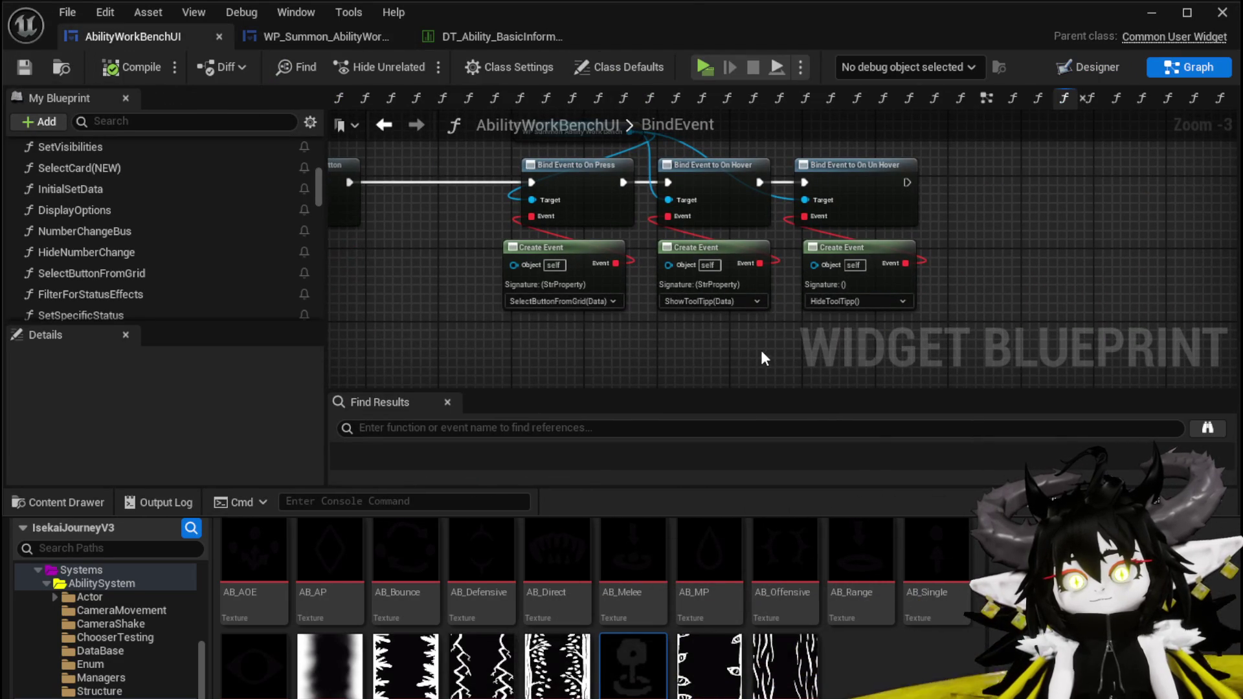
left_click(764, 154)
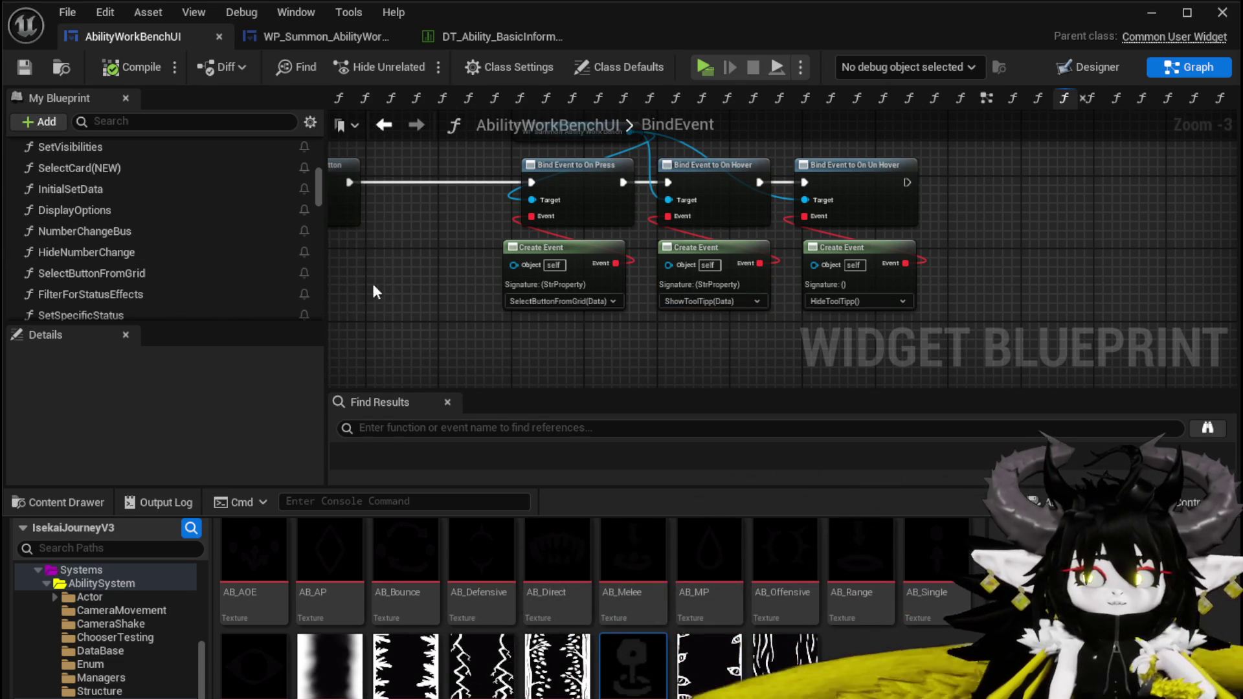
mouse_move(451, 261)
left_mouse_down()
mouse_move(470, 326)
mouse_move(557, 327)
mouse_move(529, 294)
left_mouse_up()
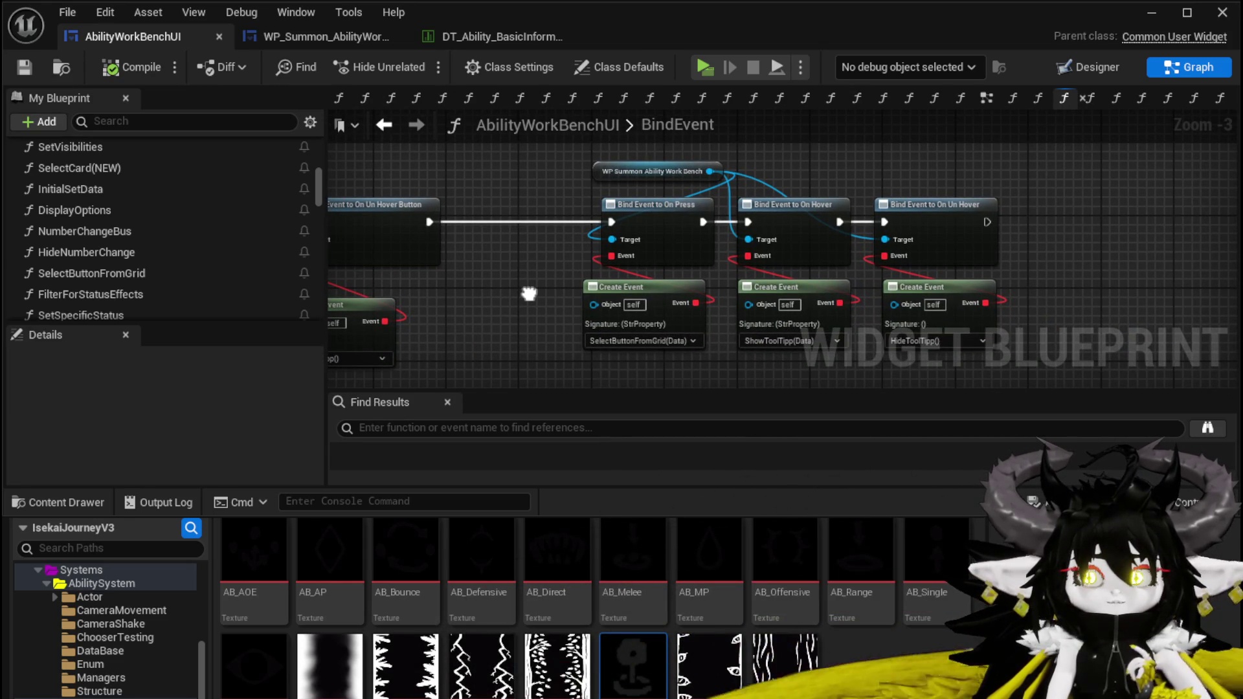
scroll(97, 246, "down", 3)
scroll(128, 262, "up", 5)
scroll(127, 254, "up", 5)
Open the ShowToolTipp function graph and look over its entry and WP_ToolTipp nodes
double_click(90, 209)
scroll(424, 275, "down", 1)
mouse_move(425, 274)
left_mouse_down()
mouse_move(593, 297)
mouse_move(558, 334)
mouse_move(296, 303)
mouse_move(350, 278)
mouse_move(363, 193)
mouse_move(436, 326)
mouse_move(565, 334)
left_mouse_up()
scroll(593, 297, "up", 1)
scroll(349, 250, "down", 1)
mouse_move(522, 183)
left_mouse_down()
mouse_move(406, 212)
mouse_move(414, 204)
left_mouse_up()
left_click(536, 177)
left_click_drag(536, 177, 436, 206)
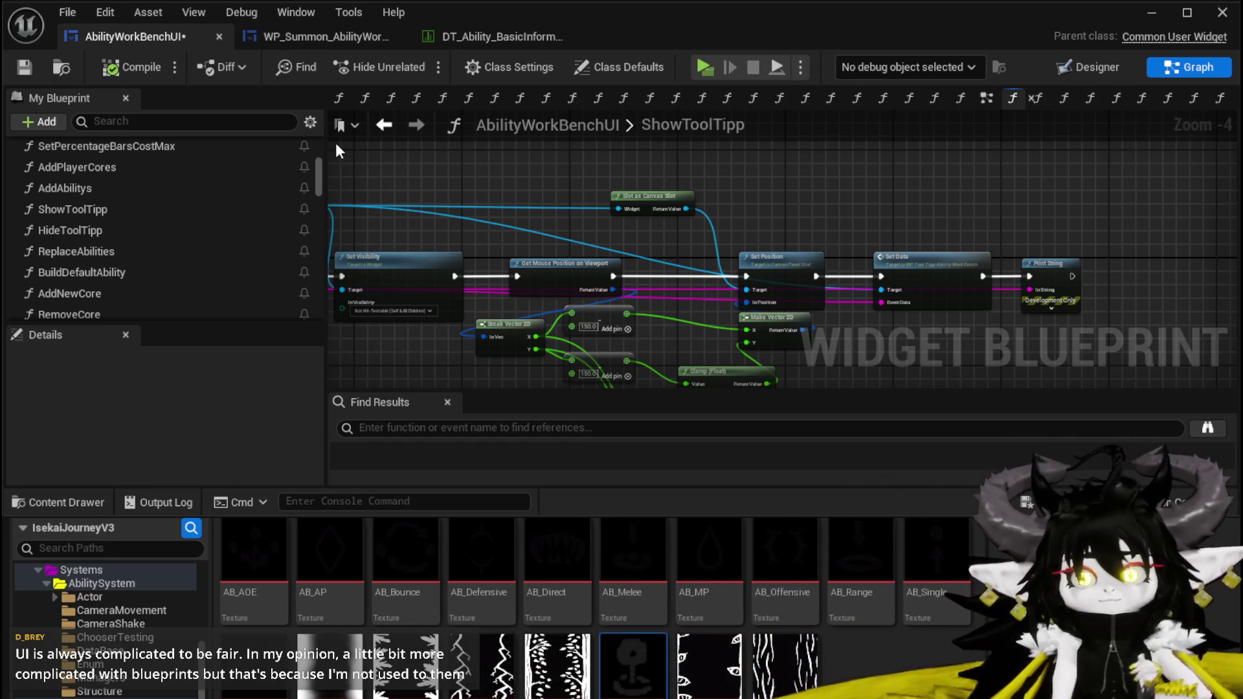
Save AbilityWorkBenchUI while bringing the ShowToolTipp entry and Set Visibility nodes into view
left_click(26, 66)
left_click_drag(641, 170, 524, 167)
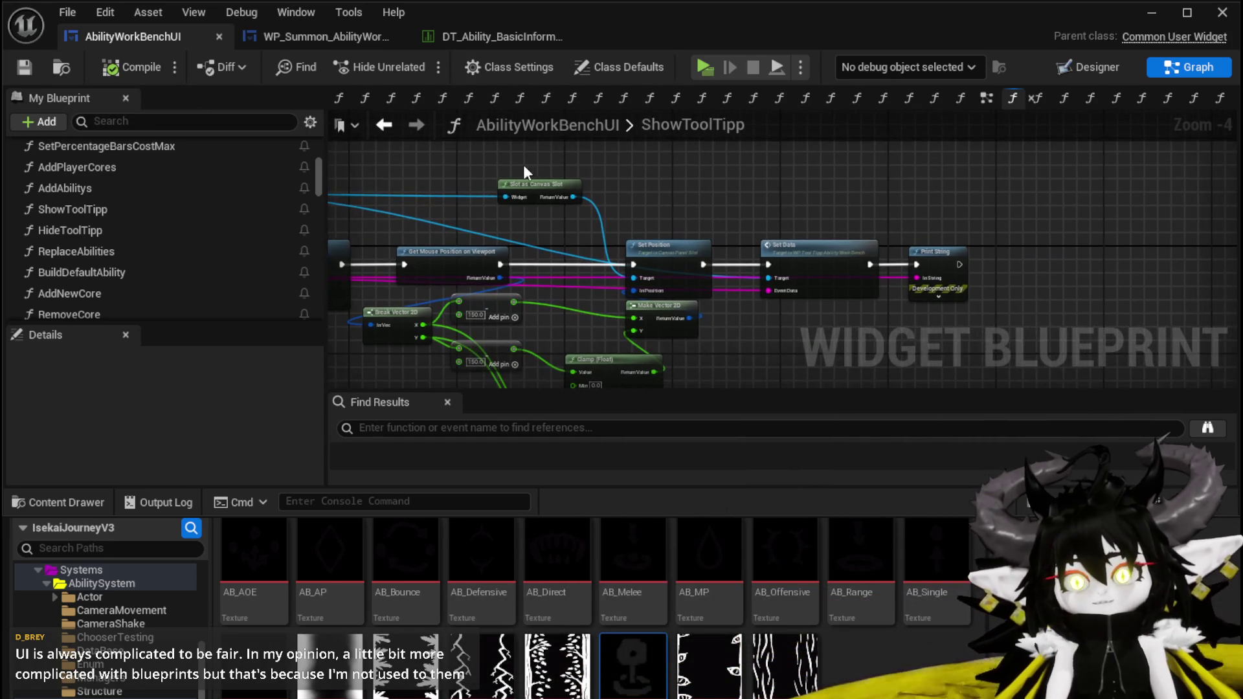
left_click_drag(620, 166, 818, 151)
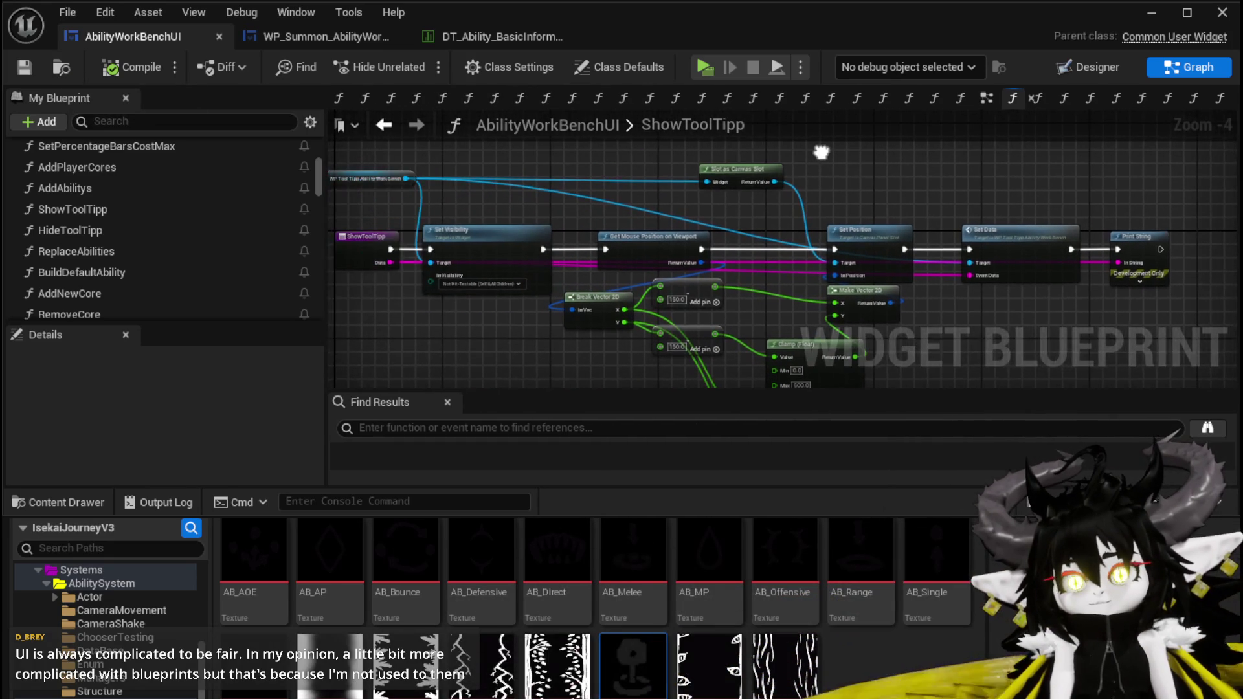
left_click(26, 67)
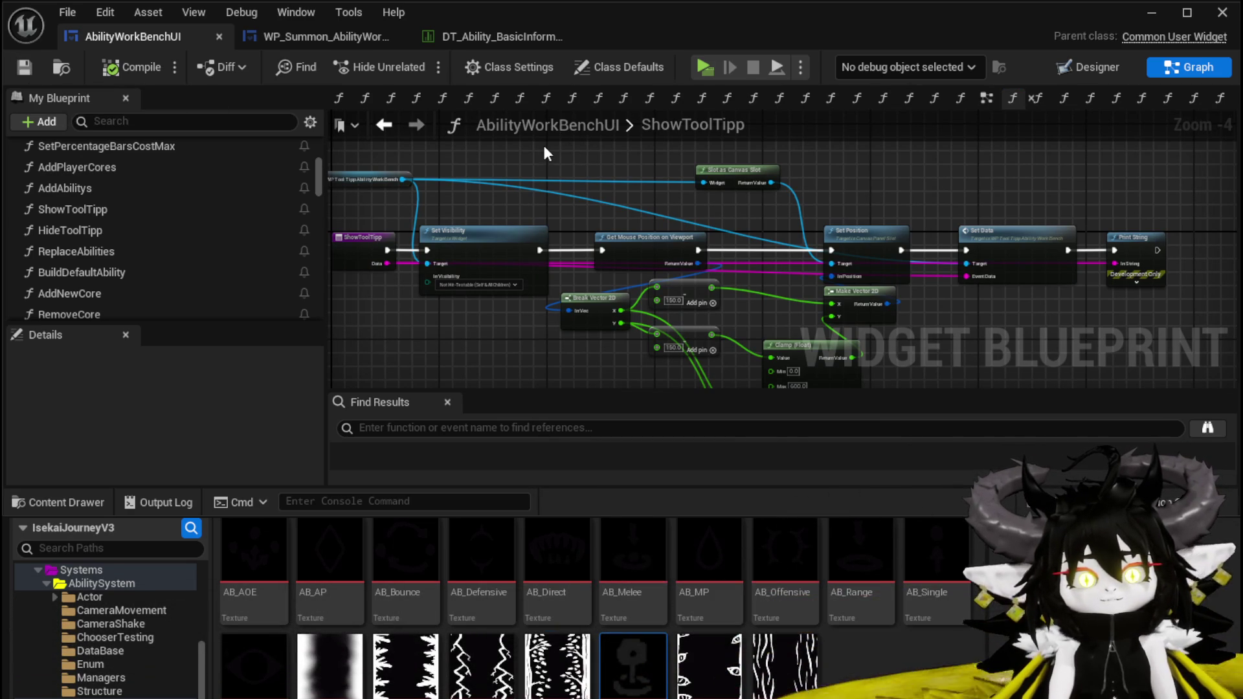
Browse the overridable functions list, close it, and save again with Ctrl+S
scroll(105, 200, "up", 8)
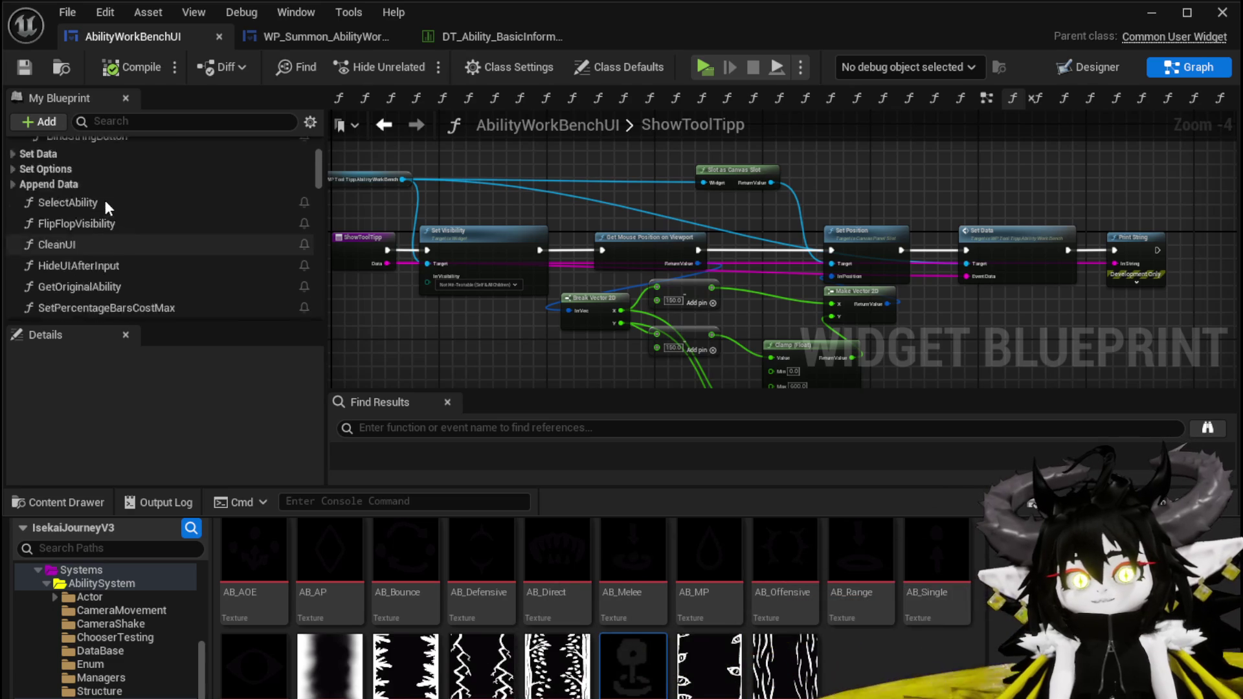
scroll(105, 199, "up", 3)
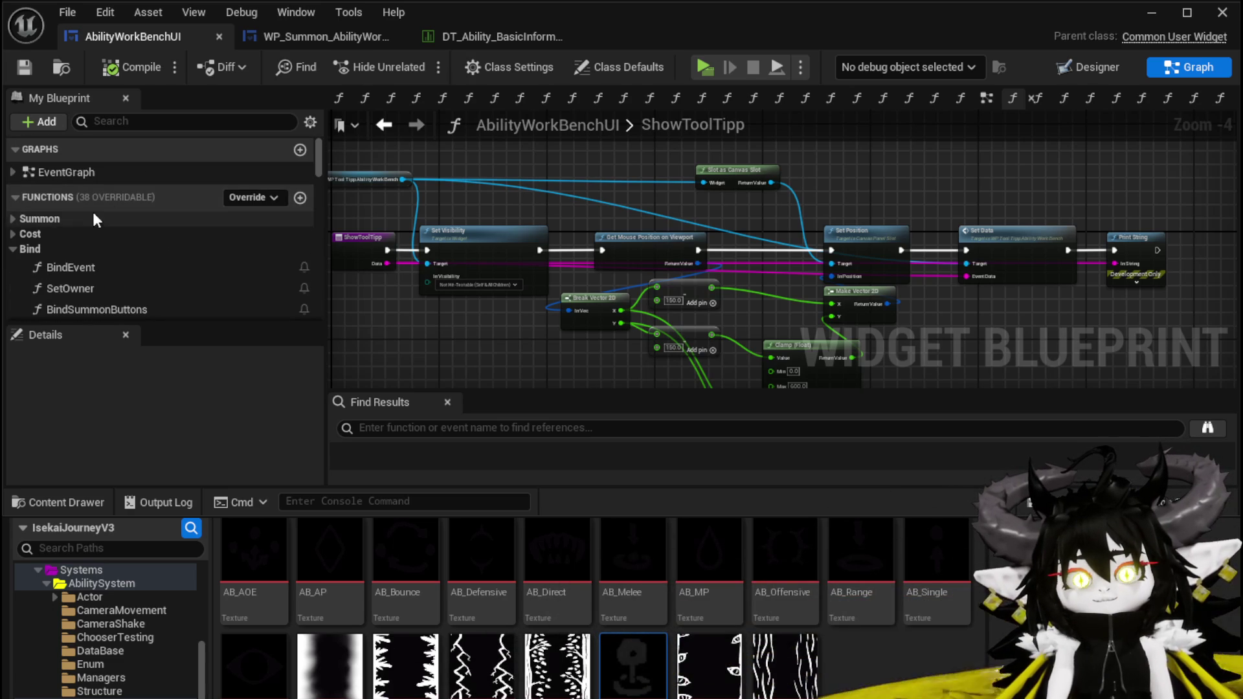
mouse_move(598, 144)
left_mouse_down()
mouse_move(699, 172)
mouse_move(614, 172)
left_mouse_up()
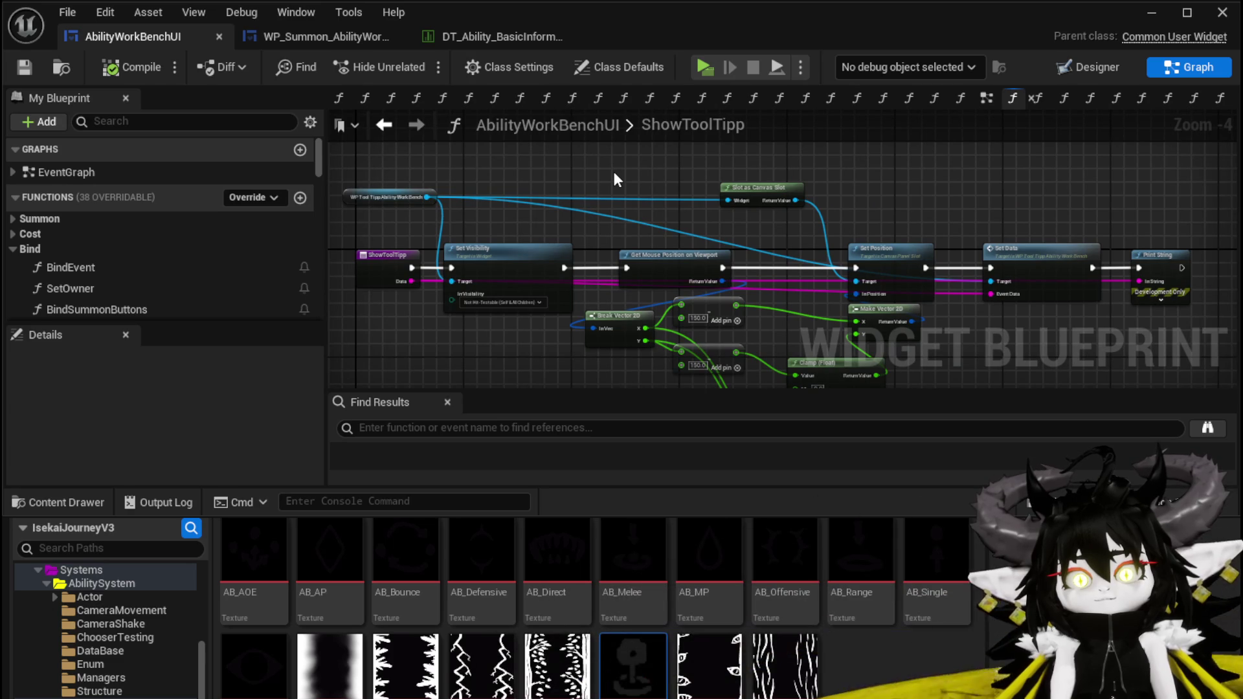
left_click(241, 198)
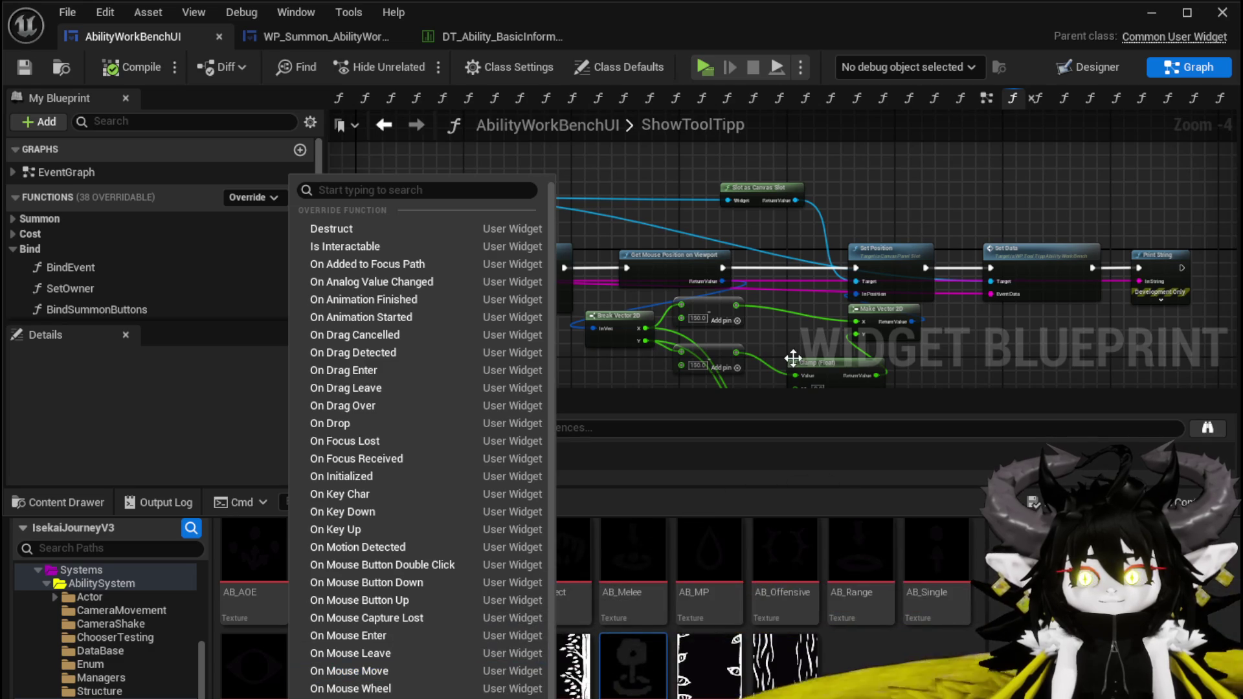
left_click(783, 334)
key("ctrl+s")
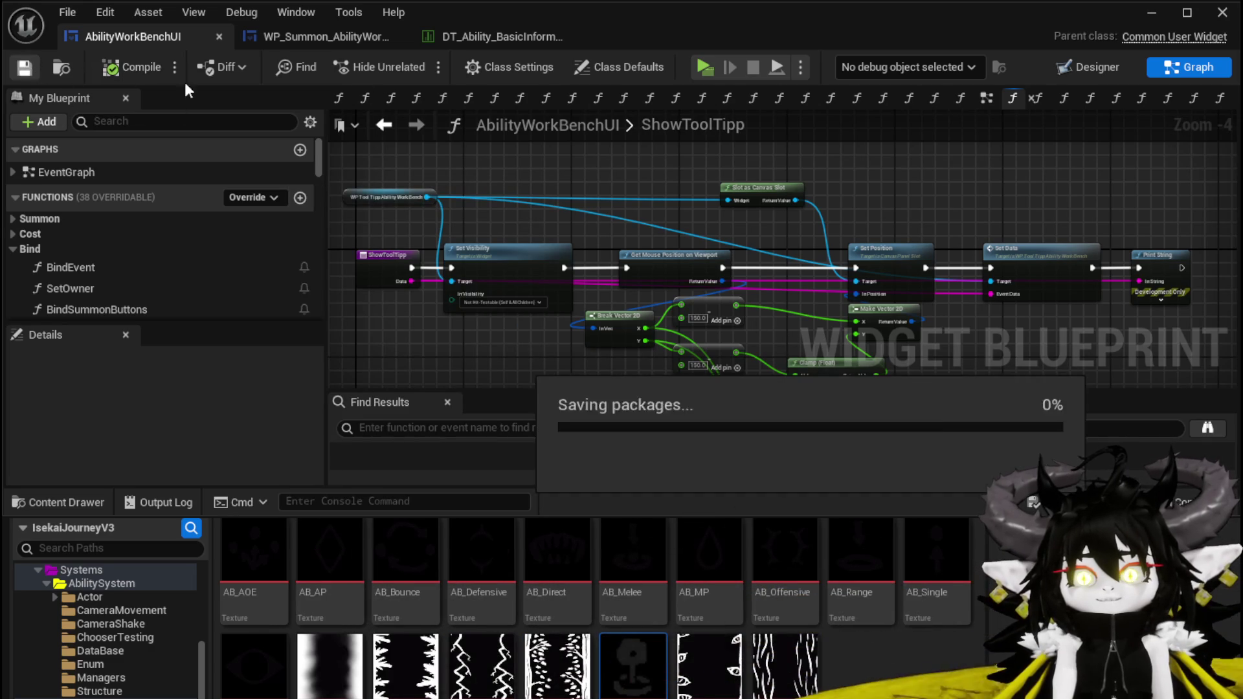
Show AbilityWorkBenchUI in Designer view, zoom around the 500 × 650 WP_Summon panel, and save
left_click(1088, 67)
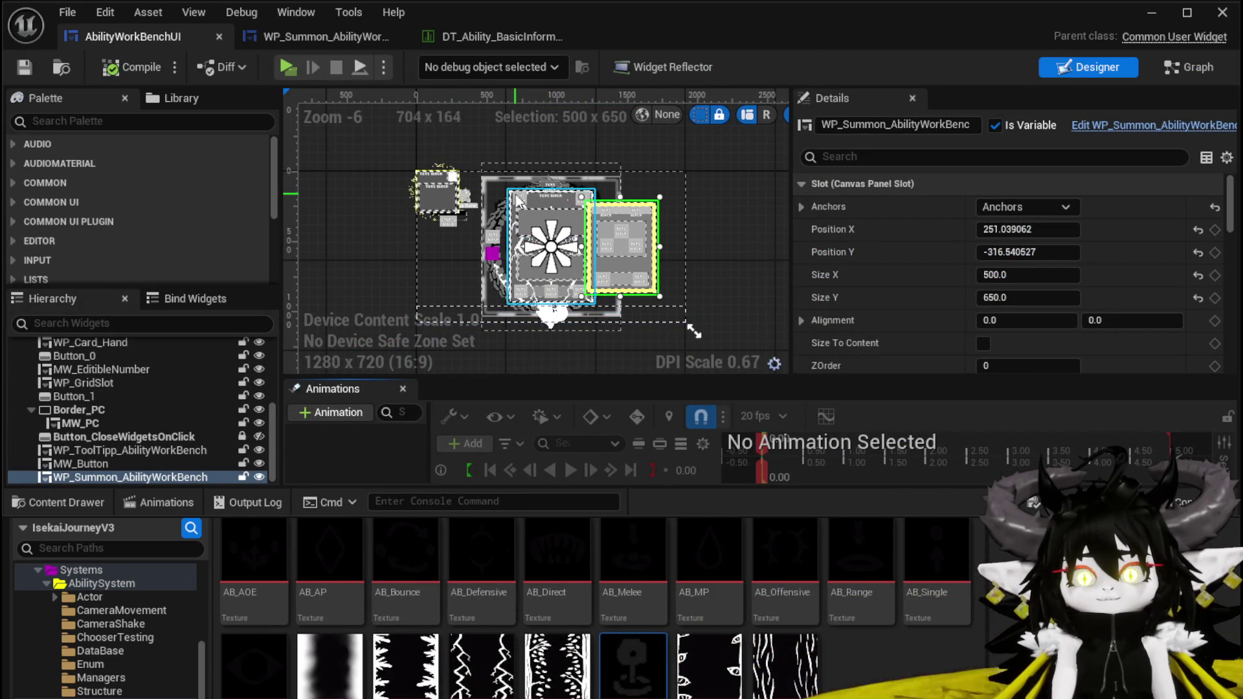
scroll(502, 189, "up", 3)
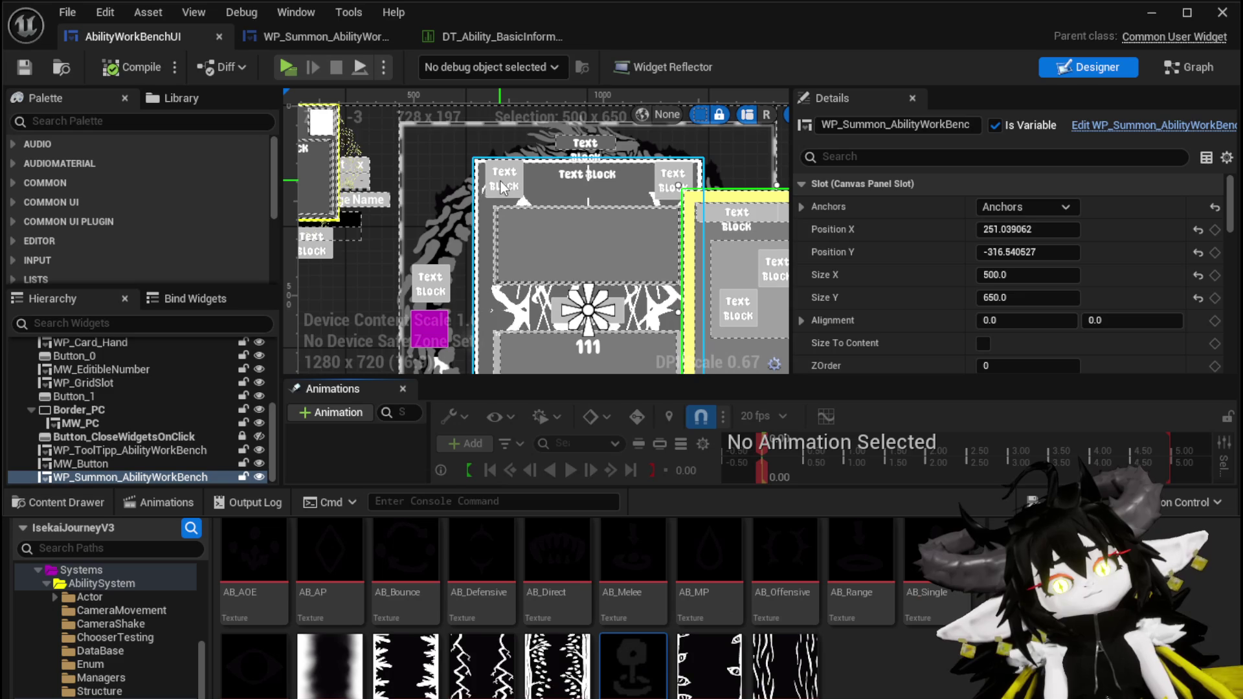
scroll(508, 185, "down", 2)
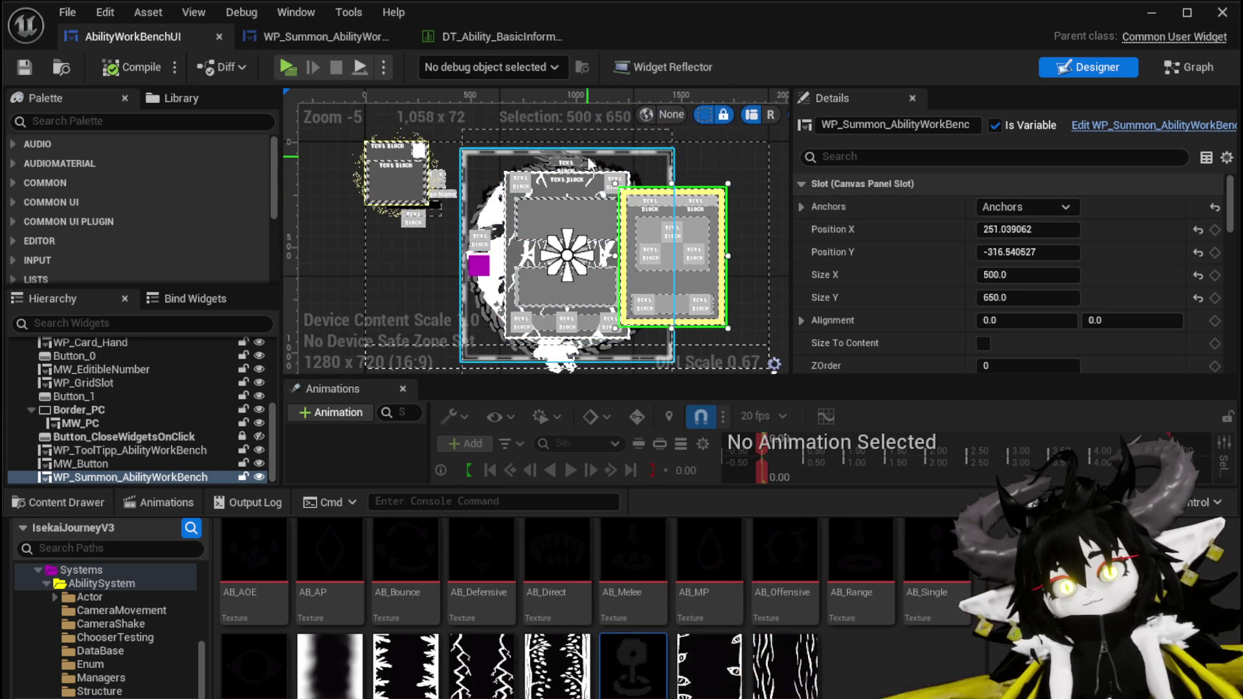
left_click(37, 67)
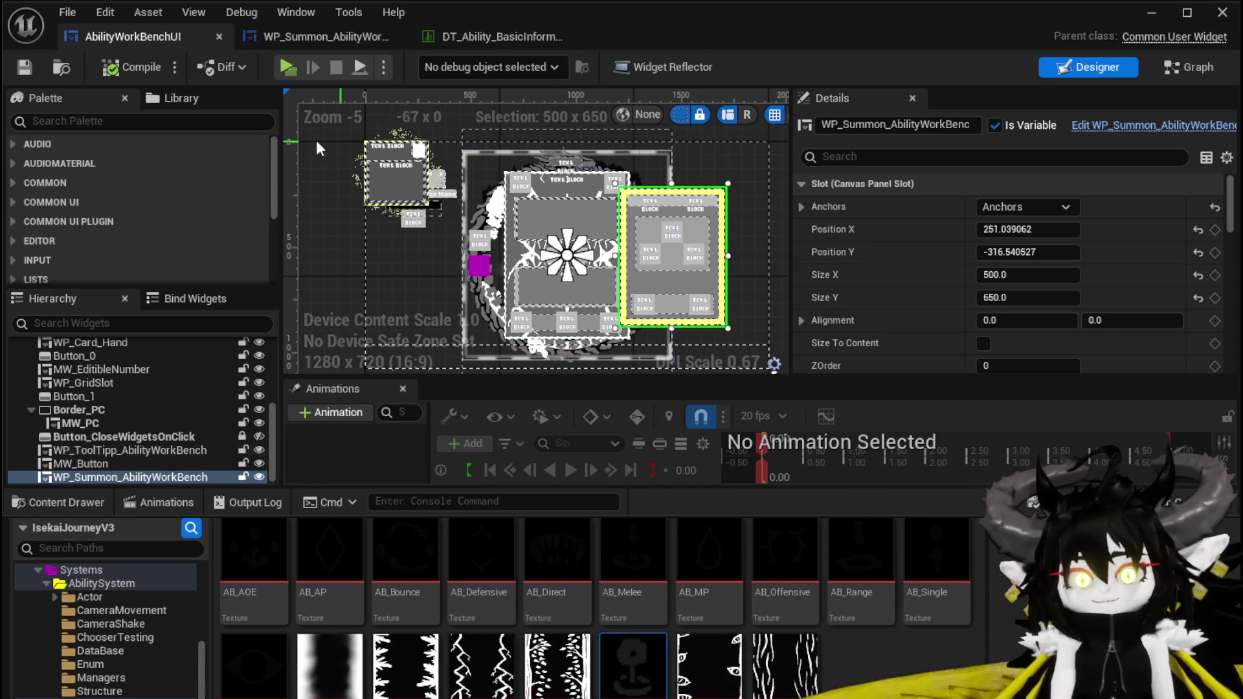
left_click(37, 68)
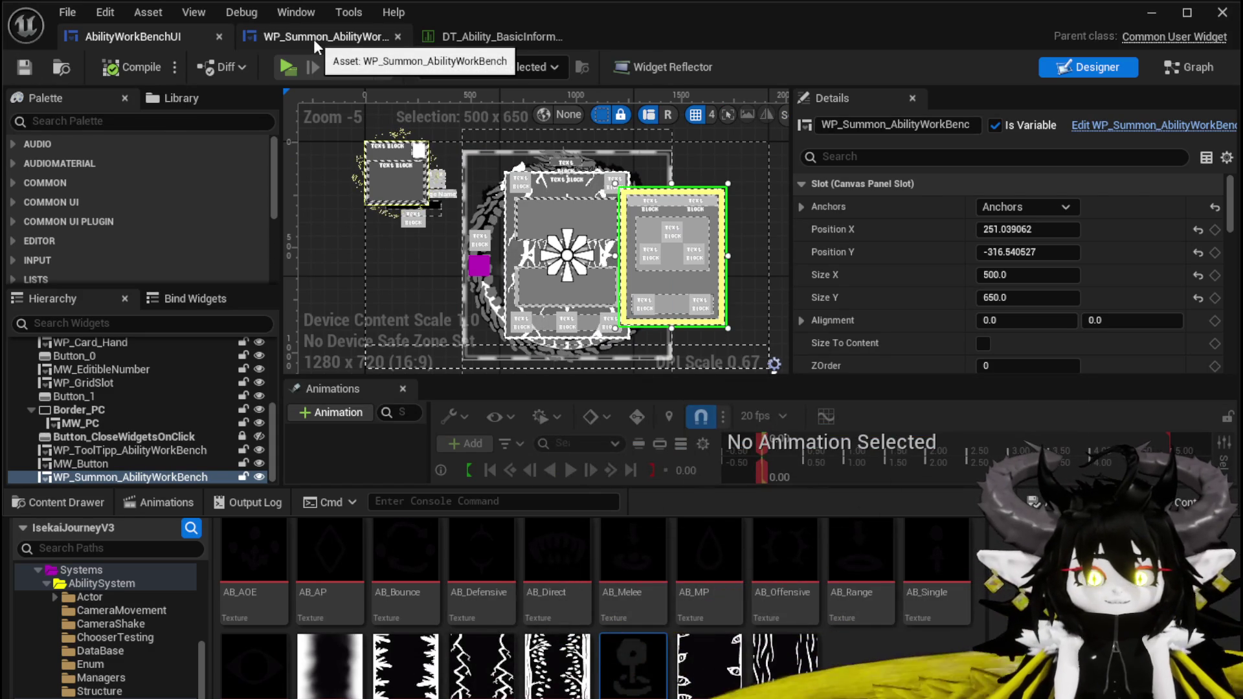
left_click(491, 30)
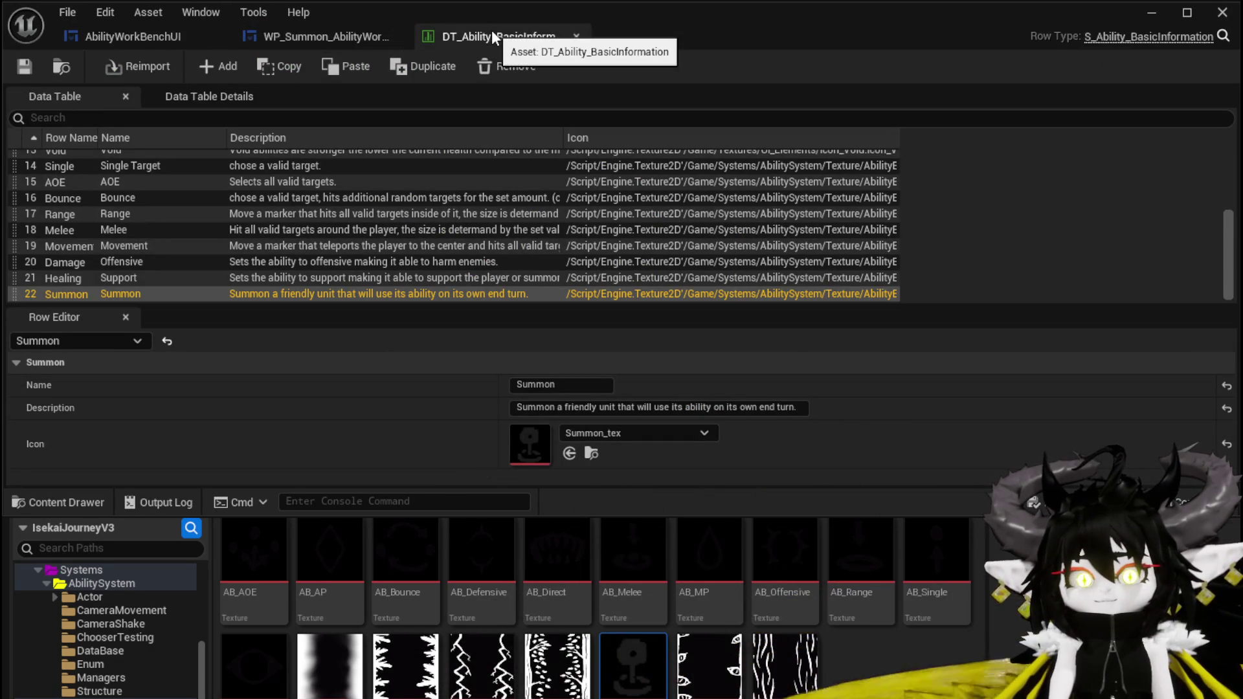
scroll(59, 184, "up", 6)
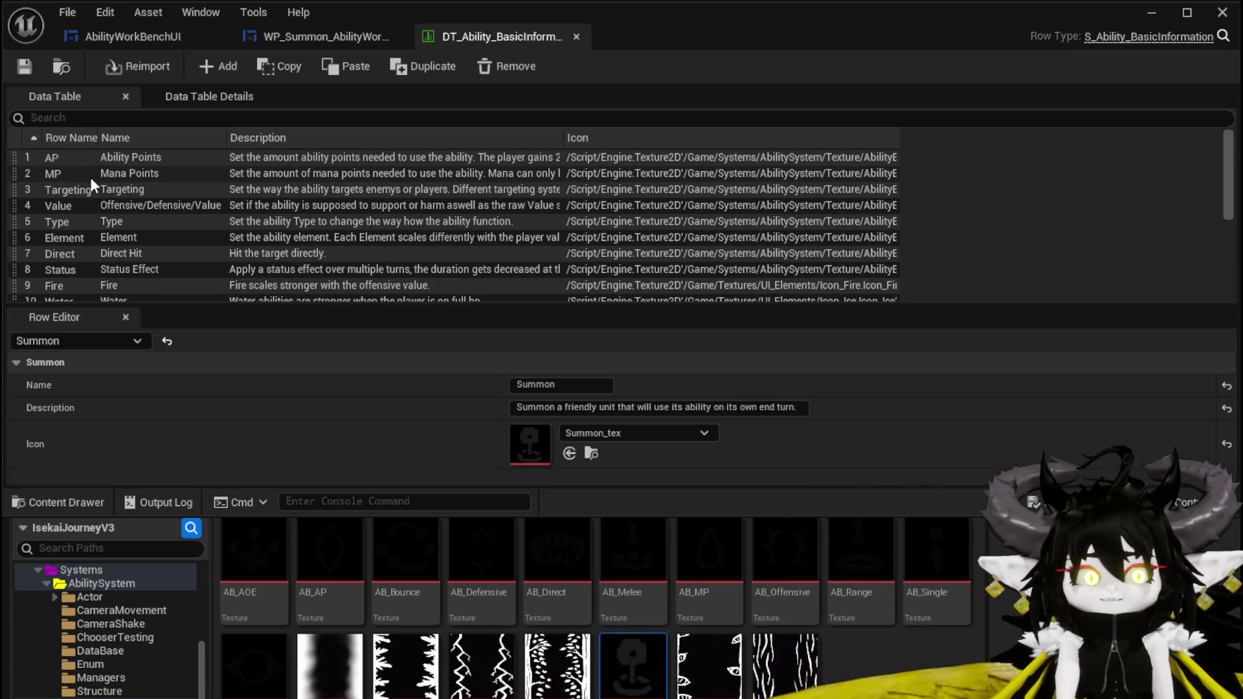
scroll(91, 177, "down", 6)
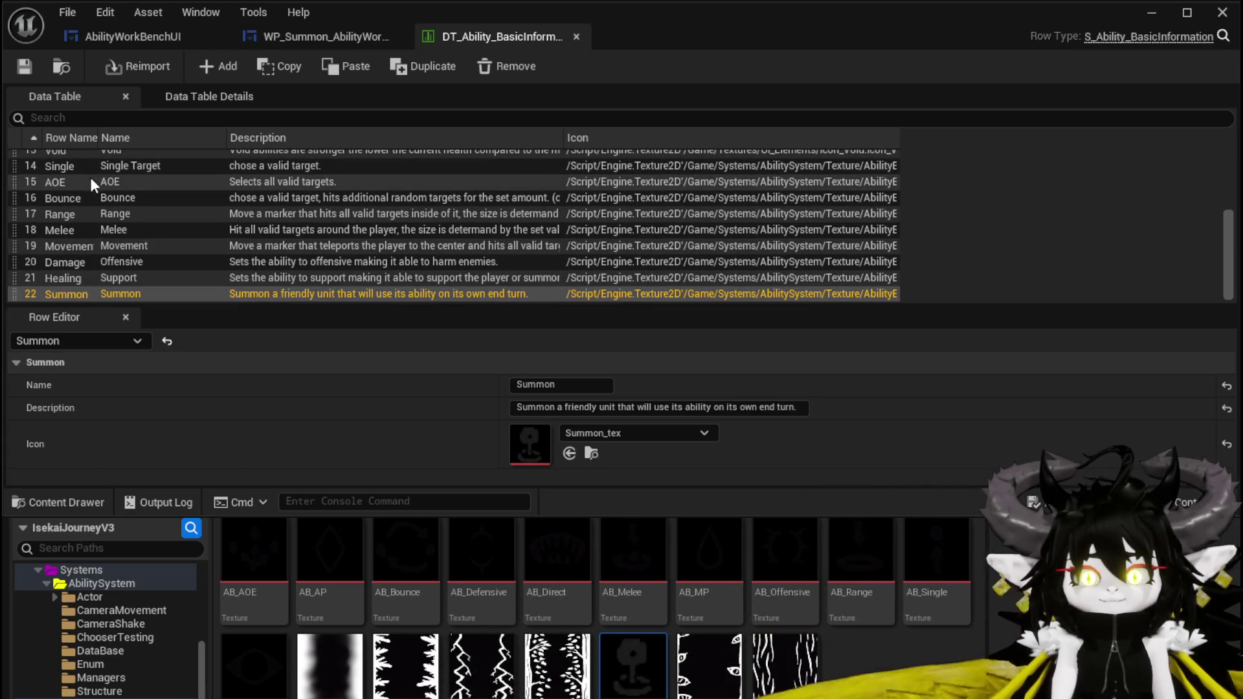
left_click(312, 32)
left_click(167, 41)
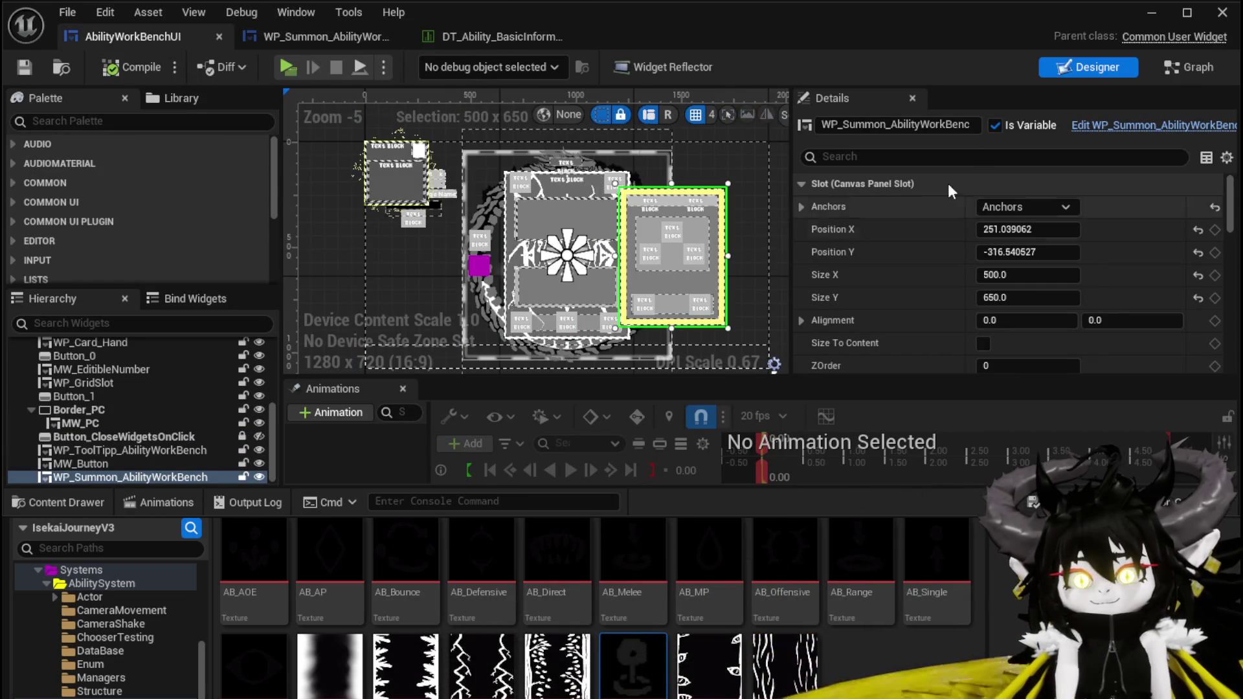
In AbilityWorkBenchUI's graph, select the Get Mouse Position node and launch a Standalone Game preview
key("shift+F4")
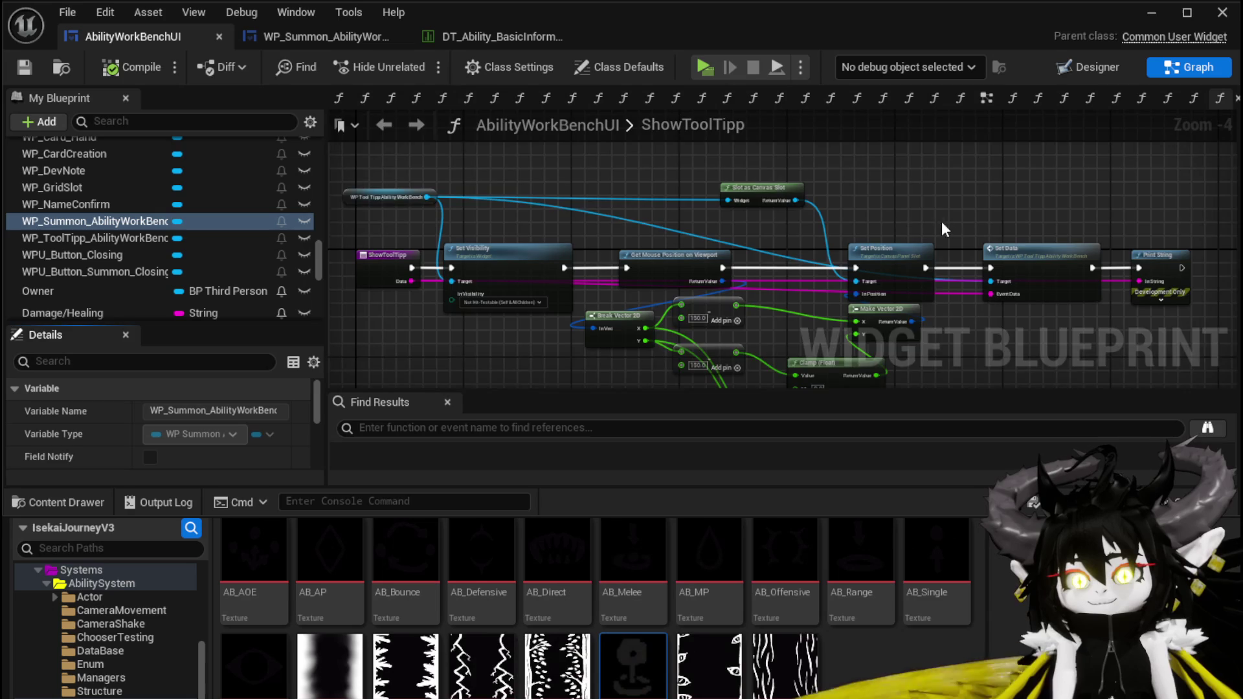
scroll(450, 212, "up", 3)
left_click_drag(640, 214, 511, 173)
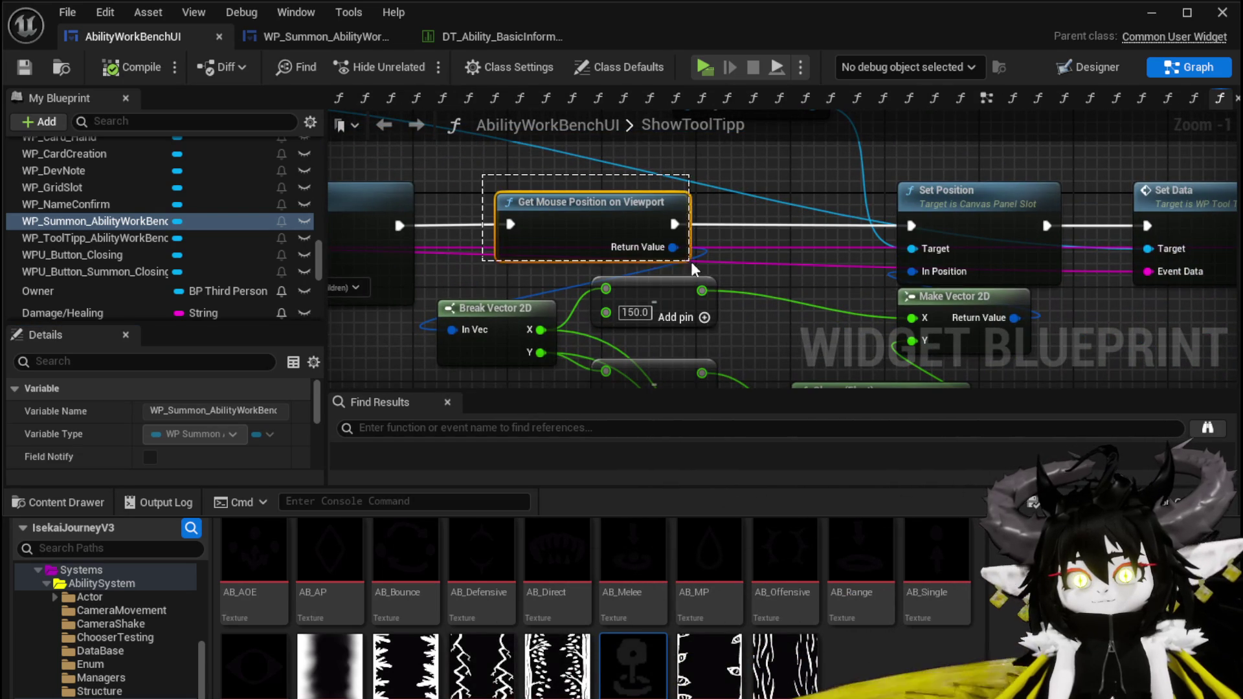
left_click_drag(700, 274, 701, 276)
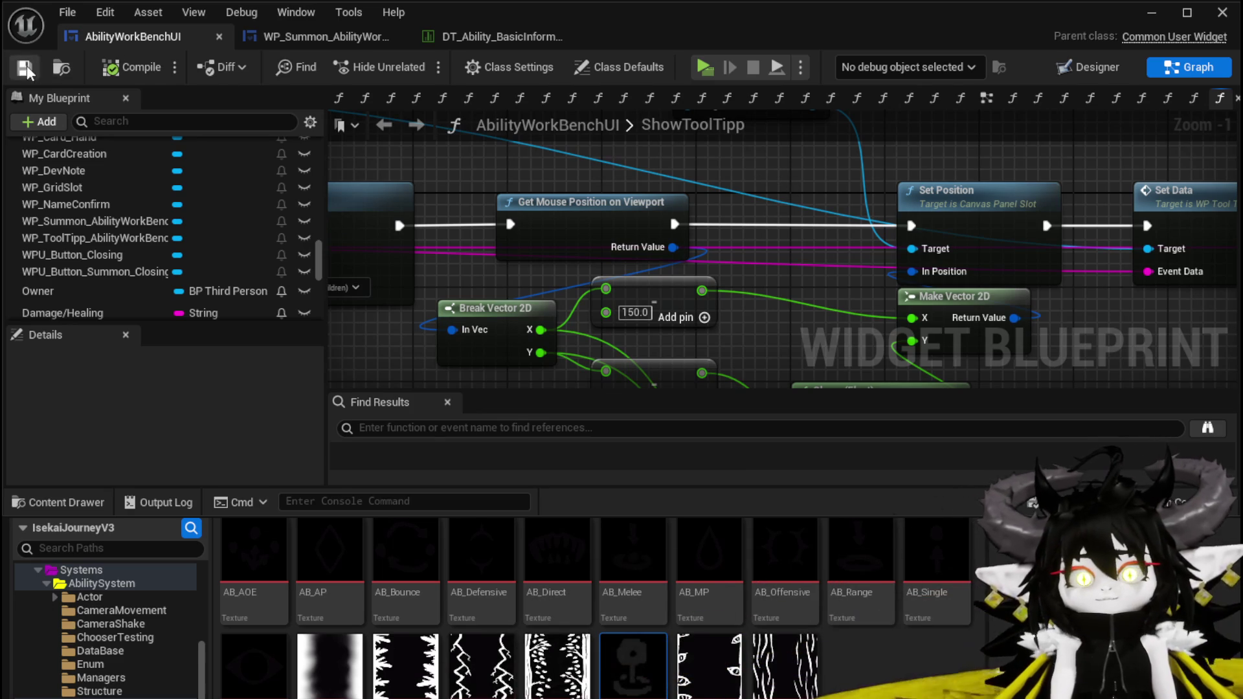
left_click(1151, 12)
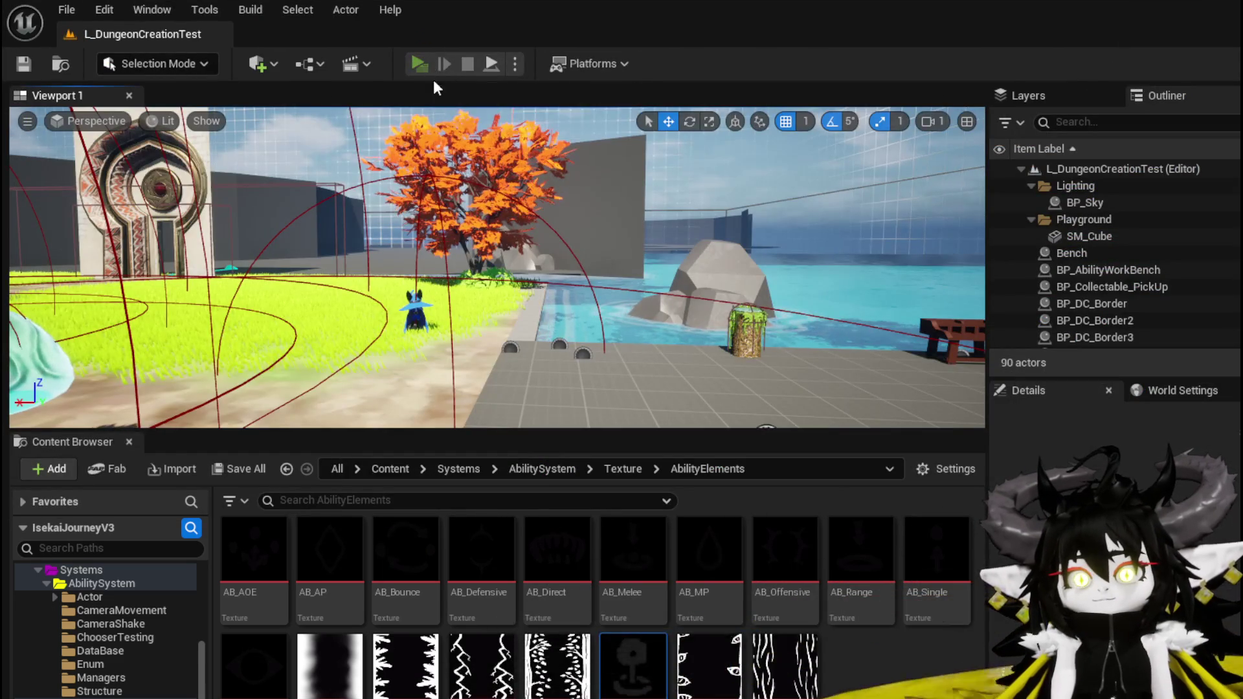
Start the preview, walk to the workbench, interact, and open the Ability panel's magic card collection
left_click(426, 60)
key("w")
key("e")
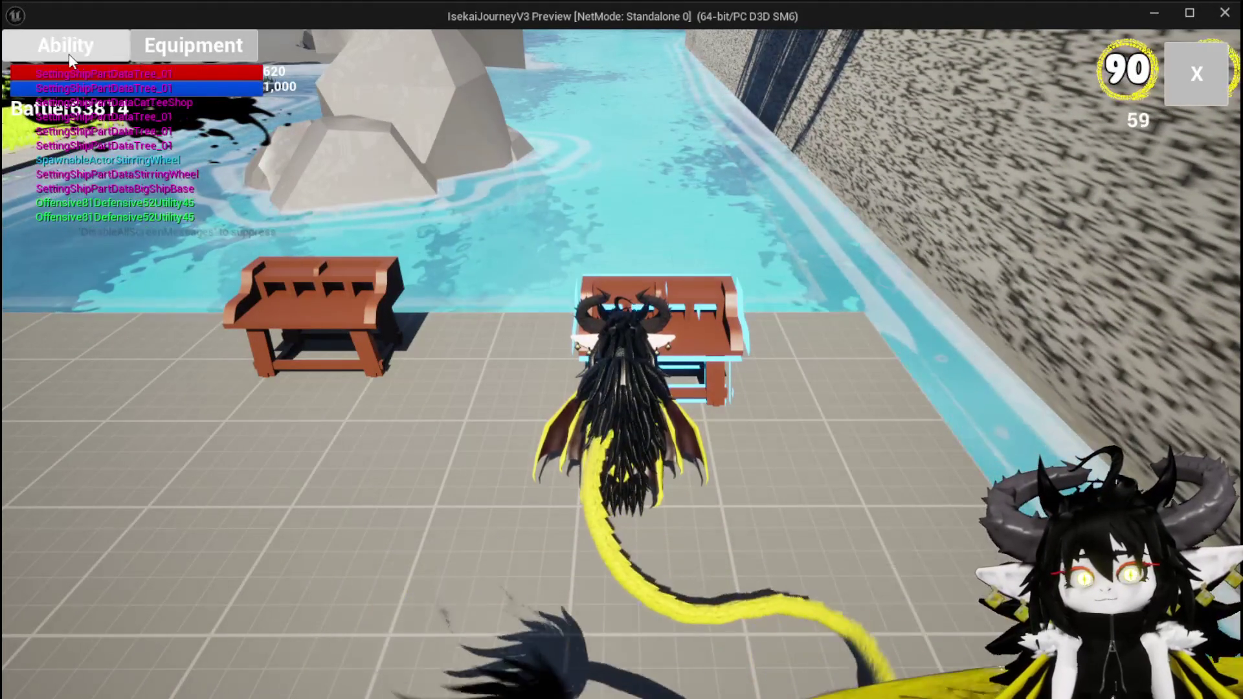
left_click(67, 49)
left_click(138, 129)
left_click(185, 169)
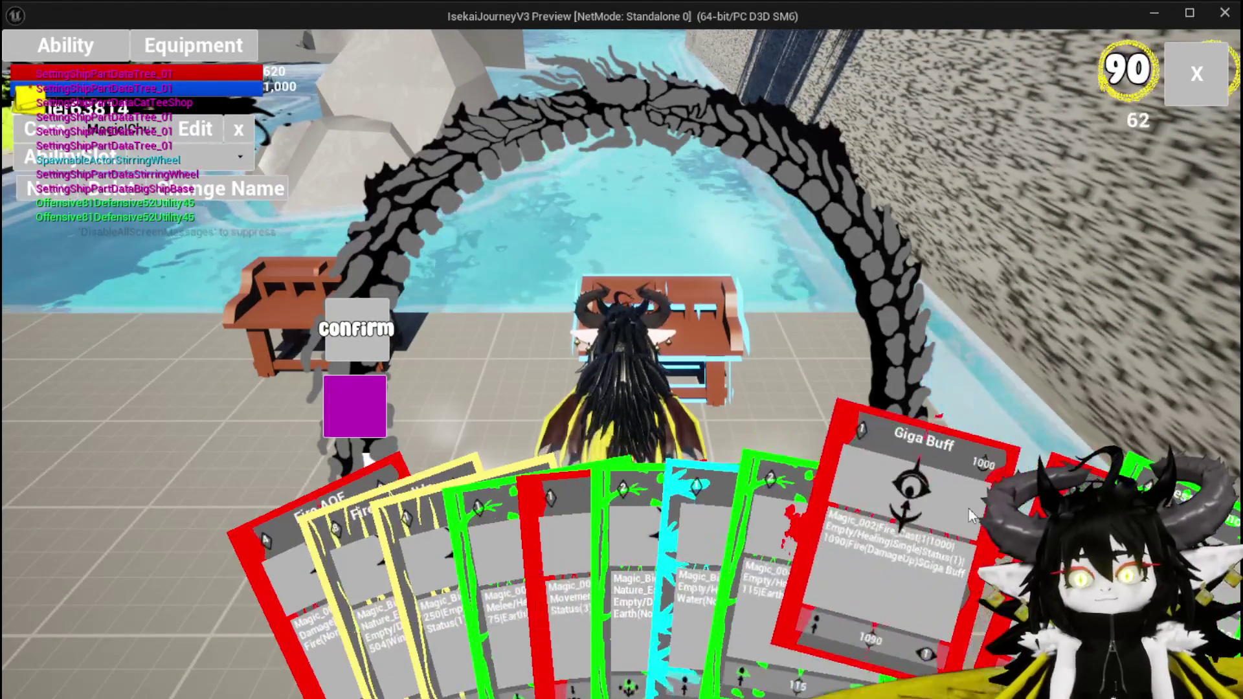
Select the Giga Buff card, set its Type to summon to show Creature/Logic options, then stop the preview
left_click(852, 509)
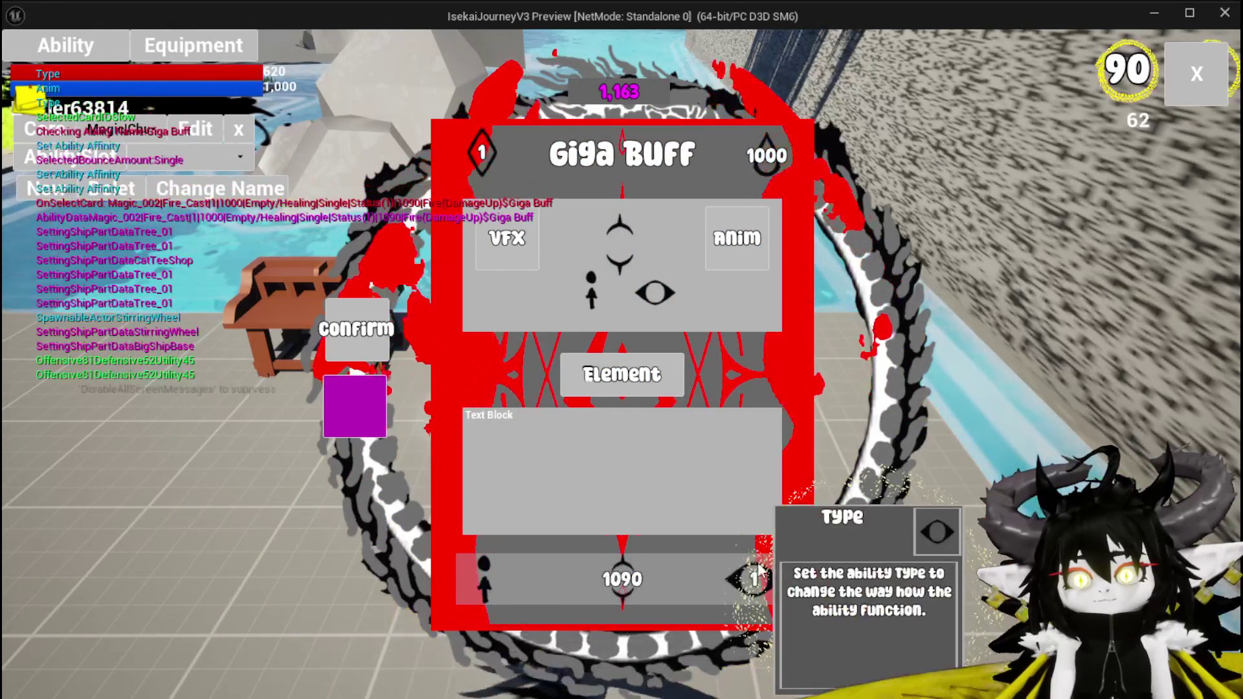
left_click(737, 238)
left_click(686, 220)
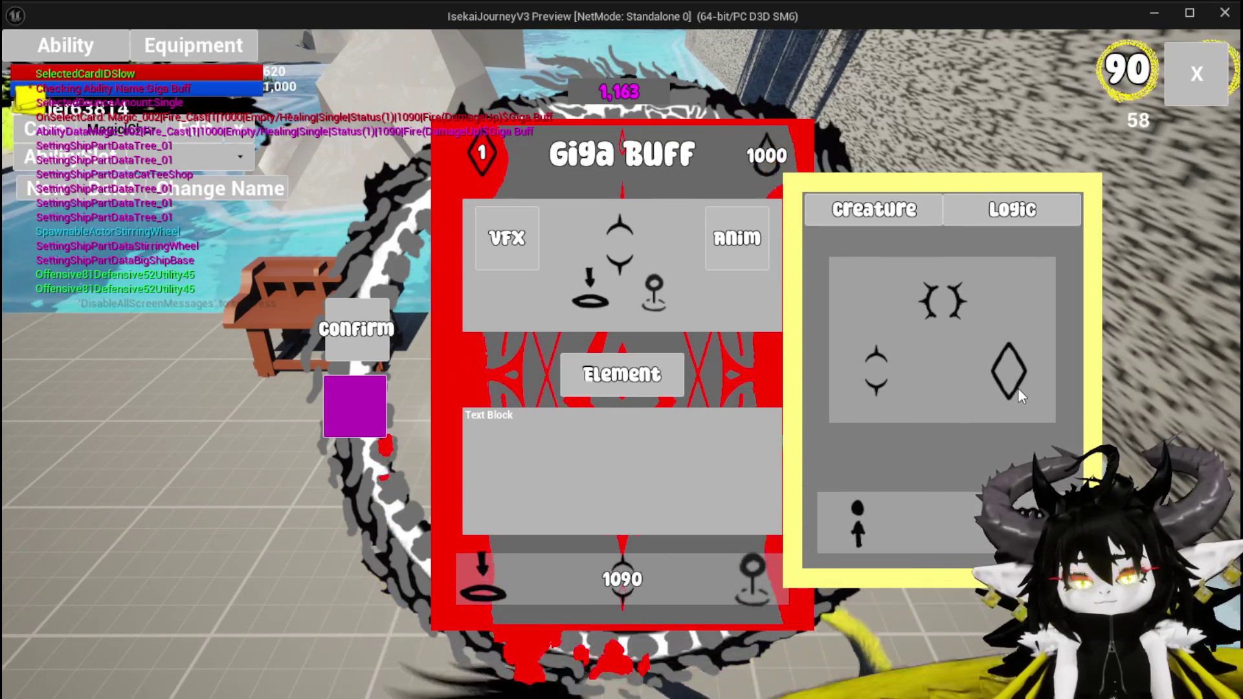
key("Escape")
key("ctrl+s")
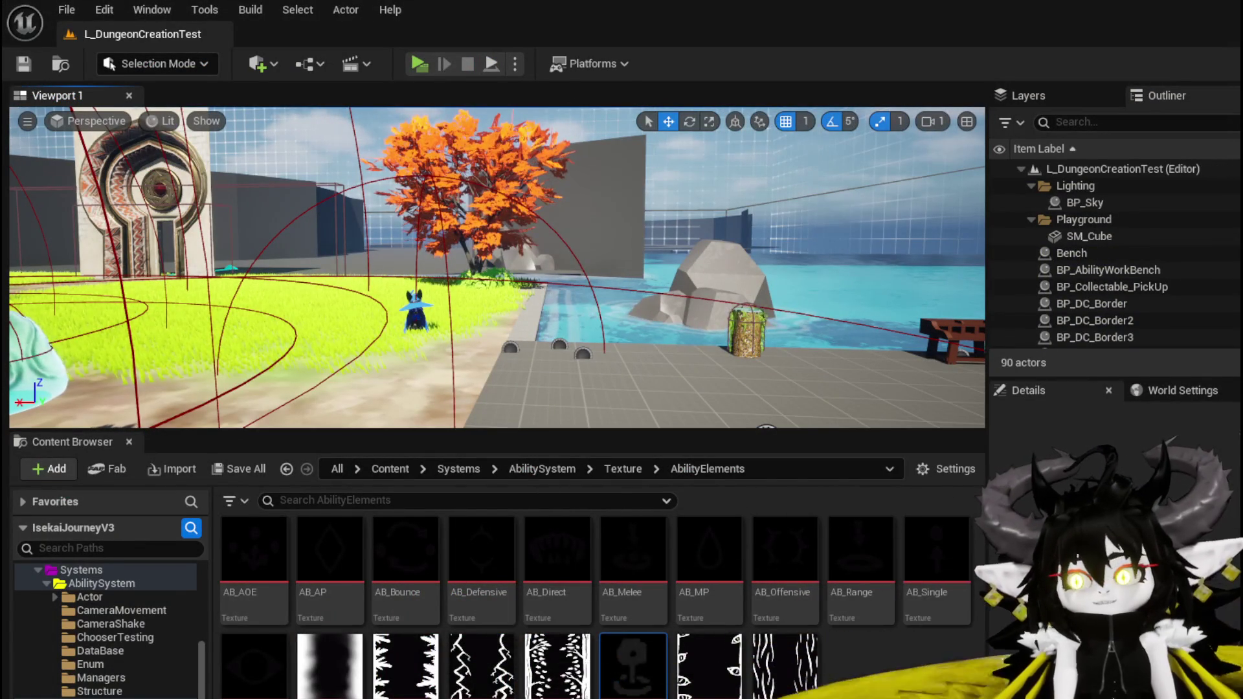
Bring up WP_Summon_AbilityWorkBench's main EventGraph in the widget blueprint editor
key("alt+Tab")
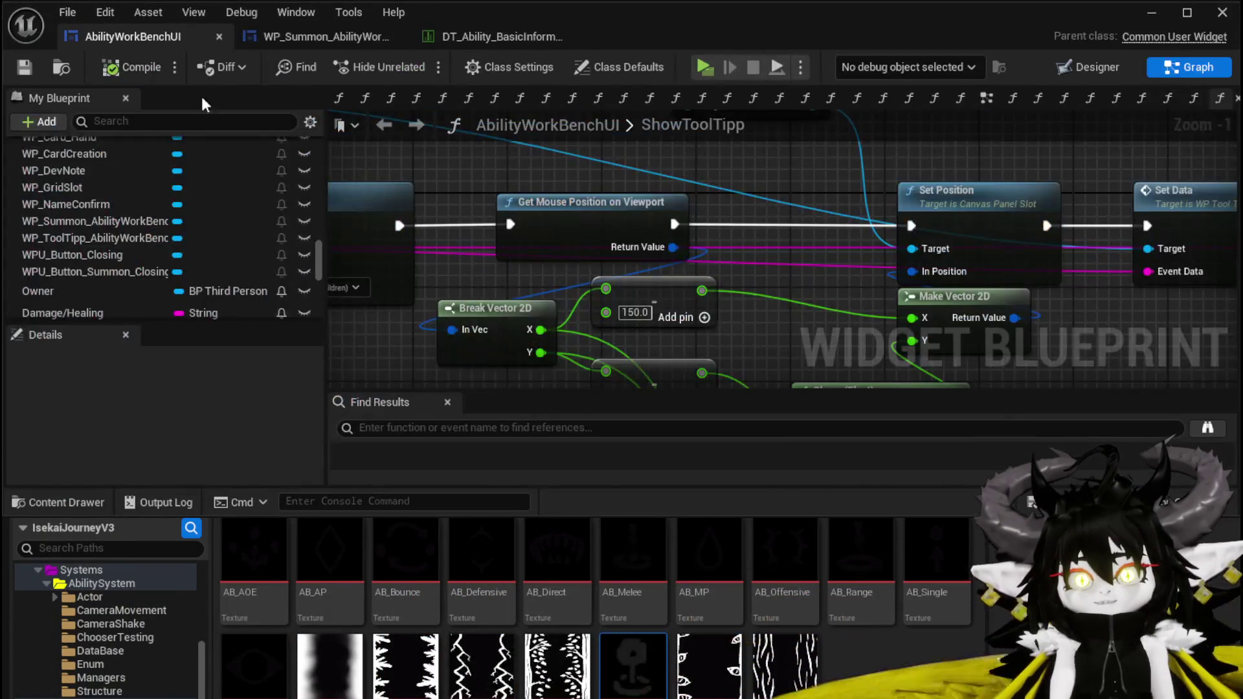
left_click(277, 36)
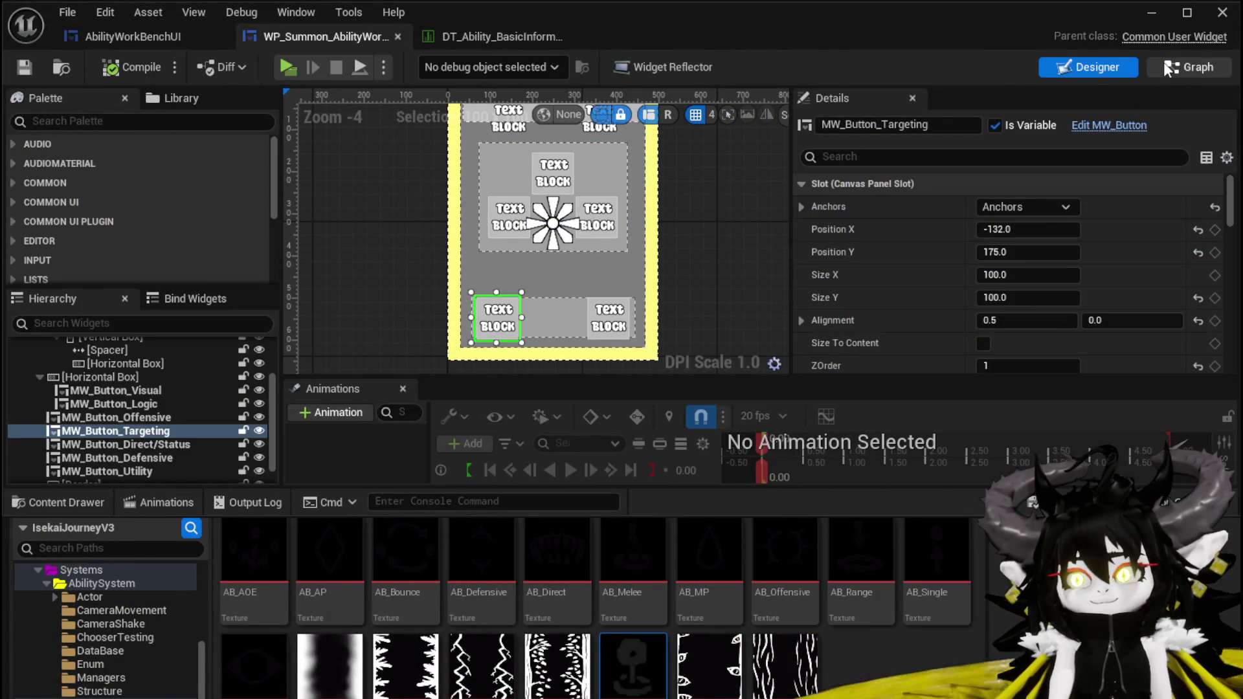
left_click(1164, 63)
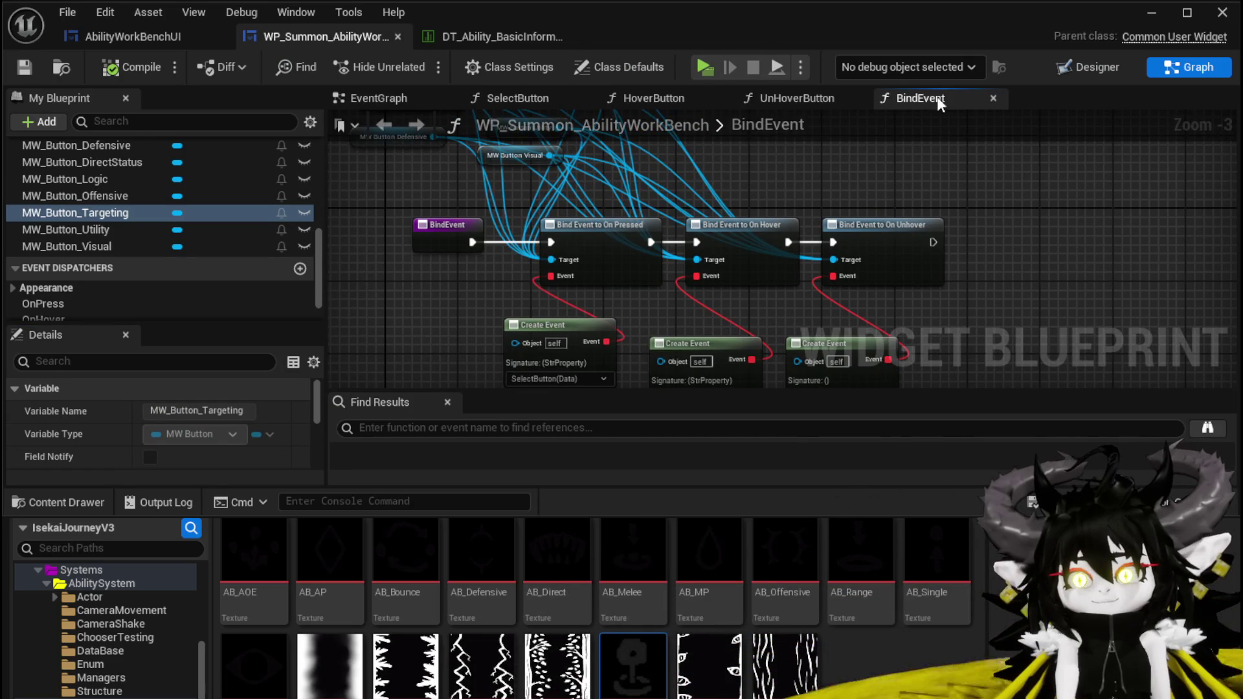
left_click(350, 100)
scroll(460, 235, "down", 3)
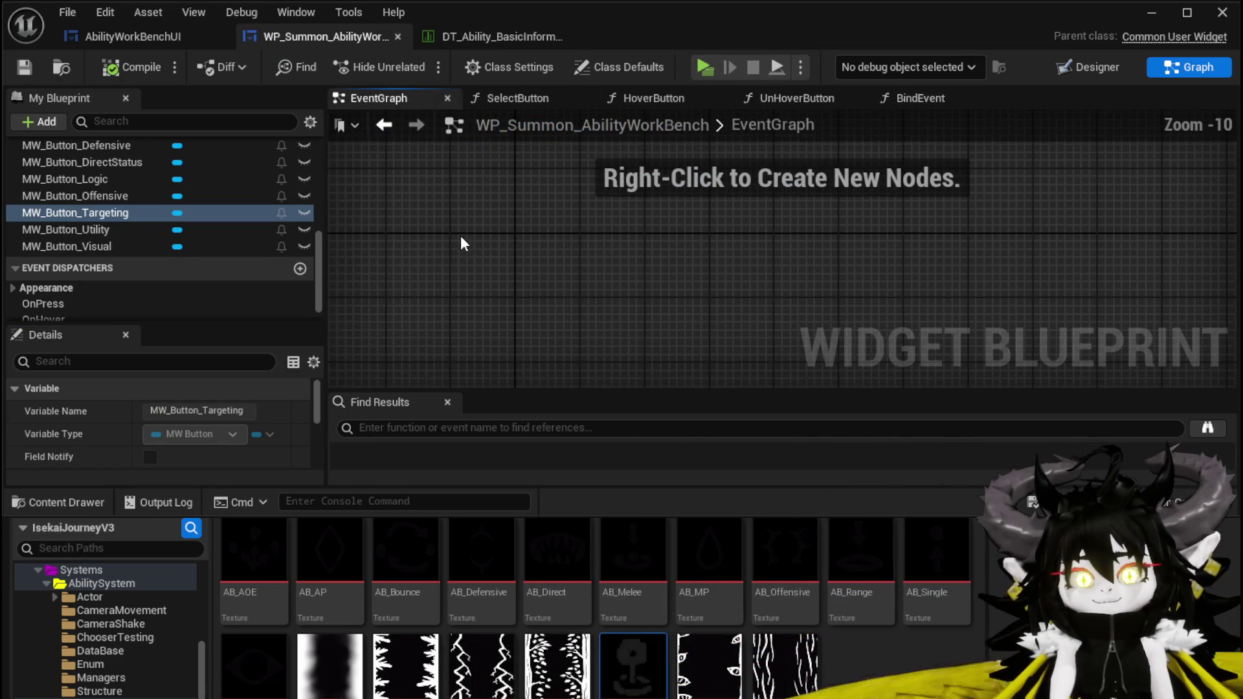
Add an Event Construct node, wire the BindEvent call to it, and save the widget blueprint
right_click(523, 234)
type("event cons")
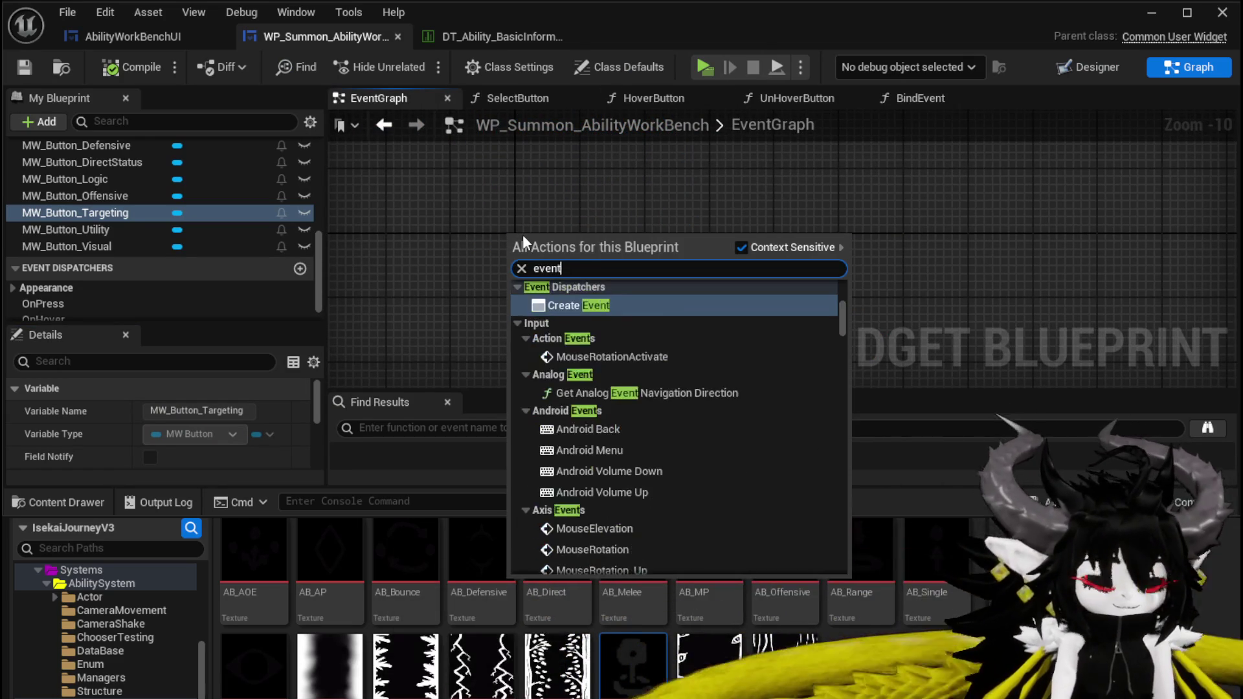
key("Return")
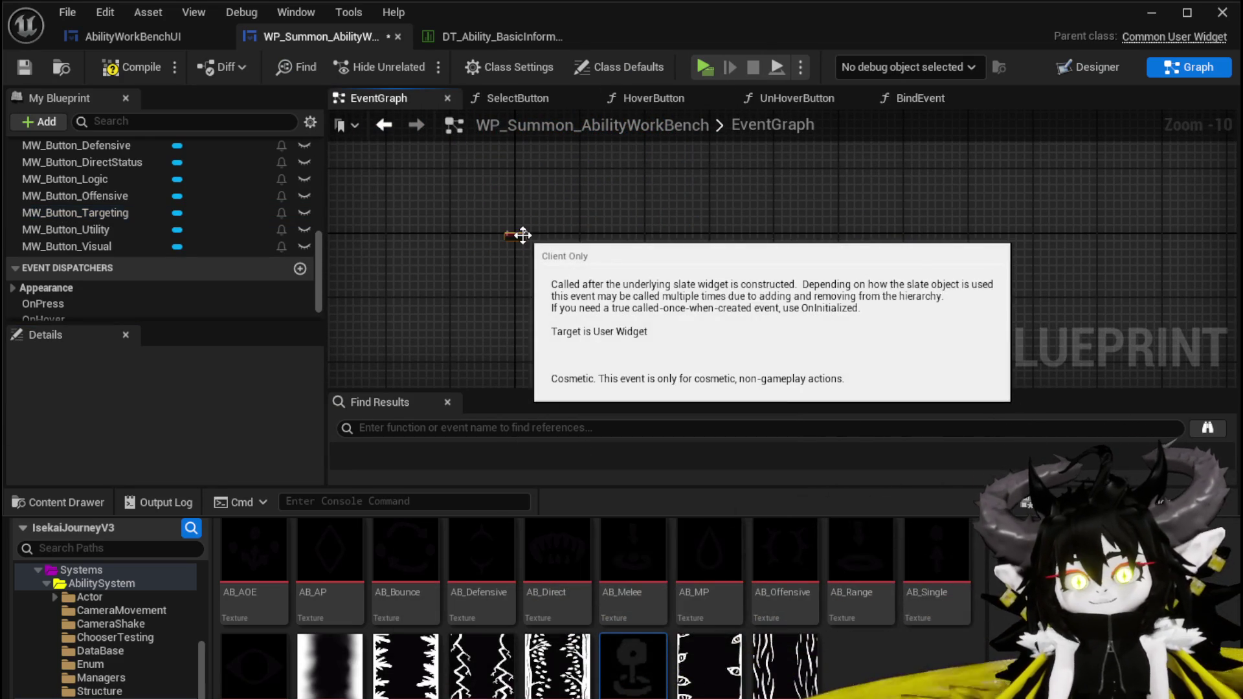
scroll(522, 234, "up", 10)
scroll(152, 182, "up", 5)
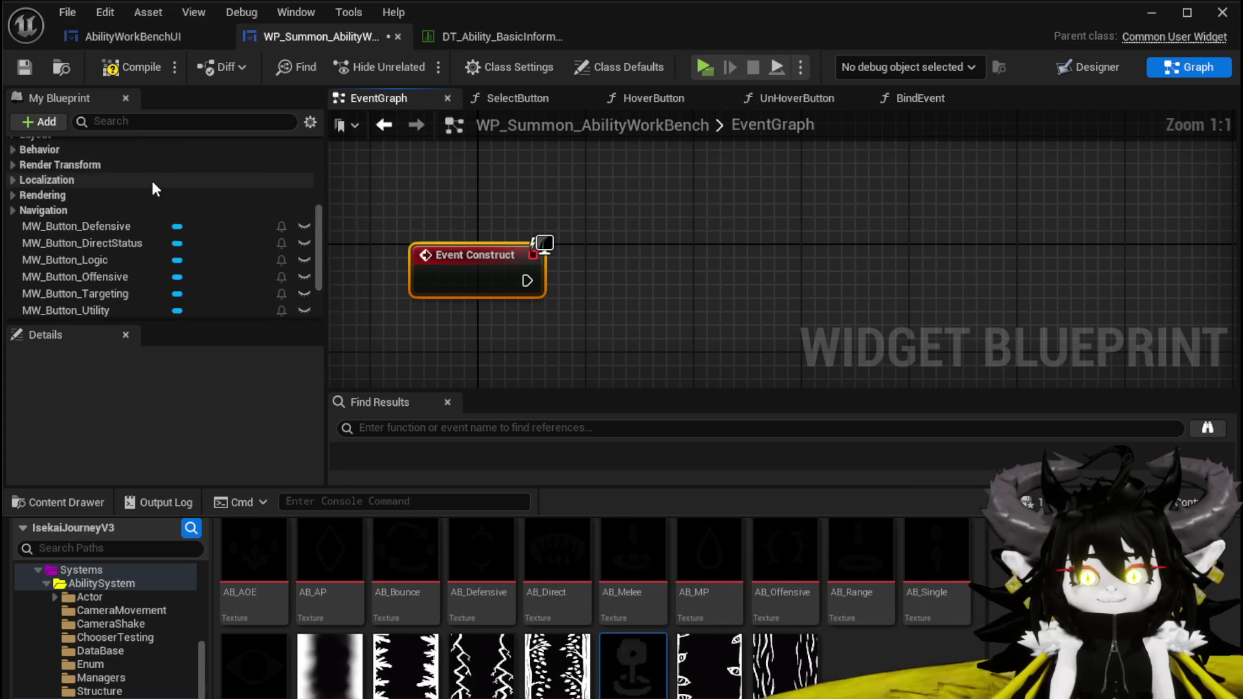
scroll(153, 183, "up", 3)
left_click_drag(56, 220, 576, 249)
left_click_drag(624, 288, 637, 275)
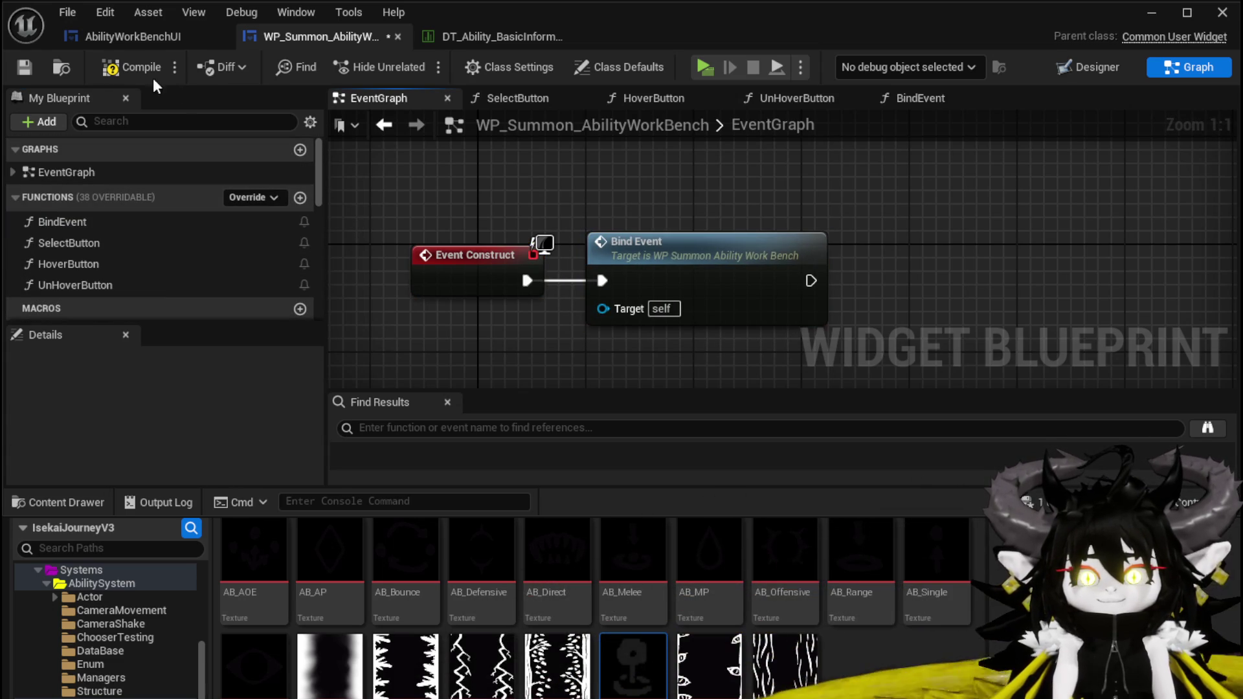
left_click(14, 70)
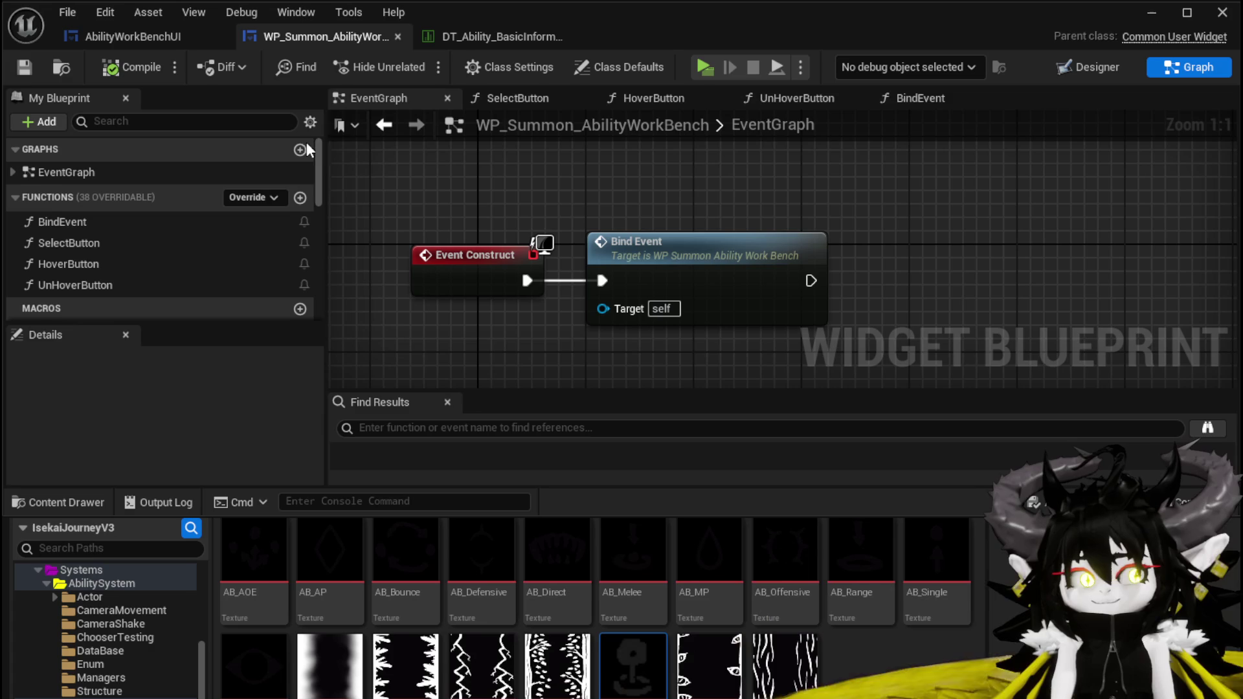
left_click(1163, 16)
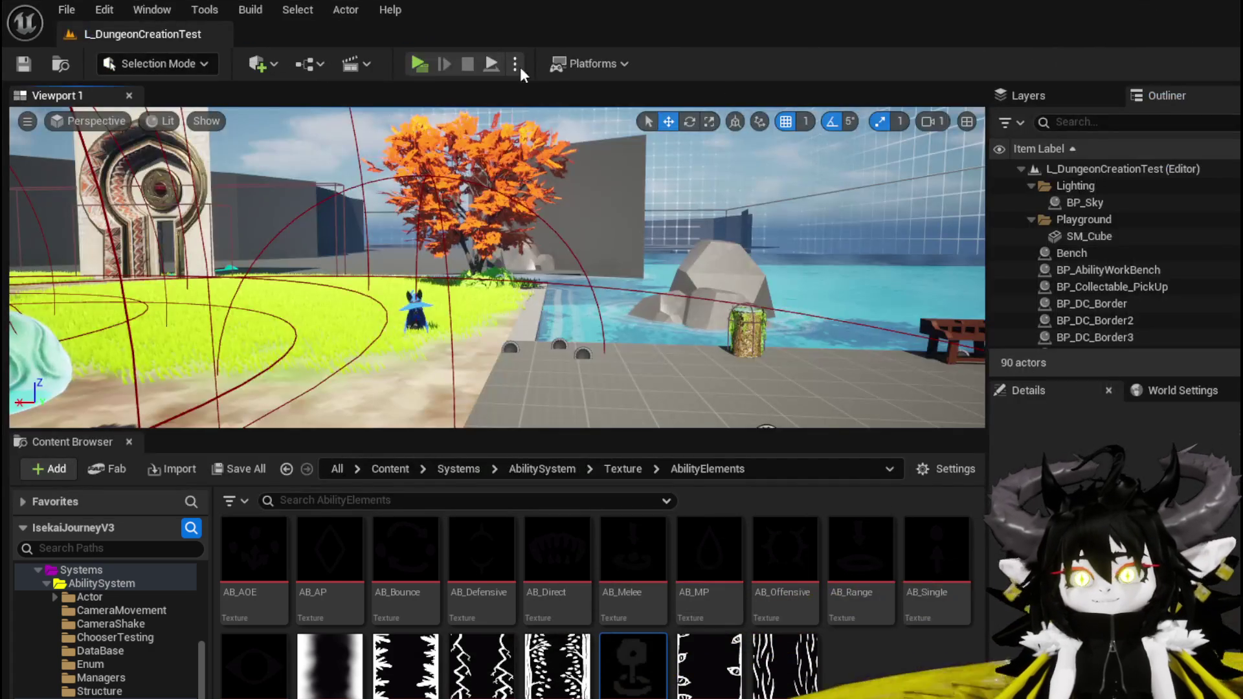
left_click(428, 60)
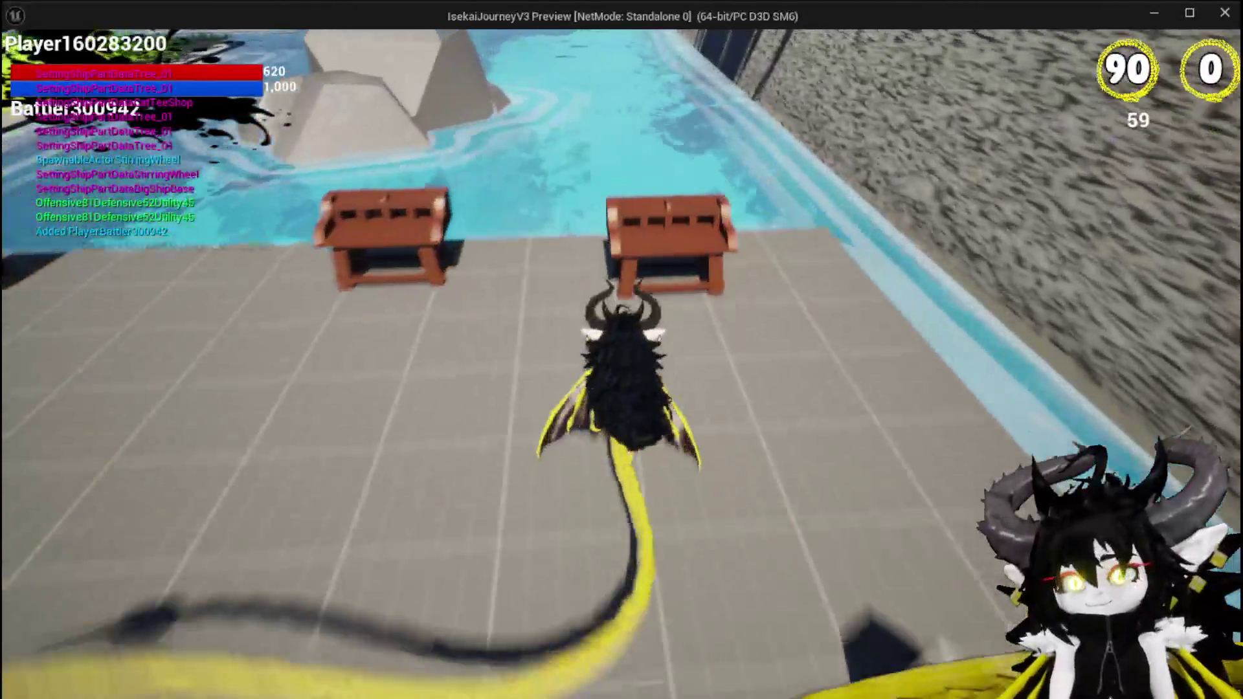
key("w")
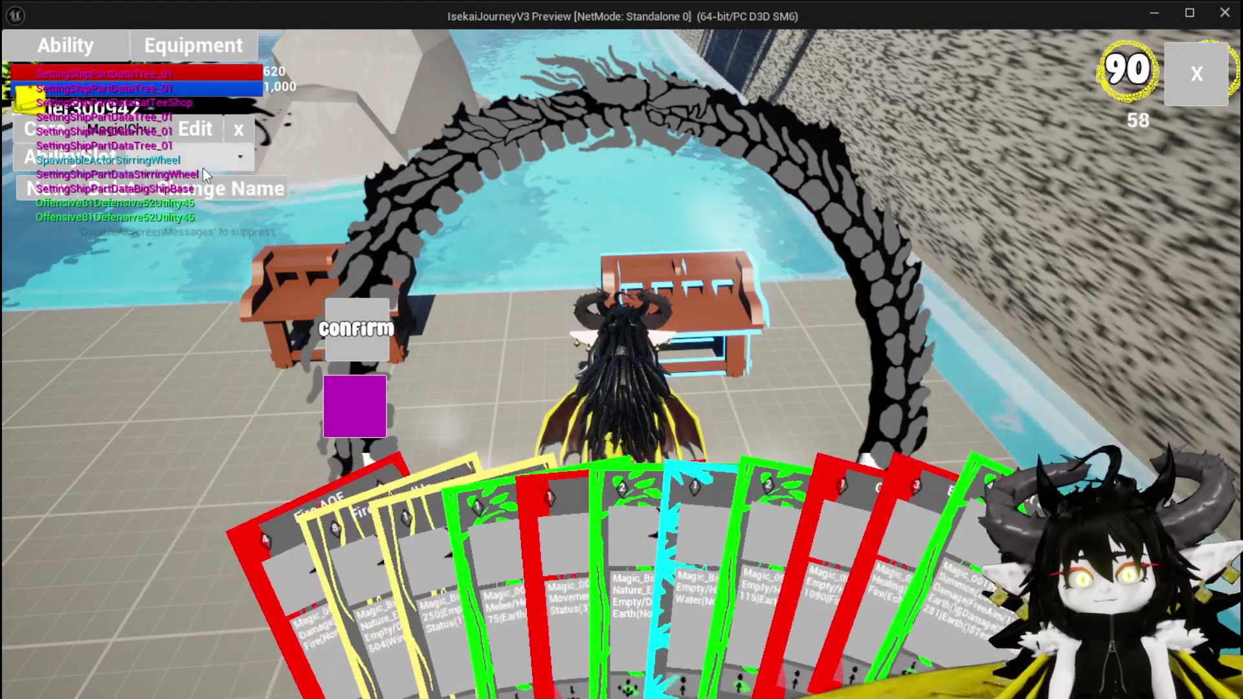
left_click(751, 576)
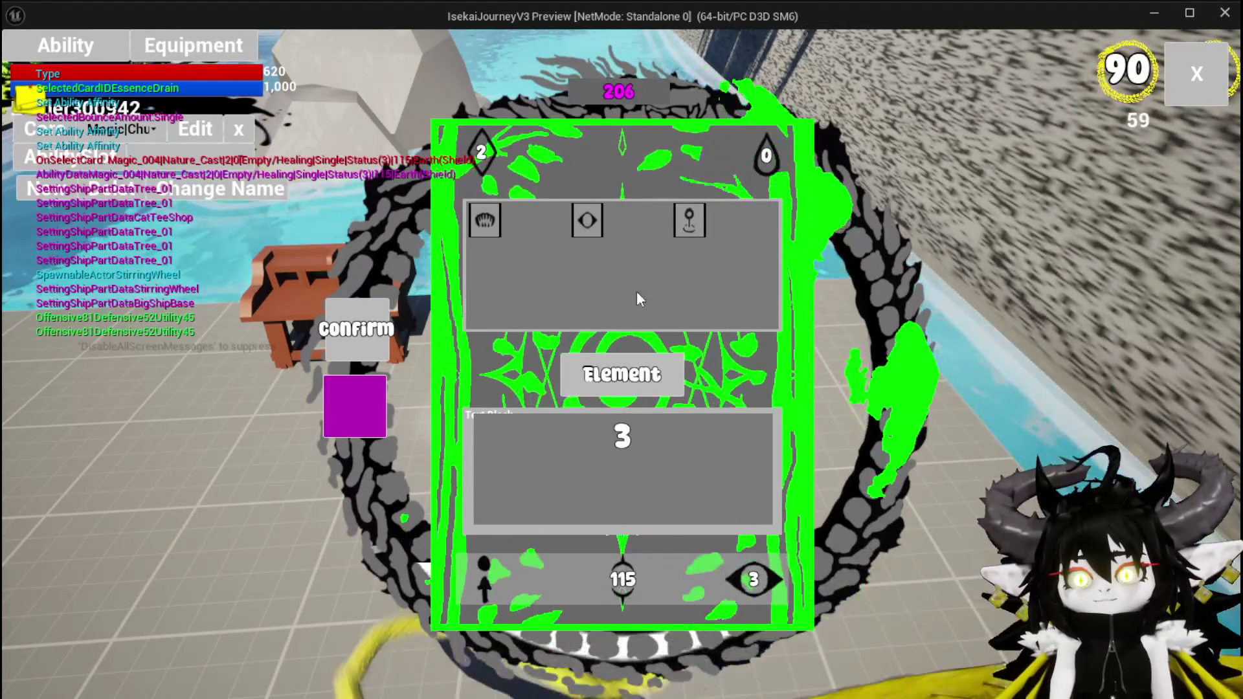
left_click(689, 218)
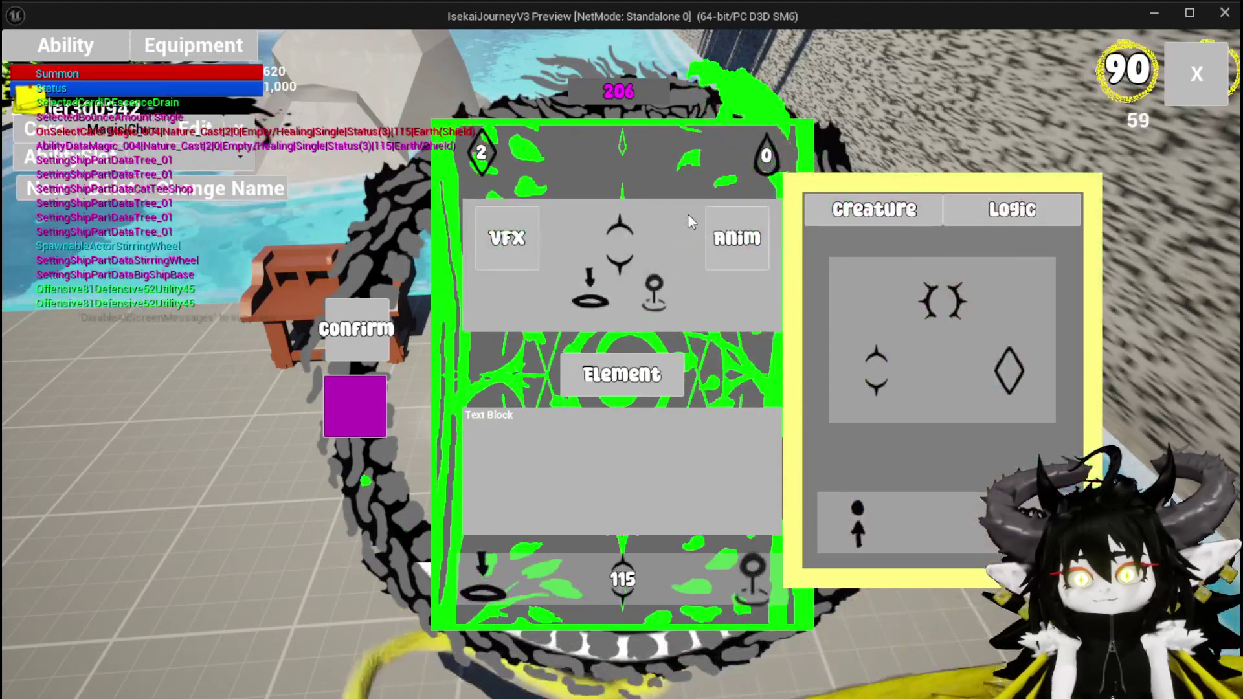
mouse_move(924, 289)
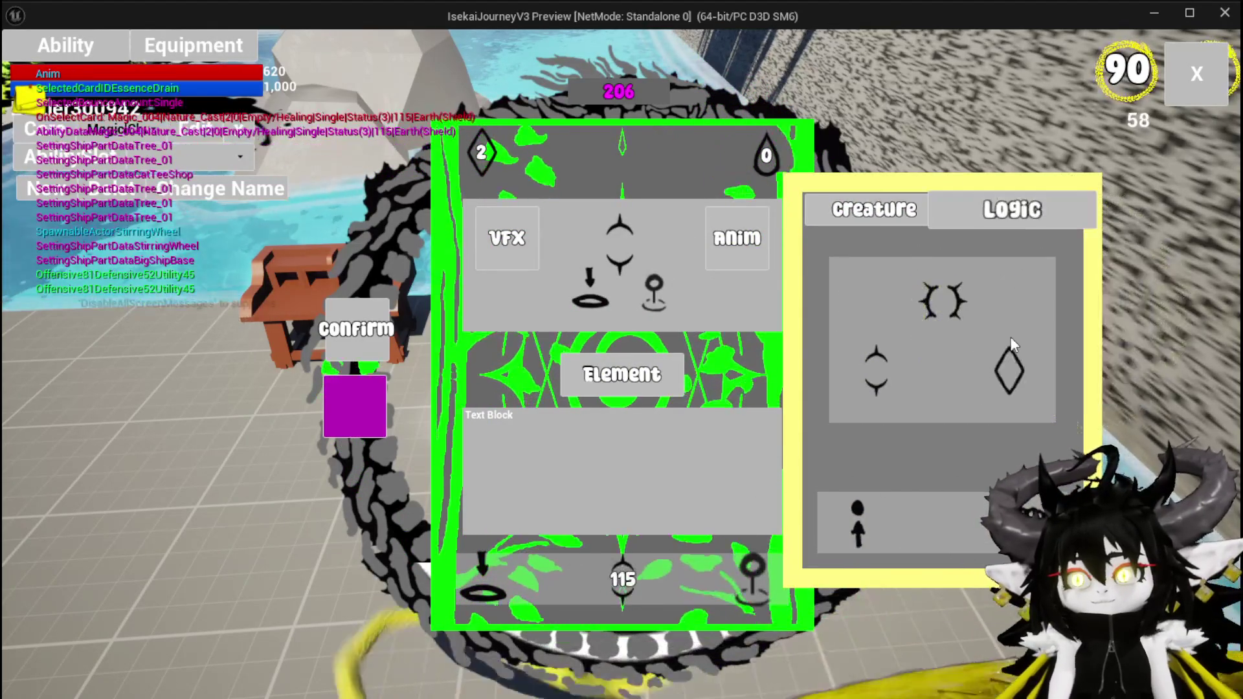
mouse_move(895, 522)
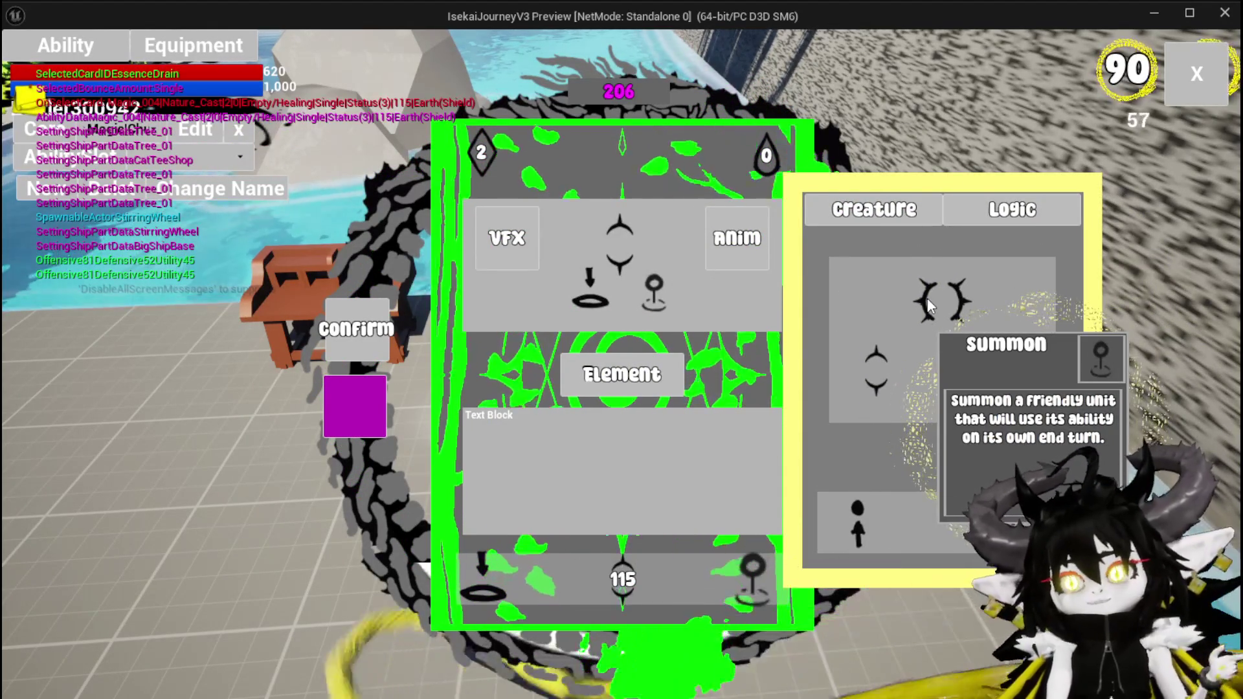
mouse_move(868, 360)
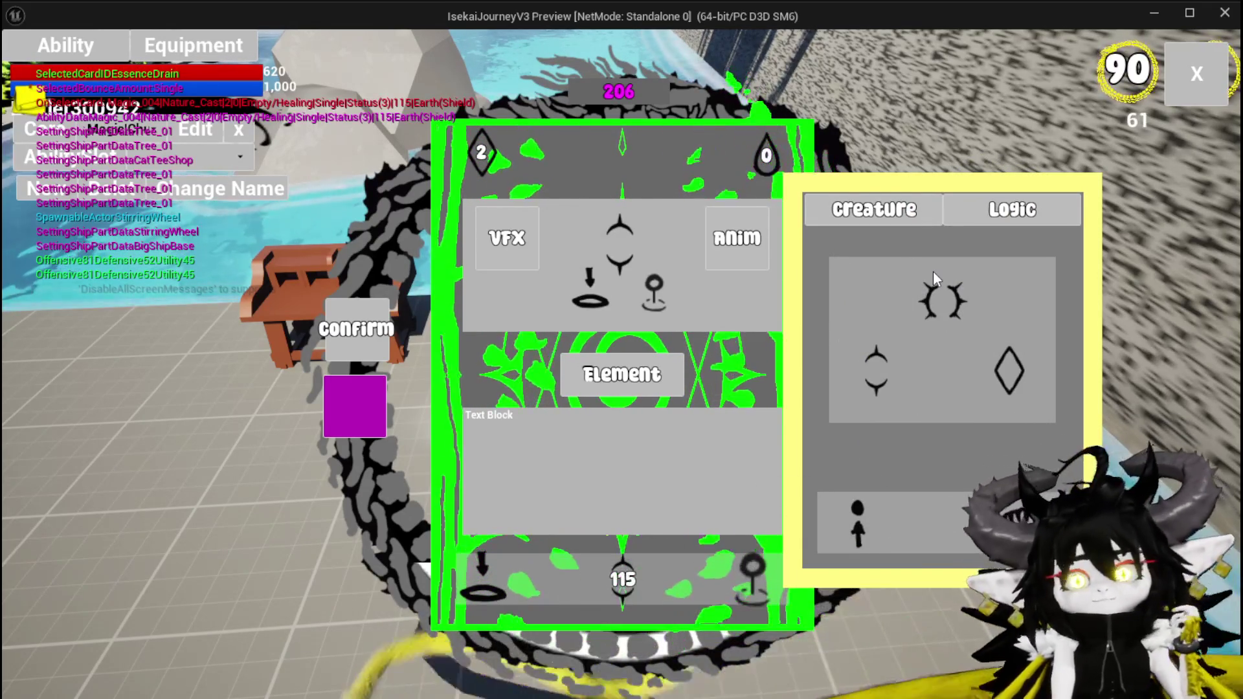
mouse_move(958, 278)
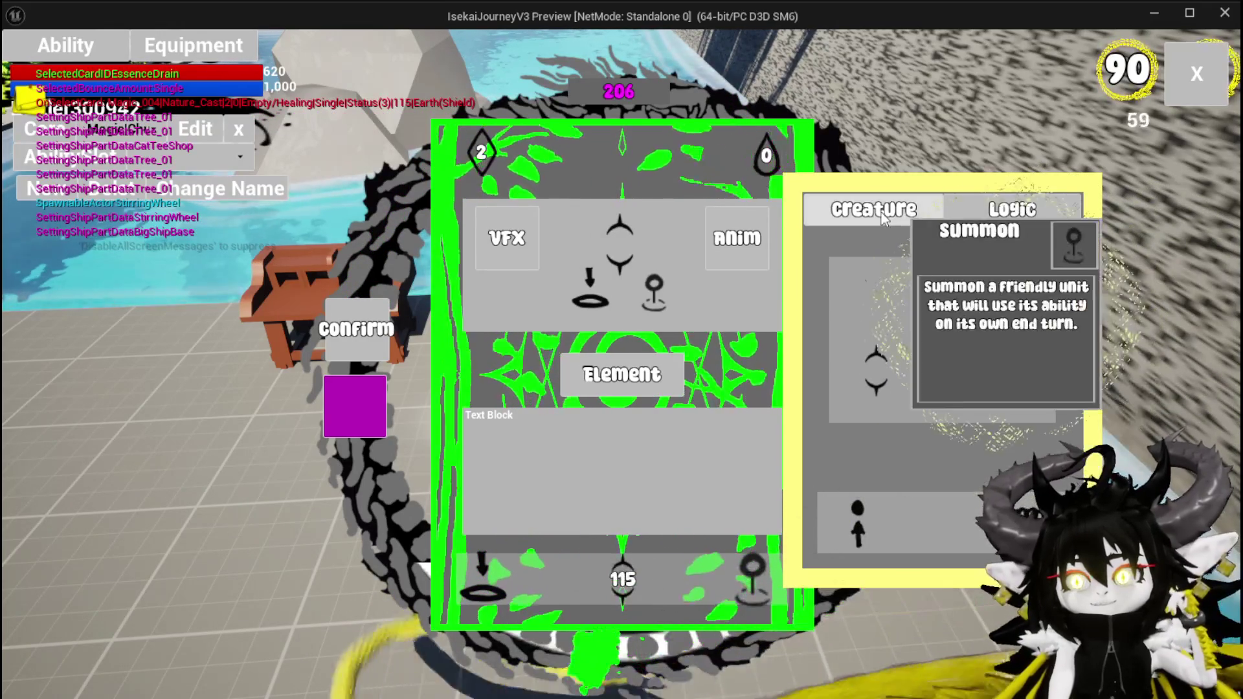
mouse_move(979, 226)
left_mouse_down()
mouse_move(953, 289)
mouse_move(961, 282)
left_mouse_up()
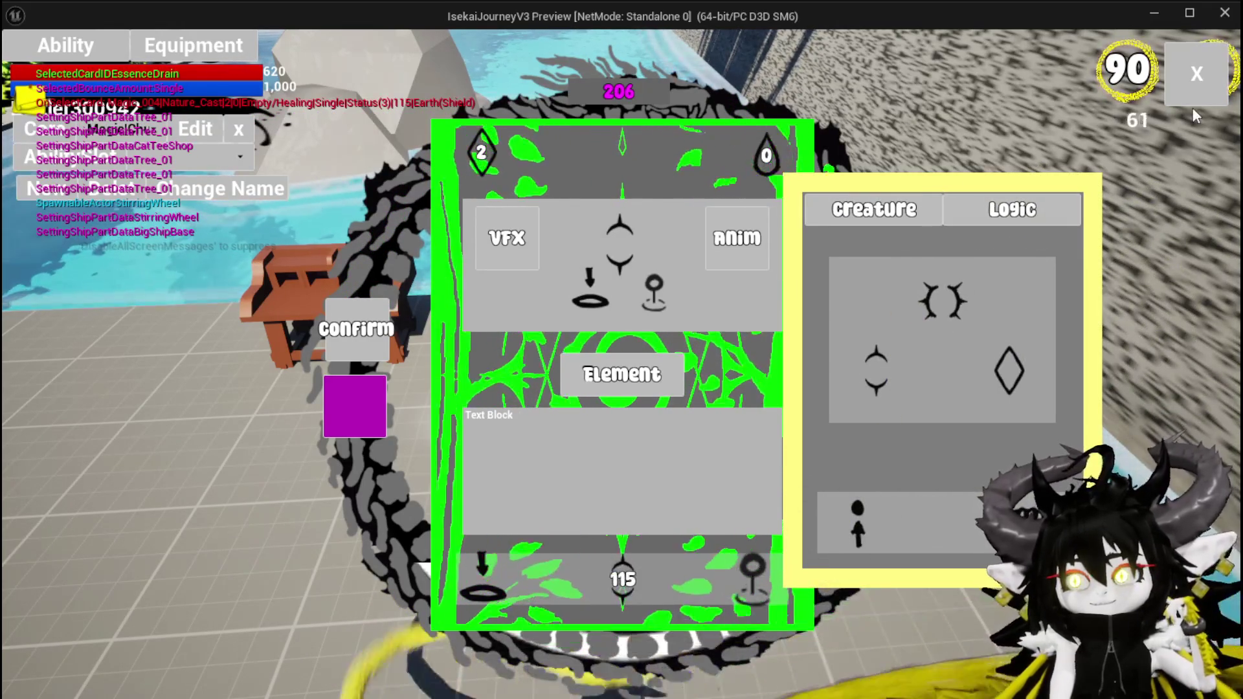
left_click(1194, 102)
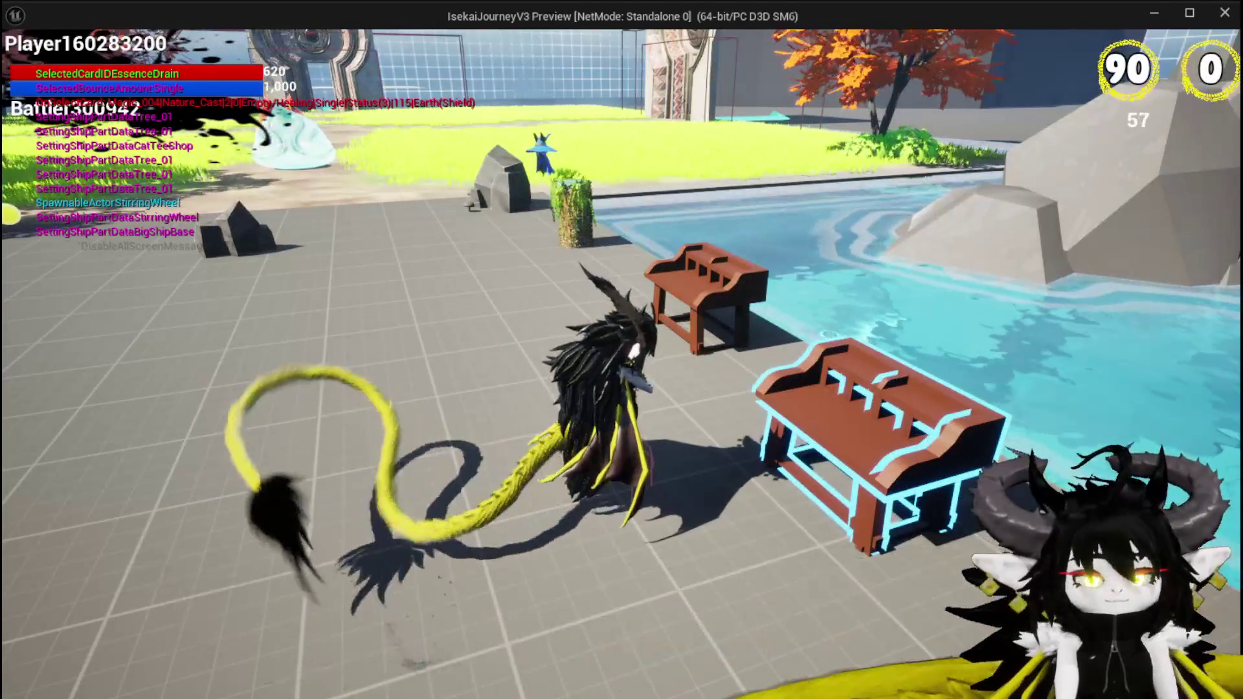
key("Escape")
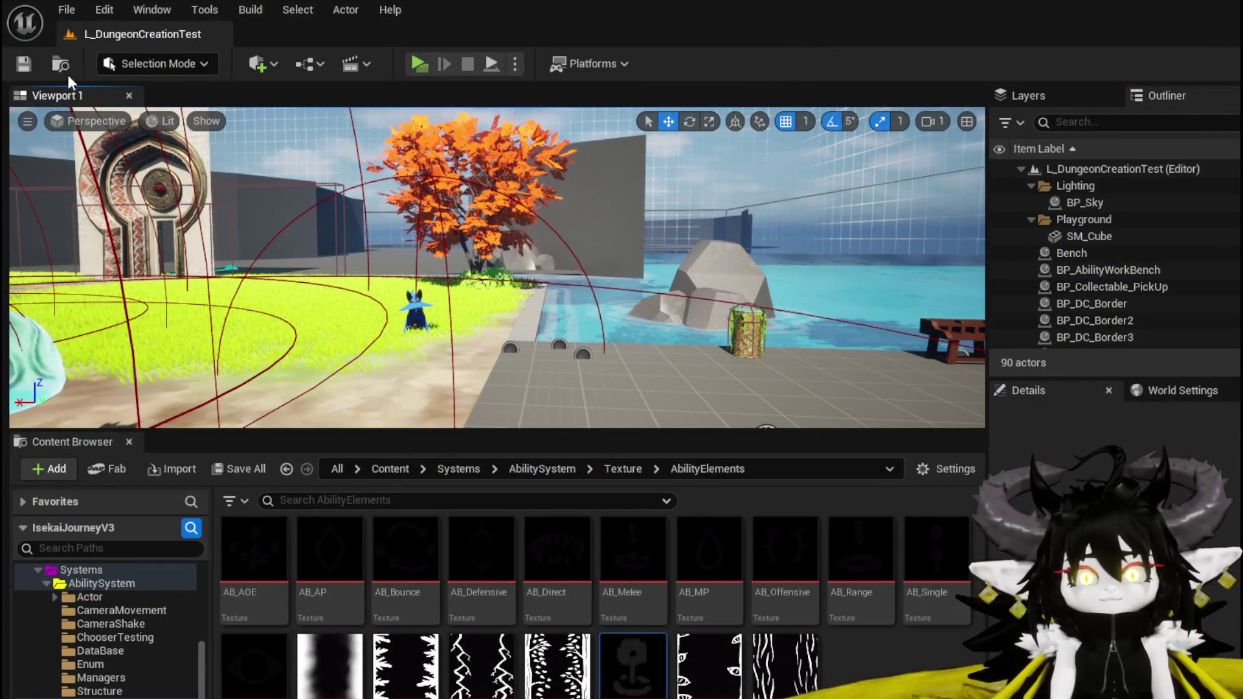
left_click(28, 64)
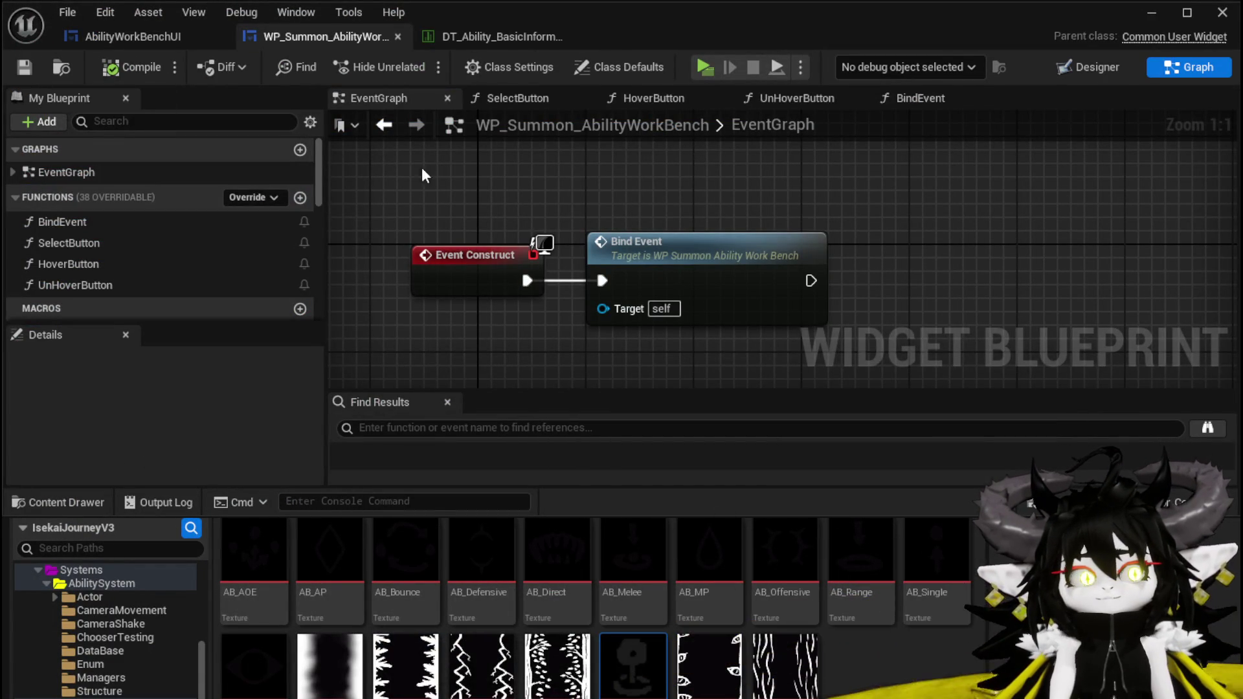
left_click(129, 38)
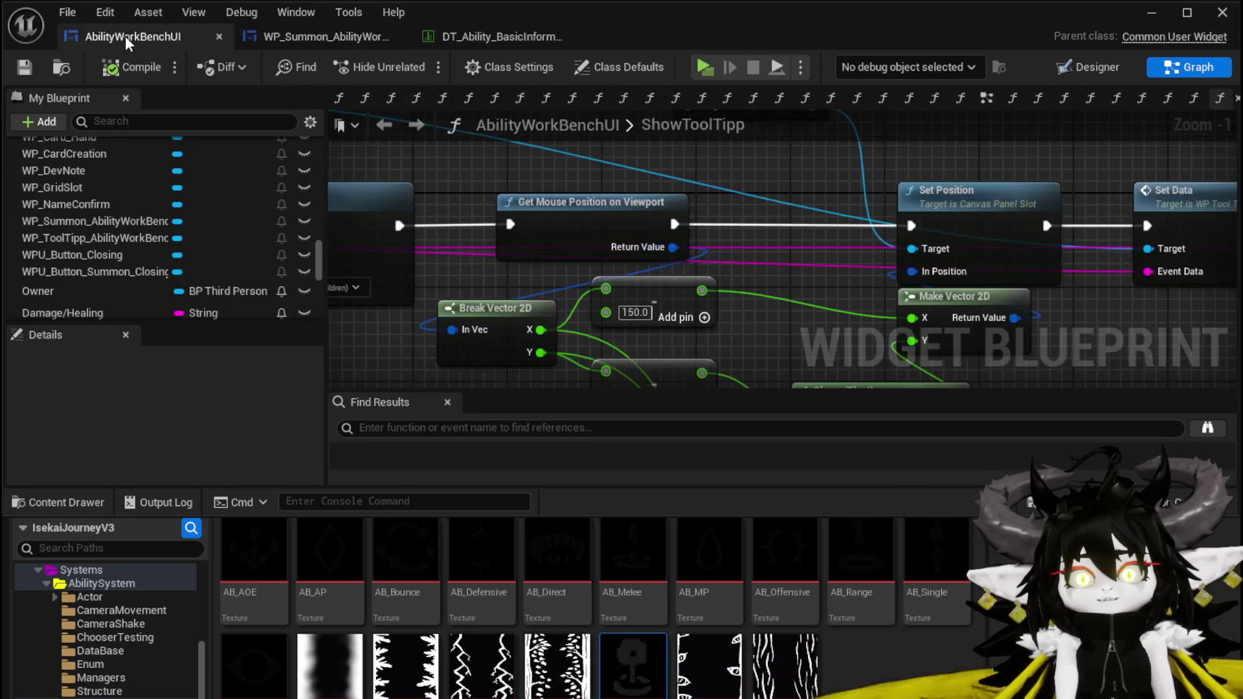
scroll(206, 204, "up", 15)
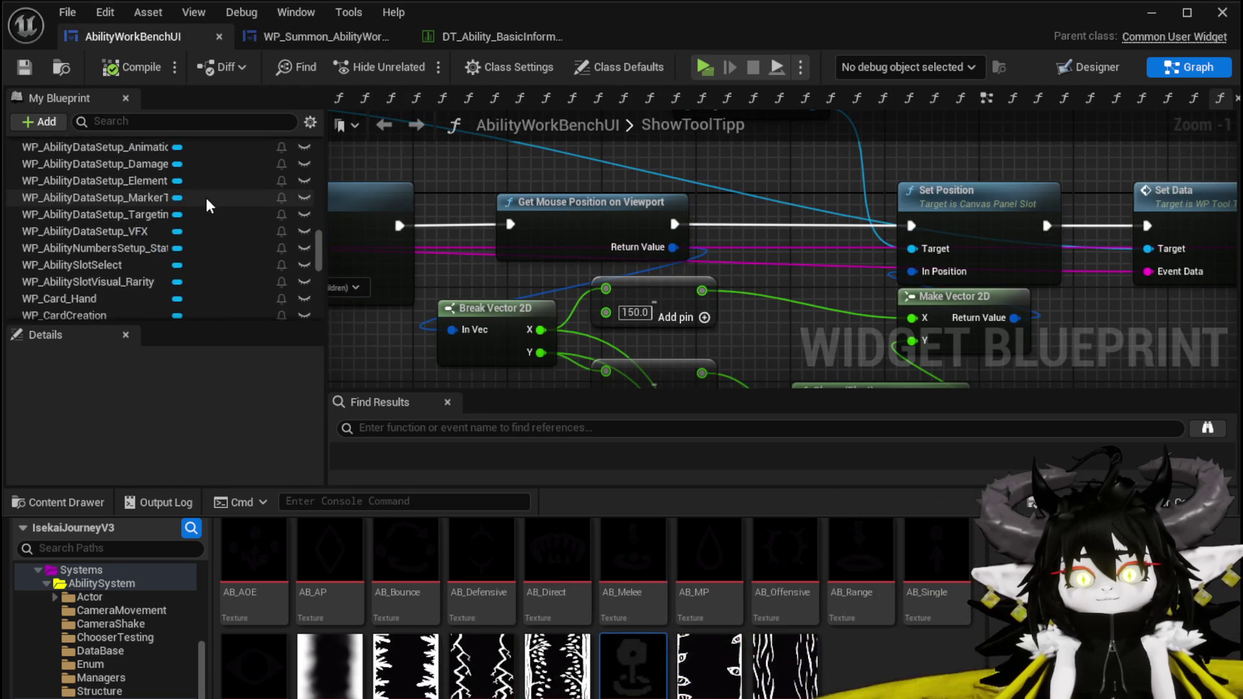
scroll(206, 196, "up", 3)
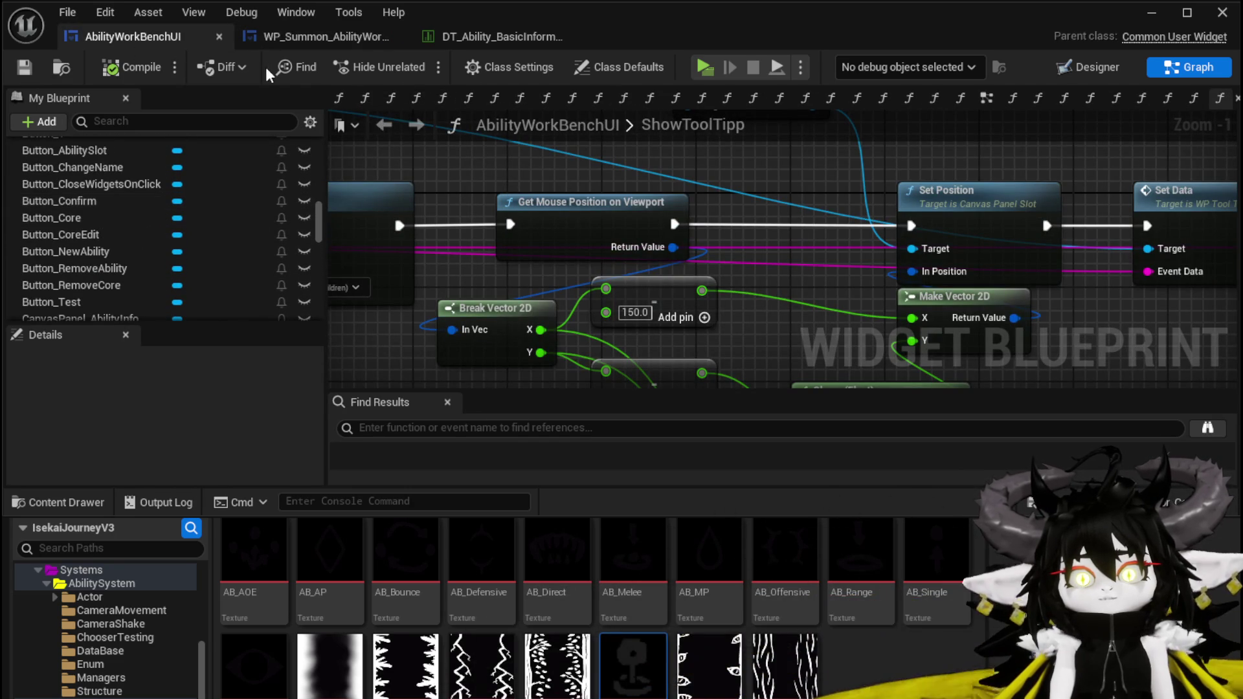
left_click(298, 41)
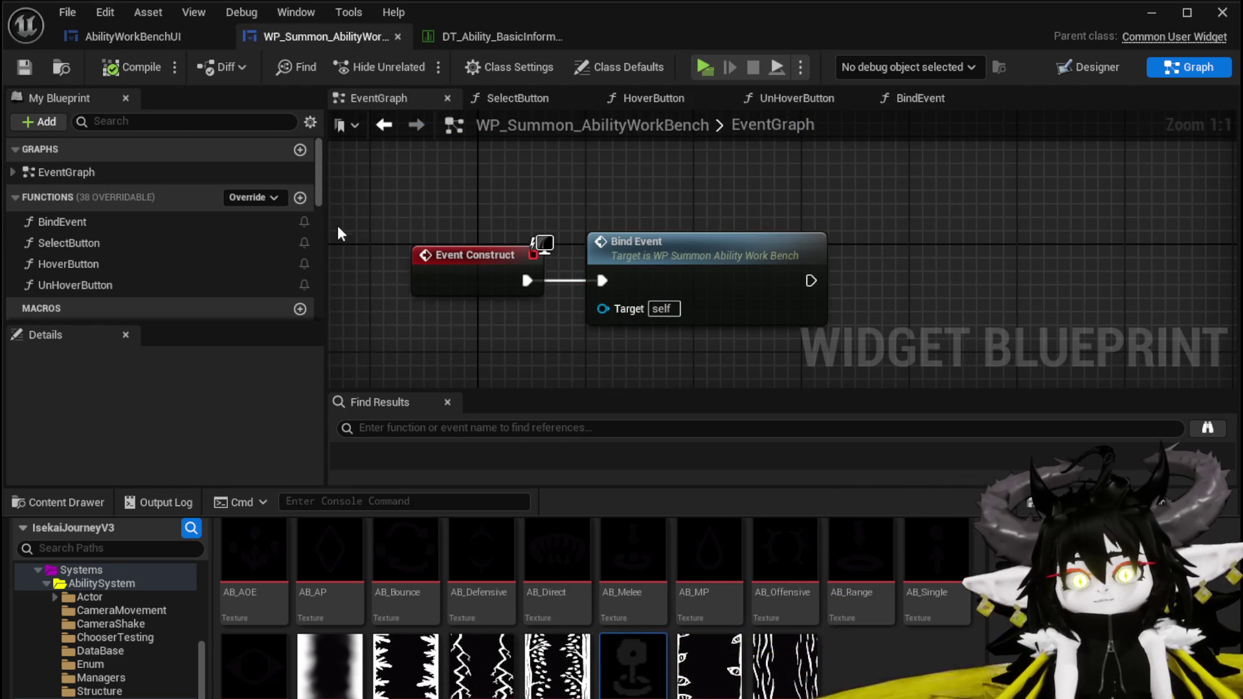
left_click_drag(422, 171, 926, 388)
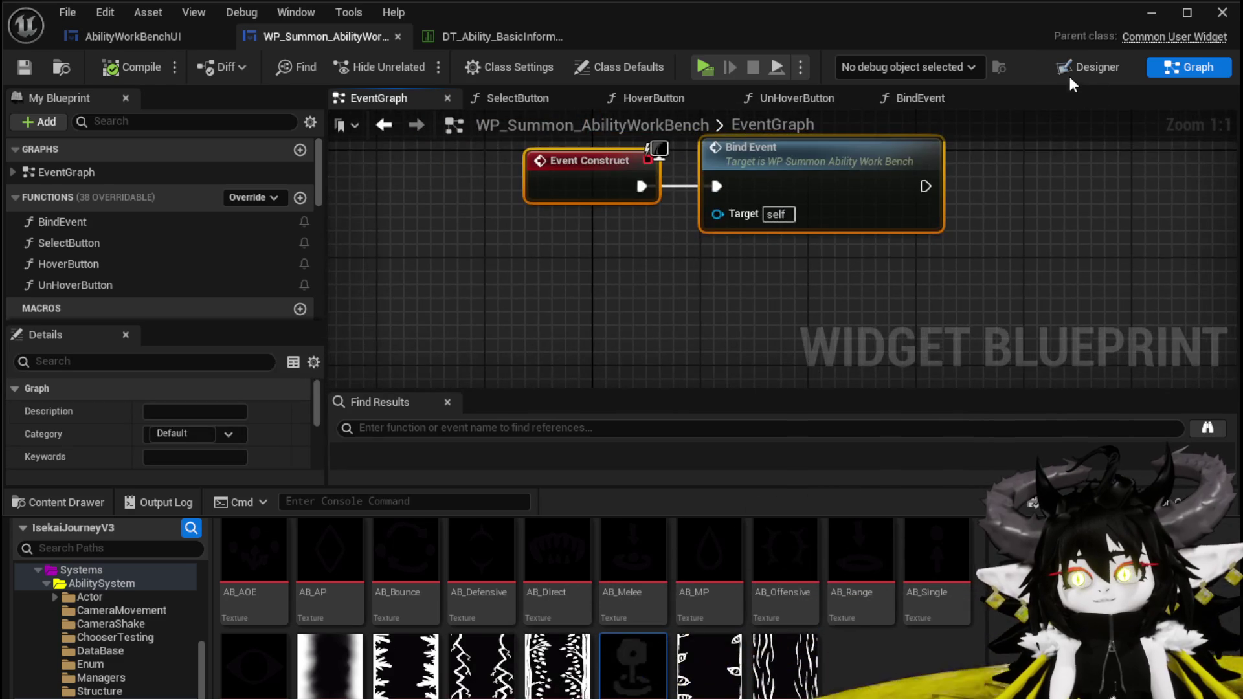
key("ctrl+shift+d")
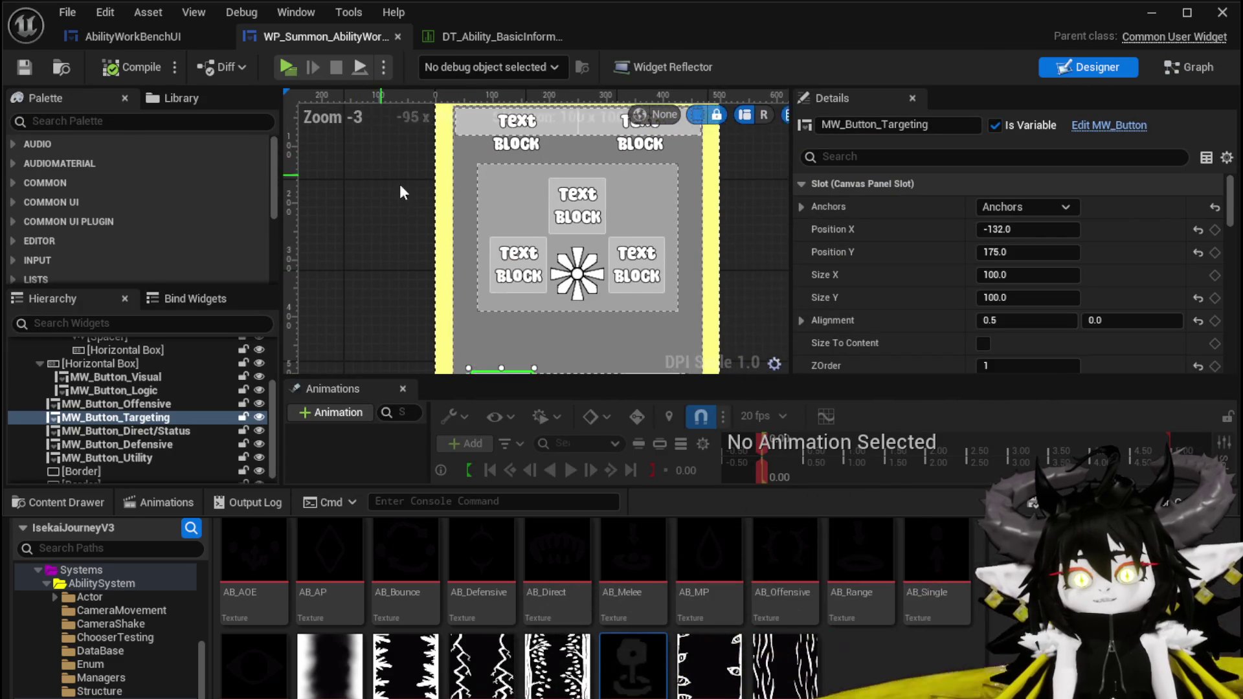
left_click(143, 35)
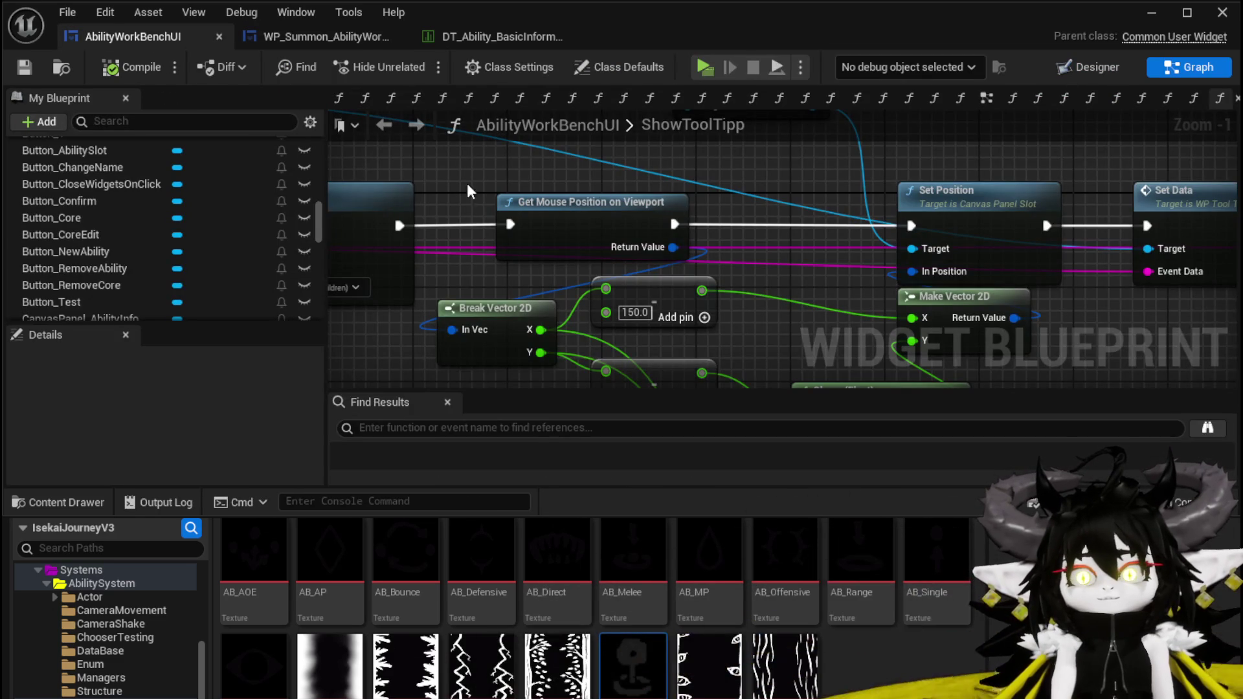
scroll(162, 215, "down", 2)
scroll(166, 215, "up", 8)
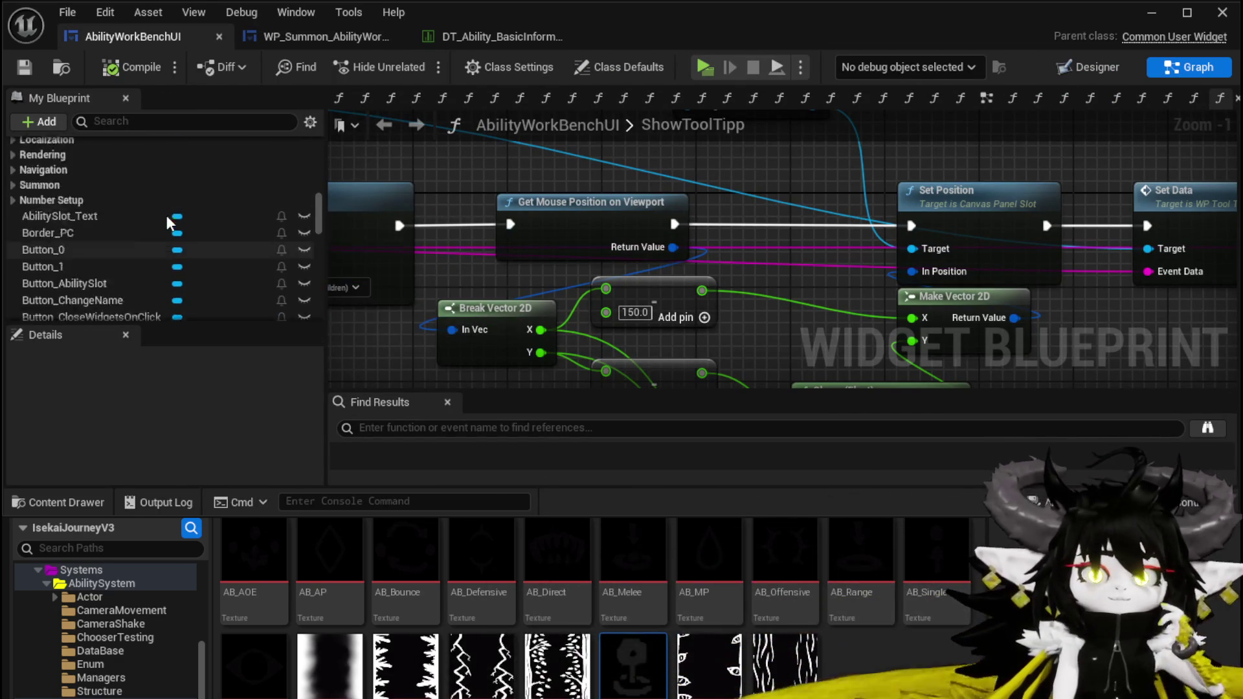
scroll(165, 220, "up", 5)
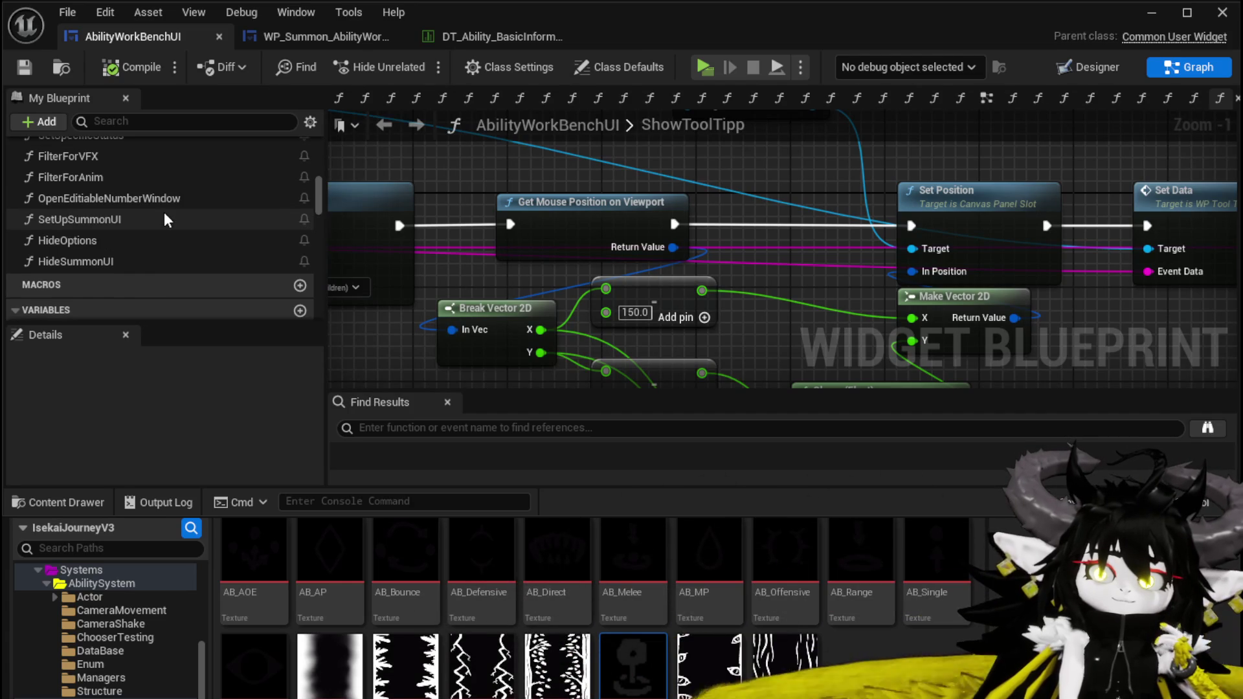
scroll(165, 220, "up", 3)
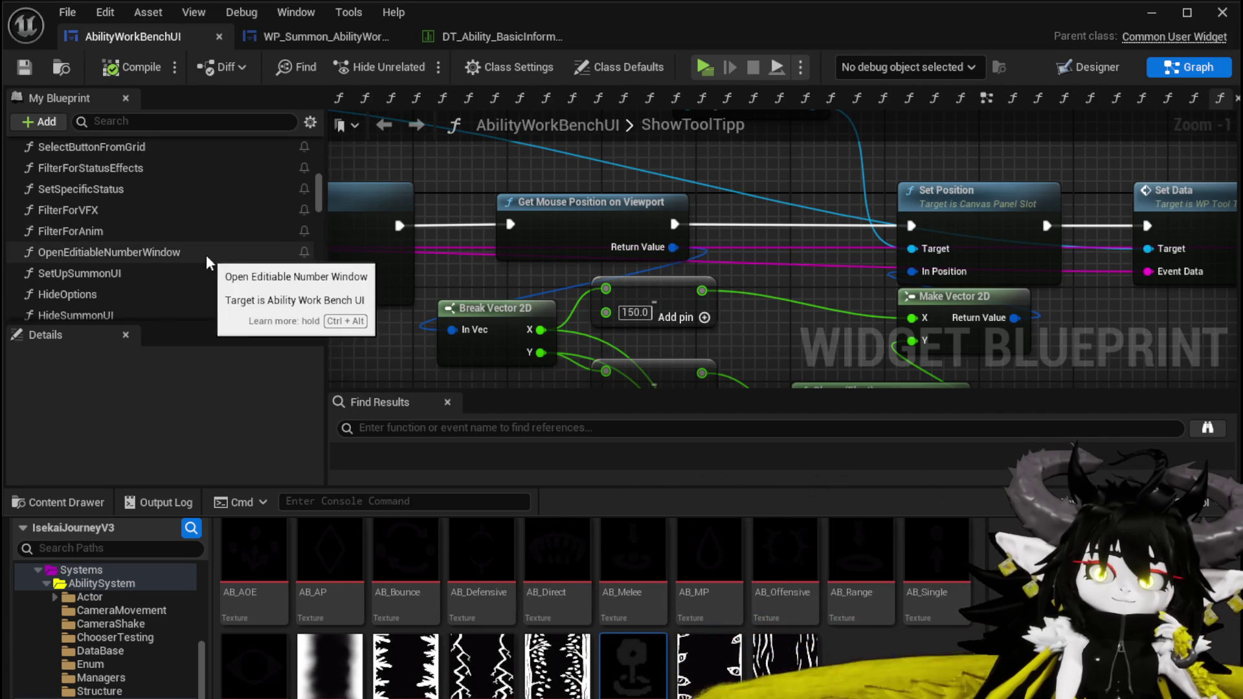
scroll(165, 222, "up", 1)
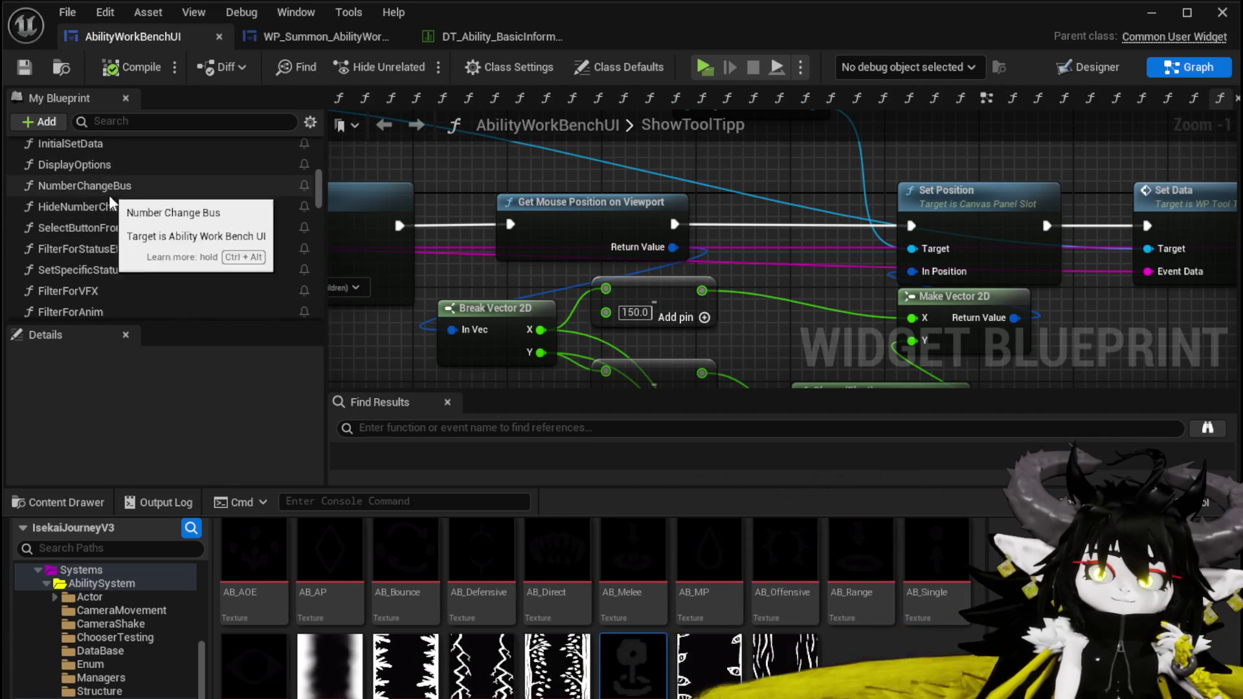
Open the SelectButtonFromGrid graph and move the Set Up Summon UI node clear of the switch
double_click(131, 233)
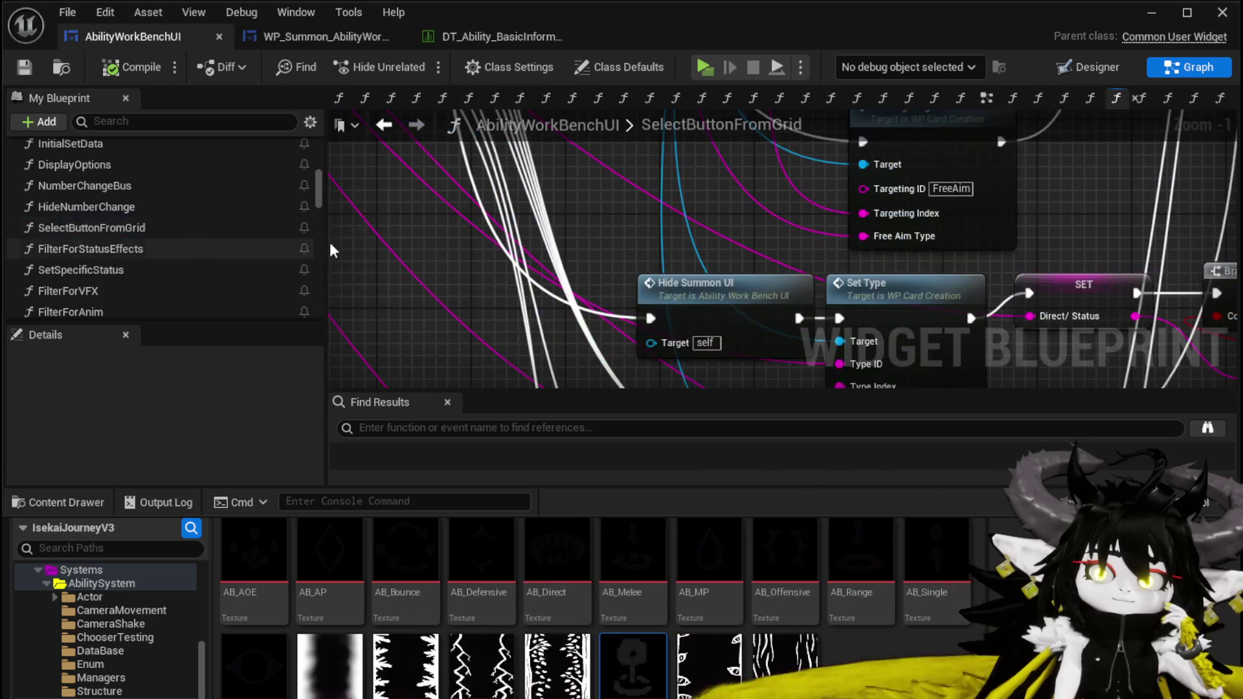
mouse_move(433, 284)
left_mouse_down()
mouse_move(438, 246)
mouse_move(478, 235)
mouse_move(477, 349)
mouse_move(477, 324)
mouse_move(516, 305)
mouse_move(630, 316)
mouse_move(670, 297)
left_mouse_up()
mouse_move(685, 239)
left_mouse_down()
mouse_move(496, 314)
mouse_move(402, 233)
mouse_move(417, 152)
left_mouse_up()
scroll(417, 155, "down", 2)
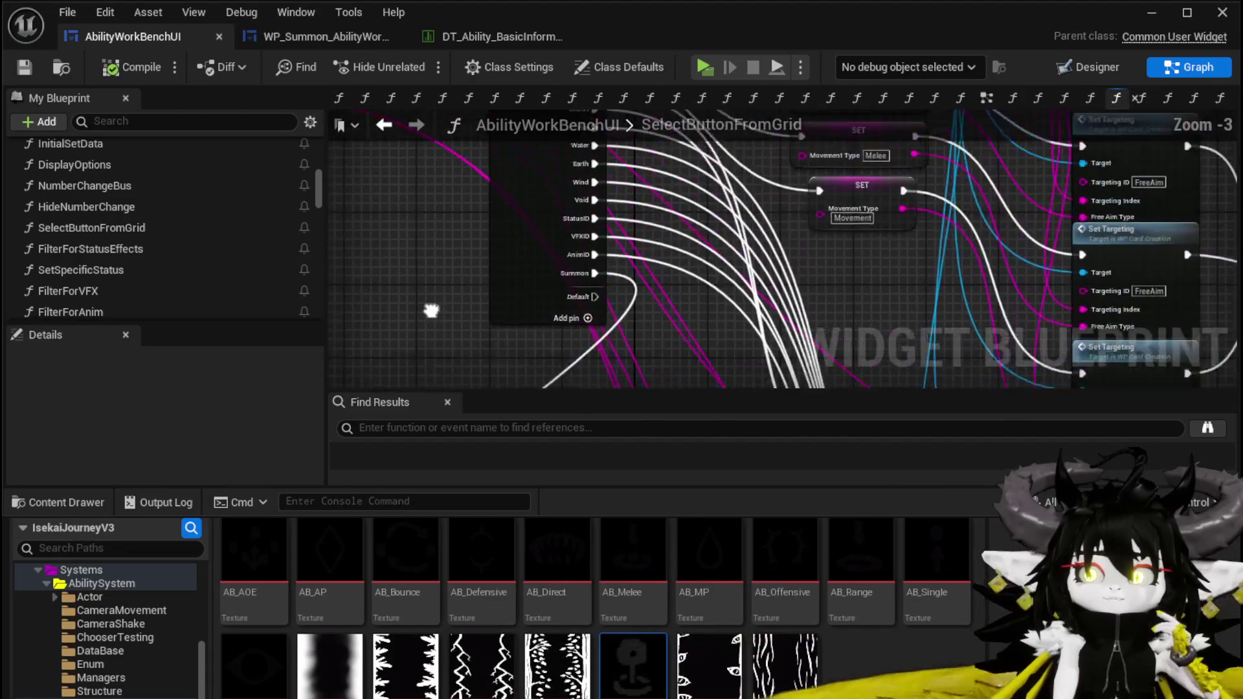
mouse_move(405, 230)
left_mouse_down()
mouse_move(412, 276)
mouse_move(411, 200)
mouse_move(574, 255)
mouse_move(504, 282)
mouse_move(494, 158)
mouse_move(499, 325)
mouse_move(518, 324)
mouse_move(520, 299)
mouse_move(591, 317)
mouse_move(670, 228)
mouse_move(829, 200)
left_mouse_up()
scroll(472, 327, "down", 3)
scroll(487, 231, "up", 3)
mouse_move(621, 193)
left_mouse_down()
mouse_move(598, 340)
mouse_move(527, 313)
mouse_move(479, 224)
mouse_move(643, 274)
mouse_move(847, 217)
mouse_move(710, 268)
mouse_move(686, 258)
mouse_move(699, 249)
mouse_move(547, 337)
left_mouse_up()
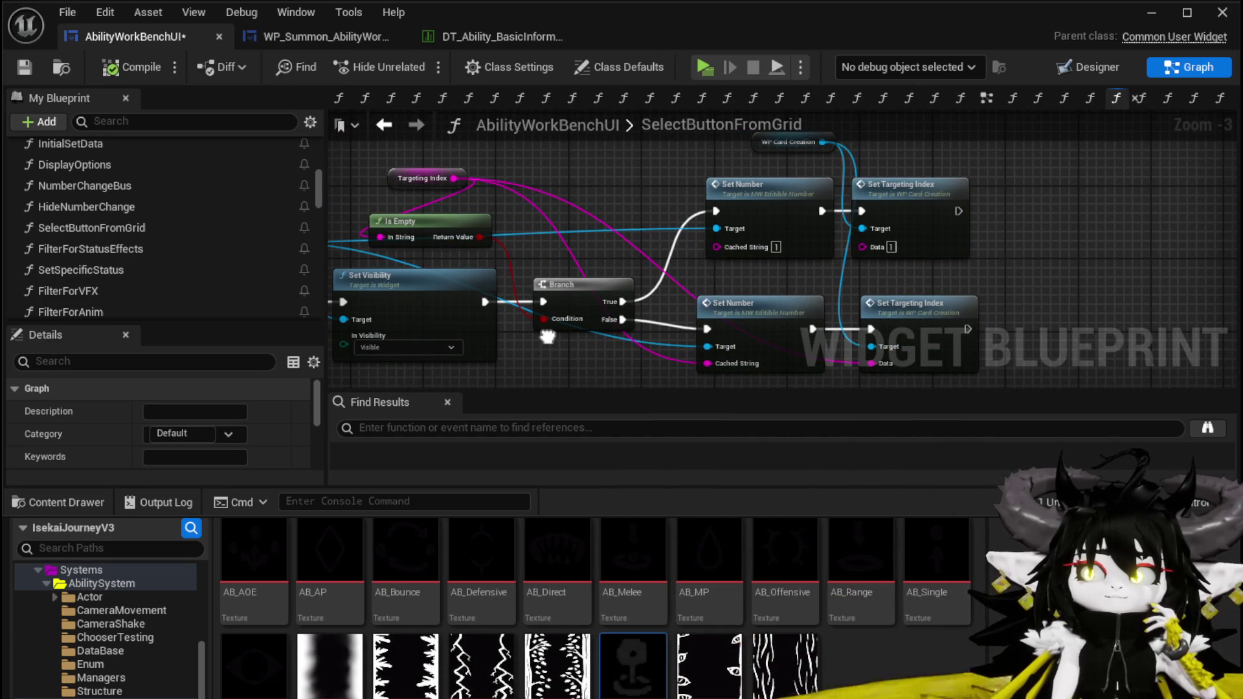
left_click_drag(547, 336, 766, 291)
scroll(753, 304, "down", 3)
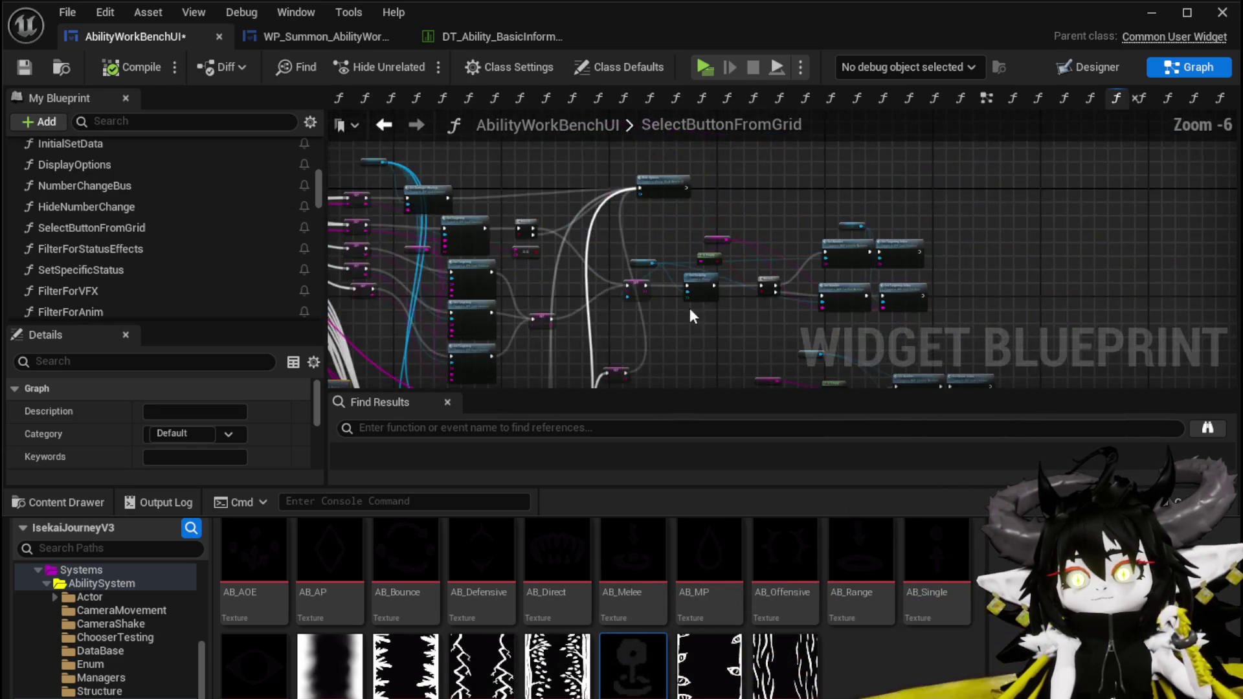
scroll(555, 272, "up", 7)
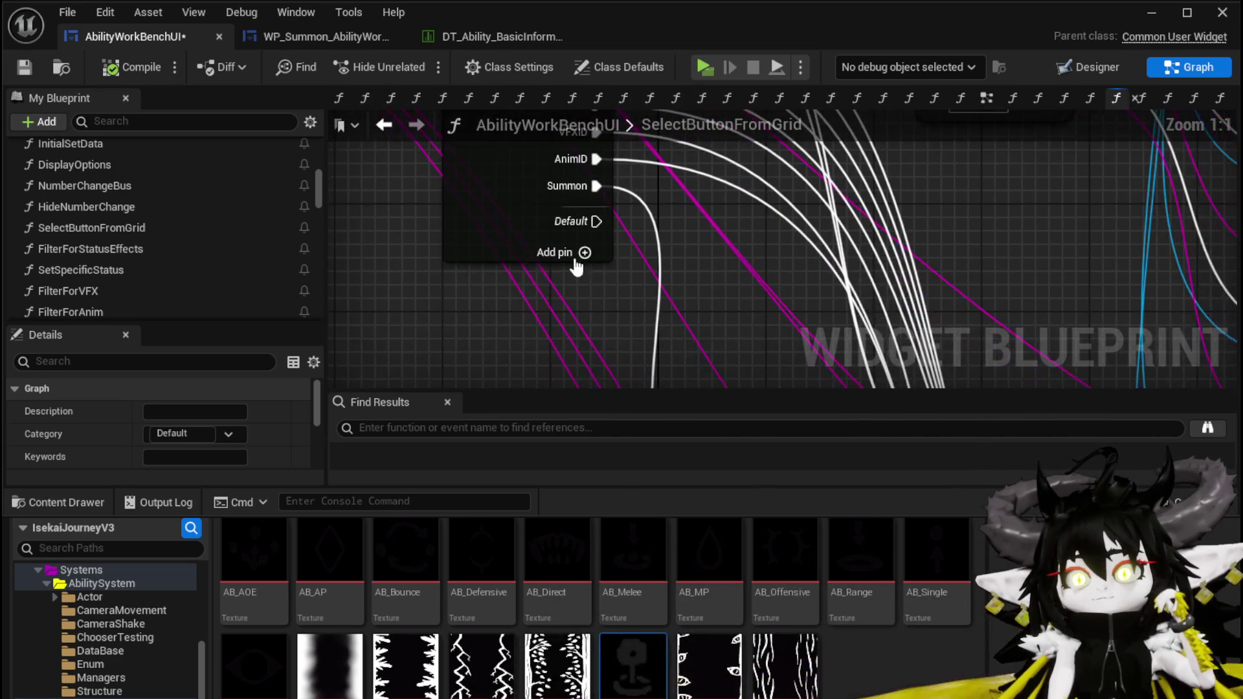
Add a new case pin named SummonID to the Switch on String, then compile and save
left_click(584, 250)
left_click(514, 228)
scroll(248, 413, "down", 10)
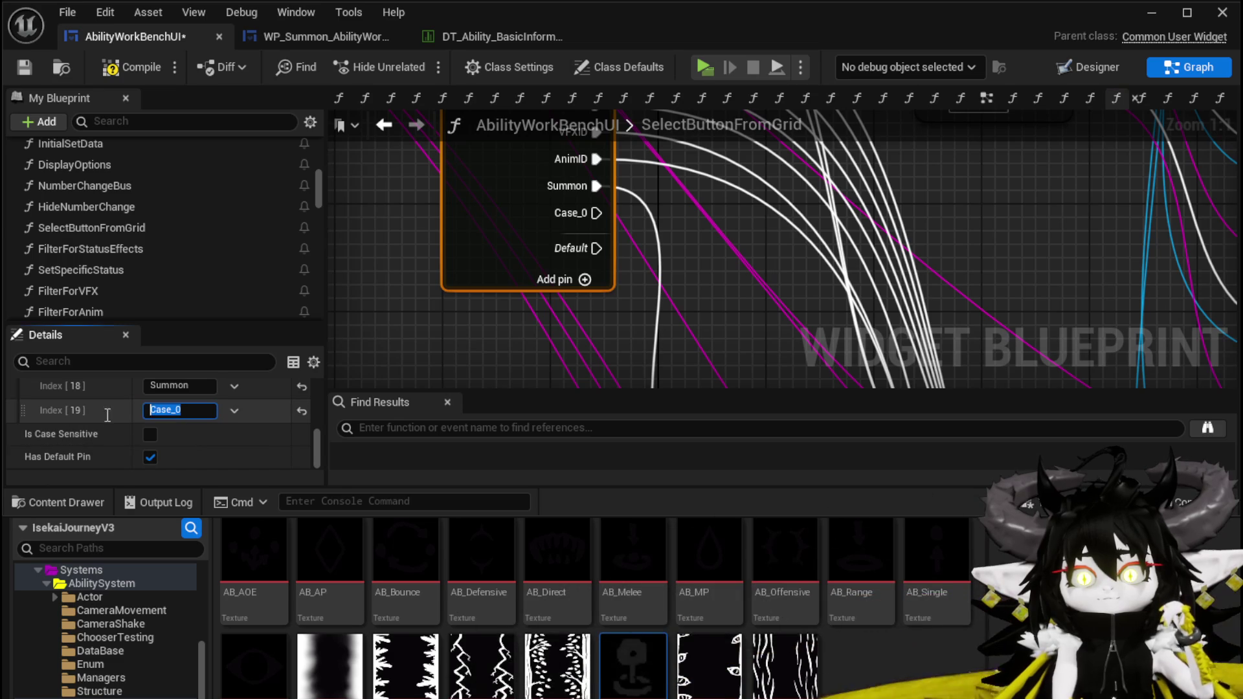
type("Su")
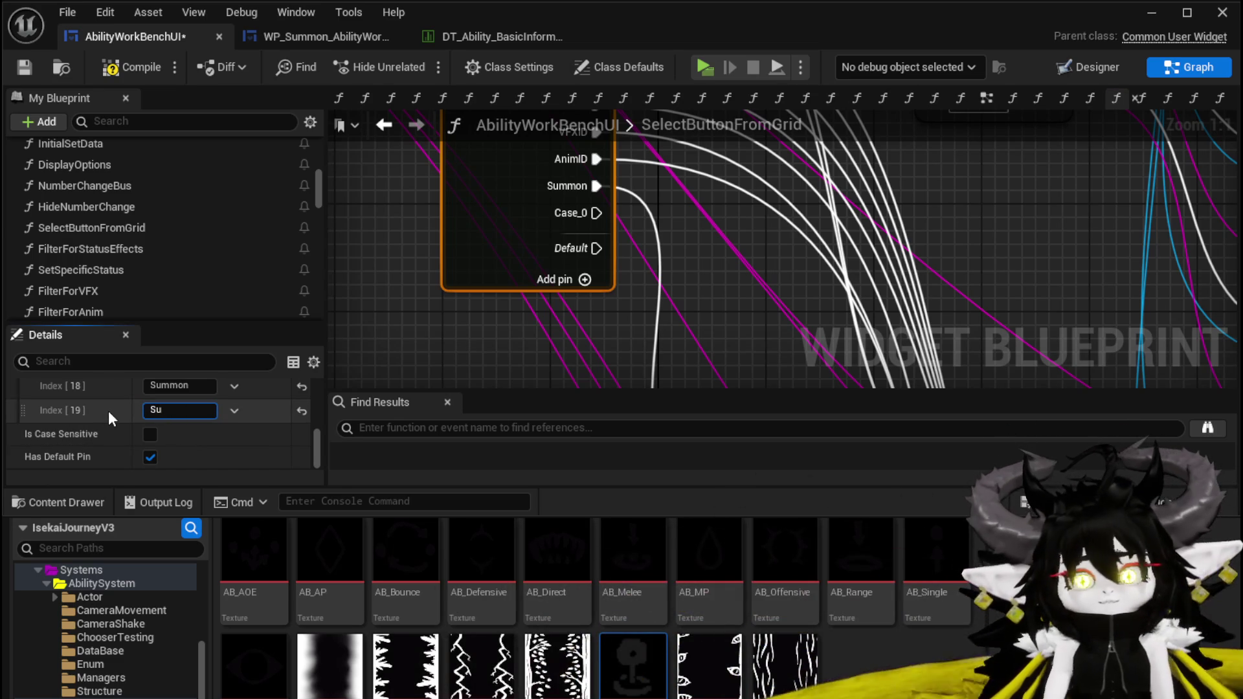
type("mmonID")
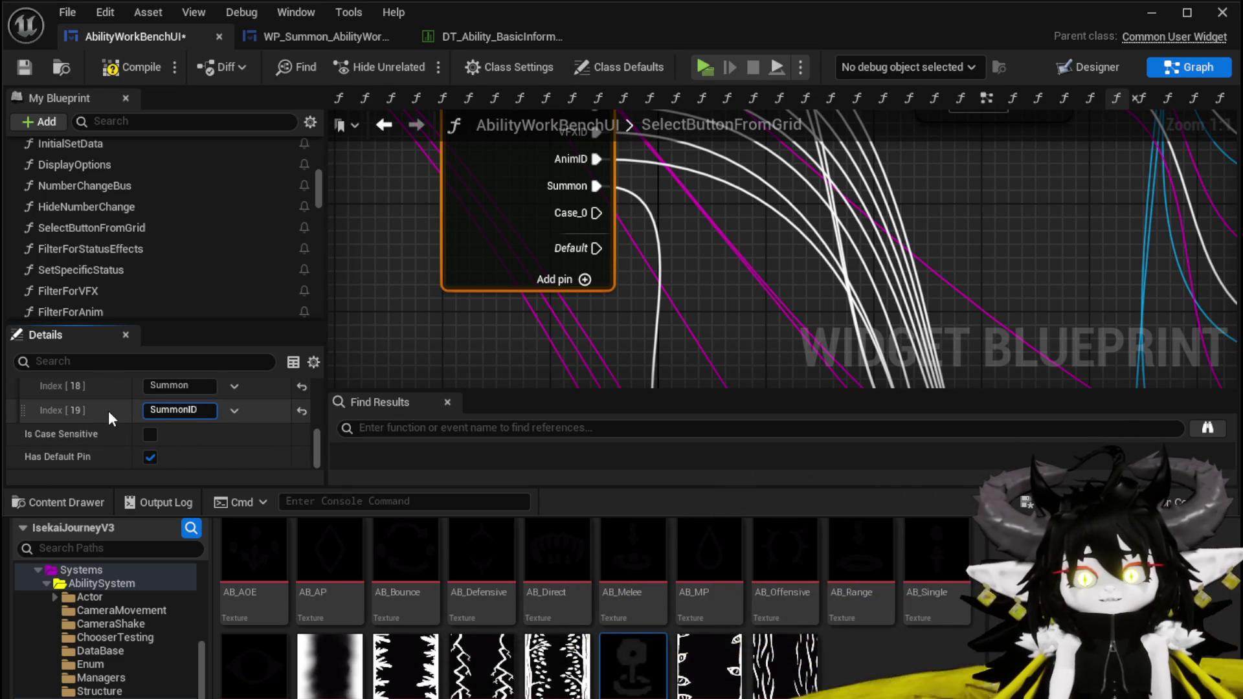
key("Return")
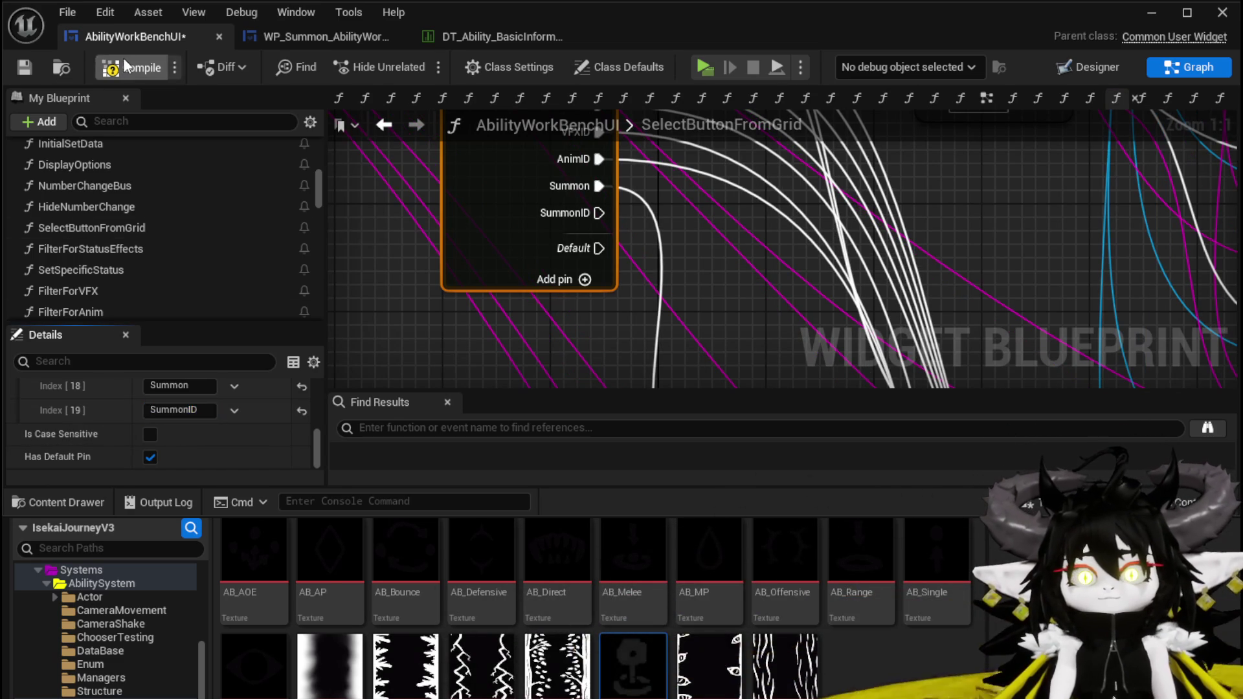
left_click(25, 68)
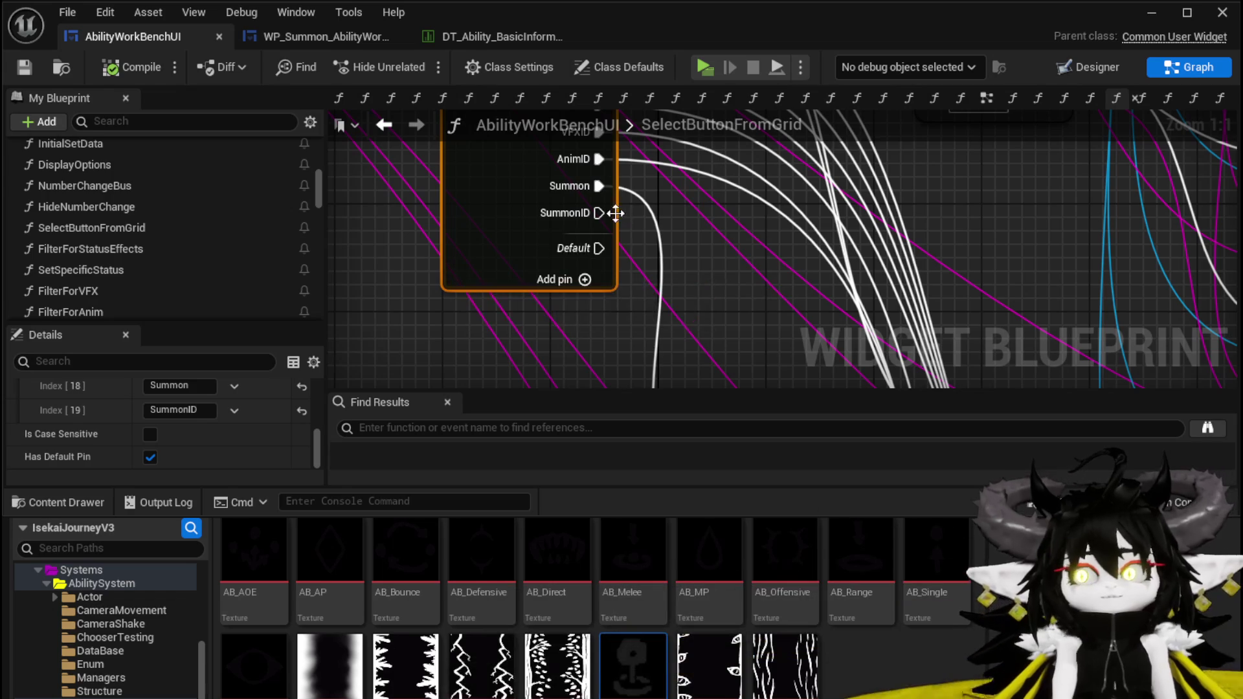
Connect a Print String node (Hello) to the SummonID case, then compile and save
scroll(626, 249, "down", 3)
mouse_move(588, 151)
left_mouse_down()
mouse_move(583, 188)
mouse_move(432, 331)
left_mouse_up()
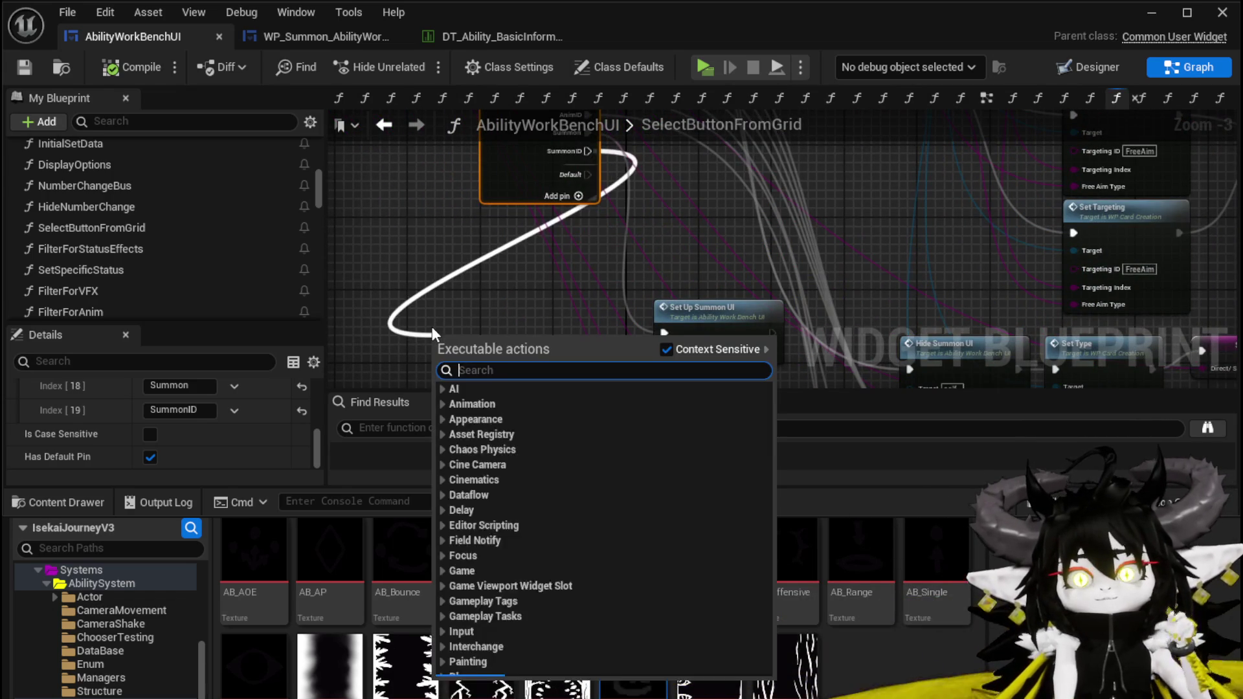
type("Print String")
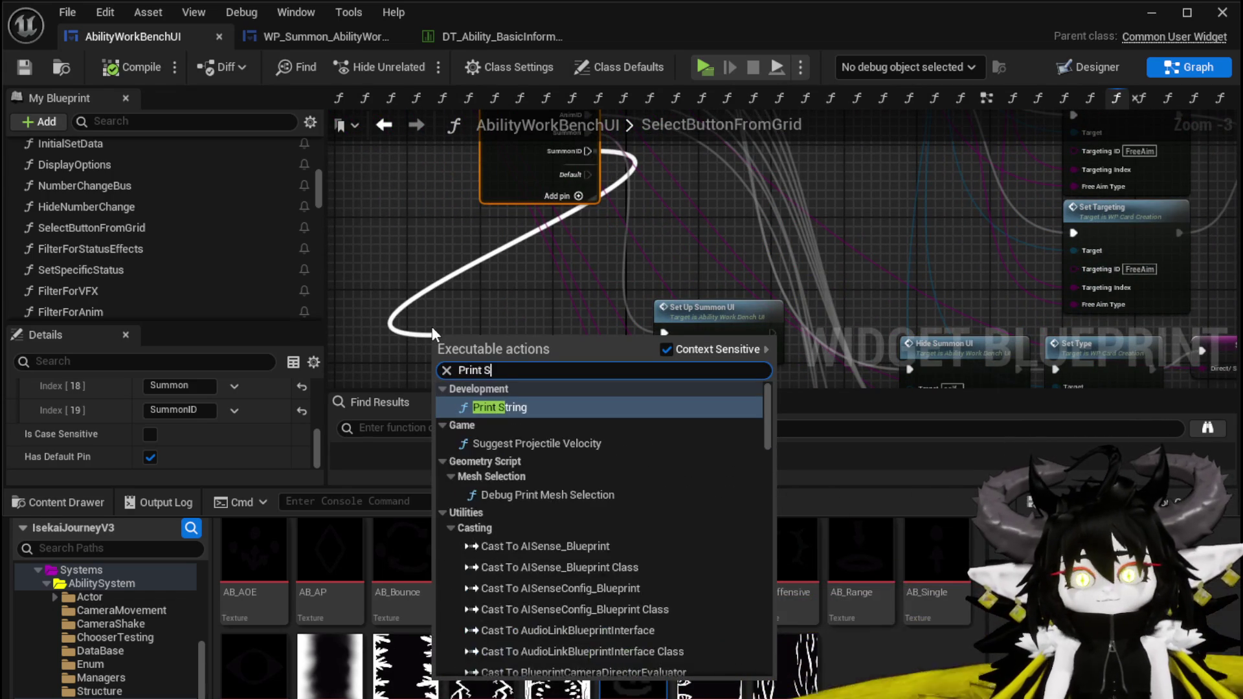
key("Return")
scroll(422, 247, "down", 3)
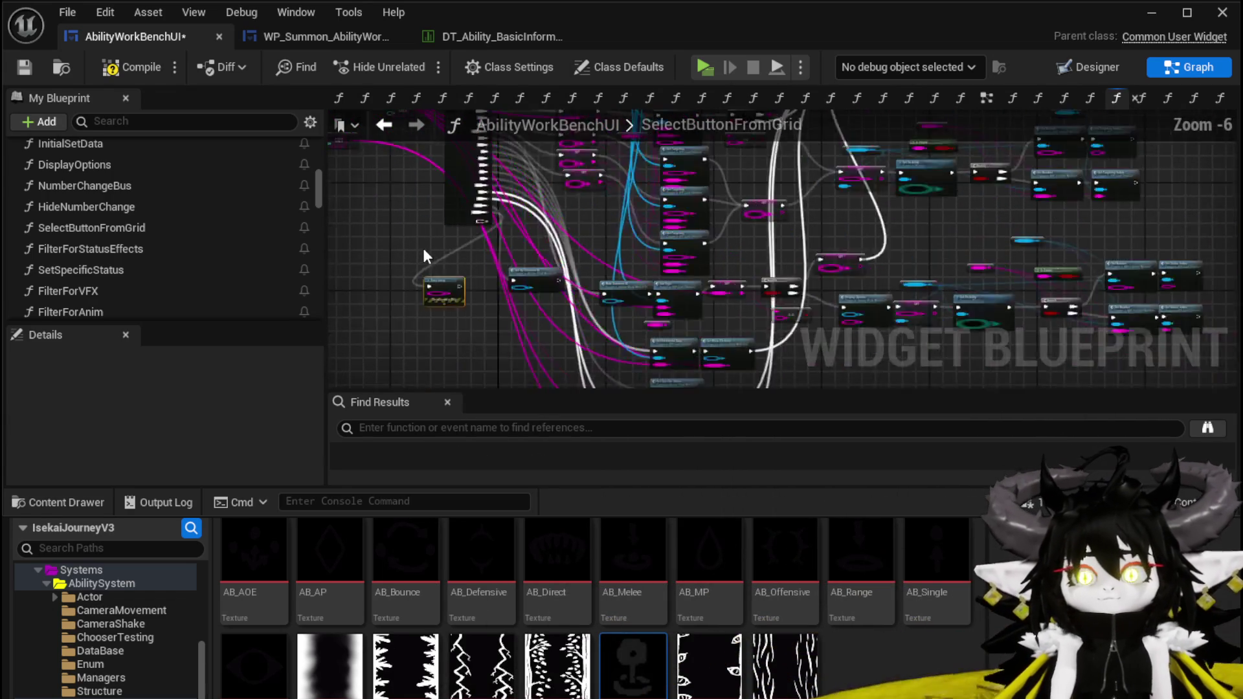
scroll(600, 354, "up", 4)
mouse_move(599, 270)
left_mouse_down()
mouse_move(580, 206)
mouse_move(534, 178)
mouse_move(482, 261)
mouse_move(610, 368)
mouse_move(707, 347)
left_mouse_up()
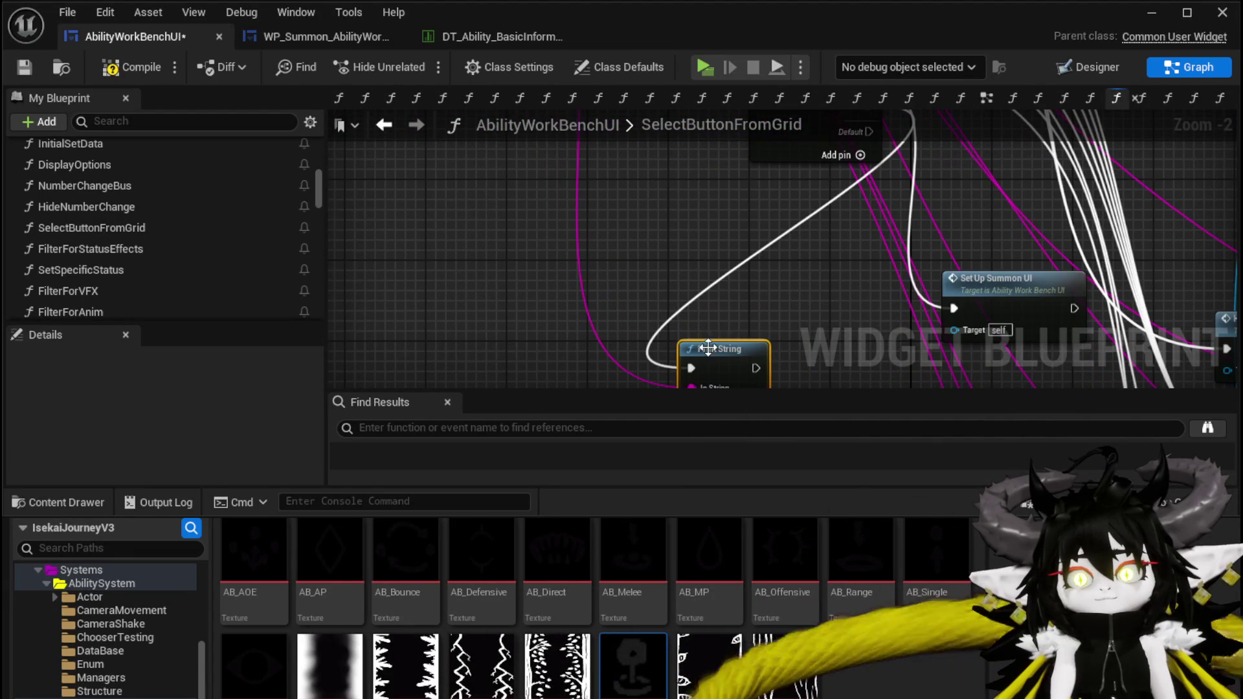
left_click(130, 64)
key("ctrl+s")
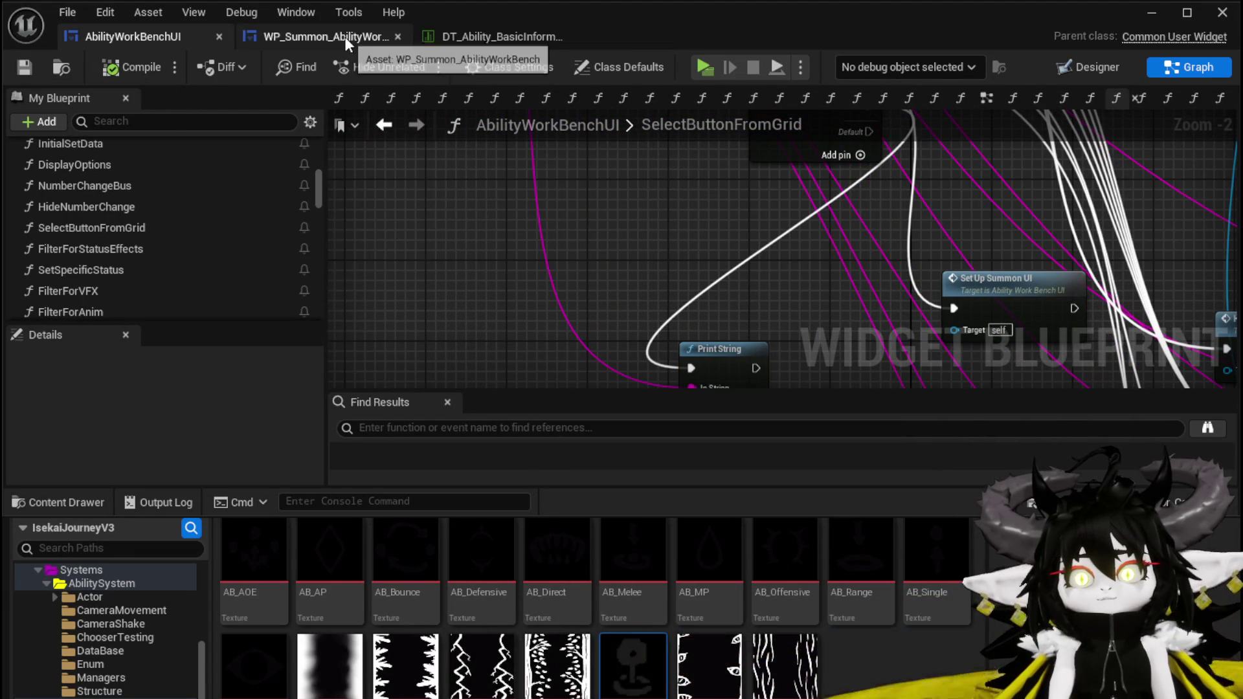
Open the ShowToolTipp graph, then the tooltip widget's SetData function from its Set Data node
scroll(137, 212, "up", 3)
scroll(137, 212, "up", 10)
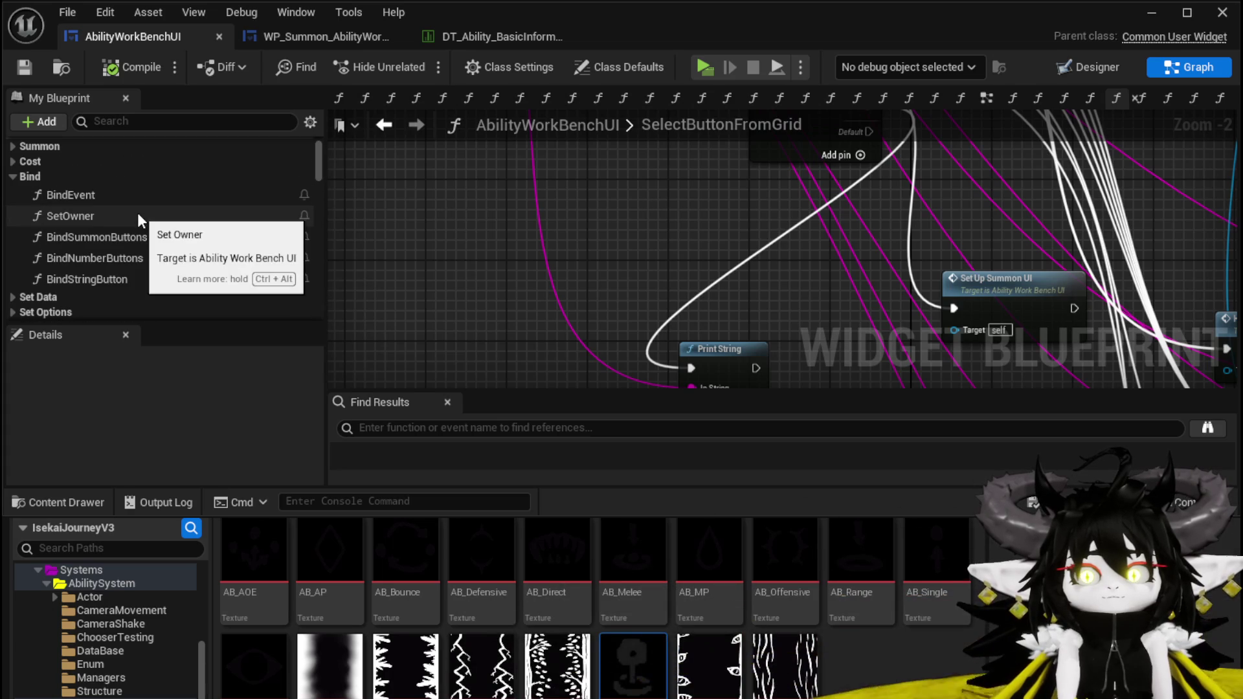
scroll(138, 213, "down", 5)
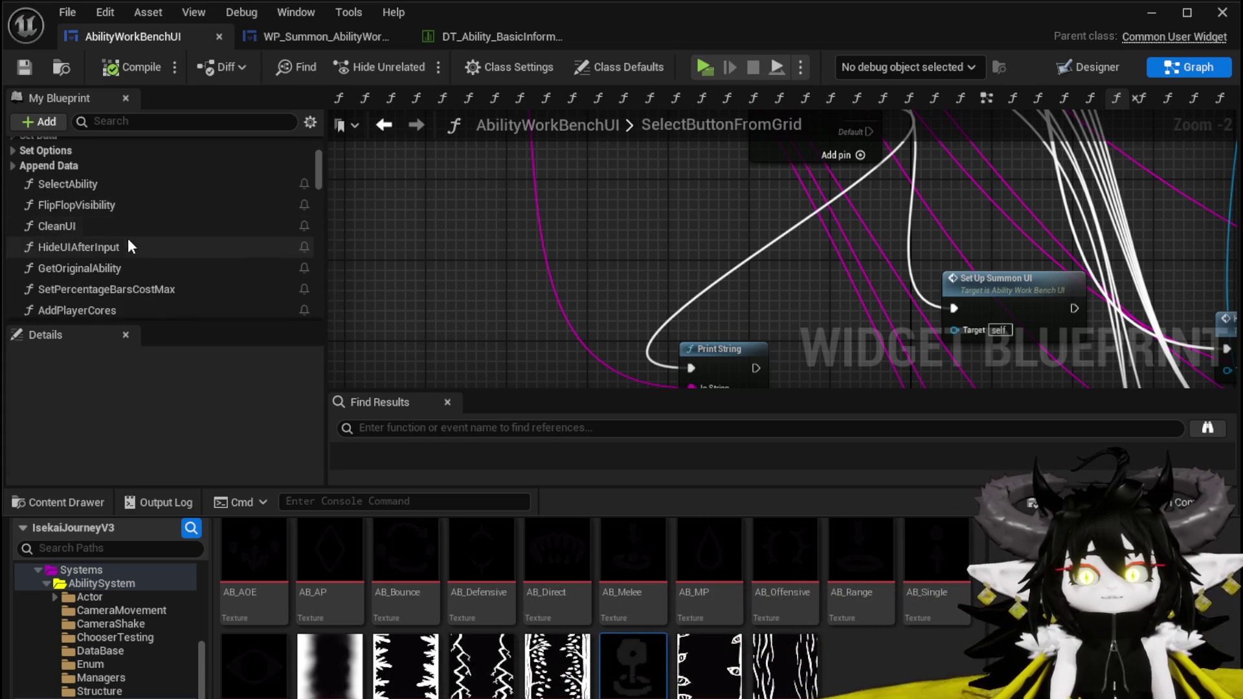
scroll(128, 256, "down", 5)
double_click(119, 244)
mouse_move(496, 270)
left_mouse_down()
mouse_move(921, 272)
mouse_move(328, 249)
left_mouse_up()
left_click_drag(1027, 311, 696, 295)
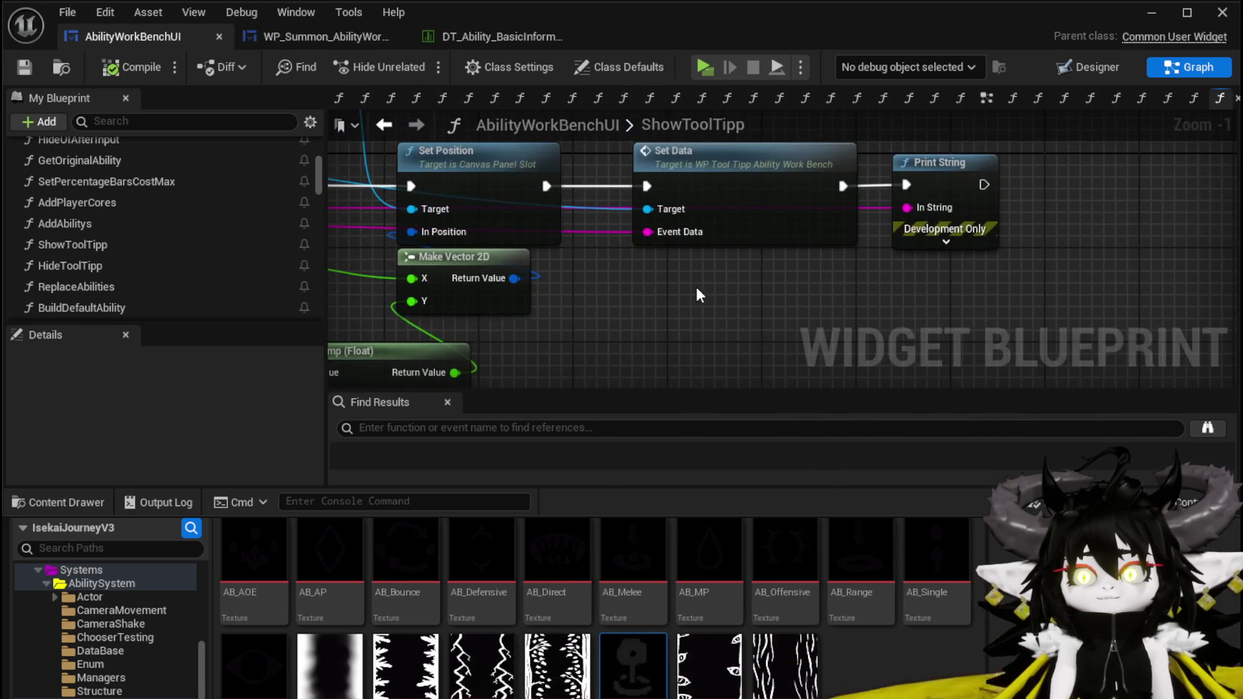
double_click(755, 212)
Move the Contains node and SetData entry node left in the SetData graph
mouse_move(621, 288)
left_mouse_down()
mouse_move(631, 272)
mouse_move(603, 344)
mouse_move(547, 339)
mouse_move(554, 227)
mouse_move(568, 254)
mouse_move(681, 131)
left_mouse_up()
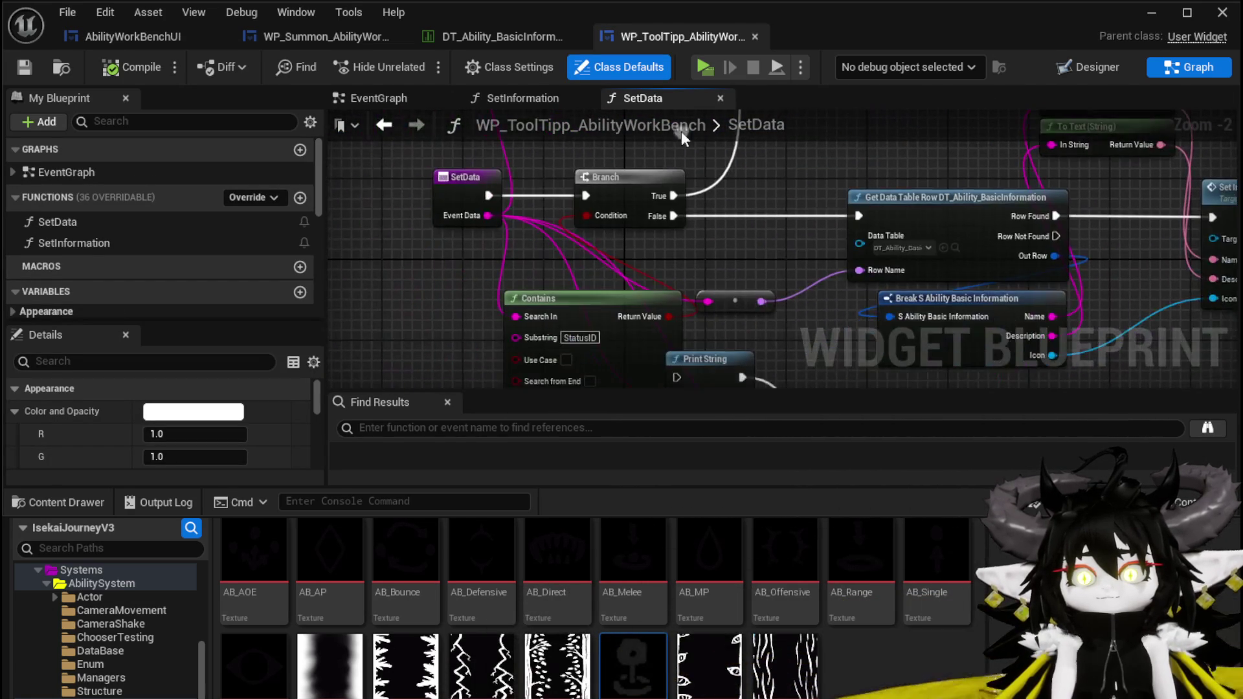
left_click_drag(721, 265, 673, 129)
left_click_drag(606, 164, 492, 149)
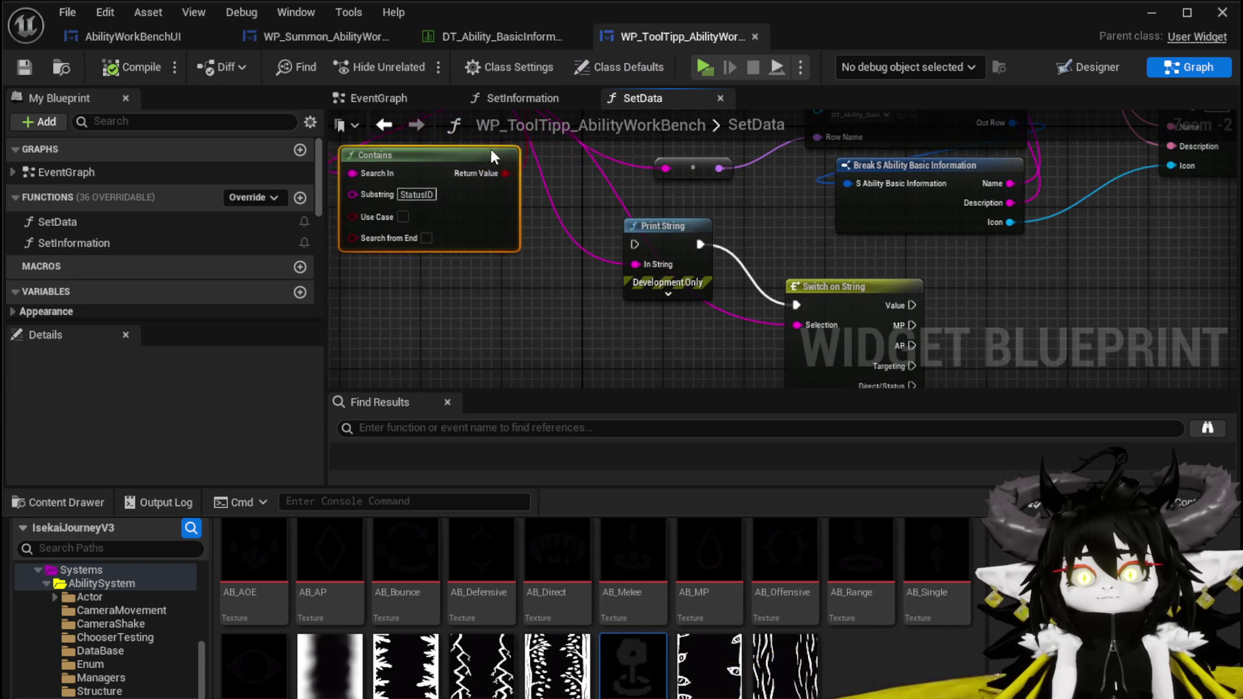
mouse_move(589, 273)
left_mouse_down()
mouse_move(580, 345)
mouse_move(533, 332)
left_mouse_up()
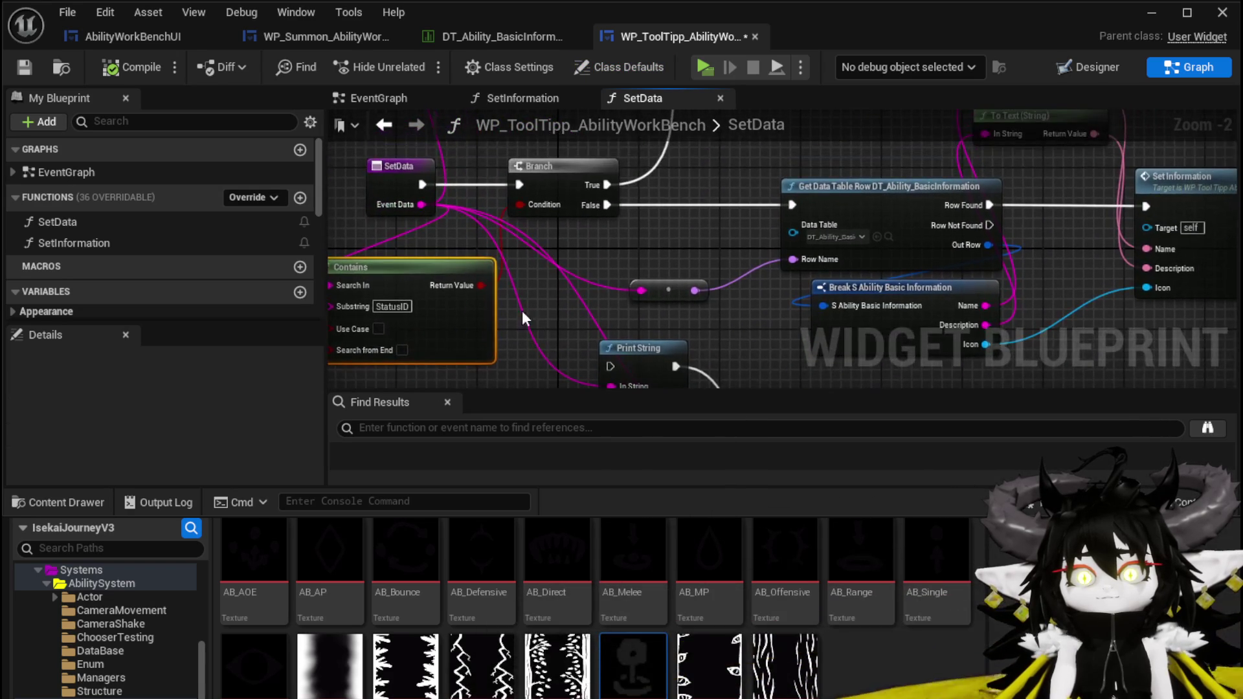
left_click_drag(492, 229, 395, 152)
mouse_move(326, 196)
left_mouse_down()
mouse_move(428, 251)
mouse_move(508, 257)
left_mouse_up()
left_click_drag(542, 190, 414, 228)
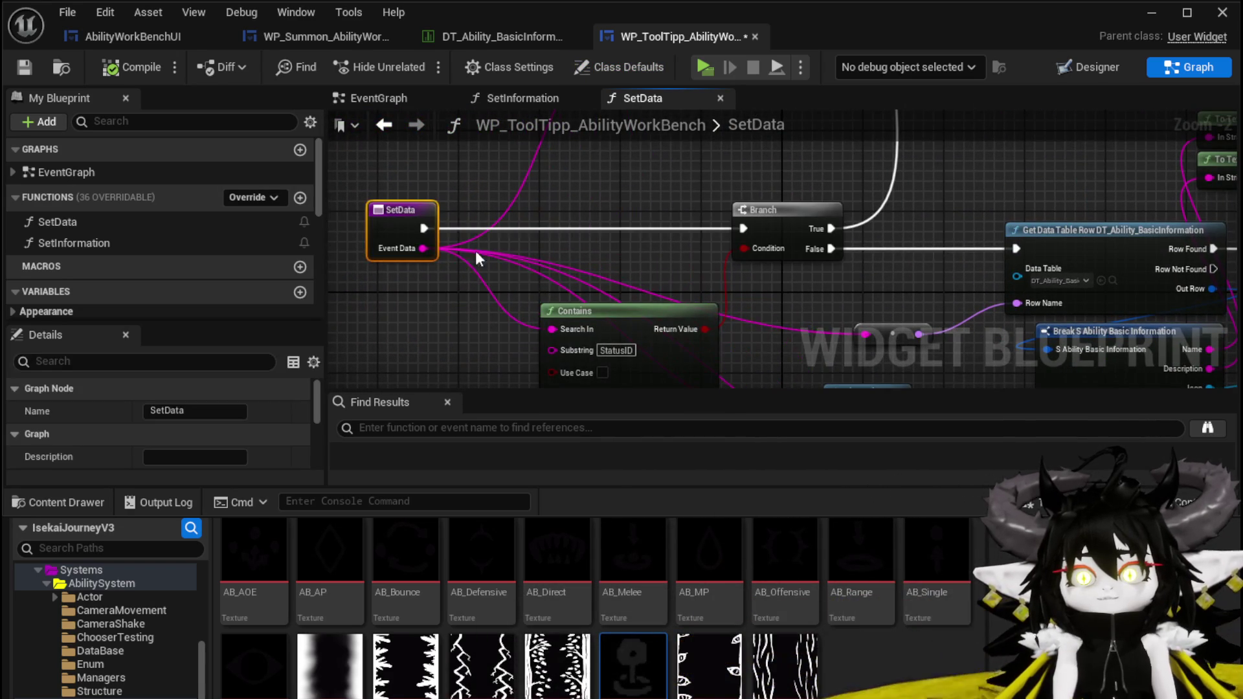
left_click_drag(604, 311, 494, 282)
left_click_drag(628, 281, 491, 239)
mouse_move(765, 294)
left_mouse_down()
mouse_move(688, 208)
mouse_move(633, 347)
mouse_move(602, 360)
mouse_move(725, 401)
mouse_move(686, 319)
mouse_move(655, 305)
left_mouse_up()
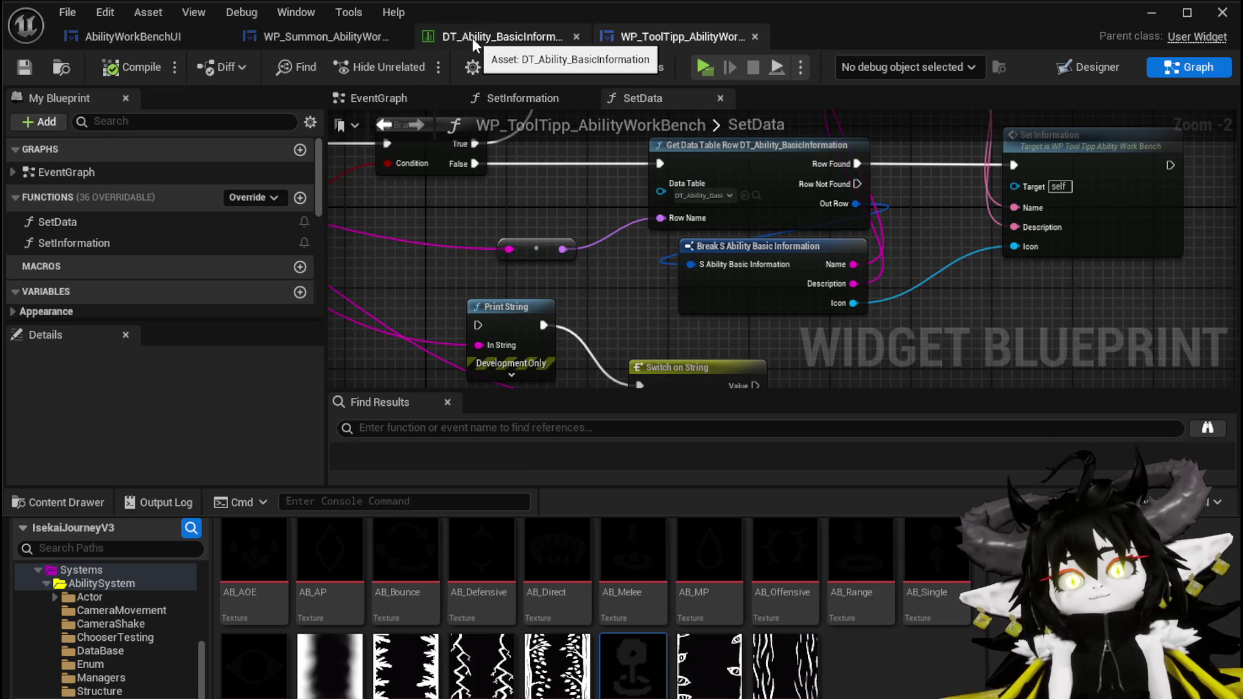
Switch back to the AbilityWorkBenchUI blueprint and browse its functions list
left_click(115, 46)
scroll(777, 285, "down", 3)
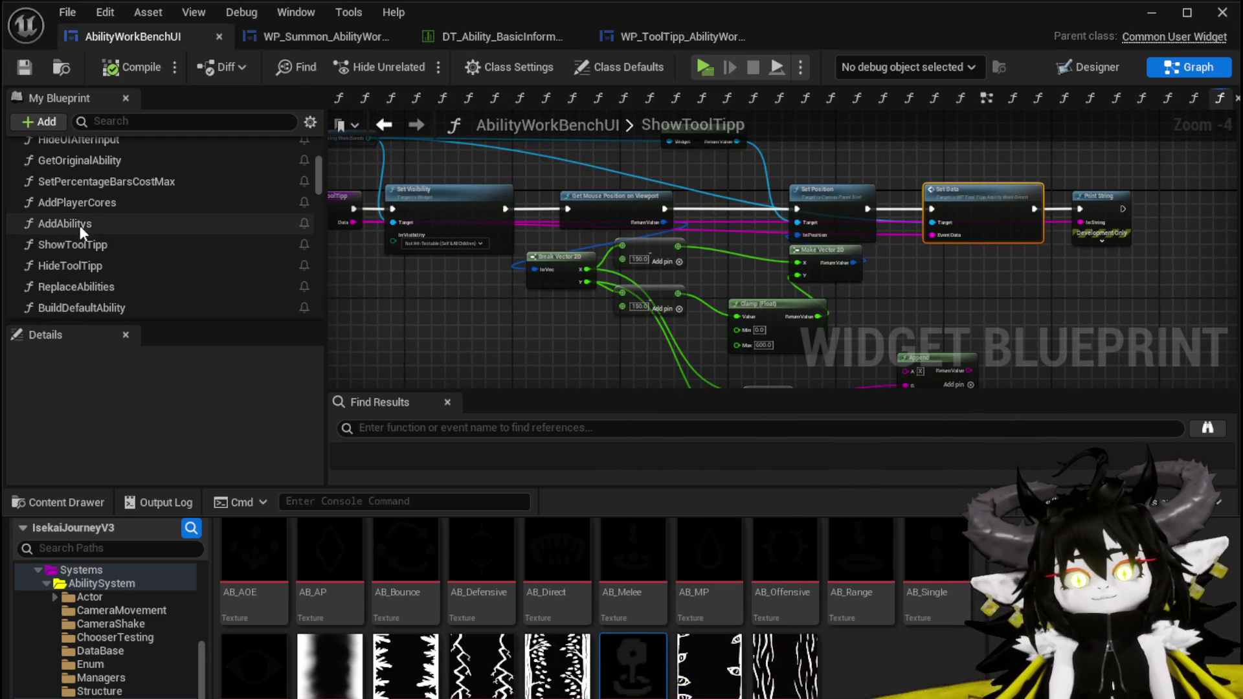
scroll(94, 206, "up", 1)
scroll(124, 270, "down", 4)
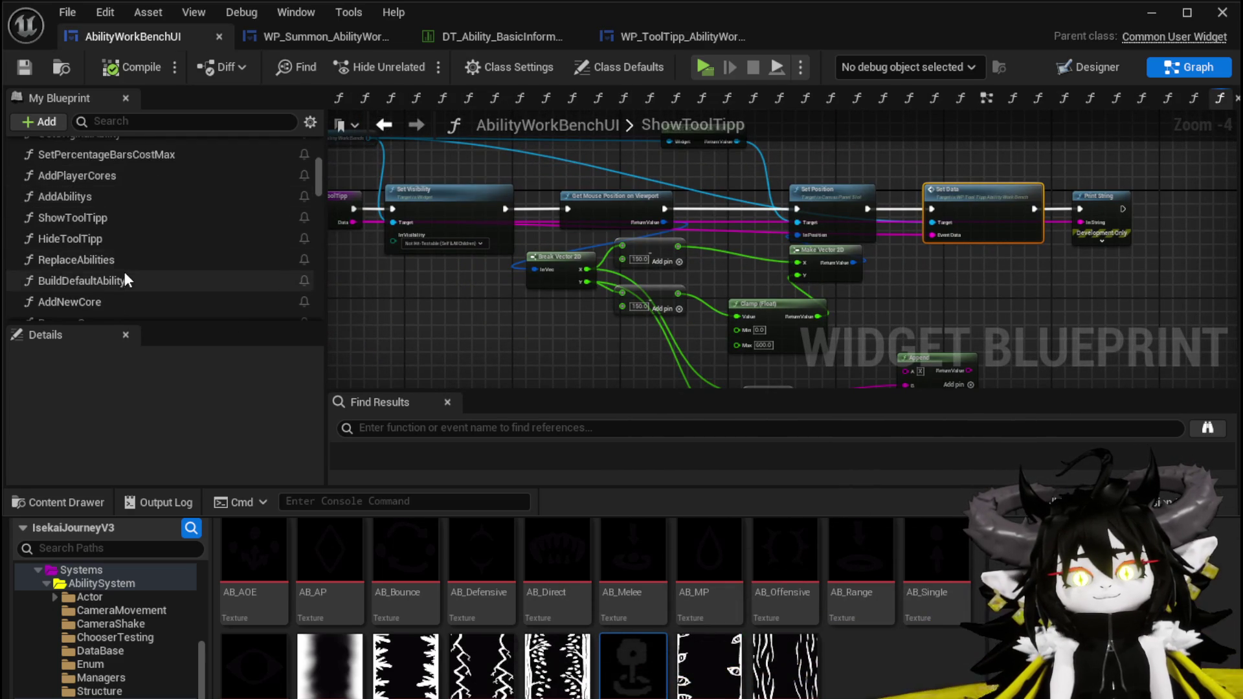
scroll(123, 265, "down", 2)
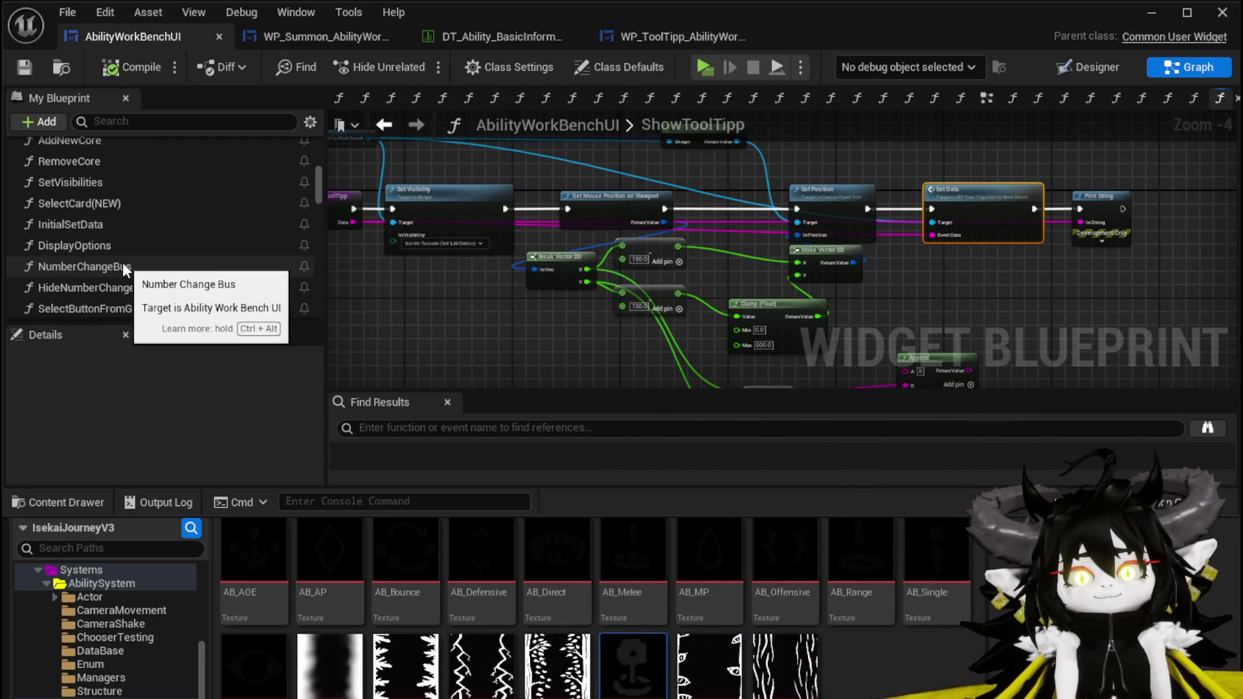
scroll(105, 204, "down", 2)
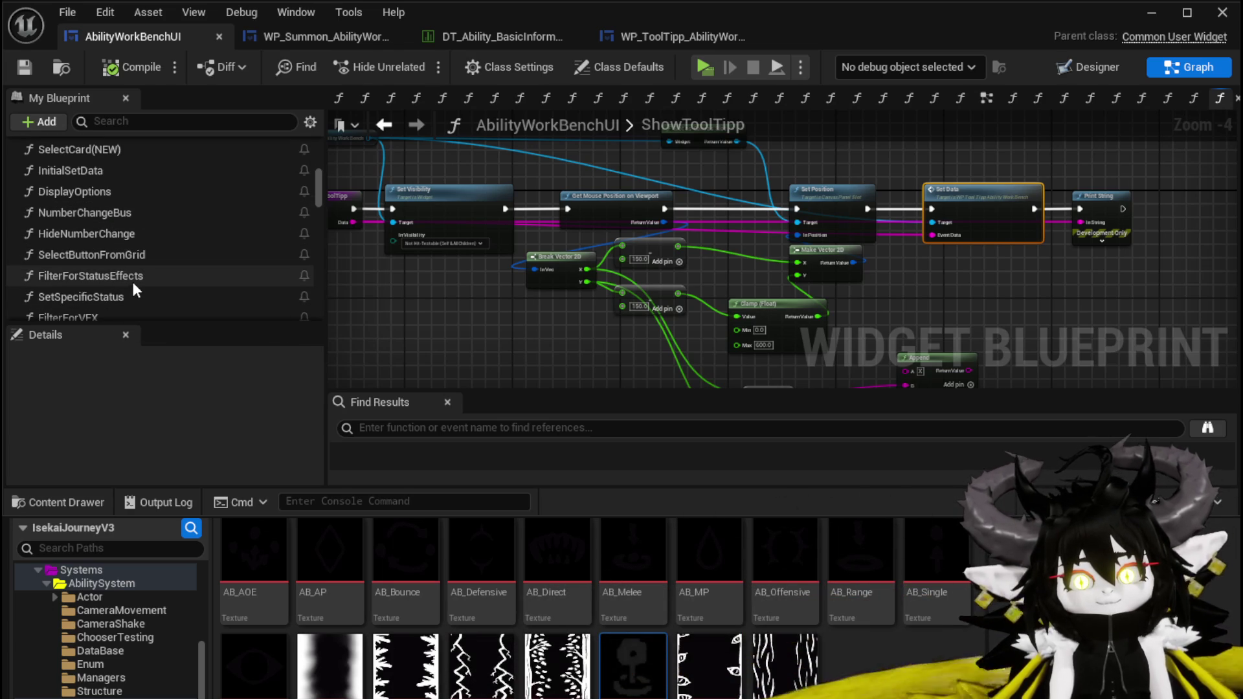
scroll(125, 266, "down", 2)
scroll(125, 267, "up", 2)
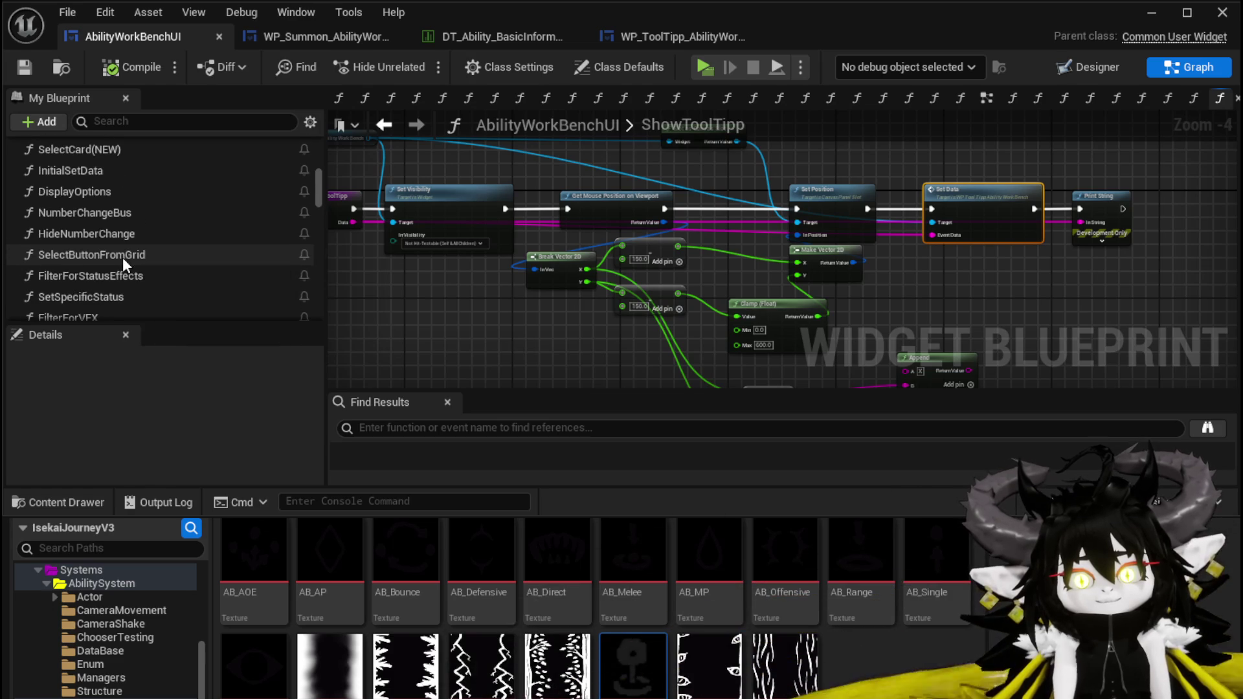
scroll(121, 258, "up", 1)
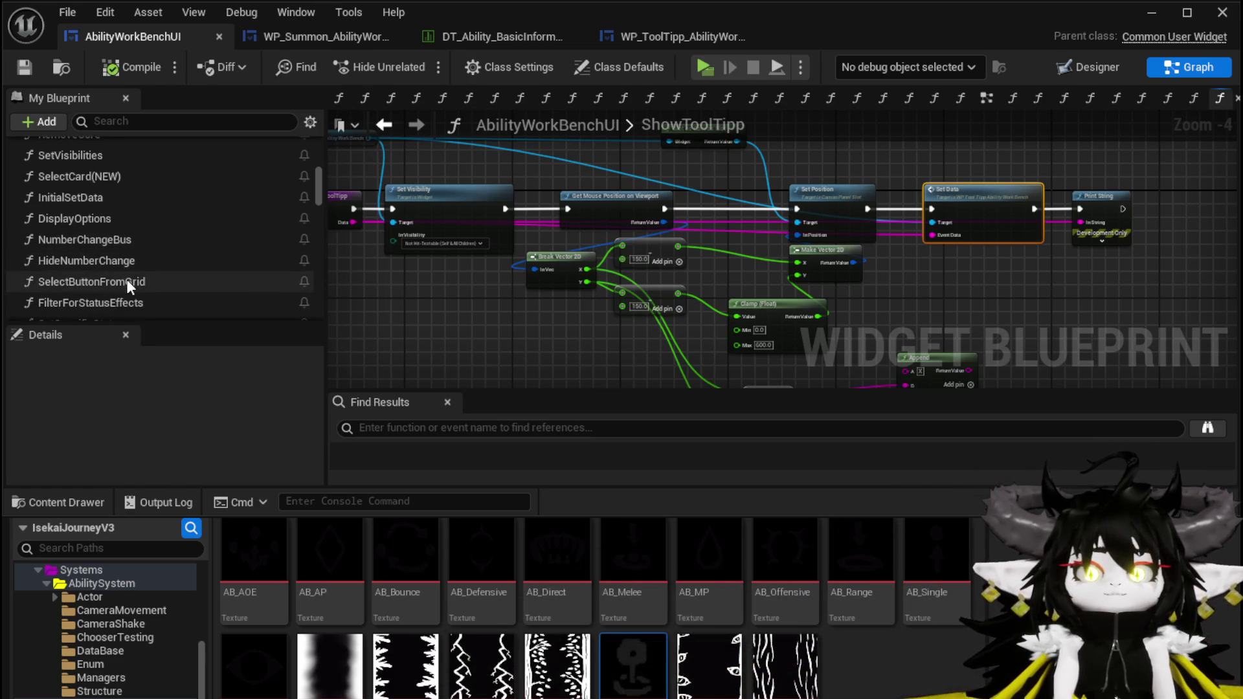
Open SelectButtonFromGrid, save the blueprint, and bring up the WP_Summon_AbilityWorkBench designer
double_click(126, 278)
scroll(608, 280, "down", 3)
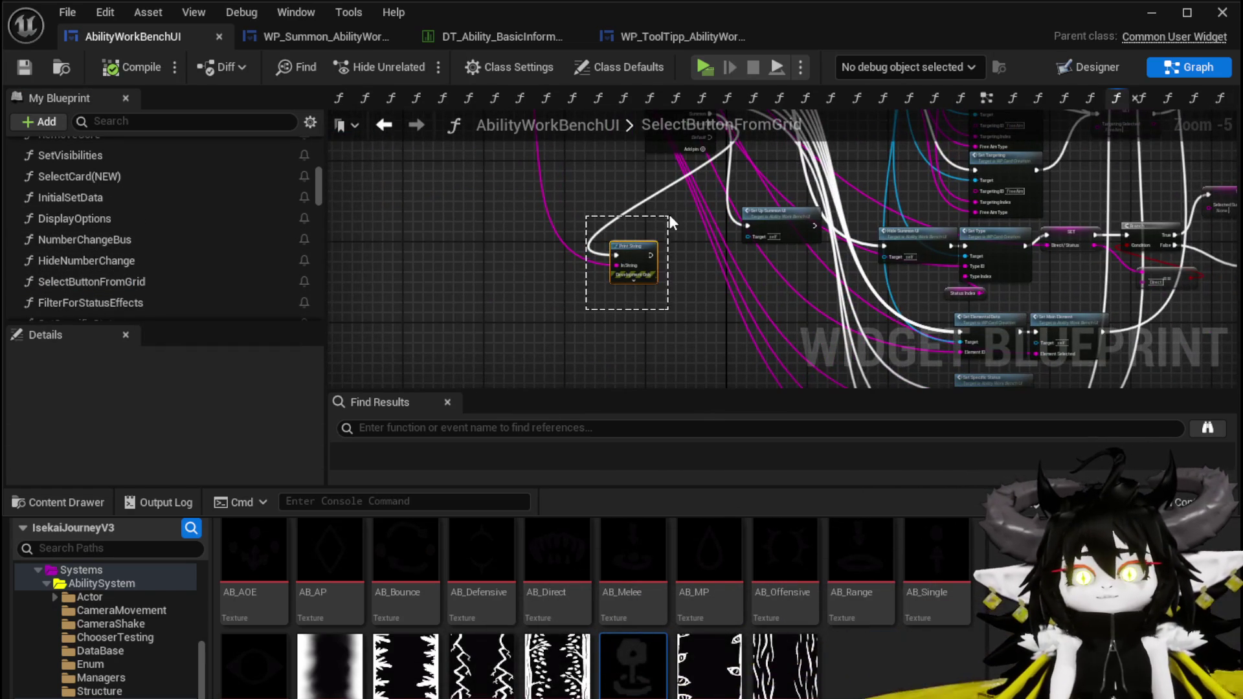
left_click(26, 65)
left_click(349, 36)
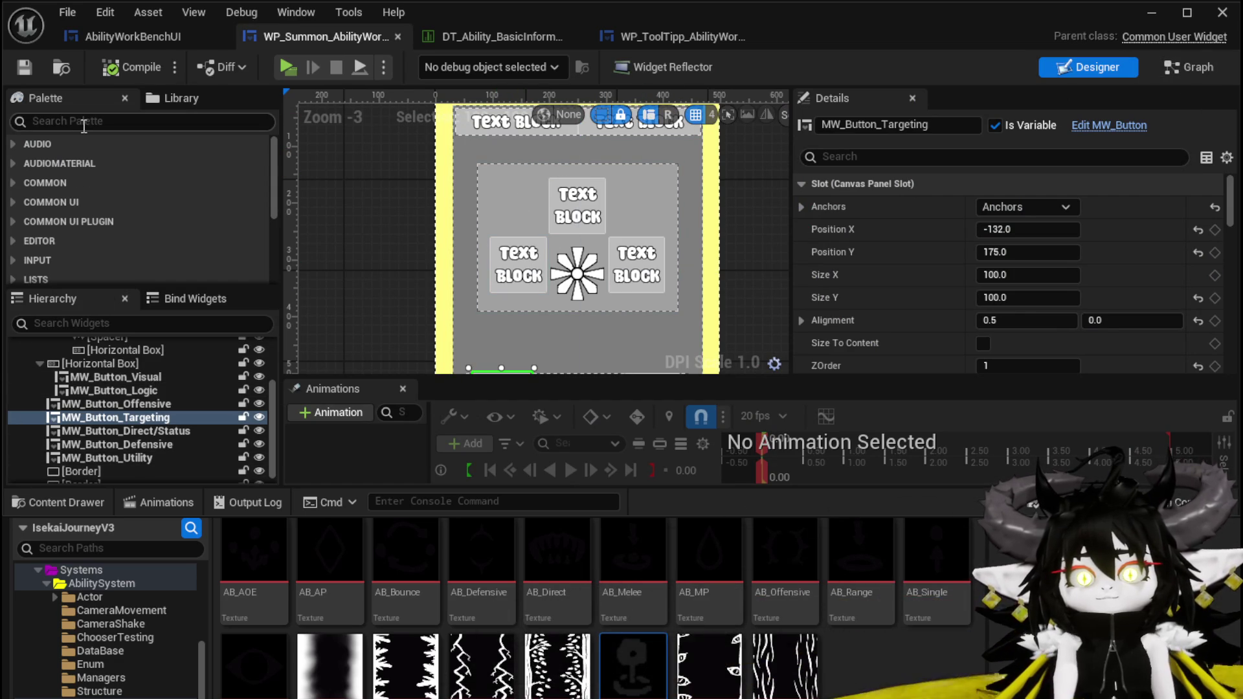
Filter the Hierarchy by MW and set MW_Button_Visual's Data to SummonID|Visual
type("MW")
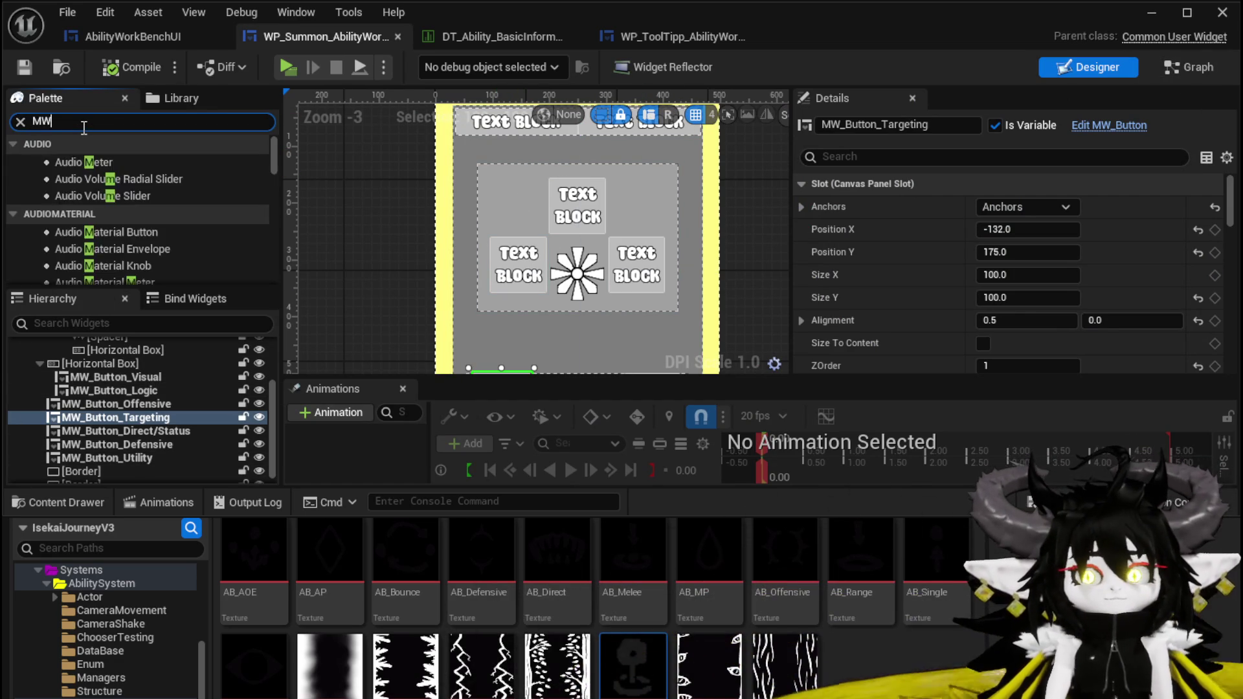
left_click(120, 323)
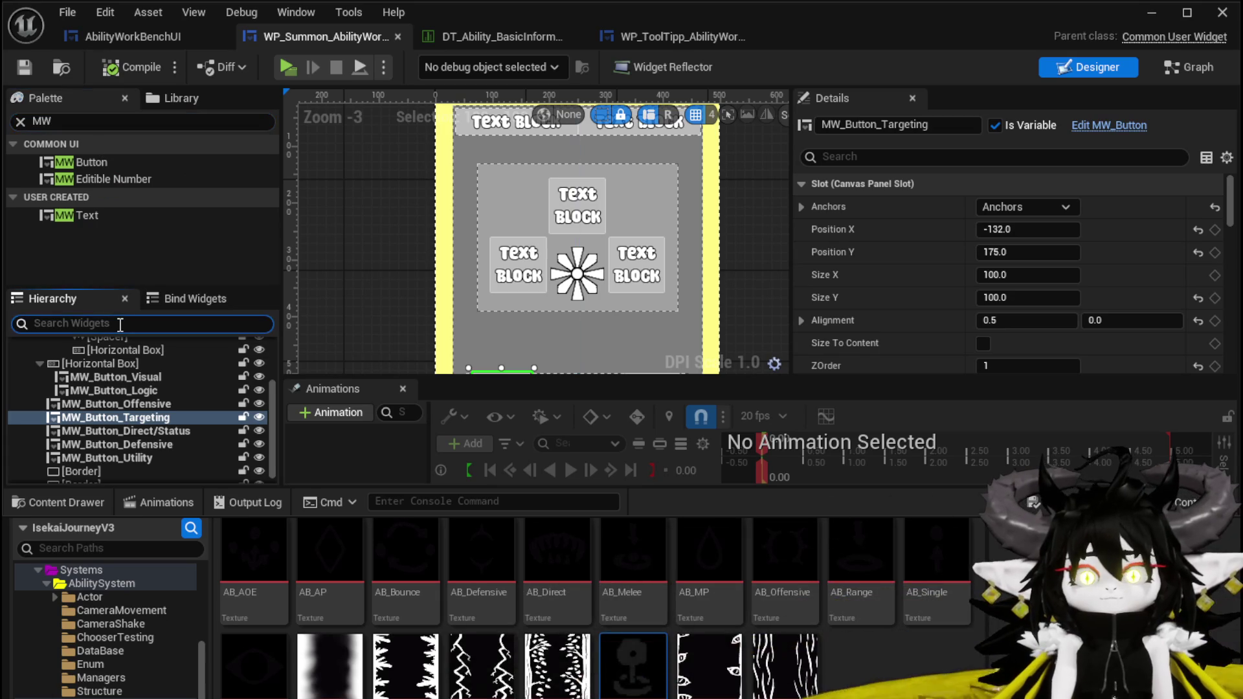
type("MW")
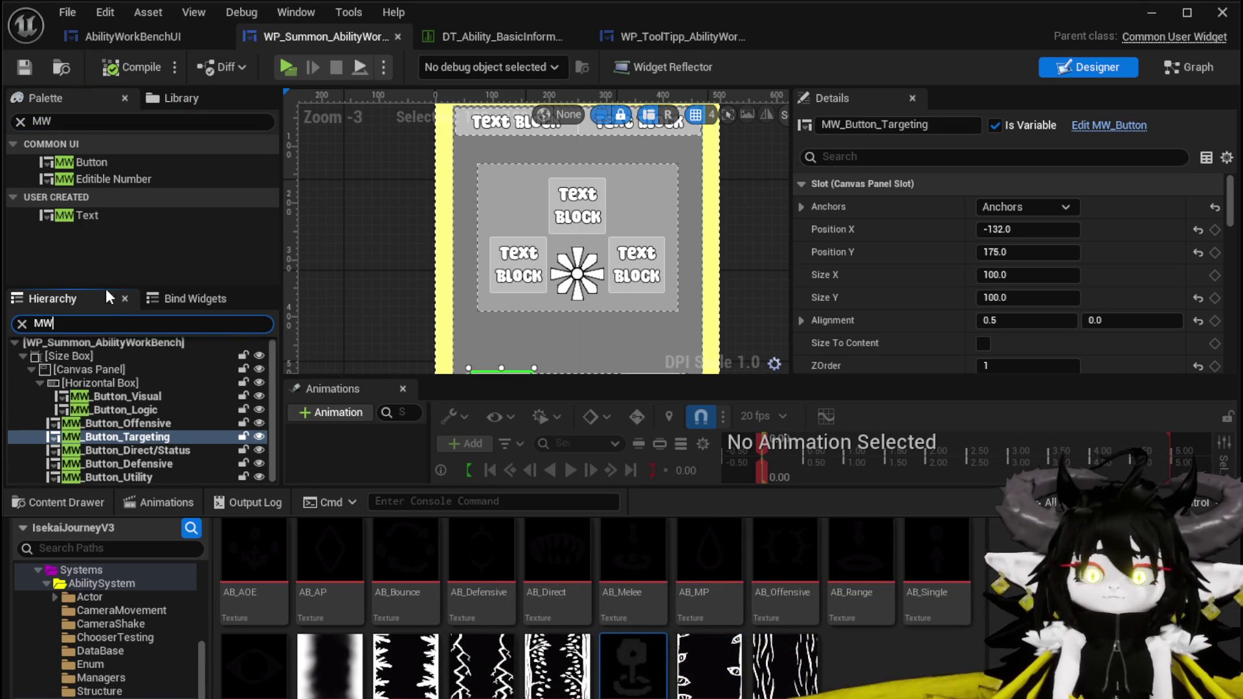
left_click(130, 396)
scroll(968, 226, "down", 5)
scroll(971, 228, "down", 15)
scroll(980, 228, "down", 3)
scroll(980, 228, "up", 2)
left_click(1023, 241)
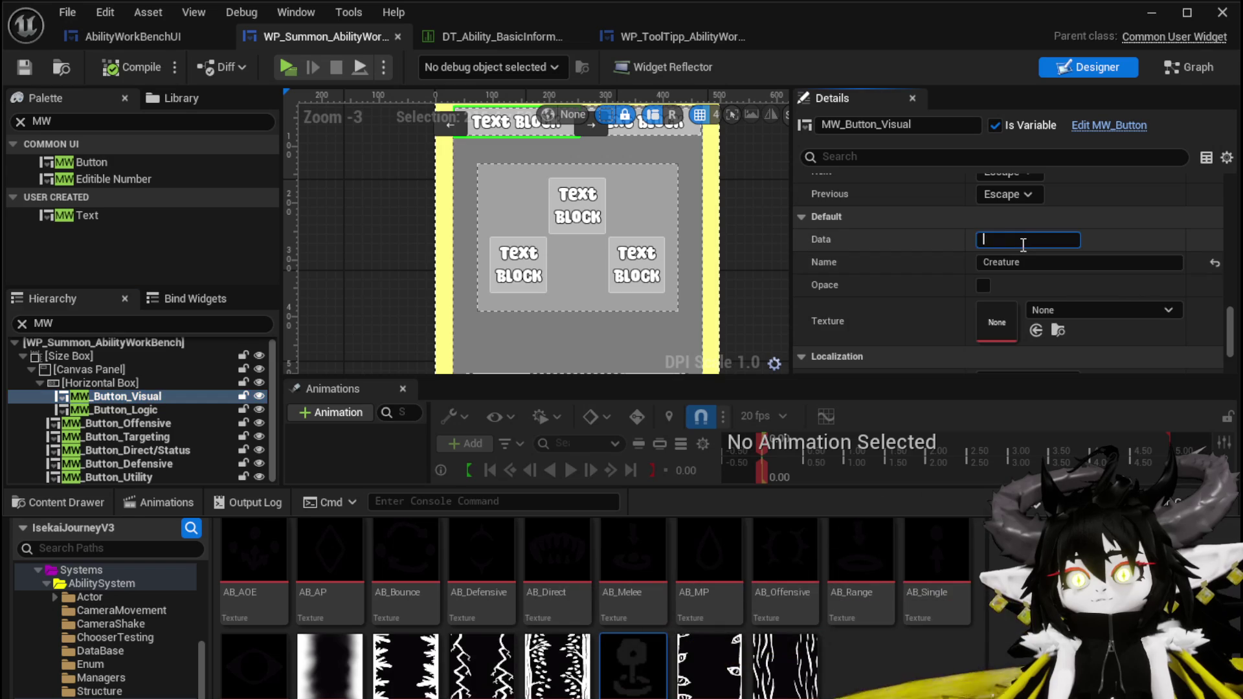
type("SummonID|Visual")
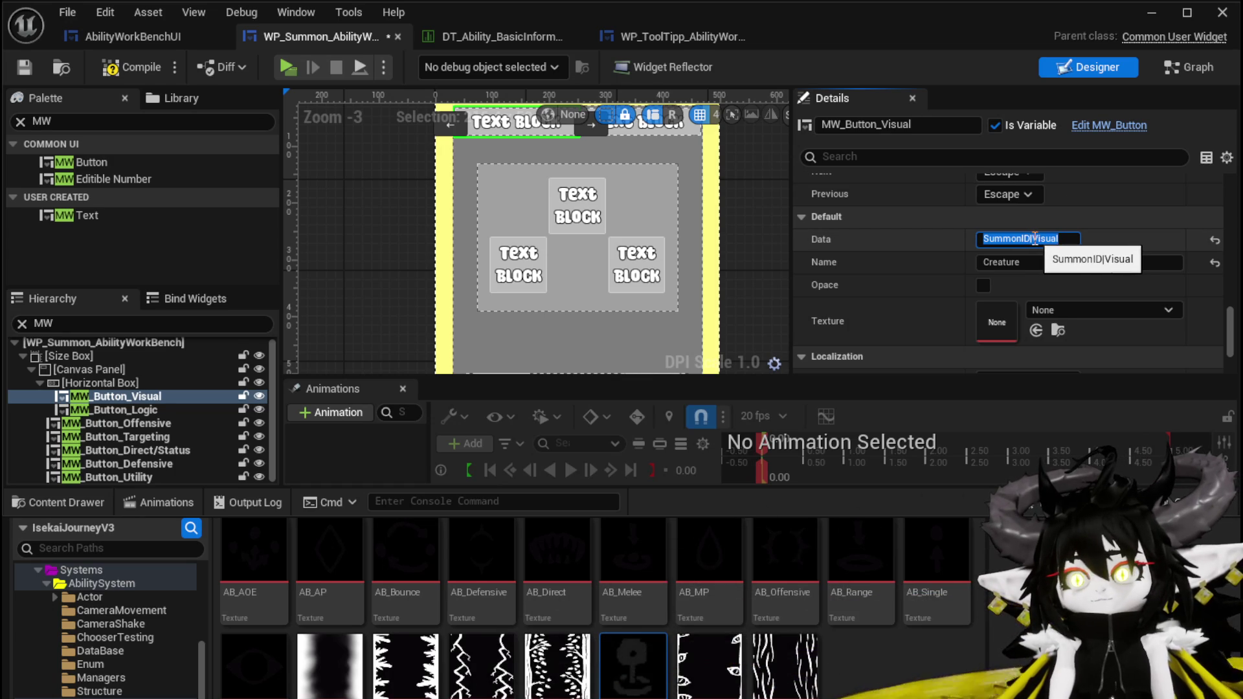
left_click_drag(1035, 238, 928, 233)
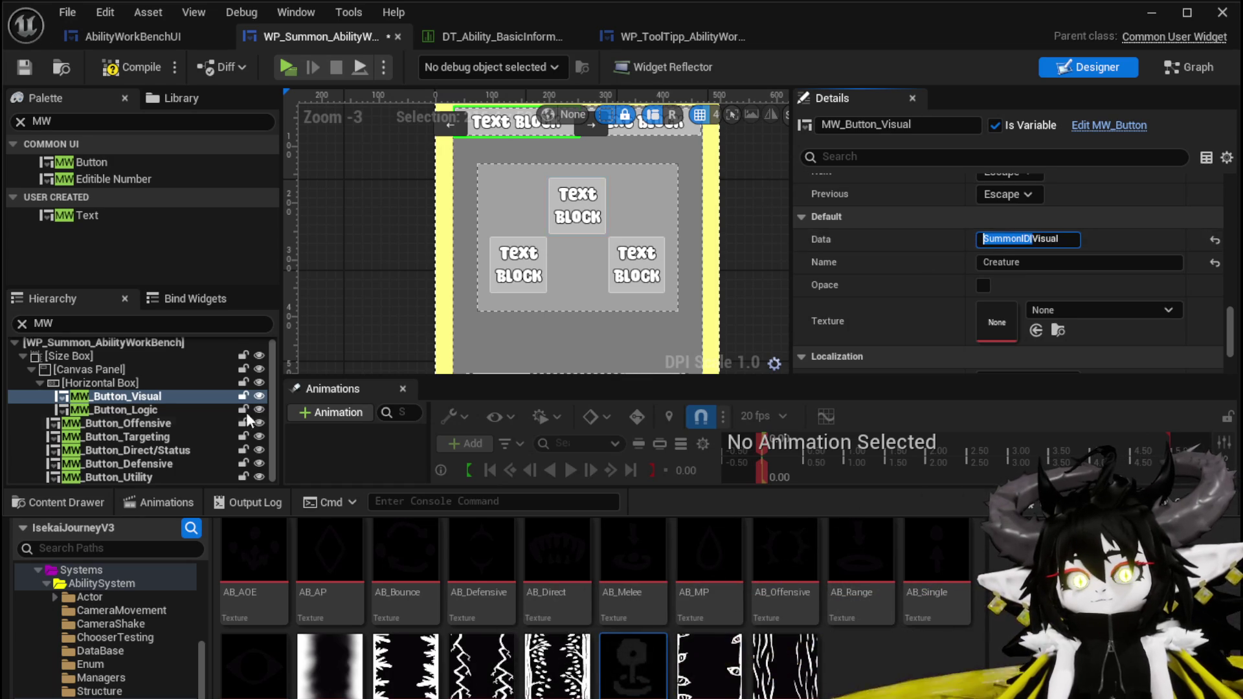
left_click(137, 413)
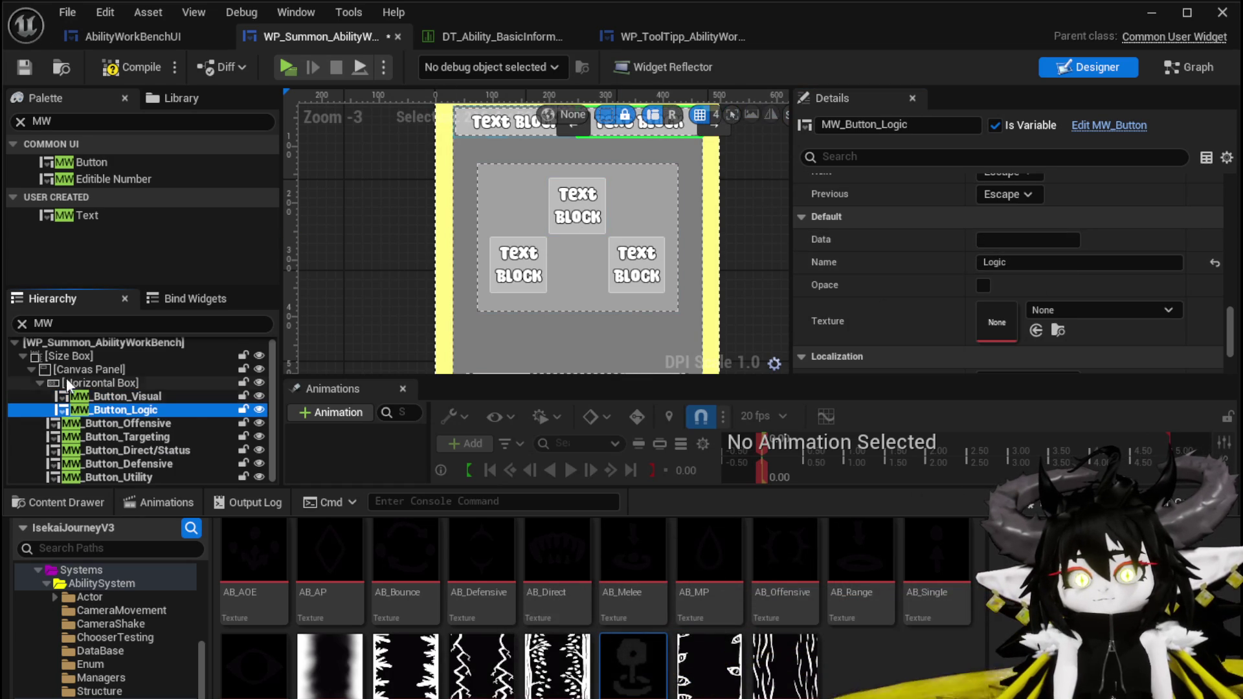
Set MW_Button_Logic's Data value to SummonID|Logic
left_click(115, 398)
left_click(116, 410)
left_click(1016, 243)
type("SummonID")
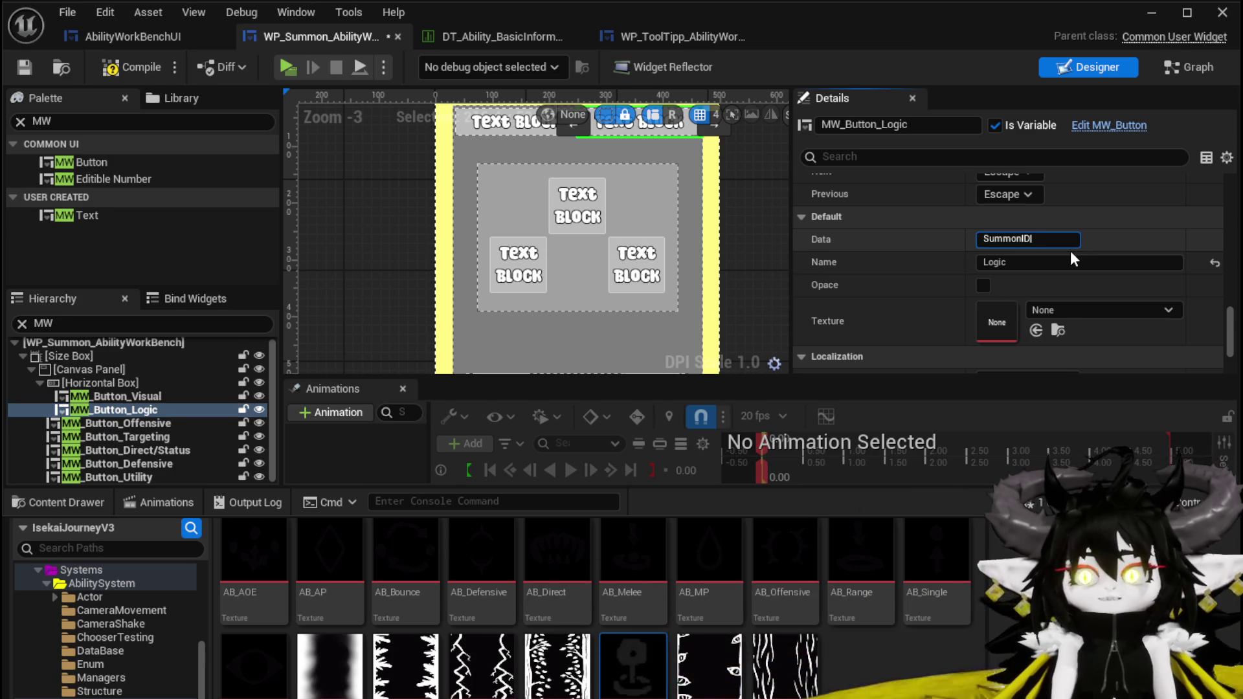
type("Logic")
key("Return")
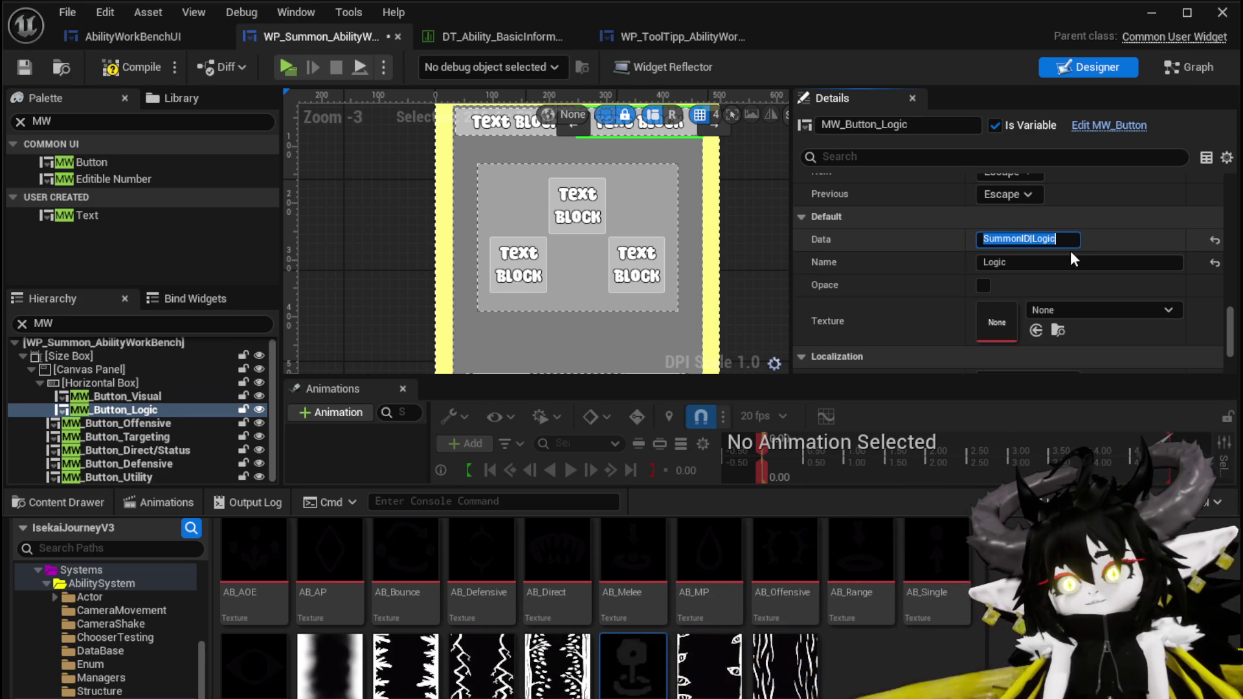
left_click(107, 439)
Set MW_Button_Offensive's Data value to SummonID|Offensive
left_click(114, 424)
left_click(123, 412)
left_click(125, 422)
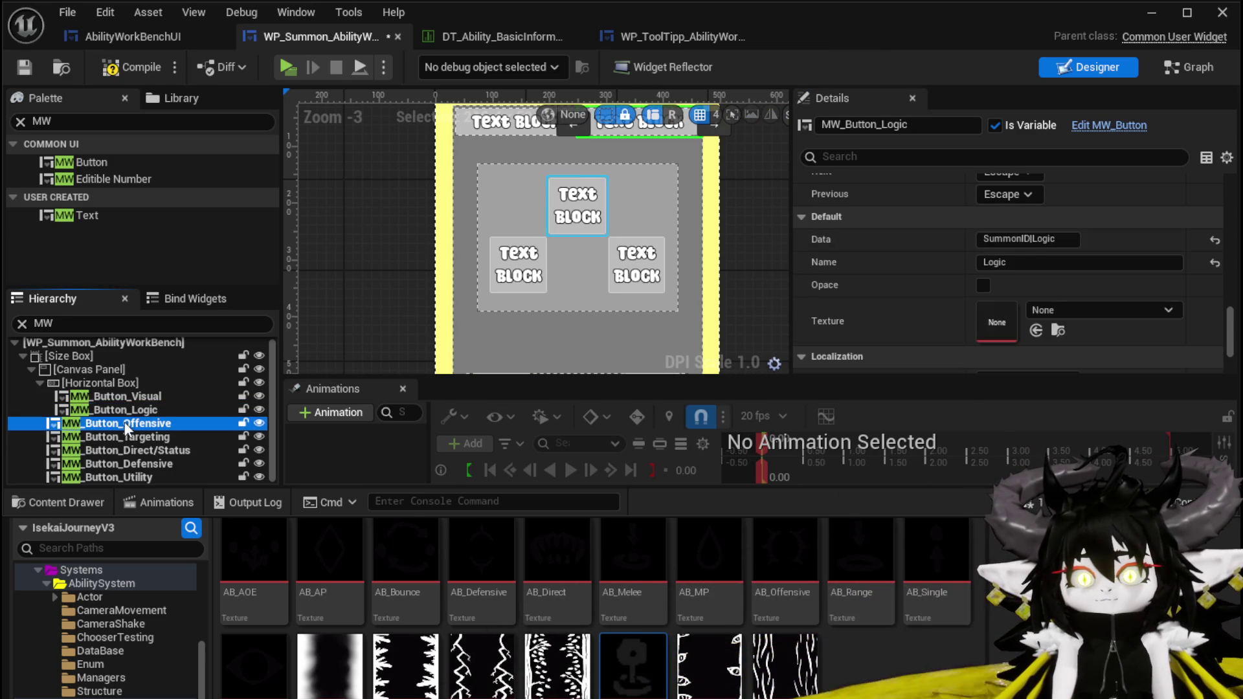
left_click(1044, 329)
type("SummonID")
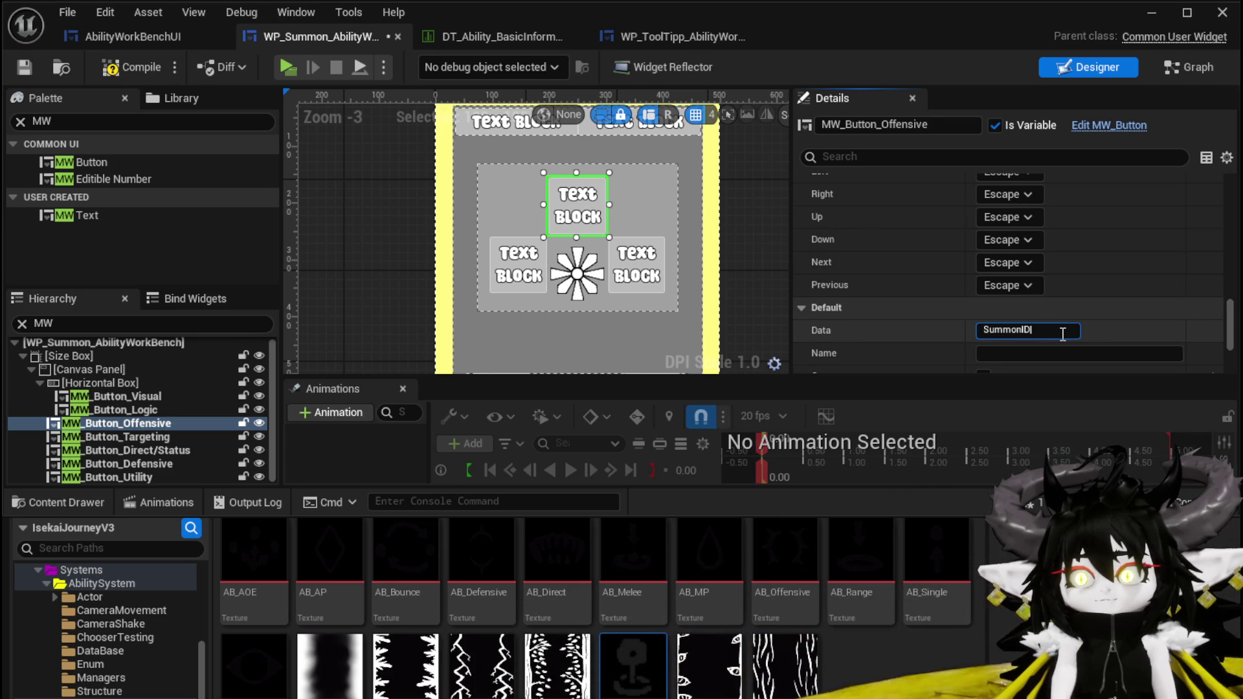
type("Offensive")
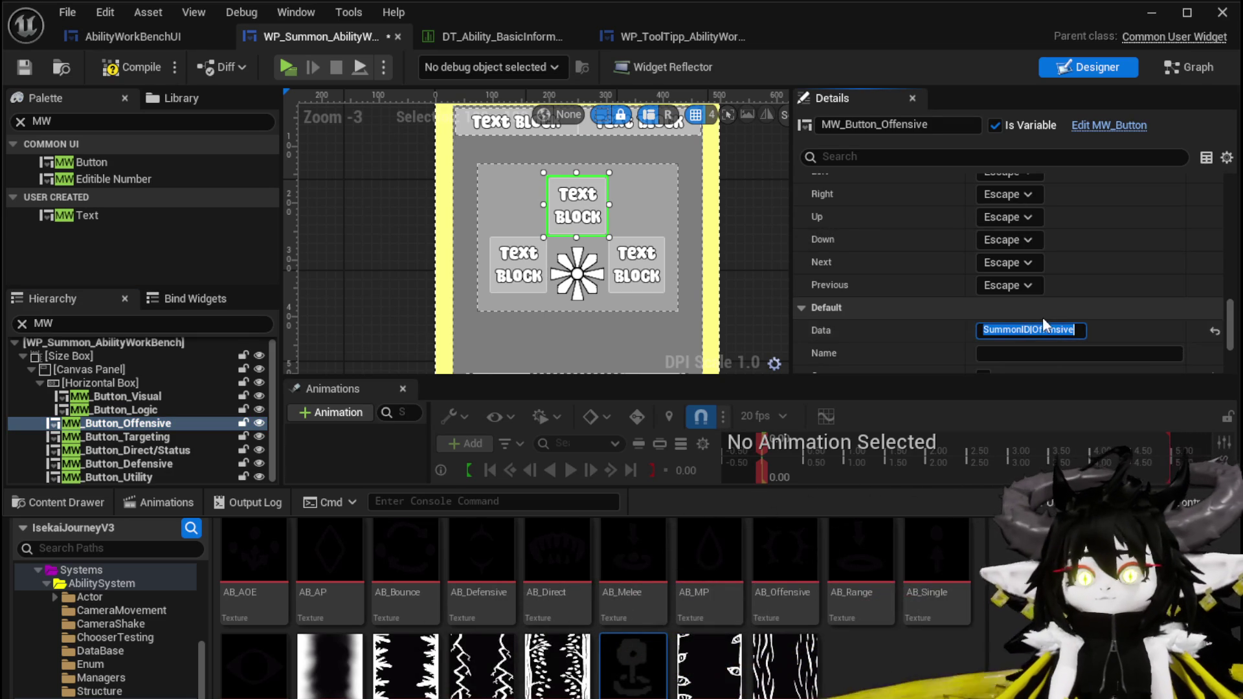
left_click(138, 438)
Edit the Targeting button's Data value, entering SummonID|Defensive
left_click(1022, 331)
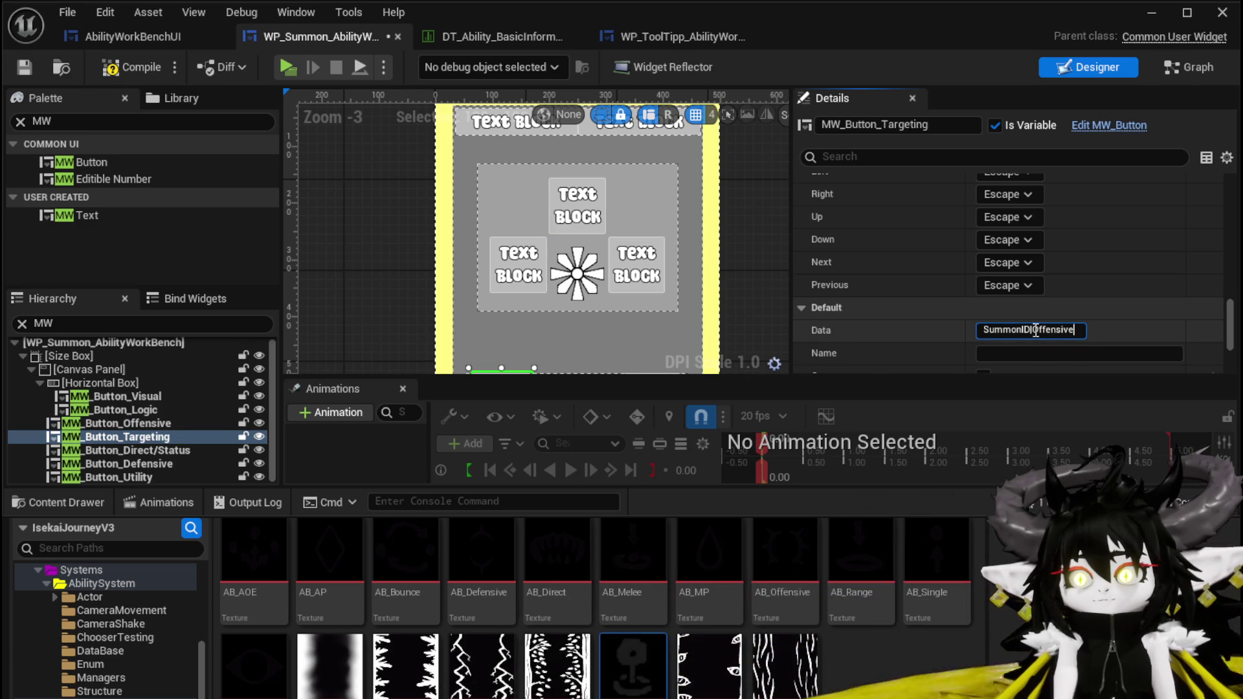
key("BackSpace")
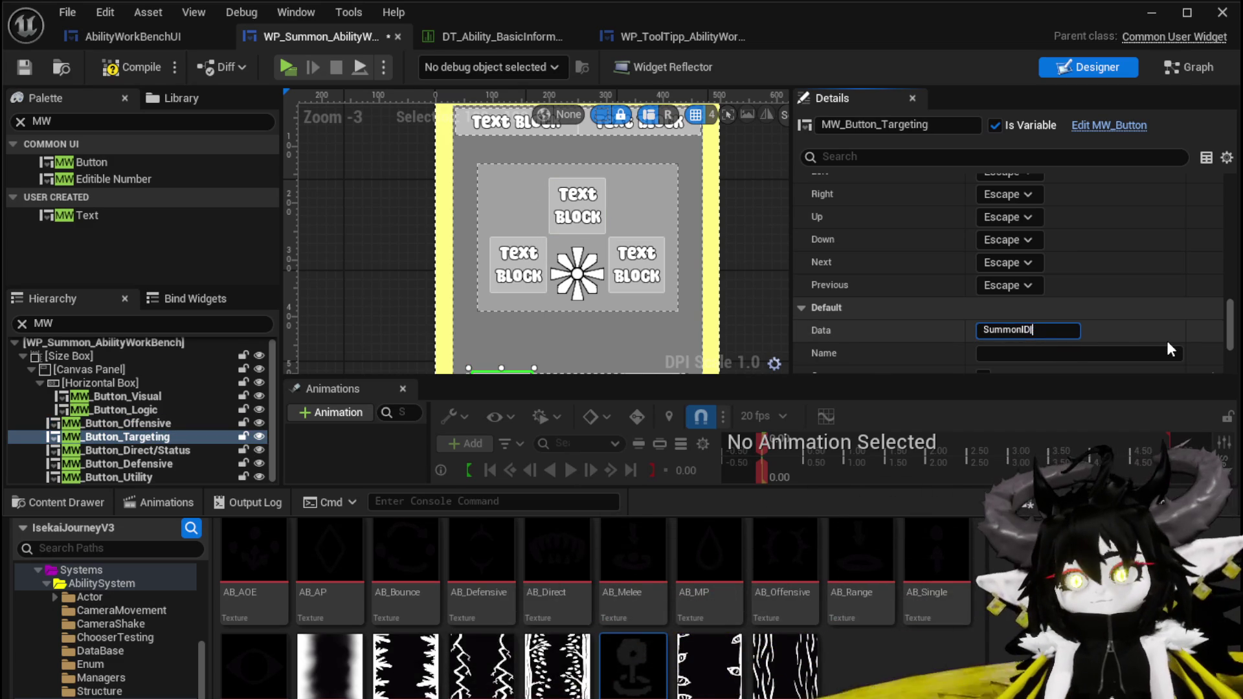
double_click(1044, 329)
key("ctrl+c")
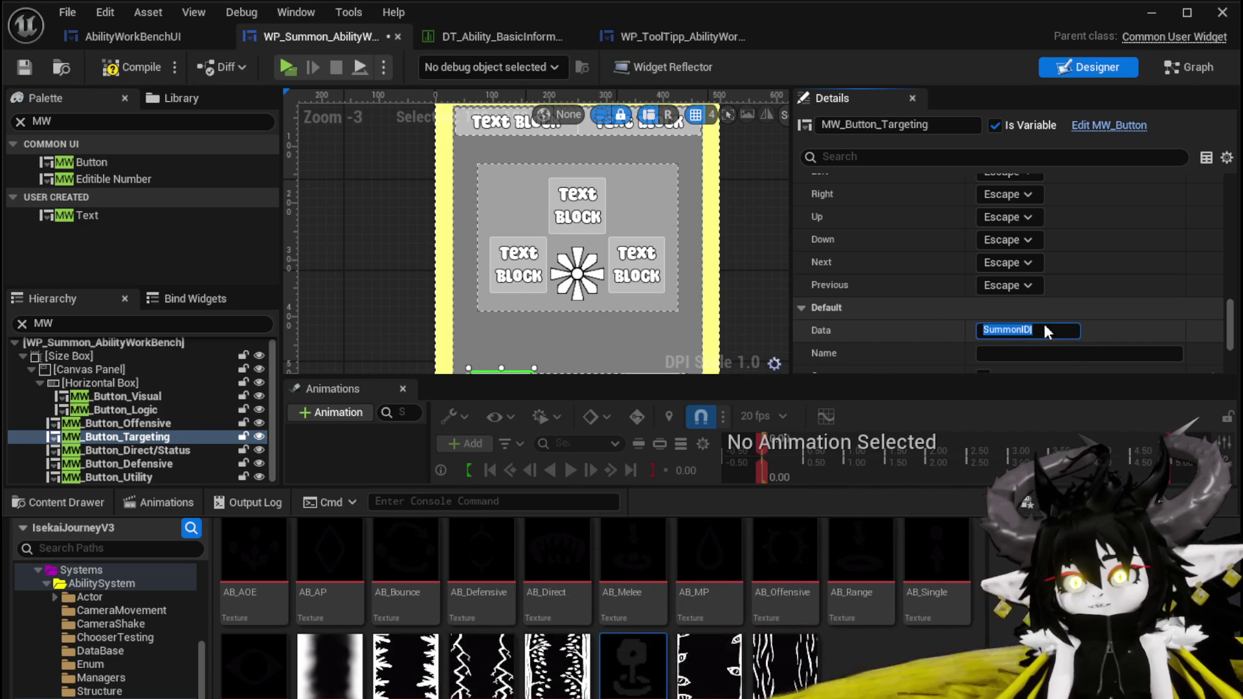
left_click(1043, 328)
type("Def")
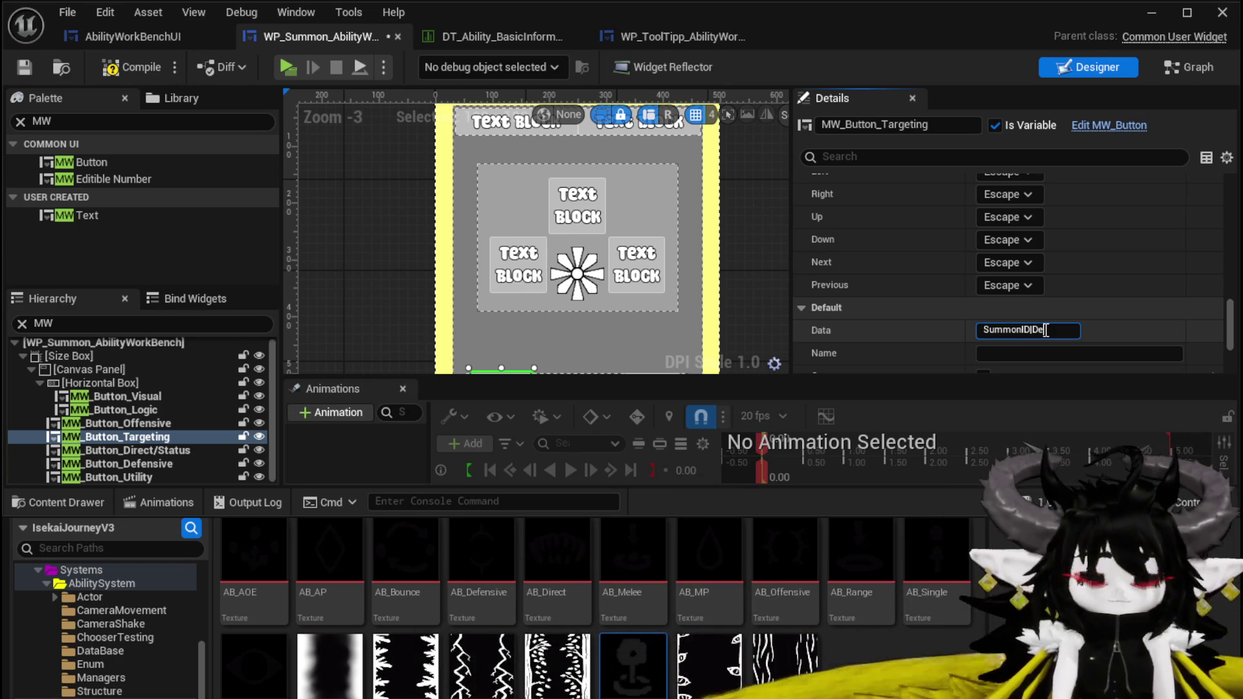
type("ensiv")
key("Return")
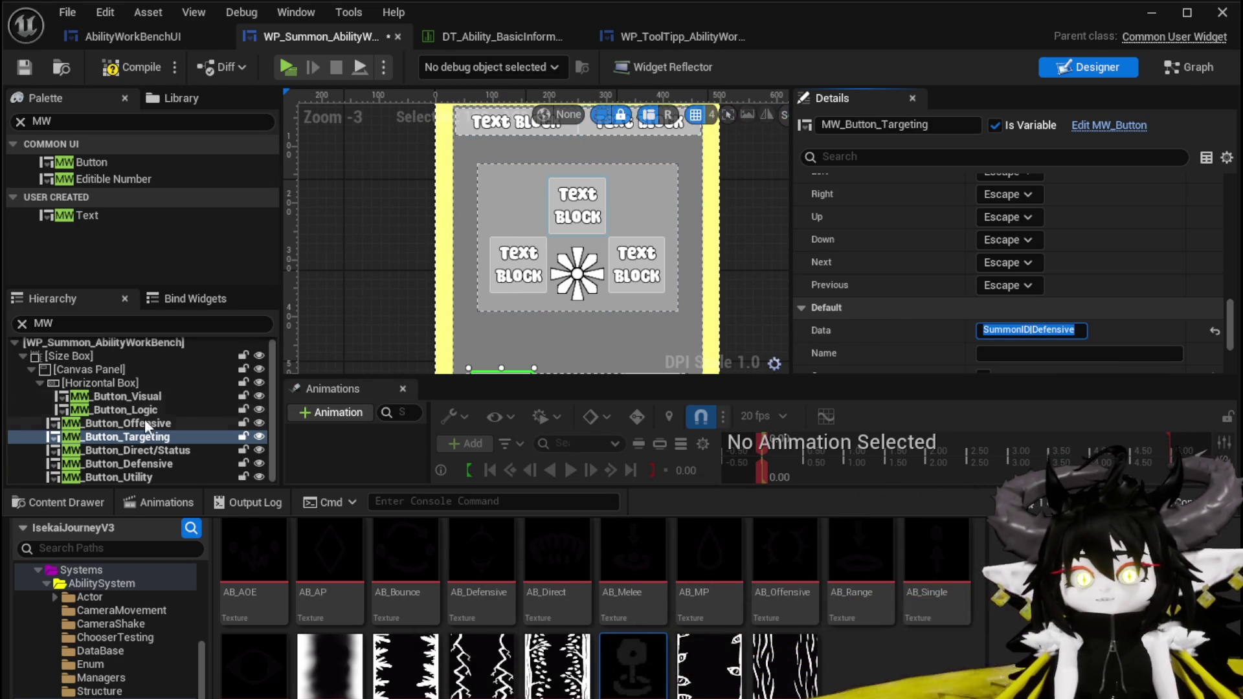
Set MW_Button_Direct/Status's Data value to SummonID|Direct/Status using the pasted prefix
left_click(164, 450)
left_click(1082, 335)
key("ctrl+v")
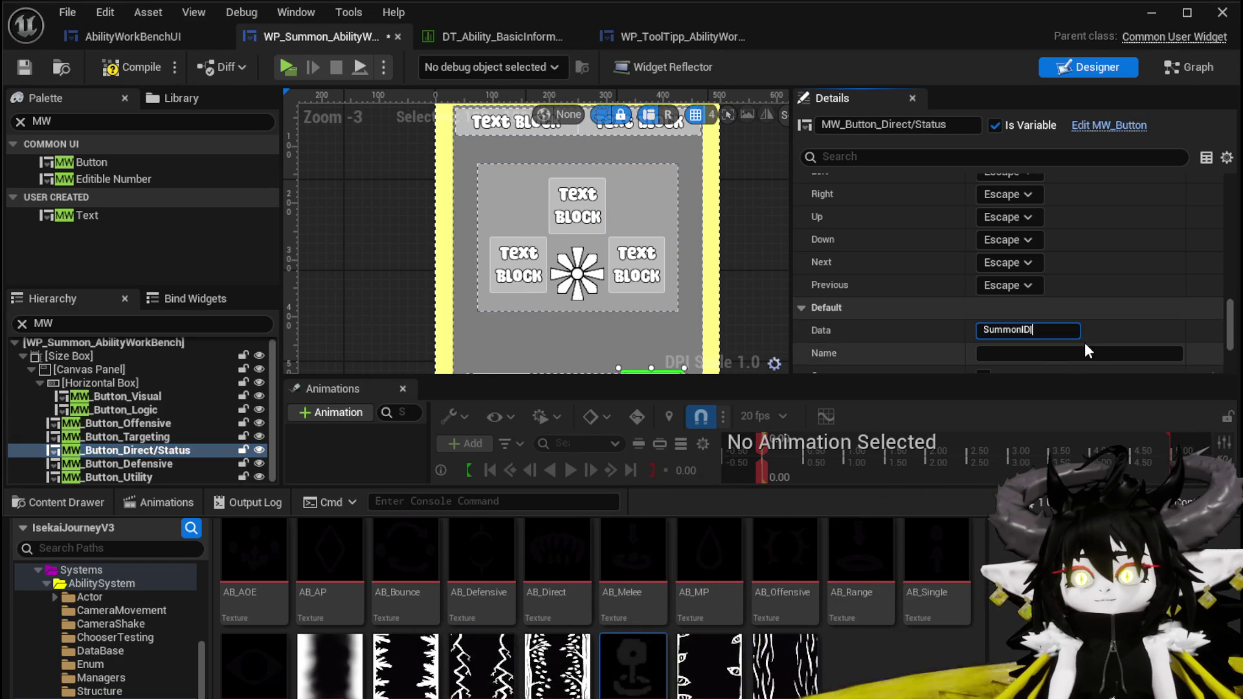
type("Dir")
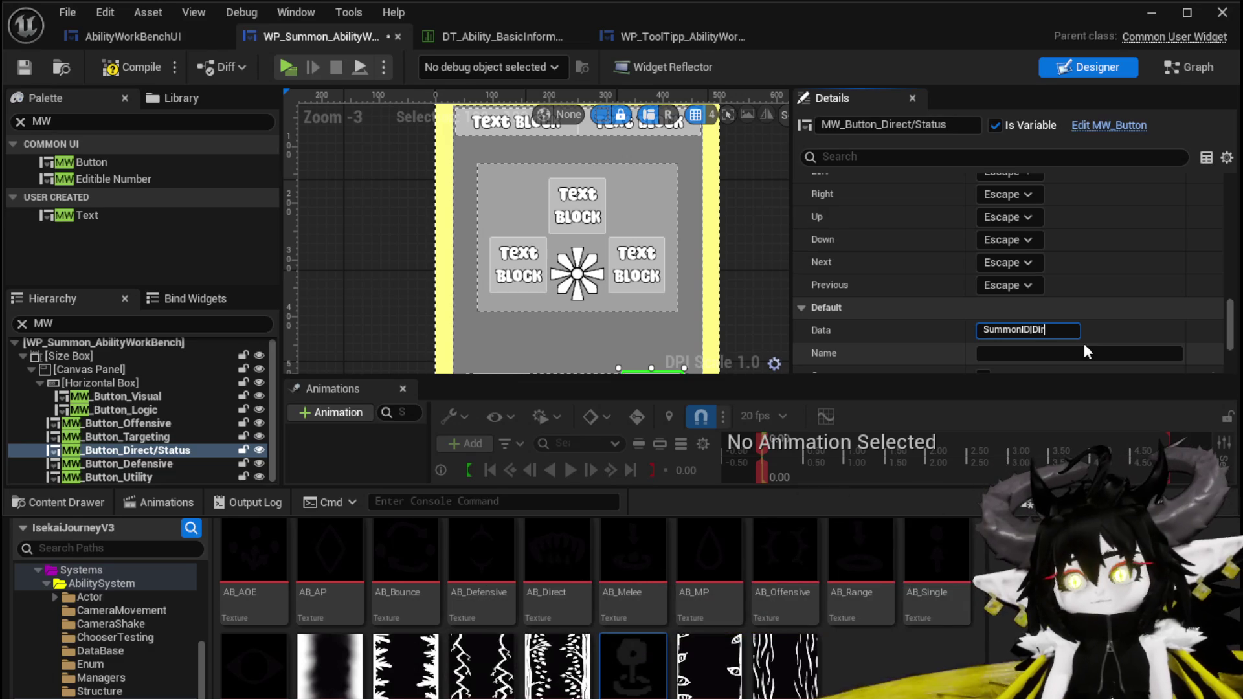
type("ect/")
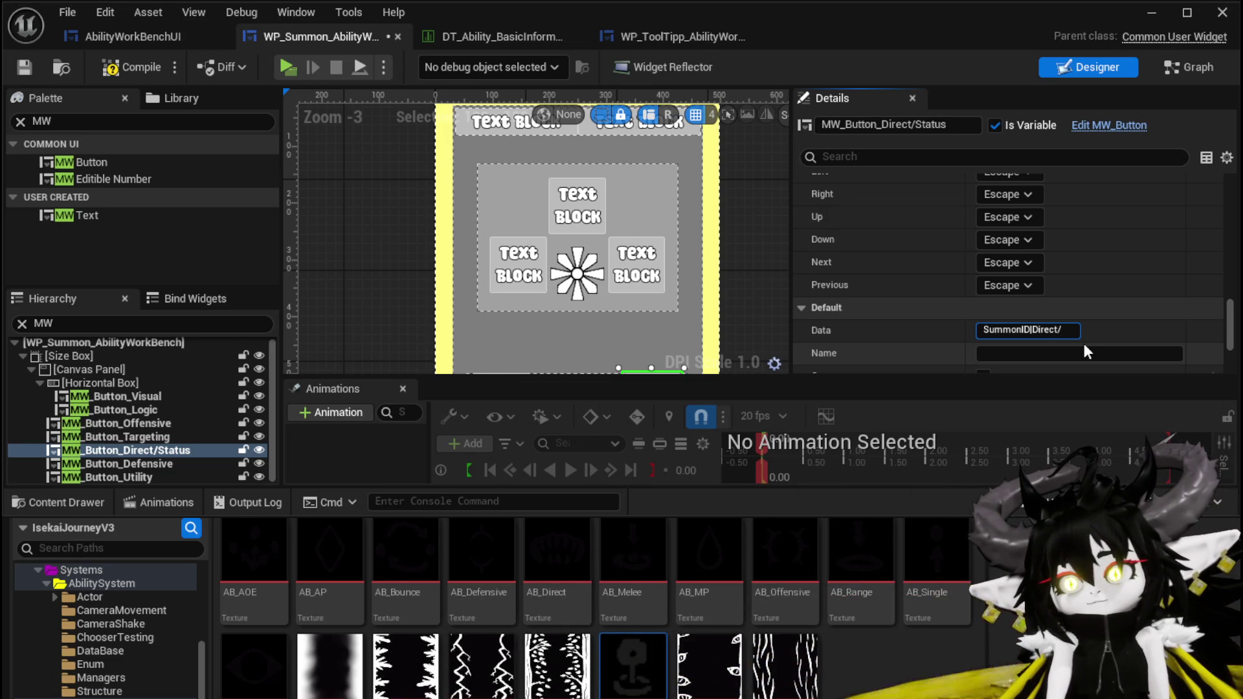
type("Status")
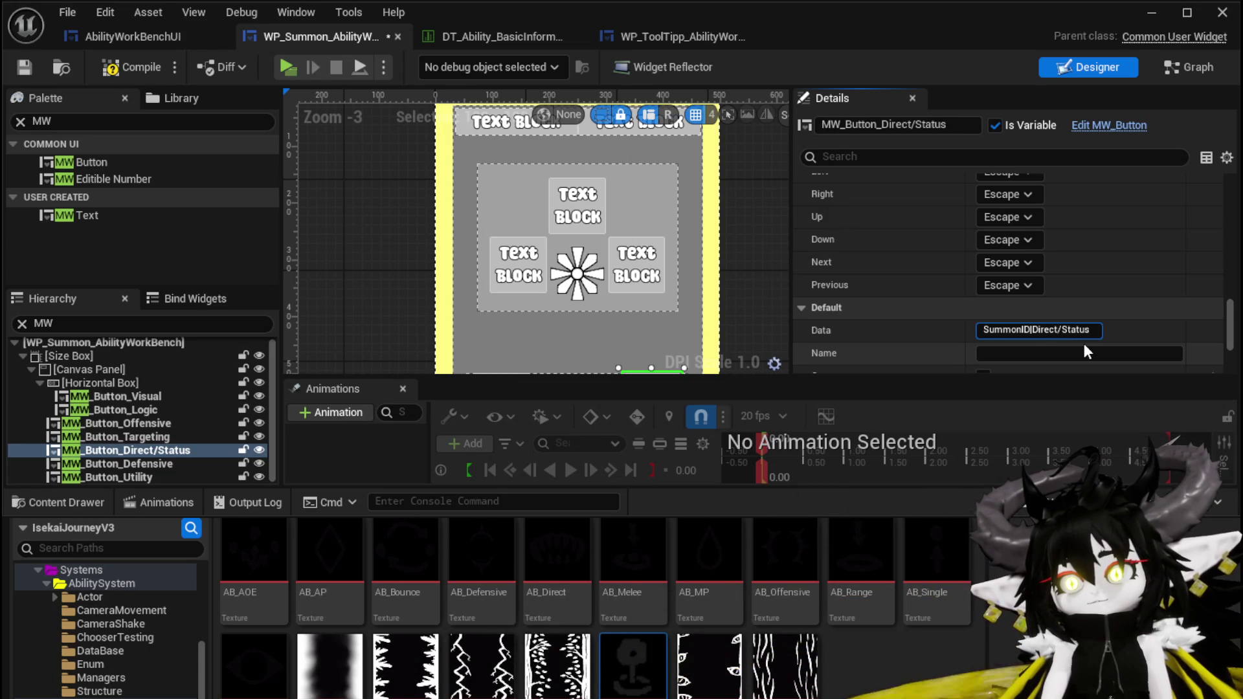
key("Return")
Correct the Targeting button's Data value to SummonID|Targeting
left_click(173, 464)
left_click(990, 333)
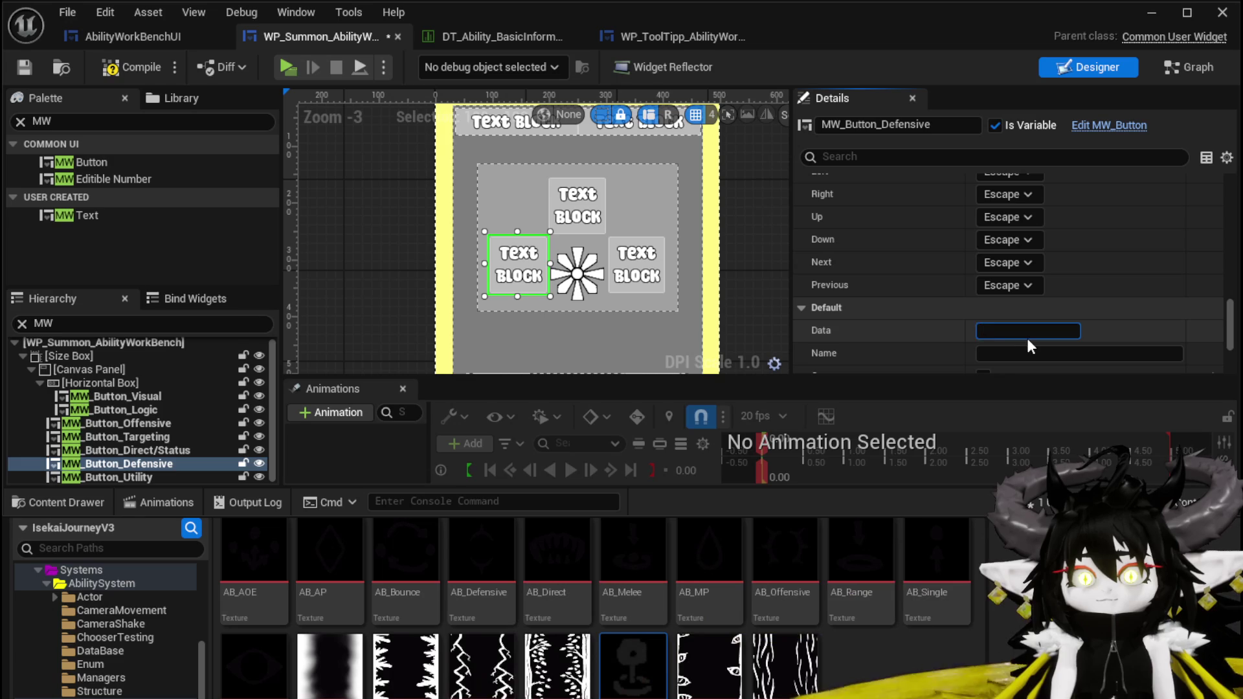
left_click(172, 438)
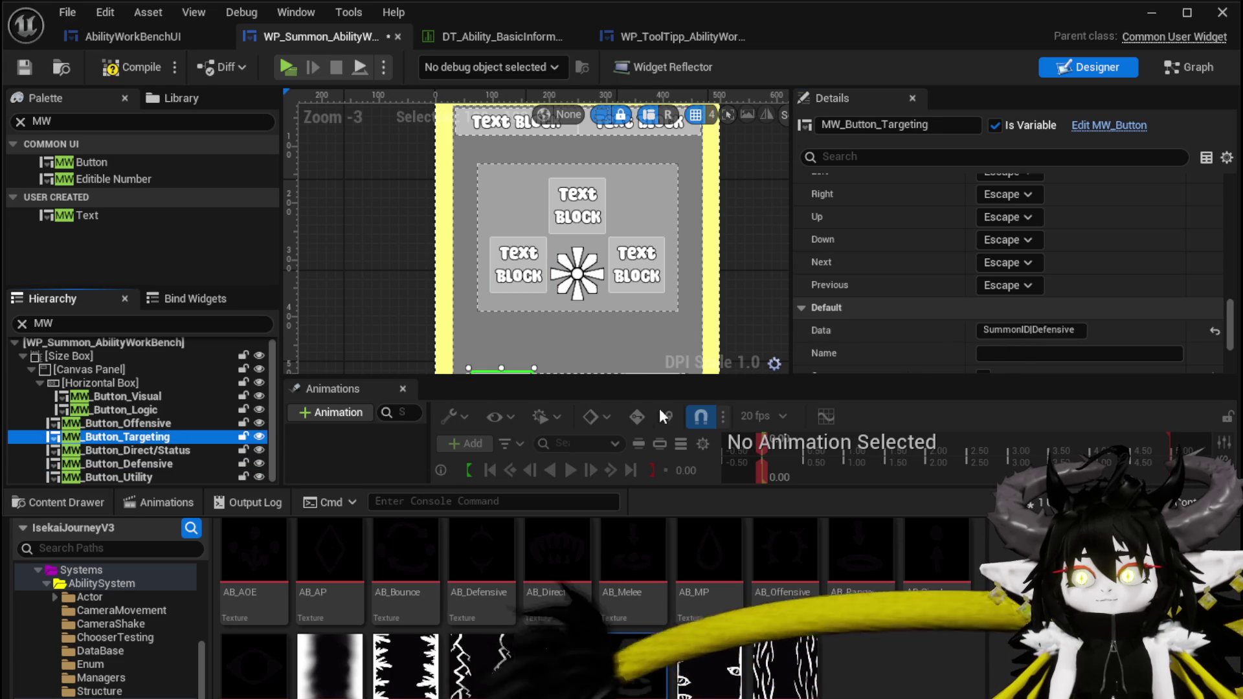
double_click(1036, 330)
type("Tar")
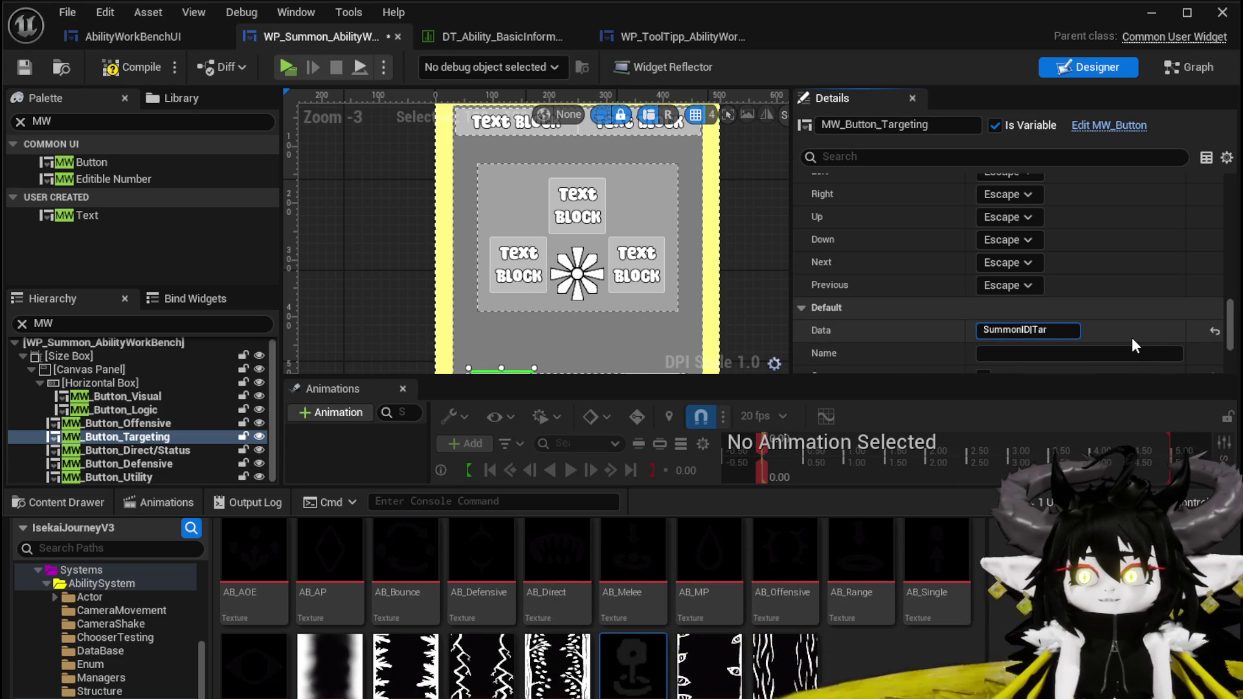
type("geting")
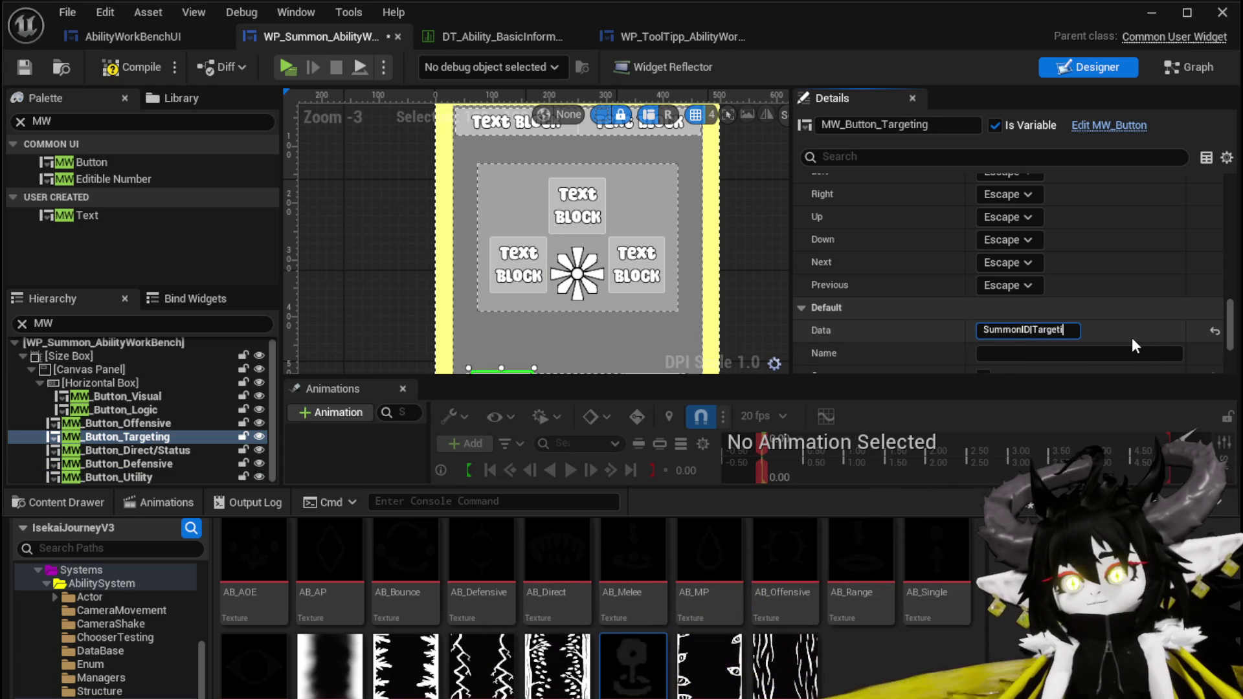
key("Return")
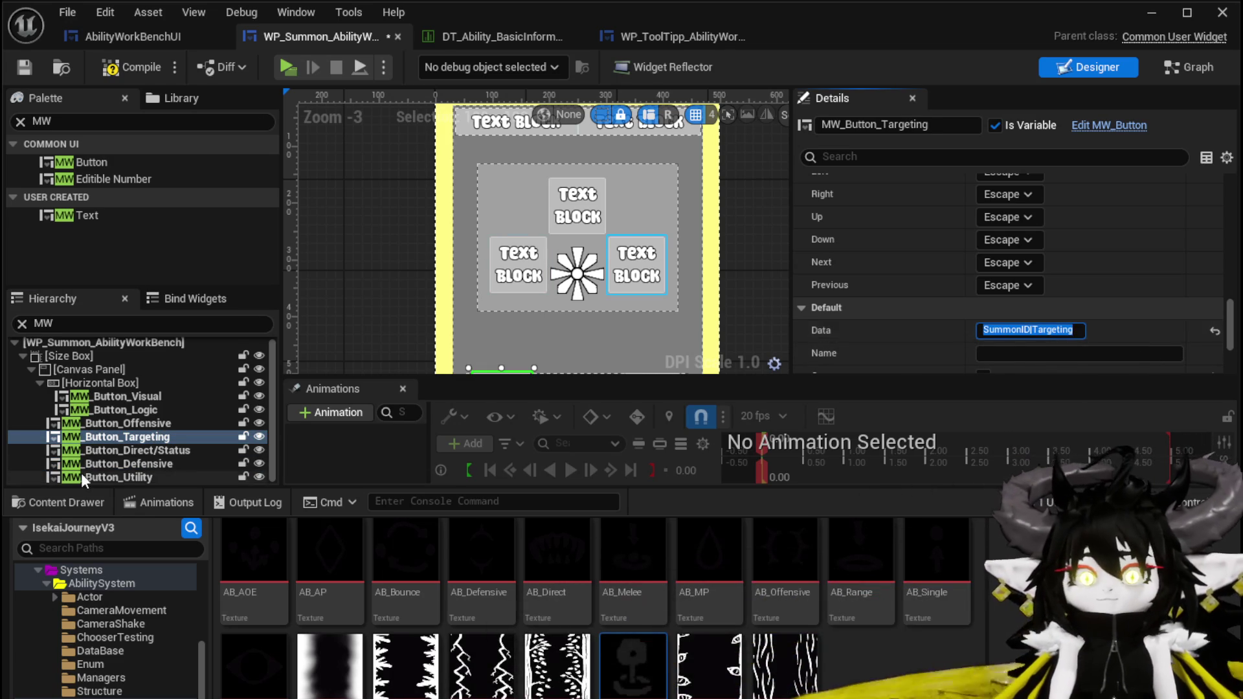
Give Defensive SummonID|Defensive and Utility SummonID|Utility, then compile the widget
left_click(110, 465)
left_click(1036, 330)
type("Defe")
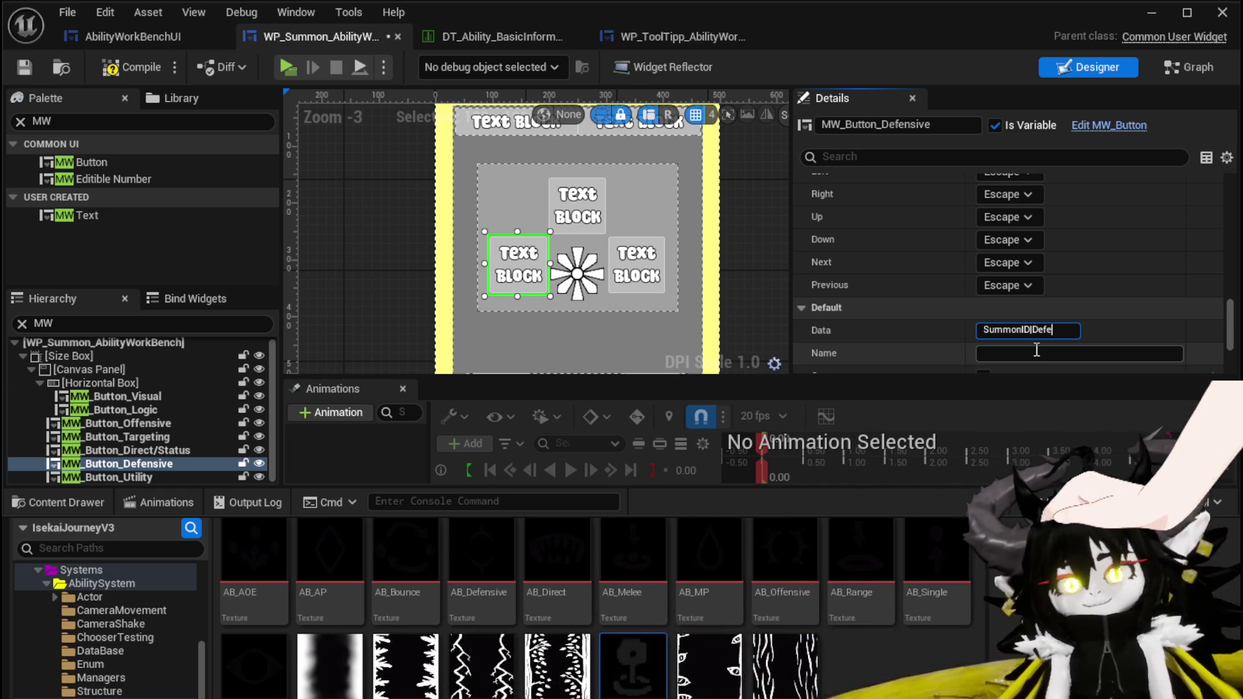
type("nsive")
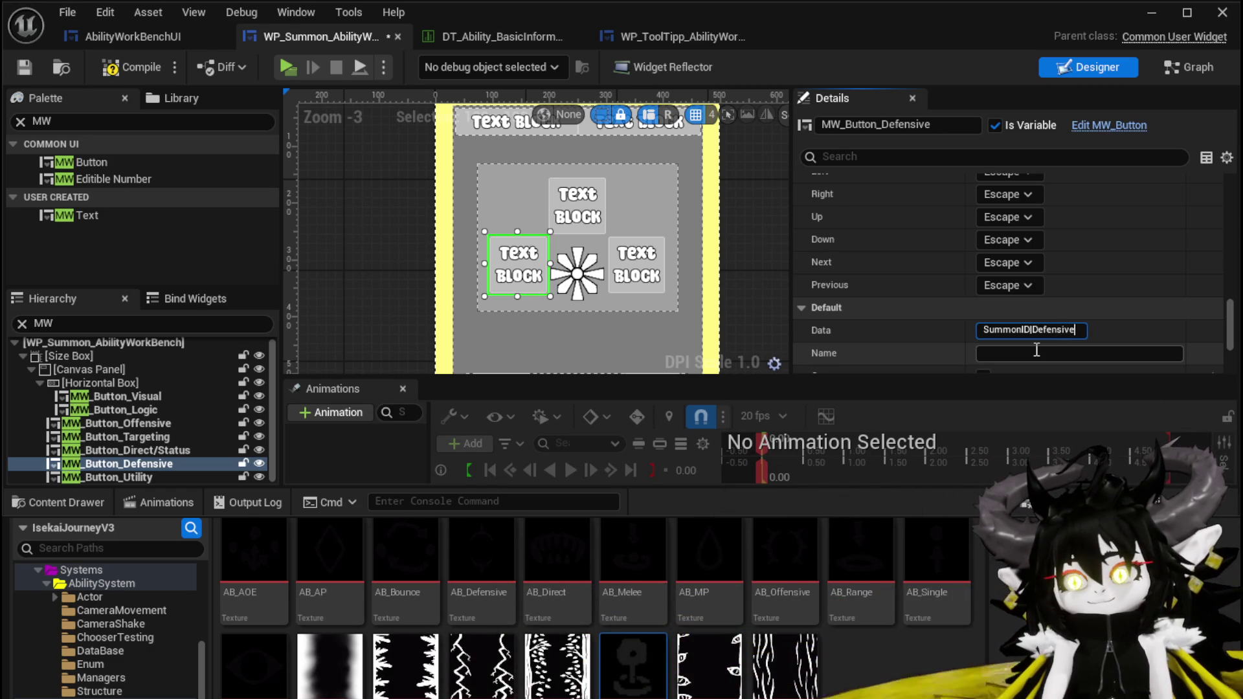
key("Return")
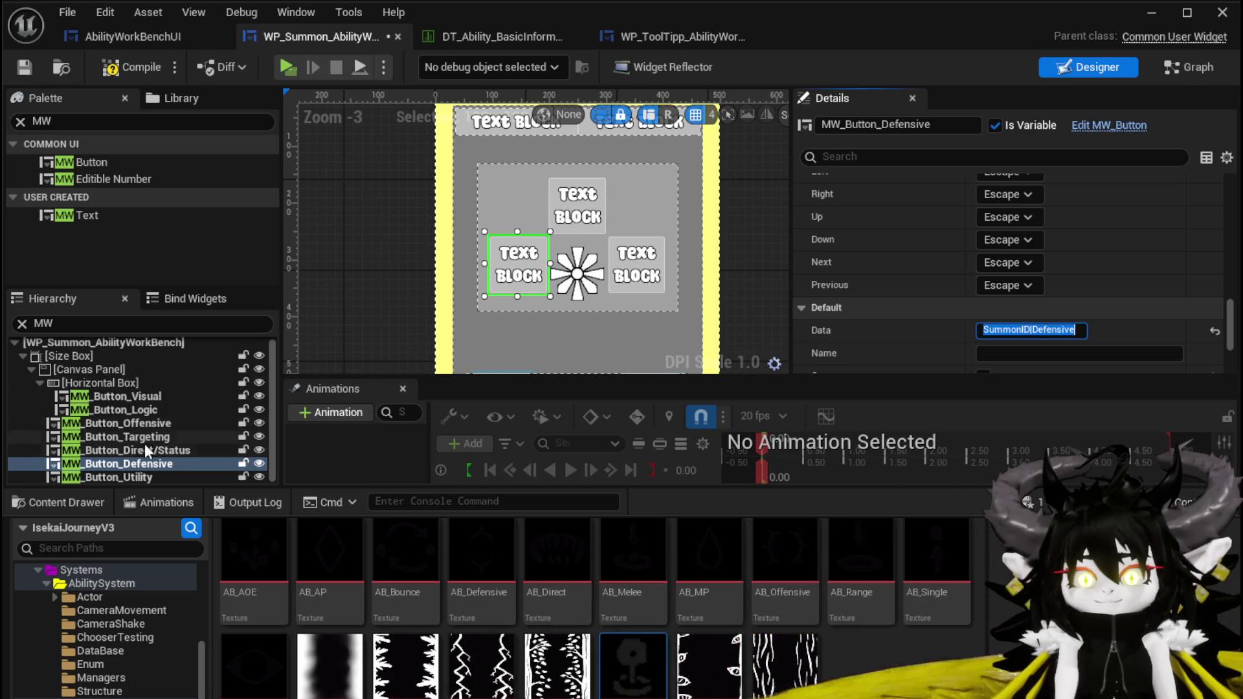
left_click(148, 477)
left_click(1008, 331)
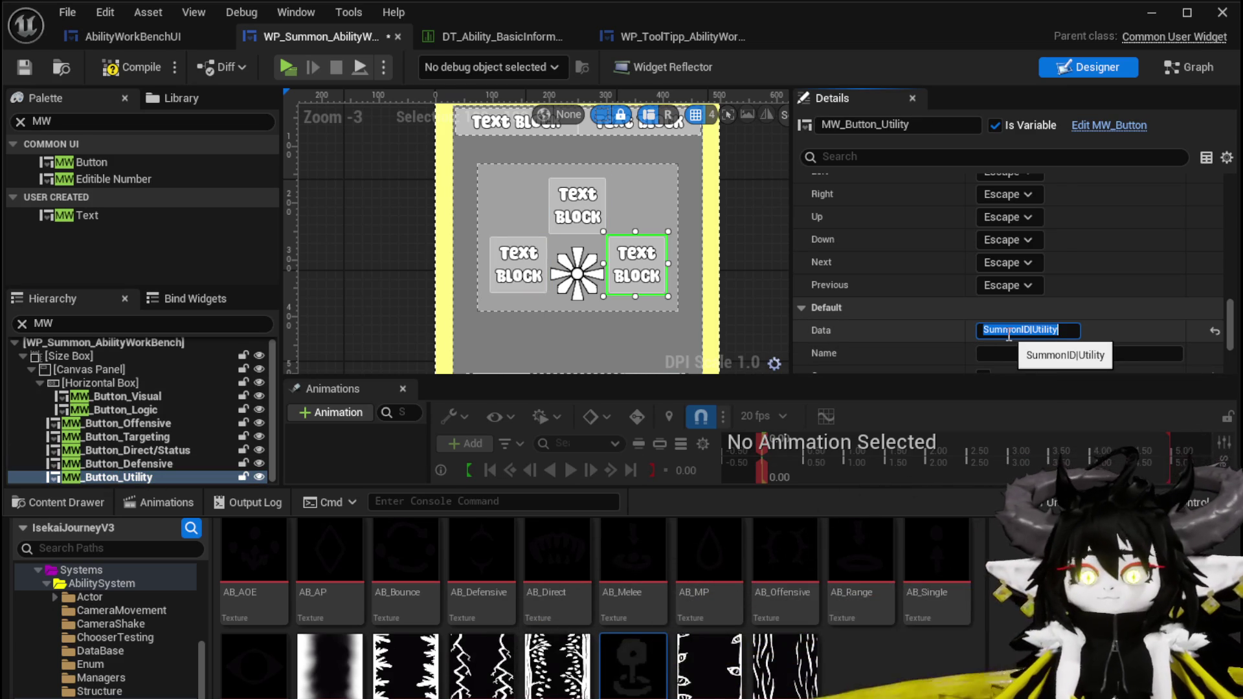
left_click(123, 67)
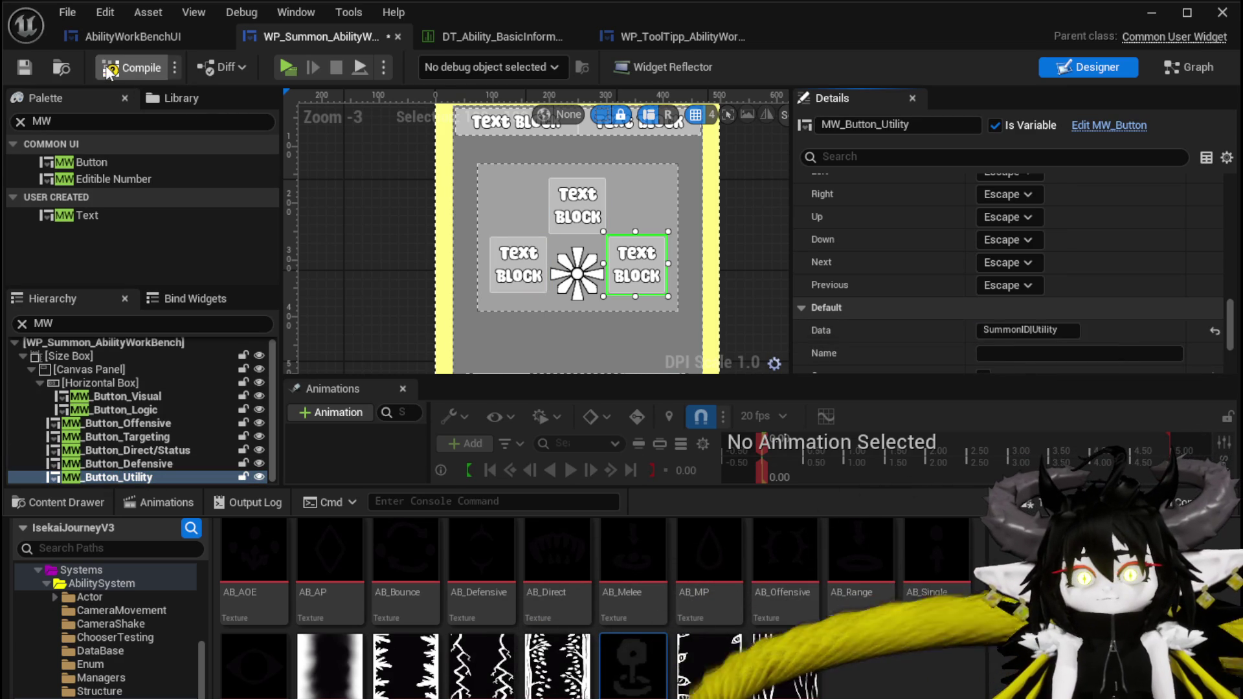
Save the summon widget blueprint, minimize its editor, and save the L_DungeonCreationTest level
left_click(24, 68)
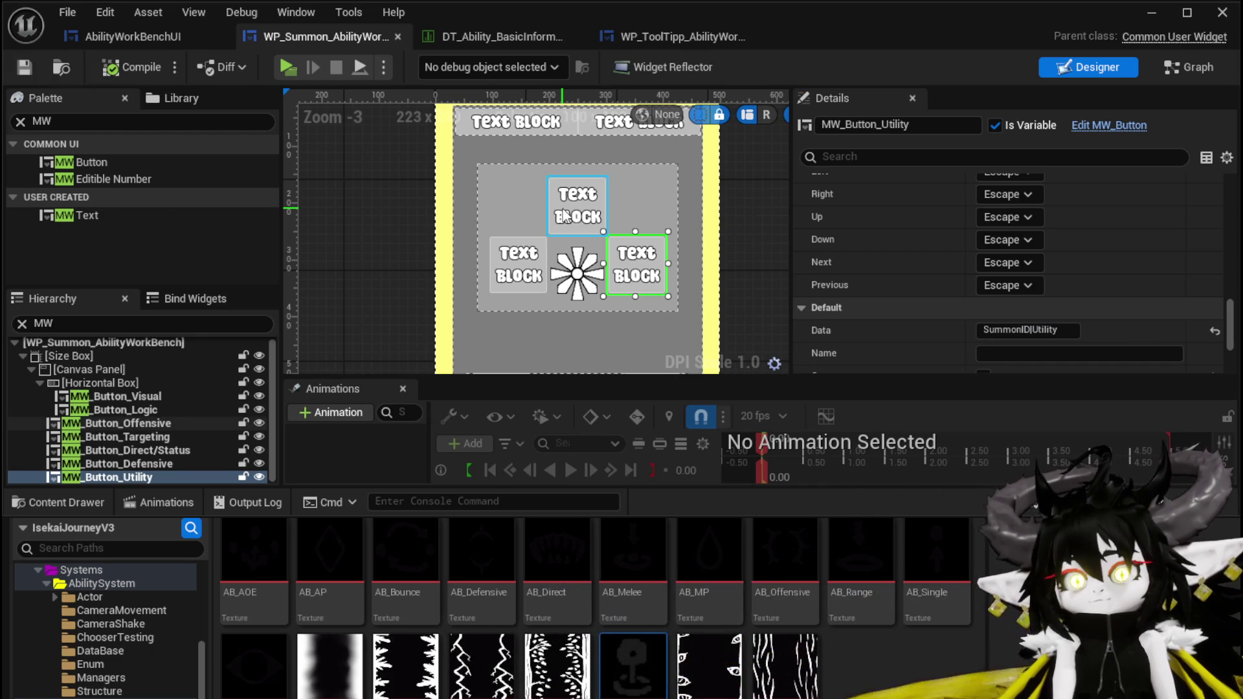
scroll(453, 210, "down", 2)
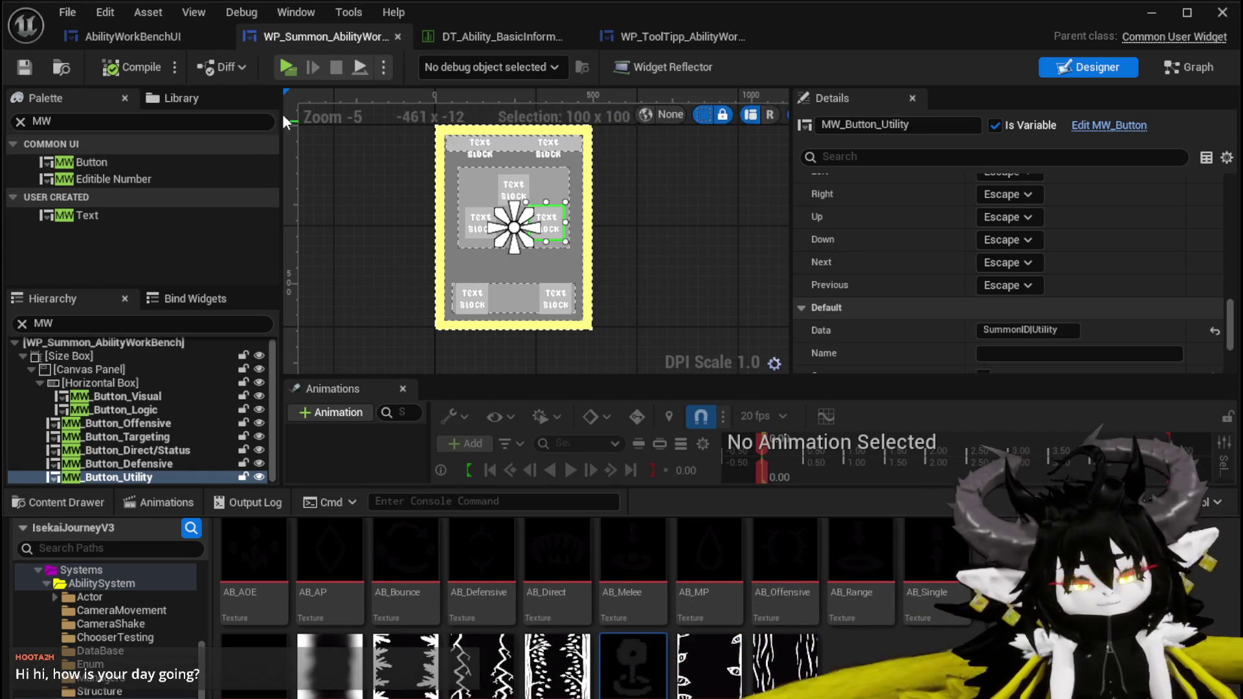
left_click(1158, 10)
key("ctrl+s")
Launch Standalone Game, walk to the workbench, and open an ability set in its Ability section
left_click(419, 63)
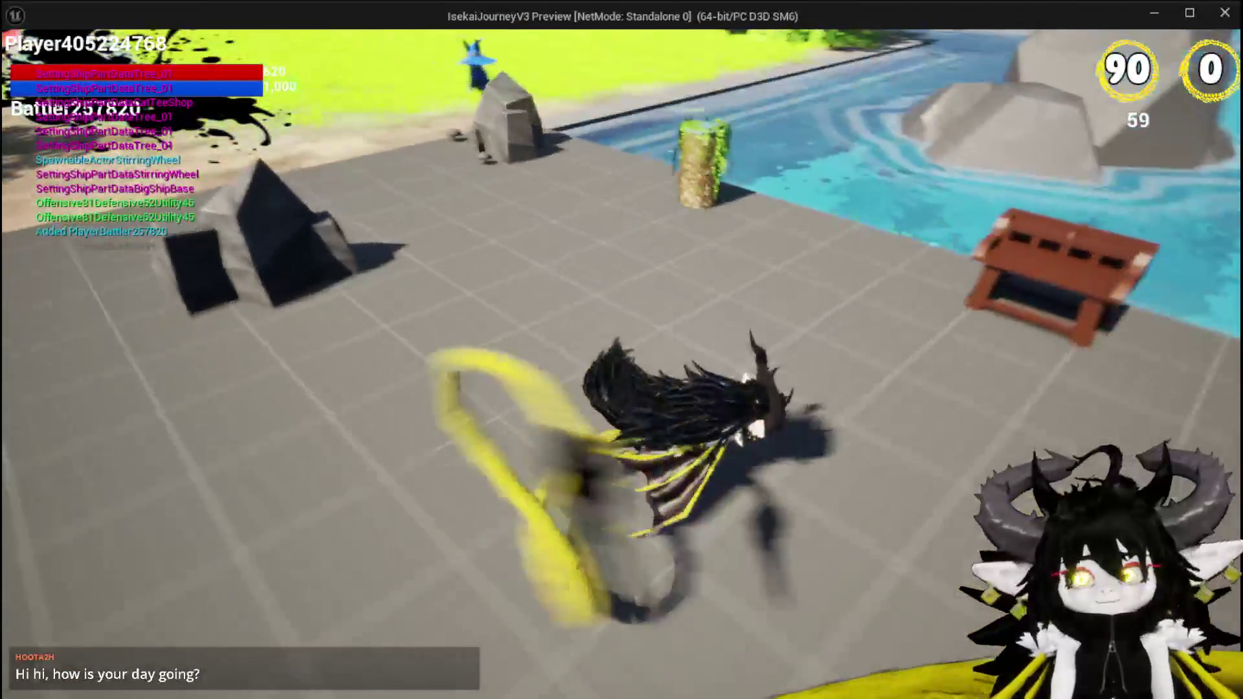
key("w")
key("e")
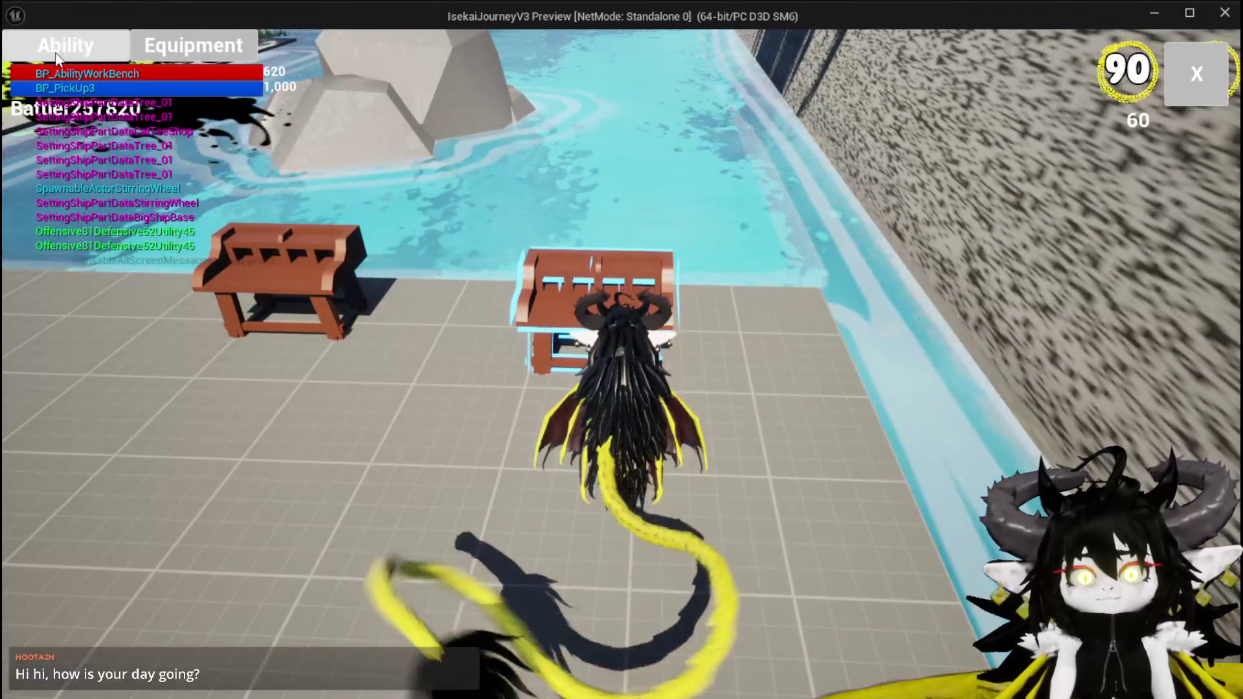
left_click(62, 63)
left_click(149, 156)
left_click(204, 169)
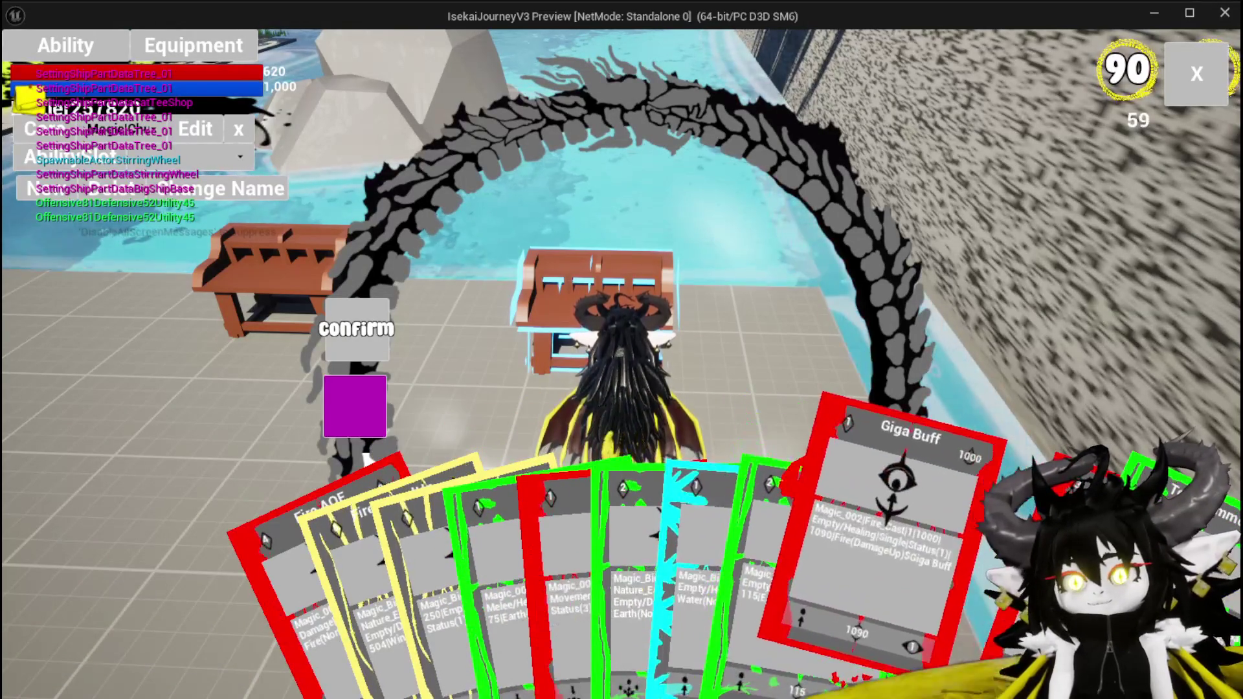
Switch the Giga Buff card to summon type, check its Creature and Logic choices, then exit the preview
left_click(899, 518)
mouse_move(473, 174)
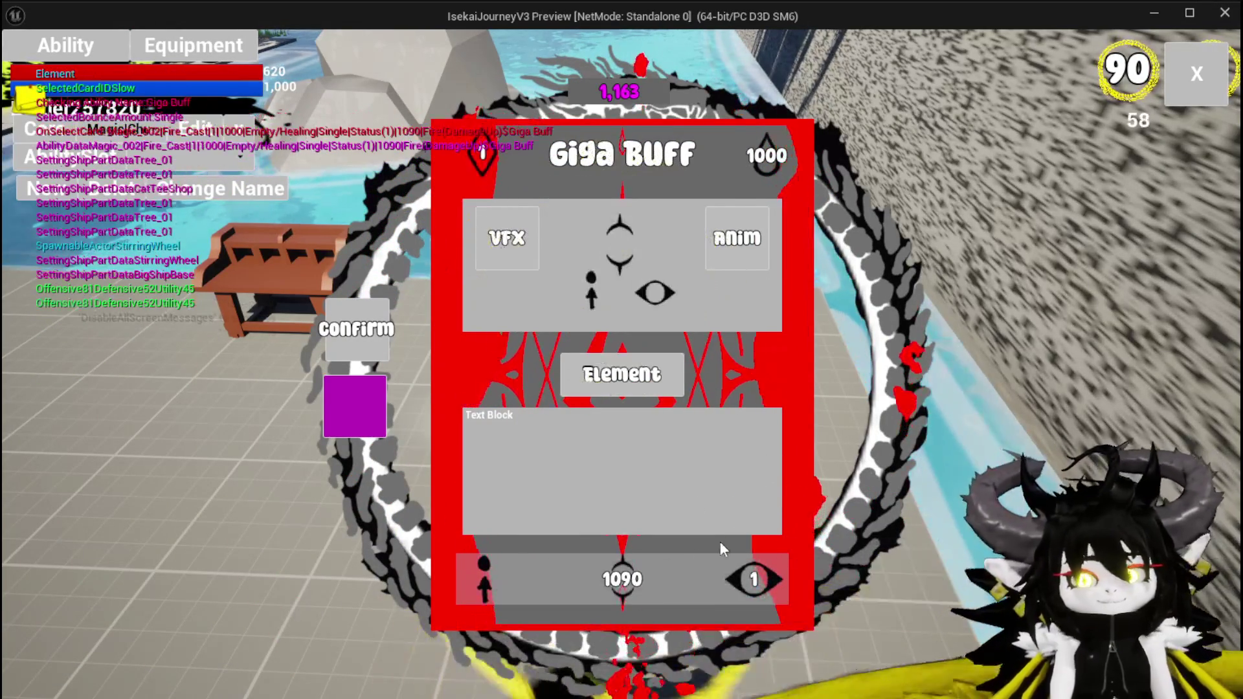
left_click(751, 578)
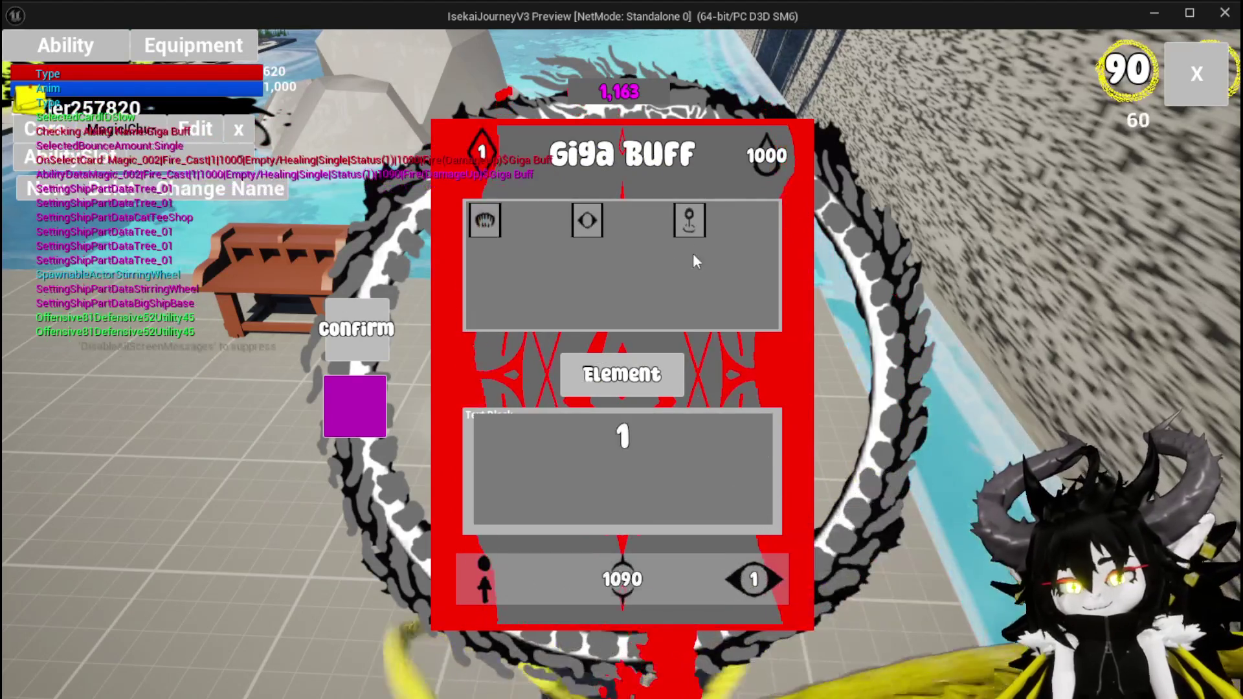
left_click(689, 221)
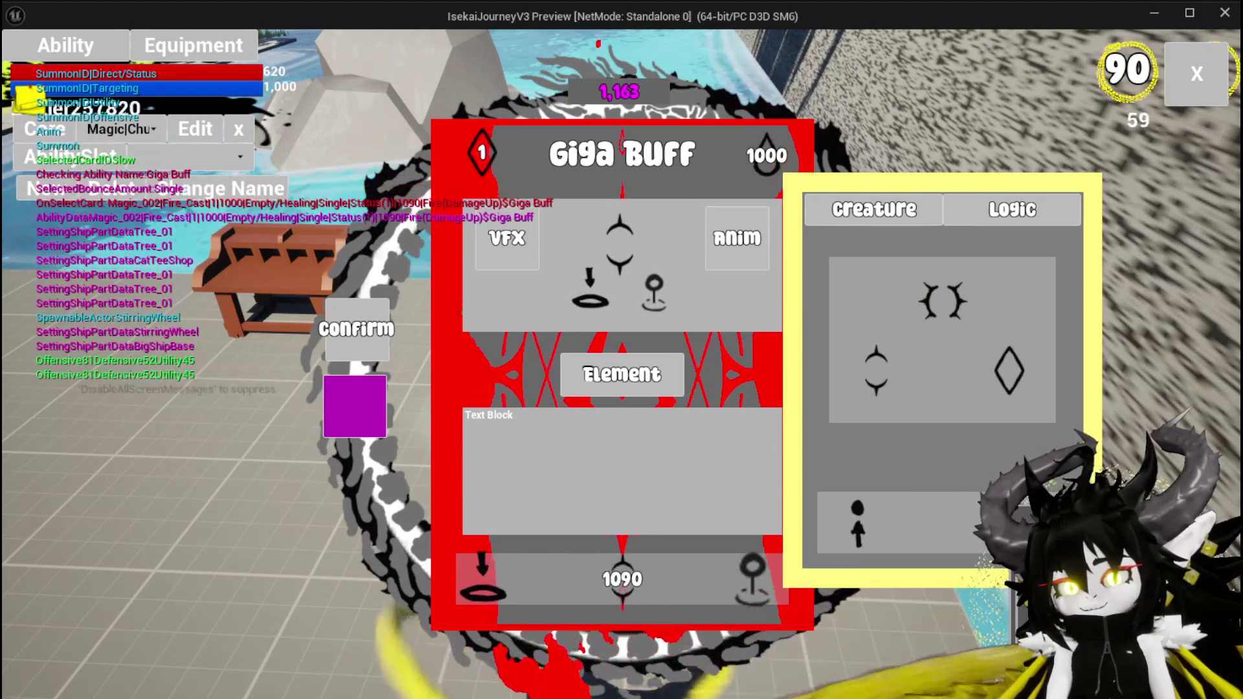
mouse_move(997, 372)
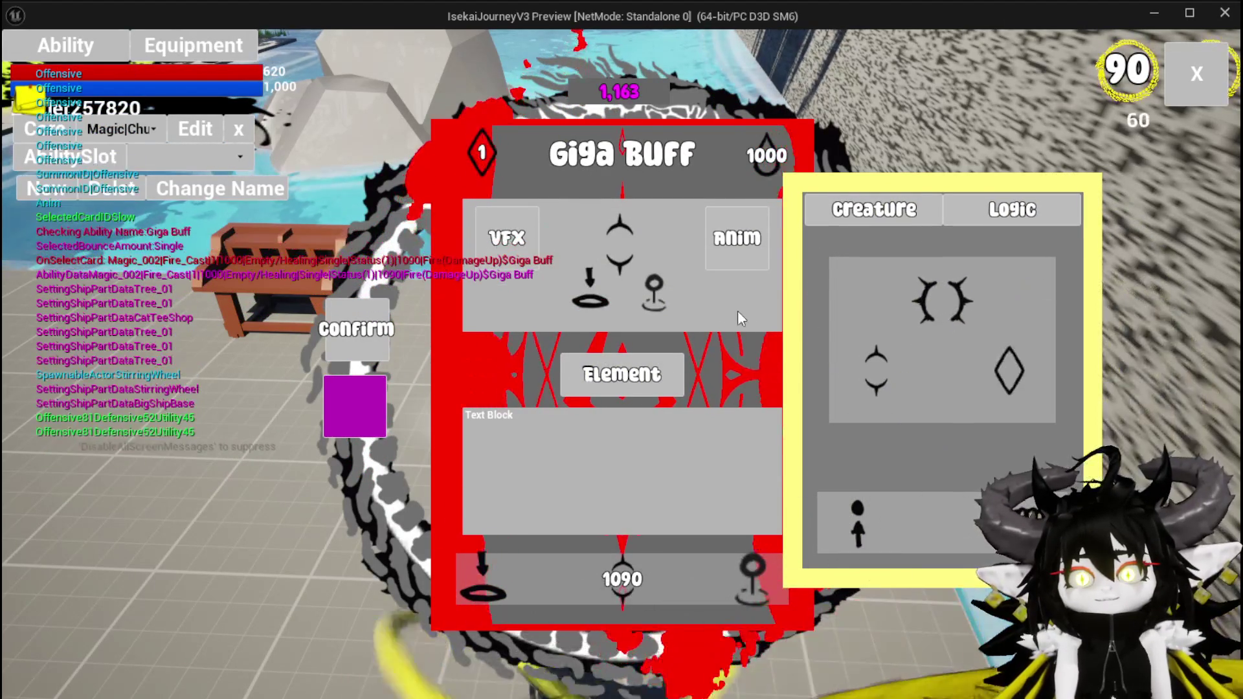
mouse_move(850, 532)
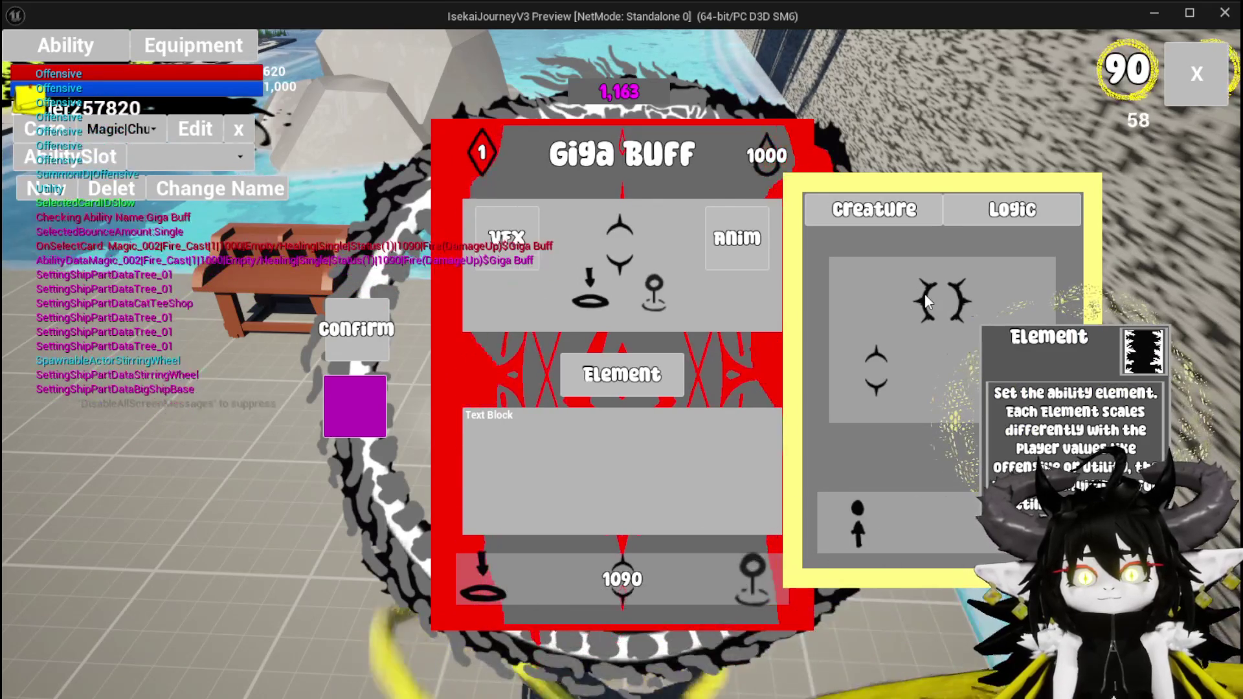
left_click(1169, 77)
key("Escape")
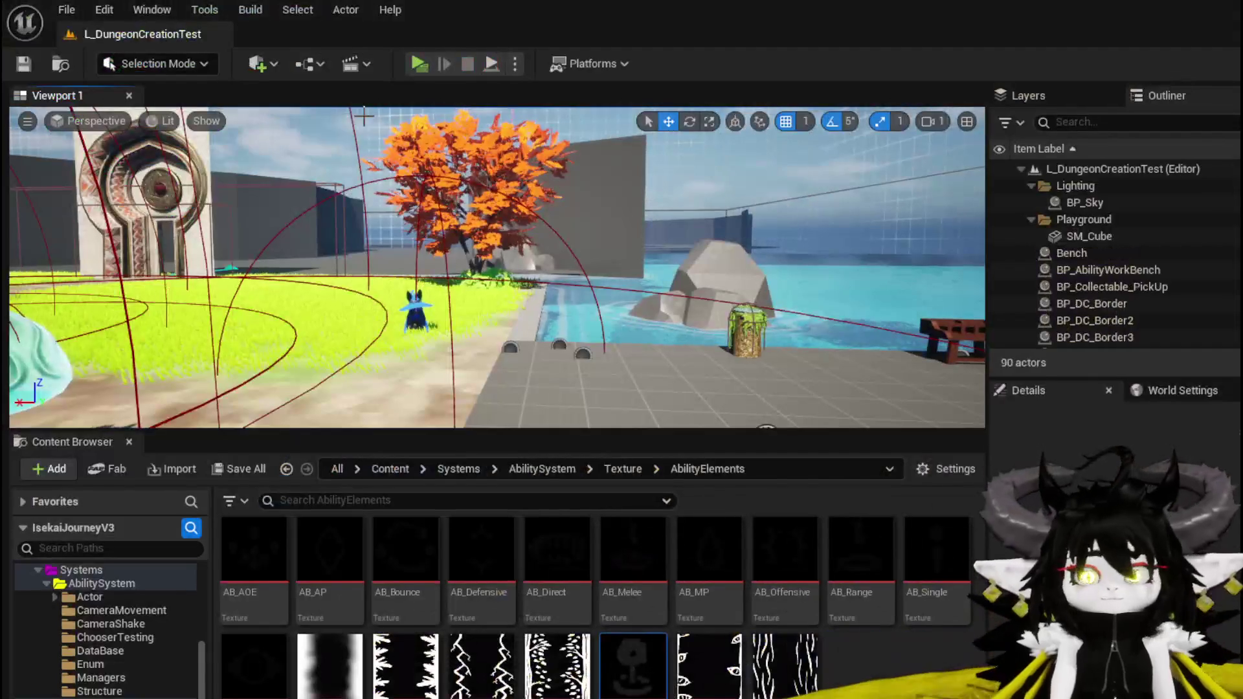
Save all, then locate the Display Options call in AbilityWorkBenchUI's SelectButtonFromGrid graph
left_click(18, 69)
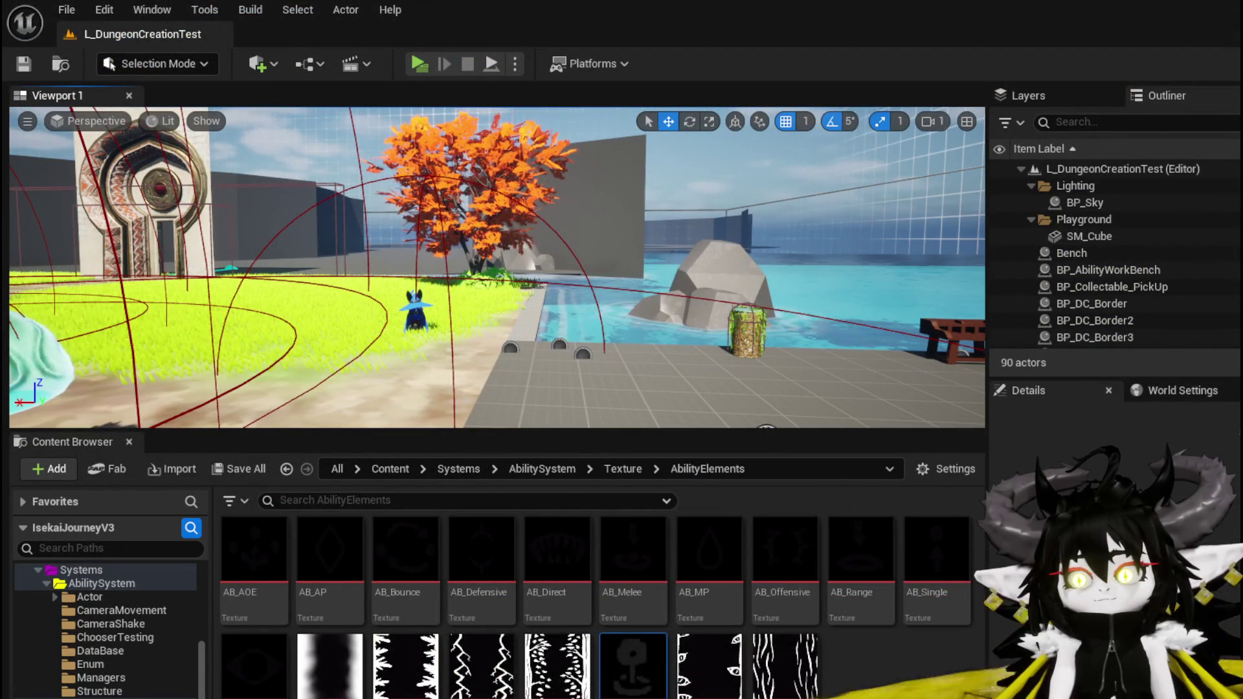
key("alt+Tab")
left_click(104, 34)
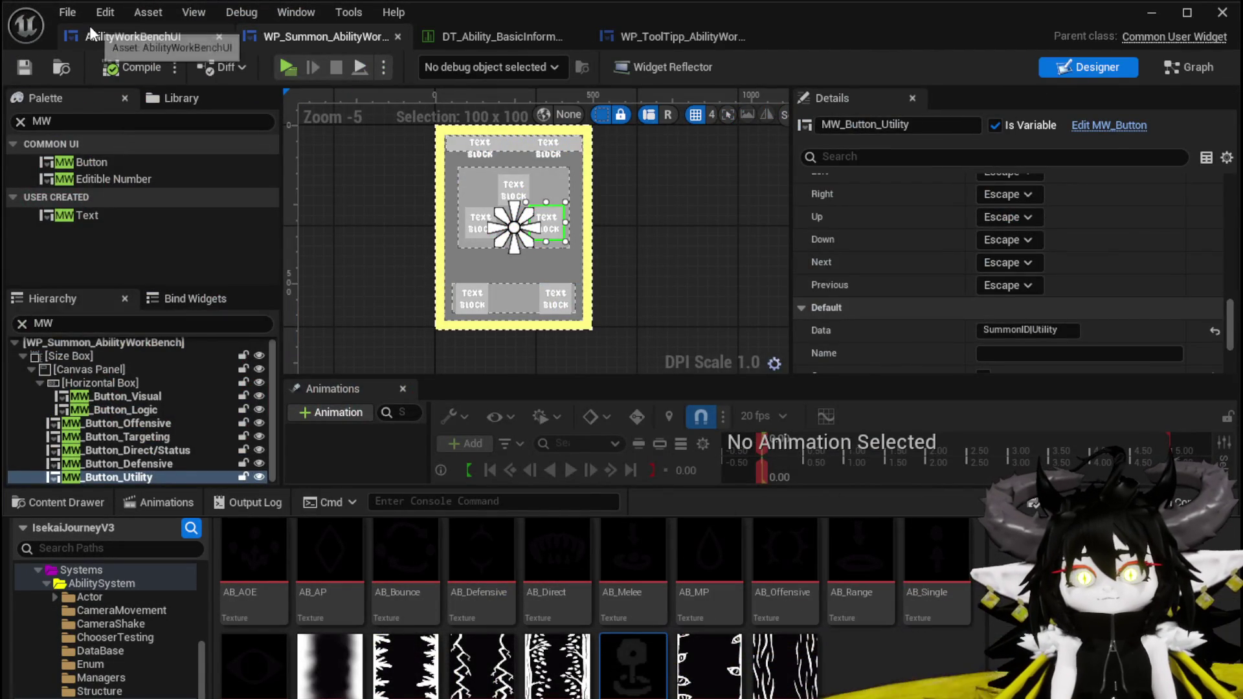
scroll(668, 283, "up", 6)
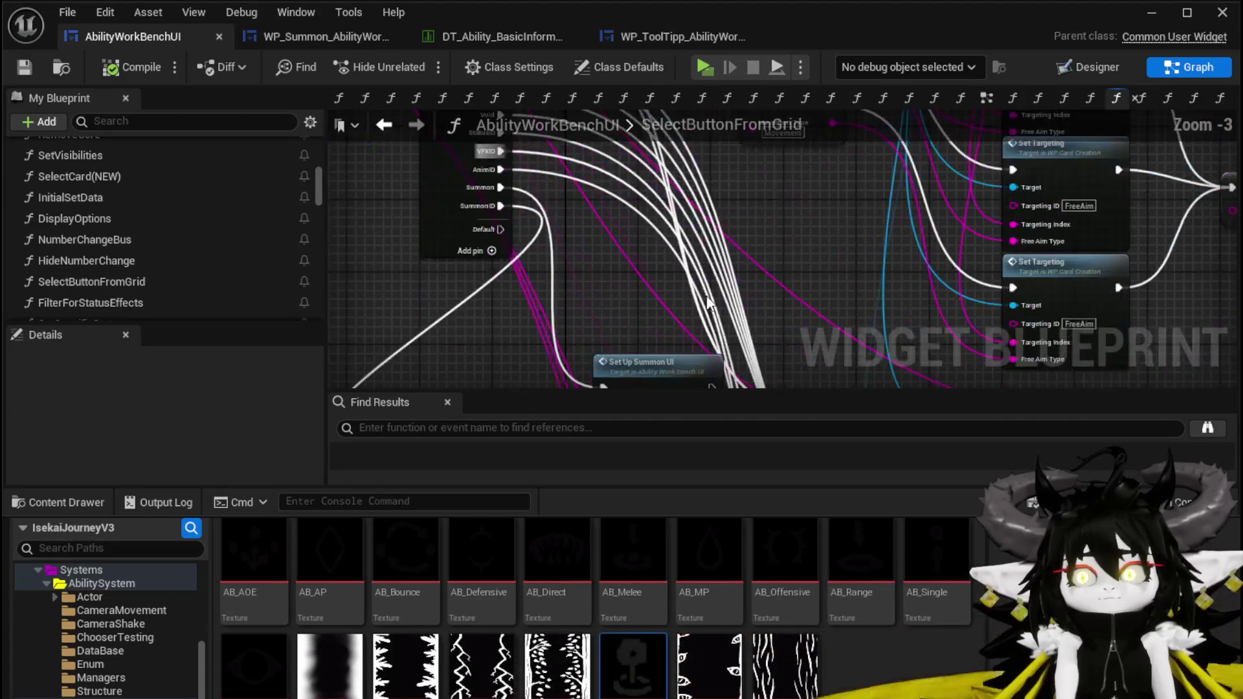
scroll(479, 249, "down", 5)
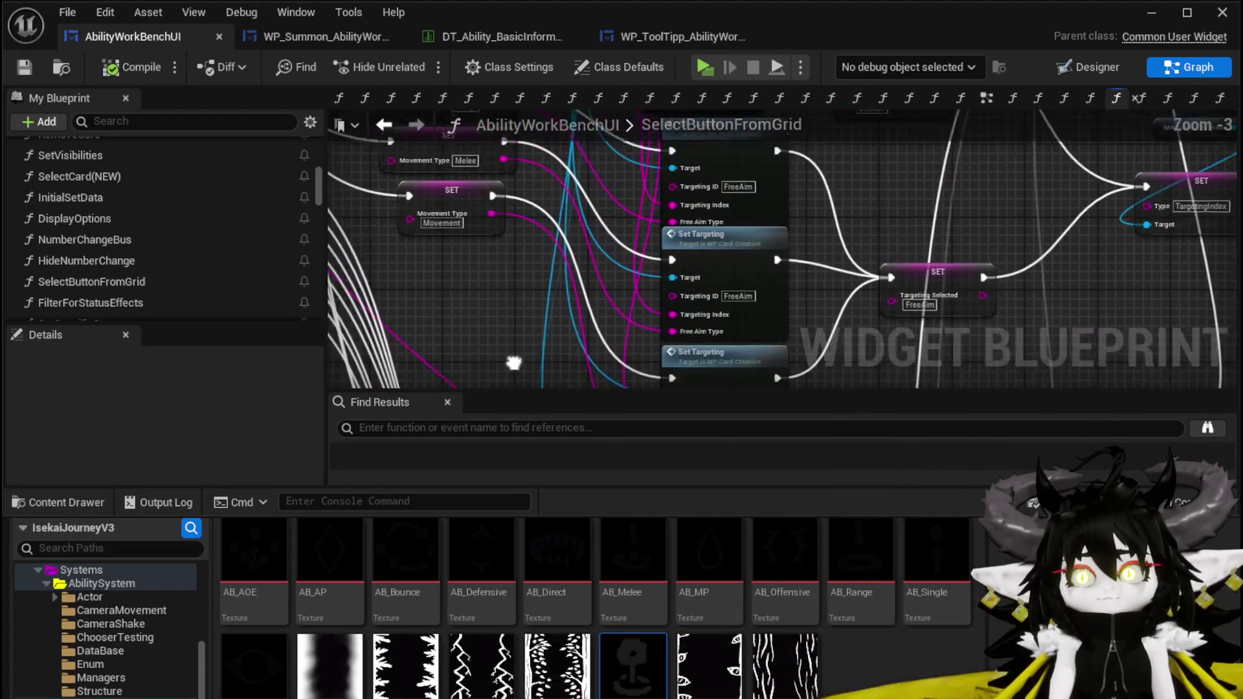
scroll(560, 286, "up", 4)
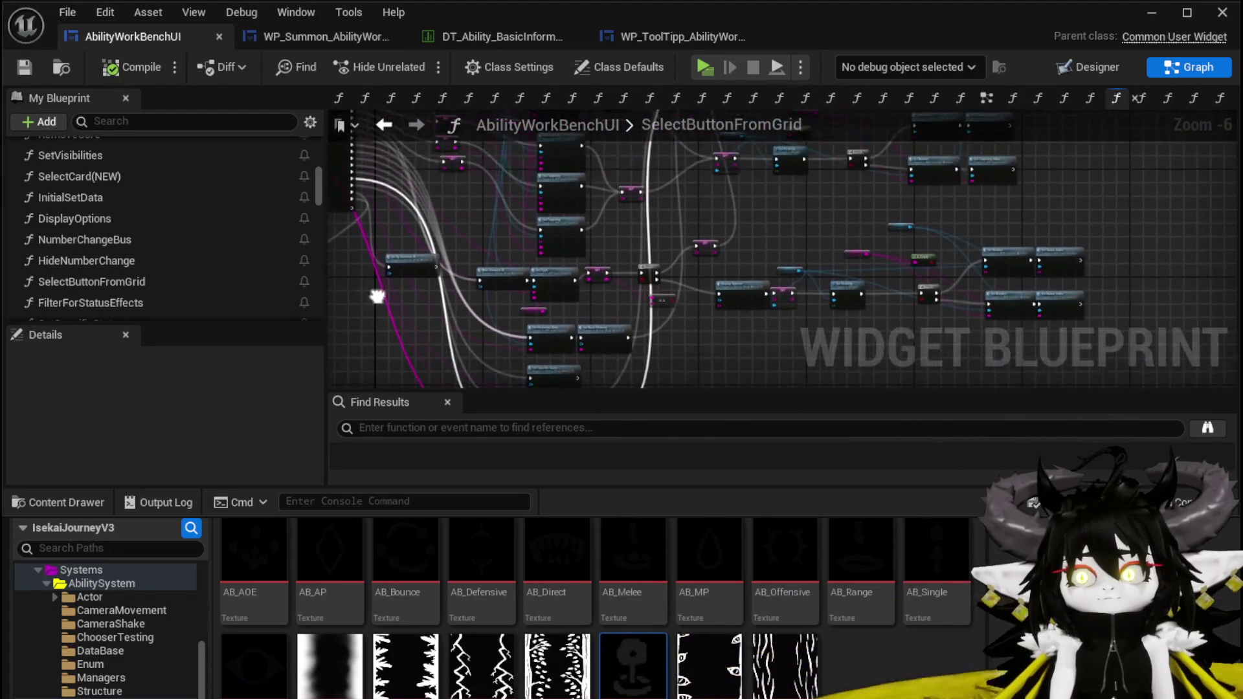
mouse_move(560, 286)
left_mouse_down()
mouse_move(551, 342)
mouse_move(673, 169)
left_mouse_up()
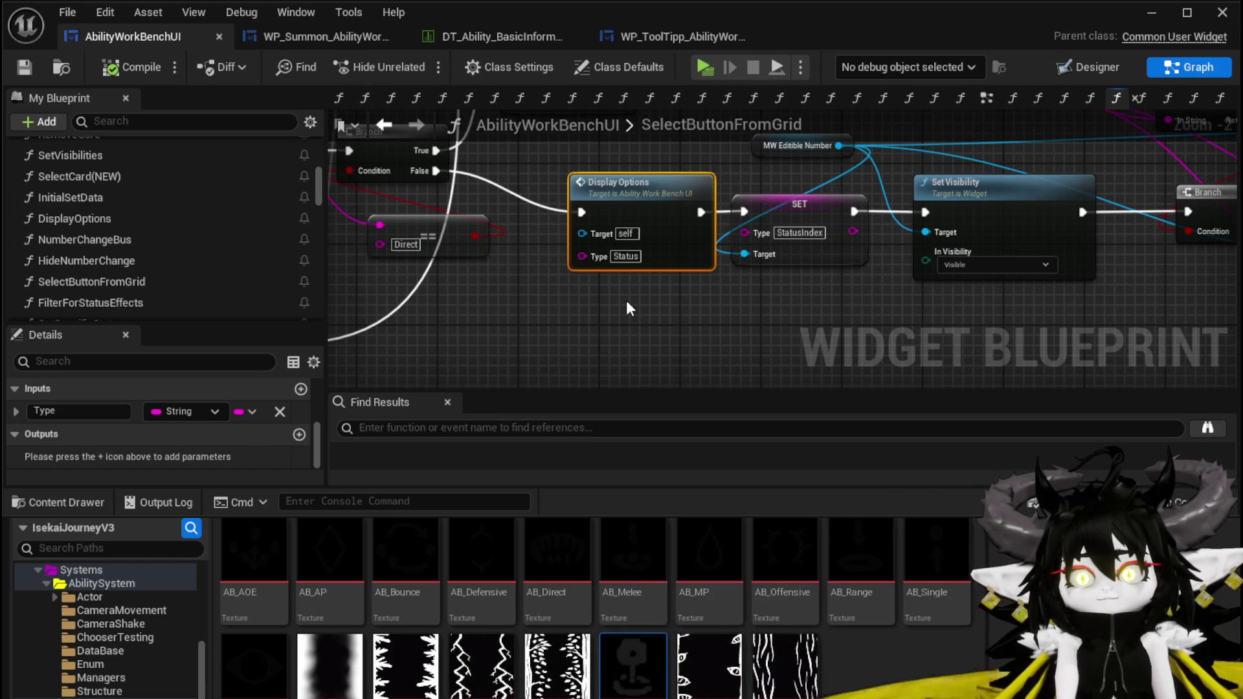
scroll(627, 303, "down", 2)
left_click_drag(626, 303, 434, 333)
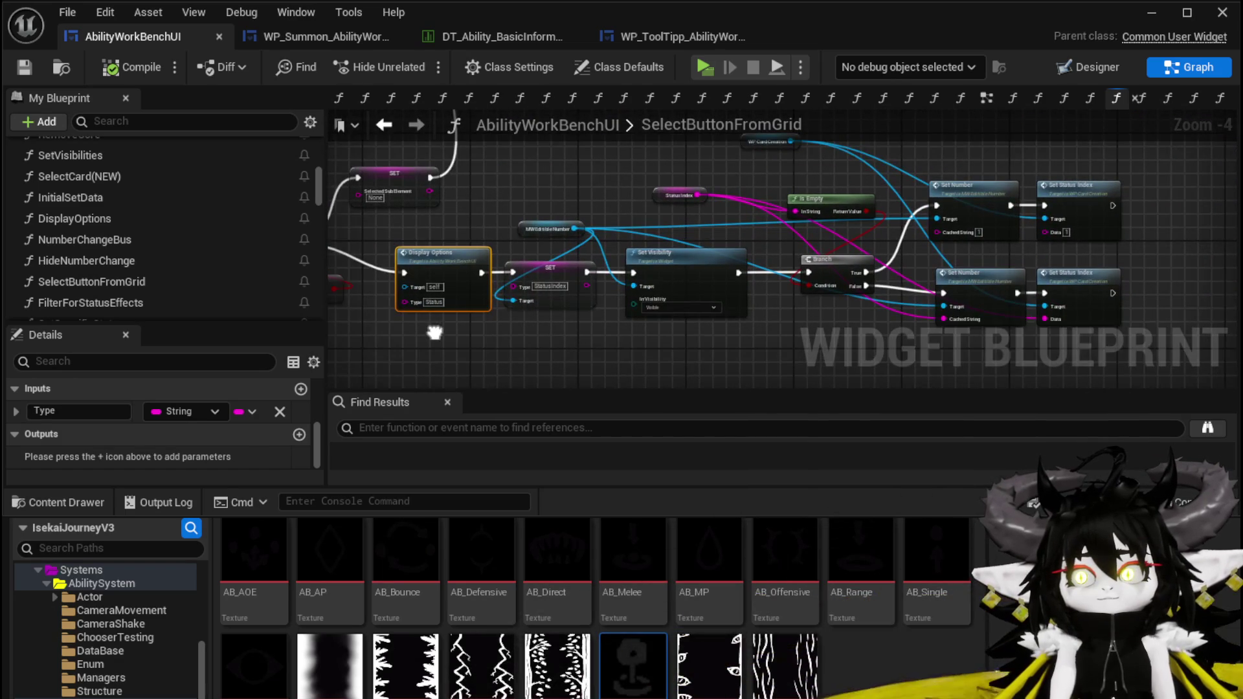
scroll(620, 247, "up", 4)
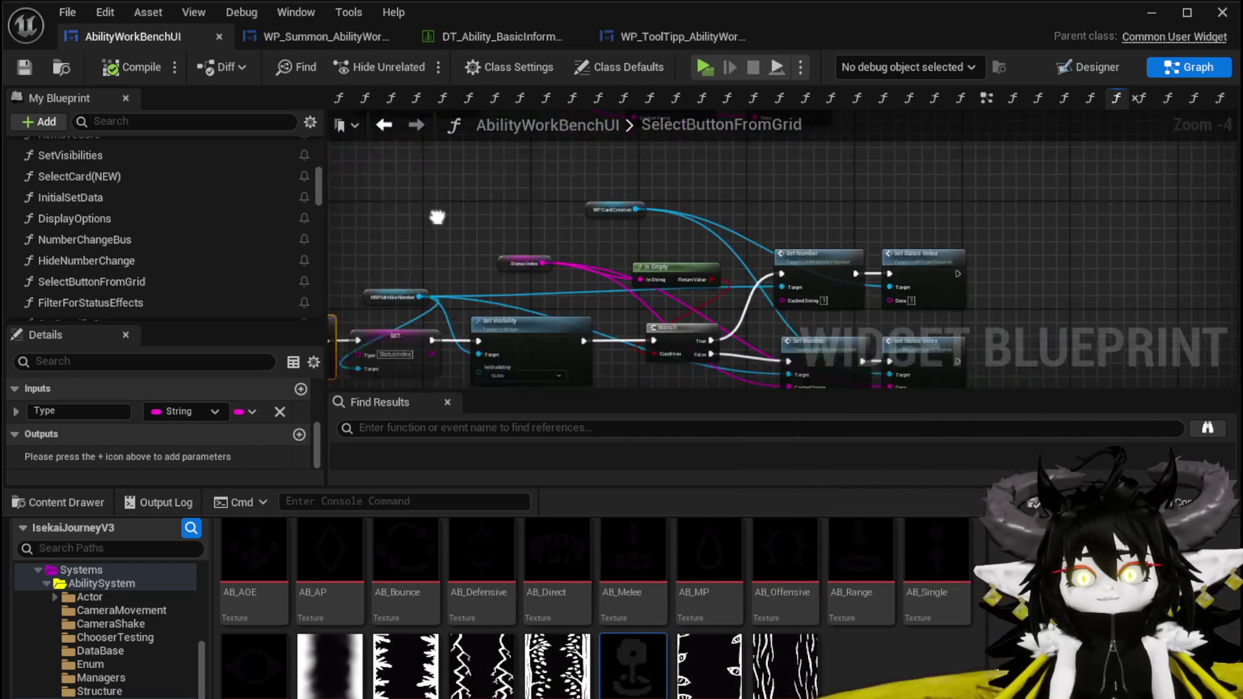
scroll(620, 246, "down", 1)
mouse_move(620, 185)
left_mouse_down()
mouse_move(637, 216)
mouse_move(680, 236)
mouse_move(696, 134)
left_mouse_up()
scroll(695, 134, "down", 2)
scroll(806, 177, "down", 1)
Paste a copy of the Display Options node beside it, then enter the DisplayOptions function graph
left_click_drag(673, 332, 721, 211)
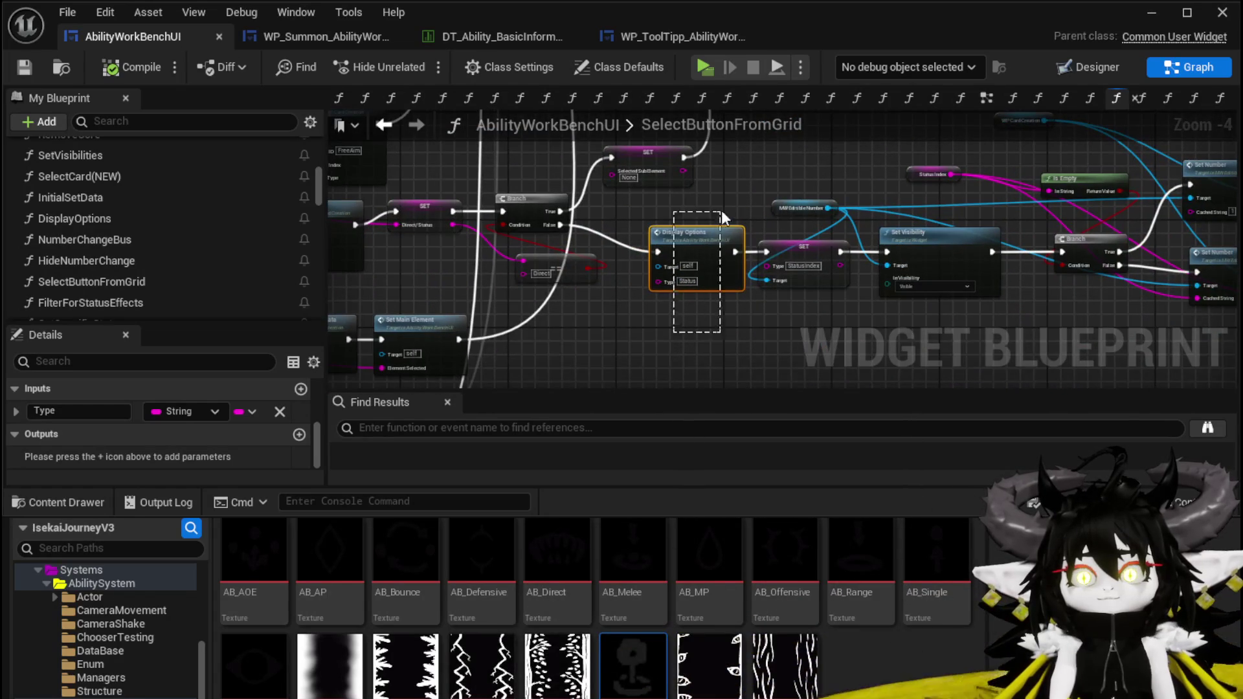
scroll(619, 310, "down", 3)
key("ctrl+v")
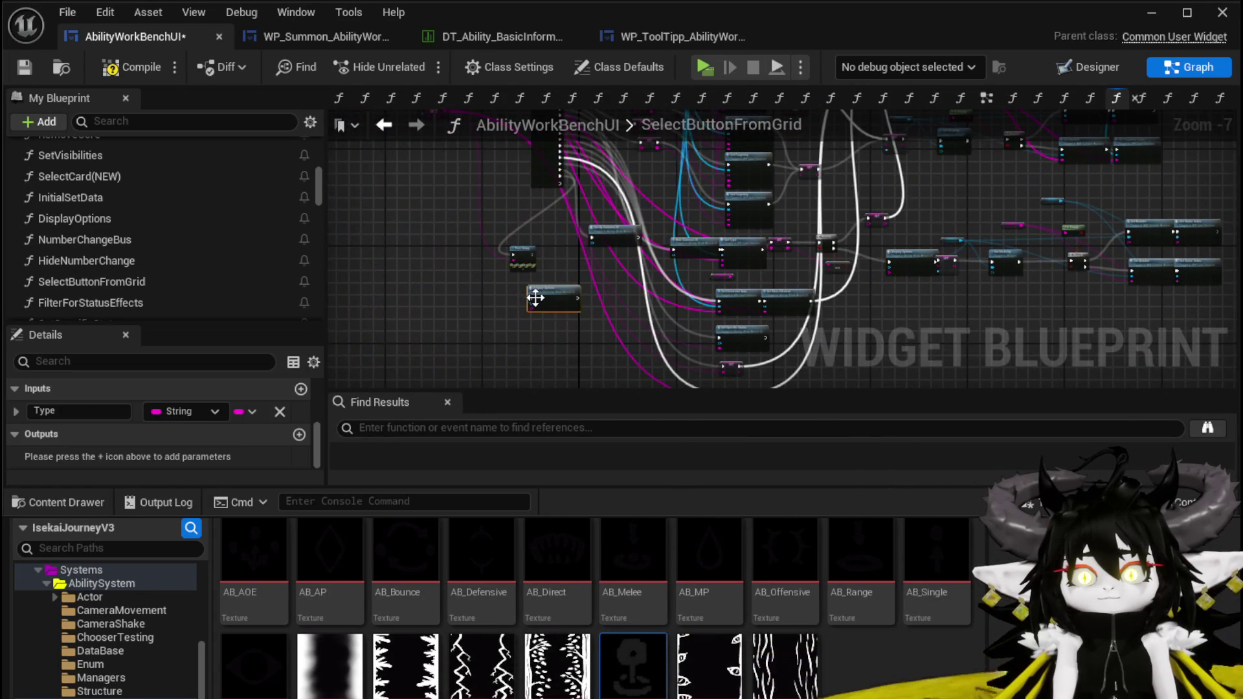
scroll(527, 287, "up", 4)
left_click_drag(580, 286, 509, 259)
left_click(620, 250)
left_click_drag(620, 250, 744, 247)
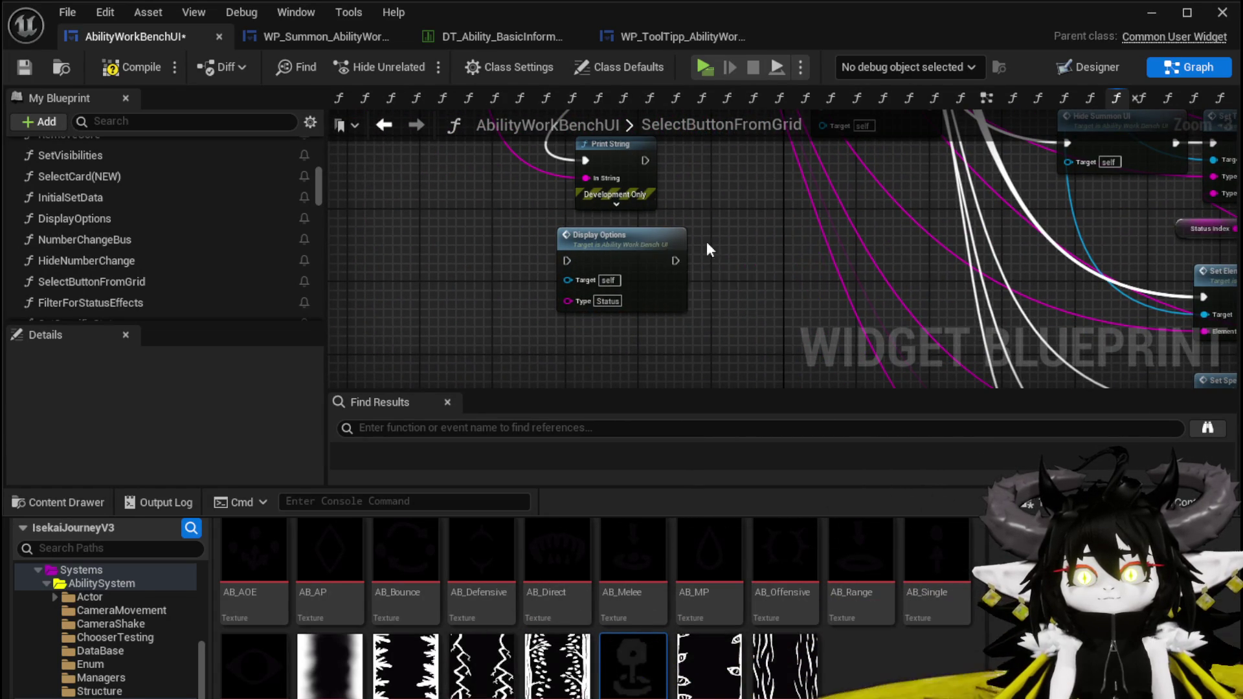
double_click(637, 246)
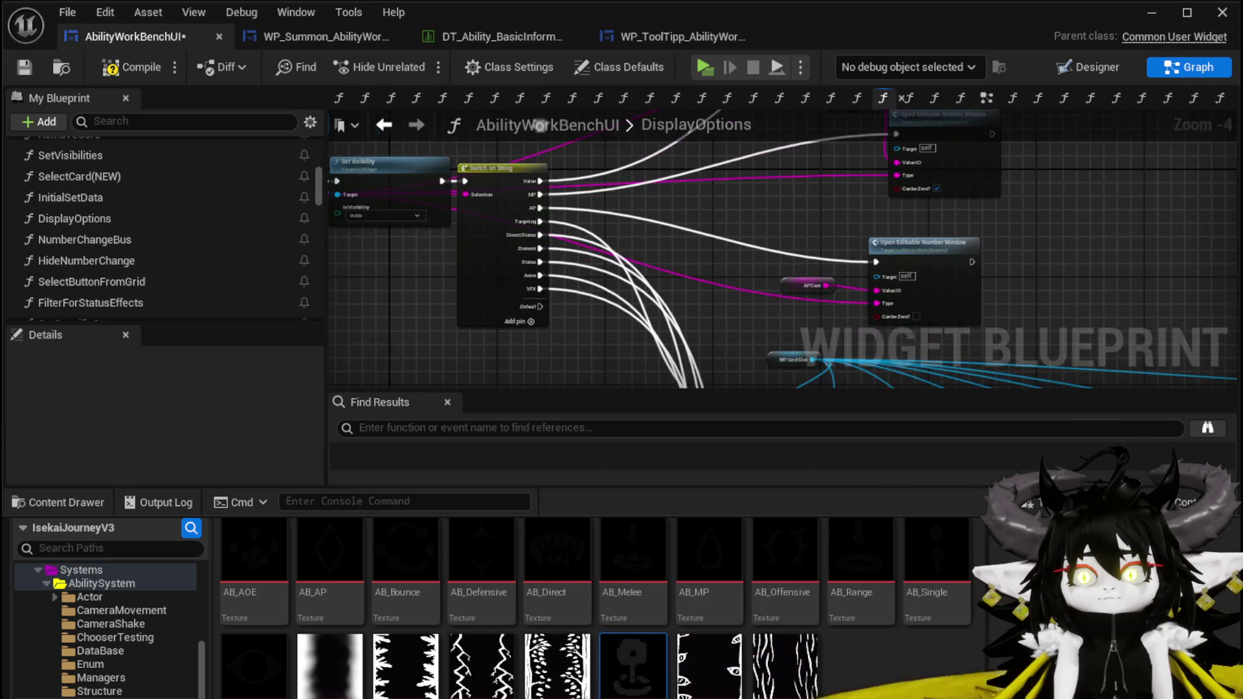
Review the Switch on String cases and Add Options wiring, then save the blueprint
scroll(564, 322, "up", 3)
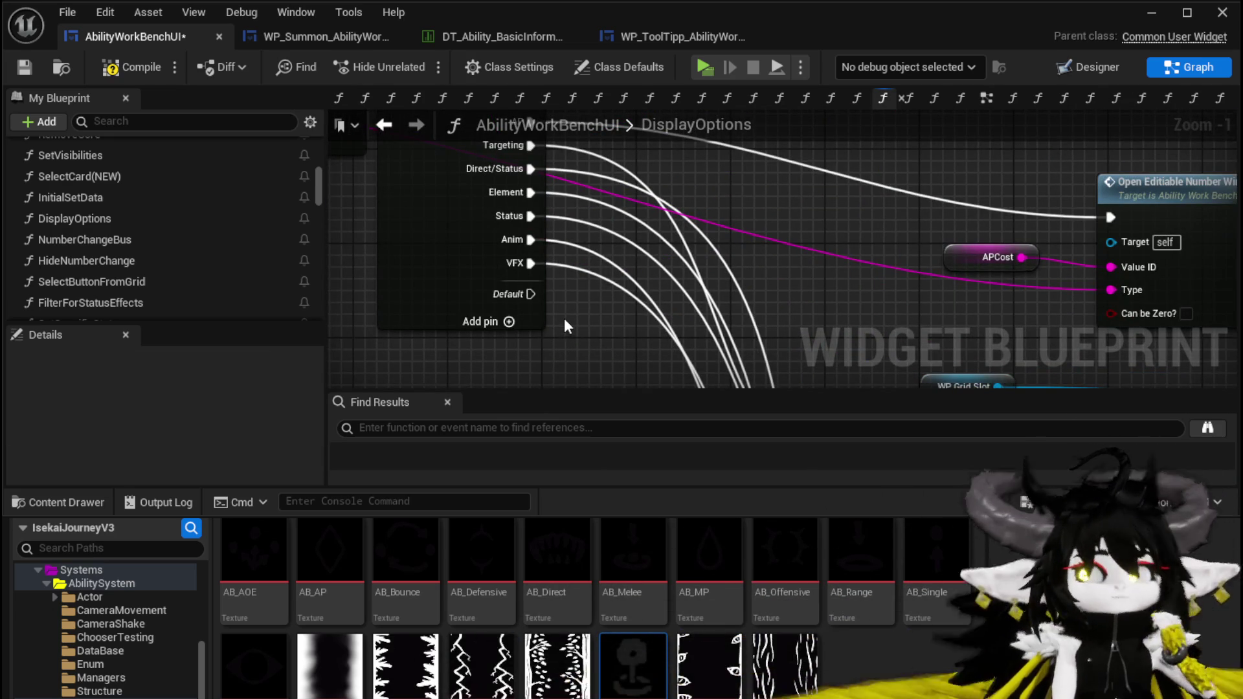
scroll(563, 316, "down", 3)
mouse_move(563, 316)
left_mouse_down()
mouse_move(565, 290)
mouse_move(494, 153)
mouse_move(473, 143)
mouse_move(643, 295)
left_mouse_up()
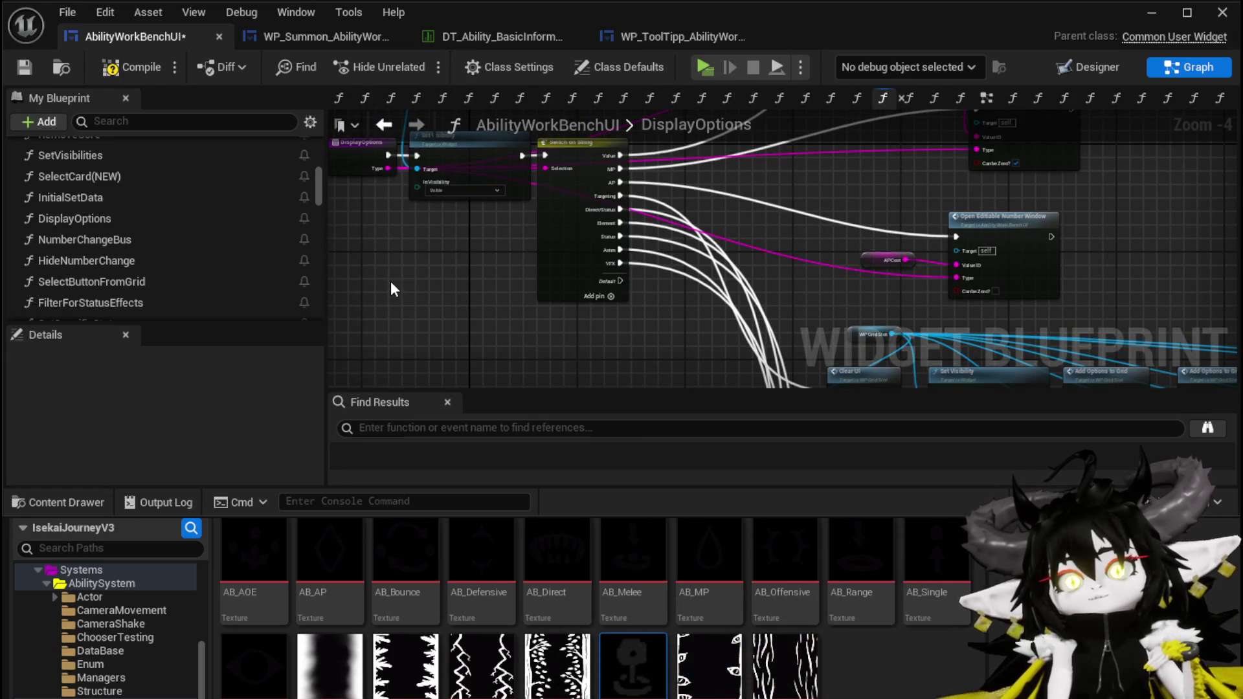
left_click(566, 275)
left_click_drag(432, 288, 459, 362)
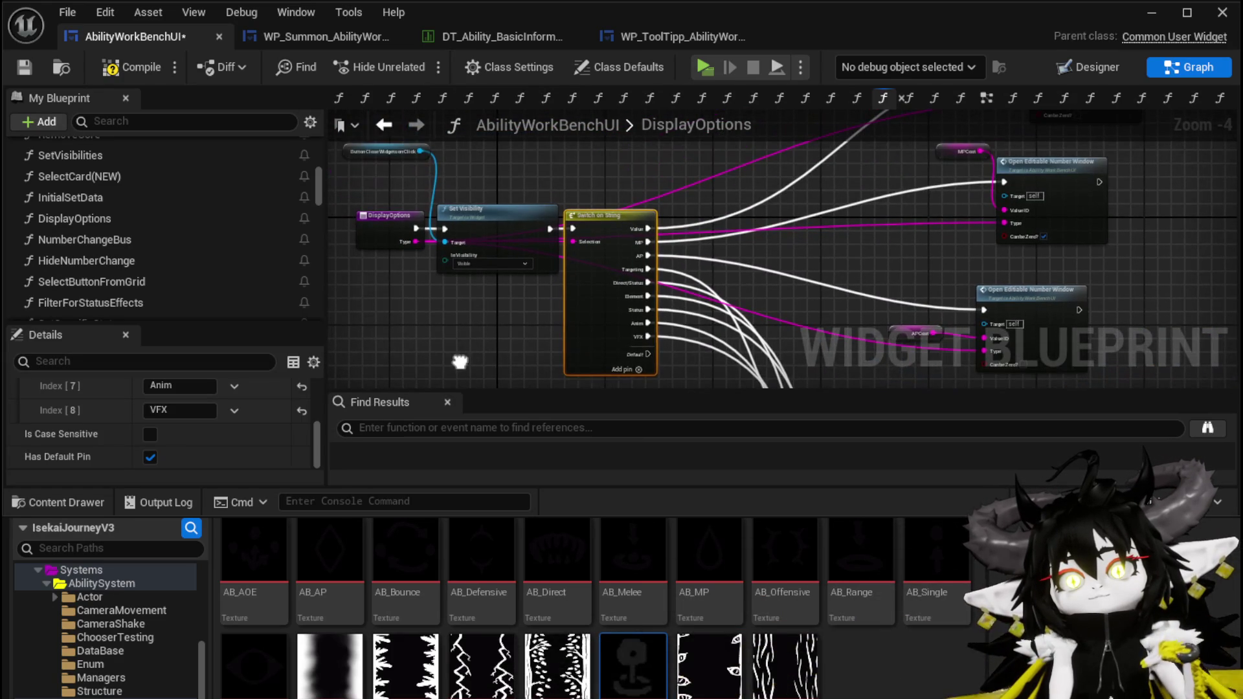
left_click(439, 323)
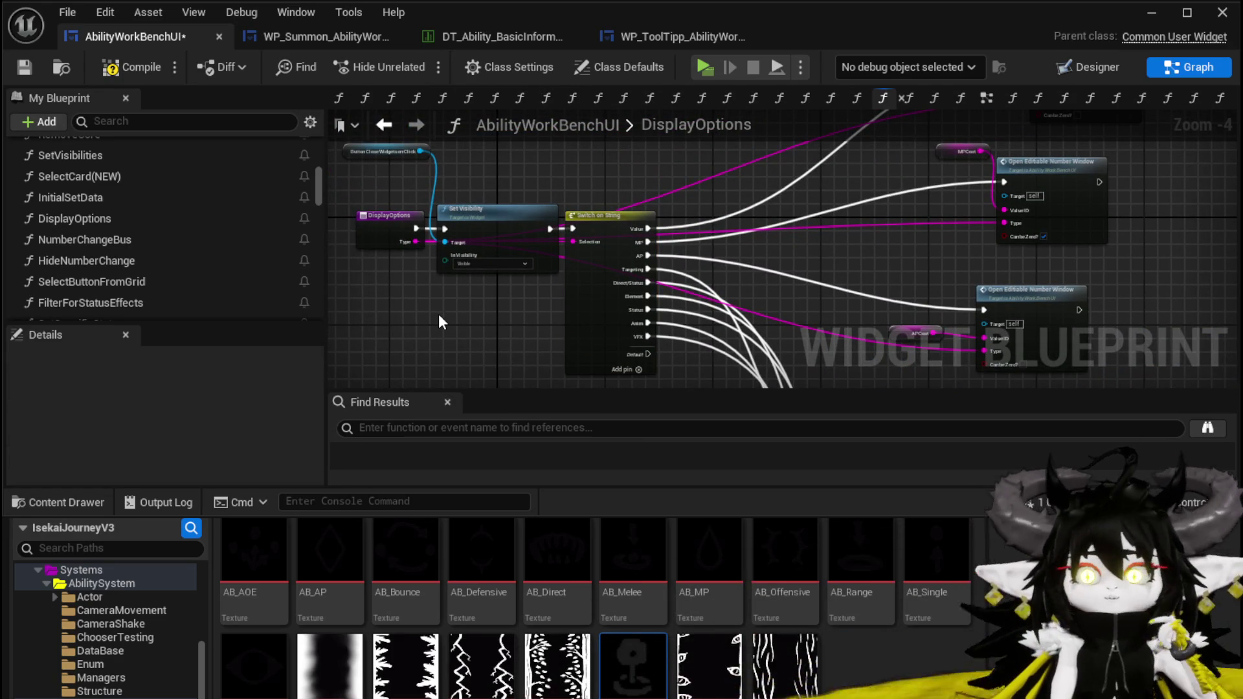
left_click_drag(439, 322, 304, 186)
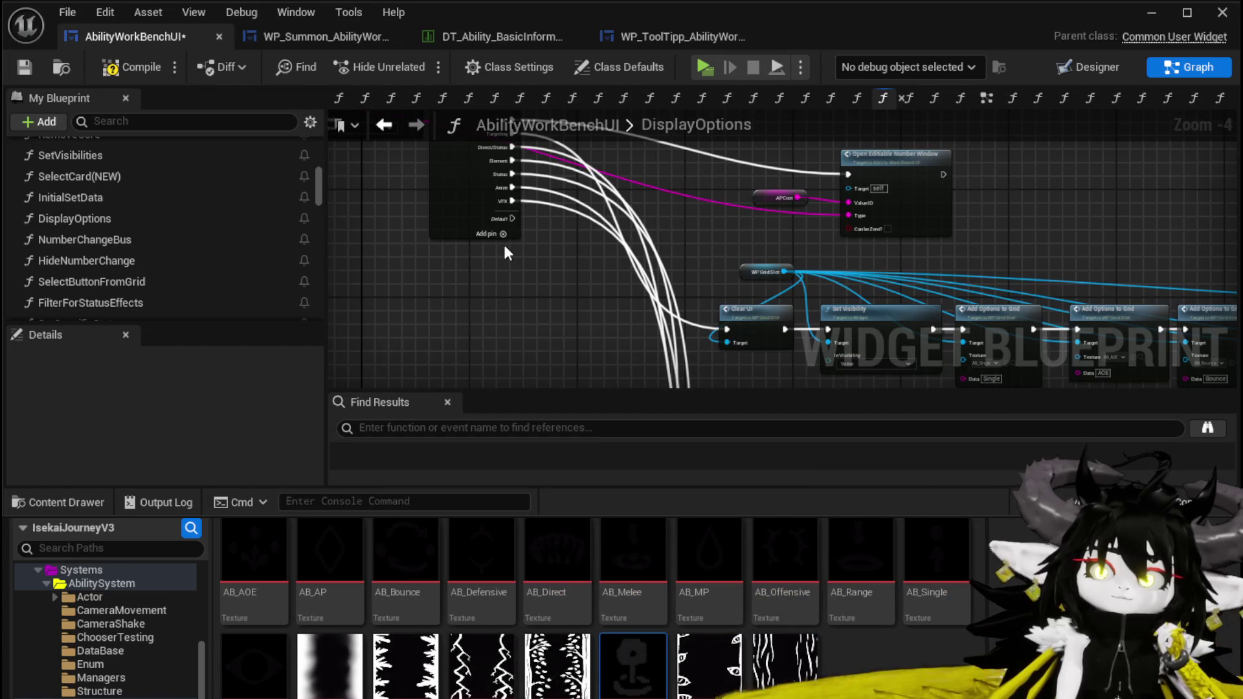
left_click_drag(490, 259, 604, 324)
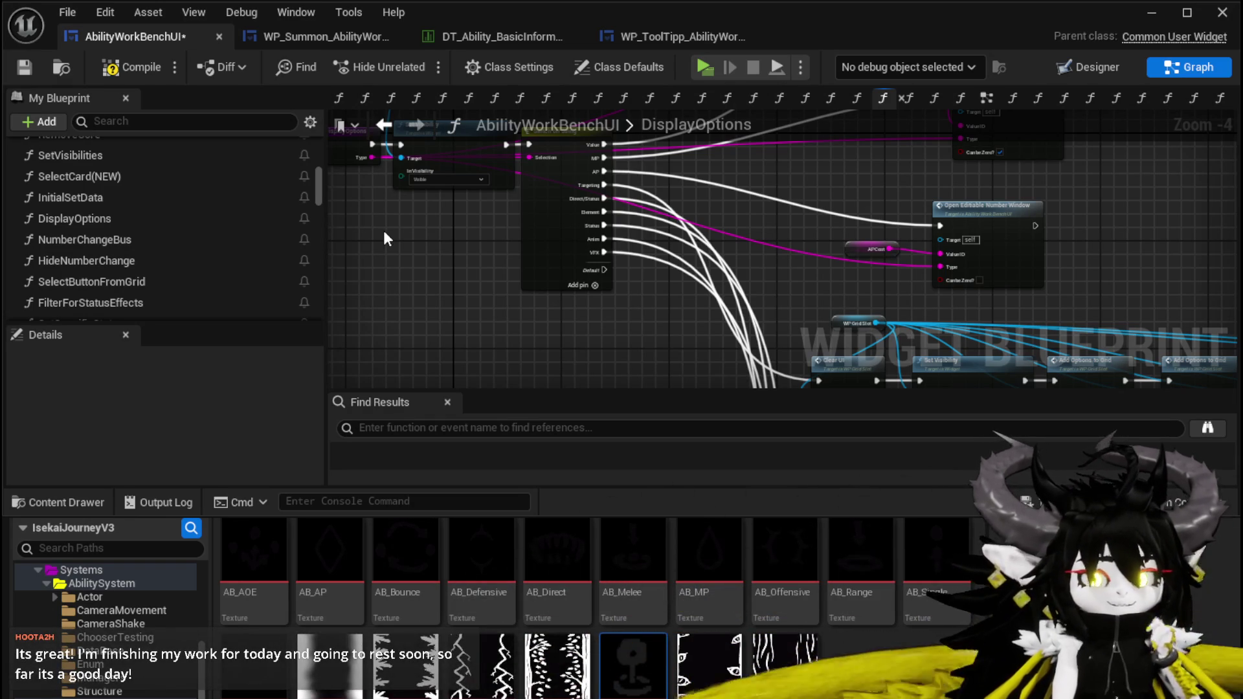
left_click(32, 60)
Move the Button Close Widgets on Click node lower in the graph
scroll(475, 279, "up", 5)
left_click_drag(539, 358, 596, 431)
mouse_move(402, 172)
left_mouse_down()
mouse_move(534, 245)
mouse_move(573, 246)
left_mouse_up()
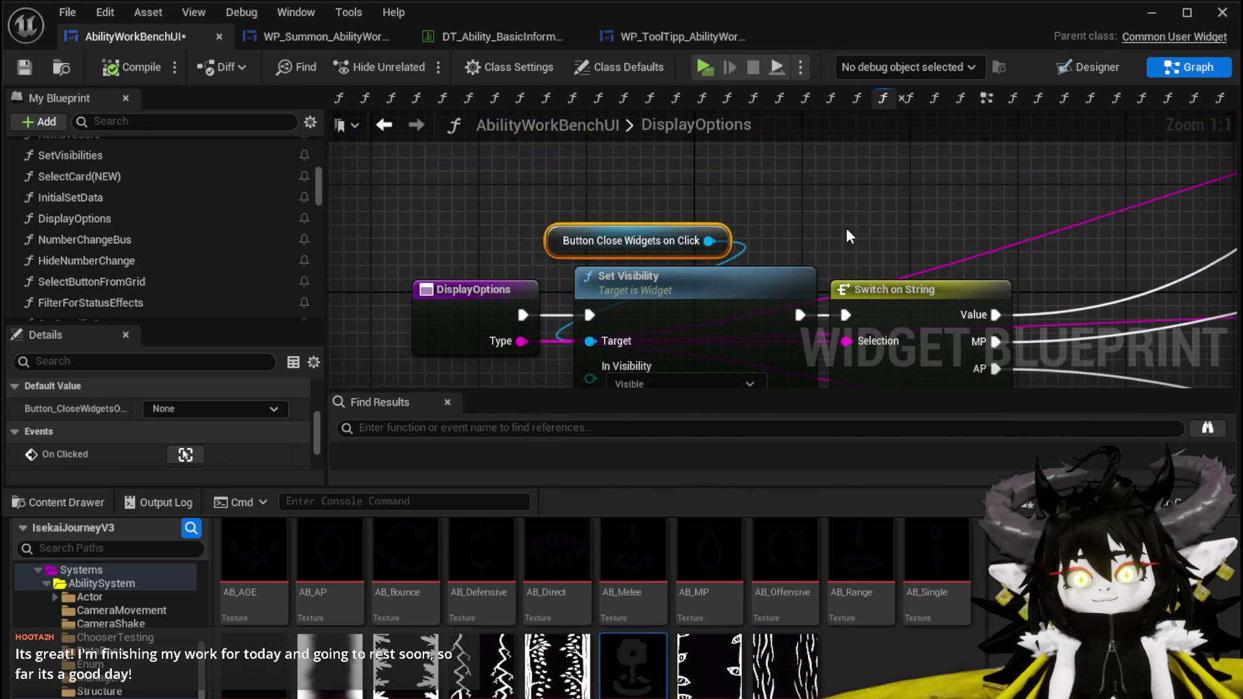
scroll(845, 227, "down", 6)
scroll(864, 245, "up", 3)
scroll(616, 295, "down", 1)
scroll(621, 298, "down", 1)
Shift a group of five nodes to the left and save with Ctrl+S
left_click_drag(645, 309, 932, 194)
scroll(680, 246, "up", 3)
left_click_drag(612, 208, 440, 215)
mouse_move(550, 154)
left_mouse_down()
mouse_move(1151, 295)
mouse_move(952, 266)
left_mouse_up()
left_click(910, 188)
mouse_move(910, 188)
left_mouse_down()
mouse_move(829, 156)
mouse_move(883, 160)
left_mouse_up()
scroll(883, 159, "down", 1)
key("ctrl+s")
Pan across the Open Editable Number Window, Clear UI, Add Options, Branch and GET nodes
mouse_move(641, 348)
left_mouse_down()
mouse_move(813, 233)
mouse_move(757, 255)
left_mouse_up()
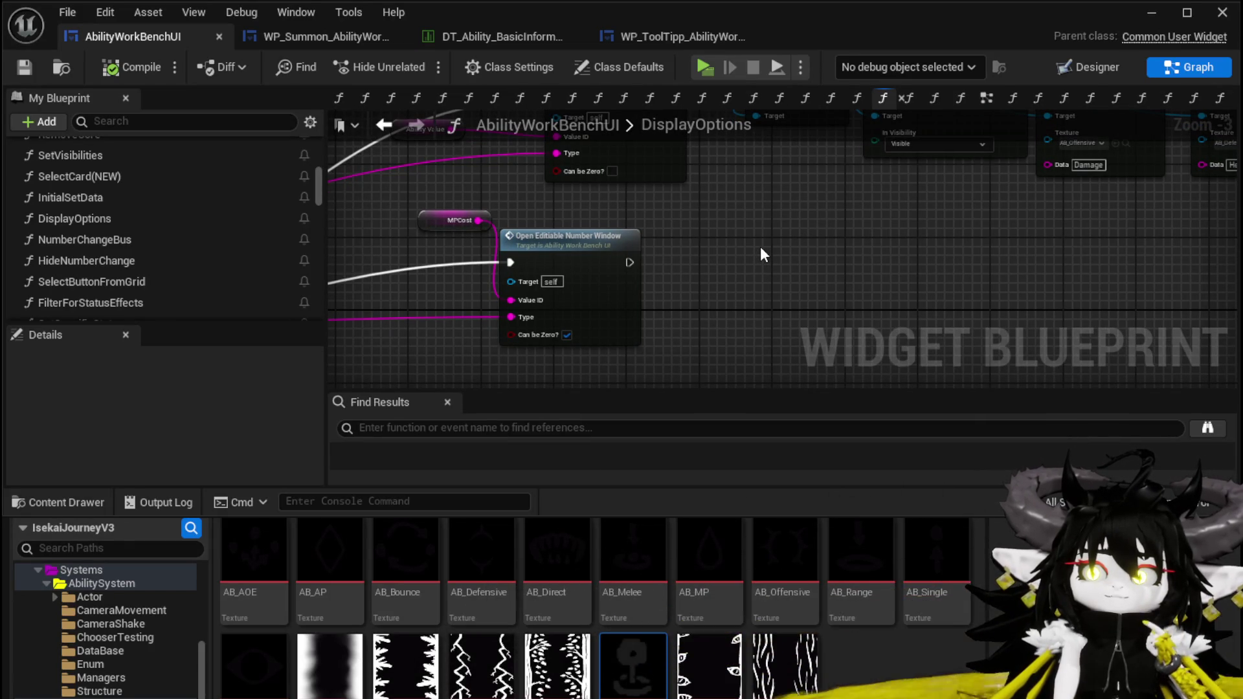
mouse_move(760, 254)
left_mouse_down()
mouse_move(657, 313)
mouse_move(744, 184)
mouse_move(825, 135)
left_mouse_up()
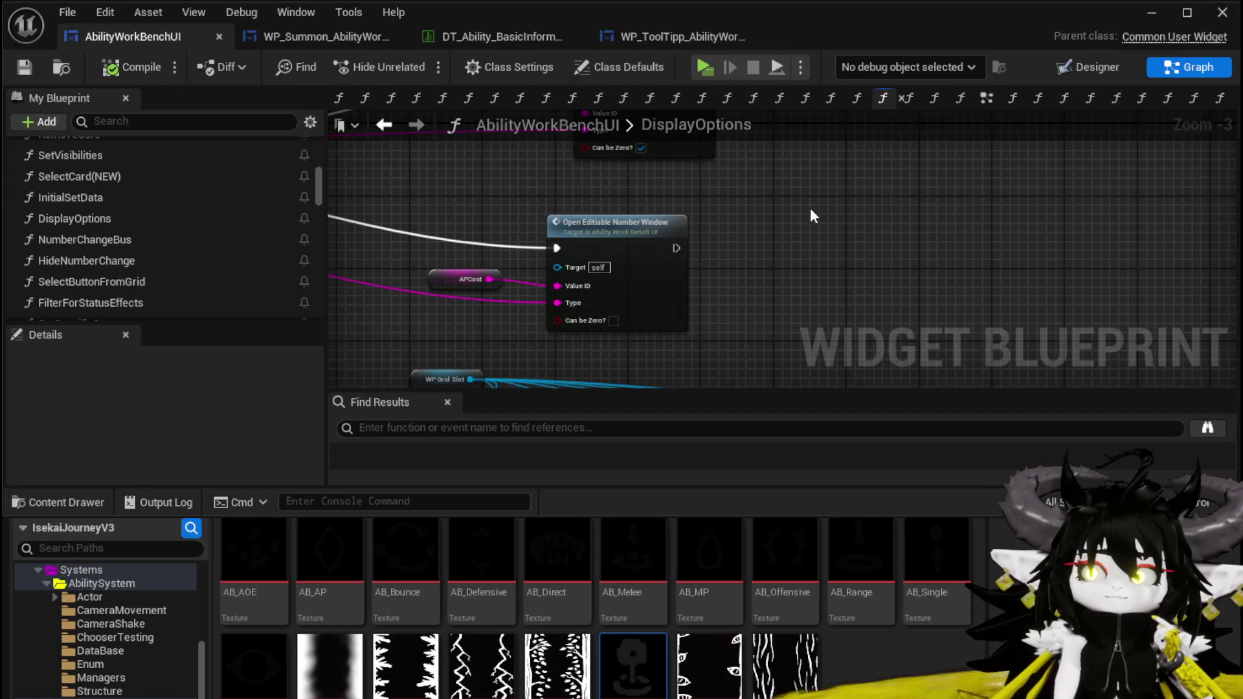
scroll(810, 207, "down", 1)
left_click_drag(747, 282, 545, 250)
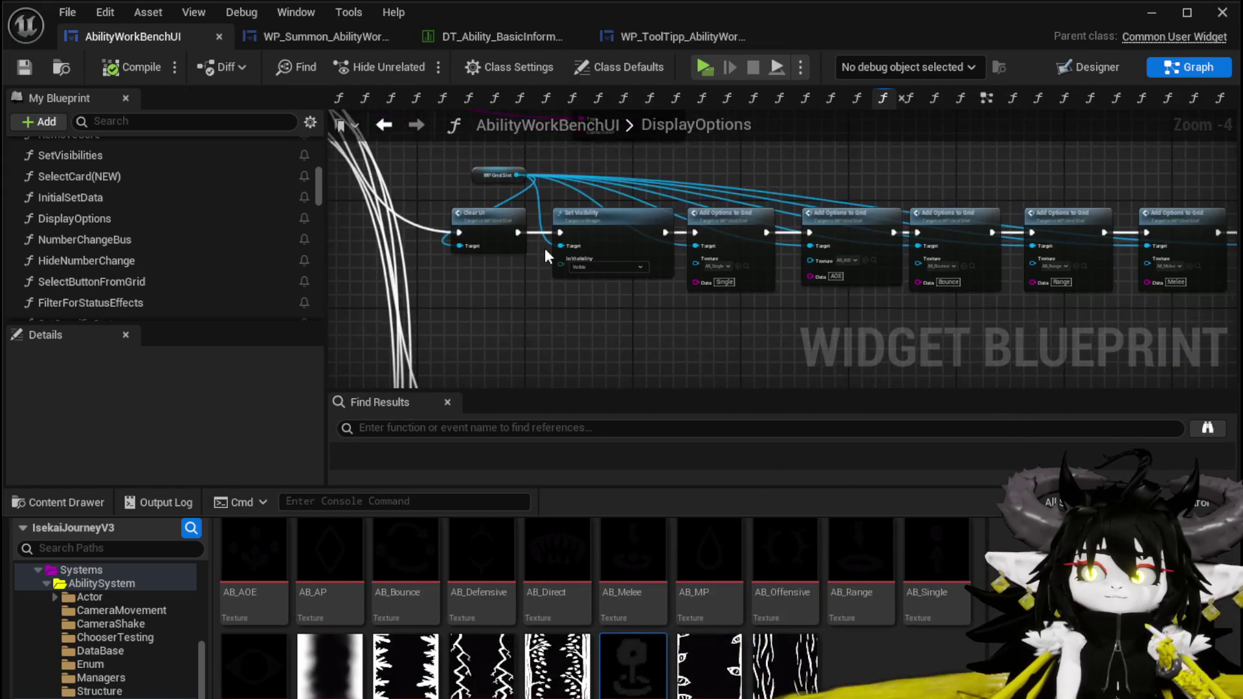
scroll(522, 228, "up", 2)
scroll(522, 228, "down", 2)
left_click_drag(534, 155, 534, 220)
scroll(457, 227, "up", 2)
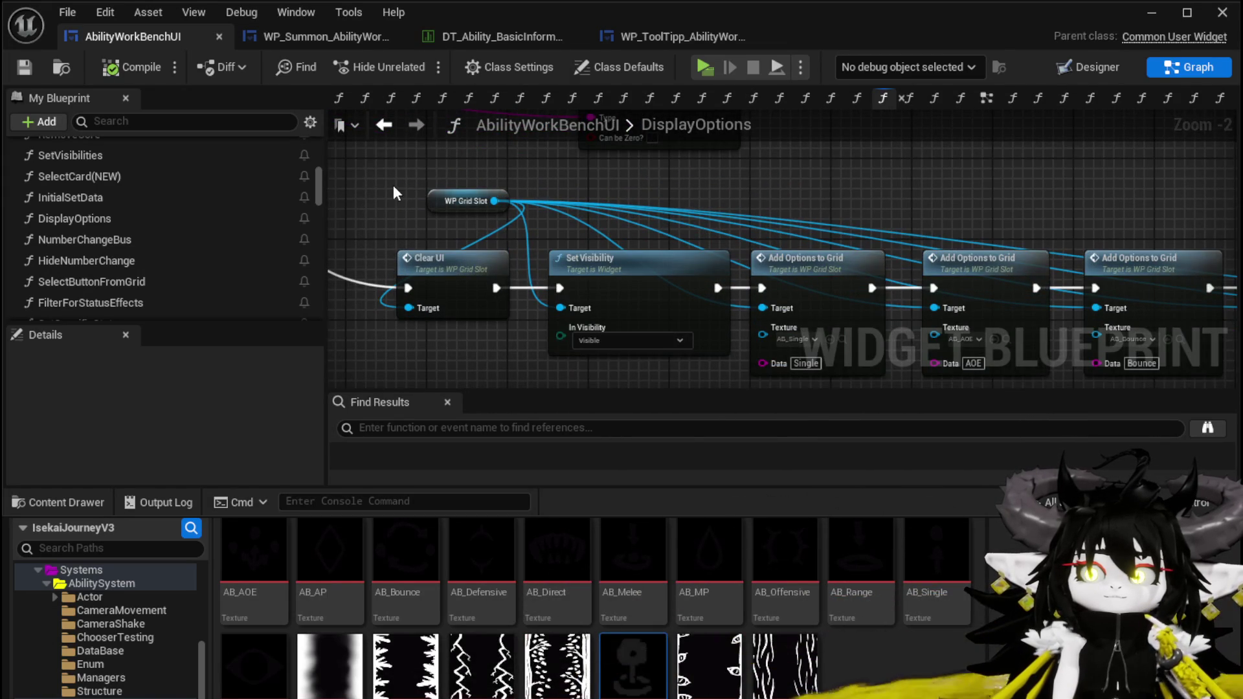
scroll(393, 187, "down", 3)
mouse_move(1081, 187)
left_mouse_down()
mouse_move(662, 164)
mouse_move(667, 141)
mouse_move(655, 263)
mouse_move(751, 227)
mouse_move(751, 150)
mouse_move(885, 194)
mouse_move(677, 189)
mouse_move(683, 176)
mouse_move(507, 185)
left_mouse_up()
Select the whole node chain starting at WP Grid Slot
scroll(752, 227, "up", 2)
scroll(752, 154, "down", 1)
scroll(817, 266, "up", 2)
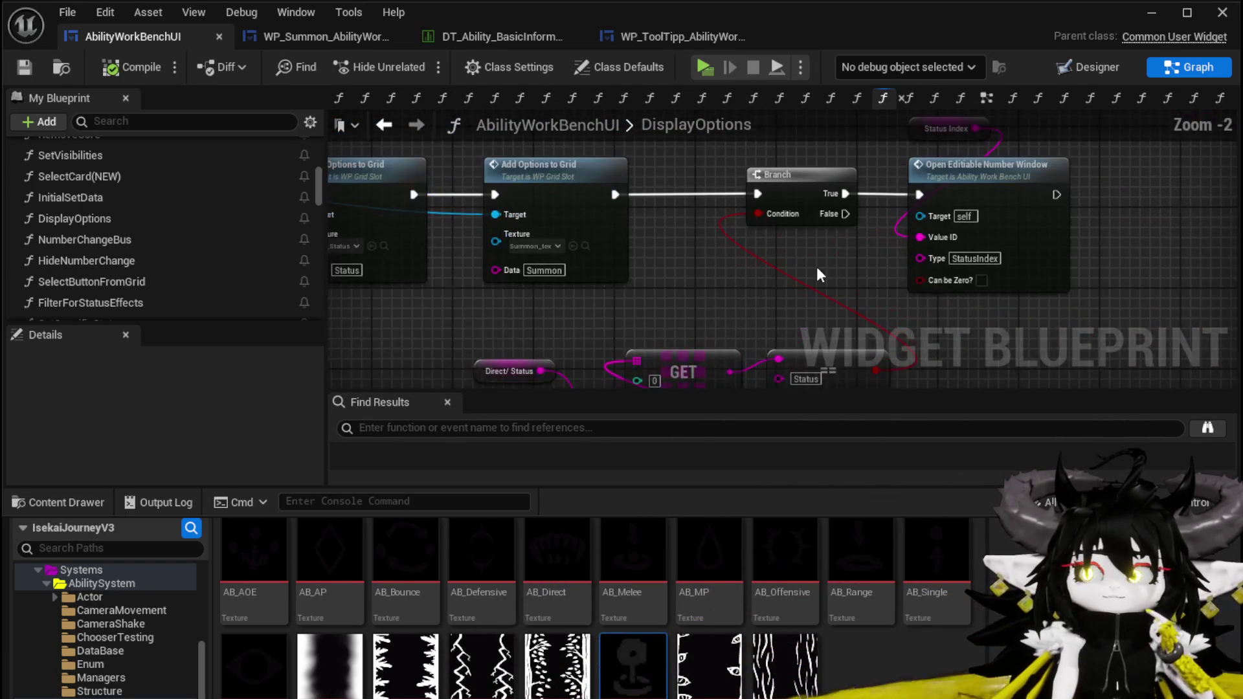
scroll(833, 271, "down", 3)
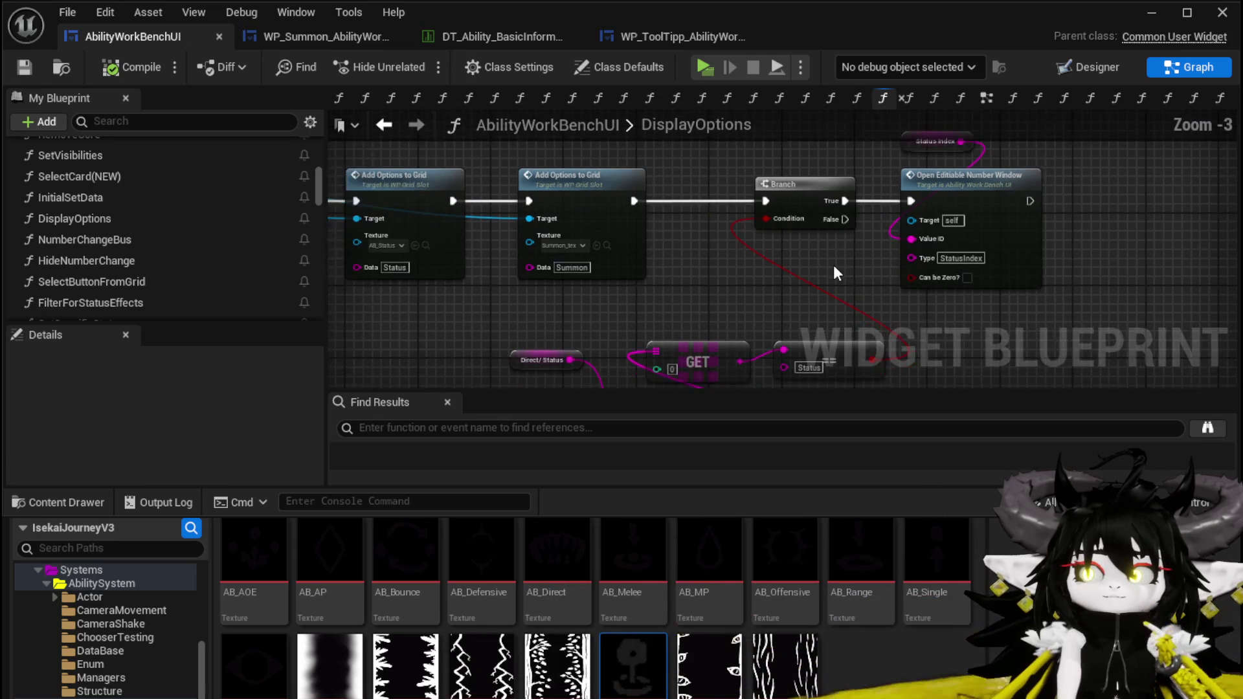
mouse_move(639, 228)
left_mouse_down()
mouse_move(1077, 336)
mouse_move(1089, 351)
left_mouse_up()
scroll(677, 156, "up", 3)
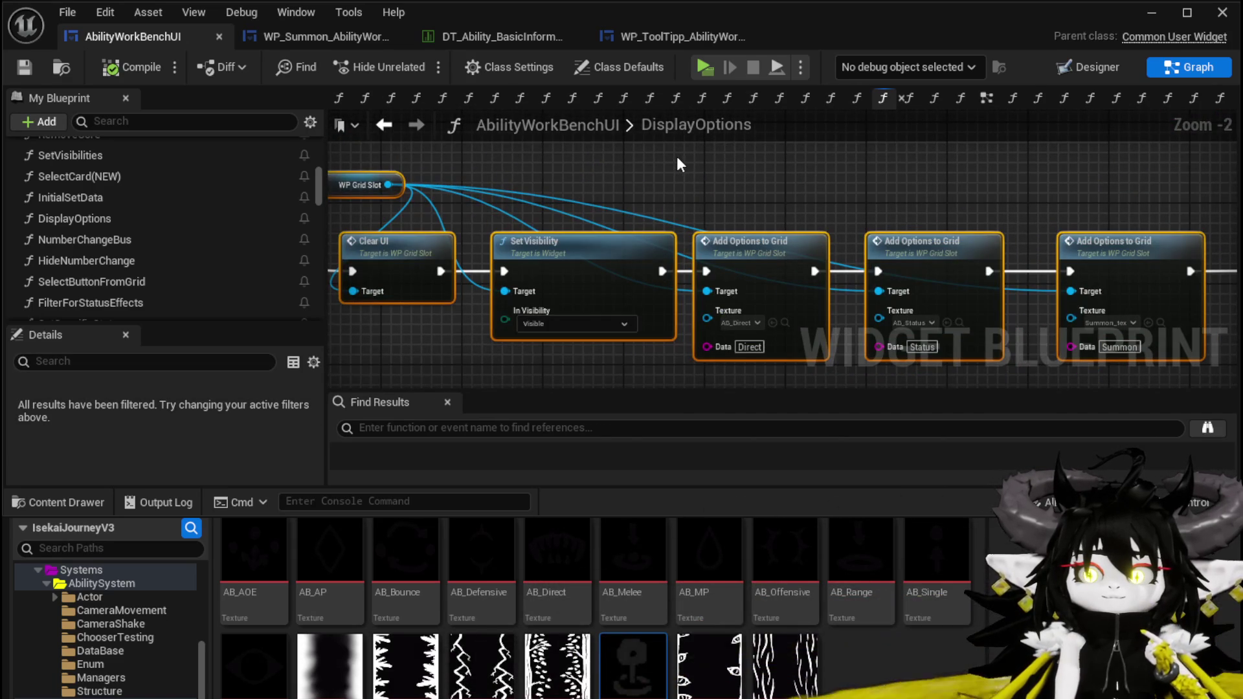
scroll(677, 157, "down", 5)
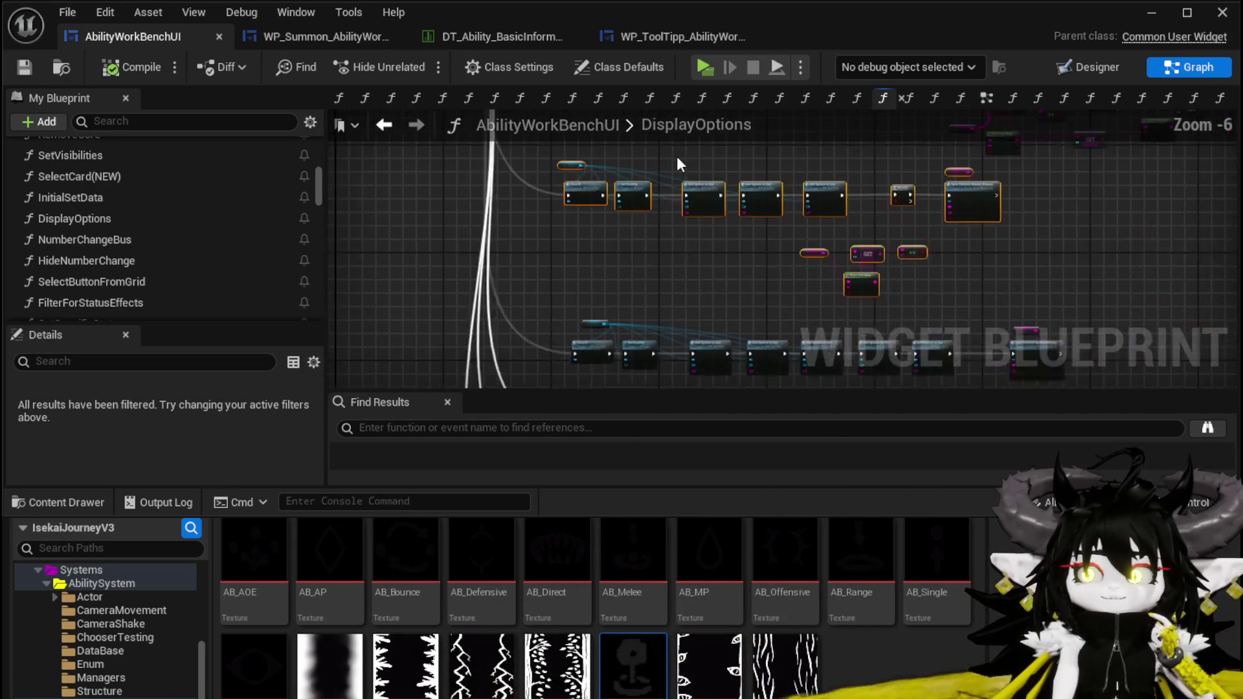
scroll(677, 157, "up", 3)
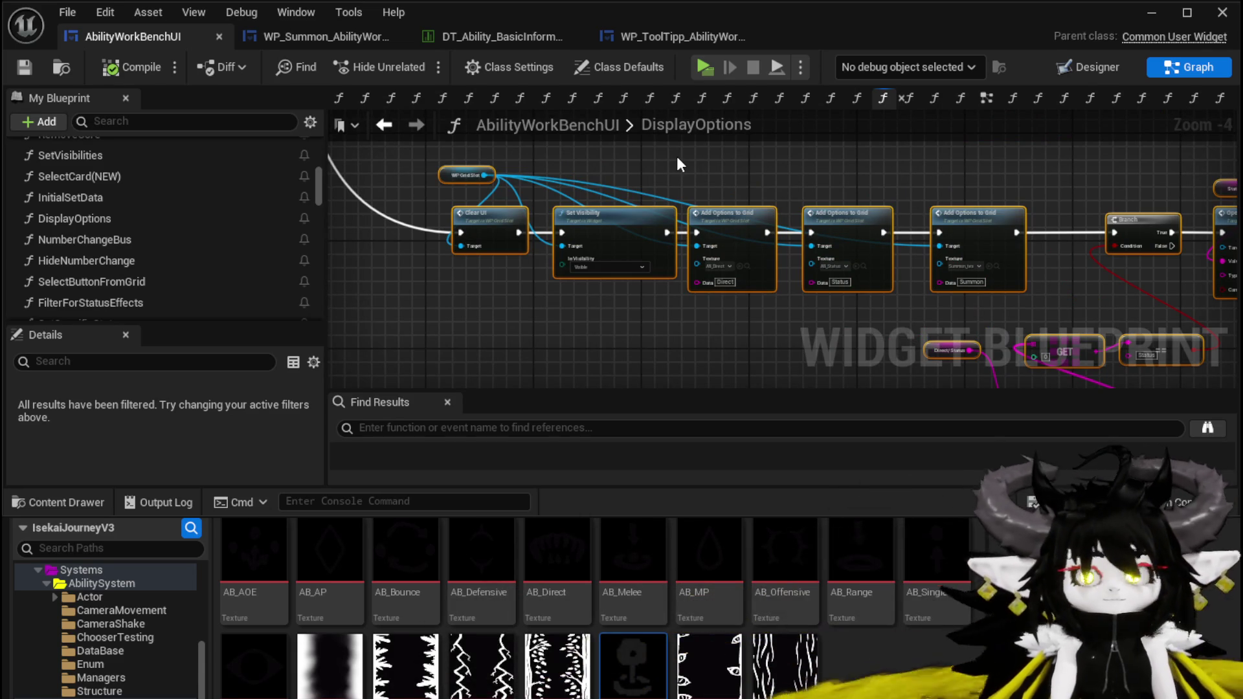
scroll(677, 157, "down", 4)
scroll(527, 291, "up", 3)
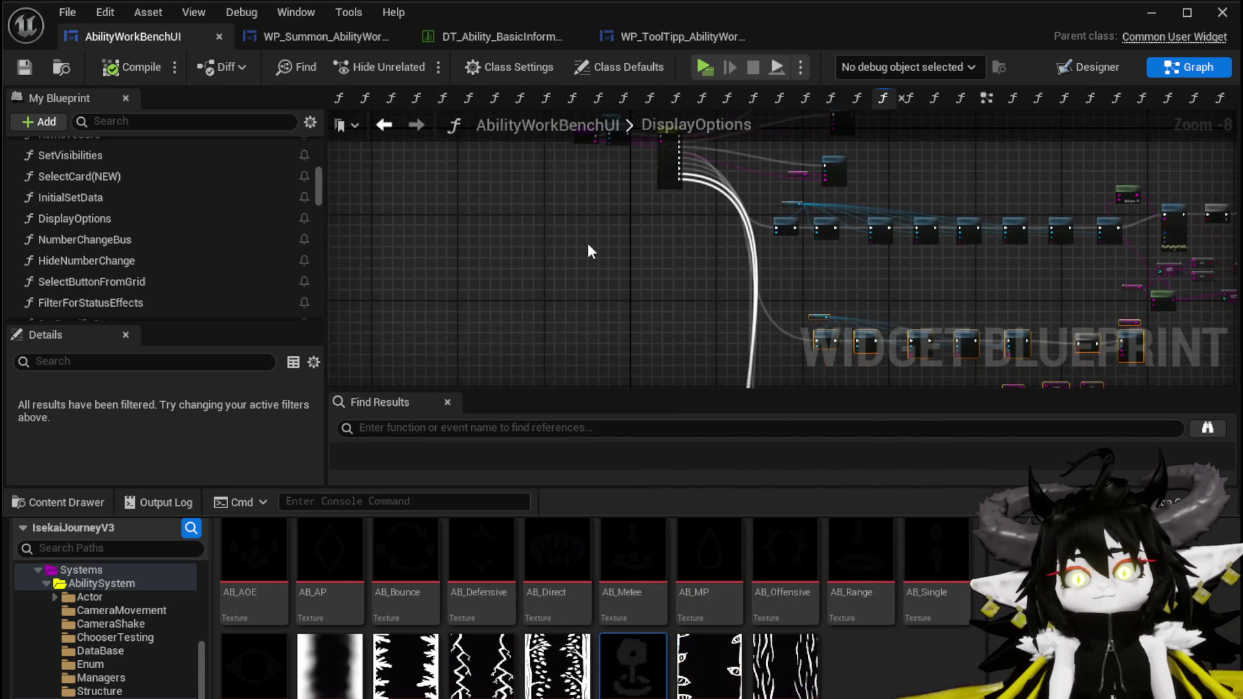
scroll(552, 338, "up", 3)
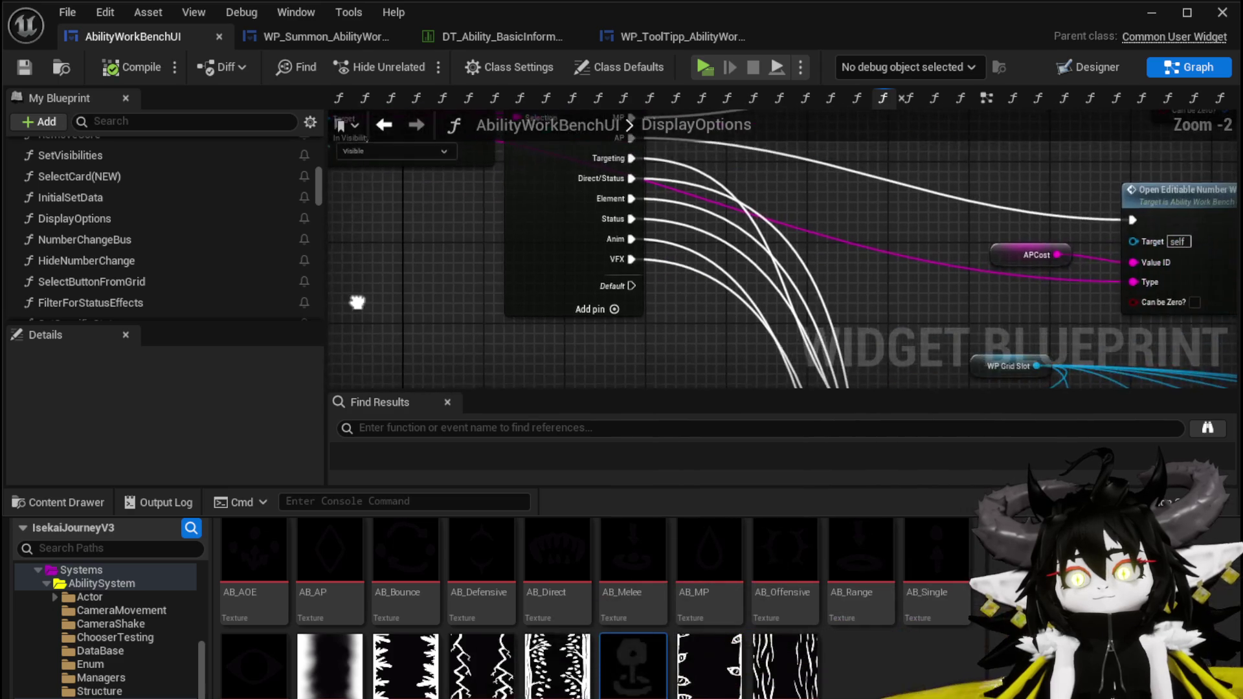
scroll(389, 294, "down", 2)
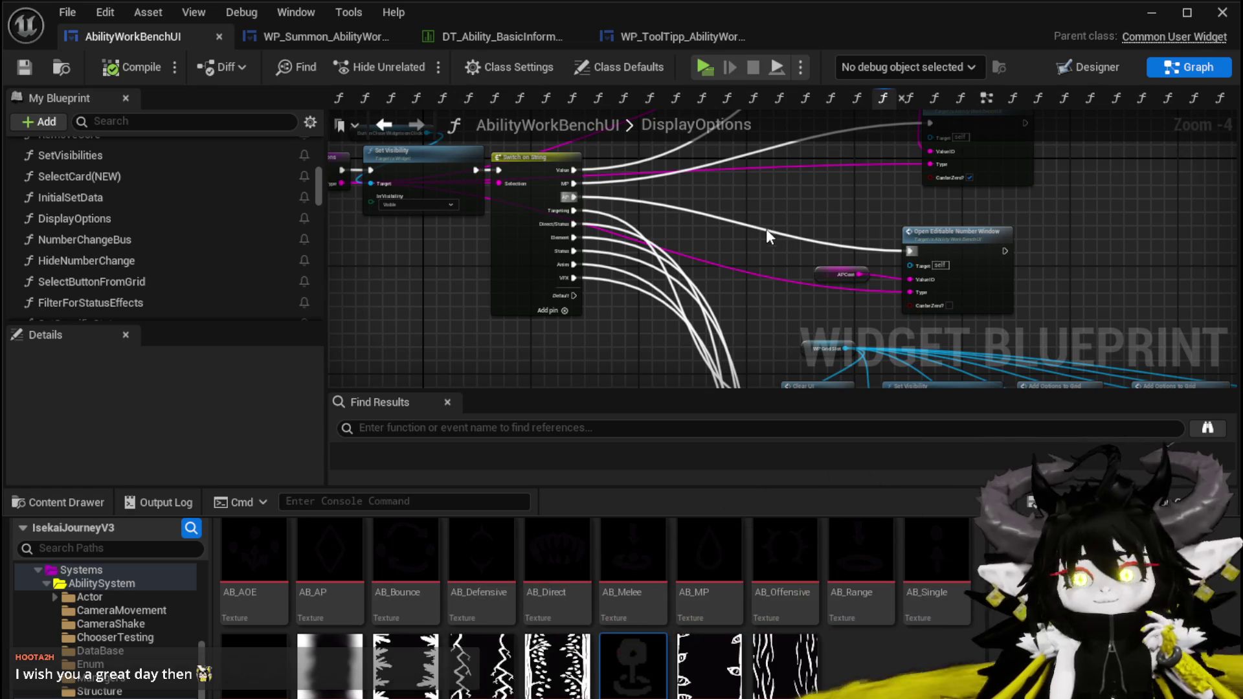
Stack the APCost Open Editable Number Window with the MPCost one, then start Save All
left_click_drag(752, 244, 705, 249)
scroll(704, 249, "up", 3)
left_click_drag(455, 206, 576, 327)
left_click_drag(666, 258, 696, 246)
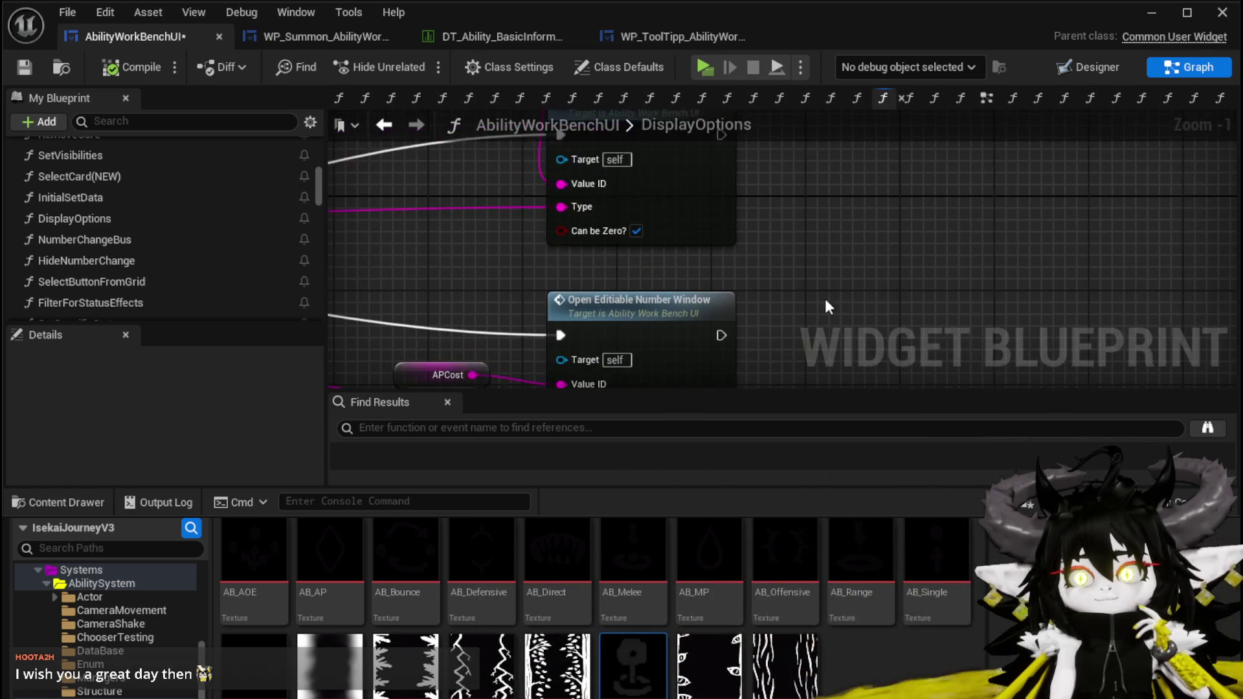
scroll(894, 217, "down", 3)
left_click_drag(827, 296, 817, 302)
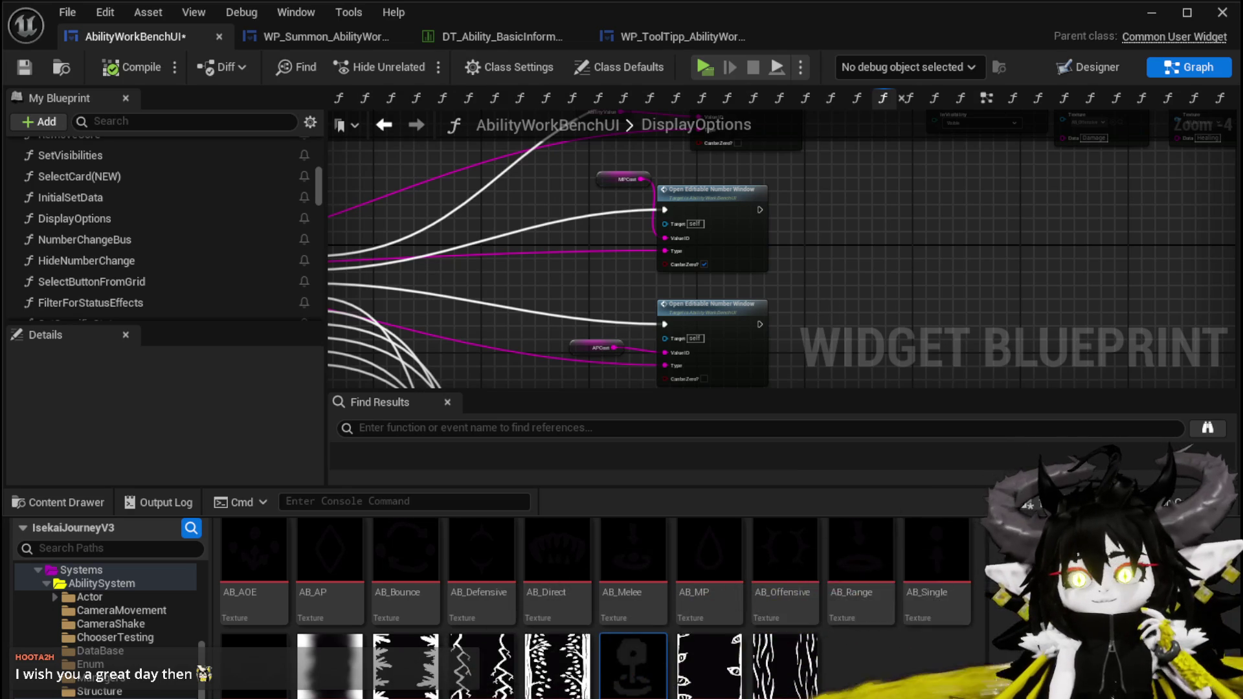
key("ctrl+shift+s")
Confirm saving AbilityWorkBenchUI and pan along the Switch on String outputs
left_click(944, 634)
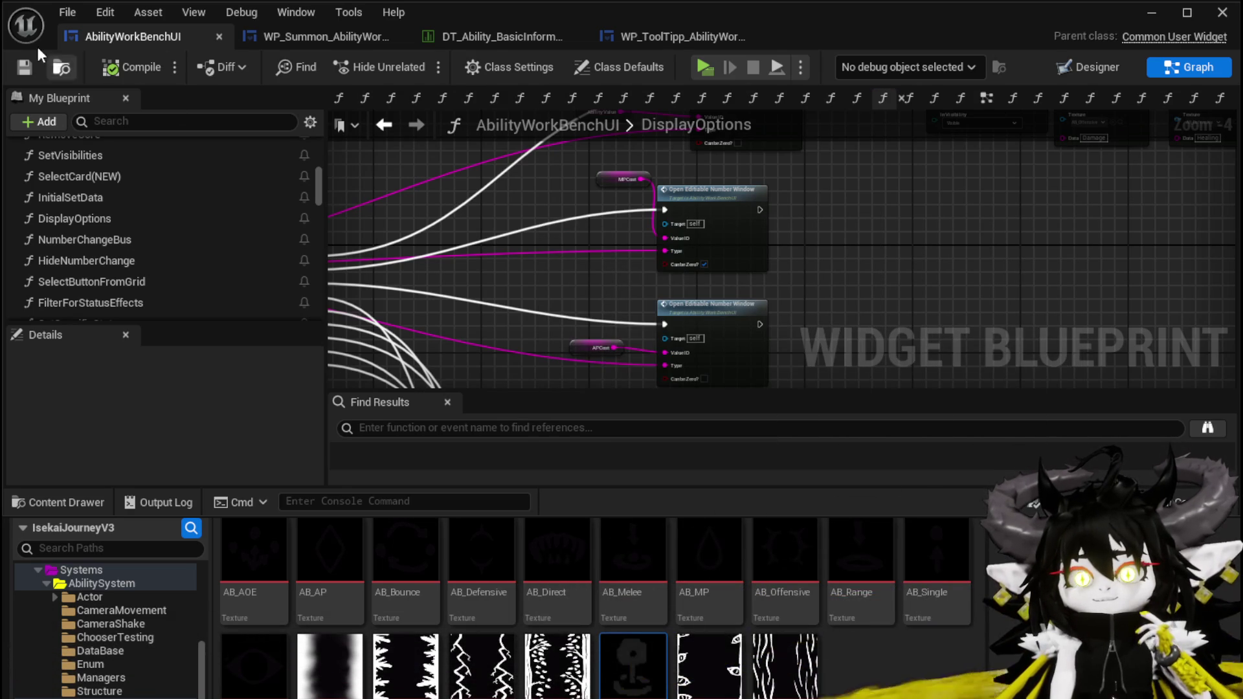
scroll(977, 235, "down", 1)
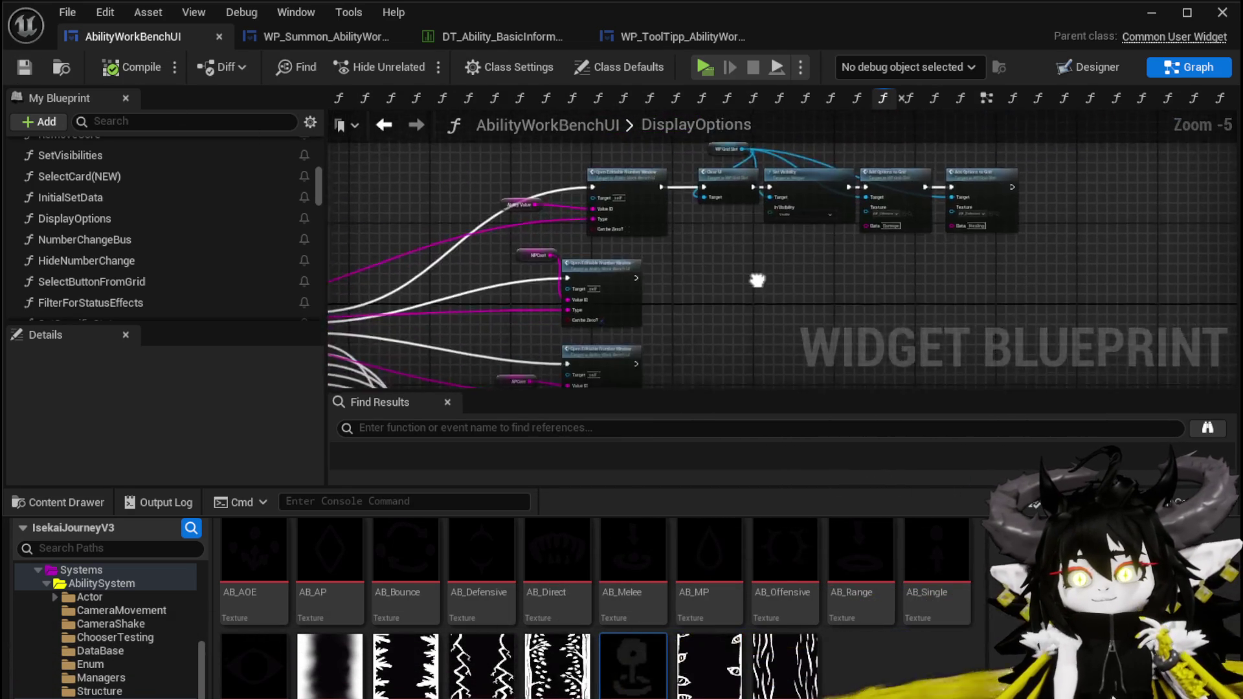
scroll(686, 238, "up", 2)
left_click_drag(628, 195, 652, 170)
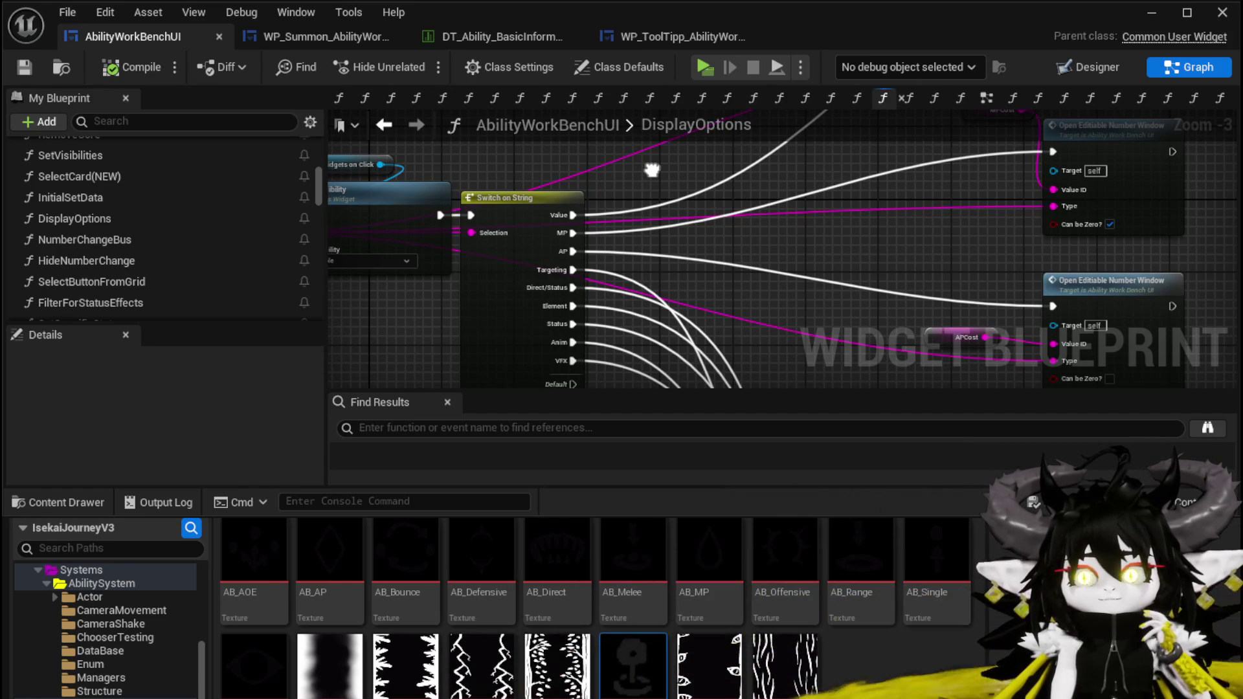
mouse_move(435, 361)
left_mouse_down()
mouse_move(430, 272)
mouse_move(428, 293)
left_mouse_up()
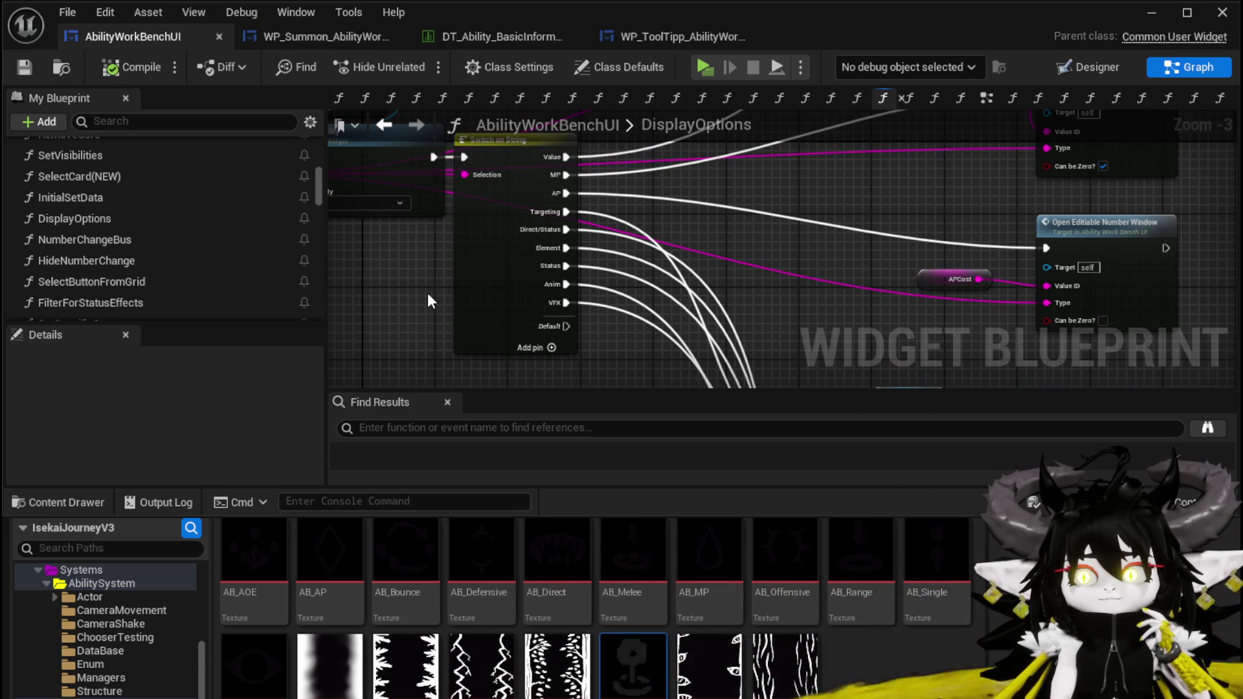
mouse_move(427, 293)
left_mouse_down()
mouse_move(602, 341)
mouse_move(565, 322)
left_mouse_up()
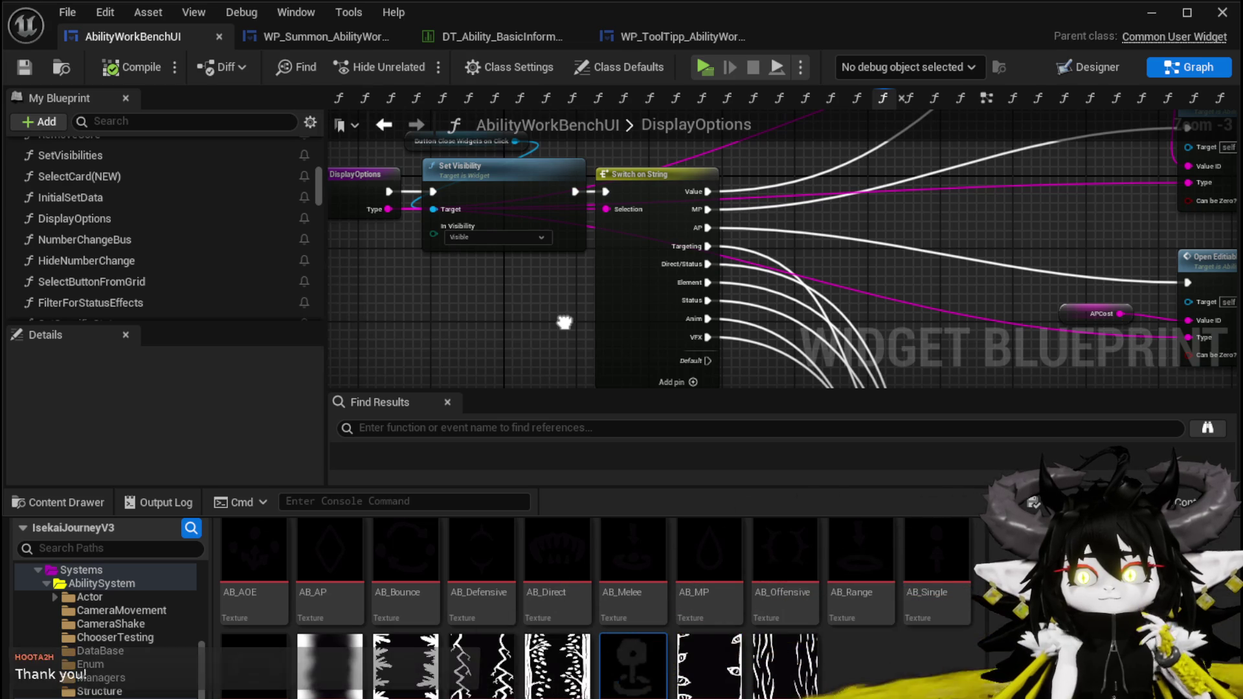
Bring the DisplayOptions entry node into view and select it
left_click_drag(540, 315, 630, 307)
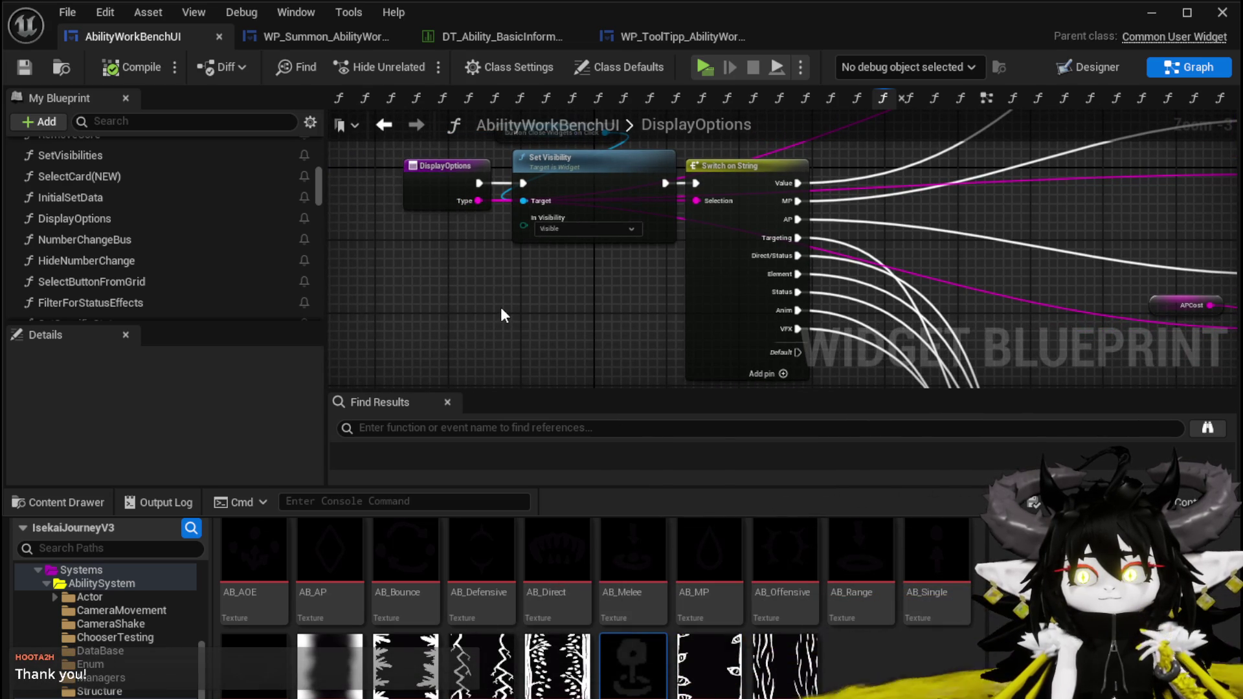
scroll(505, 316, "down", 2)
left_click_drag(505, 315, 451, 289)
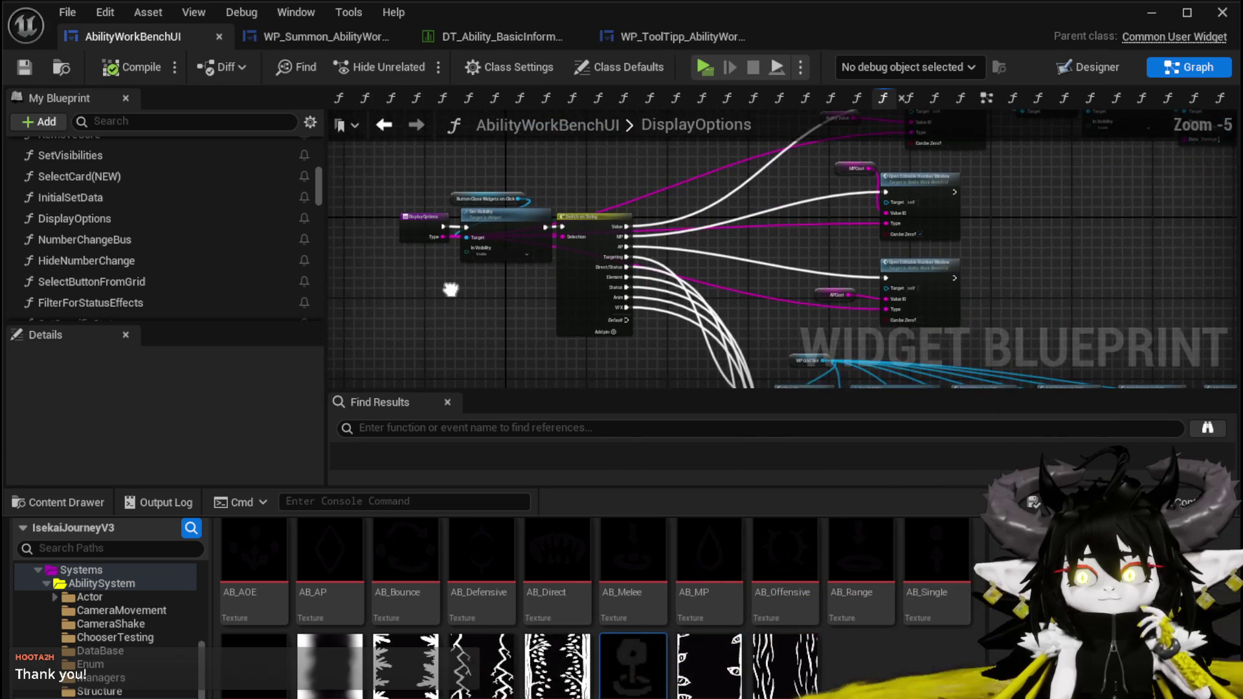
left_click_drag(406, 172, 405, 173)
scroll(395, 251, "down", 2)
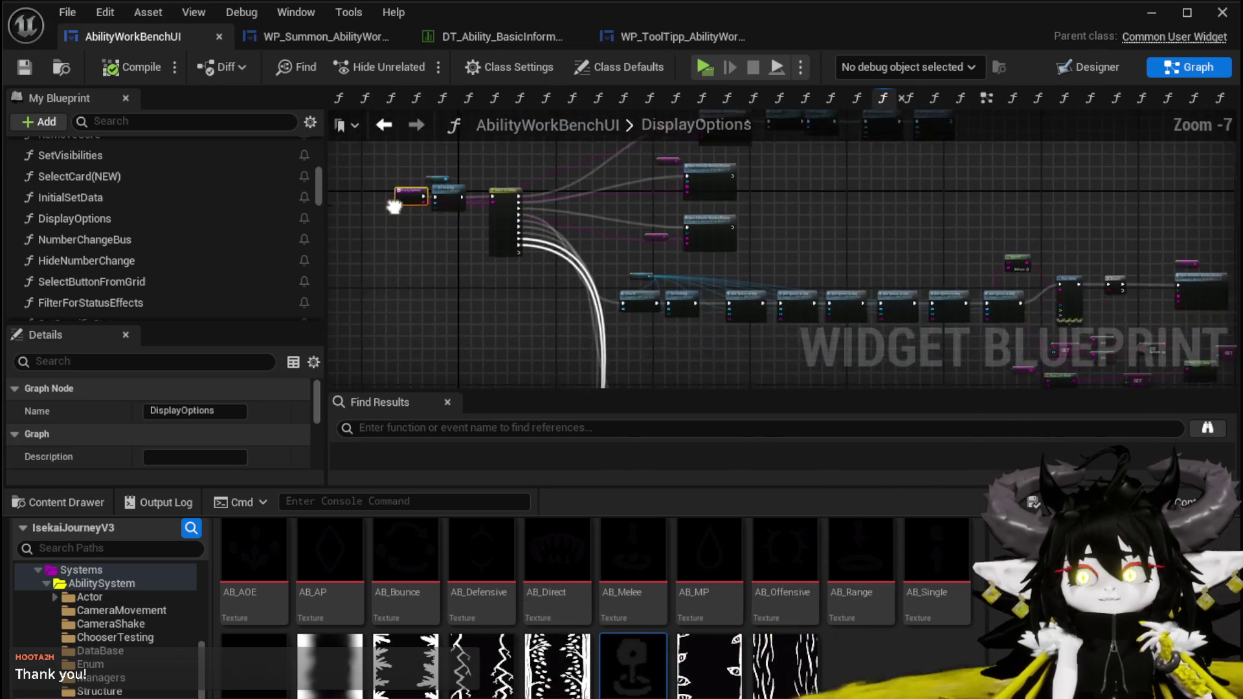
scroll(420, 247, "up", 2)
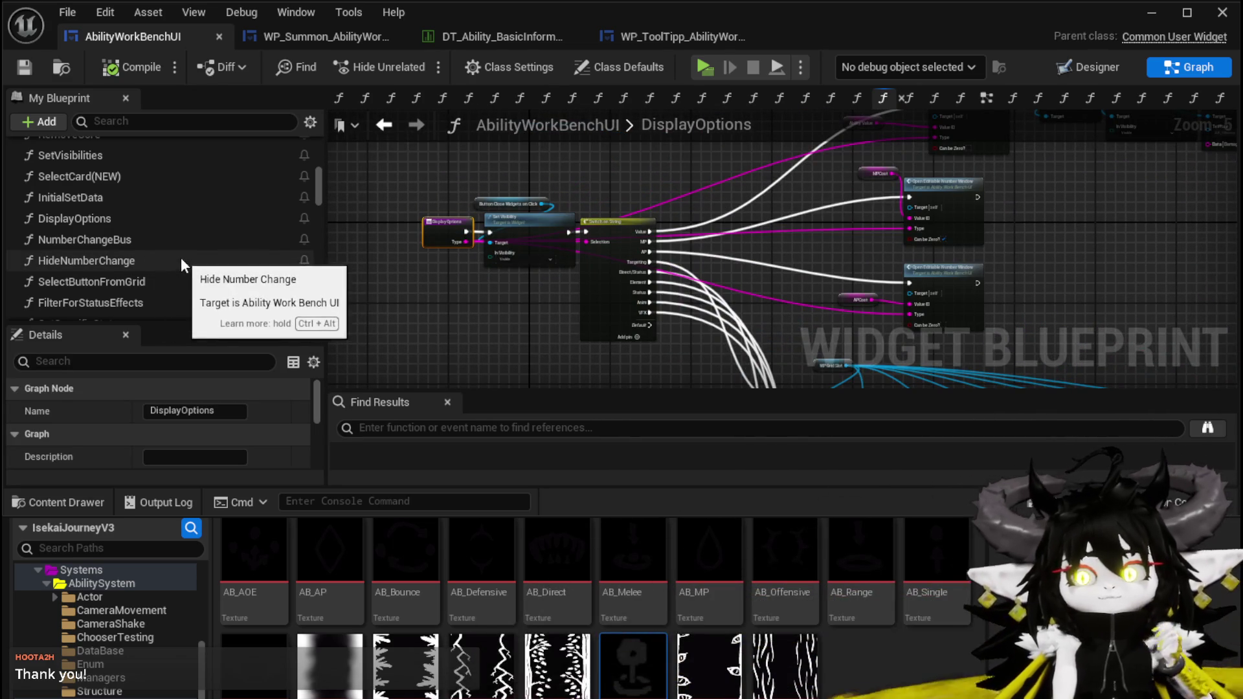
scroll(220, 258, "down", 2)
scroll(219, 258, "up", 4)
scroll(219, 258, "up", 10)
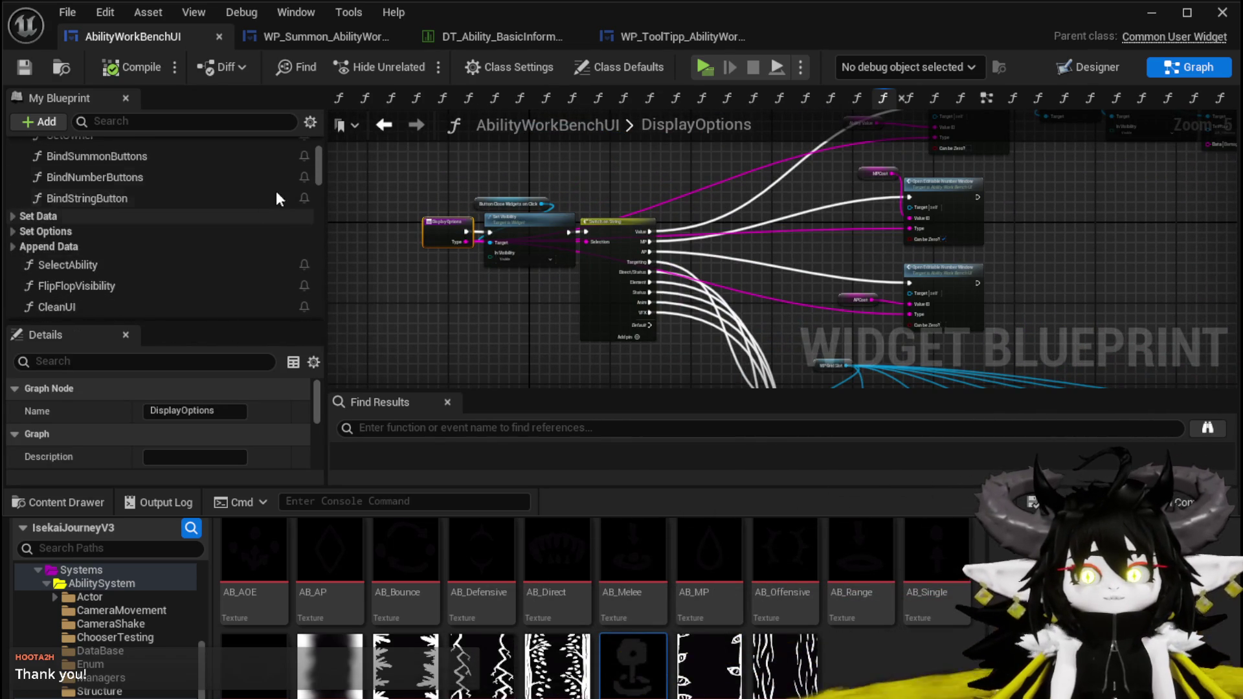
Create a new function named DisplaySummonOptions, then compile and save
left_click(301, 180)
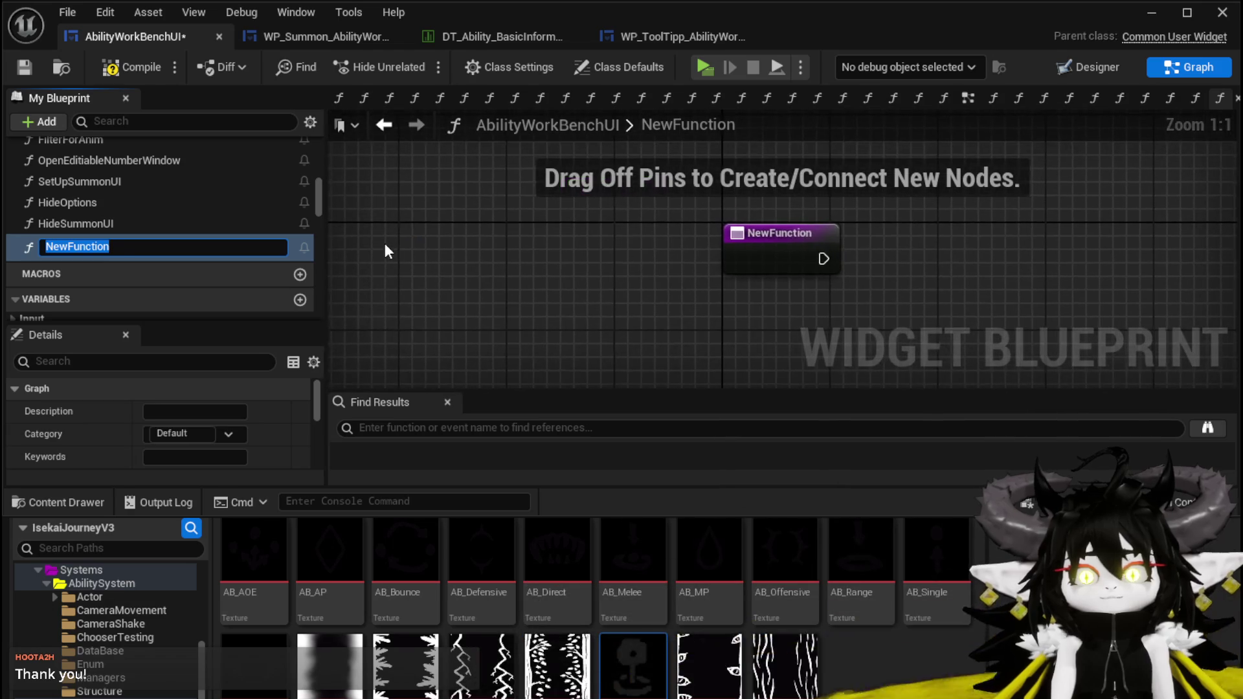
type("DisplaySummon")
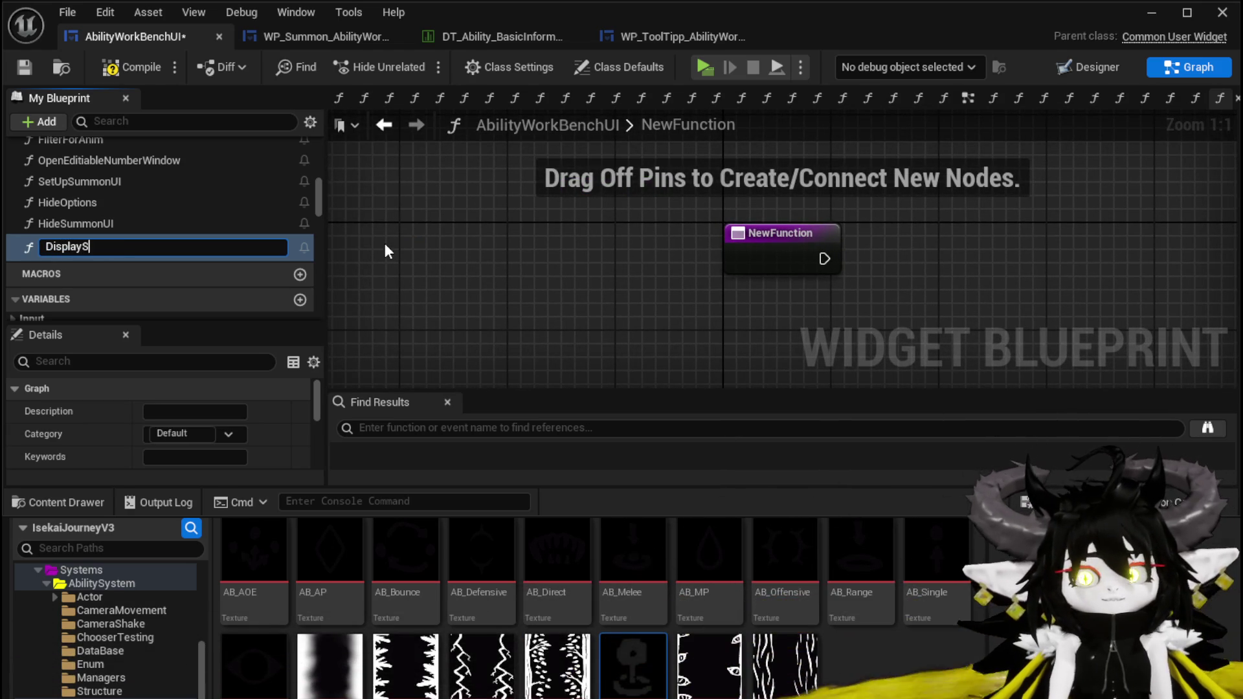
type("Op")
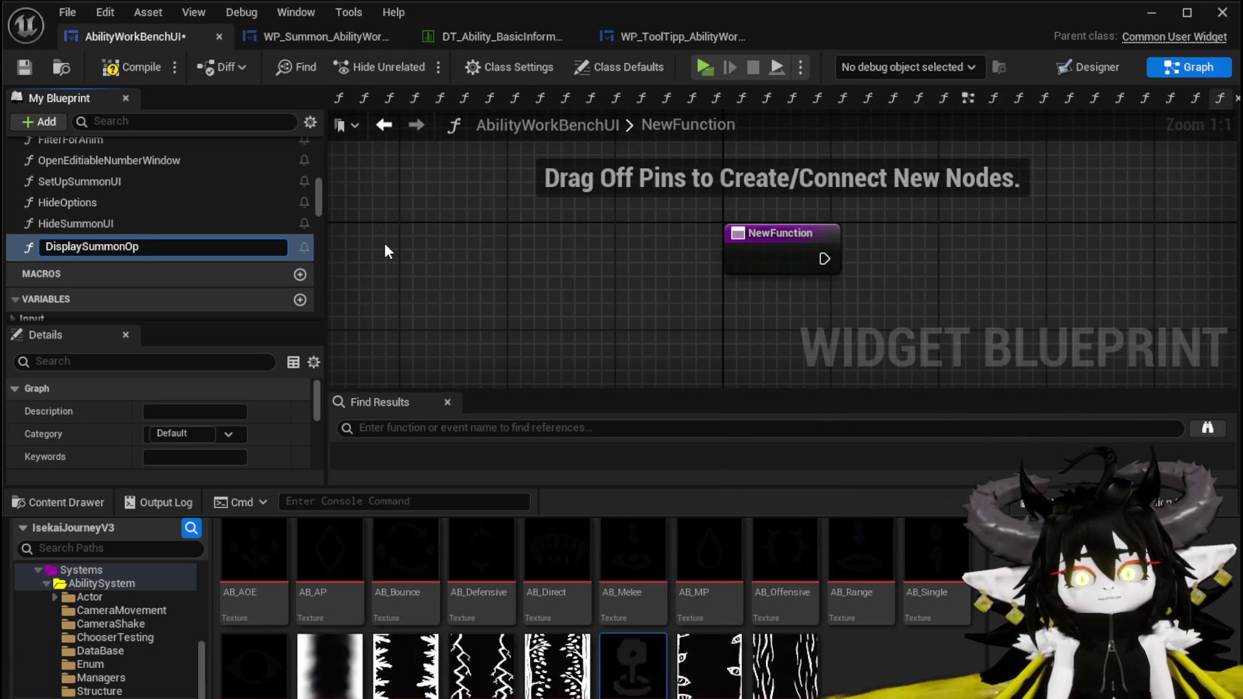
type("tions")
key("Return")
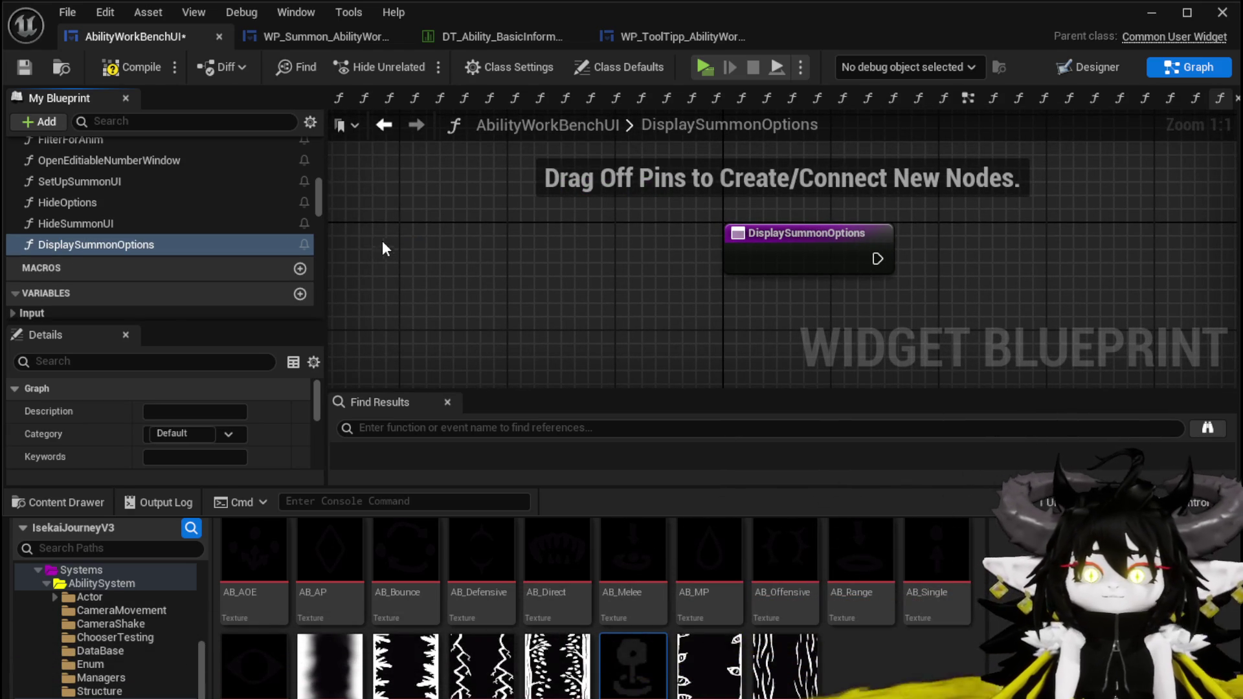
left_click(128, 63)
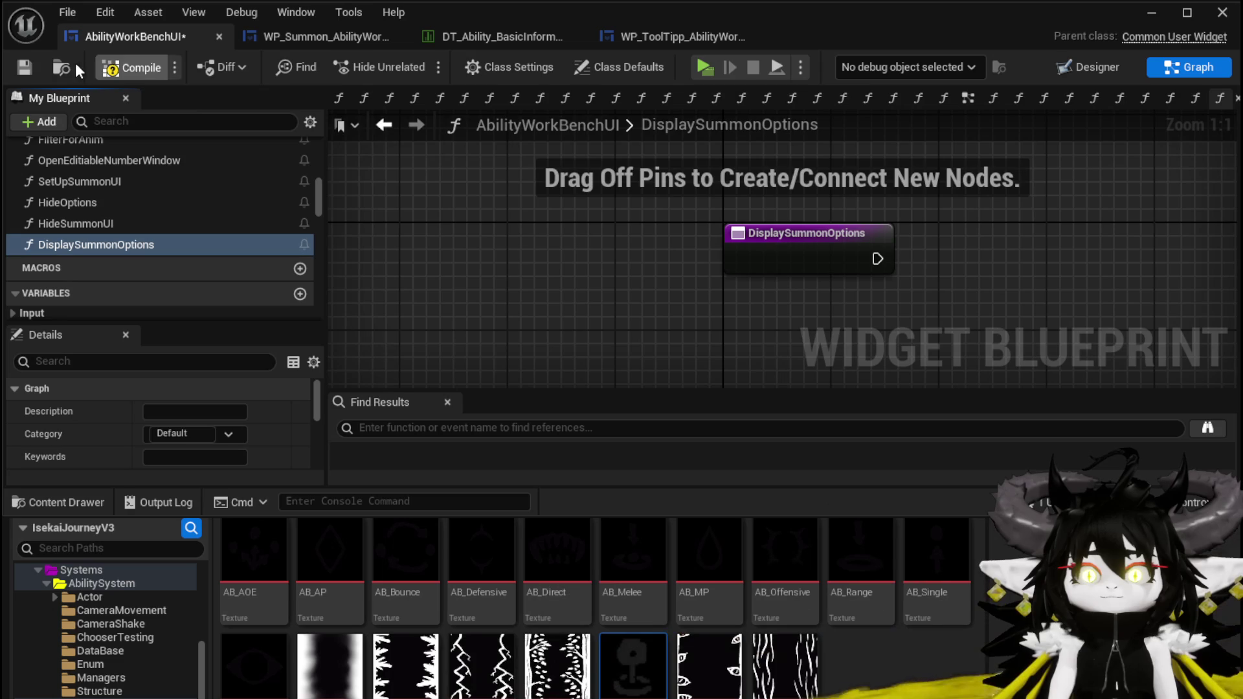
left_click(25, 66)
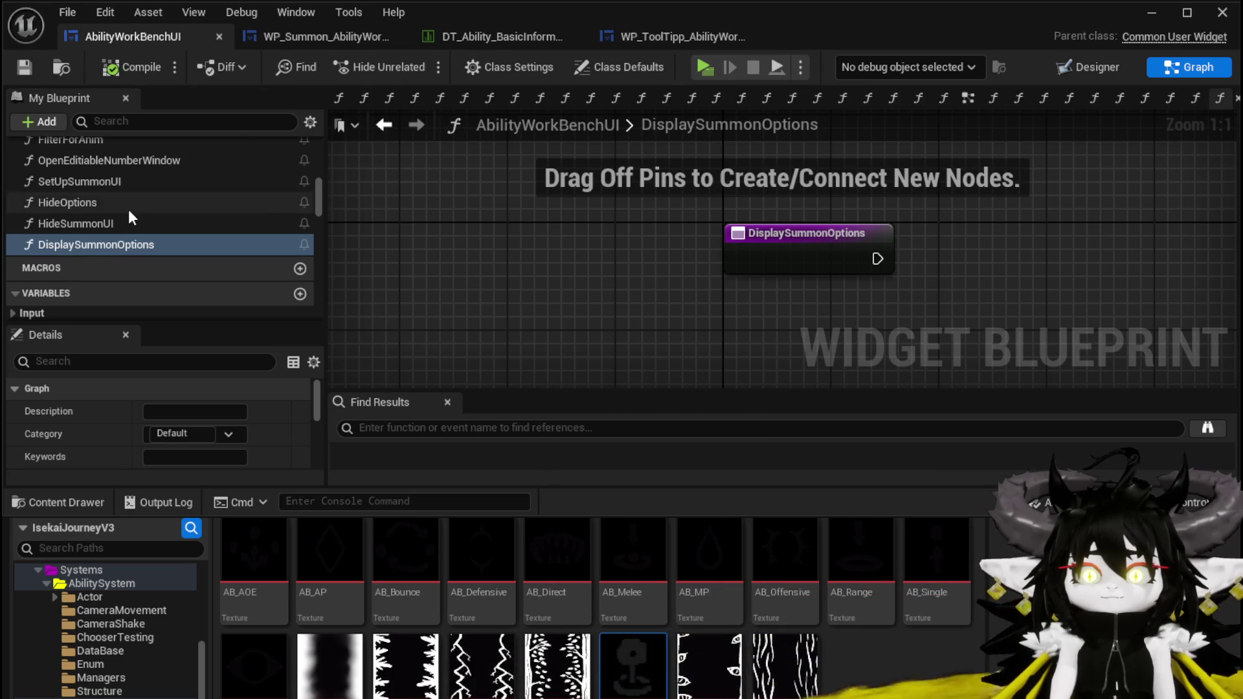
Move DisplaySummonOptions above NumberChangeBus in the function list, recompile, and select its entry node
scroll(127, 229, "up", 3)
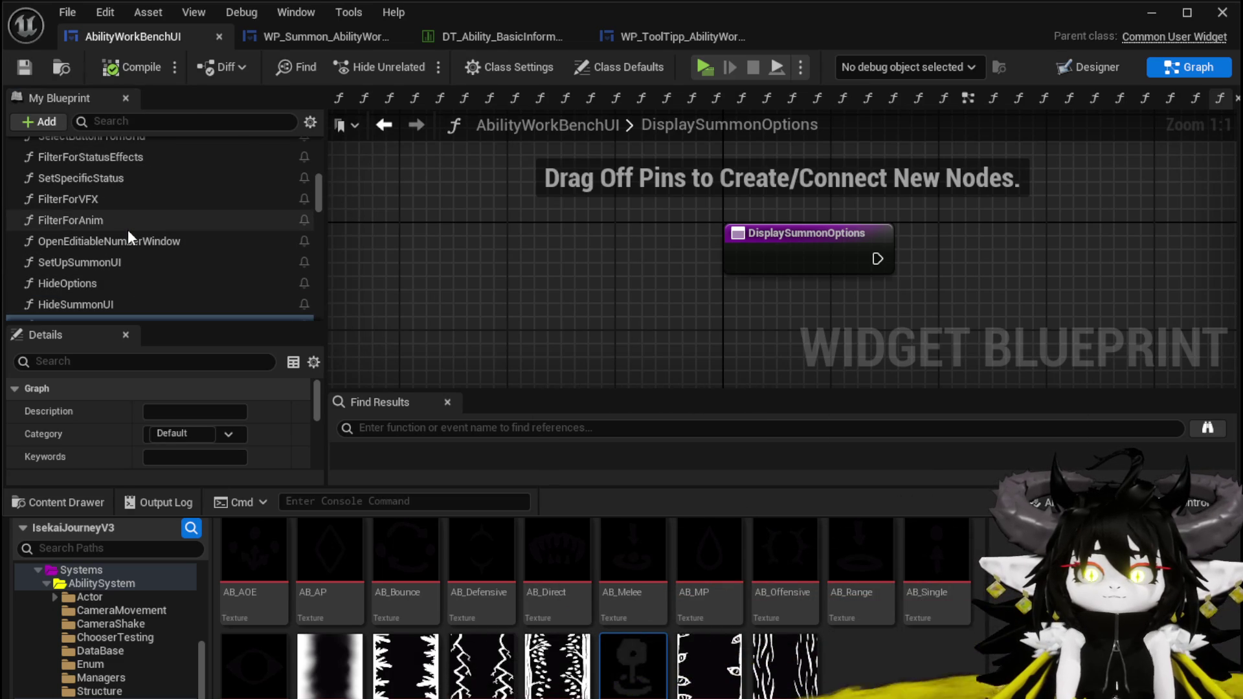
scroll(127, 233, "up", 1)
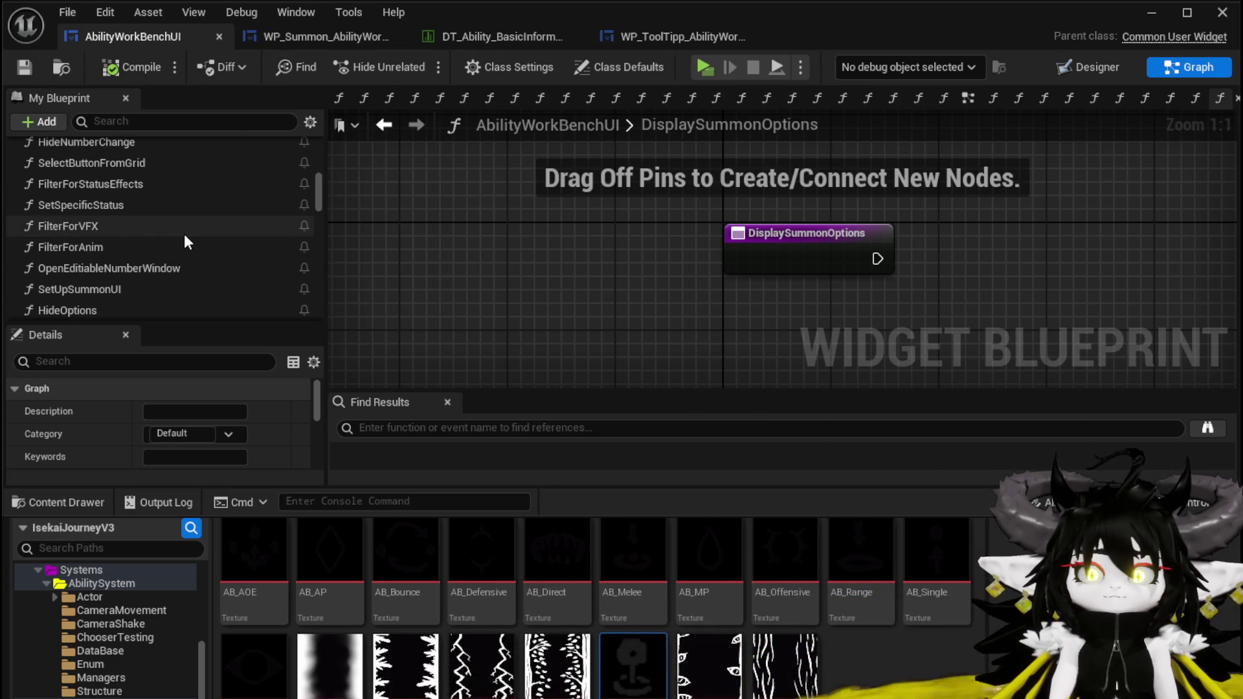
scroll(184, 234, "up", 2)
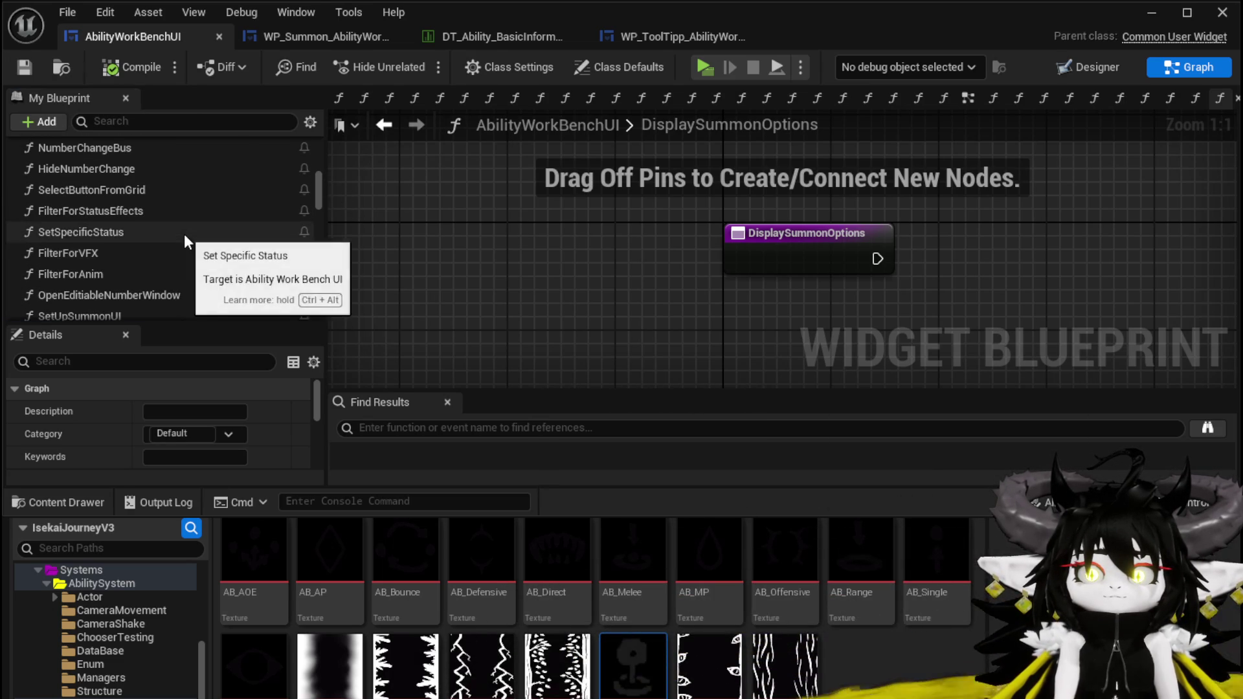
scroll(100, 204, "up", 1)
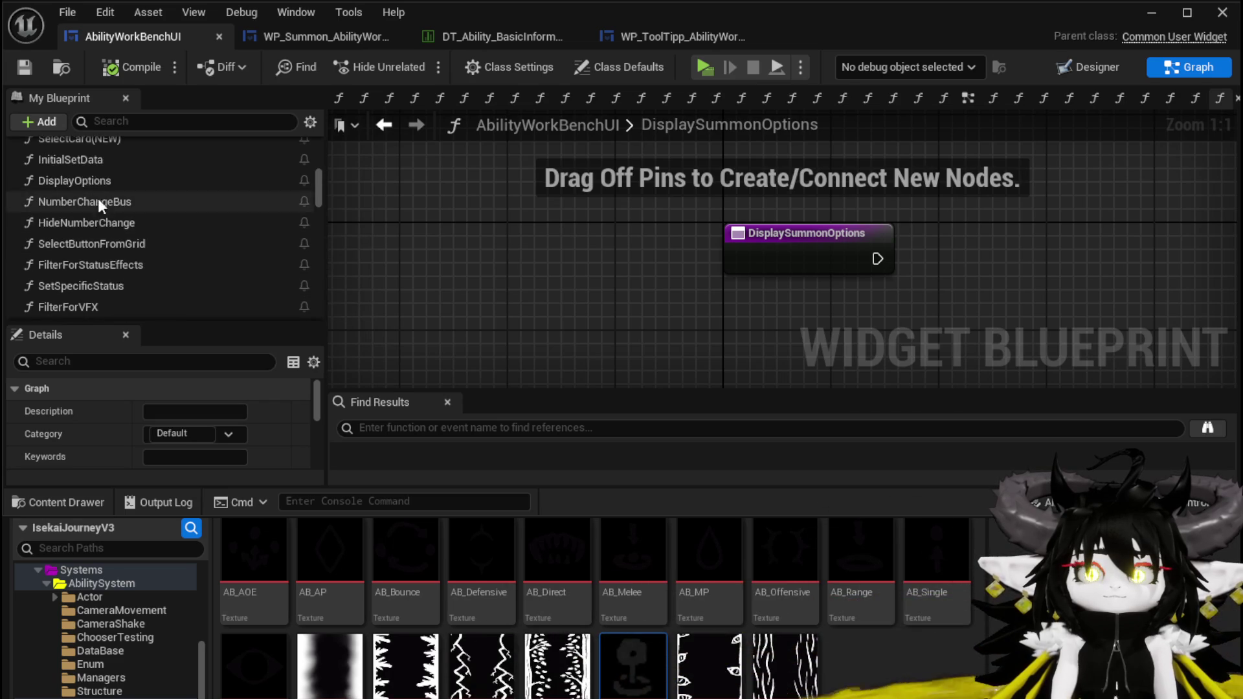
scroll(134, 246, "down", 4)
scroll(81, 282, "down", 1)
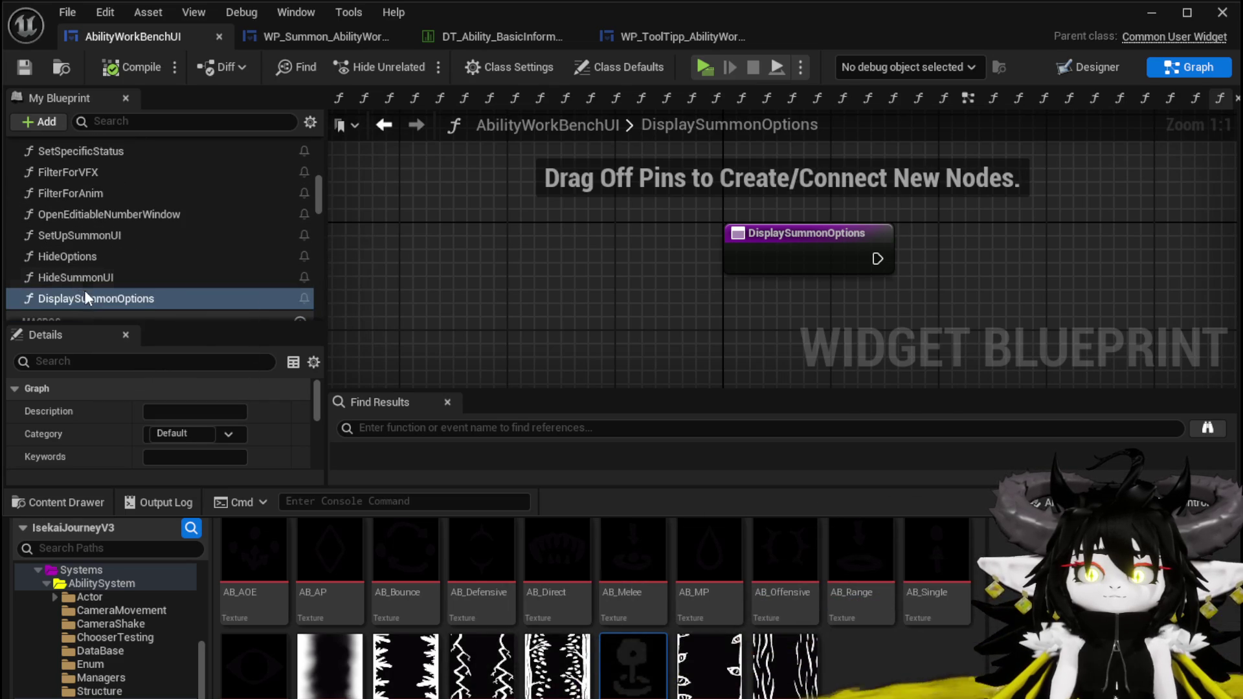
mouse_move(124, 263)
left_mouse_down()
mouse_move(72, 224)
mouse_move(56, 167)
left_mouse_up()
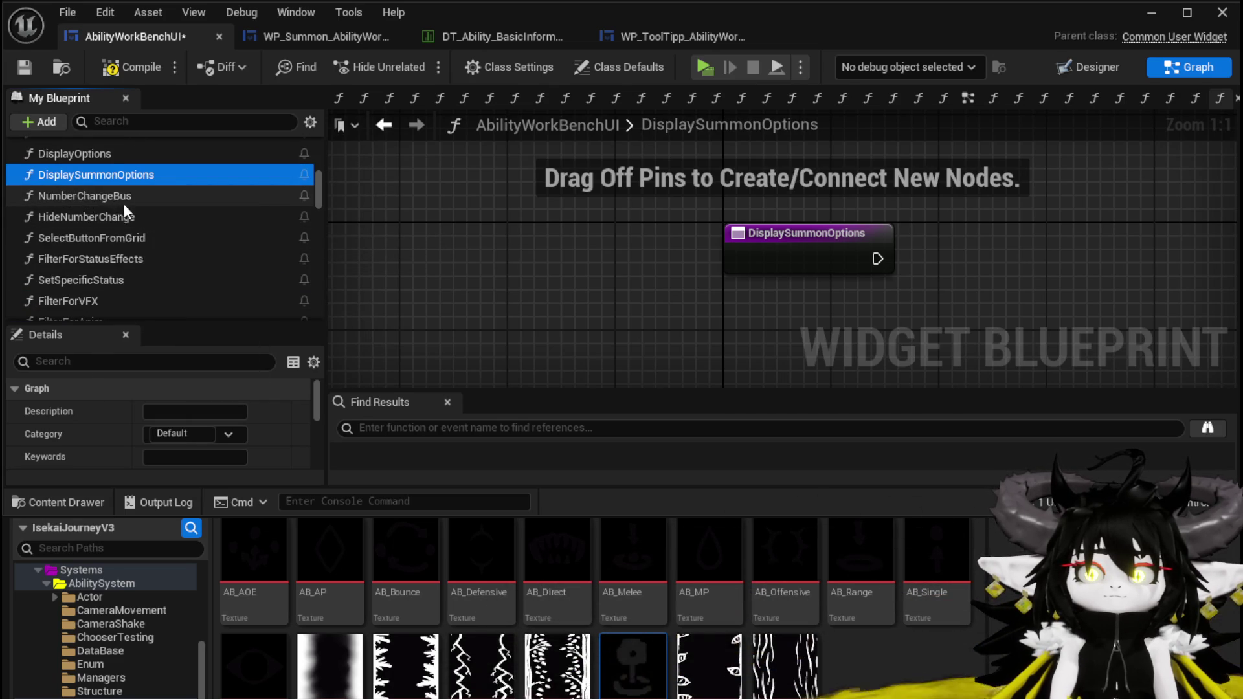
scroll(123, 203, "up", 1)
scroll(123, 207, "up", 1)
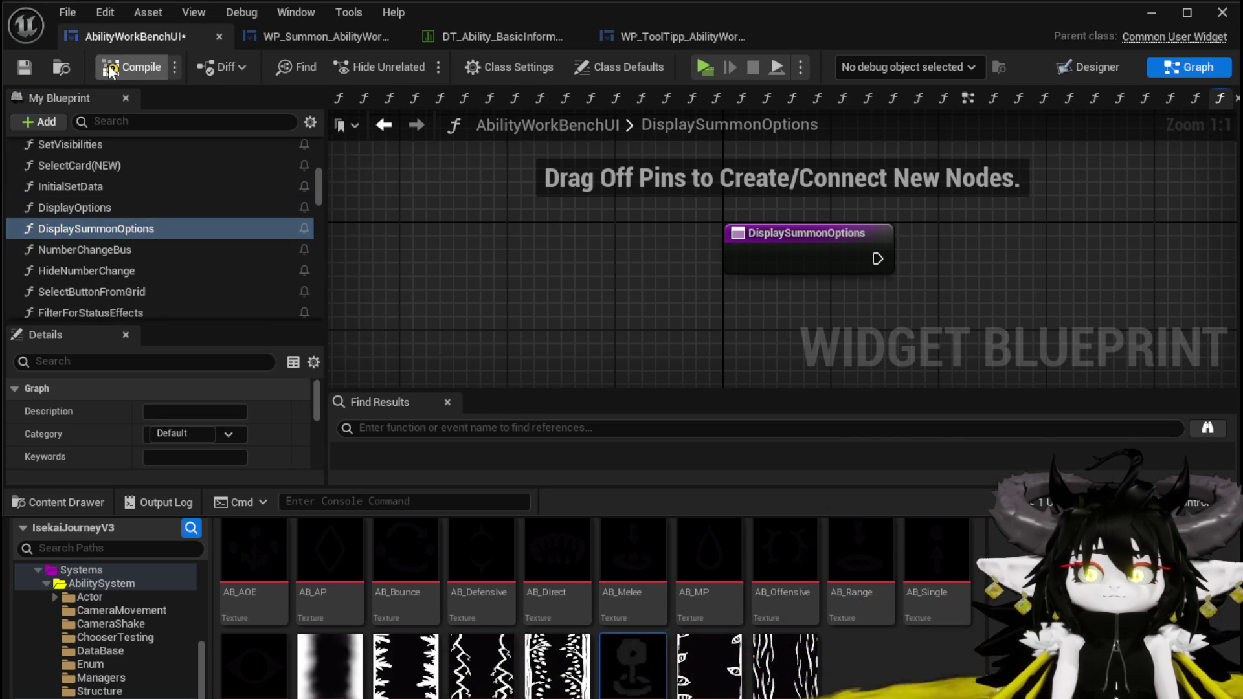
left_click(24, 67)
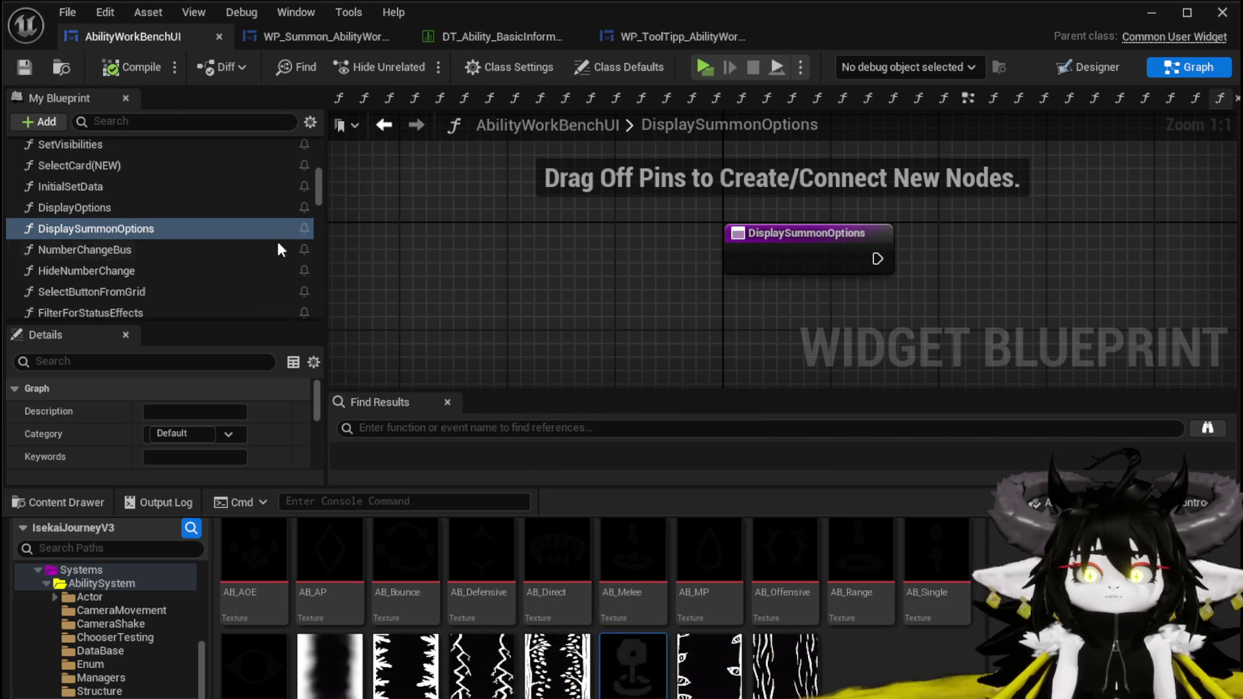
left_click_drag(799, 251, 548, 215)
left_click(547, 215)
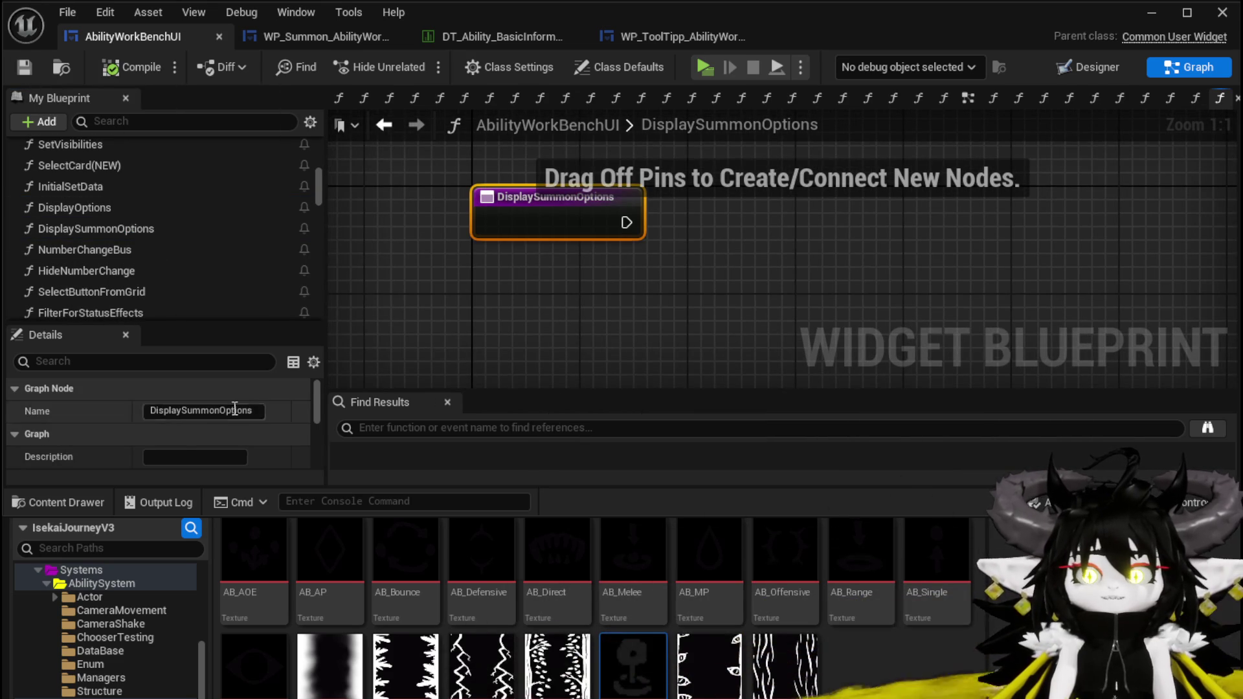
scroll(237, 415, "down", 3)
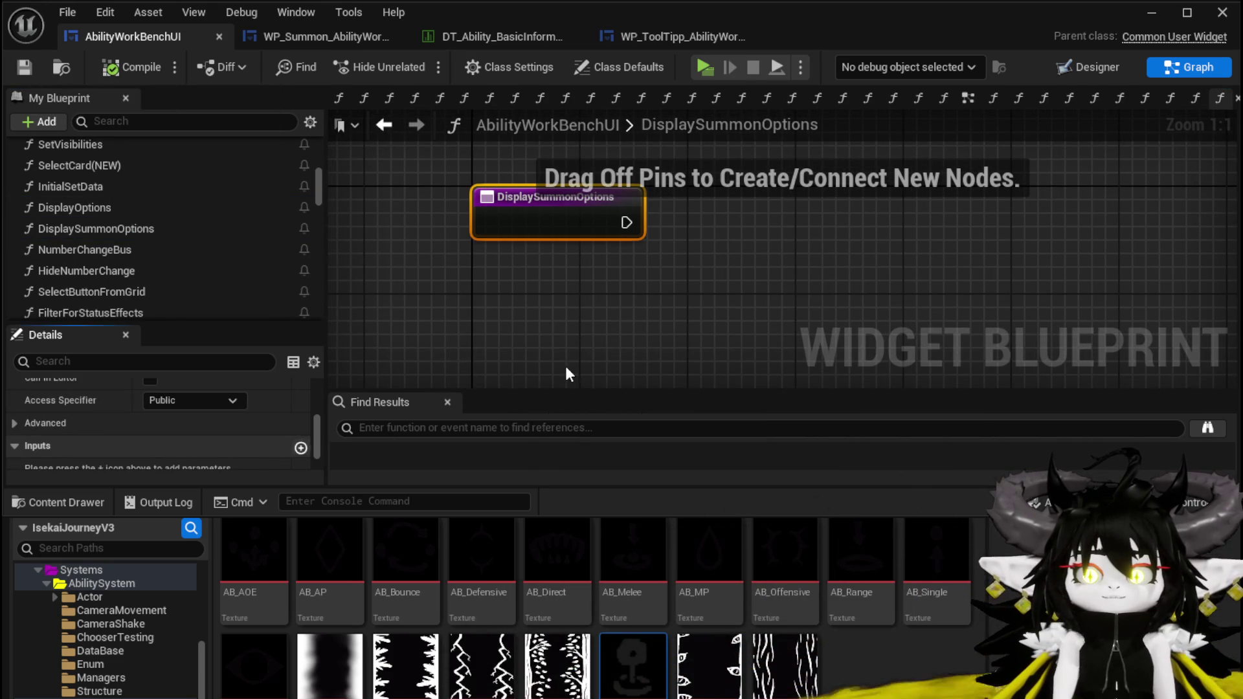
Add a String input named Data to DisplaySummonOptions, then compile and save
left_click(300, 446)
scroll(119, 384, "down", 2)
left_click(188, 411)
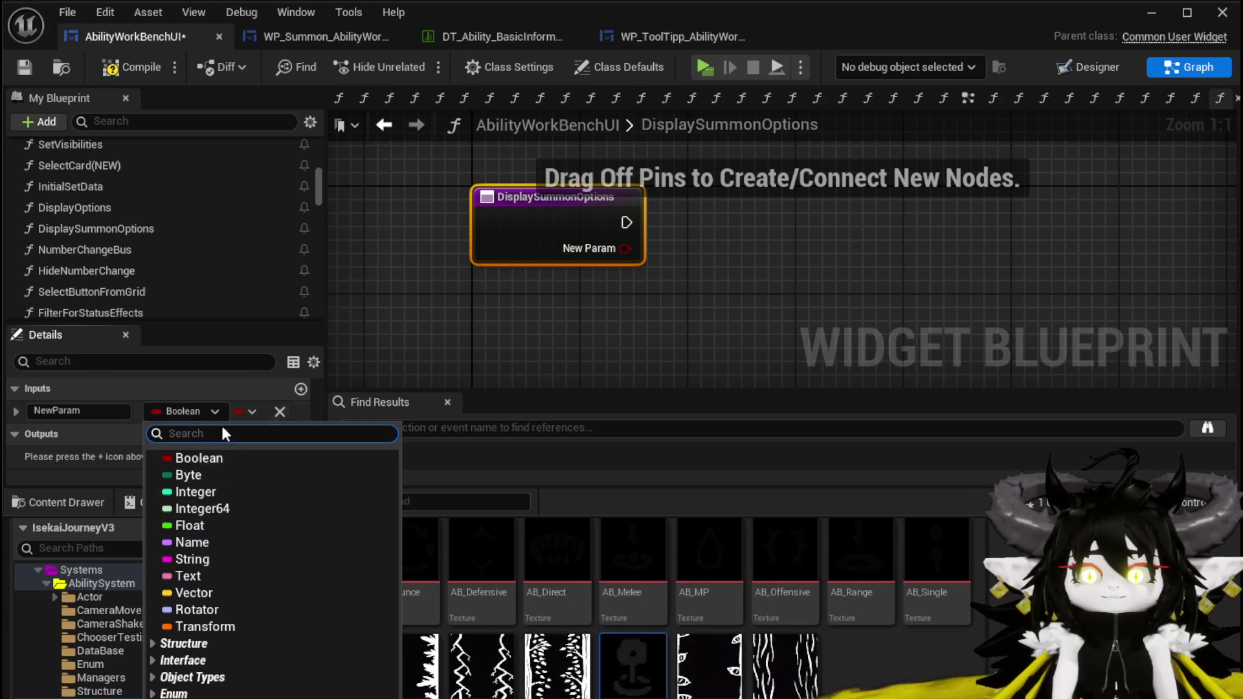
left_click(194, 556)
left_click(88, 412)
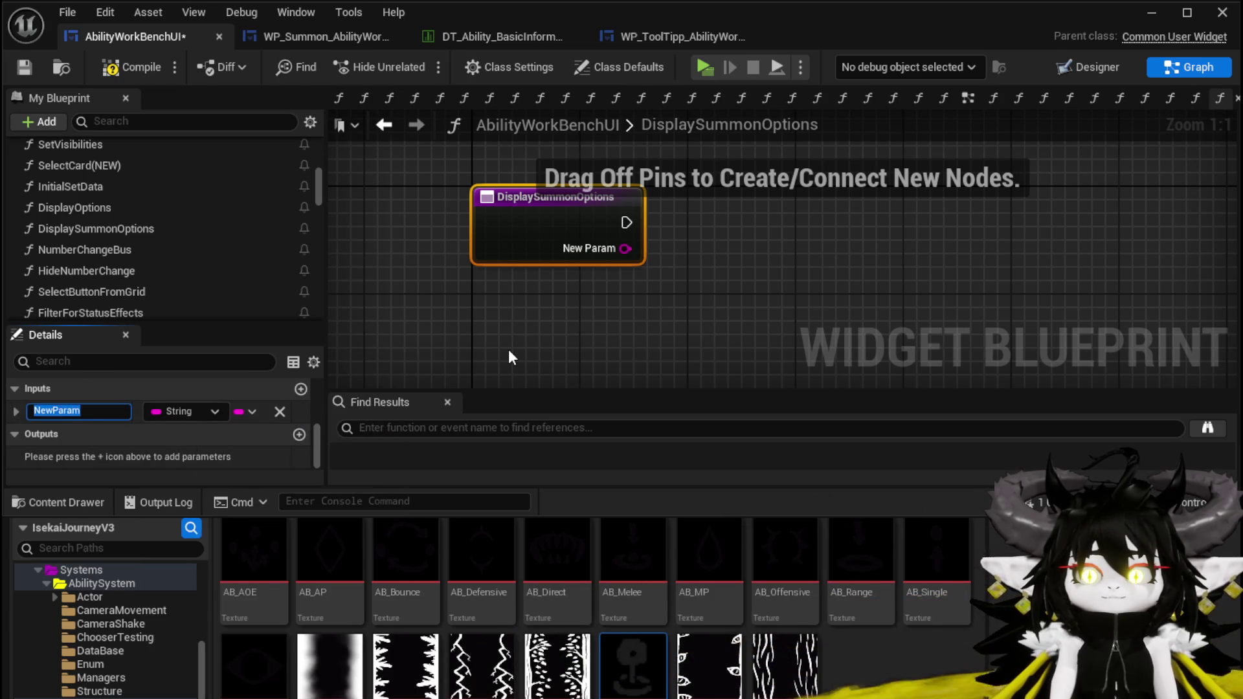
type("Data")
left_click(540, 332)
left_click(110, 67)
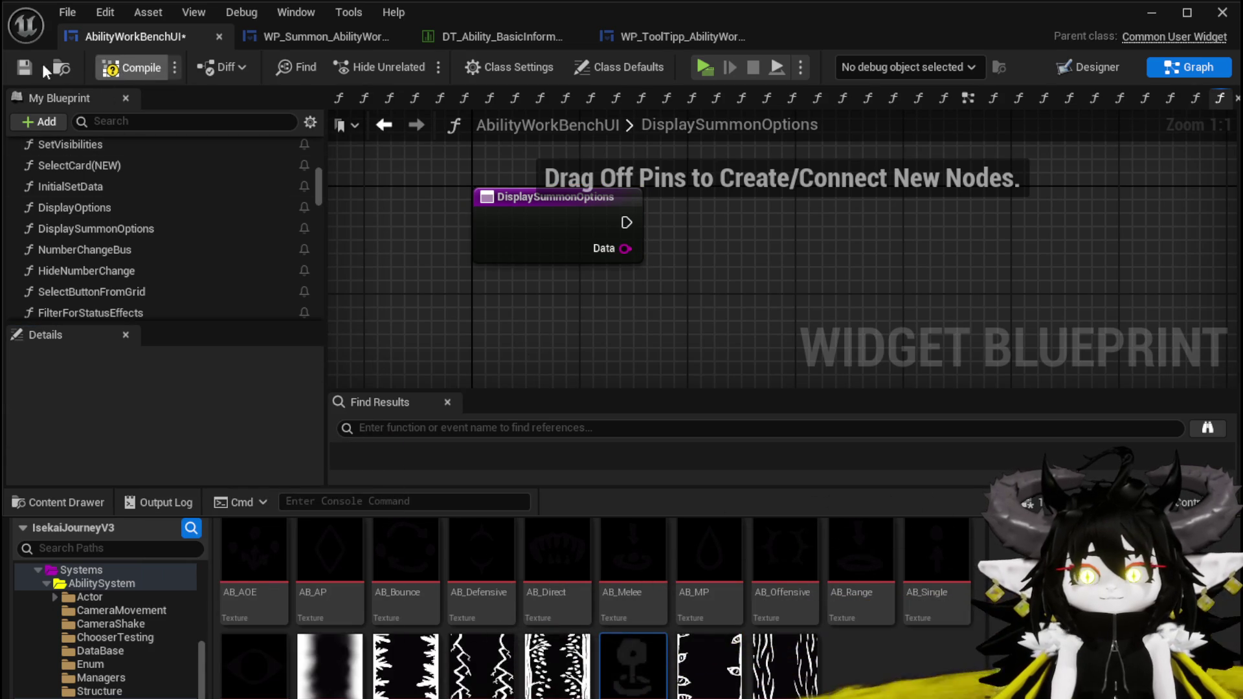
left_click(24, 66)
Wire the Data pin into a new Switch on String node and add its first case
mouse_move(612, 261)
left_mouse_down()
mouse_move(511, 247)
mouse_move(519, 273)
mouse_move(631, 277)
left_mouse_up()
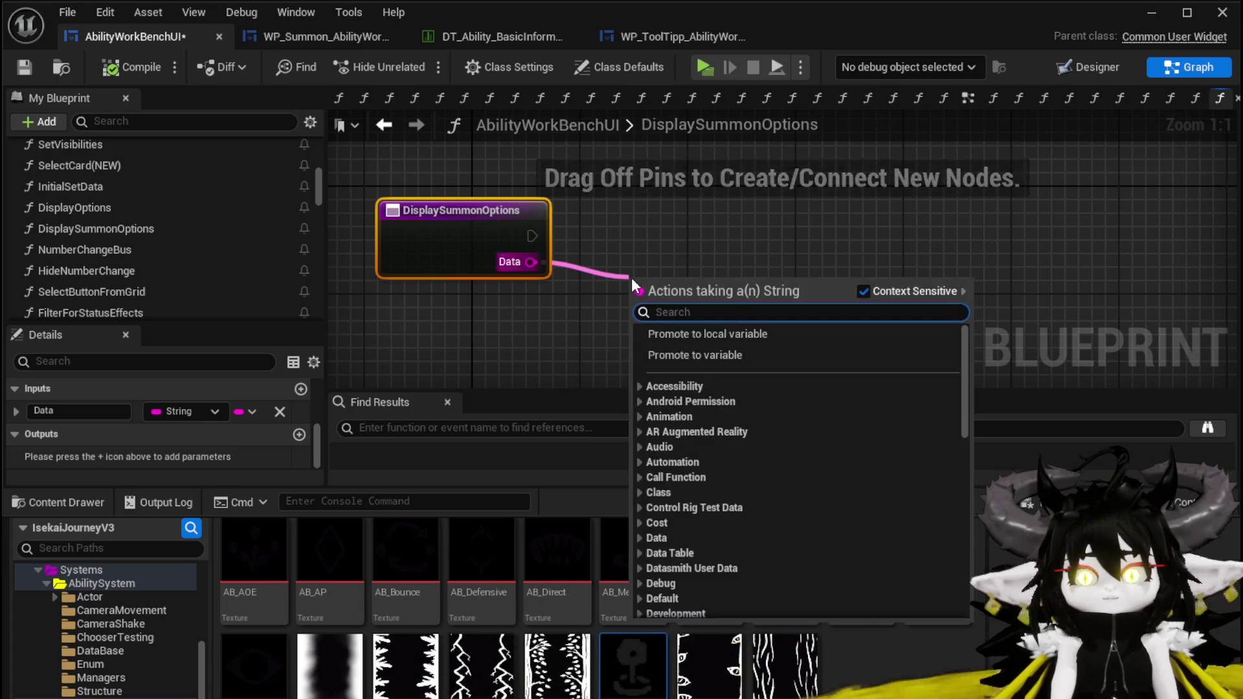
type("Switch")
key("Return")
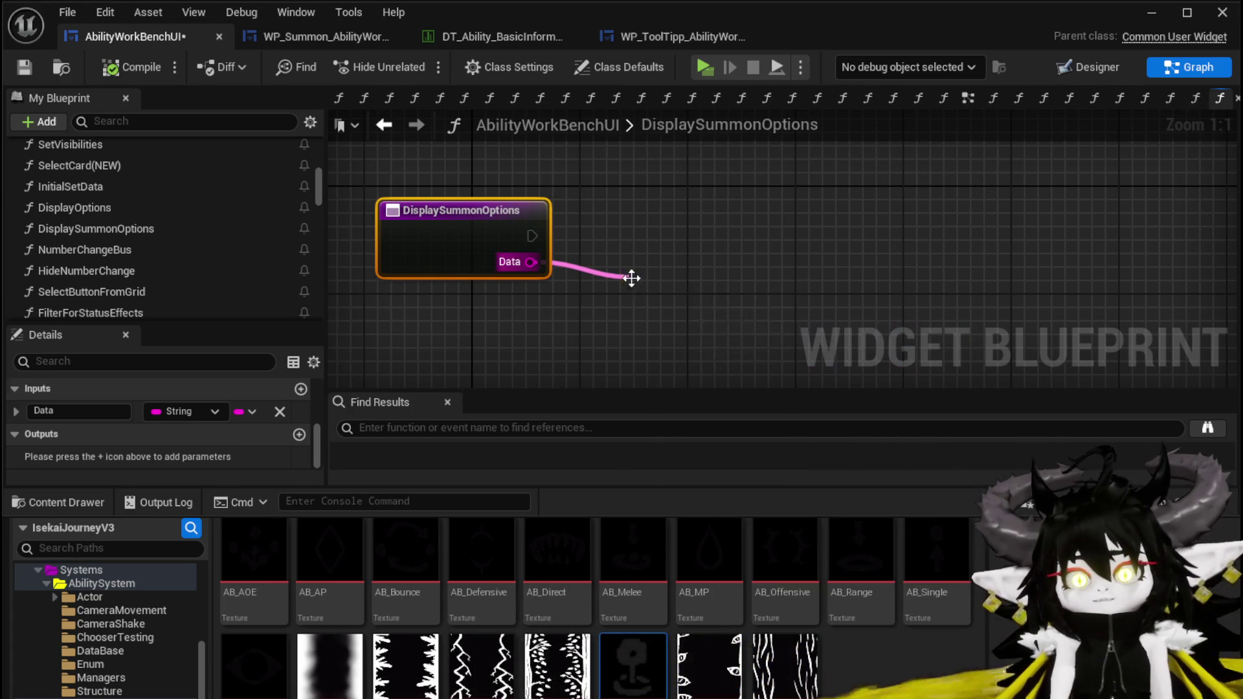
left_click_drag(660, 277, 633, 210)
left_click(736, 302)
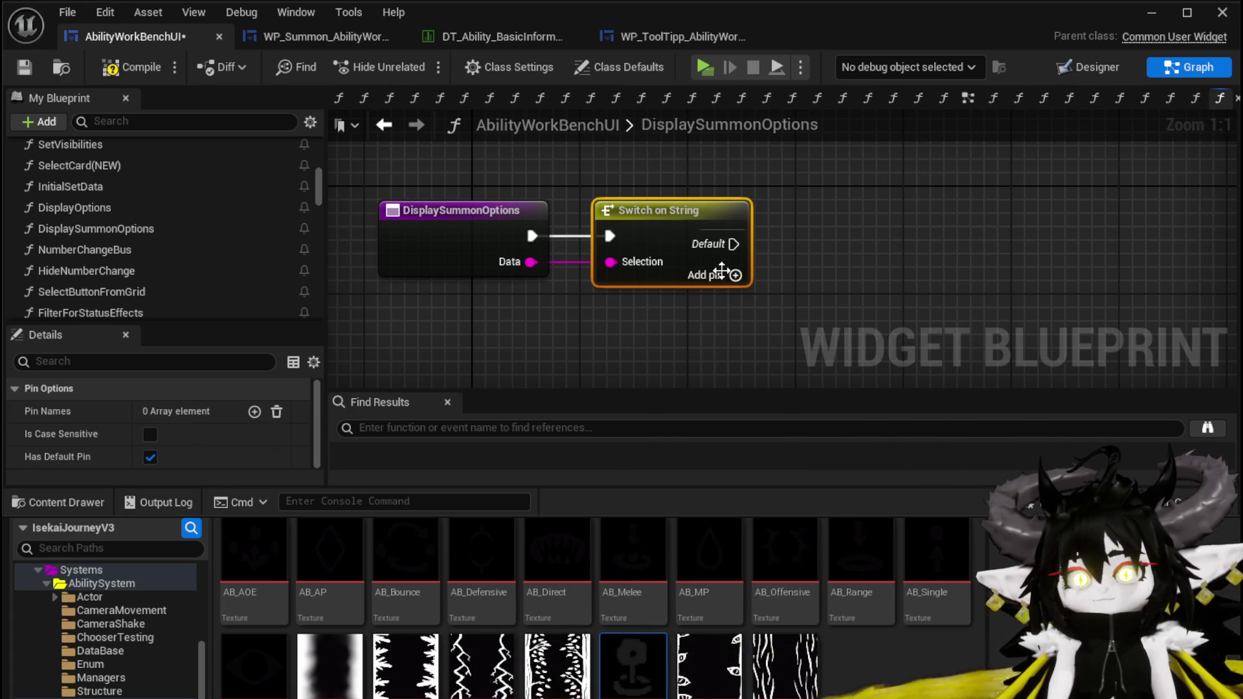
Add a second and third case output to the Switch on String node
left_click(735, 303)
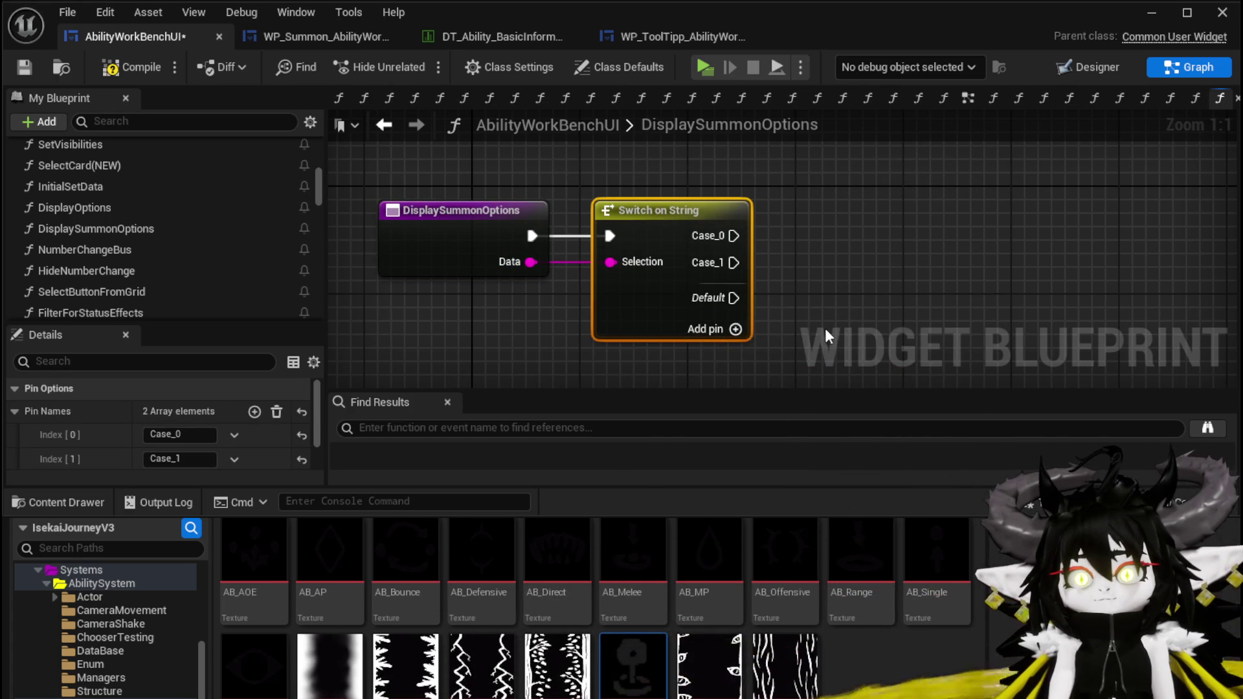
left_click(735, 330)
left_click_drag(864, 331, 697, 282)
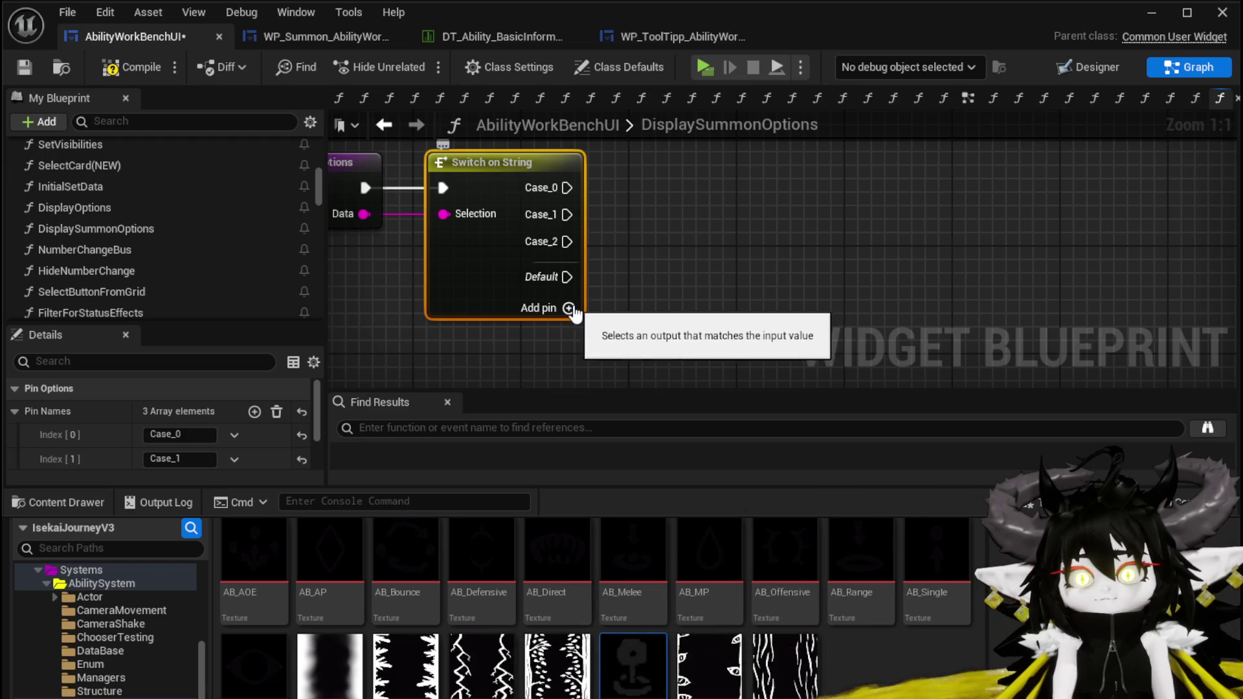
Name the first case Offensive and the second Direct/Status, then compile and save
left_click(198, 435)
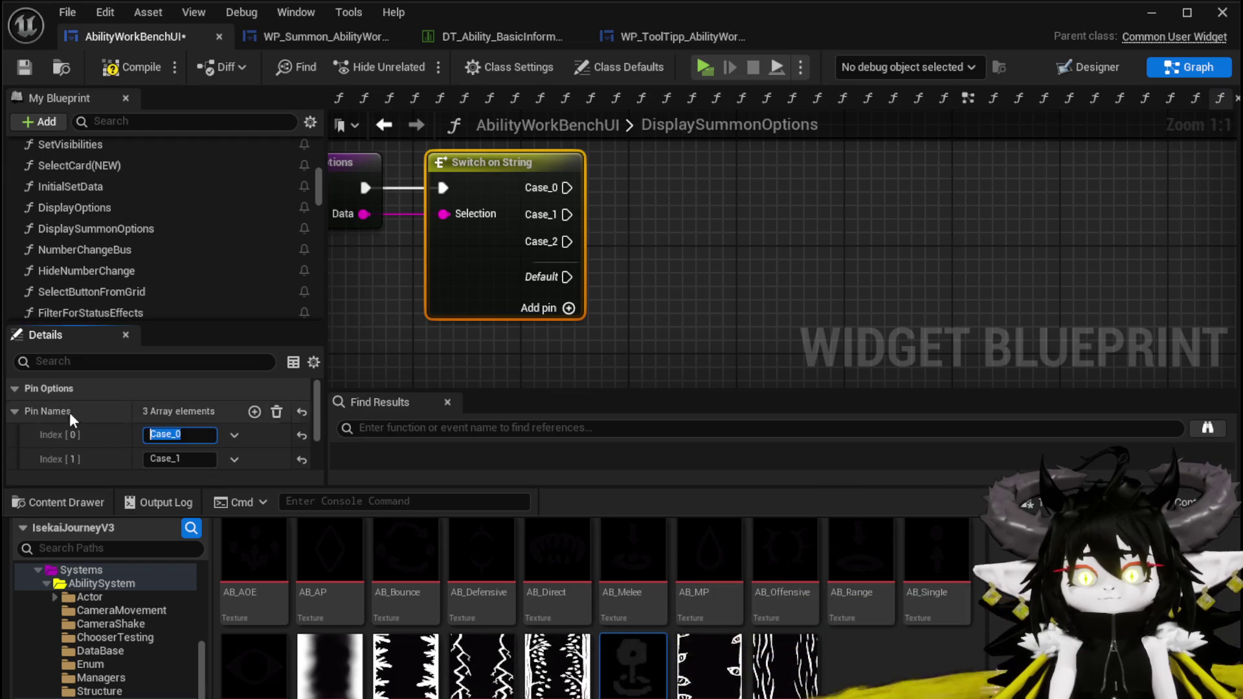
type("Offens")
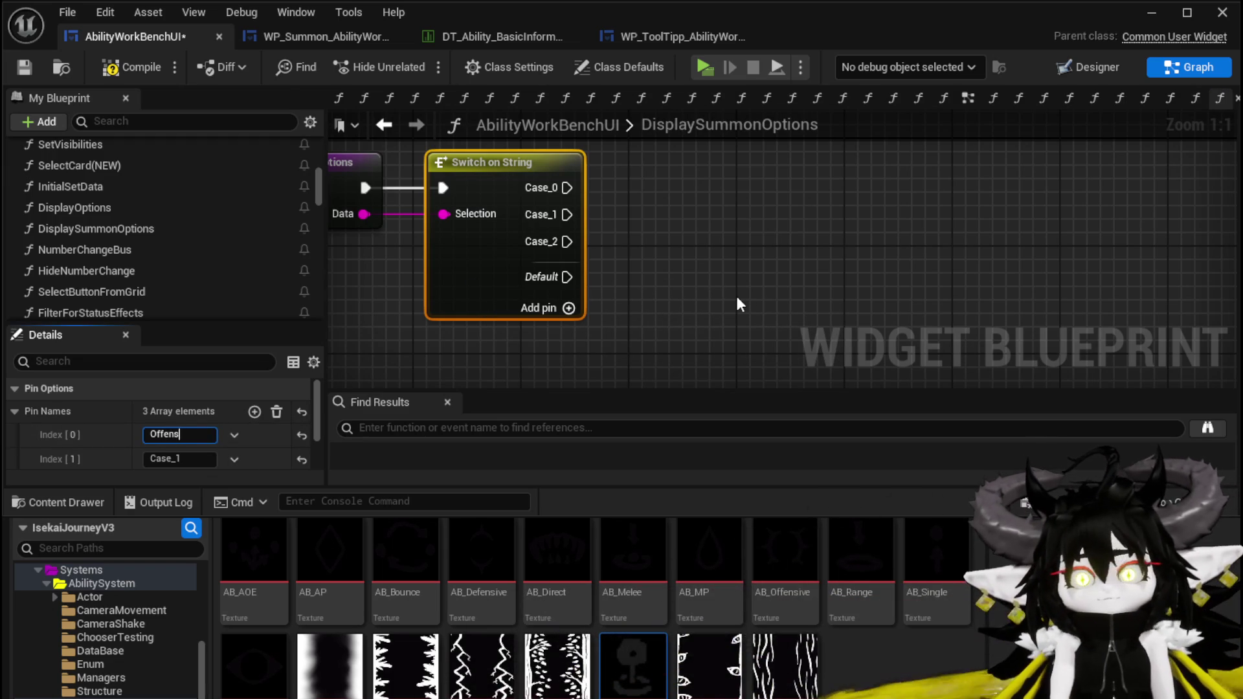
type("ive")
key("Return")
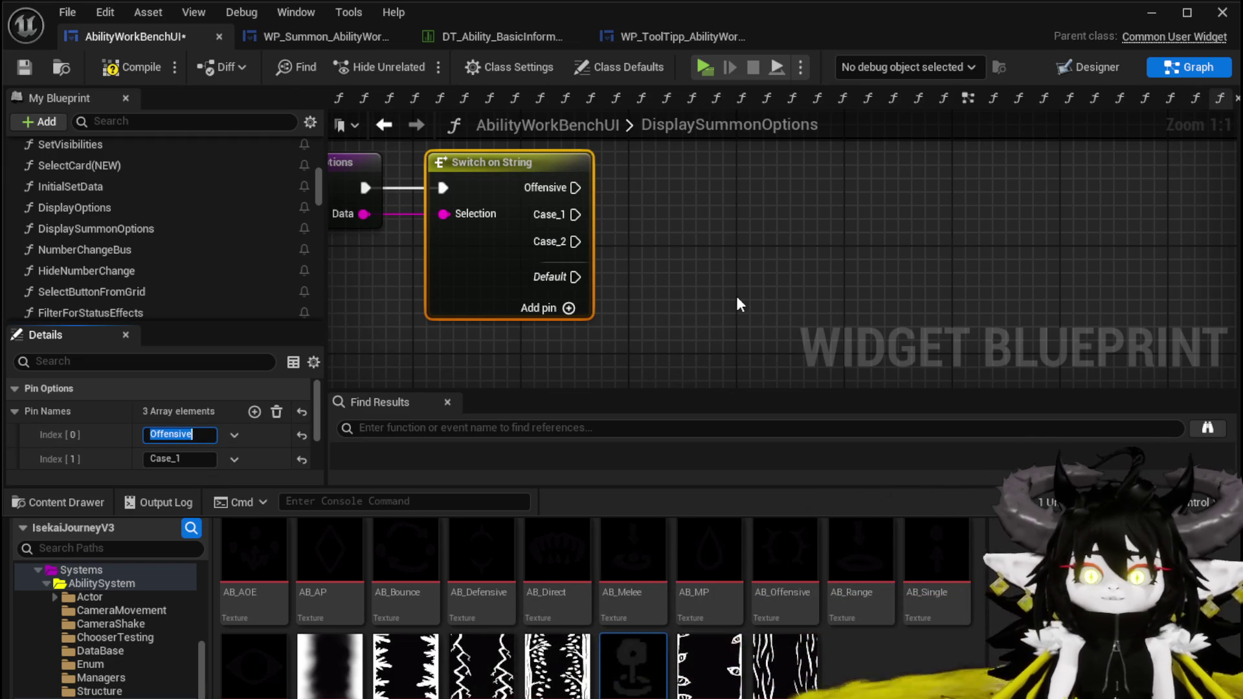
left_click(189, 459)
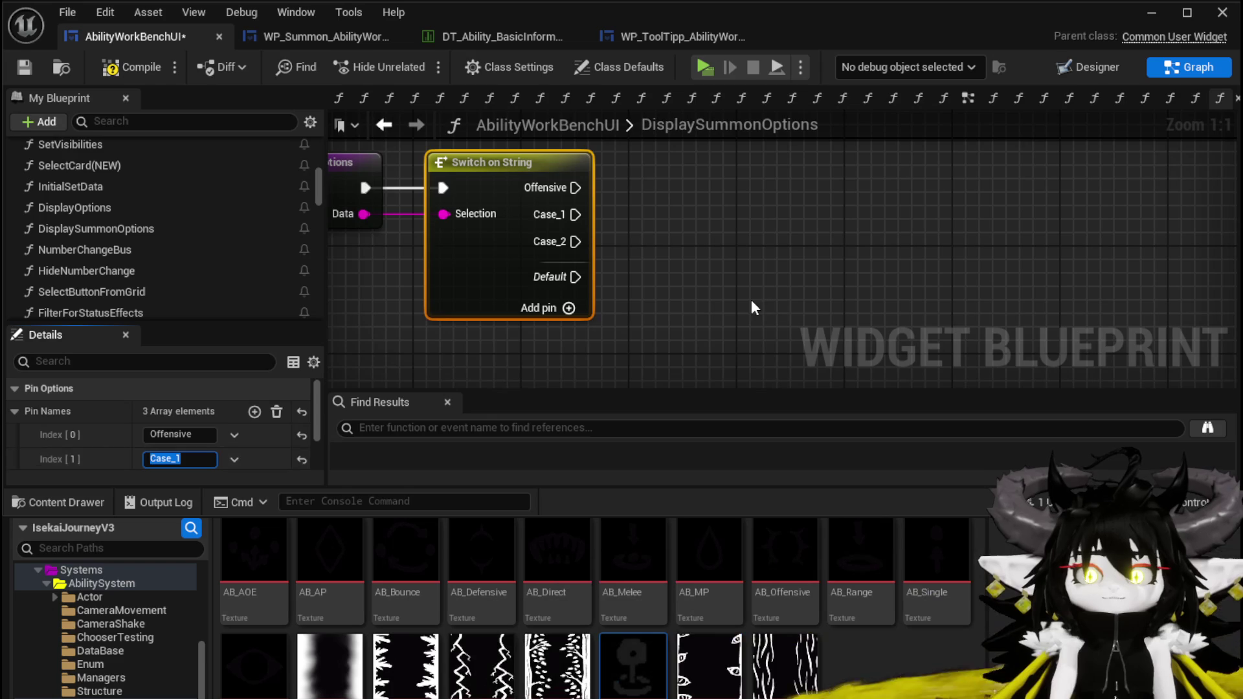
type("Direct")
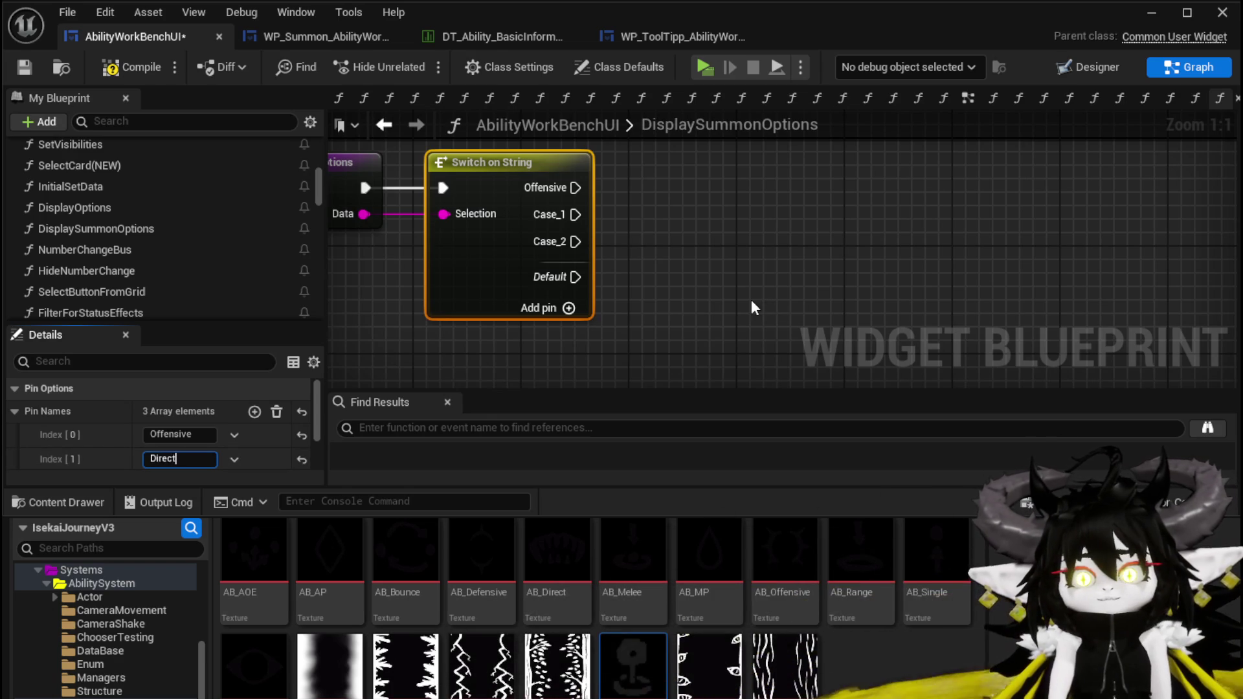
type("/Status")
key("Return")
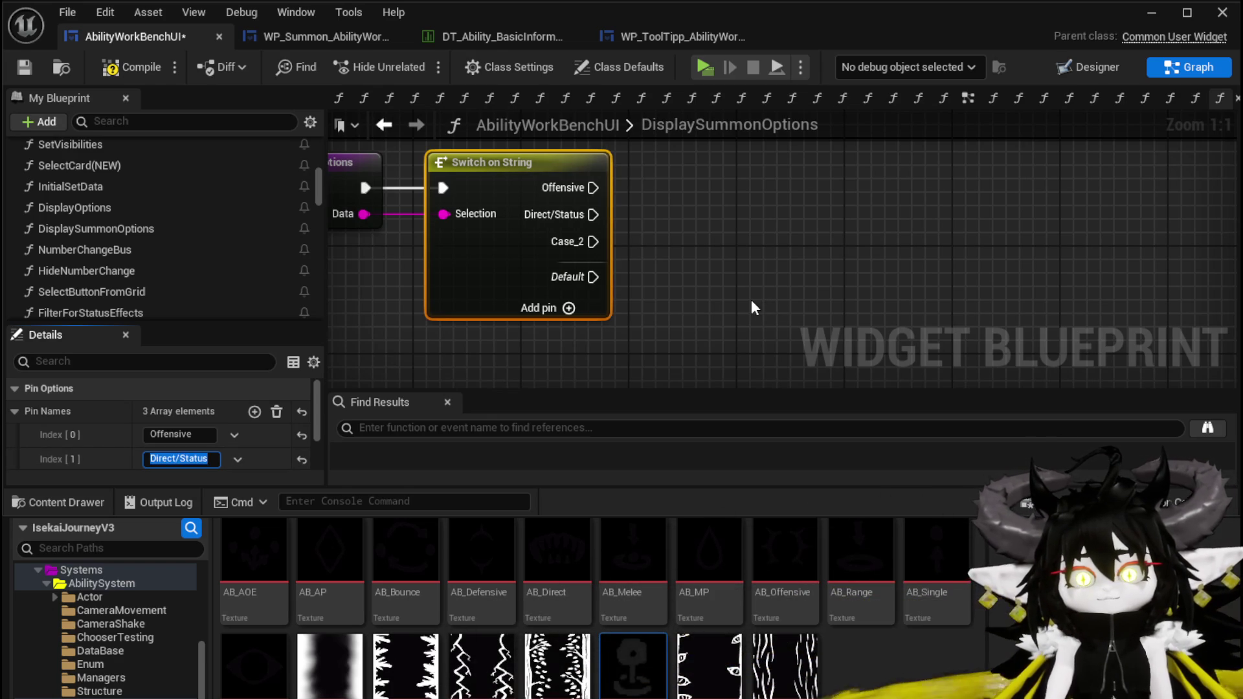
left_click(24, 67)
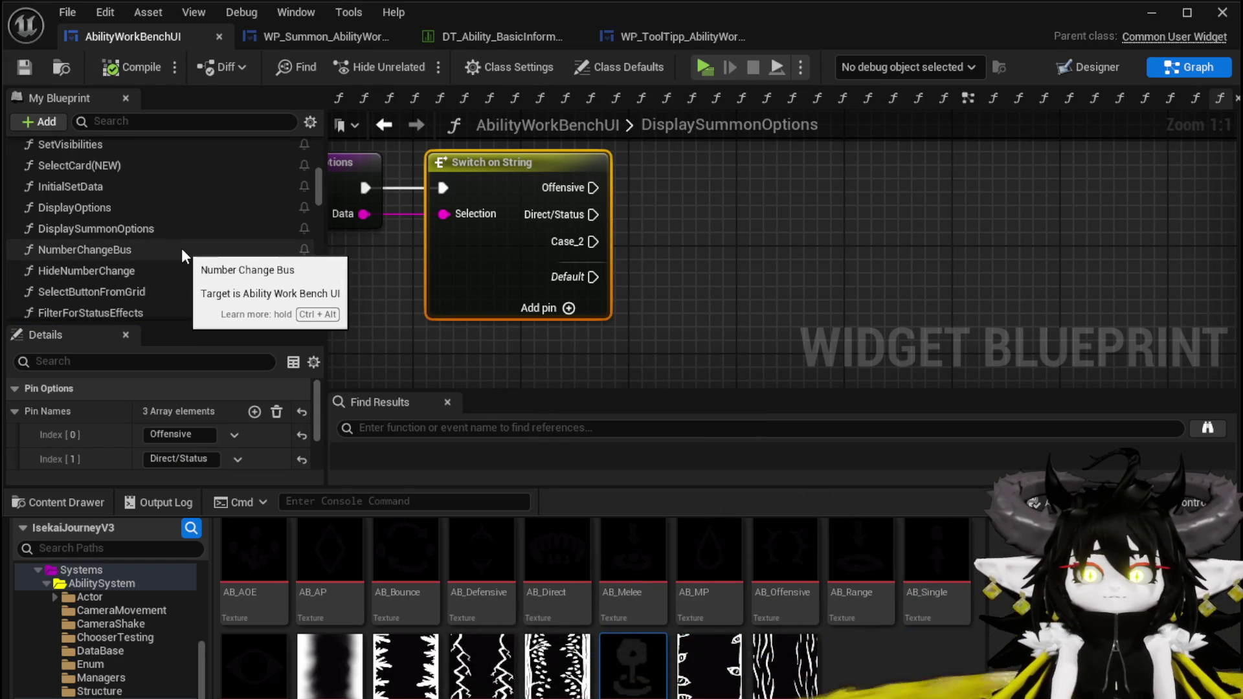
scroll(181, 247, "up", 4)
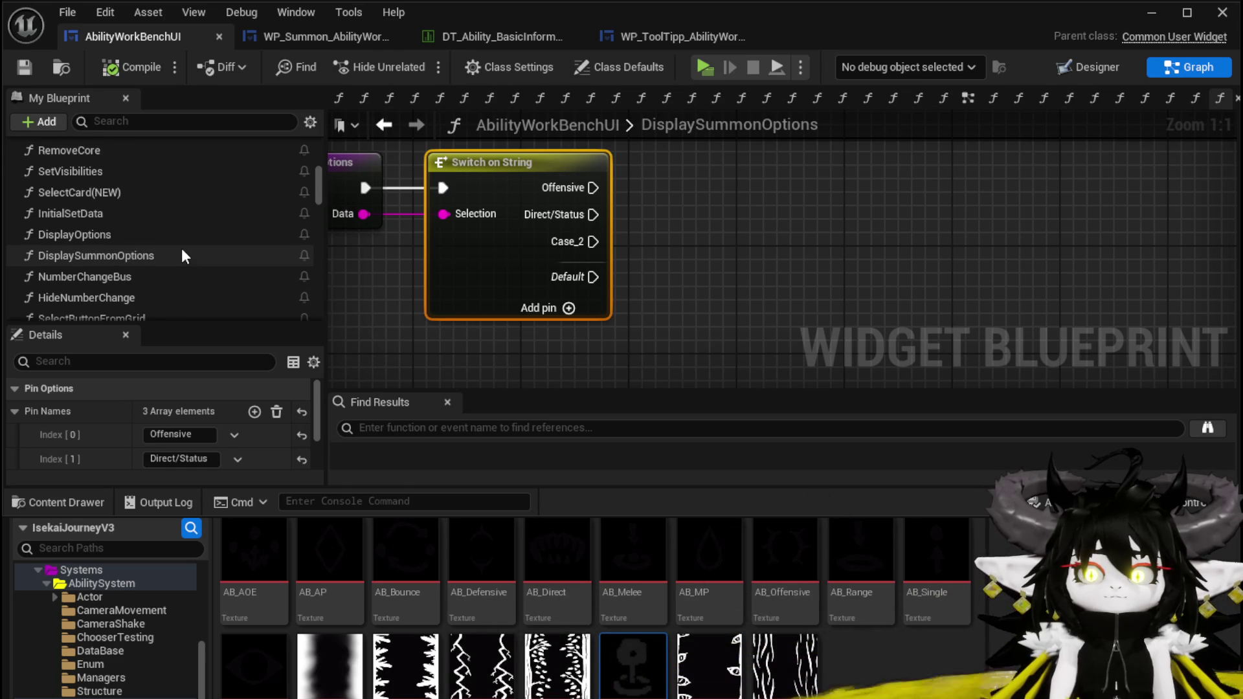
scroll(174, 241, "down", 4)
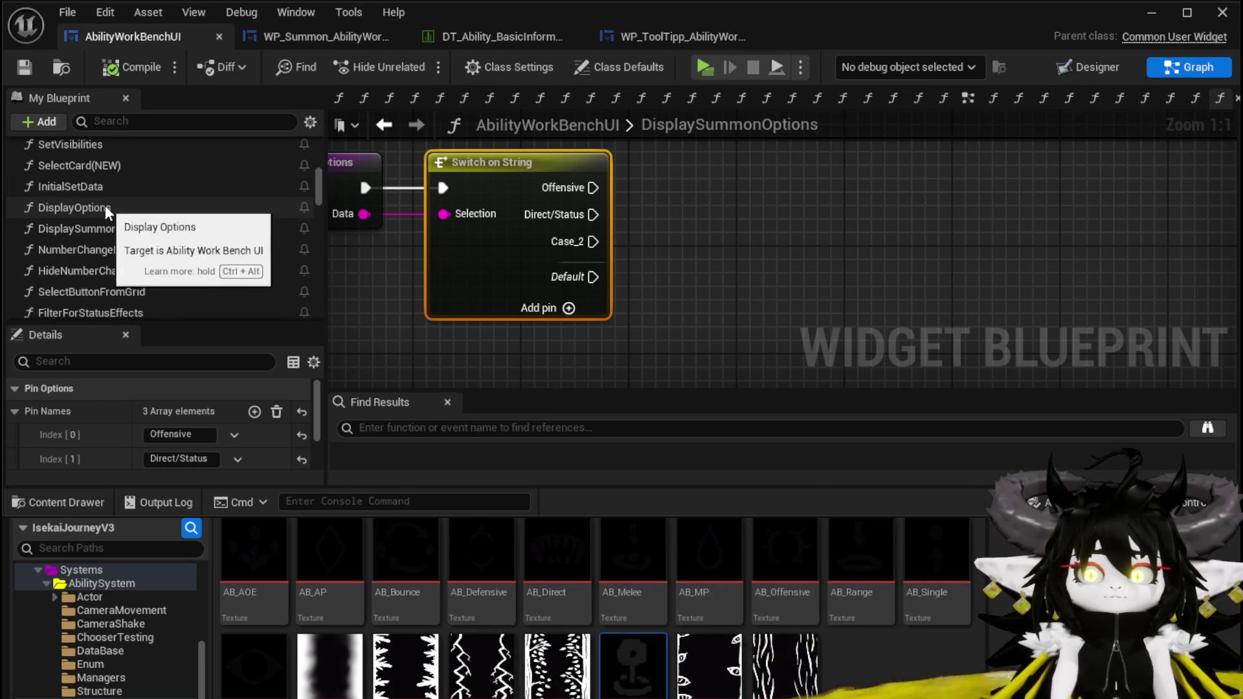
scroll(178, 259, "down", 1)
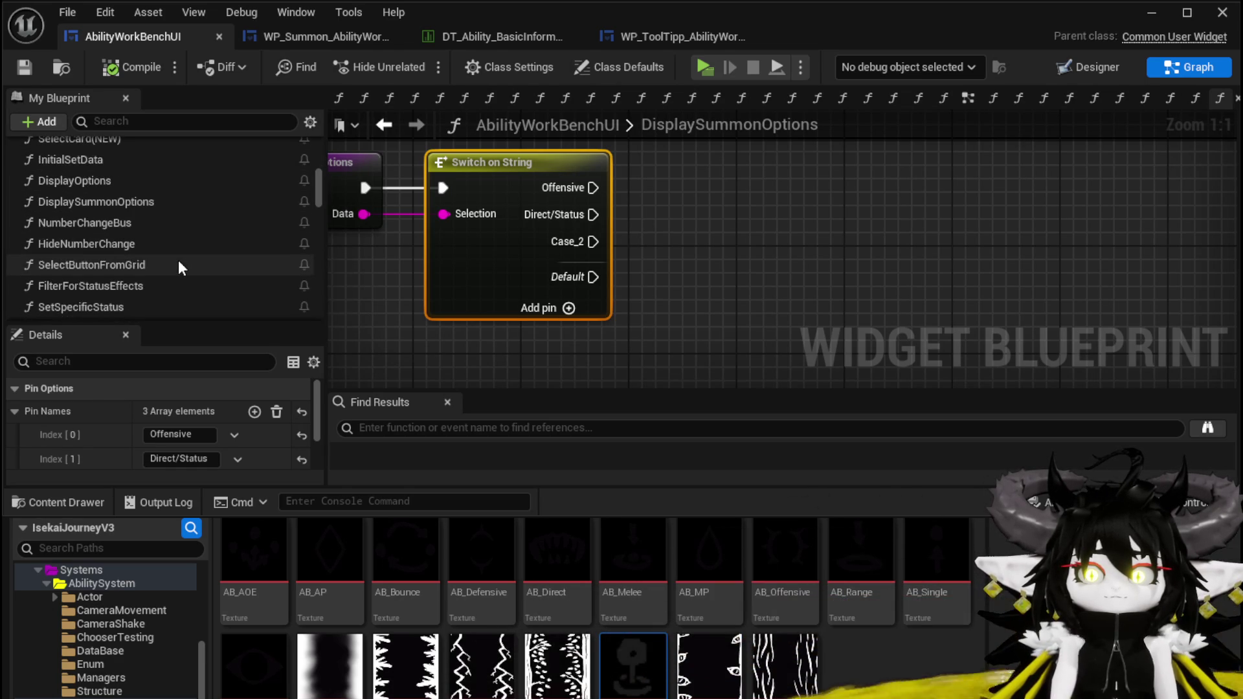
scroll(177, 259, "down", 1)
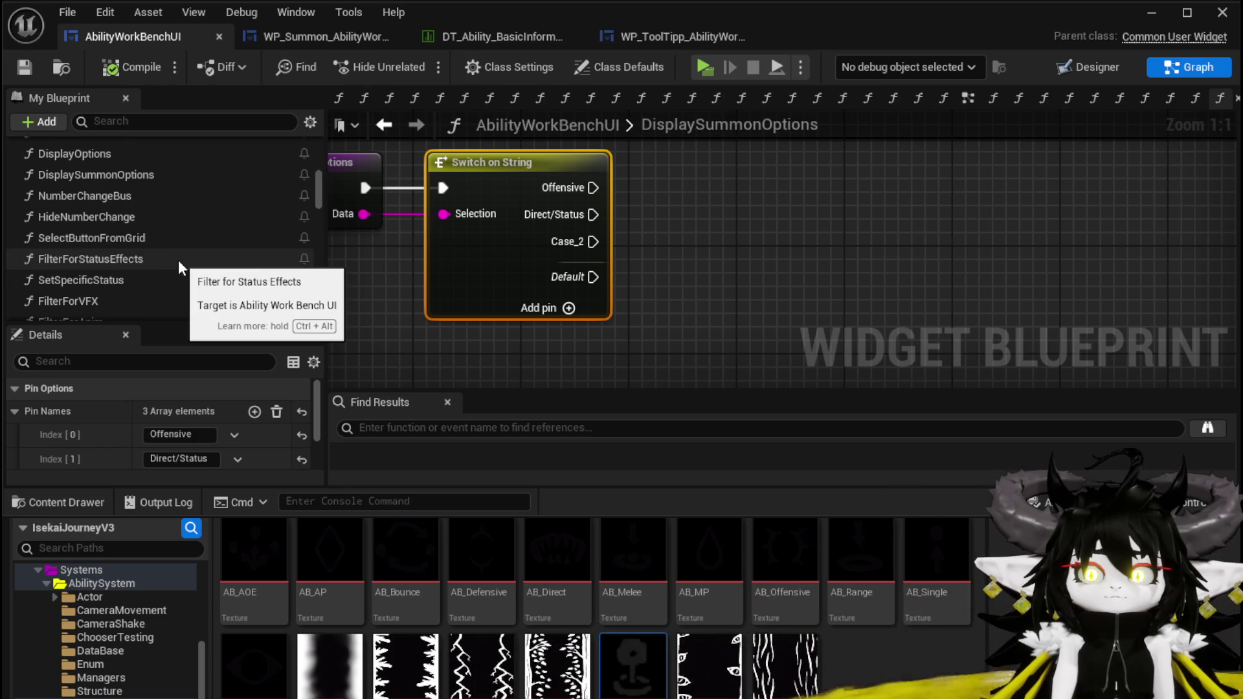
scroll(178, 259, "down", 3)
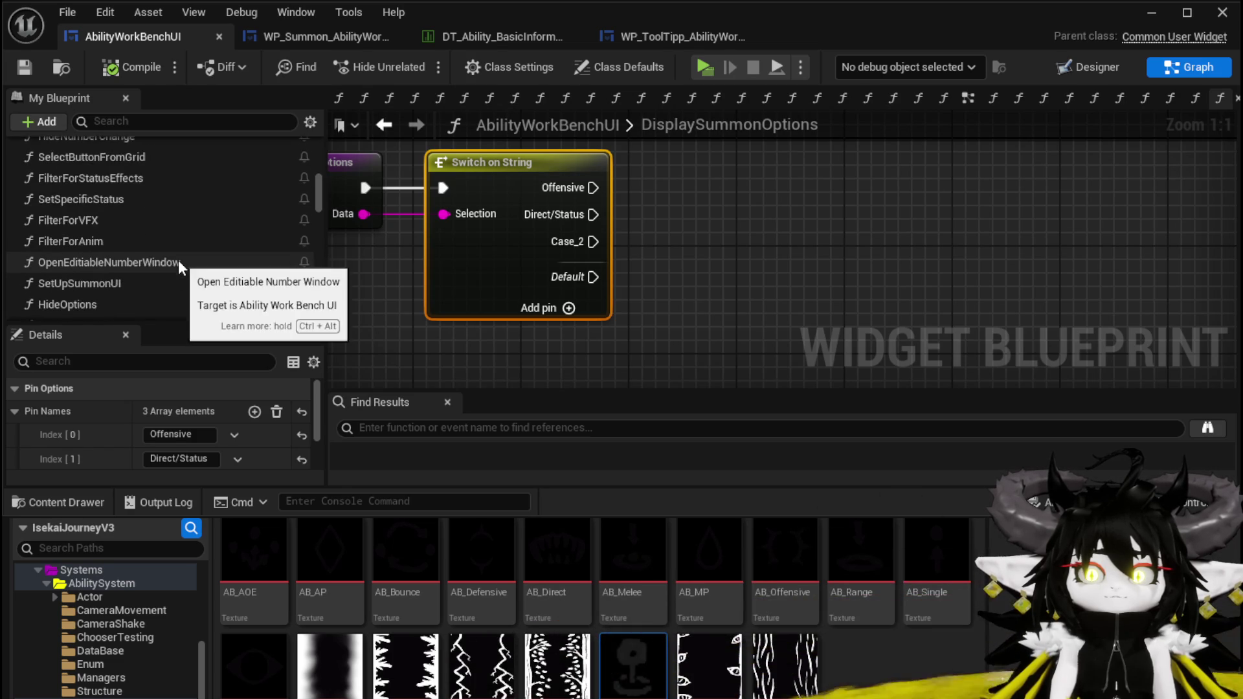
scroll(179, 267, "up", 5)
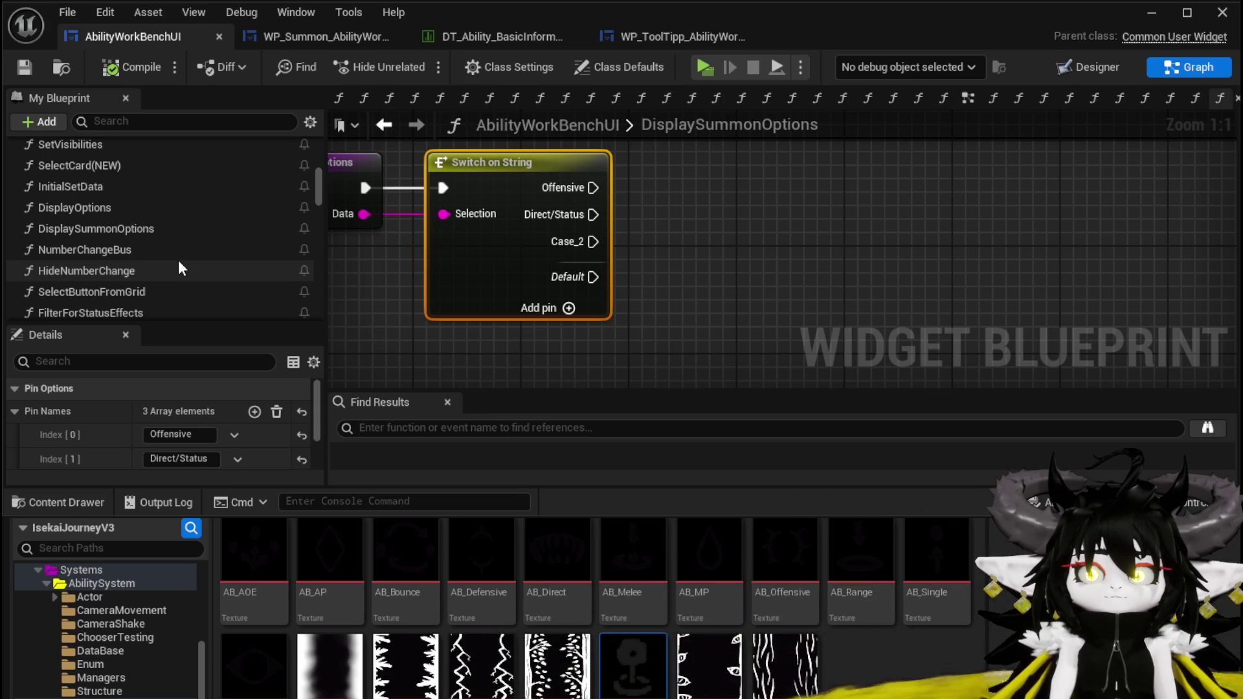
left_click(129, 209)
double_click(127, 208)
scroll(546, 274, "up", 3)
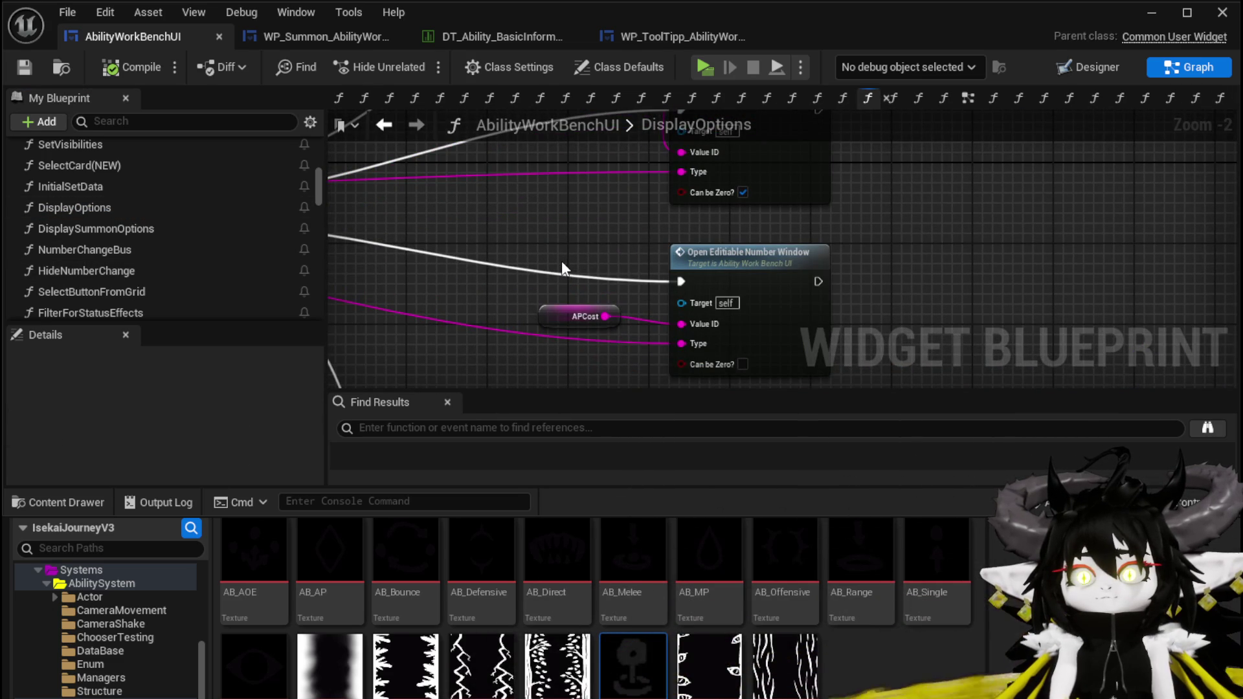
left_click_drag(562, 261, 463, 210)
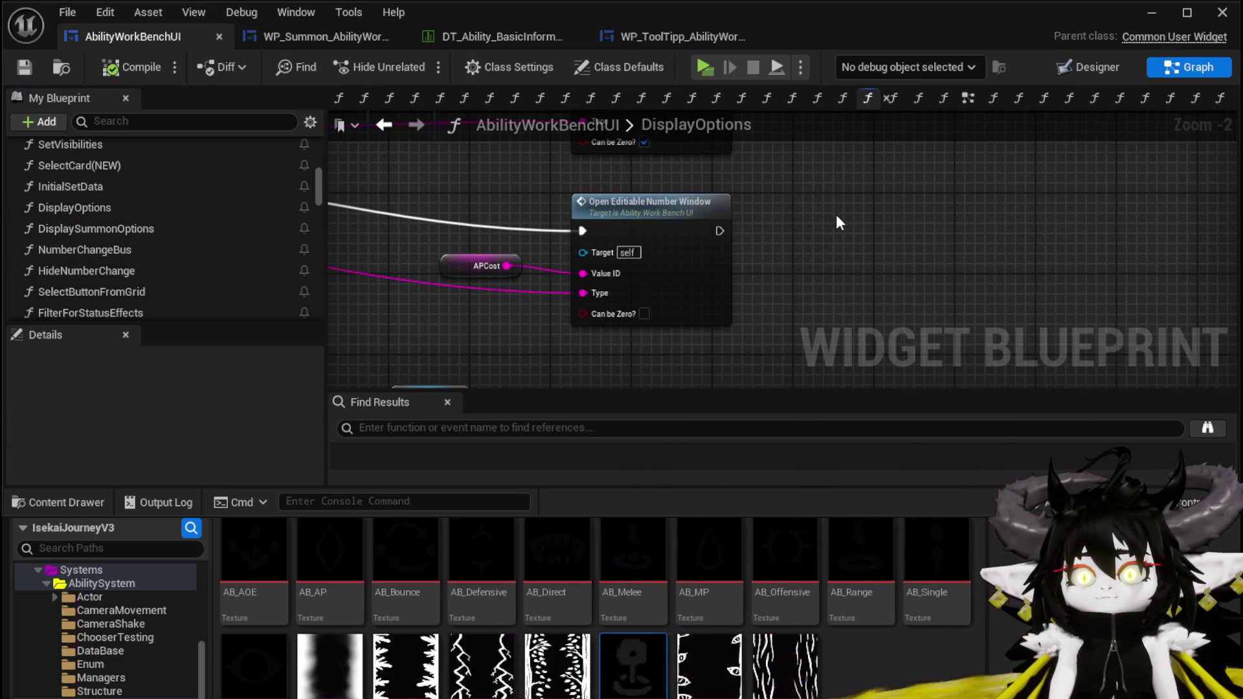
left_click(678, 313)
scroll(678, 313, "down", 2)
left_click_drag(678, 313, 639, 235)
mouse_move(747, 170)
left_mouse_down()
mouse_move(676, 172)
mouse_move(719, 192)
mouse_move(869, 182)
mouse_move(564, 203)
mouse_move(744, 328)
left_mouse_up()
scroll(677, 171, "up", 1)
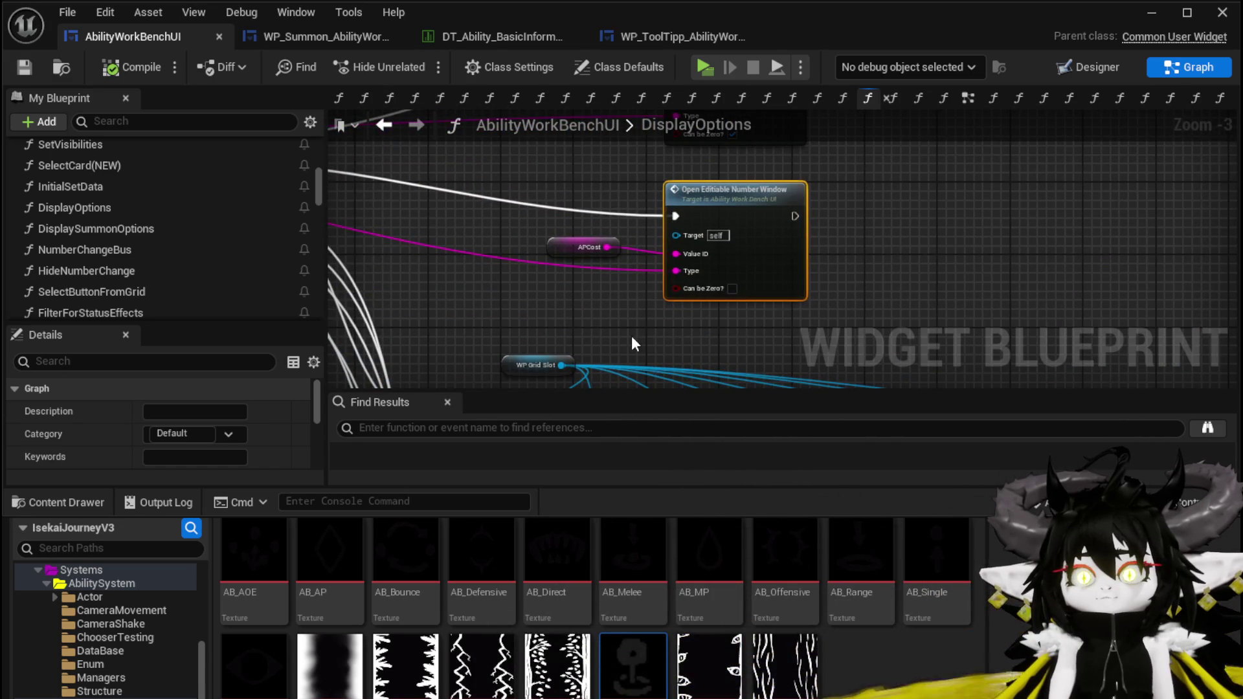
left_click_drag(833, 311, 828, 201)
mouse_move(491, 217)
left_mouse_down()
mouse_move(601, 285)
mouse_move(453, 237)
left_mouse_up()
left_click_drag(671, 212, 756, 317)
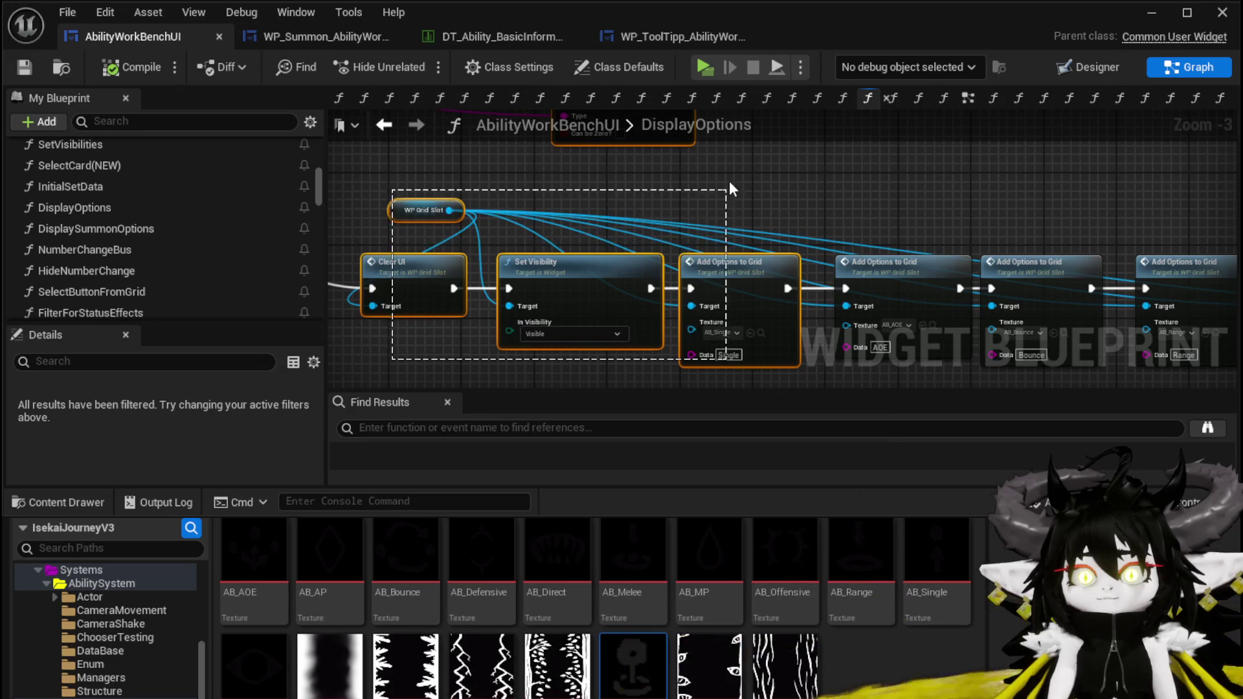
left_click_drag(728, 184, 730, 343)
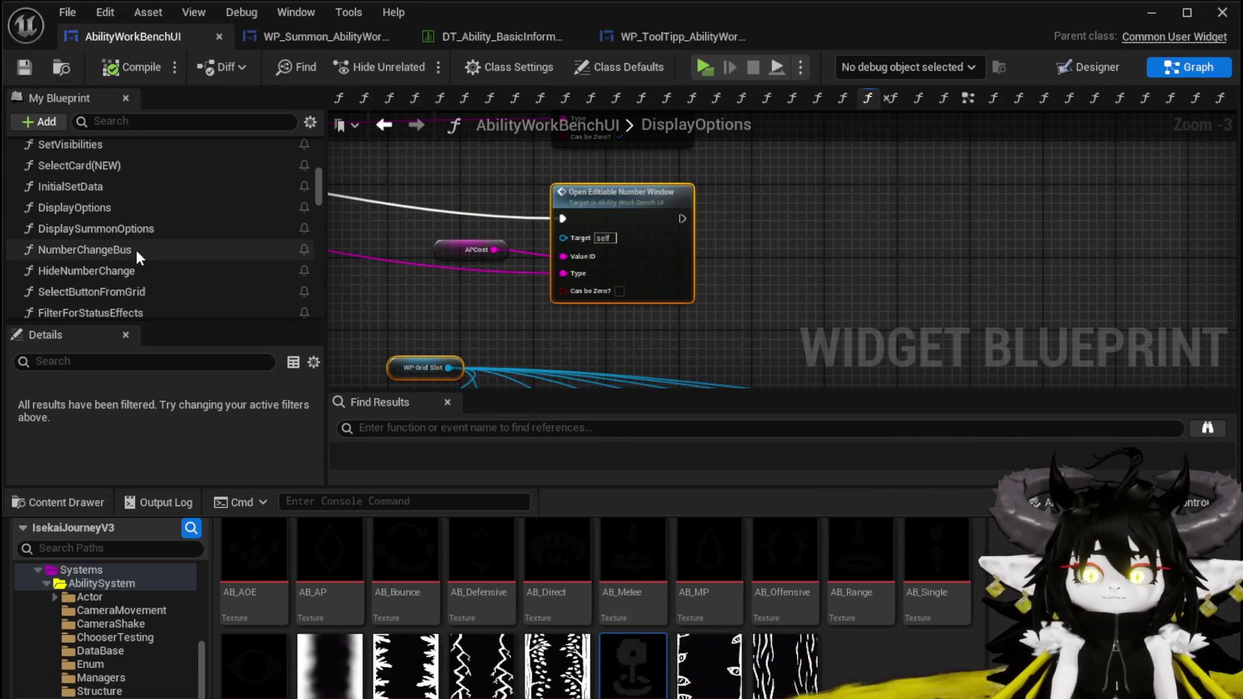
double_click(114, 228)
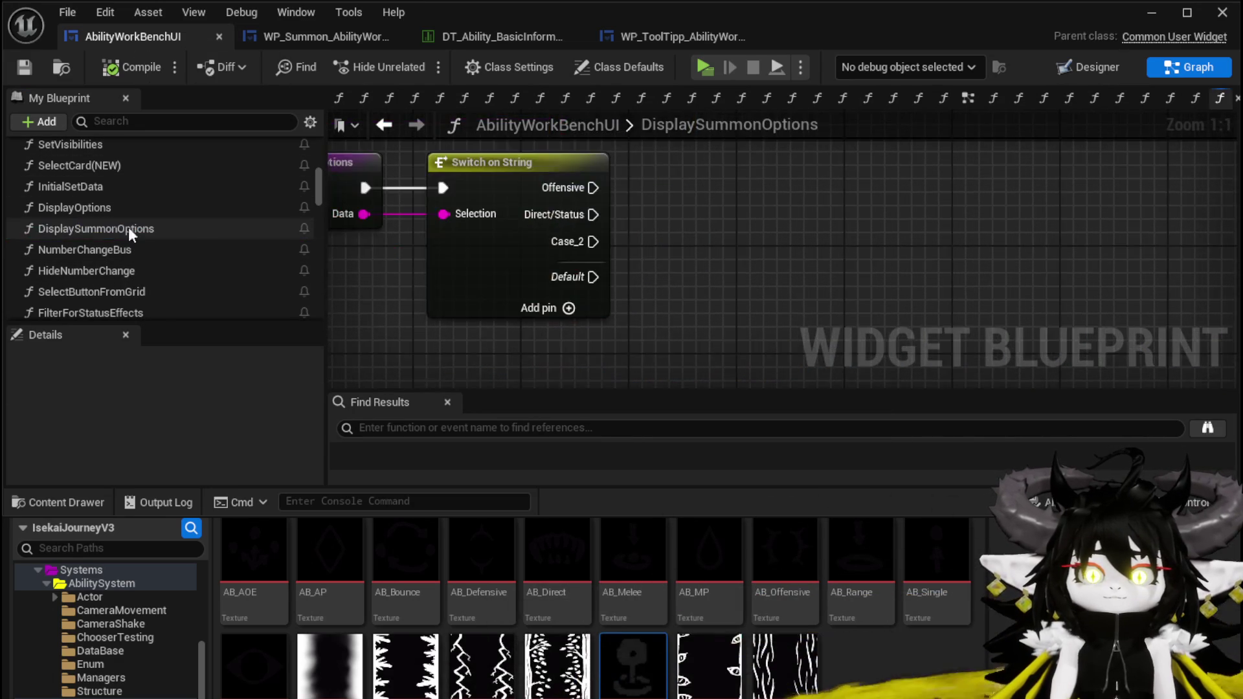
Place the pasted node chain beside the switch and wire Direct/Status into Clear UI
left_click_drag(694, 216, 652, 273)
left_click(736, 226)
scroll(518, 285, "up", 1)
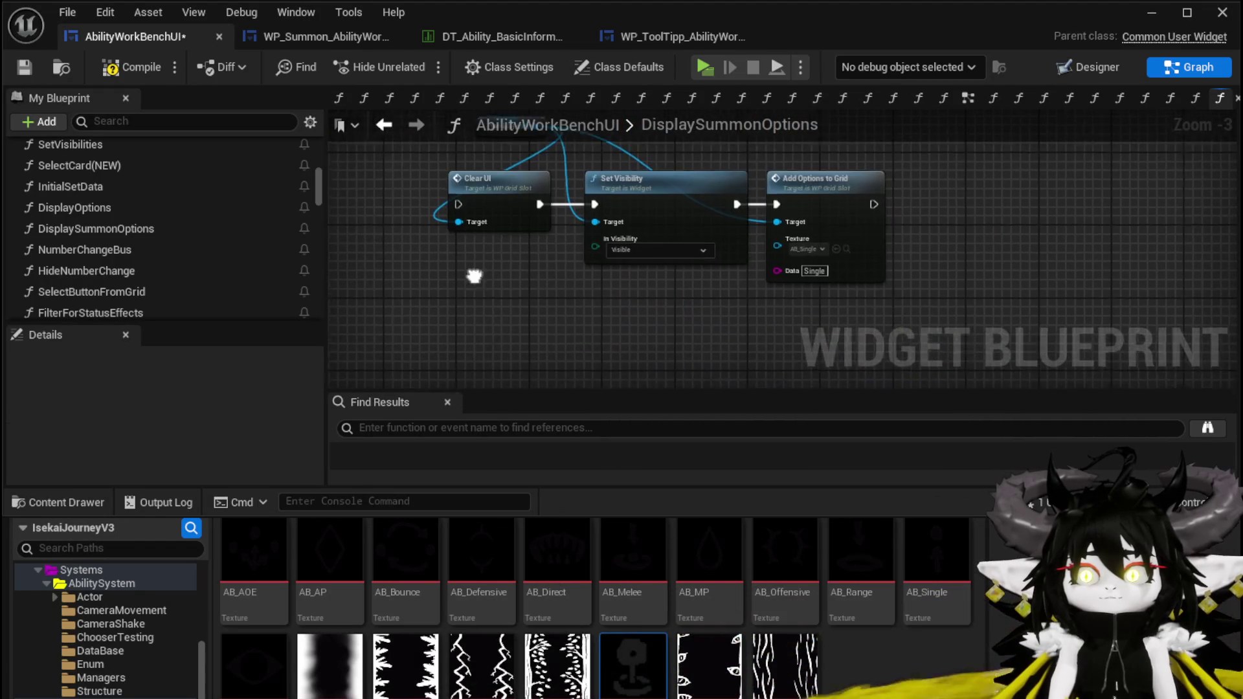
mouse_move(500, 271)
left_mouse_down()
mouse_move(586, 326)
mouse_move(659, 331)
left_mouse_up()
left_click_drag(542, 333, 1048, 150)
mouse_move(437, 208)
left_mouse_down()
mouse_move(616, 261)
mouse_move(625, 290)
left_mouse_up()
Set Add Options to Grid's Data to Direct and chain a duplicate with Data Status
left_click_drag(877, 217, 709, 171)
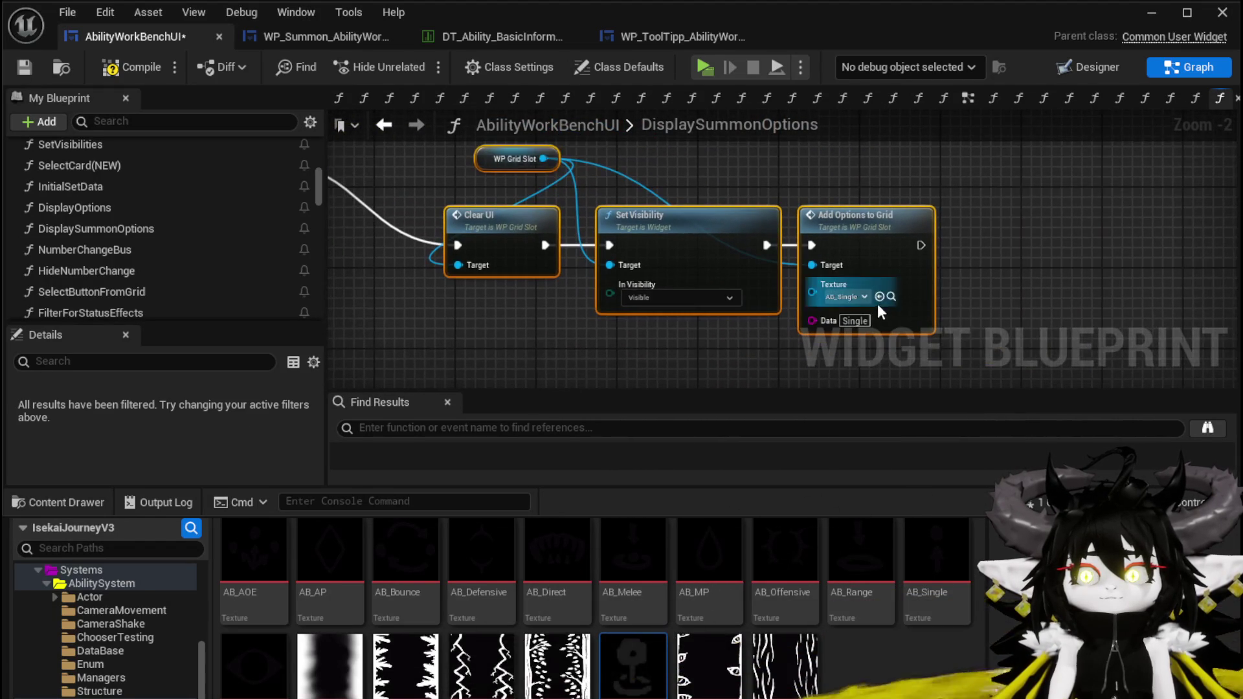
left_click(854, 320)
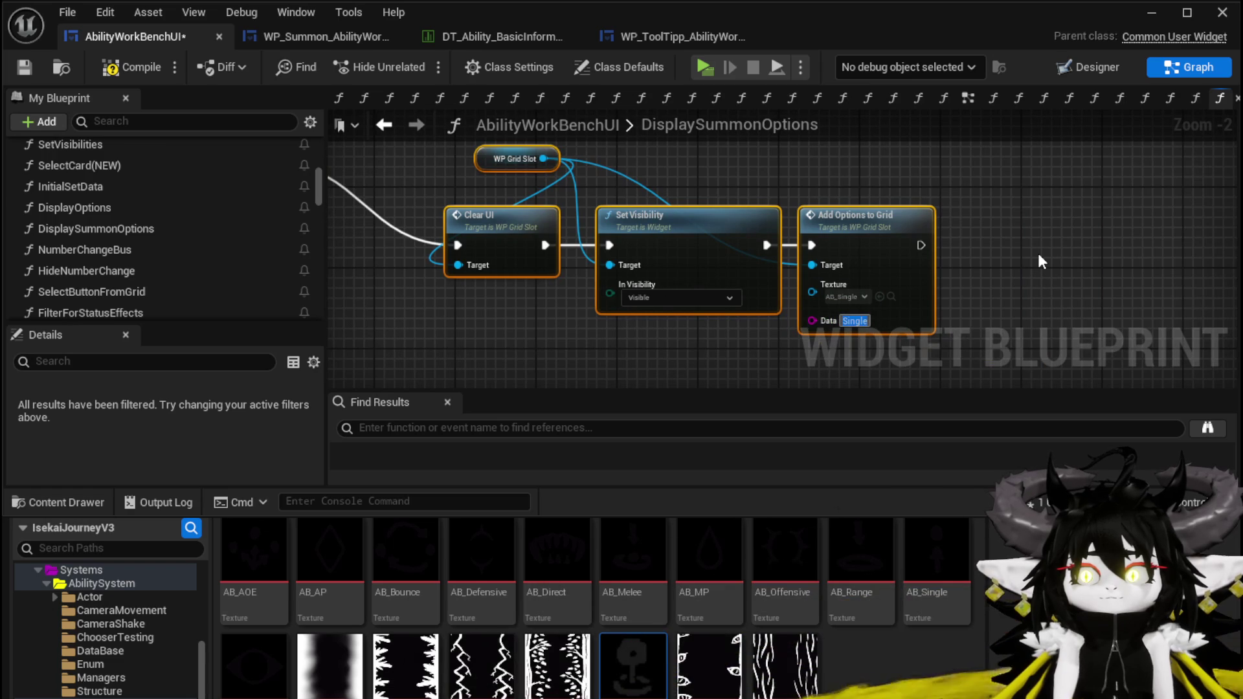
type("D")
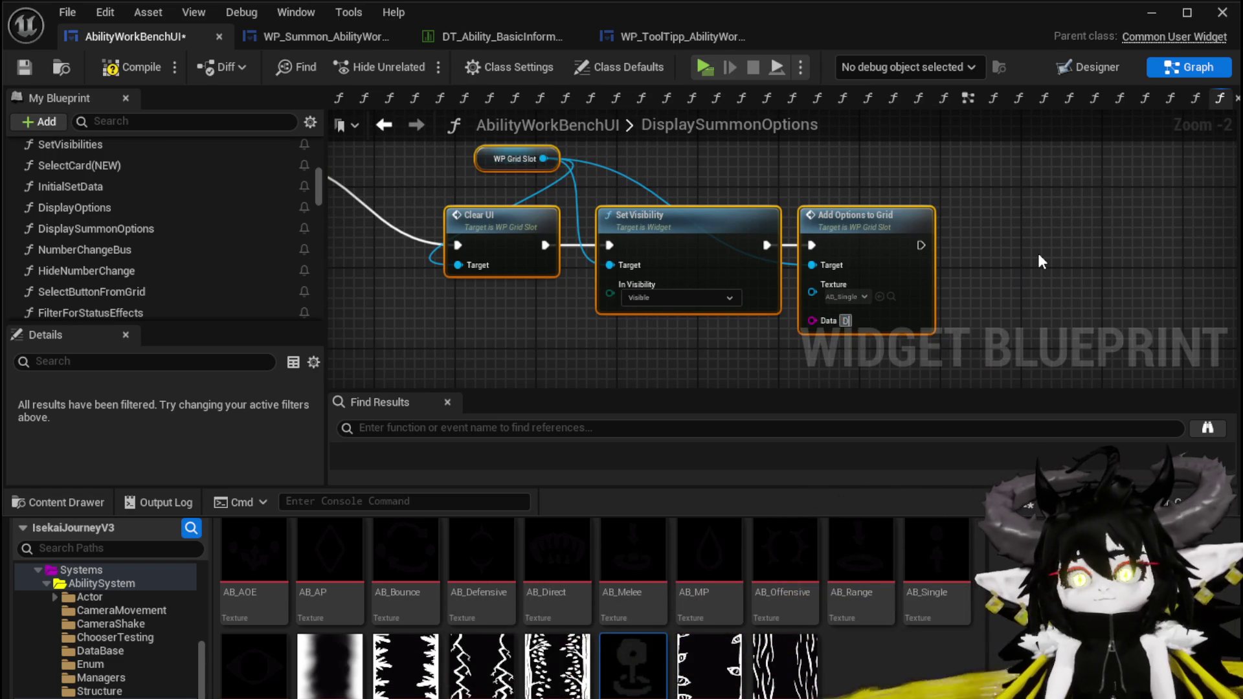
type("irect")
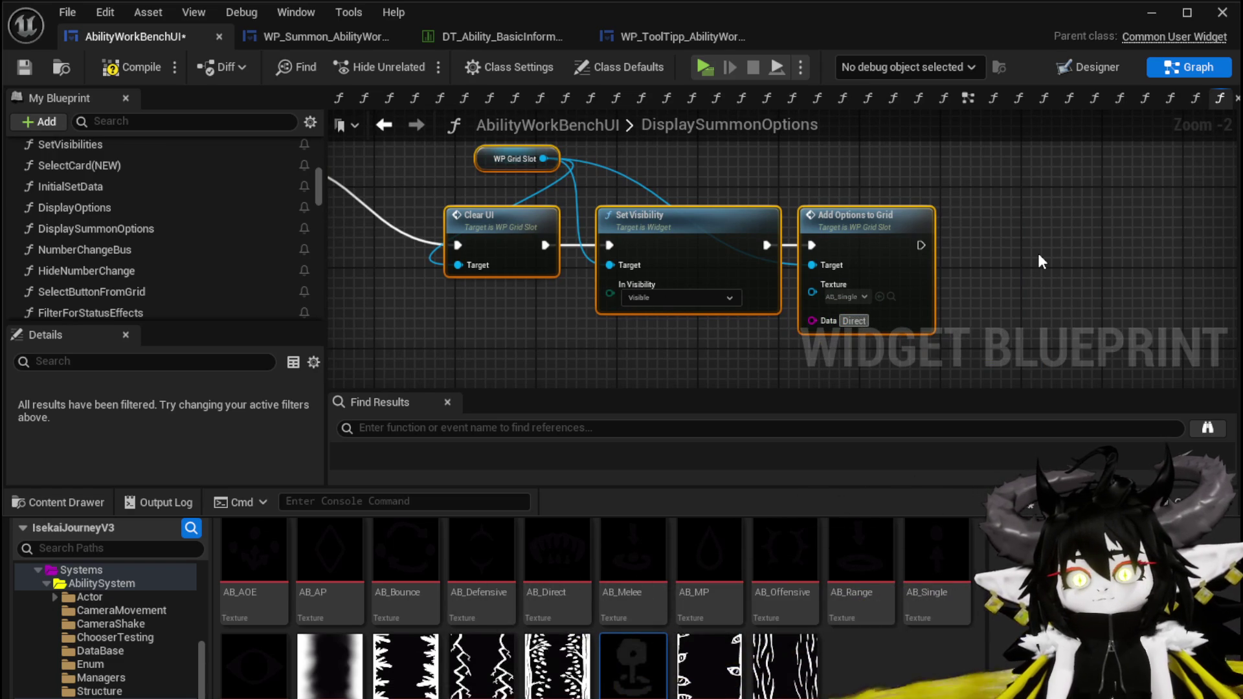
left_click(887, 249)
key("ctrl+c")
key("ctrl+v")
mouse_move(921, 244)
left_mouse_down()
mouse_move(983, 265)
mouse_move(1016, 244)
left_mouse_up()
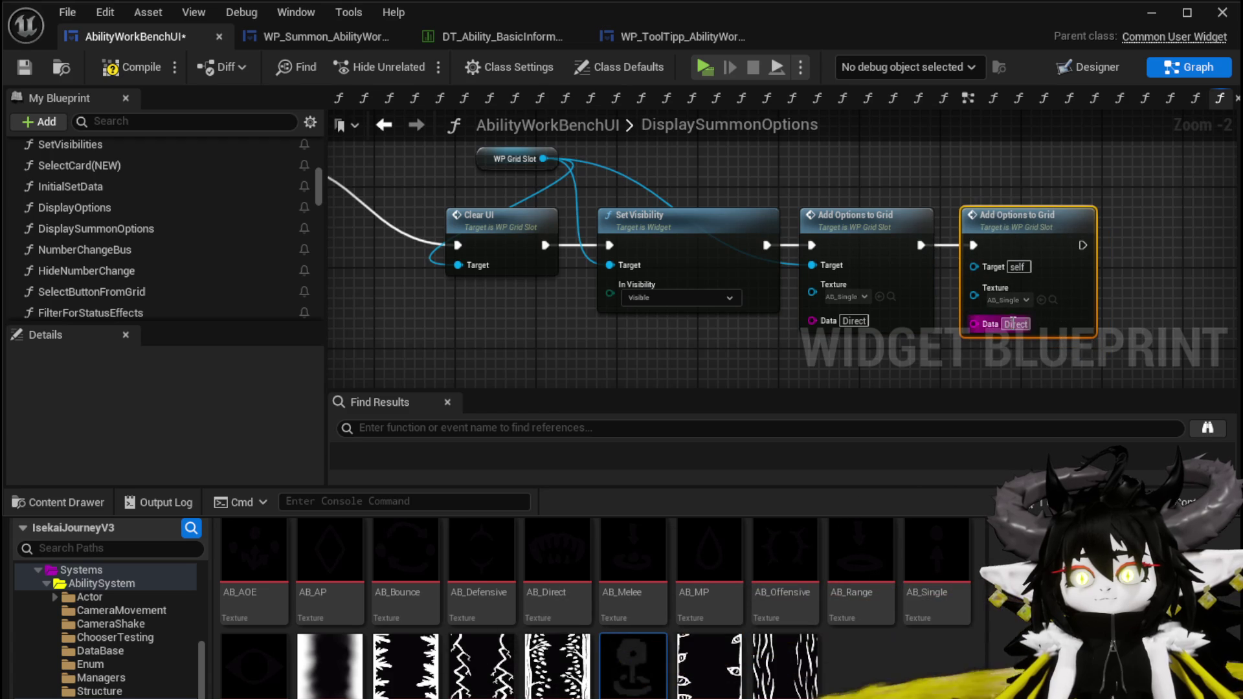
type("Status")
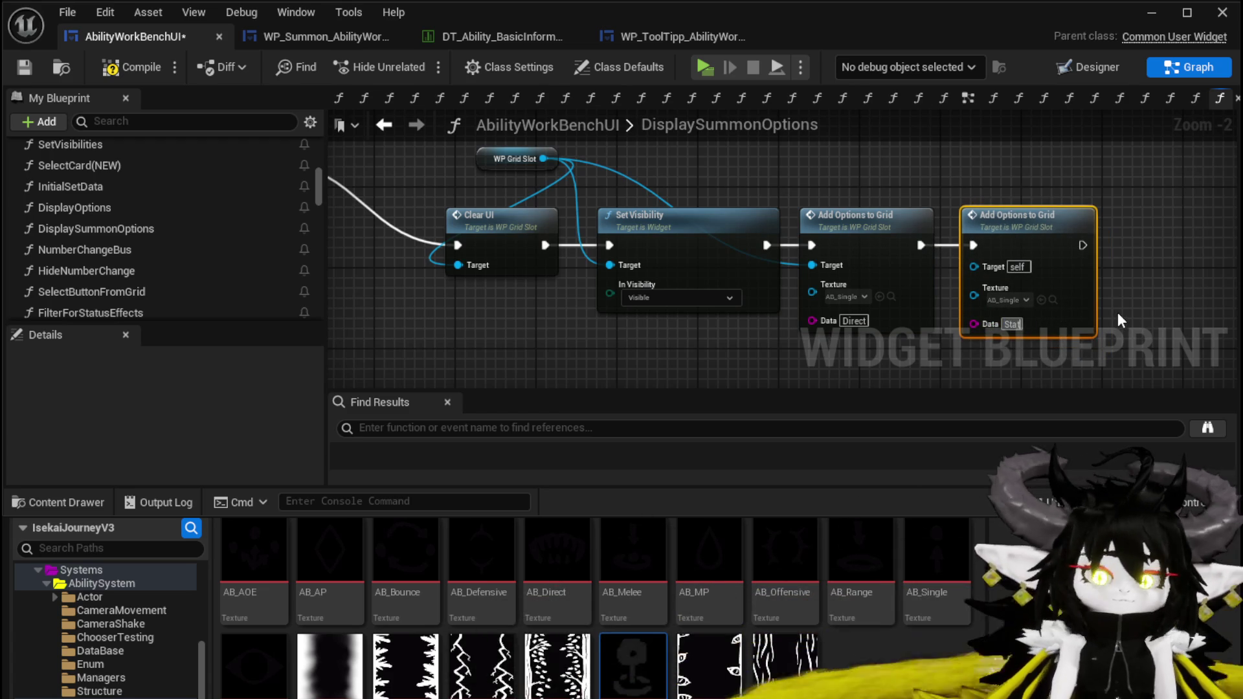
Assign AB_Direct and AB_Status textures to the two Add Options nodes, then compile
left_click_drag(1117, 309, 1043, 252)
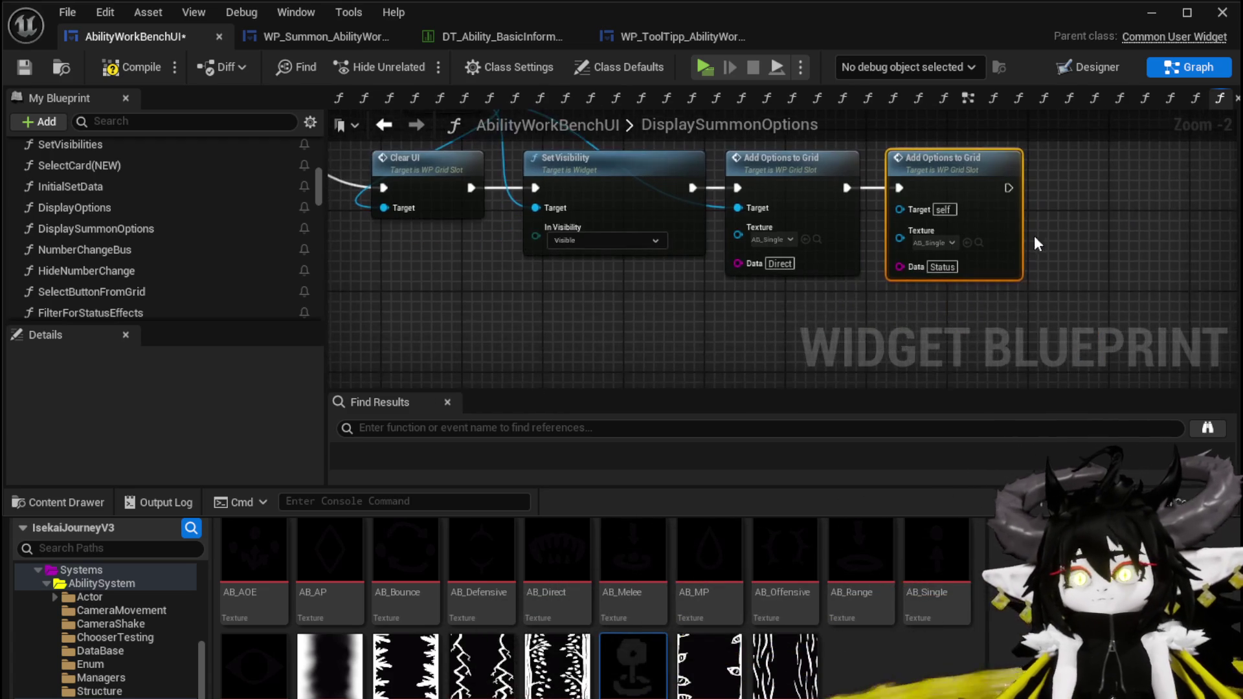
mouse_move(557, 563)
left_mouse_down()
mouse_move(764, 259)
mouse_move(762, 234)
left_mouse_up()
mouse_move(254, 667)
left_mouse_down()
mouse_move(447, 528)
mouse_move(939, 245)
left_mouse_up()
scroll(809, 343, "down", 1)
left_click_drag(776, 195, 844, 256)
left_click(133, 66)
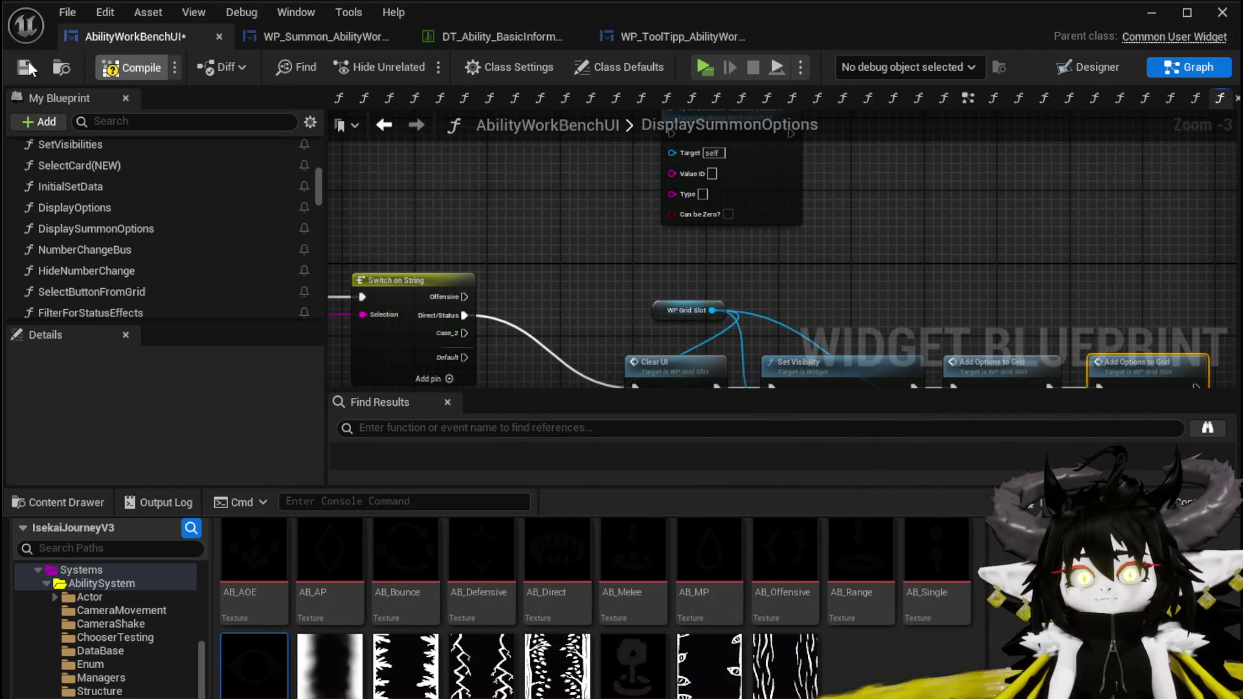
Connect WP Grid Slot to the Status node's Target, then recompile and save
left_click(24, 67)
mouse_move(987, 397)
left_mouse_down()
mouse_move(910, 271)
mouse_move(803, 259)
left_mouse_up()
mouse_move(527, 172)
left_mouse_down()
mouse_move(924, 266)
mouse_move(913, 269)
mouse_move(1065, 410)
left_mouse_up()
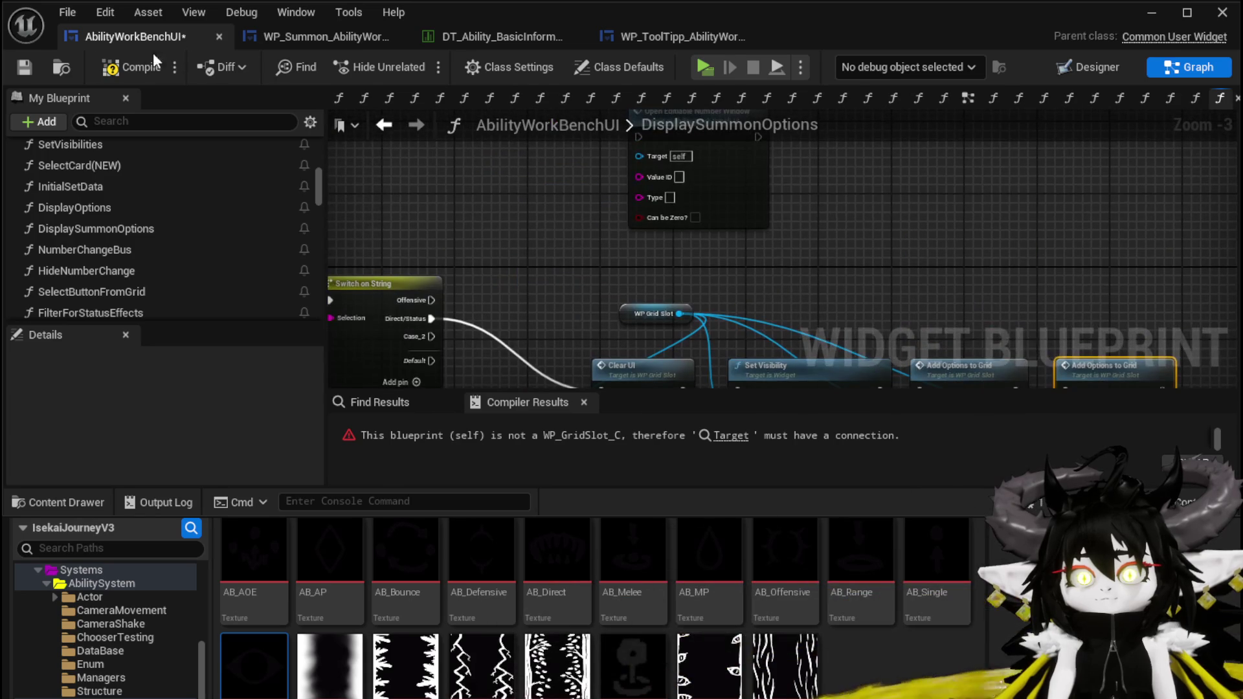
left_click(133, 66)
left_click(24, 67)
Open the OpenEditiableNumberWindow function graph from its call node
mouse_move(726, 161)
left_mouse_down()
mouse_move(717, 203)
mouse_move(651, 136)
mouse_move(842, 162)
mouse_move(1036, 167)
mouse_move(666, 179)
mouse_move(962, 172)
left_mouse_up()
double_click(718, 203)
scroll(961, 173, "down", 2)
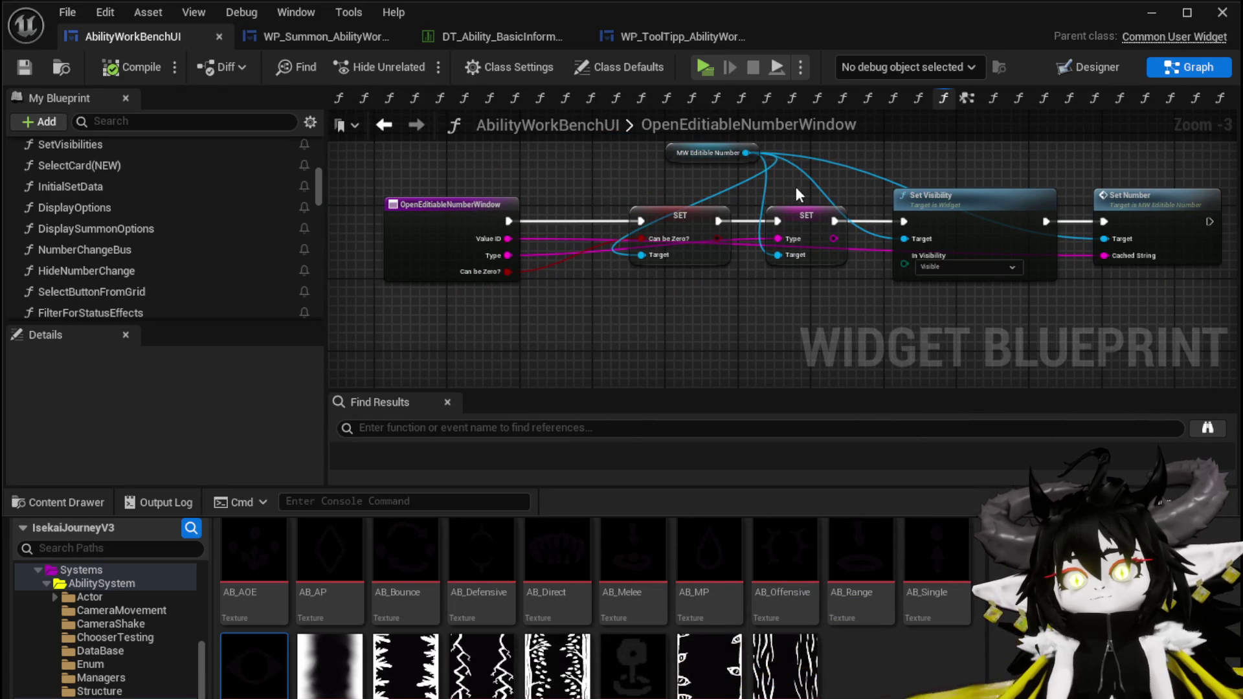
Reposition the MW Editible Number getter left above the SET nodes and save AbilityWorkBenchUI
mouse_move(785, 181)
left_mouse_down()
mouse_move(810, 328)
mouse_move(779, 185)
mouse_move(820, 303)
mouse_move(793, 188)
left_mouse_up()
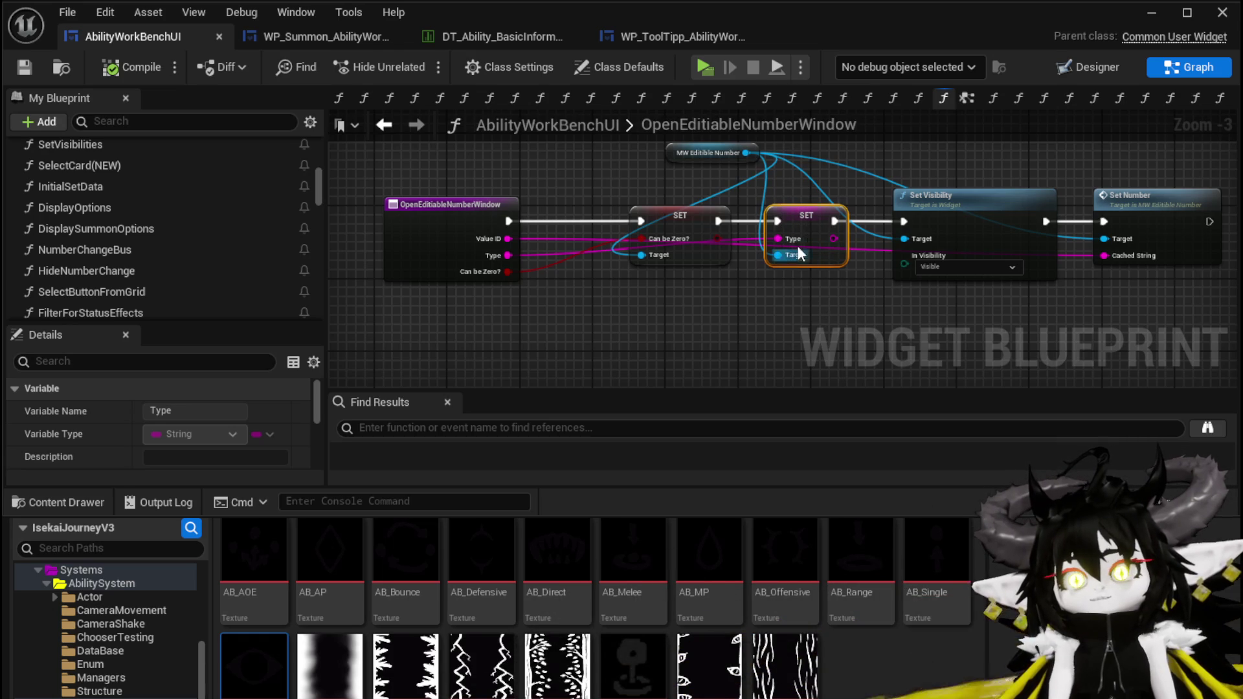
left_click_drag(681, 157, 527, 148)
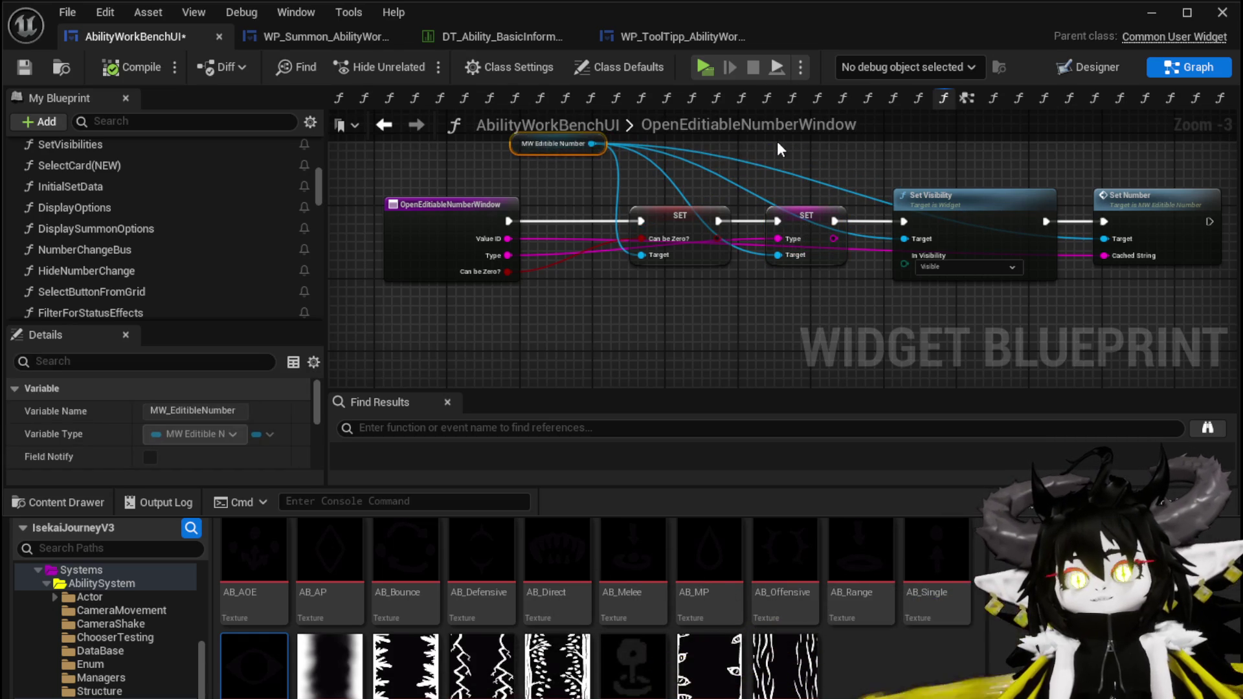
left_click(617, 137)
left_click(24, 67)
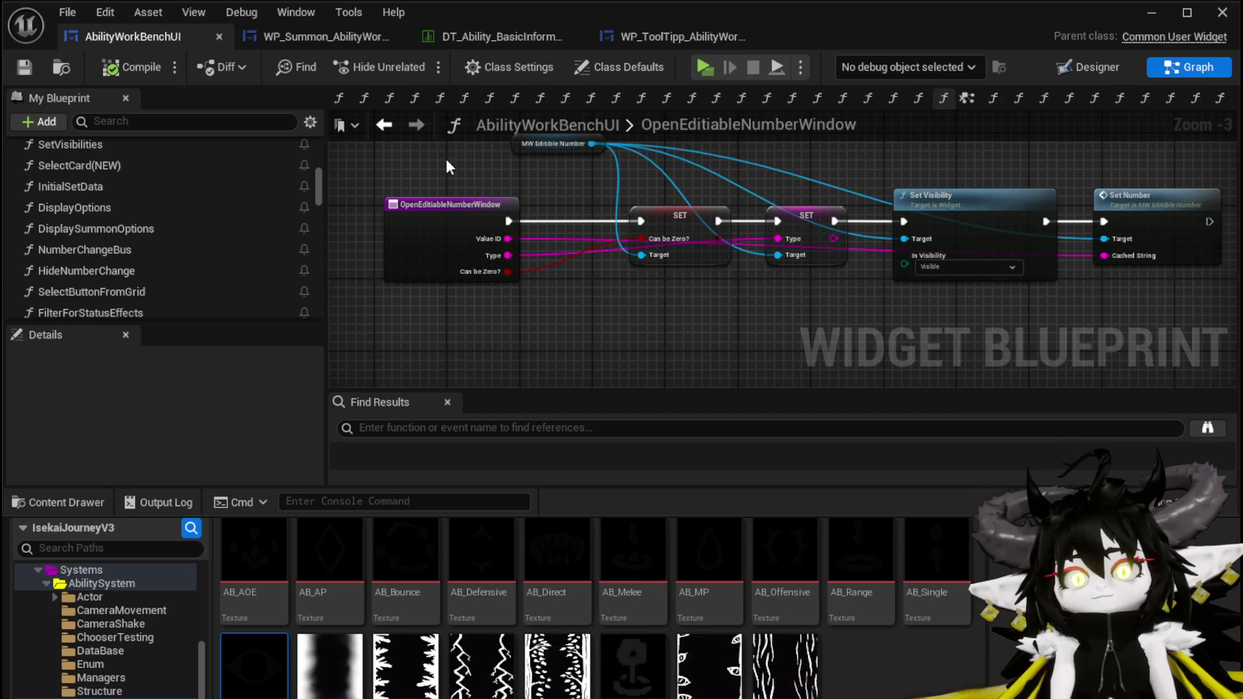
left_click_drag(541, 145, 524, 153)
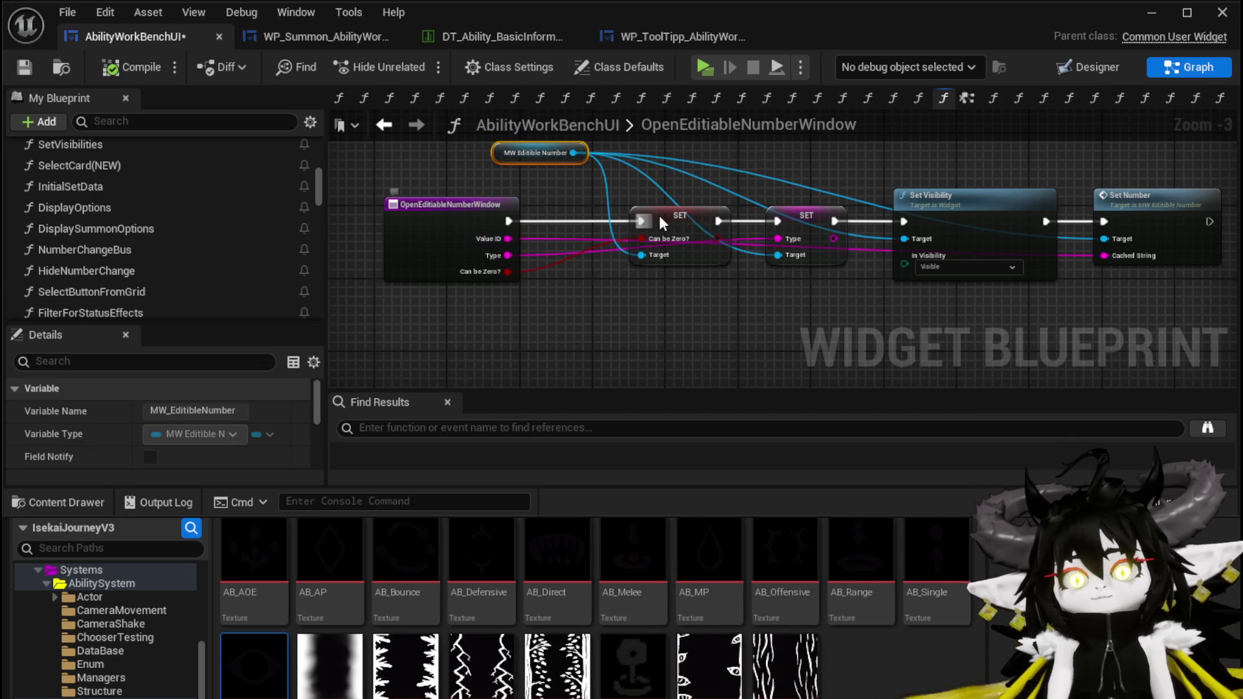
left_click_drag(772, 172, 768, 211)
left_click(346, 150)
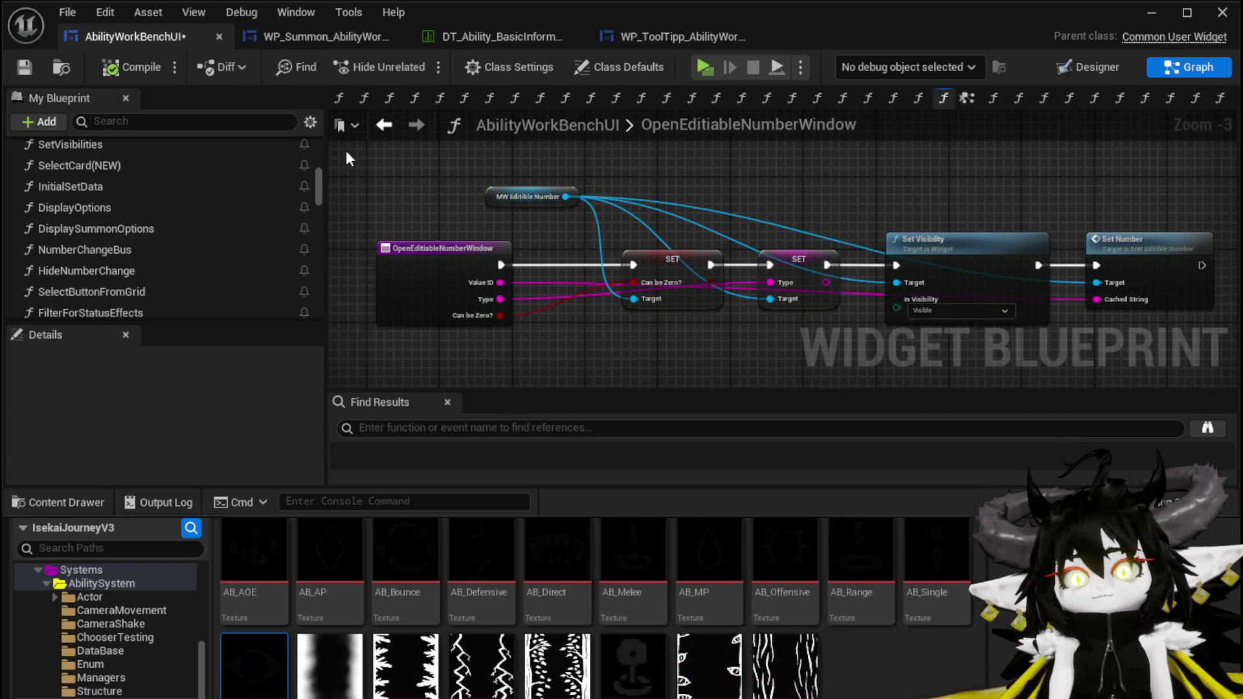
left_click(29, 67)
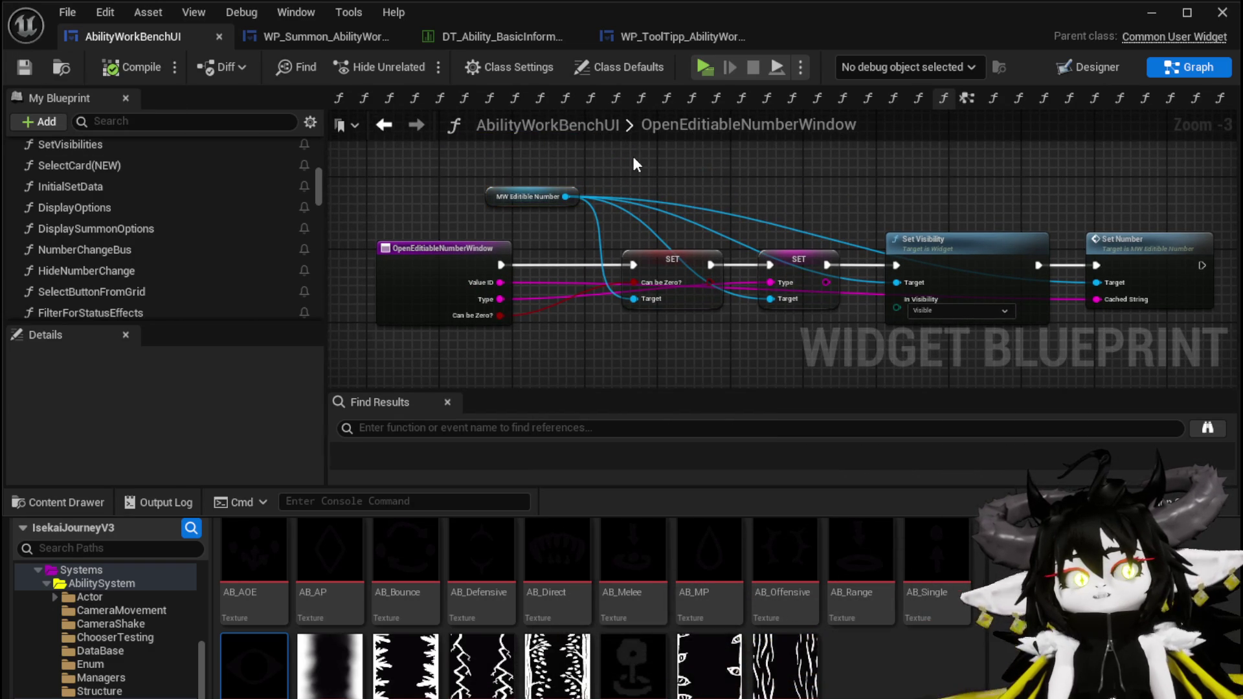
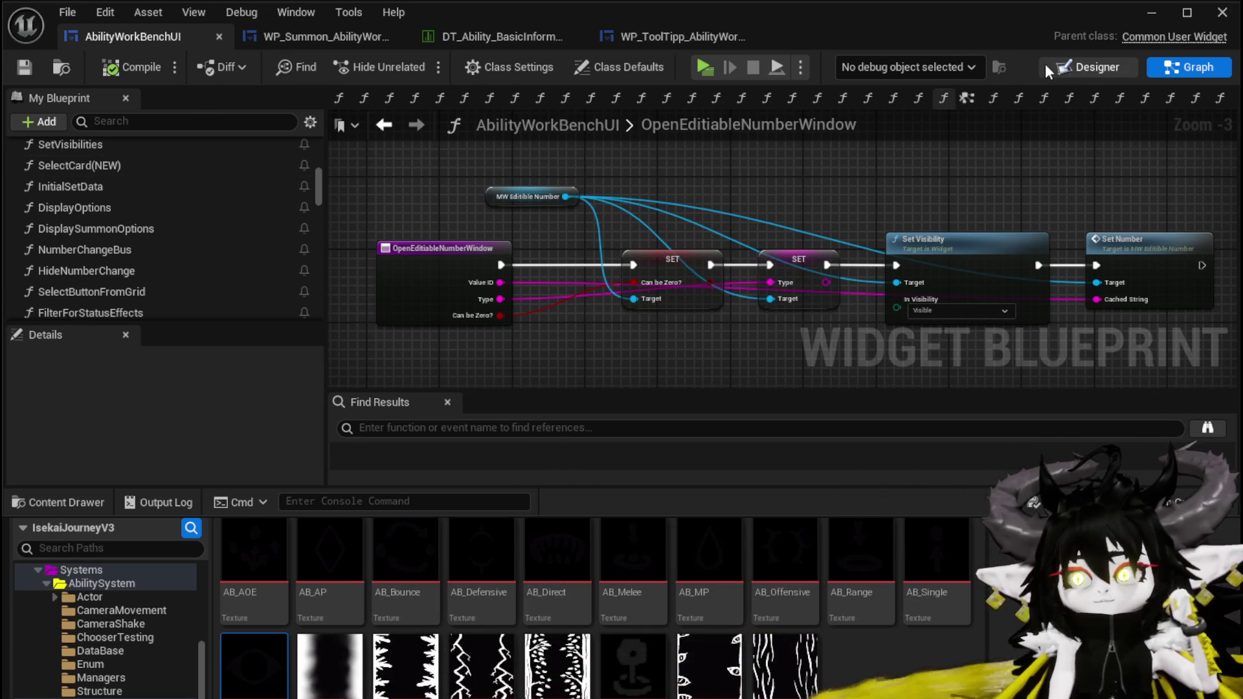
Select MW_EditibleNumber in the AbilityWorkBenchUI layout and open its graph for editing
left_click(1078, 67)
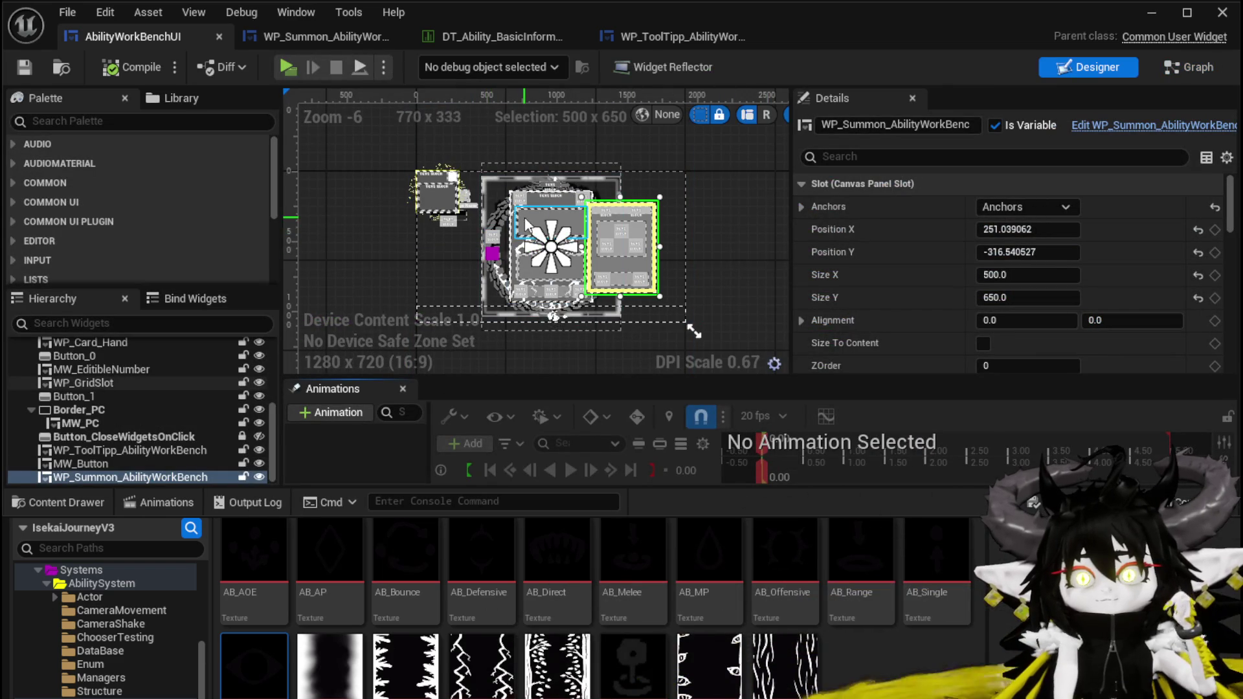
left_click(537, 266)
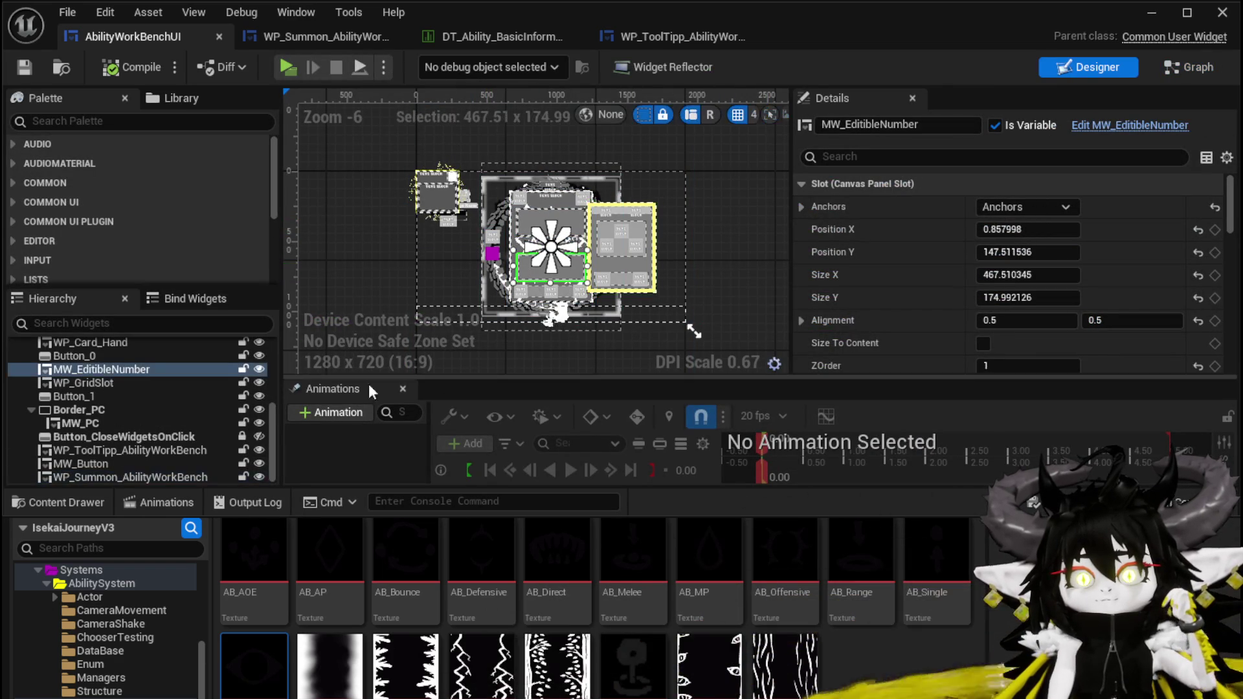
left_click(1085, 127)
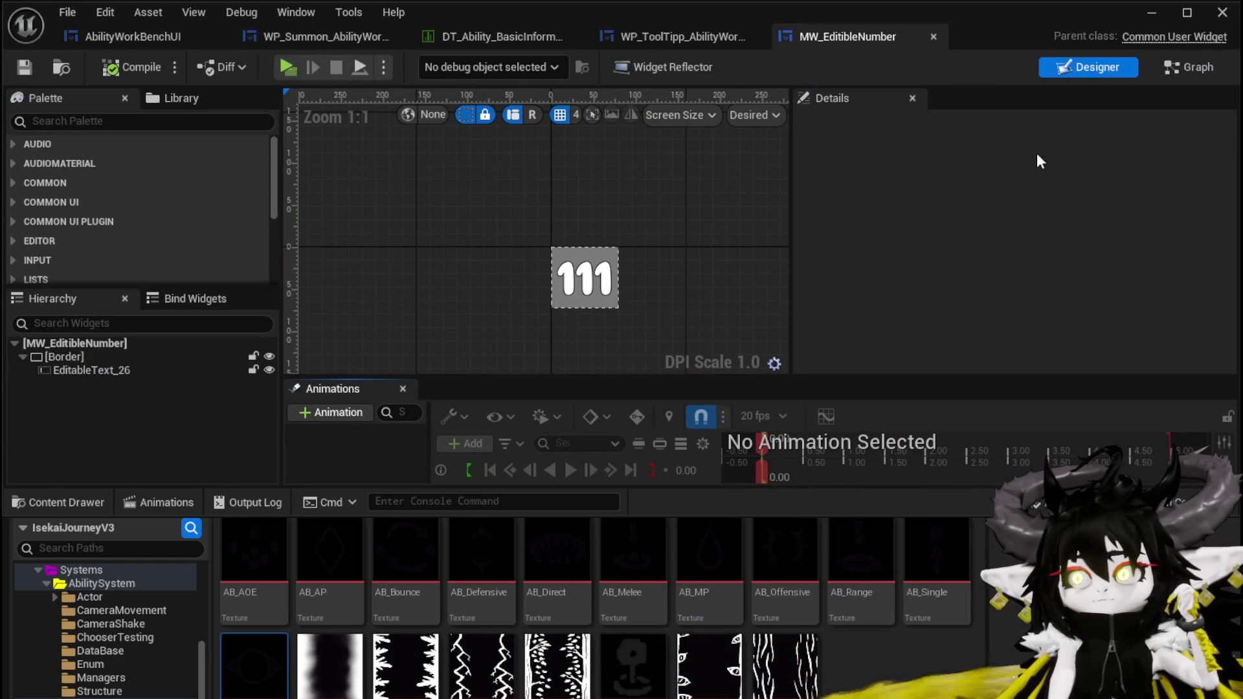
left_click(1189, 67)
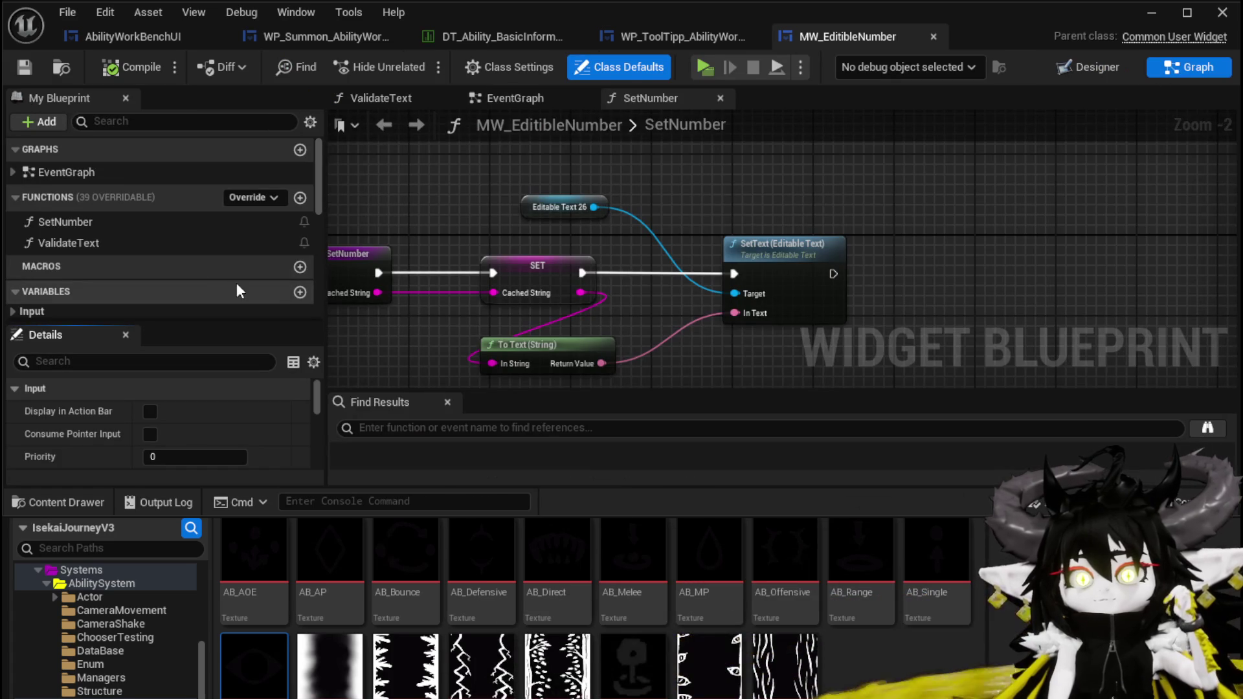
Inspect the SetNumber and ValidateText functions, then close the editor and return to AbilityWorkBenchUI
double_click(110, 223)
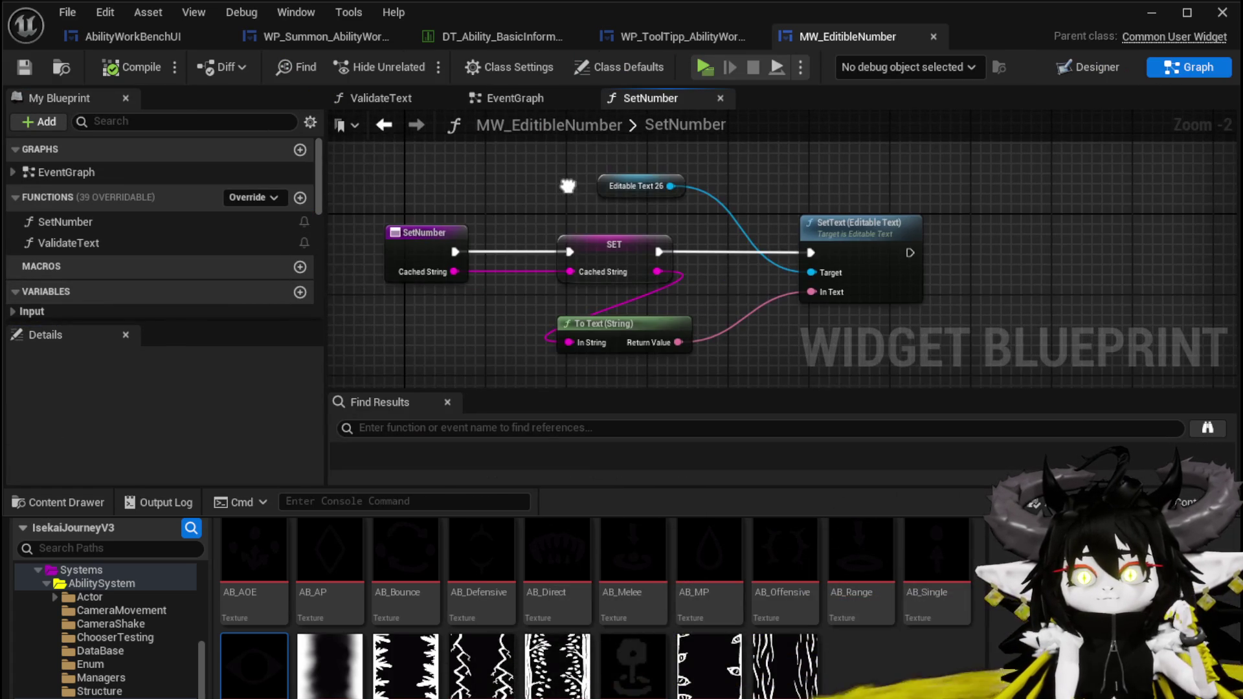
double_click(114, 240)
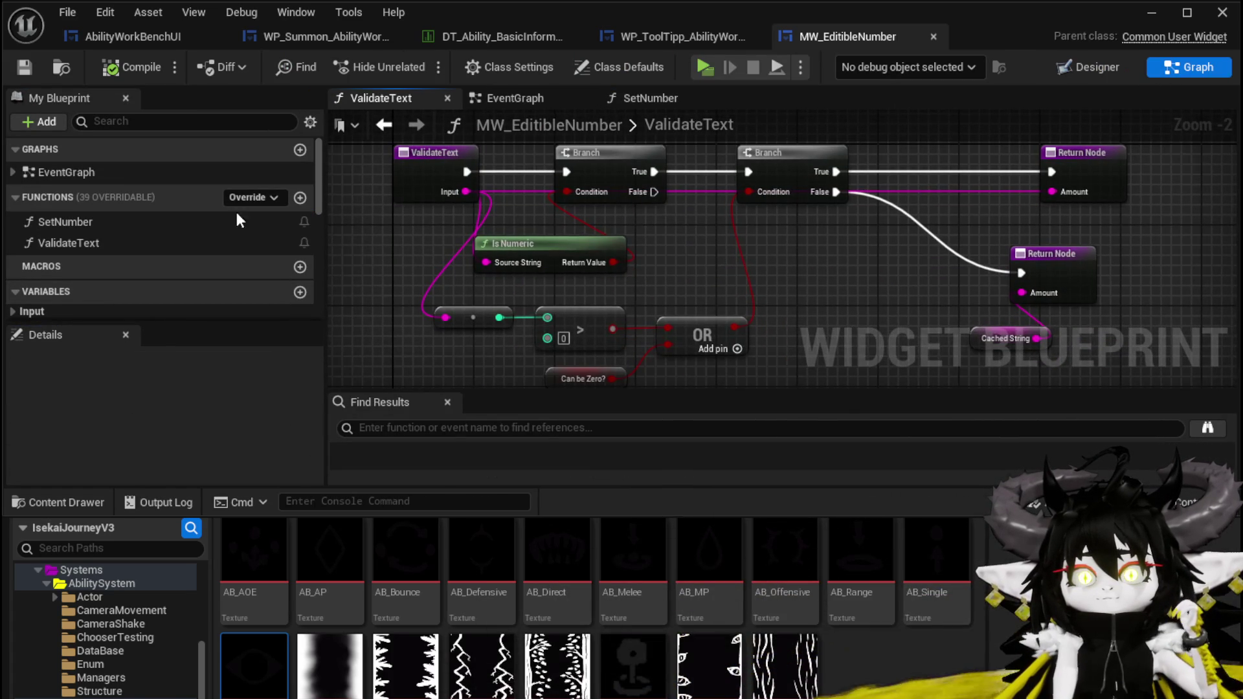
double_click(127, 220)
scroll(674, 220, "up", 4)
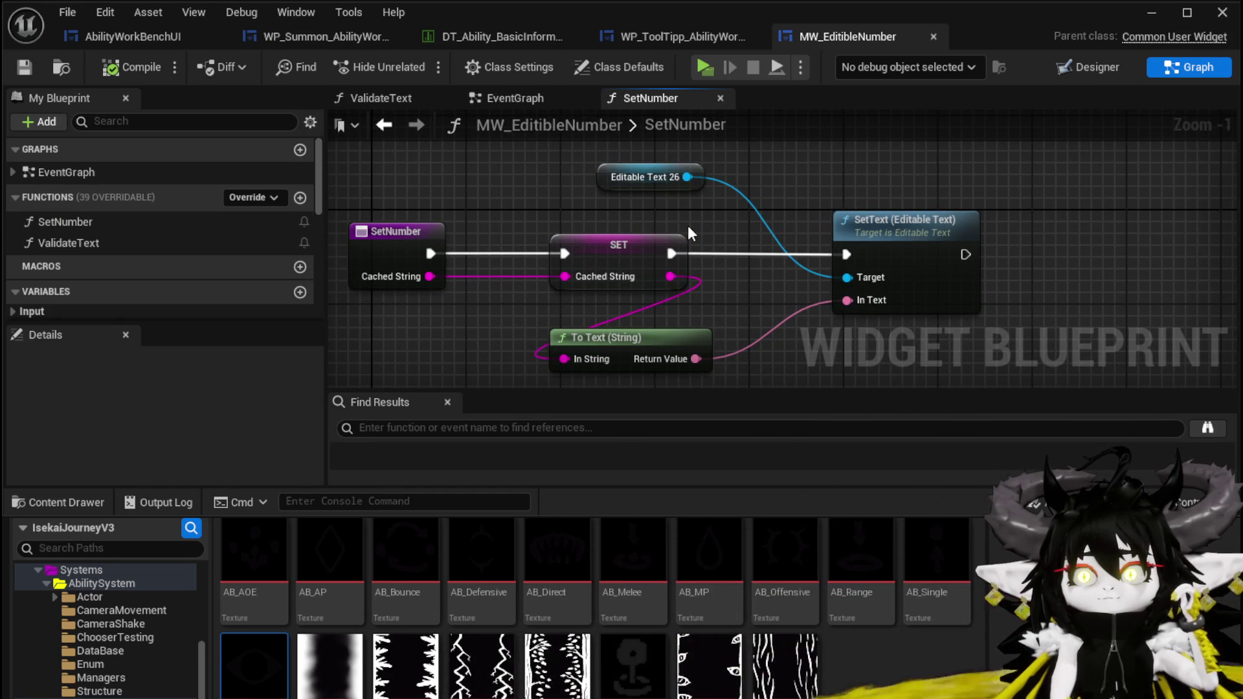
left_click(933, 37)
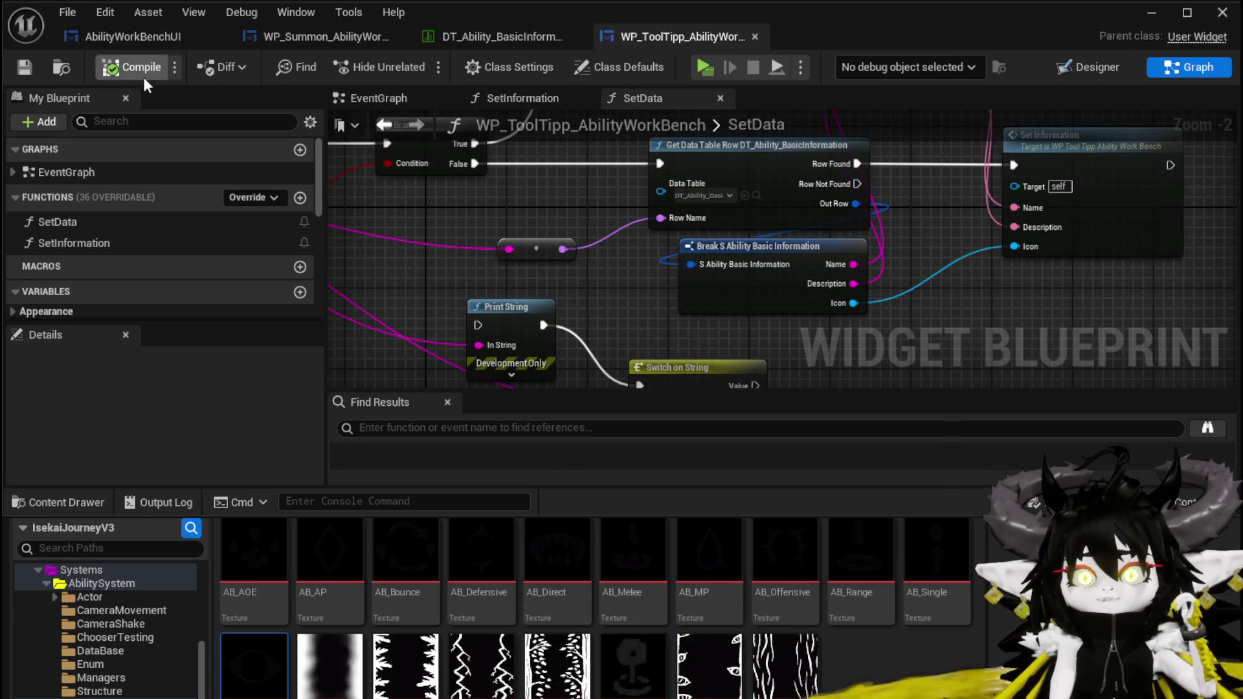
left_click(138, 37)
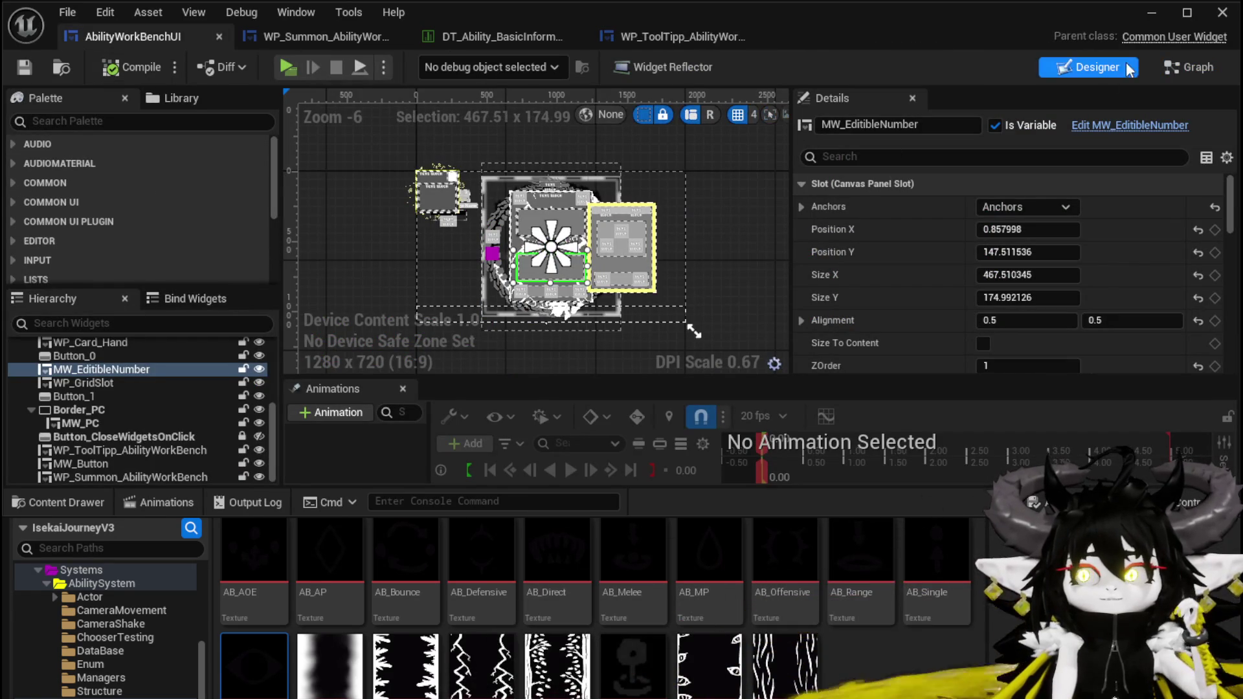
Open NumberChangeBus and view its Switch on String routing Value, MP, AP, TargetingIndex and StatusIndex
double_click(91, 398)
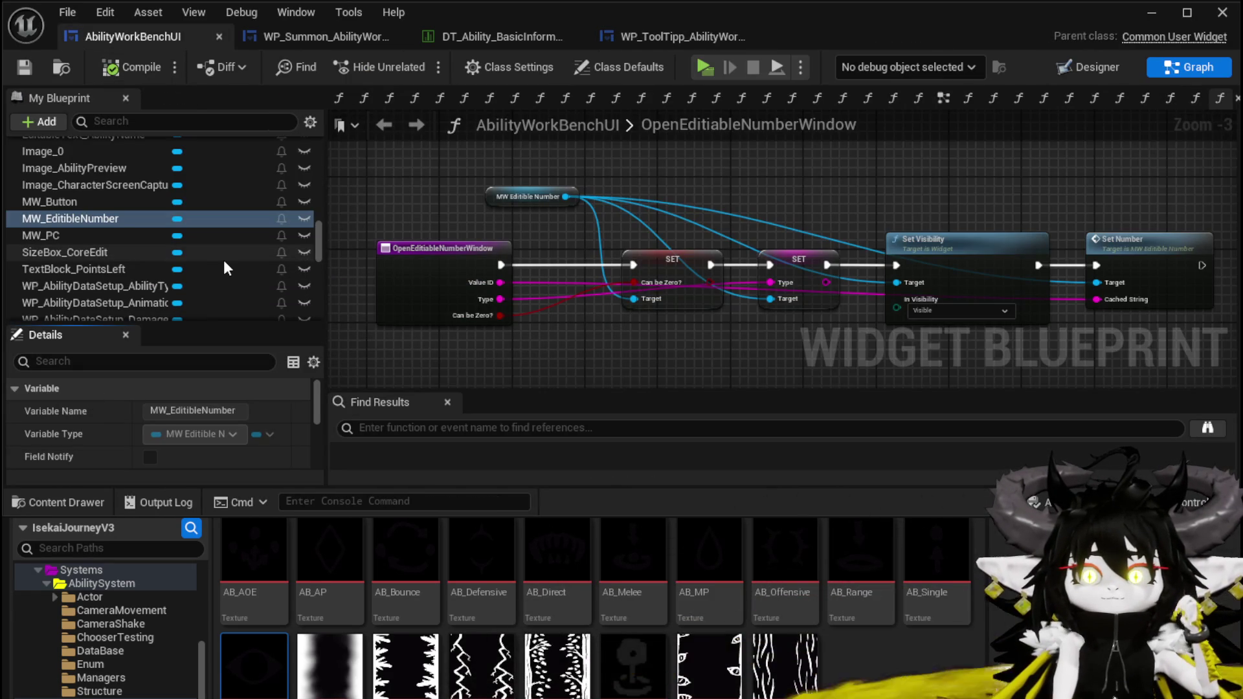
scroll(224, 261, "up", 10)
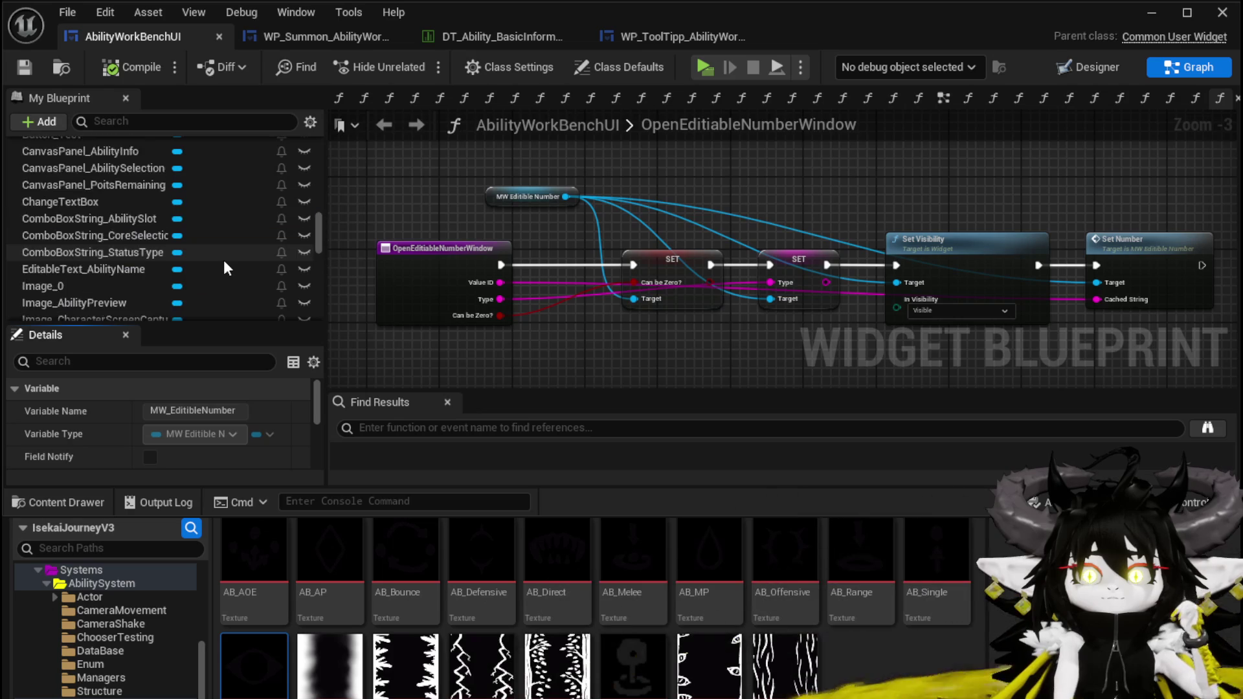
scroll(223, 259, "down", 10)
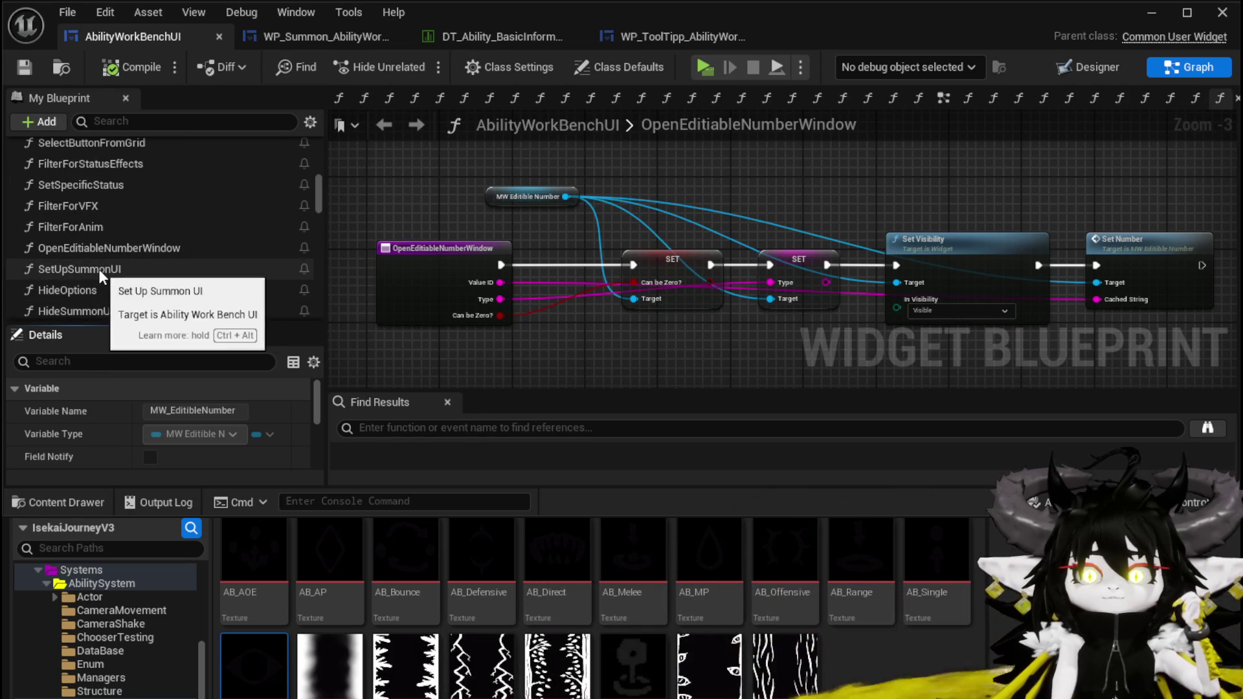
scroll(87, 270, "up", 1)
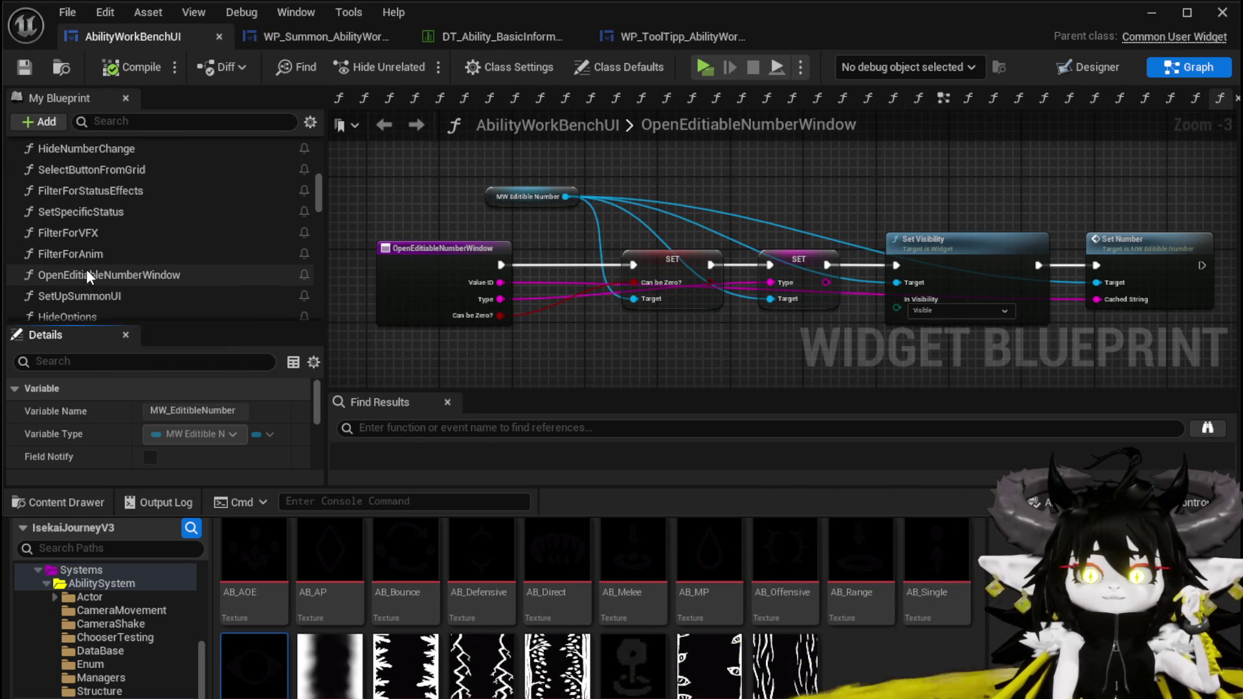
scroll(84, 215, "up", 1)
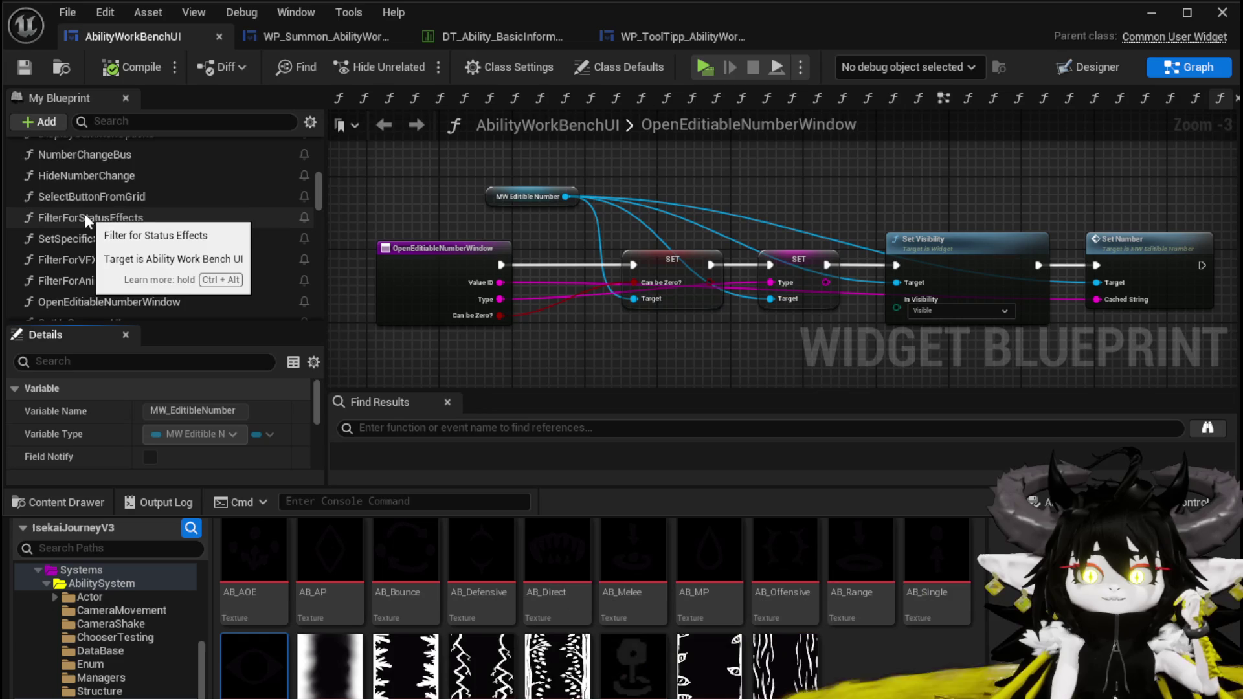
scroll(85, 216, "up", 1)
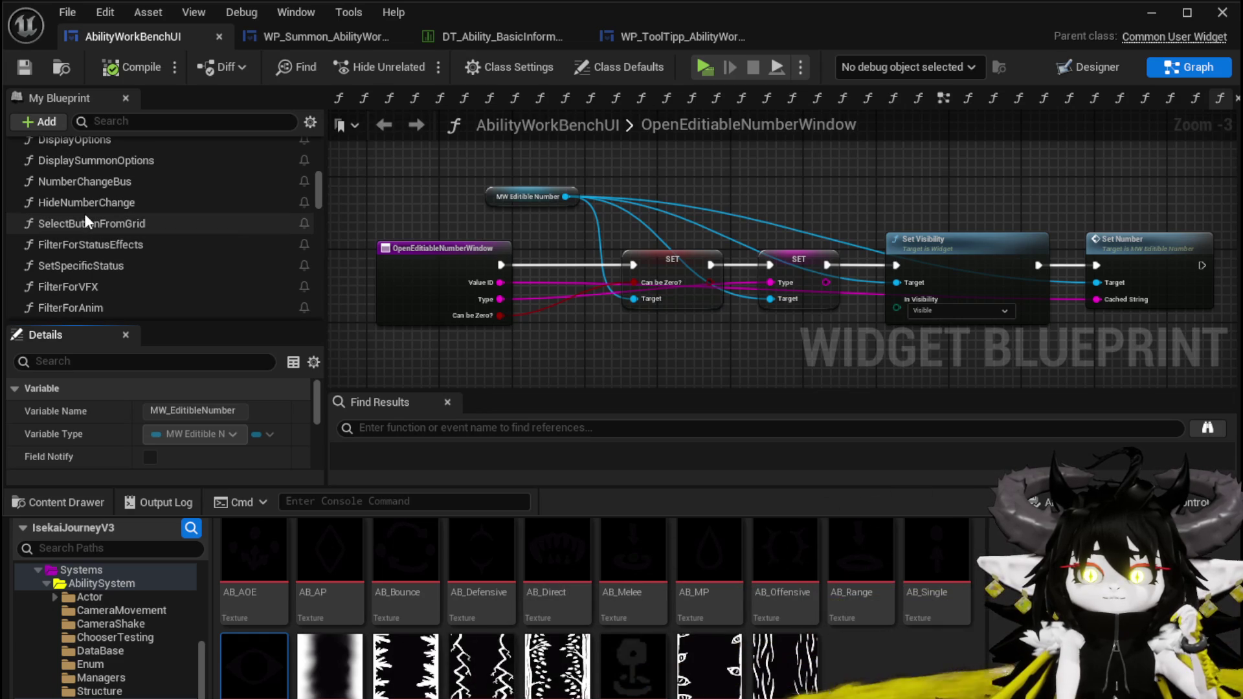
double_click(79, 182)
scroll(561, 282, "up", 2)
mouse_move(528, 349)
left_mouse_down()
mouse_move(397, 285)
mouse_move(401, 316)
mouse_move(525, 315)
mouse_move(459, 319)
left_mouse_up()
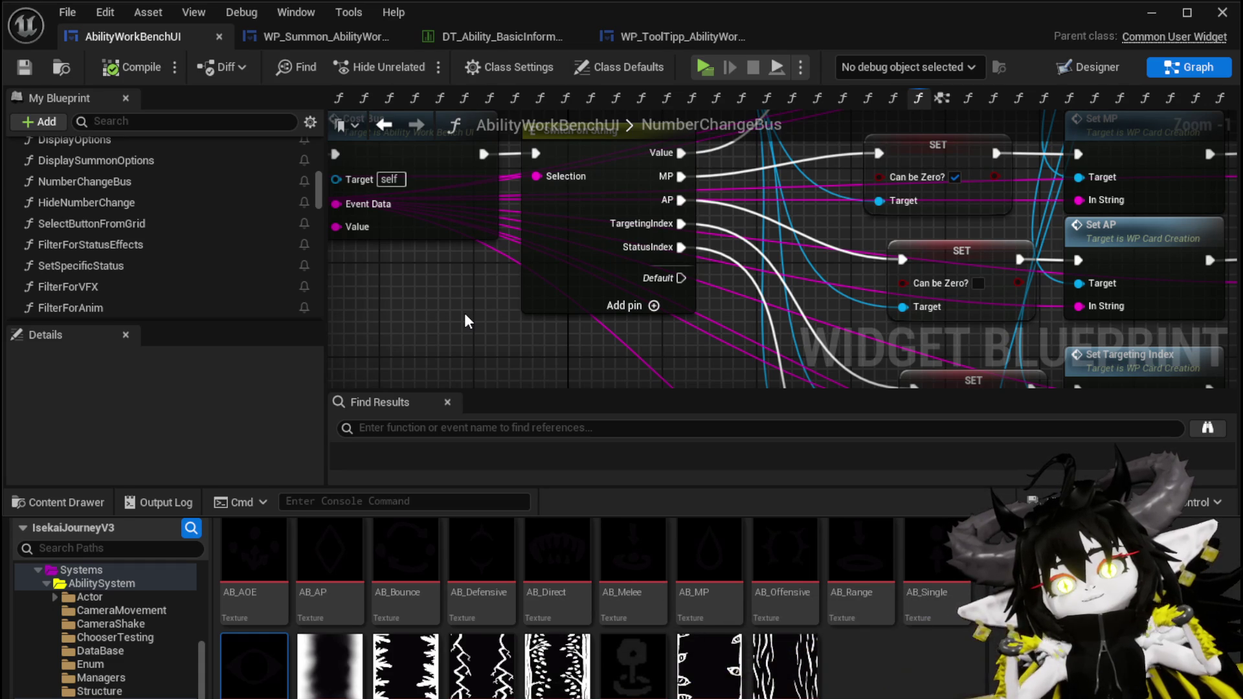
scroll(470, 283, "down", 1)
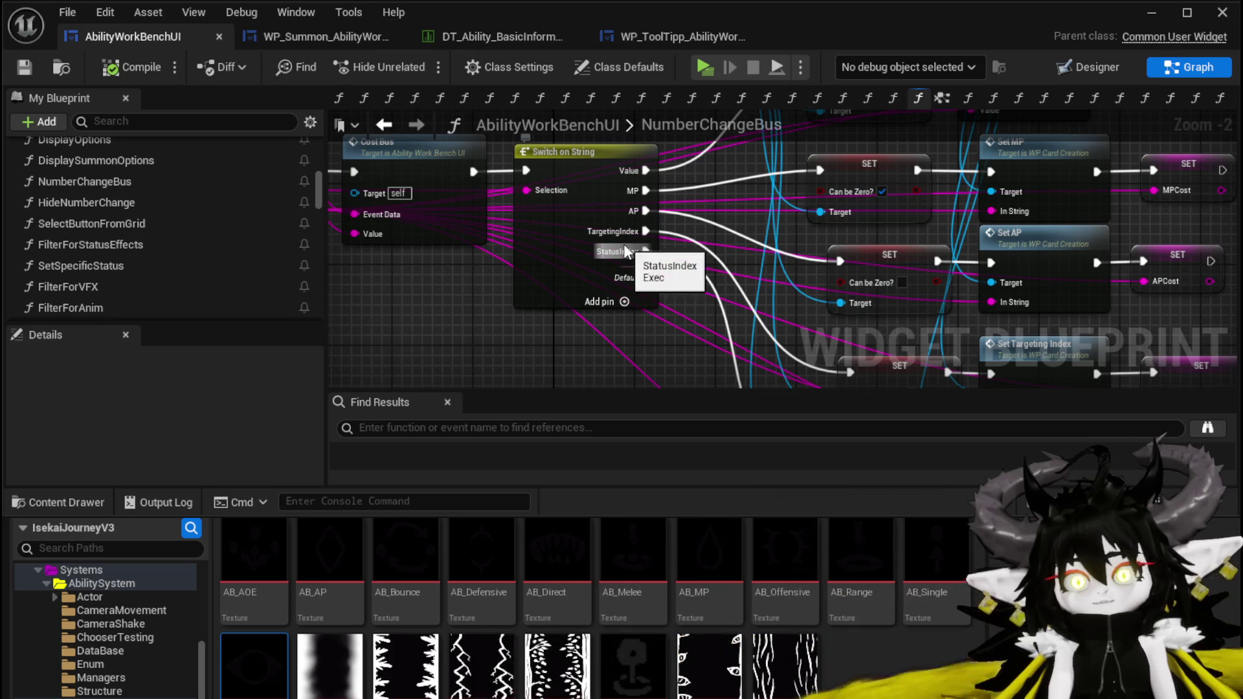
Add a new case to the Switch on String and name it S_Offensive
left_click(623, 302)
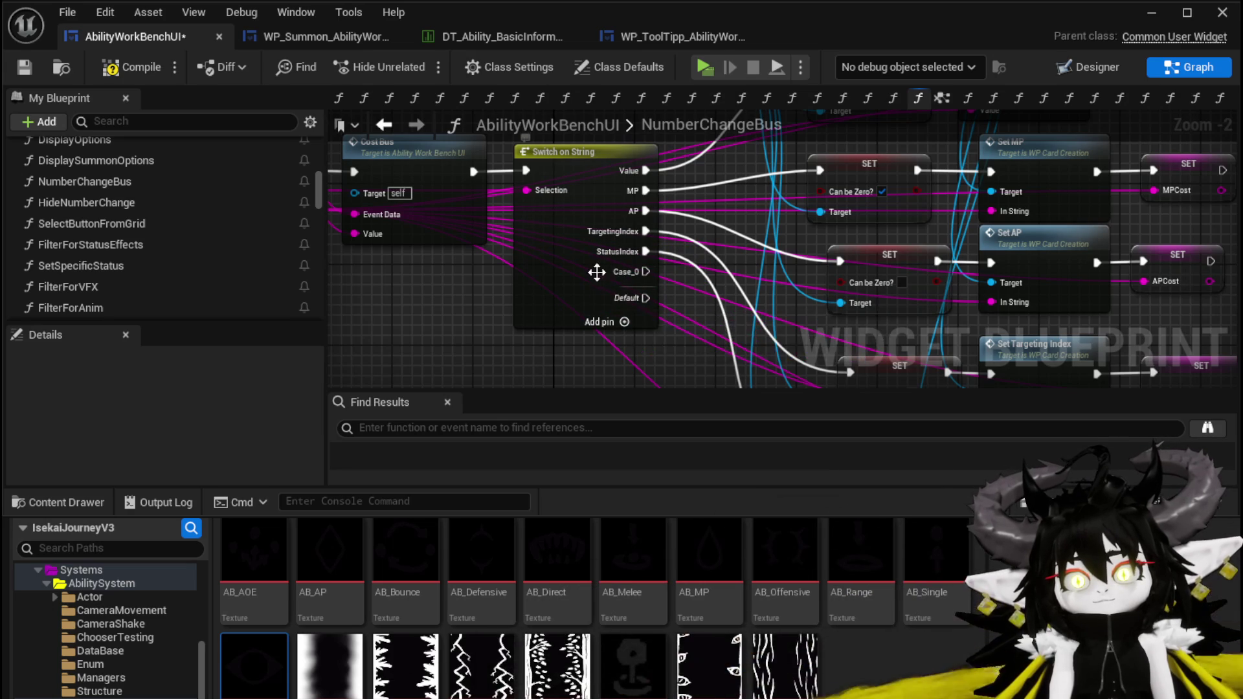
scroll(154, 416, "down", 5)
left_click(168, 421)
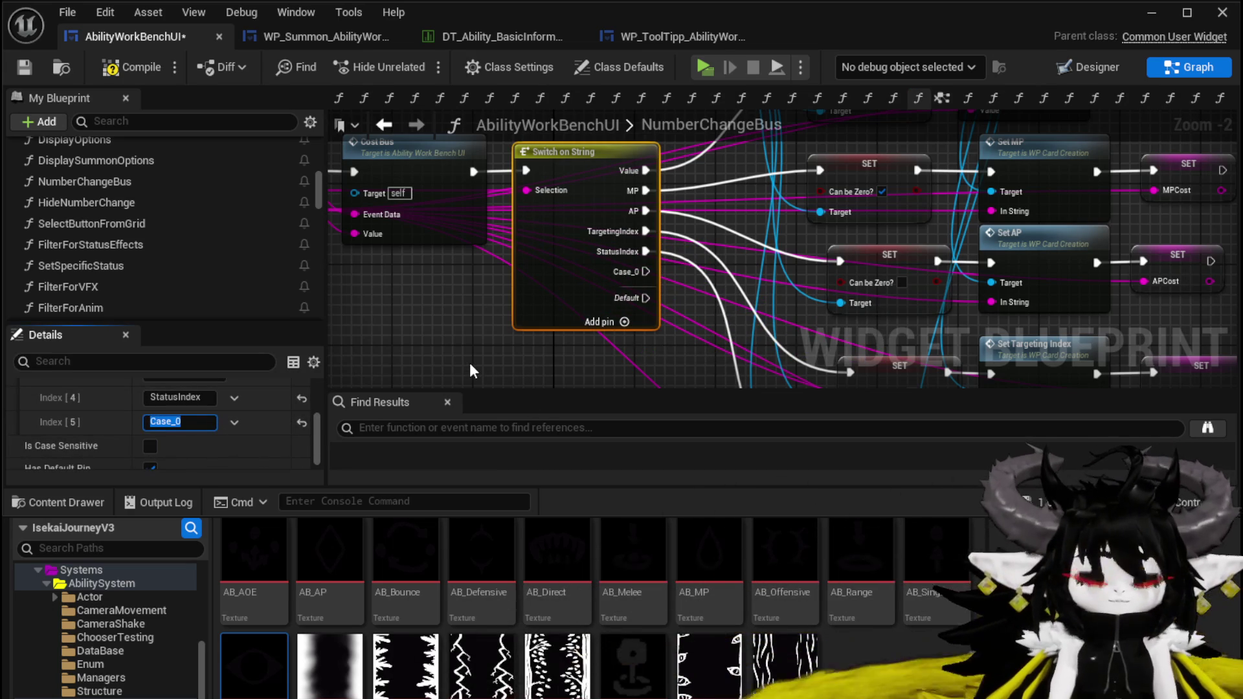
type("ensive")
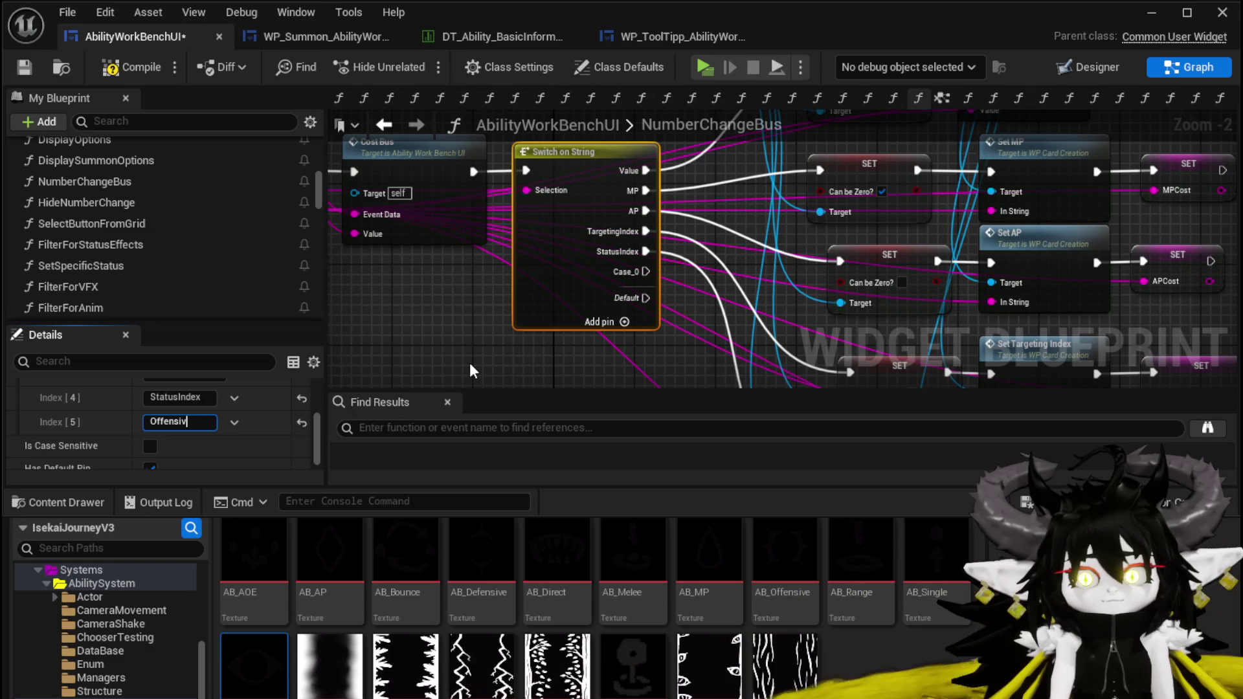
key("Return")
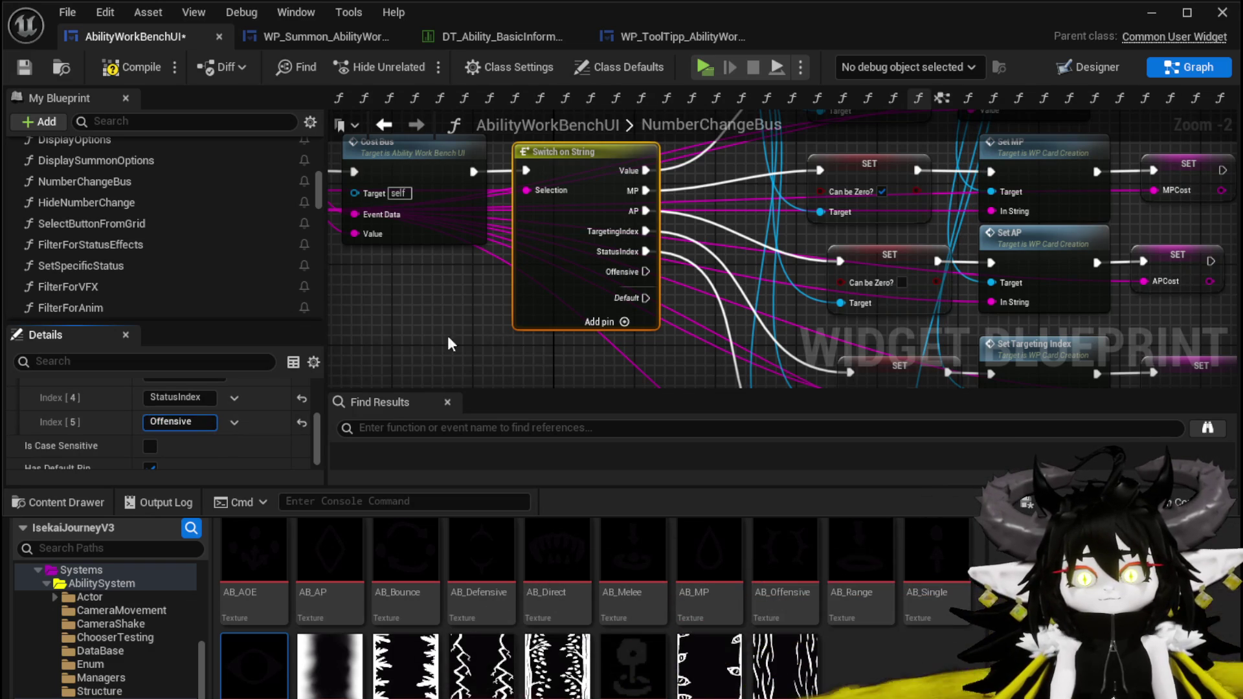
left_click_drag(646, 364, 501, 345)
left_click(152, 422)
type("S_")
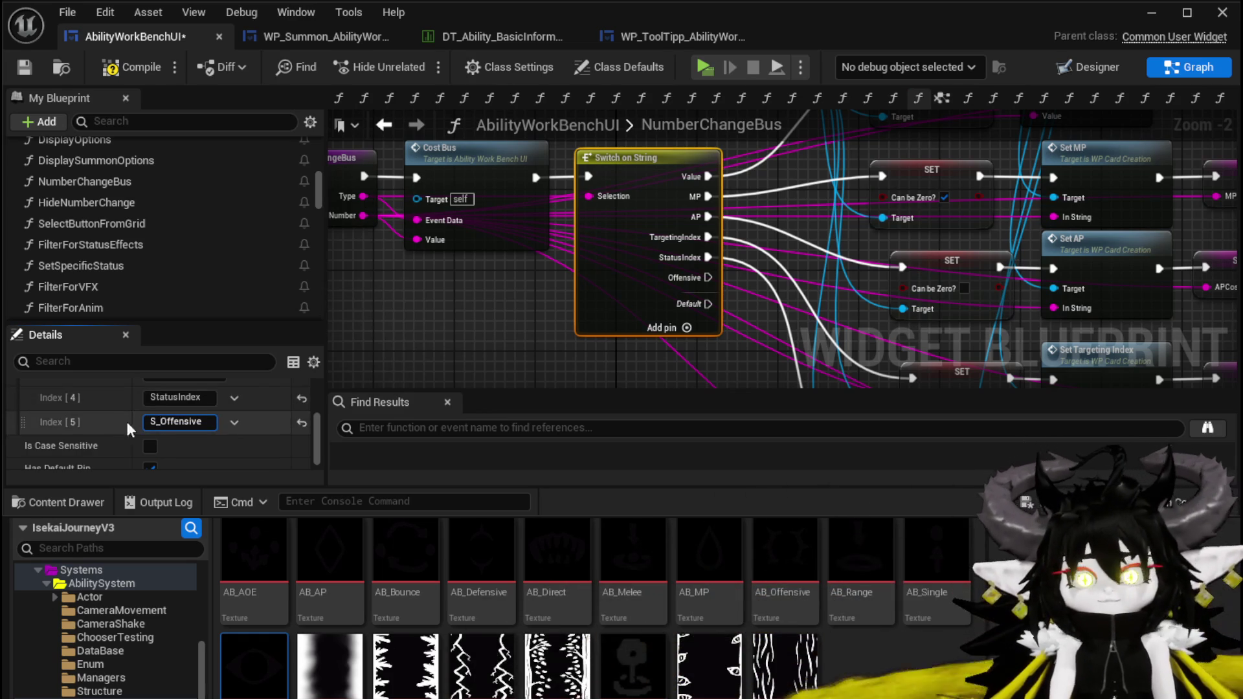
left_click(452, 324)
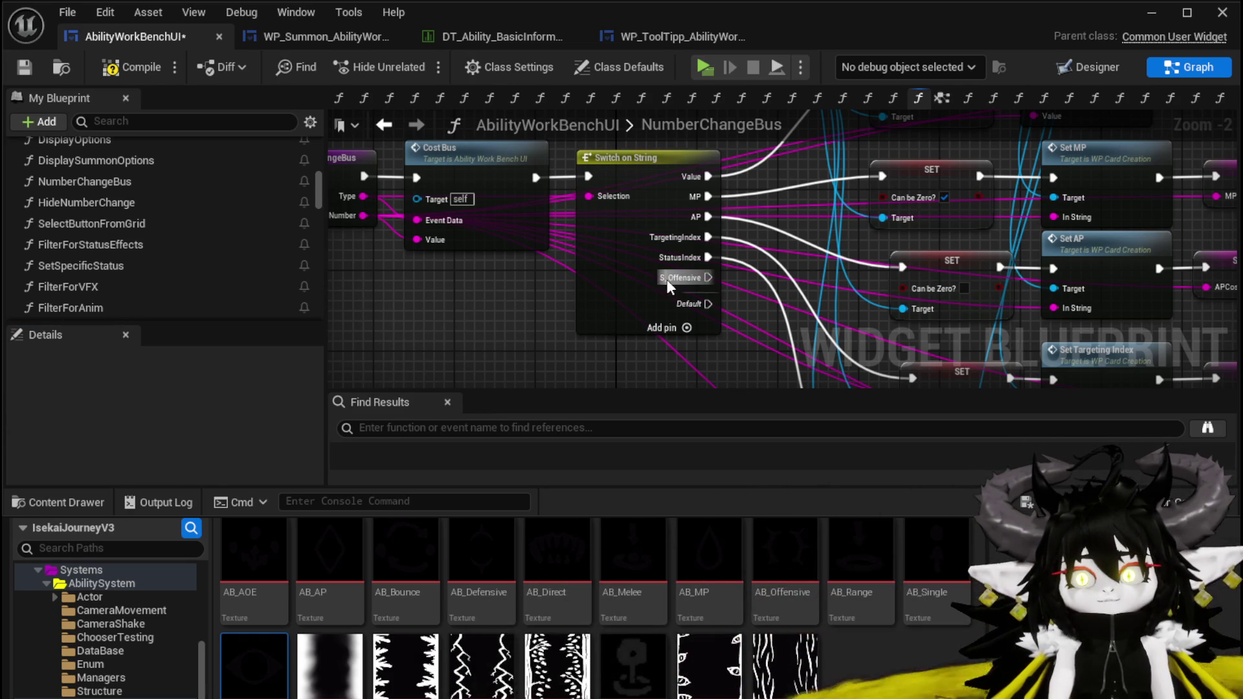
Add a second case named S_StatusIndex, then compile and save the blueprint
left_click(622, 239)
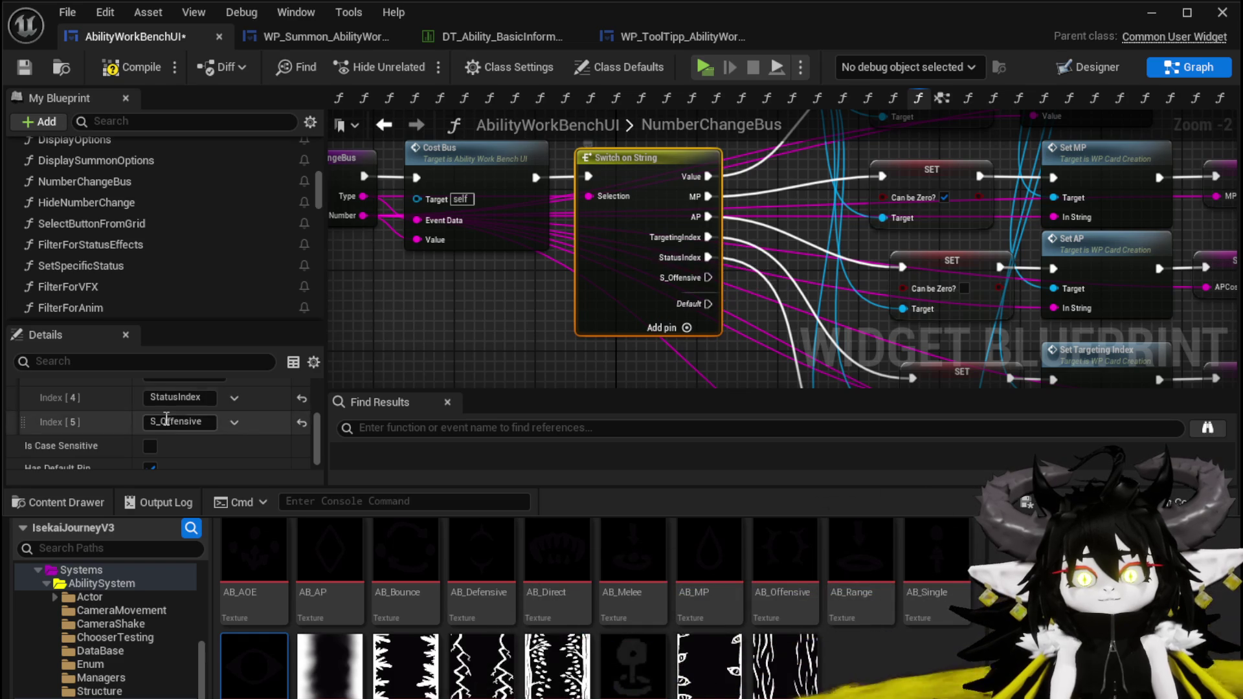
left_click(207, 397)
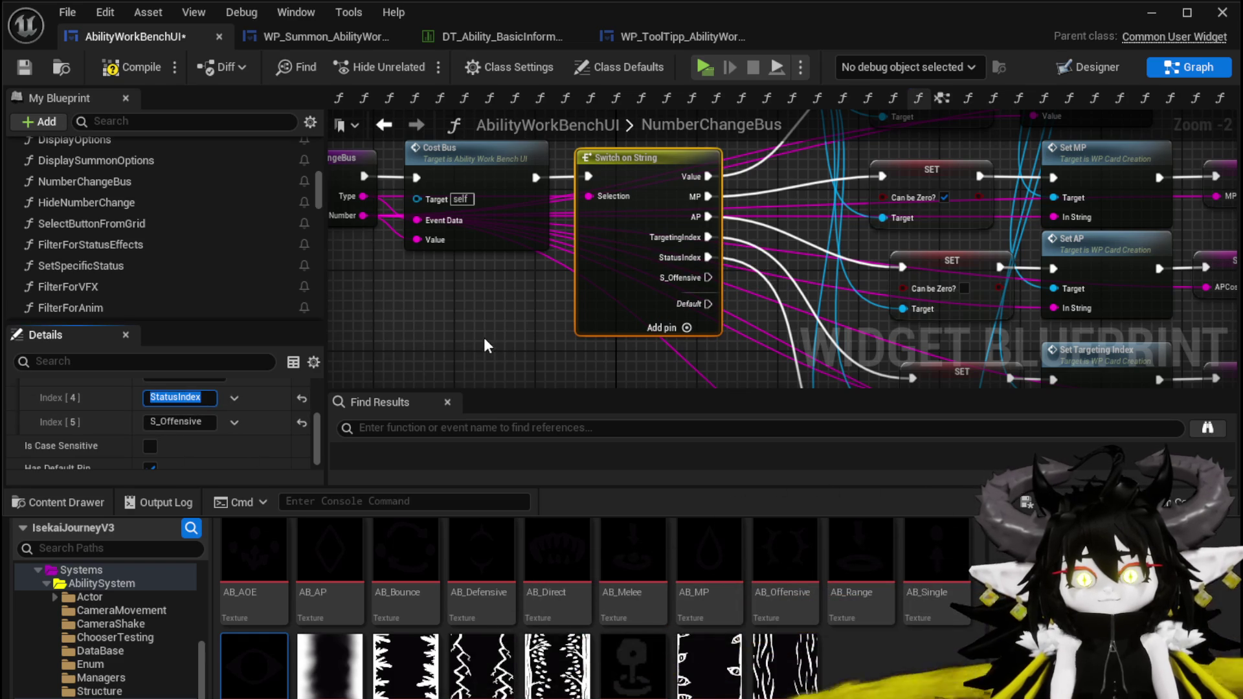
left_click(667, 328)
type("S_StatusIndex")
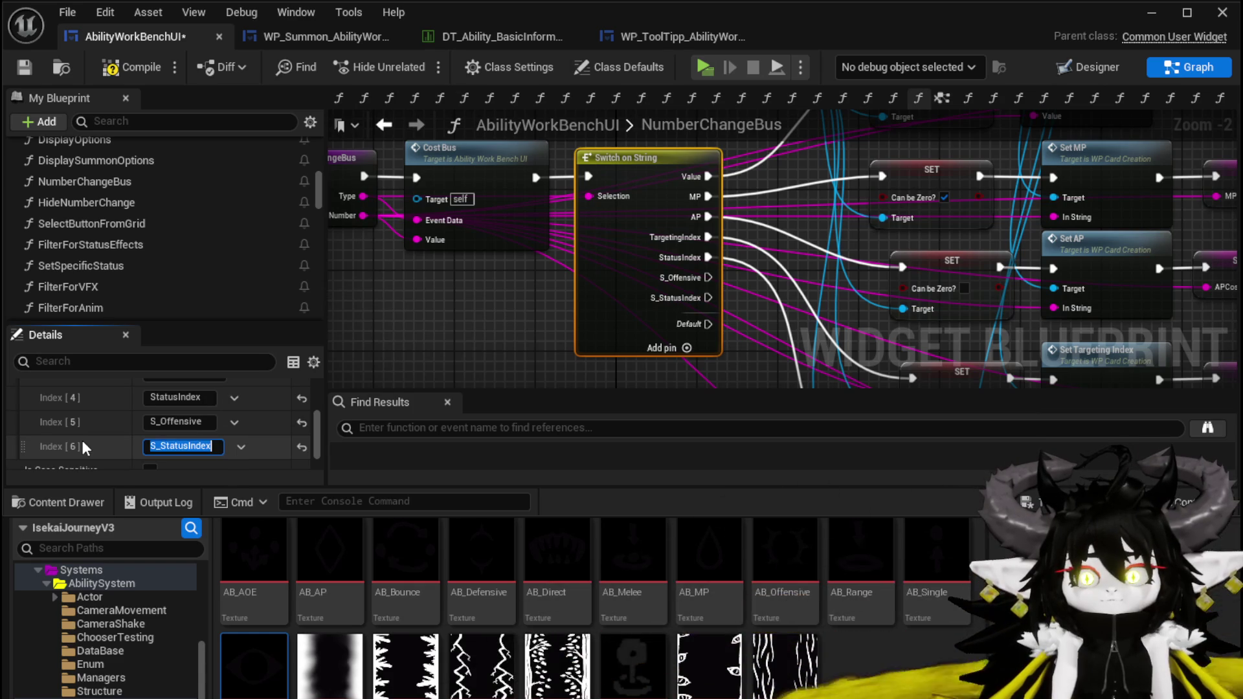
left_click(444, 307)
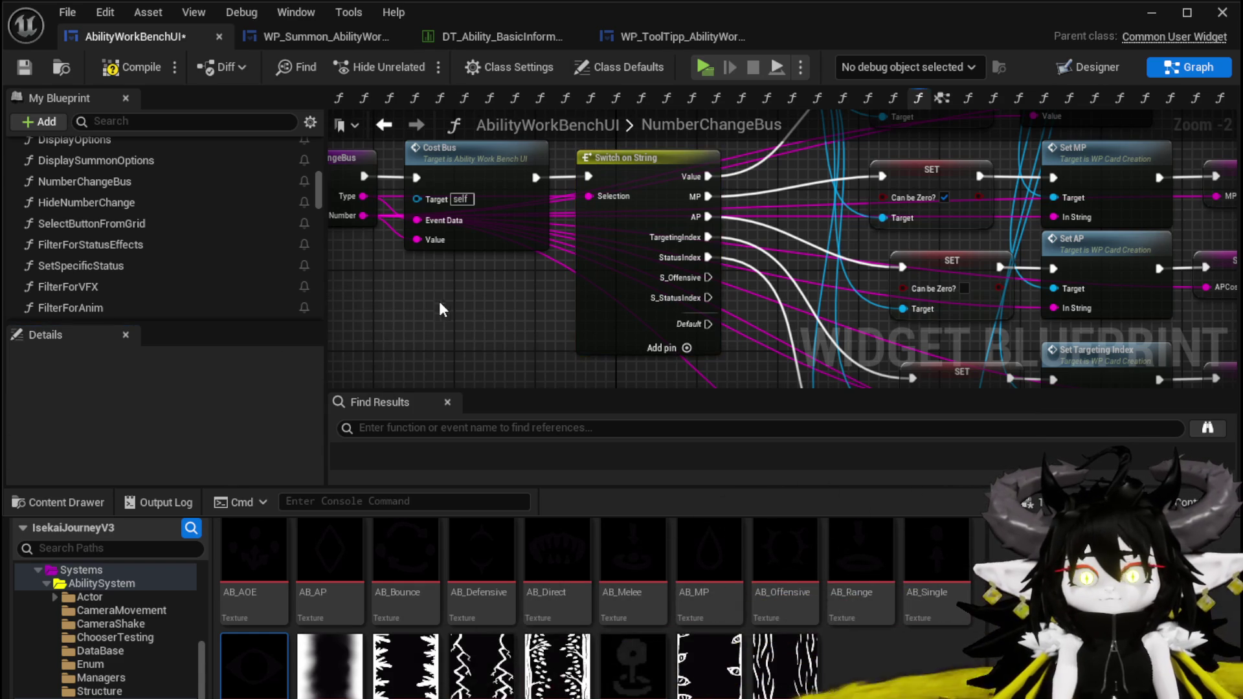
left_click(36, 69)
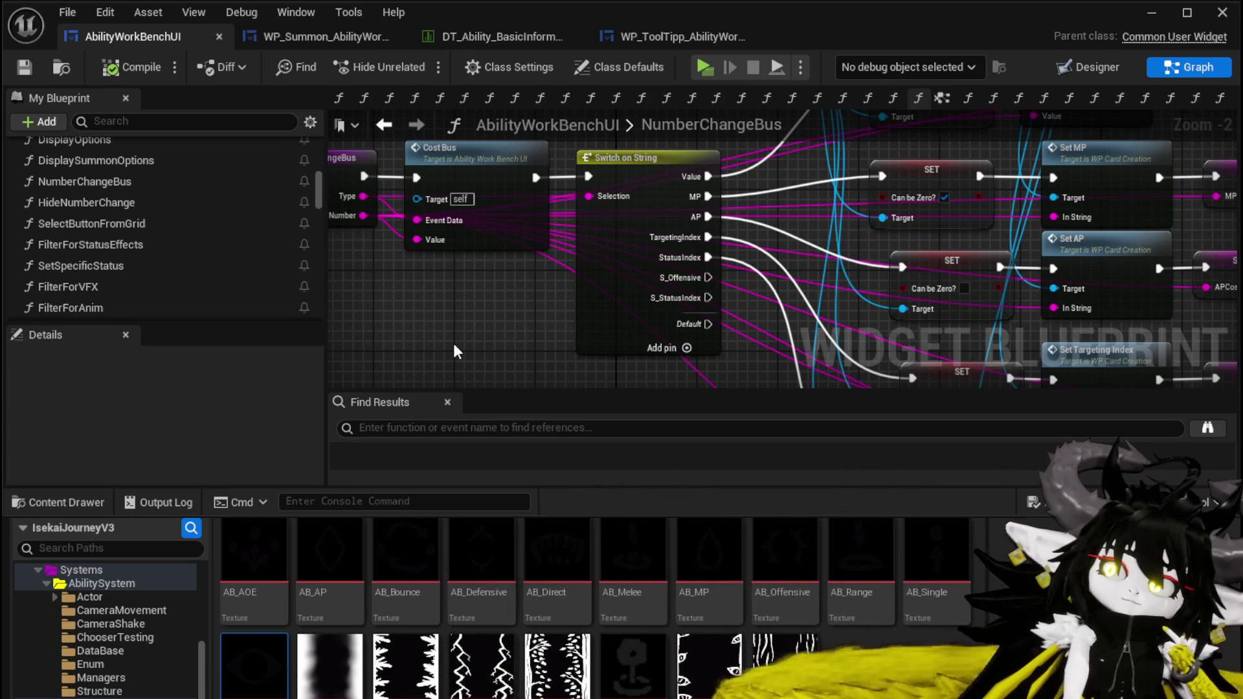
Look over the WP_ToolTipp widget's SetData graph and layout, then close it
left_click(646, 36)
left_click(1088, 67)
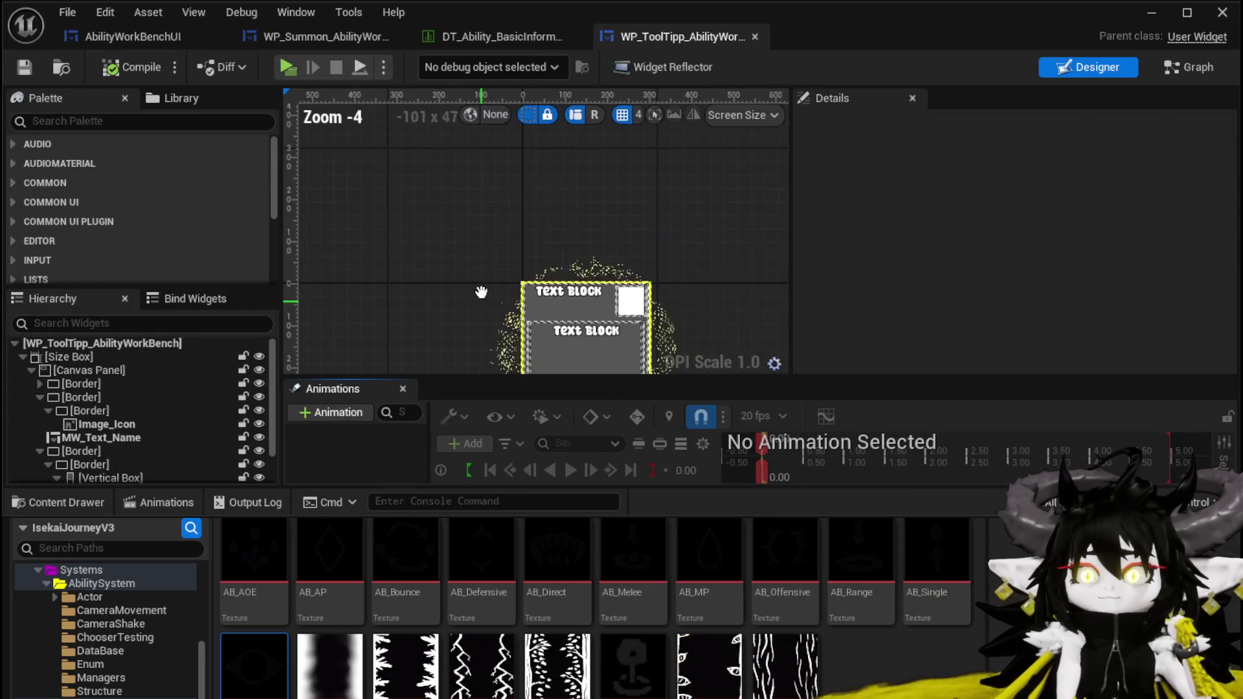
left_click(754, 36)
Review WP_Summon's Direct/Status, Targeting and Offensive buttons, then return to the OpenEditableNumberWindow graph
left_click(388, 39)
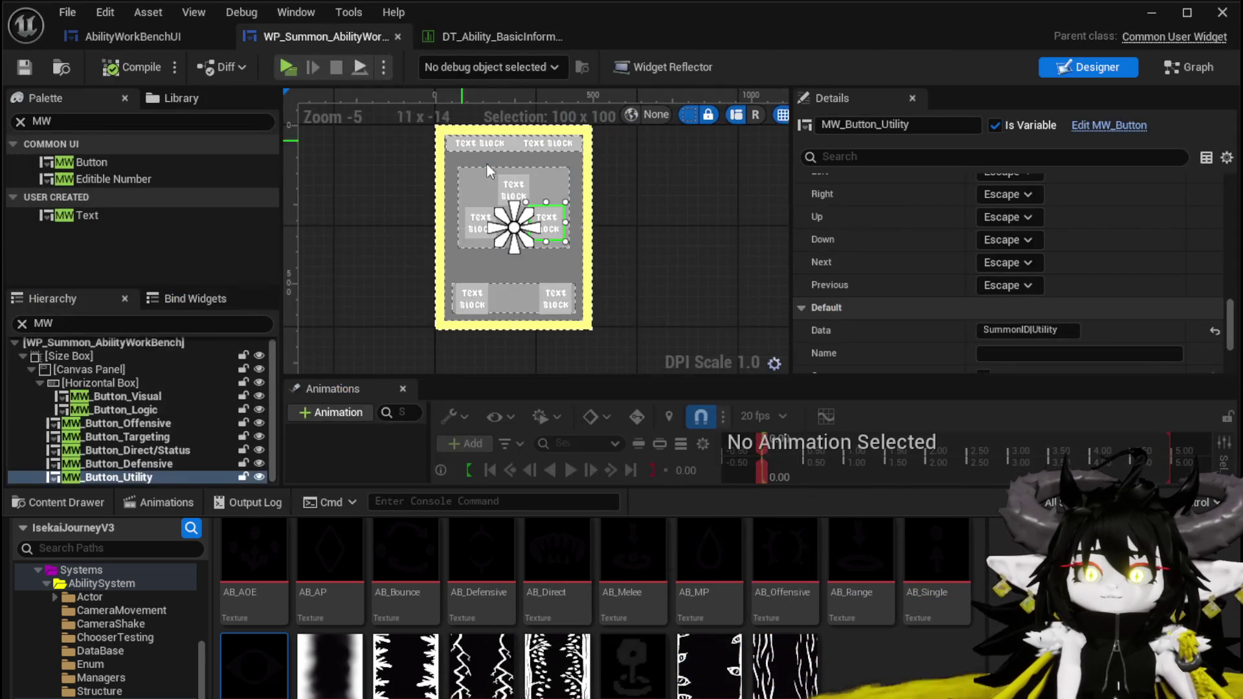
scroll(953, 220, "down", 3)
left_click(166, 453)
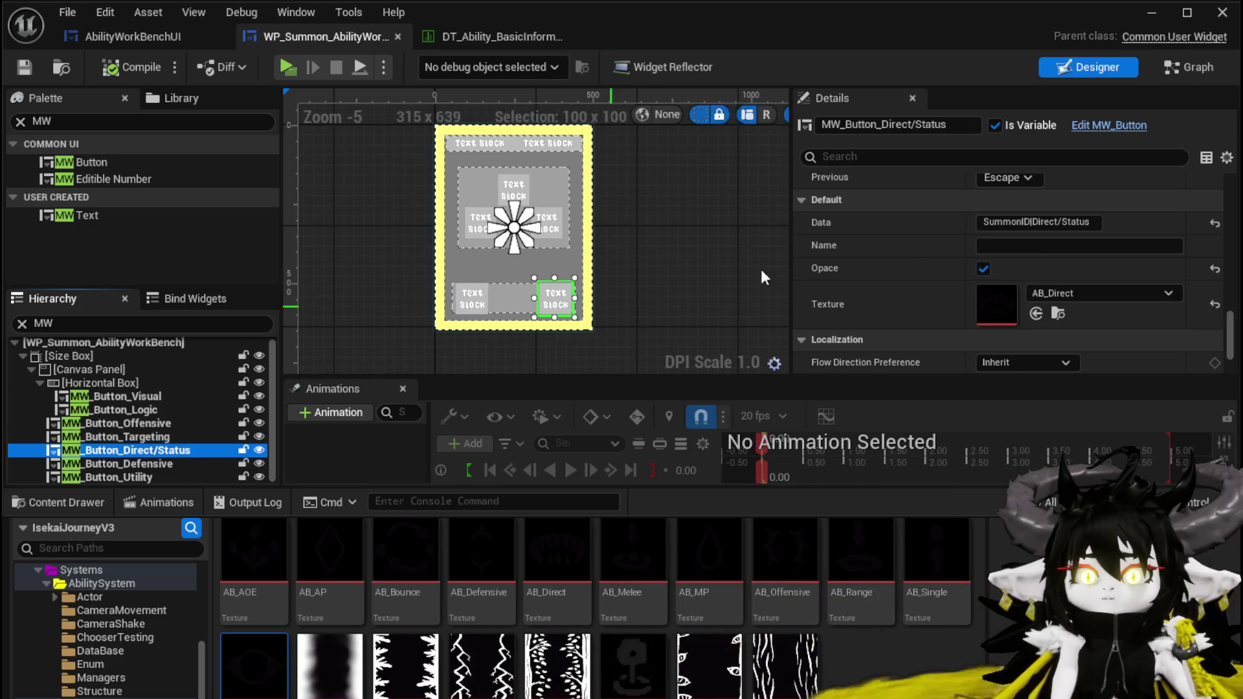
left_click(129, 438)
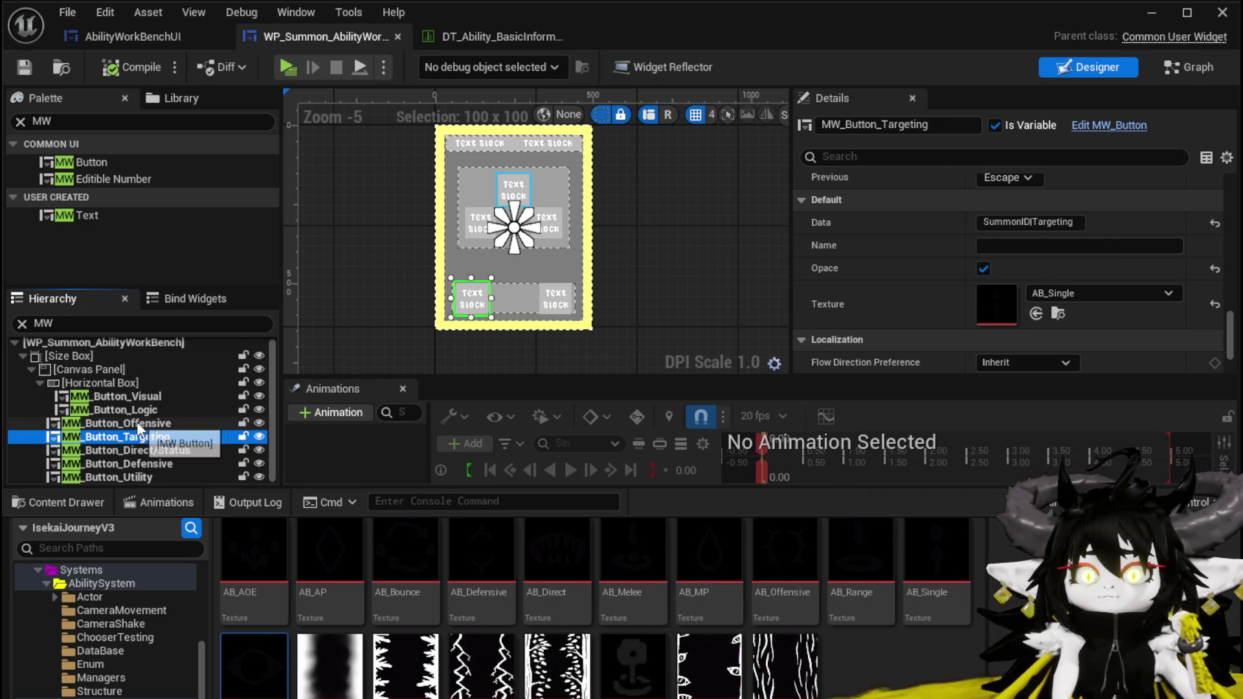
left_click(138, 423)
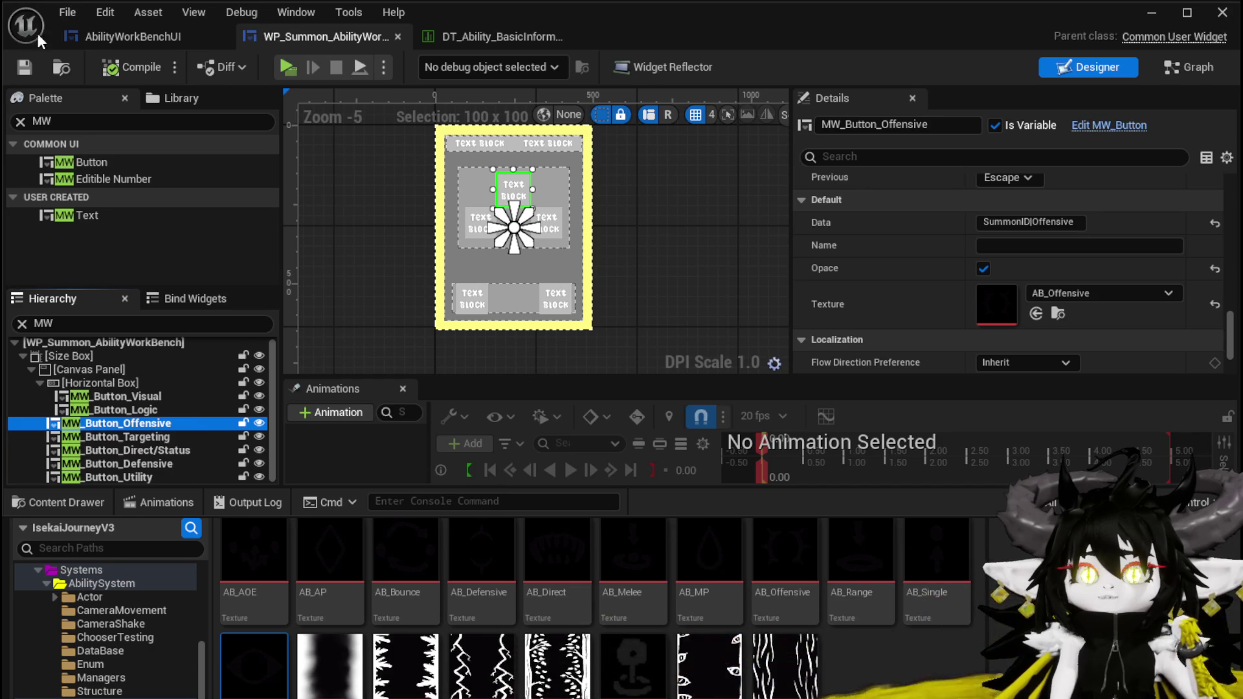
left_click(143, 36)
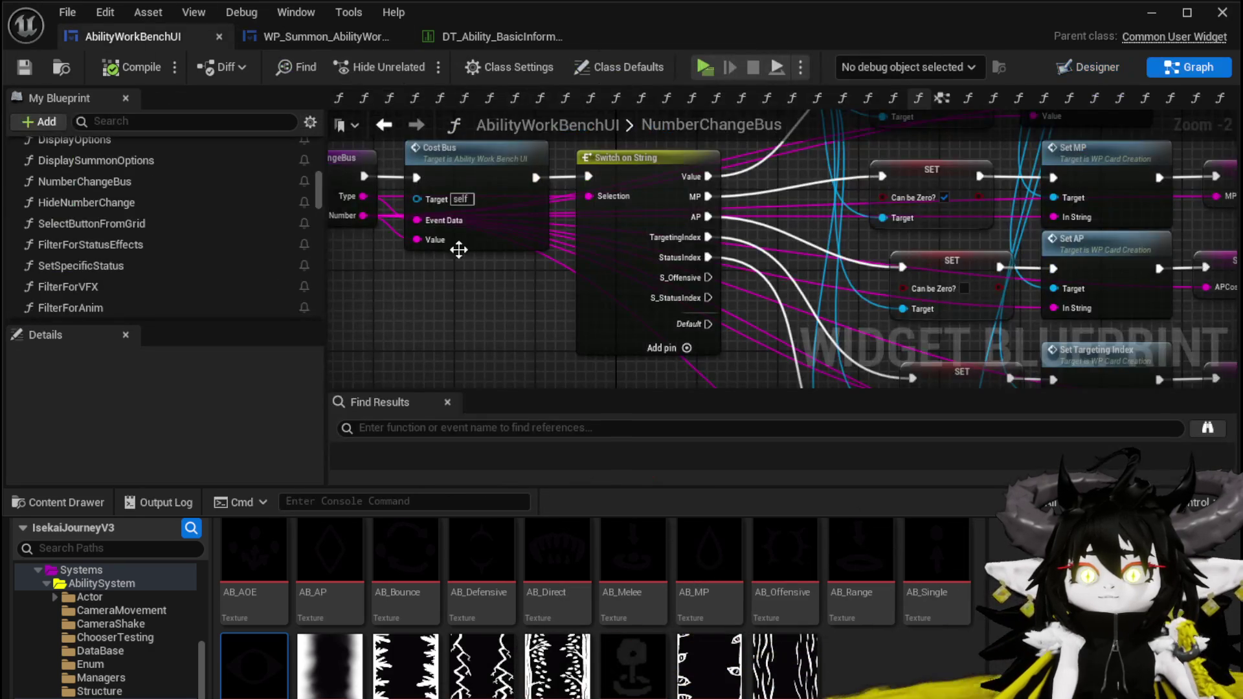
left_click(383, 124)
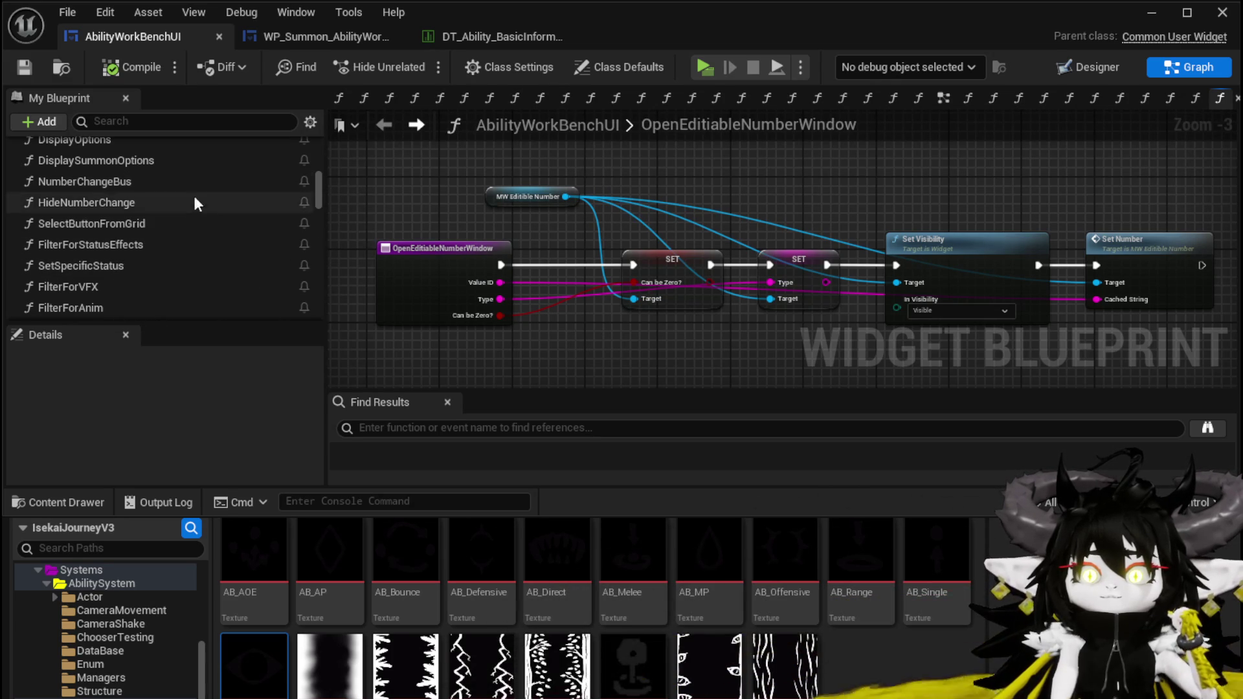
In DisplaySummonOptions, set the Open Editable Number Window call's Type to S_StatusIndex
scroll(181, 176, "up", 2)
double_click(140, 189)
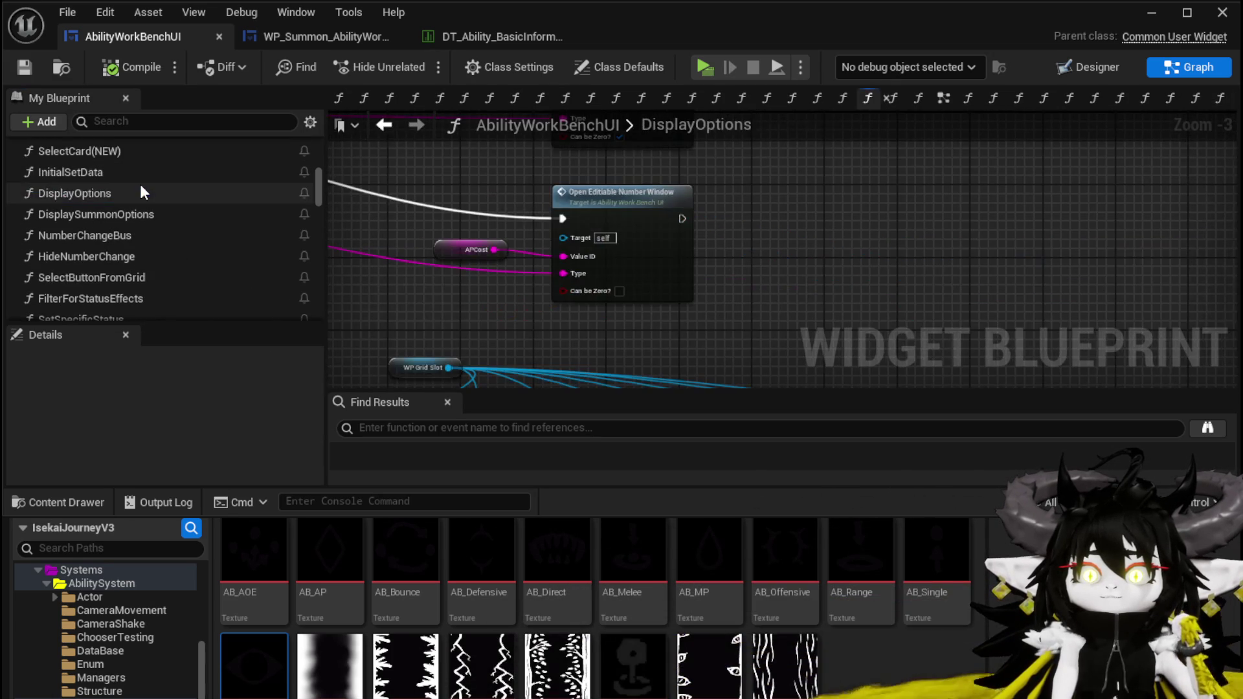
double_click(136, 214)
scroll(522, 250, "down", 4)
scroll(522, 250, "up", 4)
right_click(527, 253)
key("Escape")
scroll(505, 222, "down", 2)
scroll(543, 224, "up", 2)
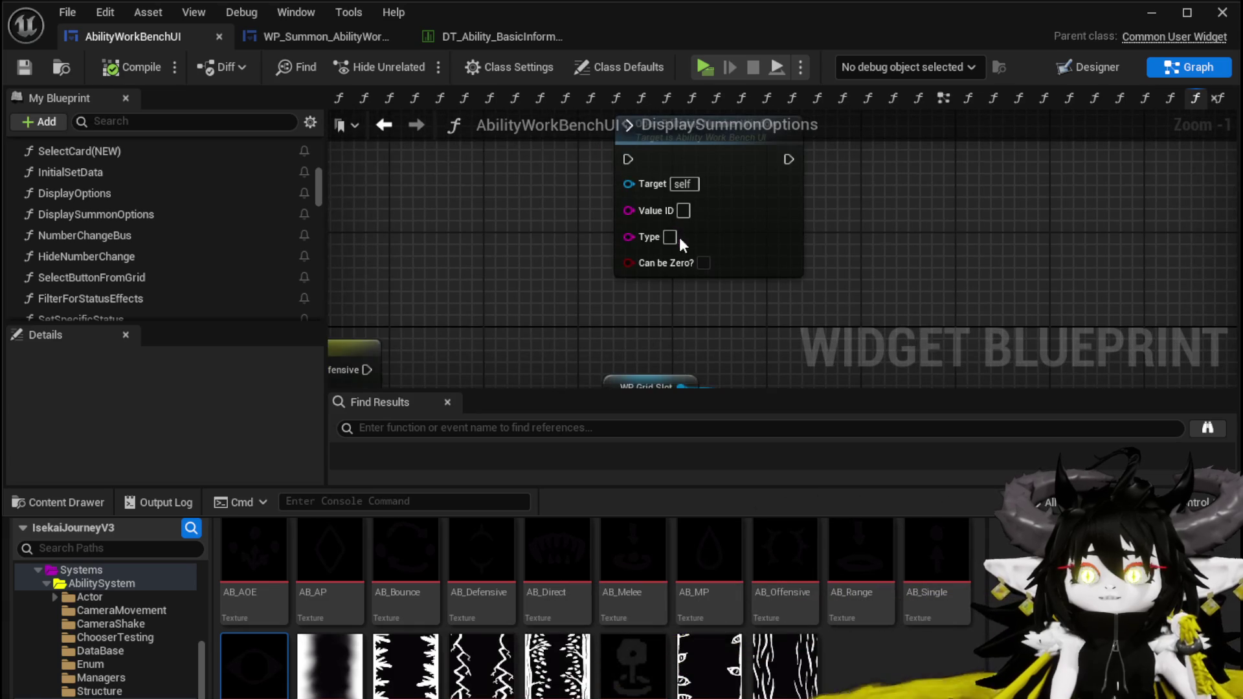
type("S_")
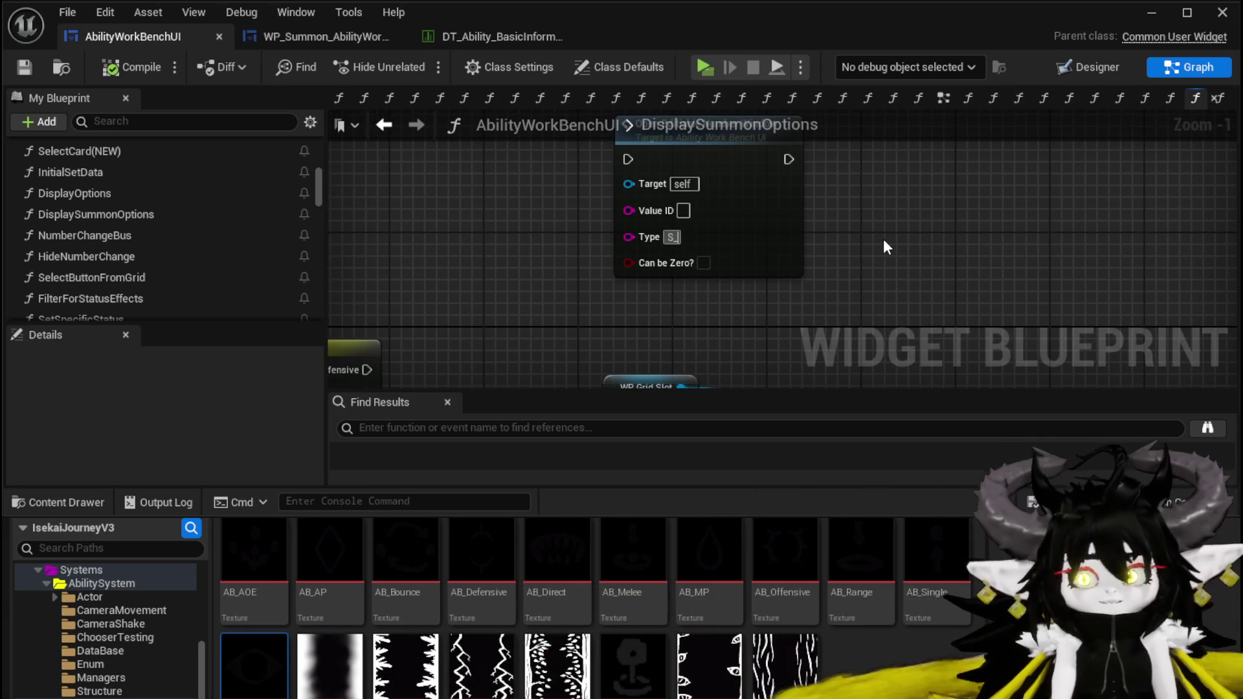
type("Statu")
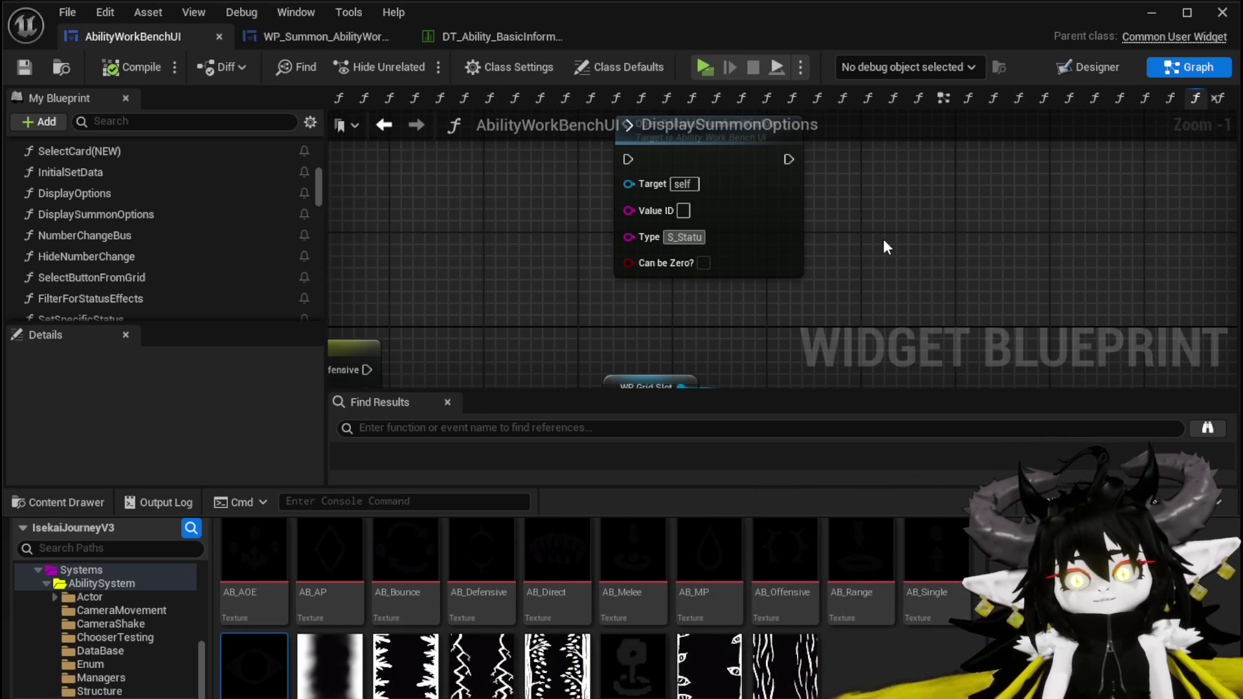
type("sIndex")
key("Return")
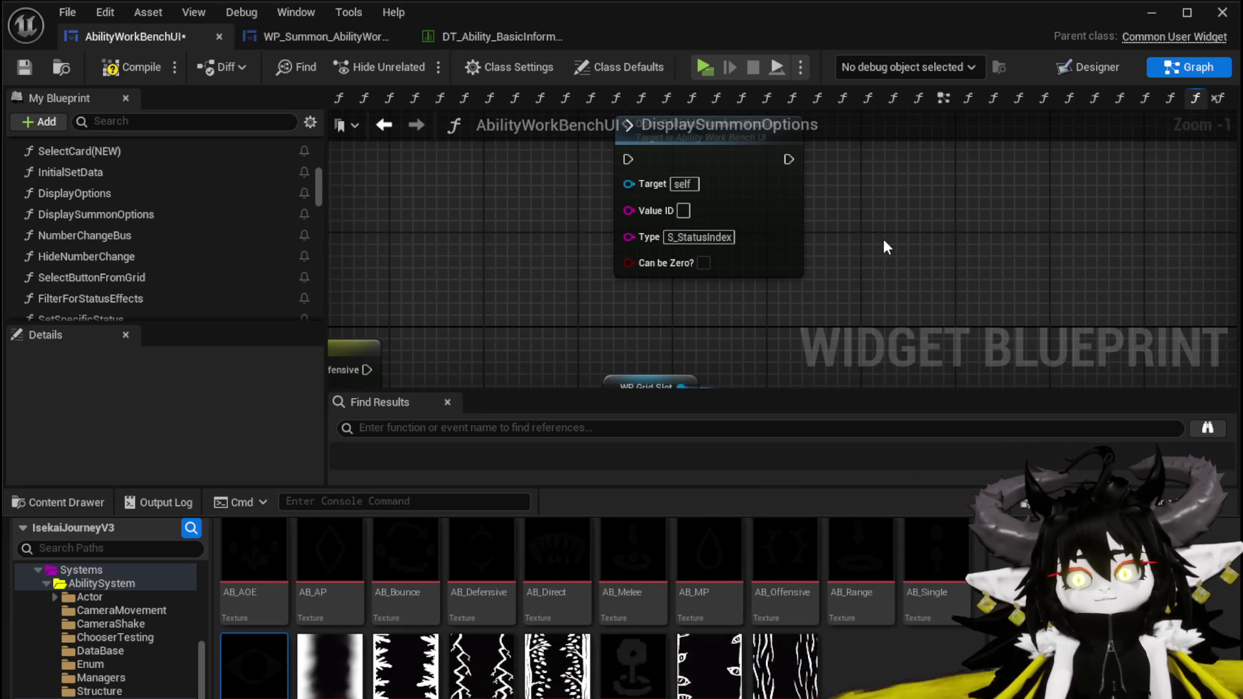
Duplicate the number window call and set the copy's Type to S_Offensive
left_click_drag(861, 262, 651, 193)
key("ctrl+c")
key("ctrl+v")
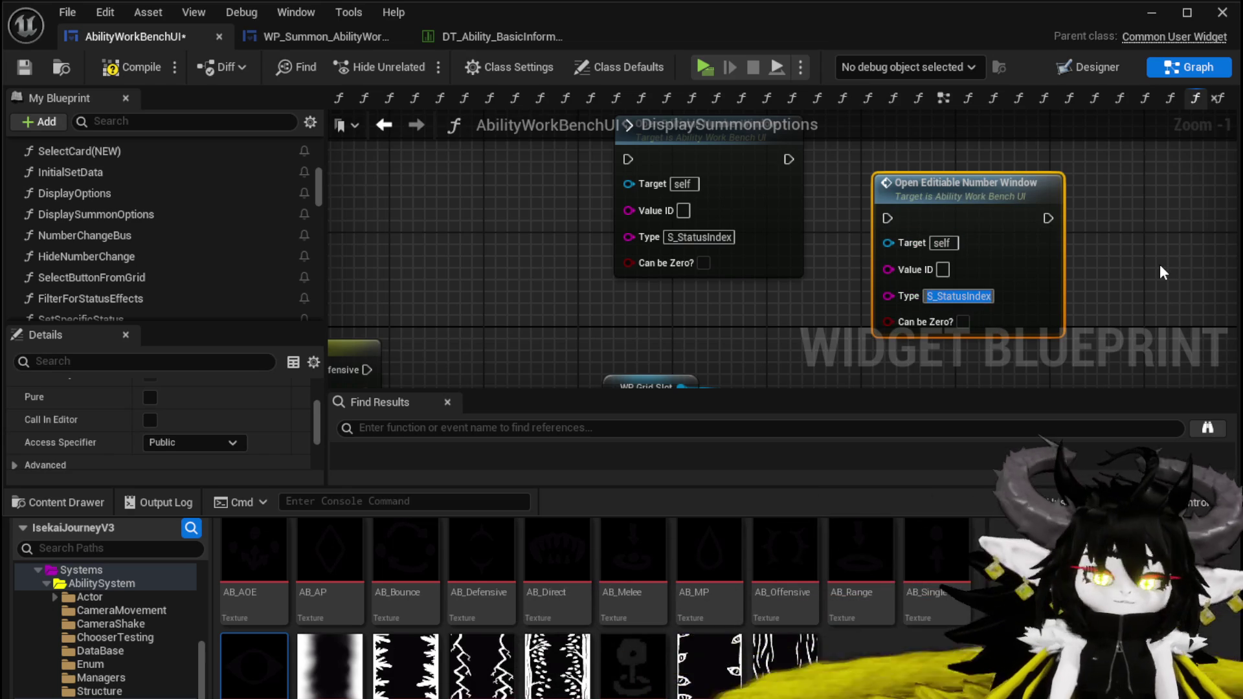
type("S_Offensive")
key("Return")
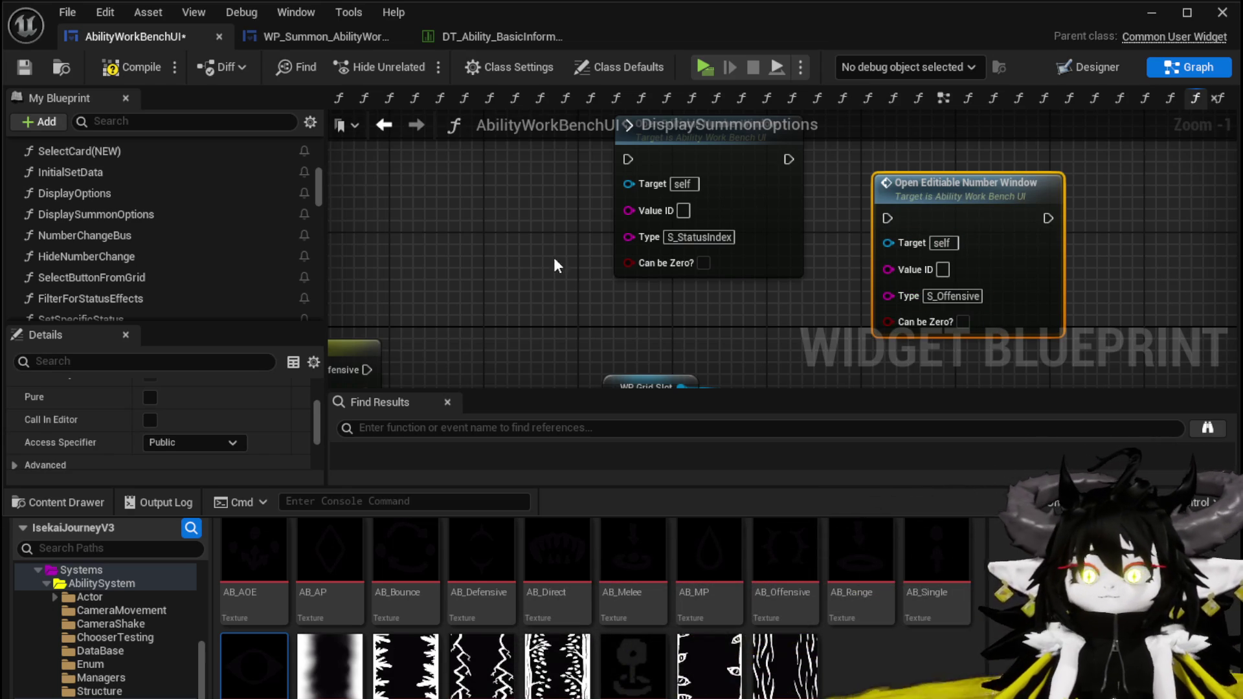
Wire the switch's Offensive case to the S_Offensive call, arrange both calls, and compile and save
mouse_move(411, 317)
left_mouse_down()
mouse_move(505, 312)
mouse_move(932, 166)
left_mouse_up()
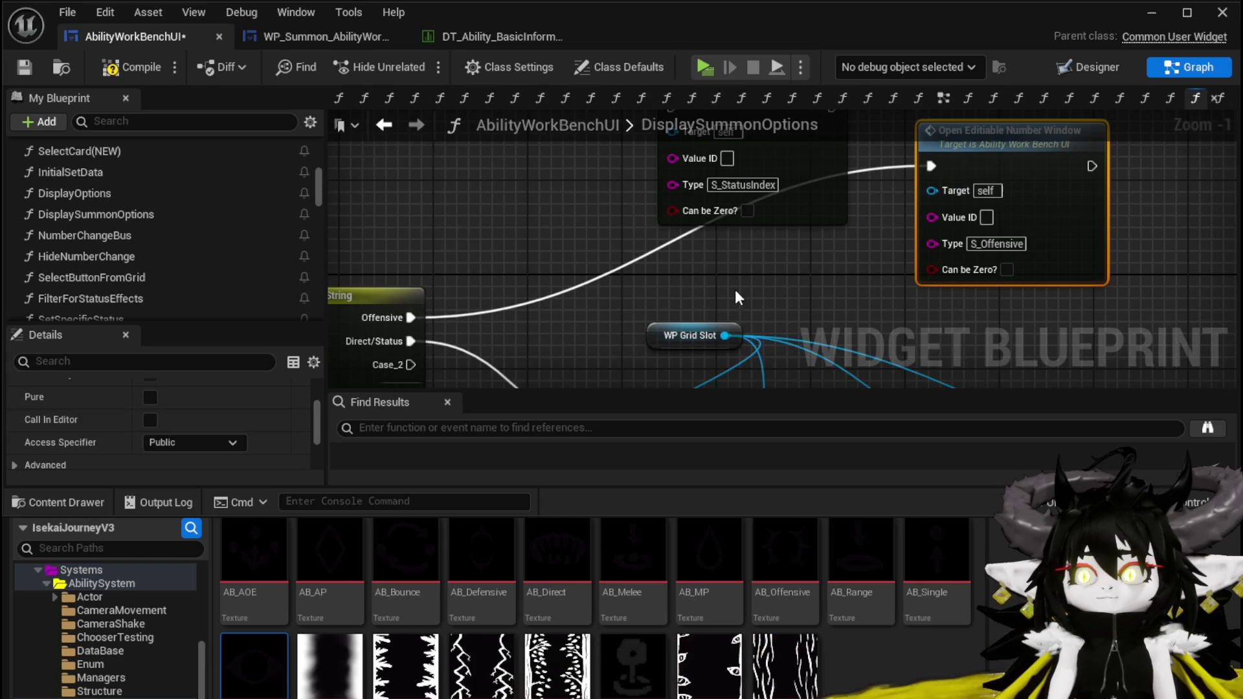
left_click_drag(1003, 210, 522, 169)
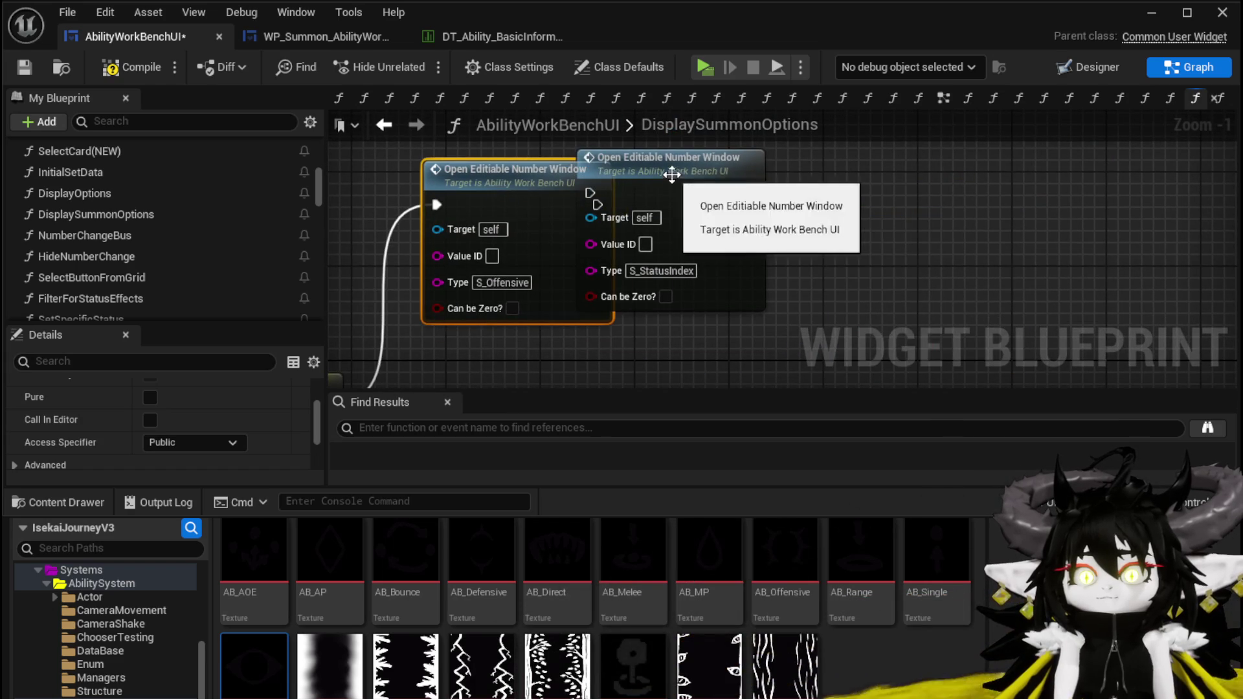
left_click_drag(672, 175, 939, 201)
left_click_drag(938, 272, 861, 296)
left_click(486, 201)
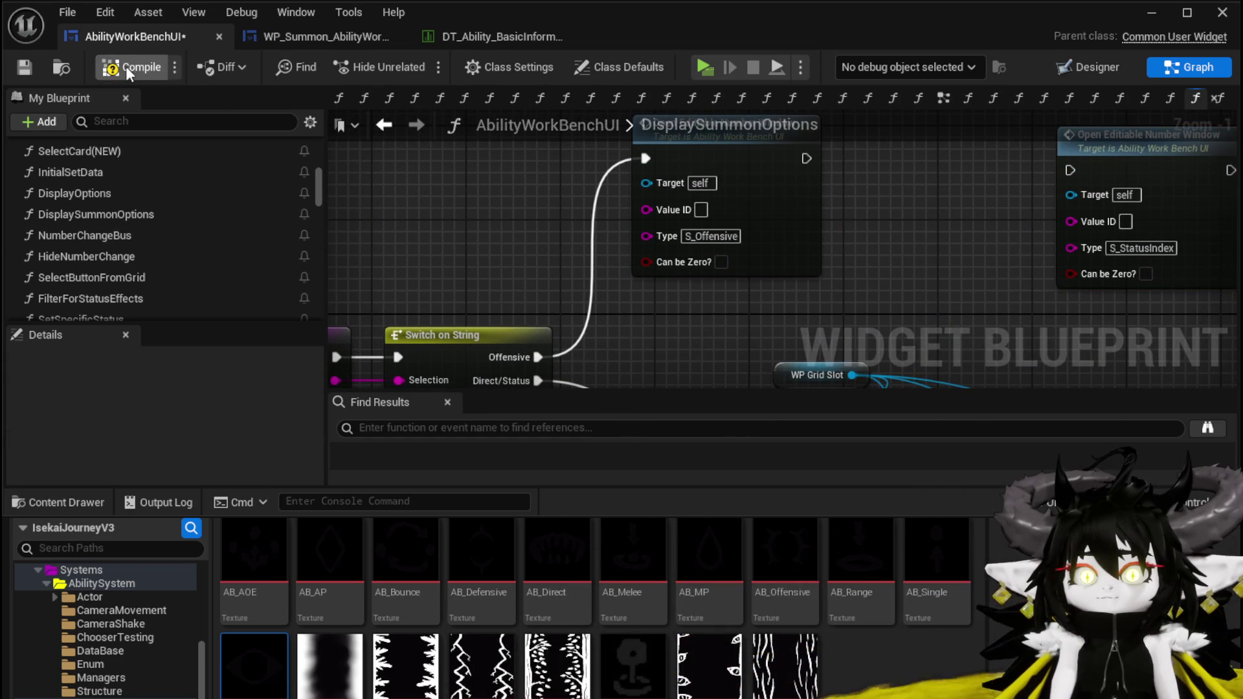
left_click(24, 68)
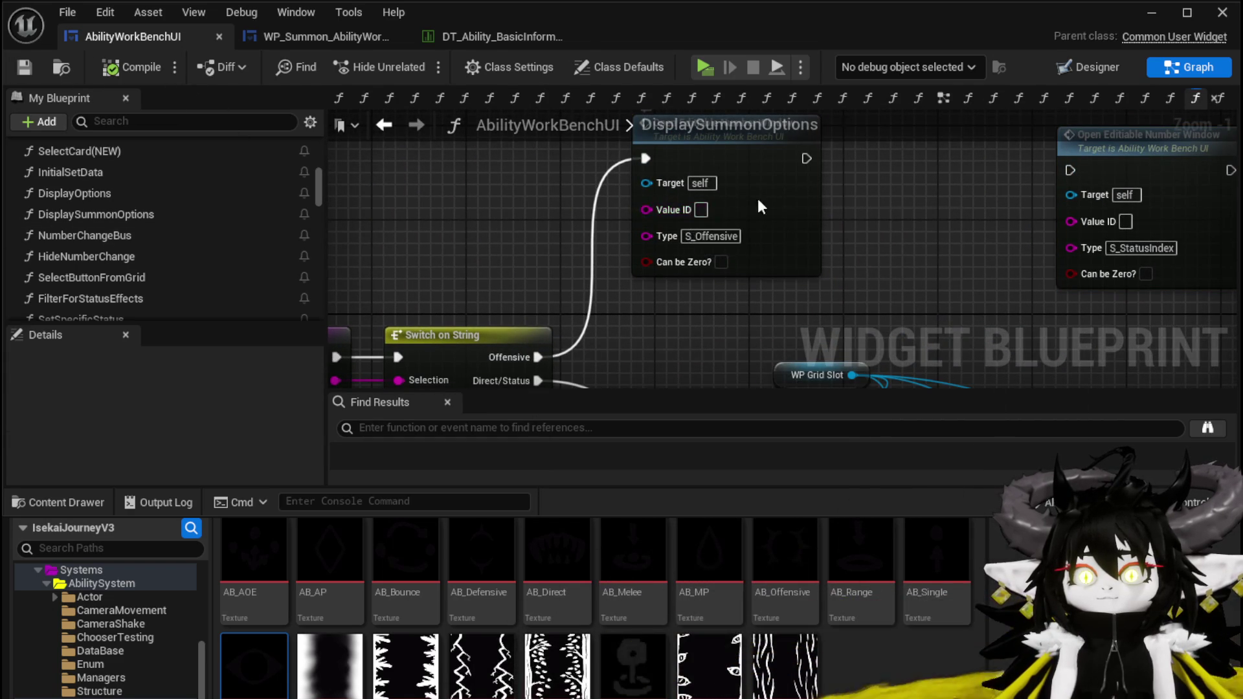
double_click(1101, 194)
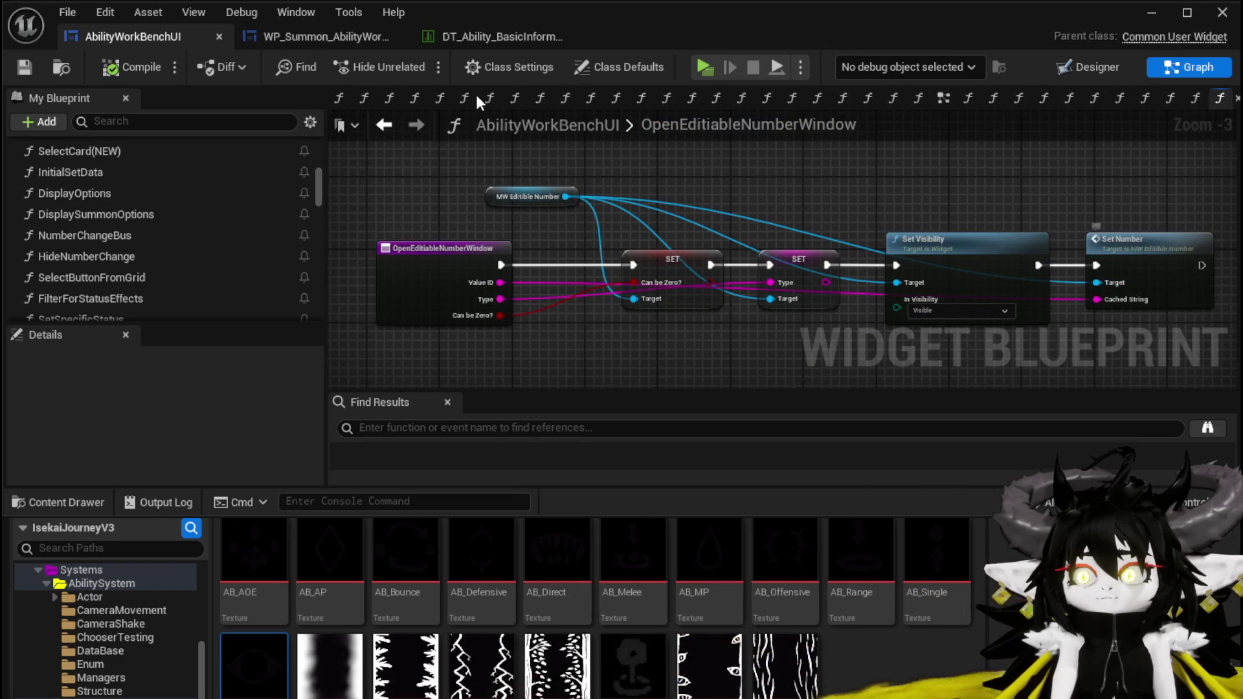
left_click(384, 124)
scroll(55, 266, "down", 5)
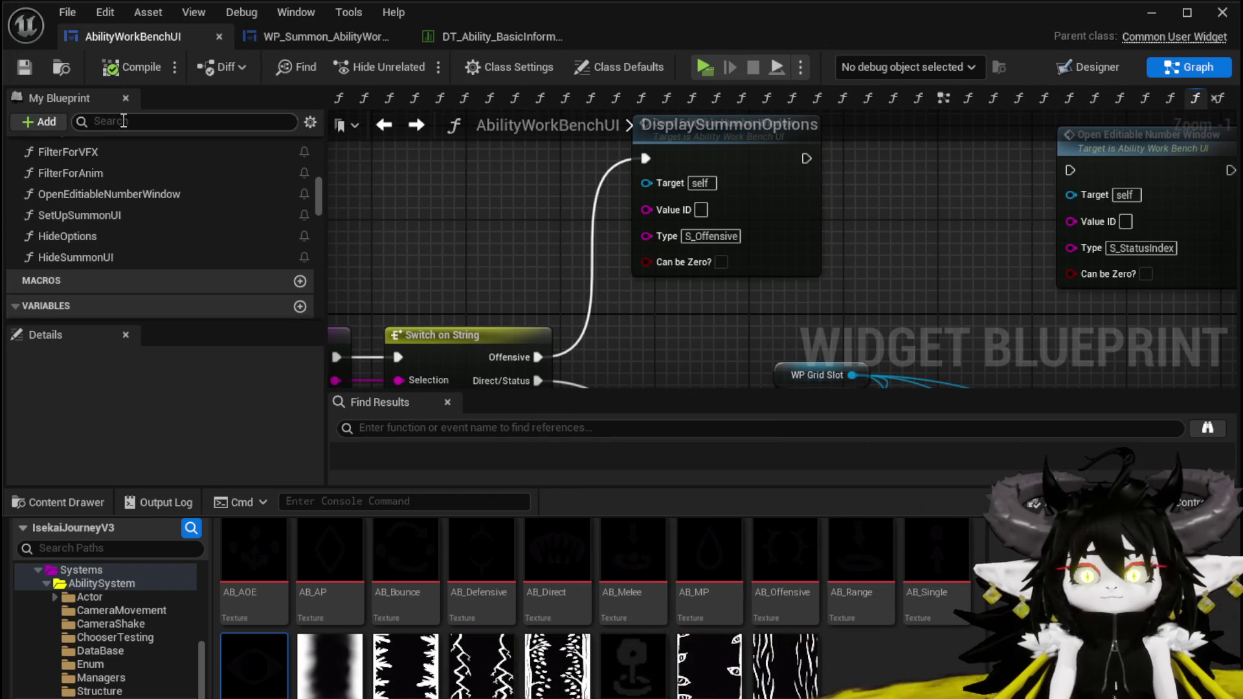
scroll(188, 235, "down", 3)
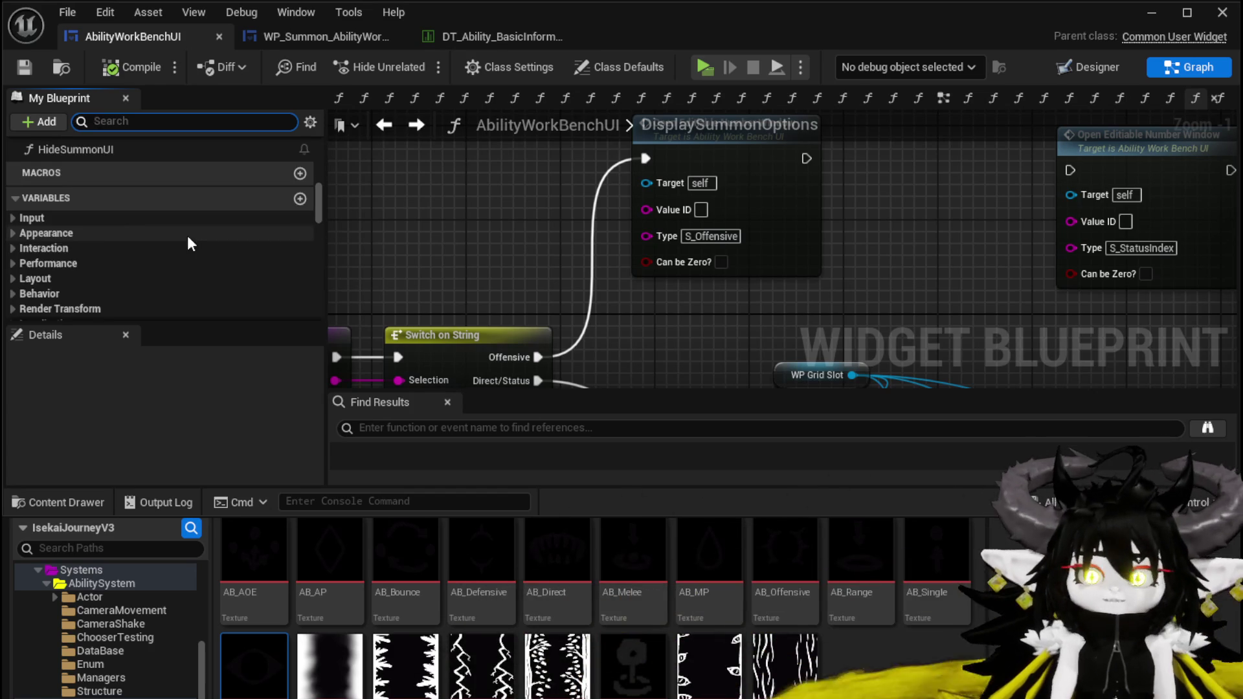
scroll(56, 274, "down", 2)
scroll(61, 278, "down", 1)
left_click(65, 289)
scroll(164, 287, "down", 4)
scroll(155, 282, "down", 1)
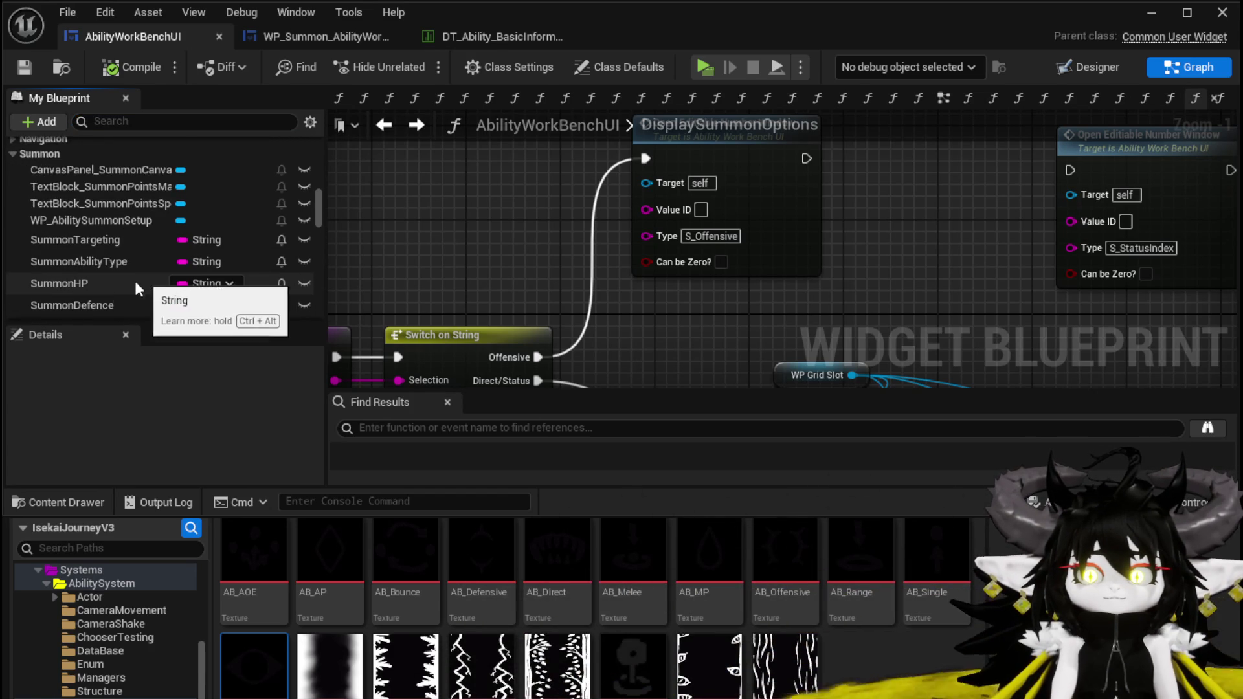
scroll(136, 282, "down", 1)
scroll(100, 304, "down", 1)
left_click(96, 272)
right_click(97, 273)
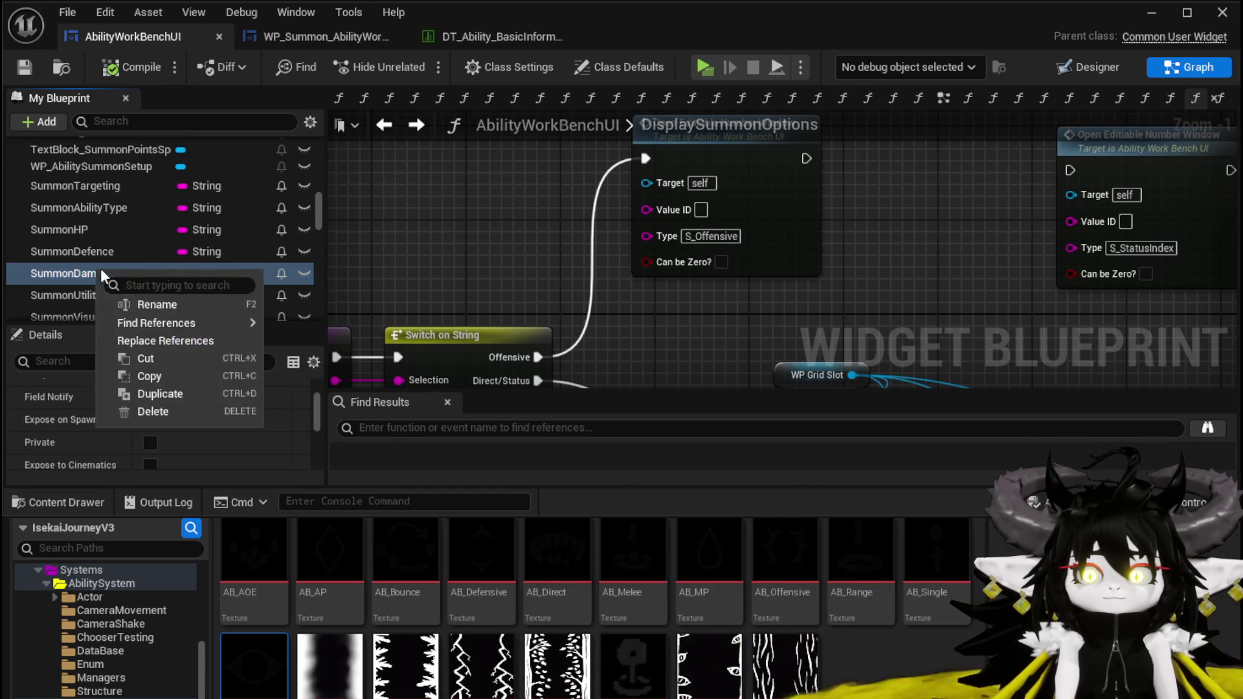
left_click(153, 305)
key("ctrl+shift+Left")
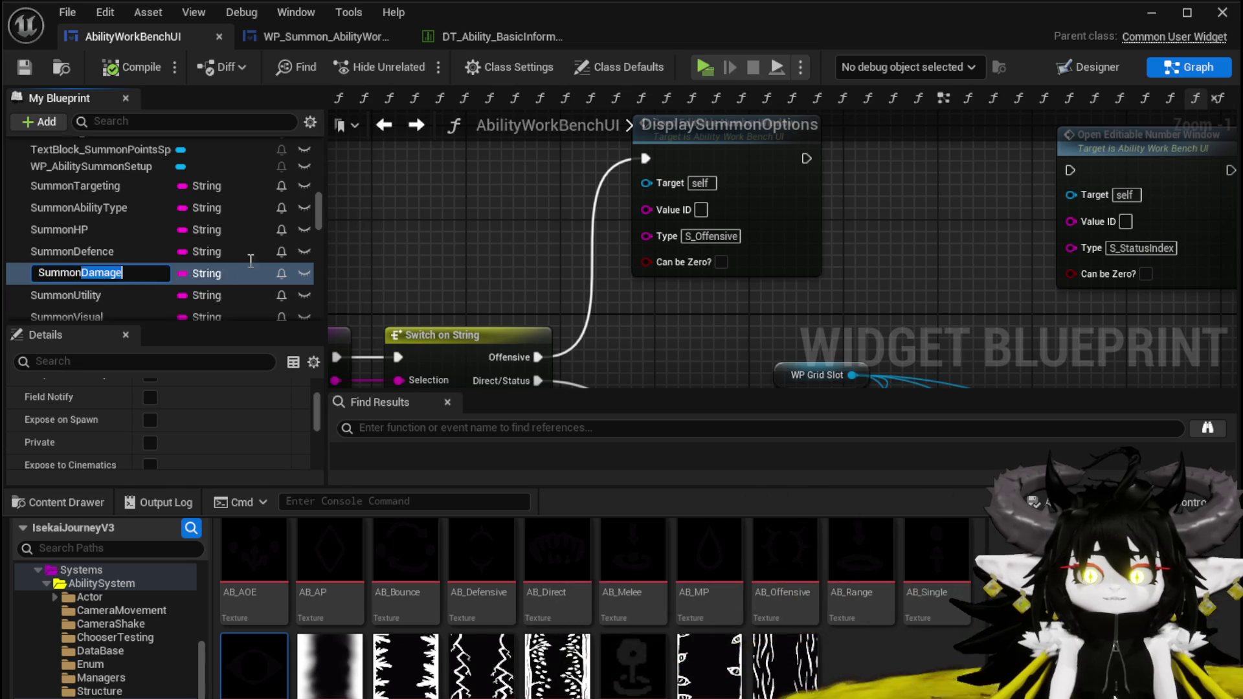
type("ffensive")
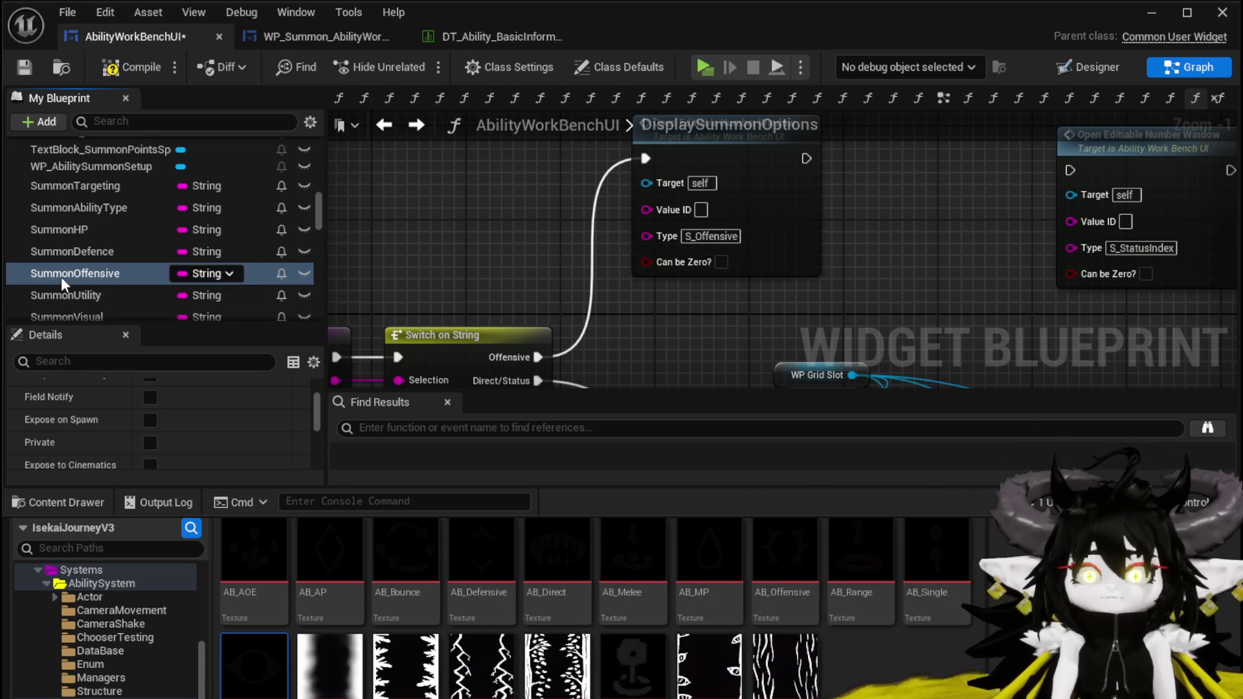
mouse_move(60, 275)
left_mouse_down()
mouse_move(494, 130)
mouse_move(437, 189)
mouse_move(440, 206)
left_mouse_up()
left_click(512, 228)
left_click_drag(536, 198, 646, 207)
key("q")
left_click(389, 170)
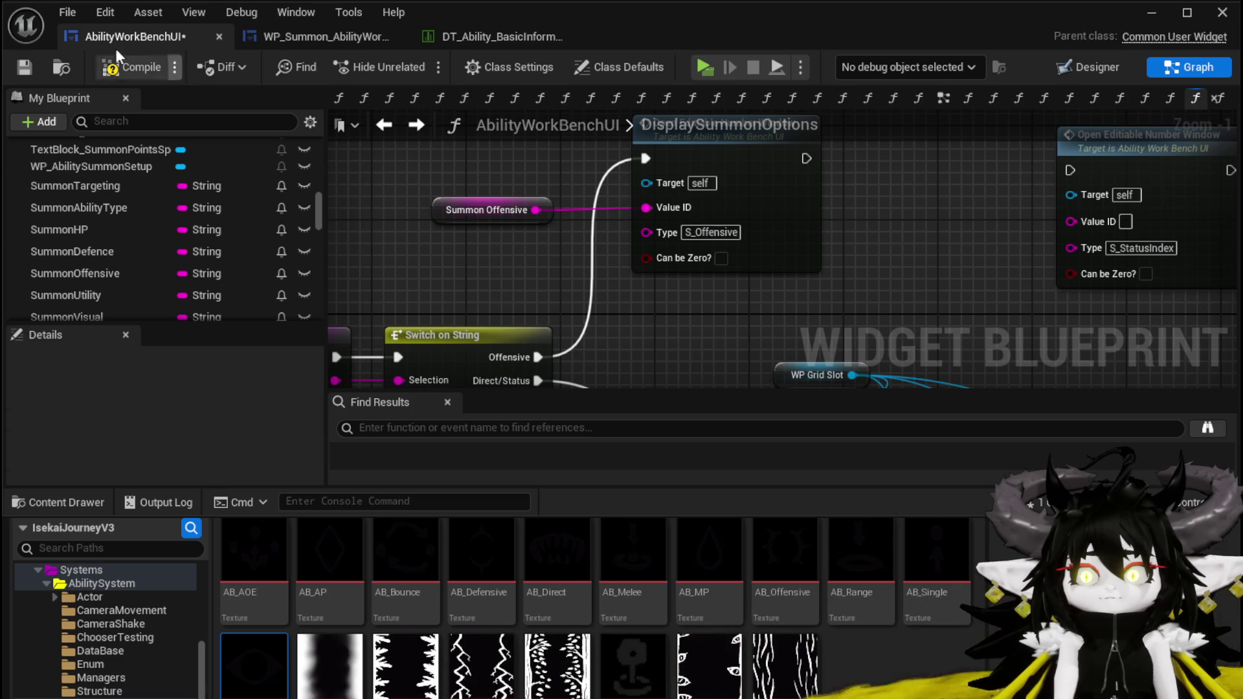
left_click(25, 67)
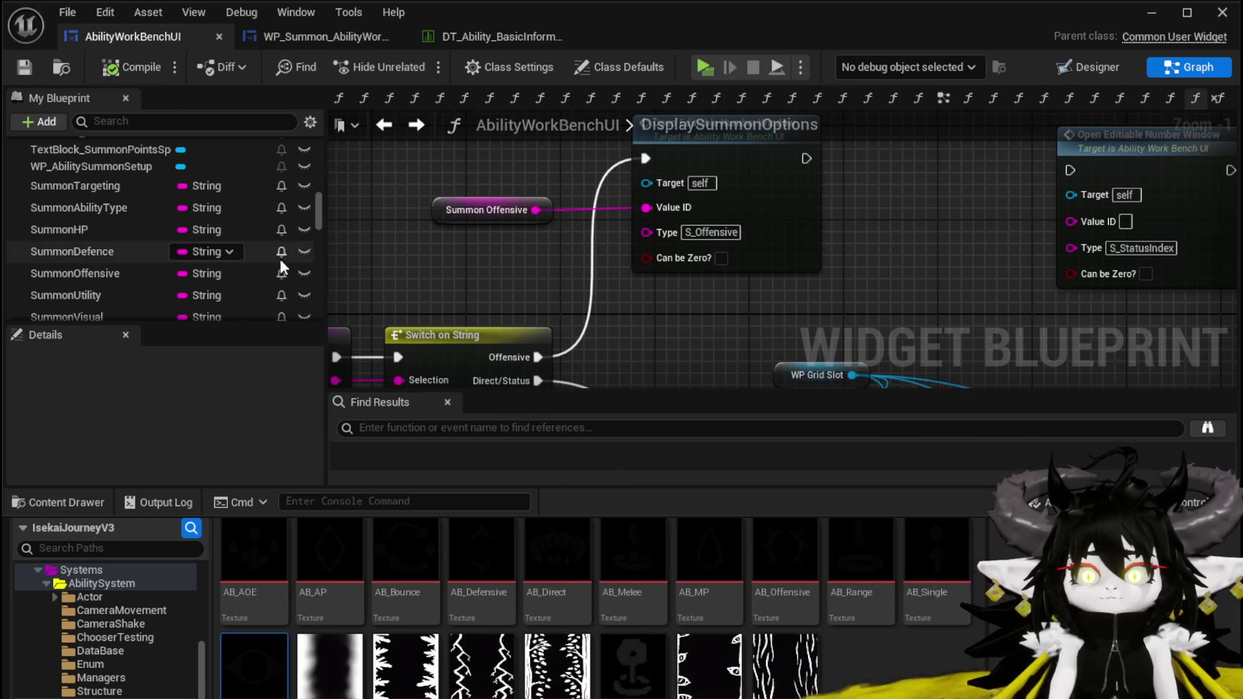
scroll(107, 265, "down", 3)
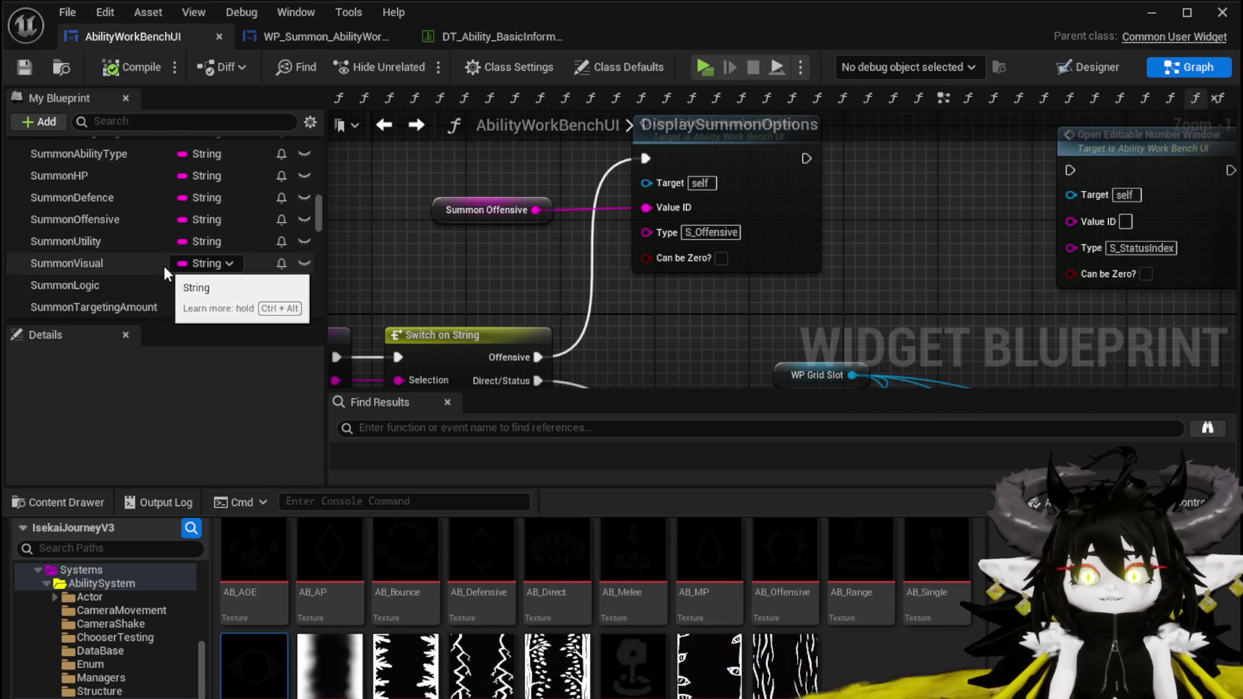
scroll(165, 266, "down", 1)
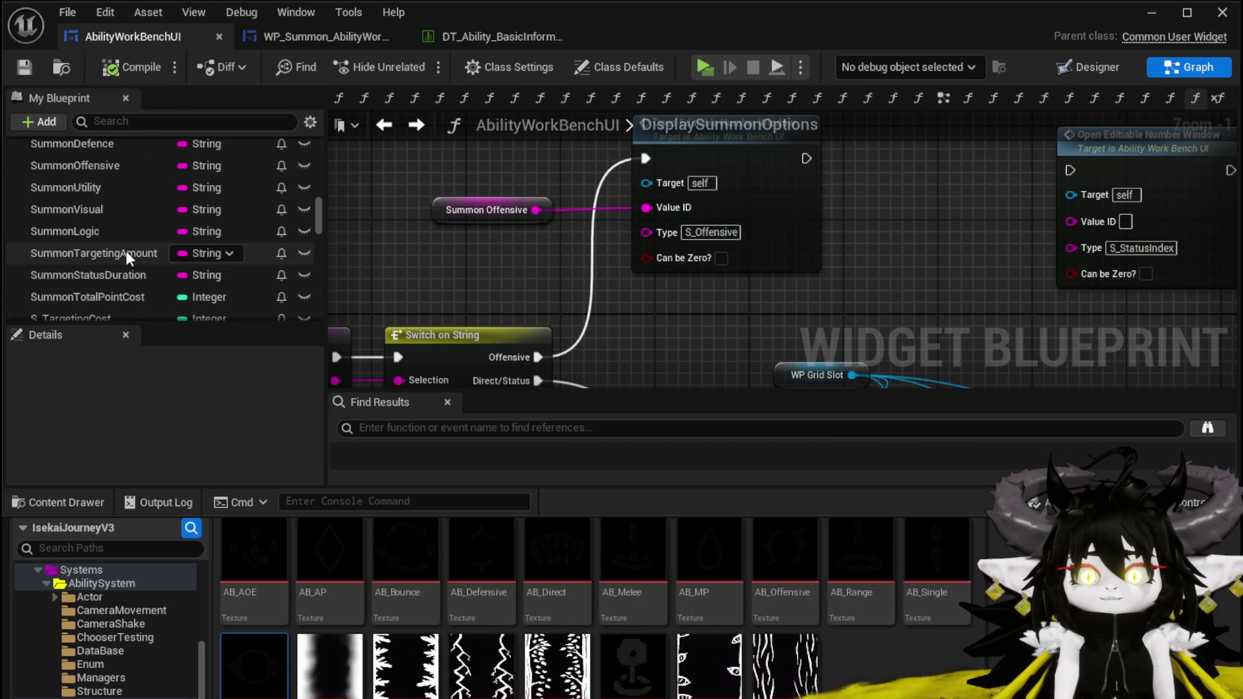
scroll(126, 250, "down", 6)
scroll(126, 254, "up", 2)
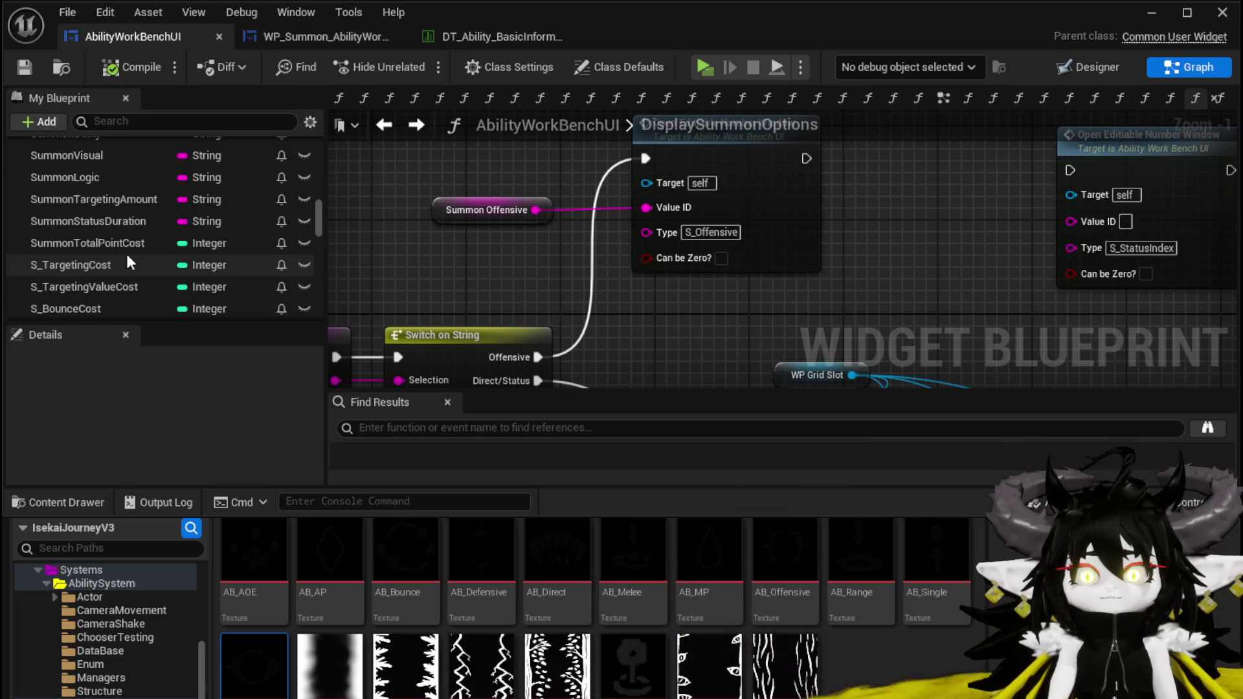
mouse_move(948, 234)
left_mouse_down()
mouse_move(650, 241)
mouse_move(988, 210)
mouse_move(825, 219)
left_mouse_up()
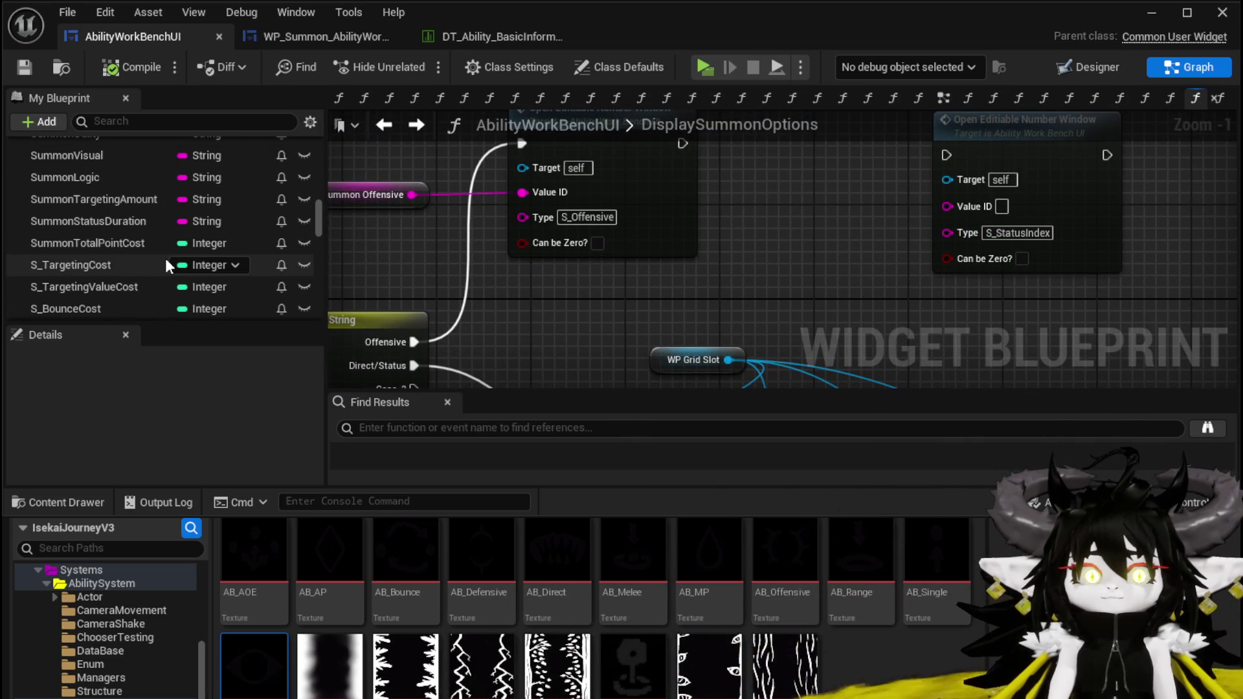
scroll(166, 261, "down", 5)
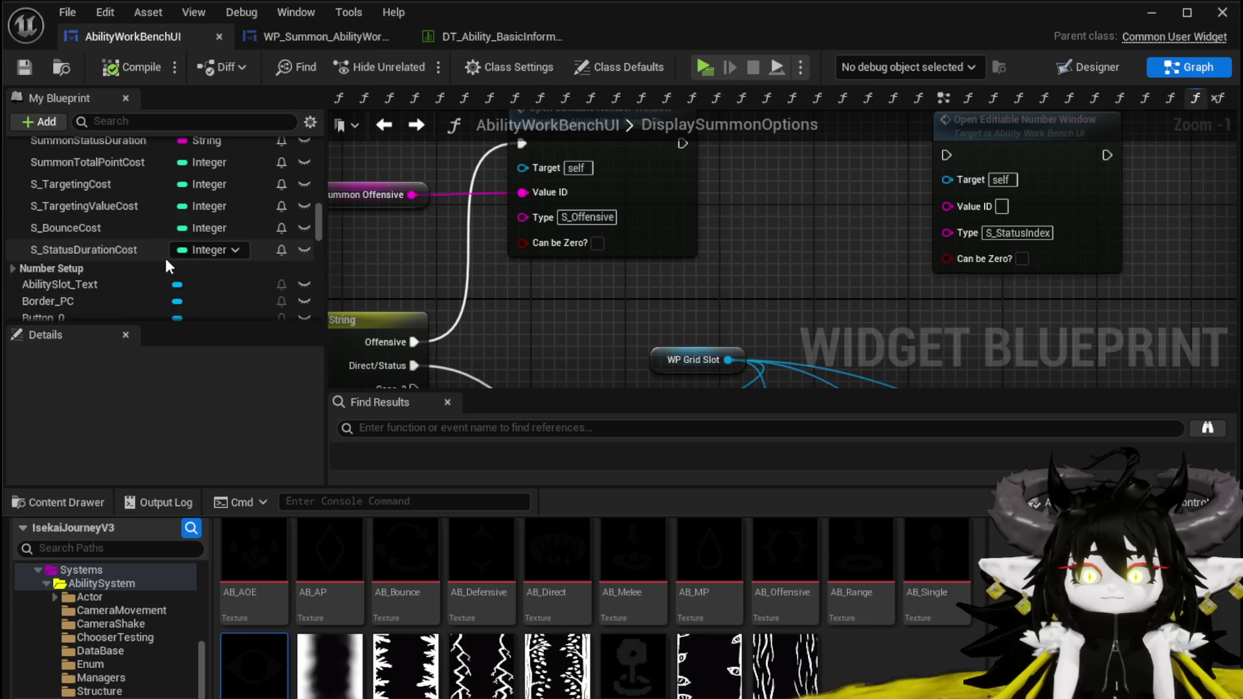
scroll(165, 260, "up", 3)
scroll(166, 257, "up", 2)
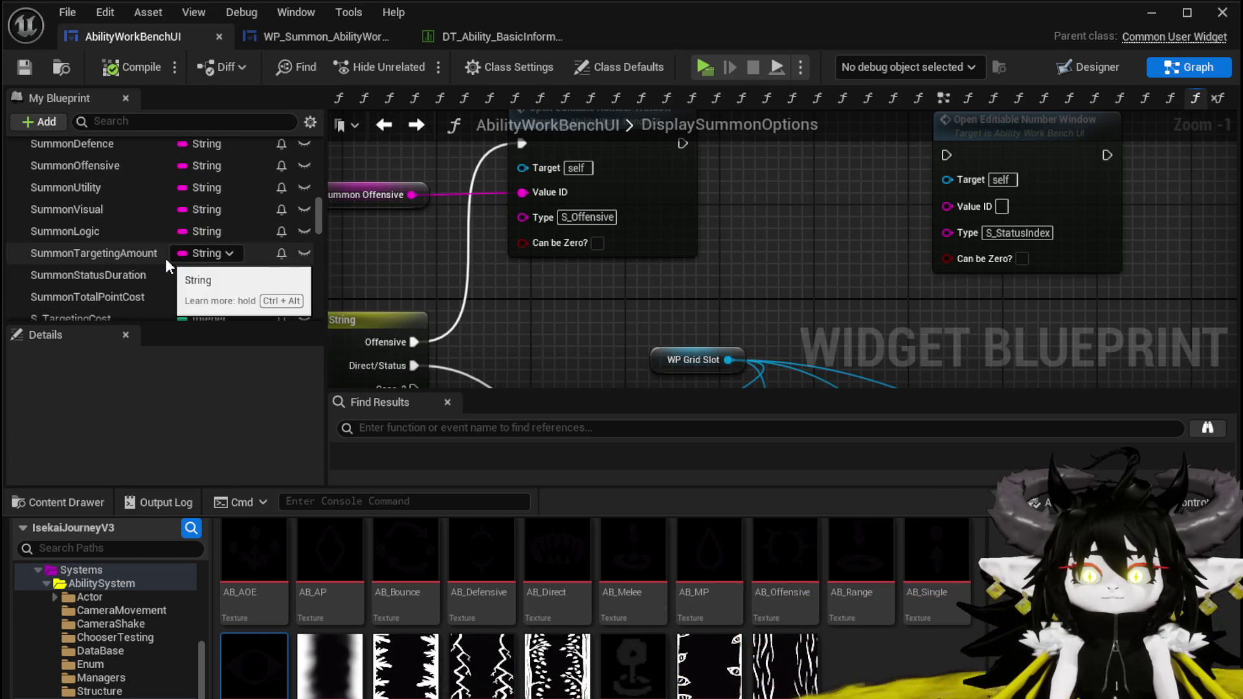
scroll(156, 227, "up", 3)
Place a StatusIndex getter and wire it into the S_StatusIndex call's Value ID
type("Status")
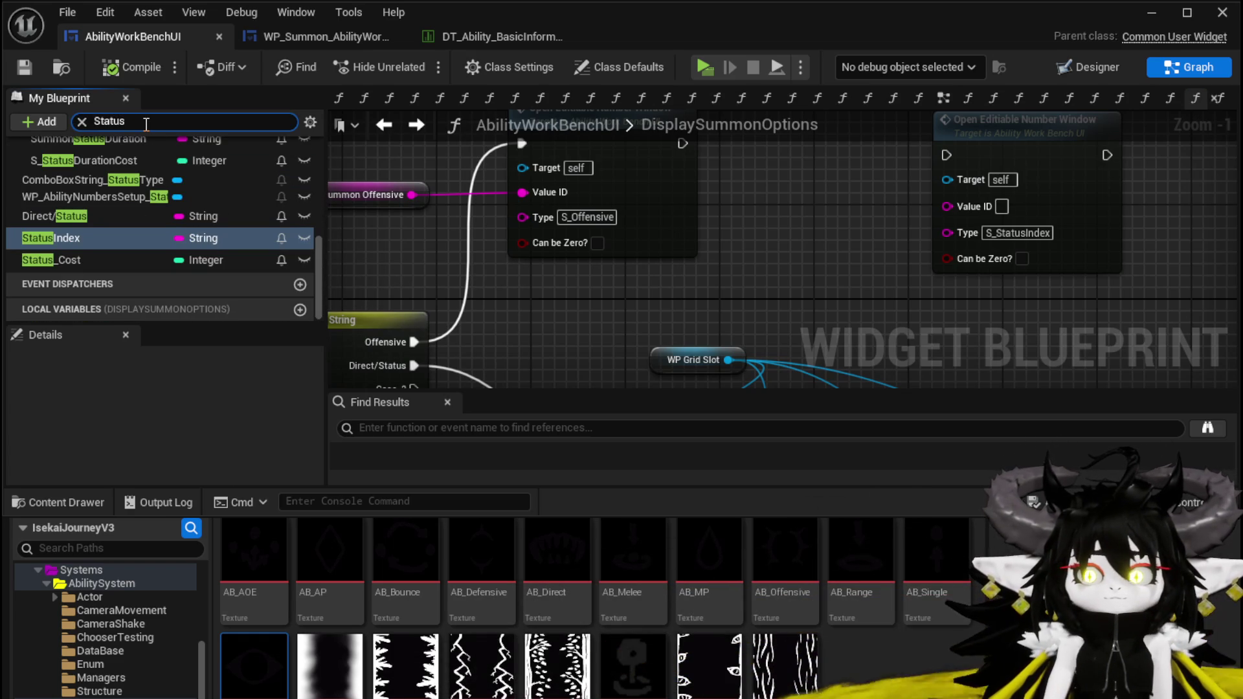
mouse_move(103, 238)
left_mouse_down()
mouse_move(852, 228)
mouse_move(951, 207)
left_mouse_up()
left_click(844, 215)
scroll(939, 214, "down", 2)
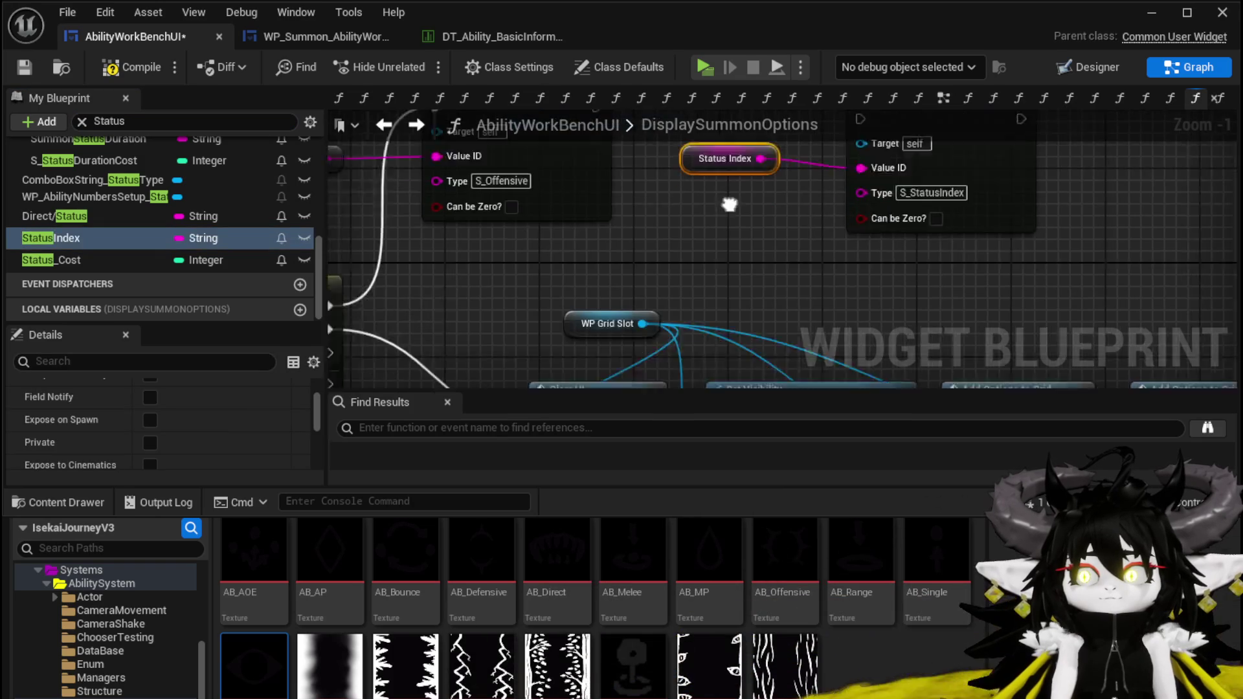
mouse_move(685, 225)
left_mouse_down()
mouse_move(841, 156)
mouse_move(734, 172)
mouse_move(1165, 291)
mouse_move(978, 228)
mouse_move(868, 226)
mouse_move(1004, 104)
mouse_move(1040, 201)
left_mouse_up()
scroll(868, 225, "up", 3)
scroll(733, 180, "down", 2)
left_click(757, 228, "shift")
left_click_drag(757, 228, 877, 221)
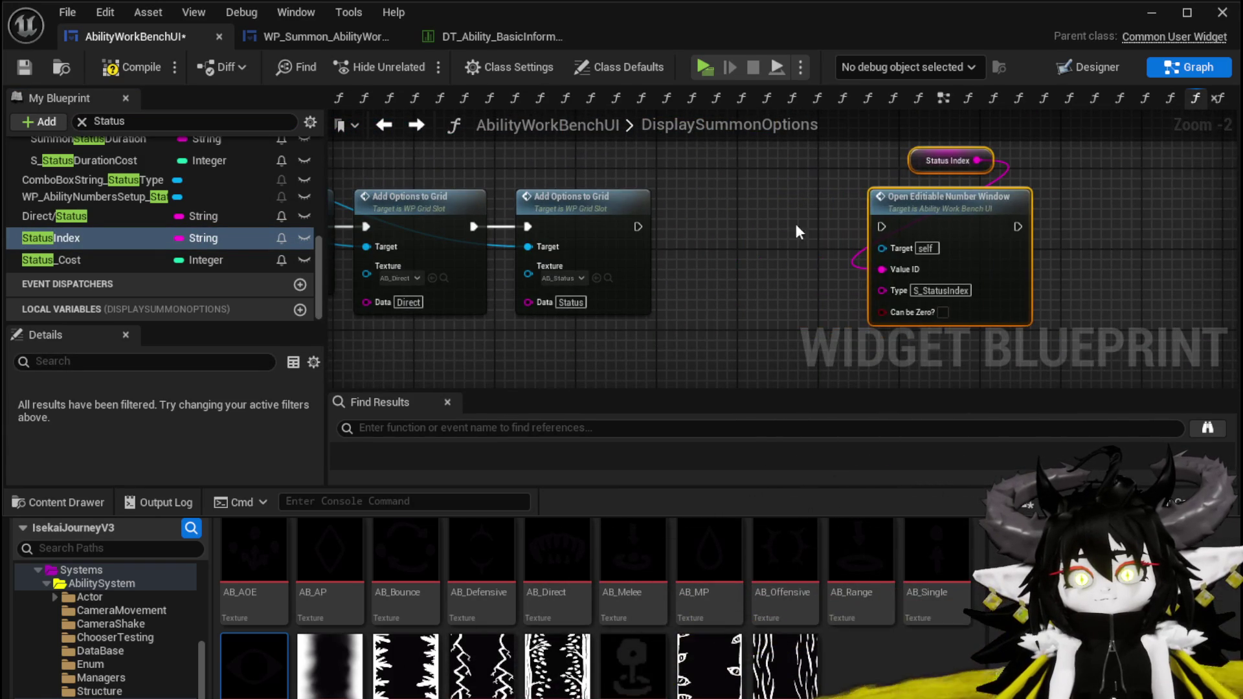
Add a Branch node after the Clear UI and Set Visibility nodes and straighten its wire
mouse_move(633, 227)
left_mouse_down()
mouse_move(1165, 244)
mouse_move(744, 249)
mouse_move(780, 235)
mouse_move(773, 213)
mouse_move(812, 188)
mouse_move(1051, 272)
mouse_move(883, 183)
mouse_move(546, 187)
left_mouse_up()
type("branch")
key("Return")
scroll(729, 203, "down", 2)
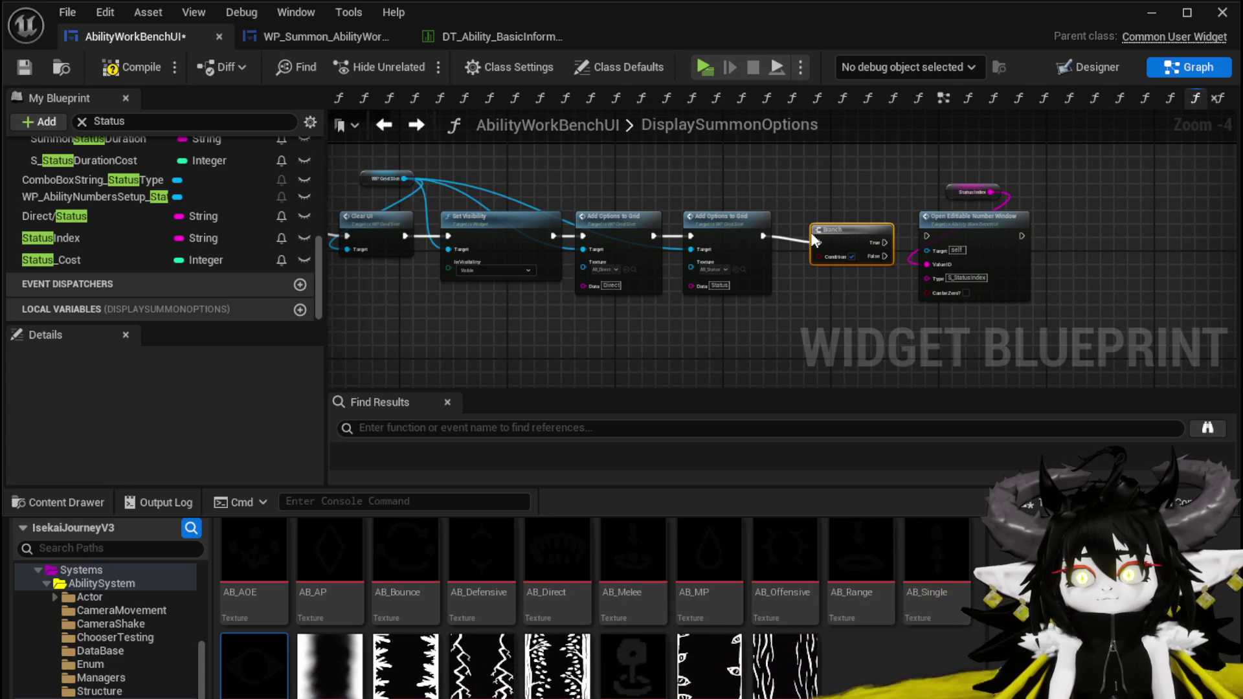
key("q")
mouse_move(976, 219)
left_mouse_down()
mouse_move(1031, 215)
mouse_move(928, 200)
mouse_move(969, 231)
mouse_move(985, 227)
mouse_move(1031, 127)
mouse_move(1038, 174)
mouse_move(848, 196)
mouse_move(1059, 184)
mouse_move(1218, 289)
left_mouse_up()
Compile and save the AbilityWorkBenchUI widget blueprint
left_click_drag(905, 228, 974, 303)
left_click(132, 66)
left_click(52, 237)
Nudge the Summon Offensive node into place beside the switch and save again
left_click(24, 66)
scroll(602, 233, "up", 2)
scroll(577, 222, "up", 1)
mouse_move(481, 200)
left_mouse_down()
mouse_move(477, 268)
mouse_move(534, 206)
mouse_move(516, 235)
left_mouse_up()
mouse_move(444, 301)
left_mouse_down()
mouse_move(489, 214)
mouse_move(487, 259)
left_mouse_up()
scroll(453, 214, "down", 2)
mouse_move(426, 176)
left_mouse_down()
mouse_move(747, 305)
mouse_move(720, 323)
left_mouse_up()
left_click(721, 324)
key("ctrl+s")
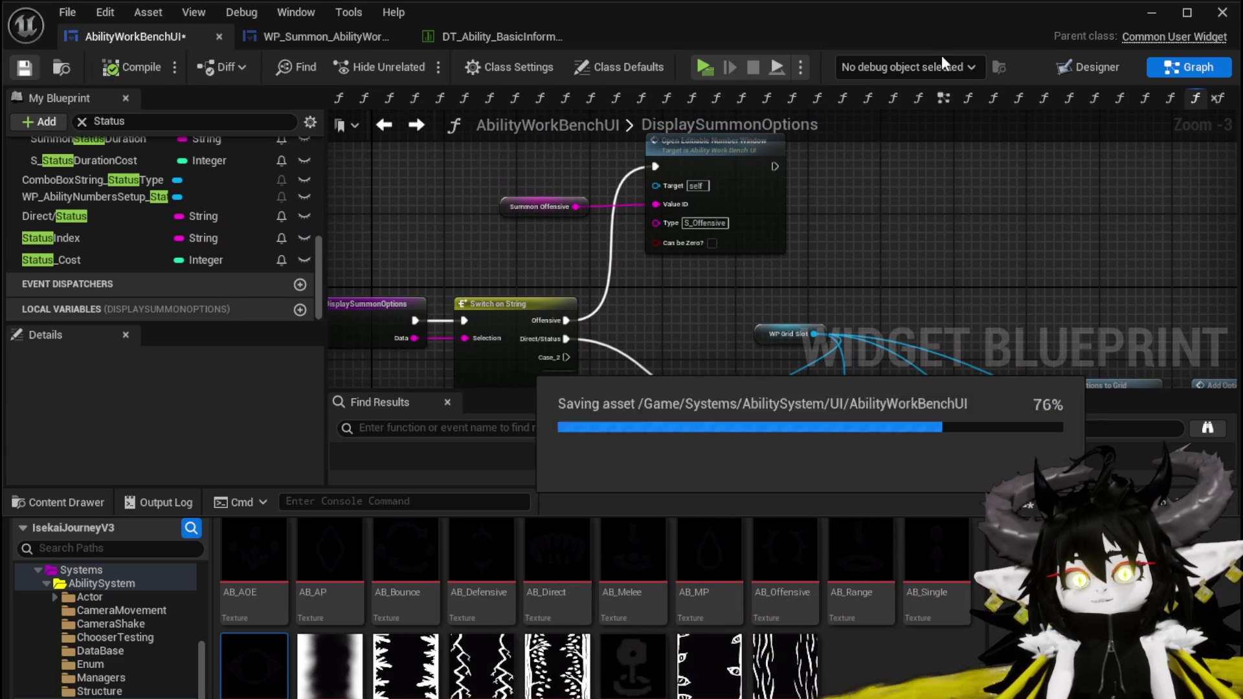
Play the level, open the workbench Ability panel, make the cyan card a Summon ability, then stop
left_click(1162, 21)
left_click(385, 52)
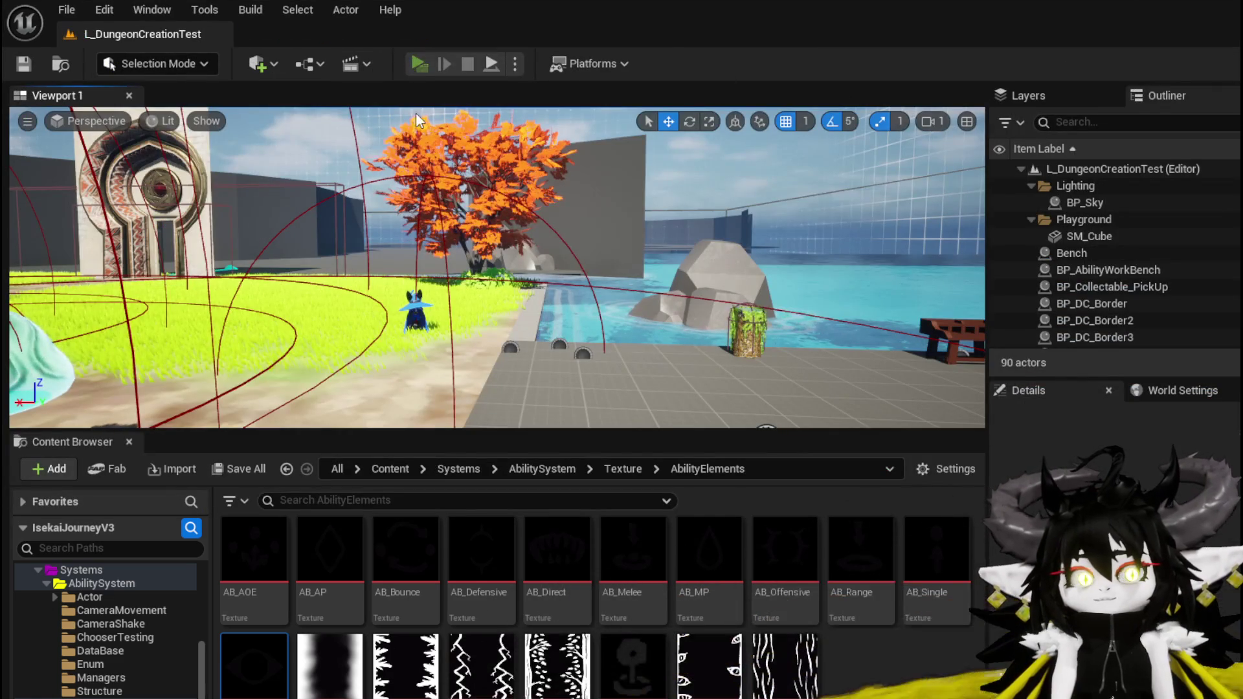
key("w")
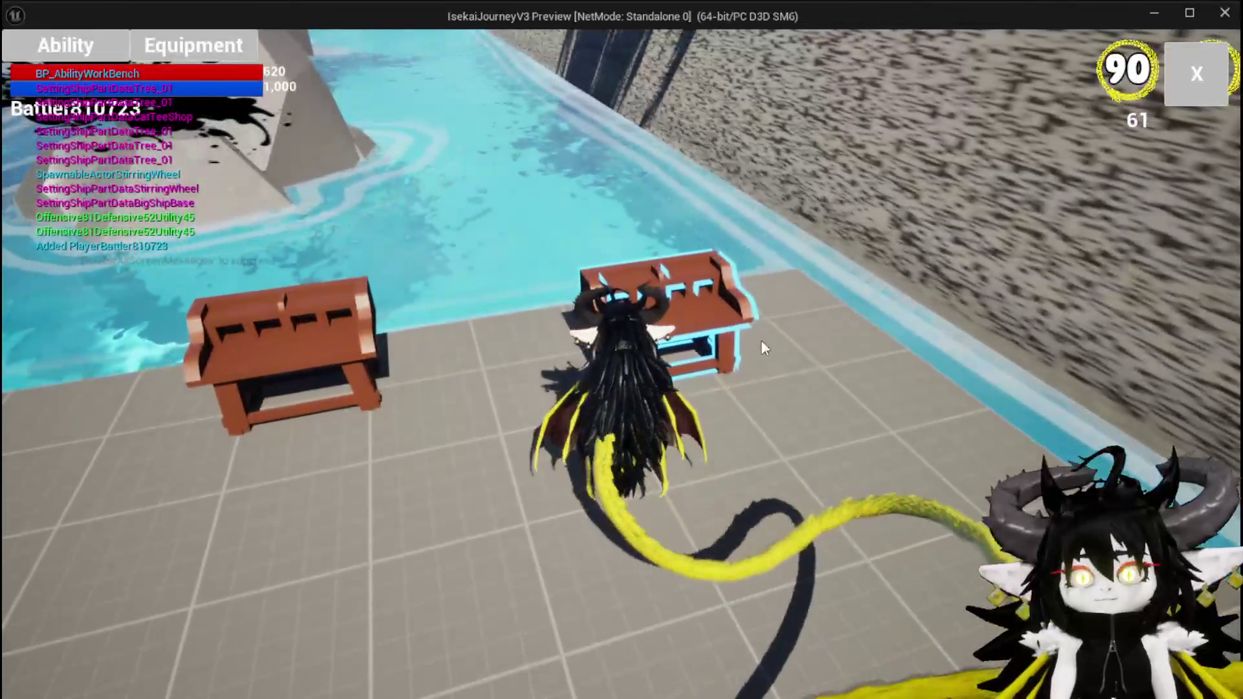
left_click(111, 59)
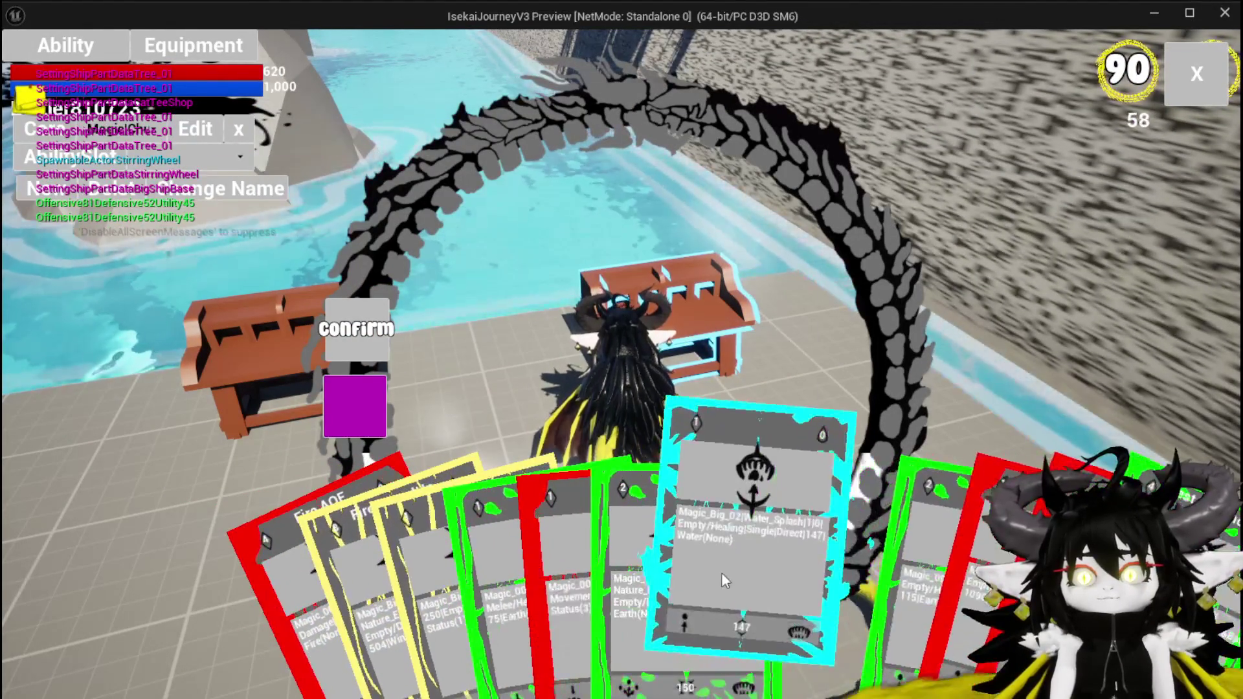
left_click(721, 574)
left_click(741, 256)
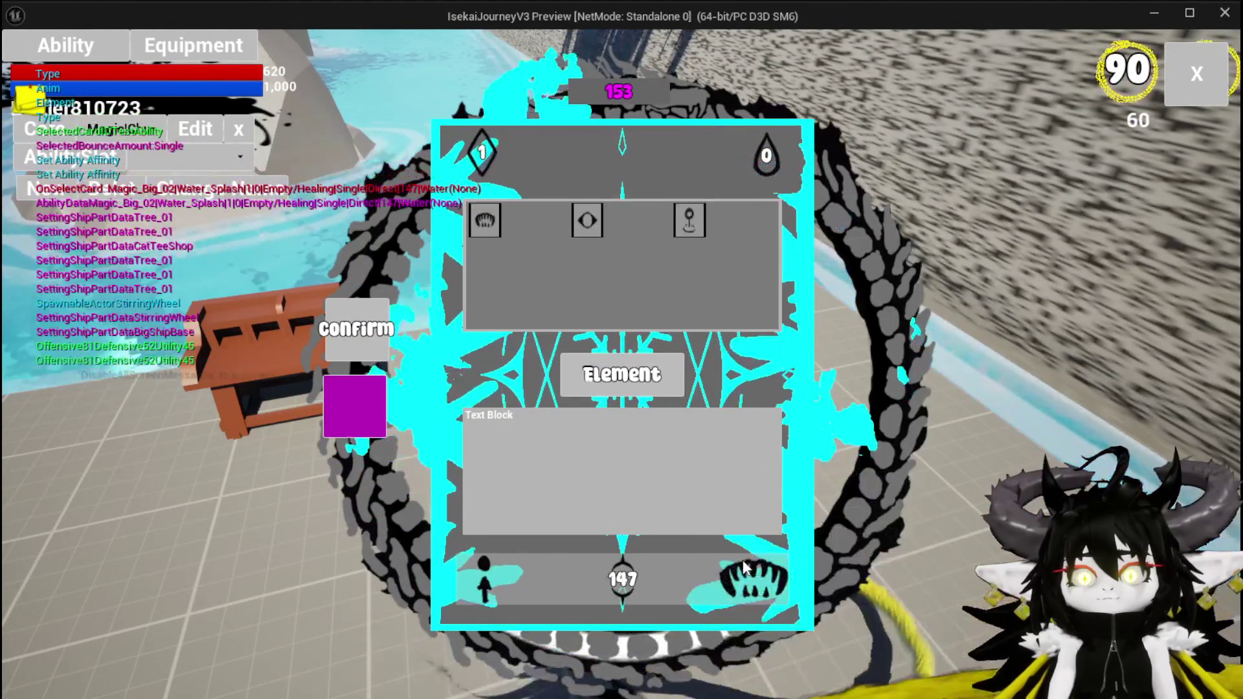
left_click(684, 224)
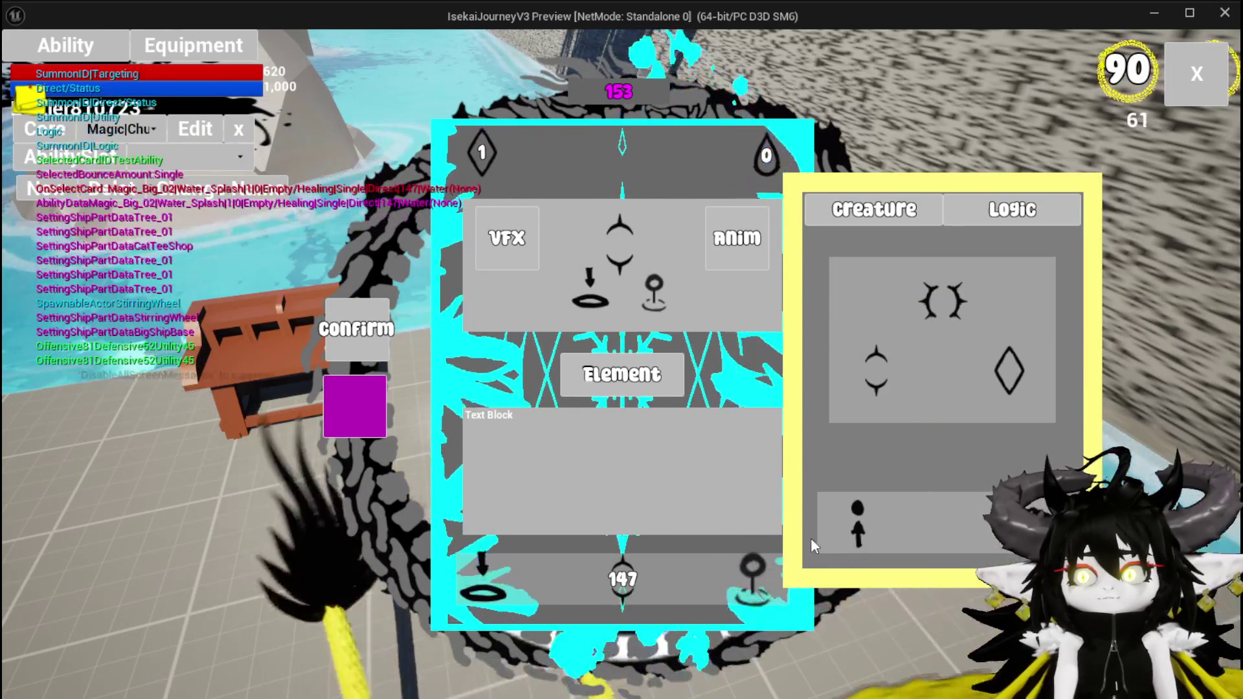
mouse_move(952, 308)
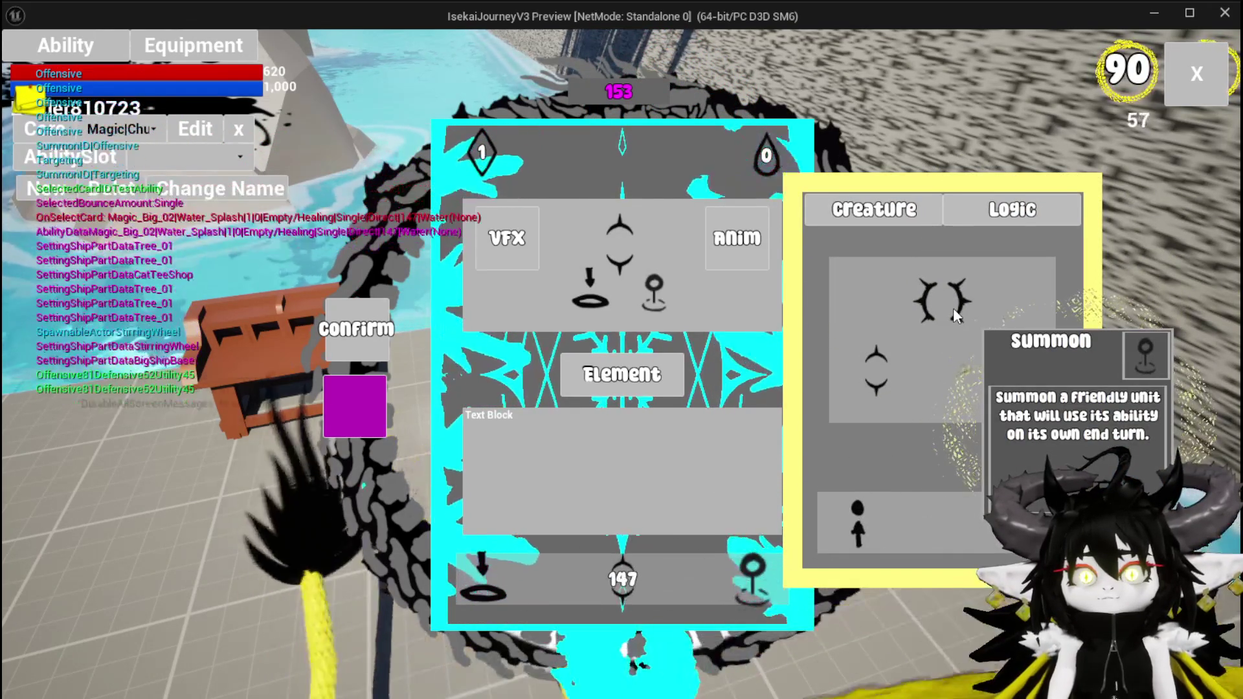
key("Escape")
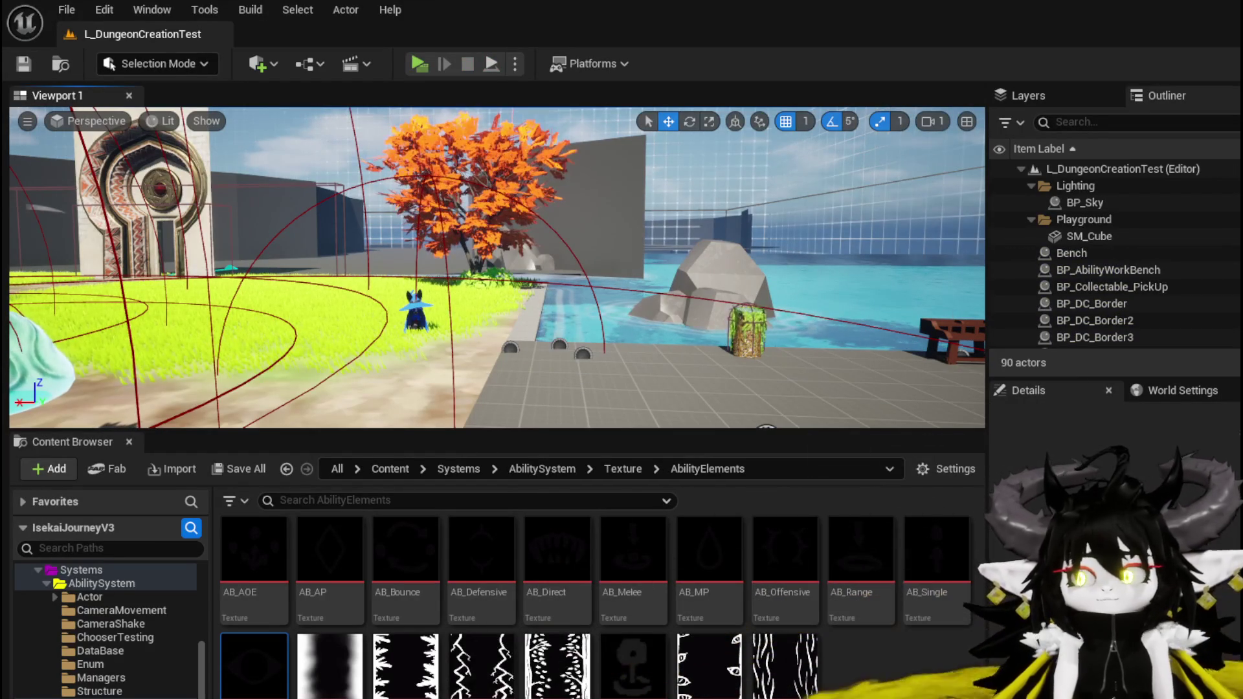
Back in AbilityWorkBenchUI, clear the Status search filter and open the SelectButtonFromGrid function
key("alt+Tab")
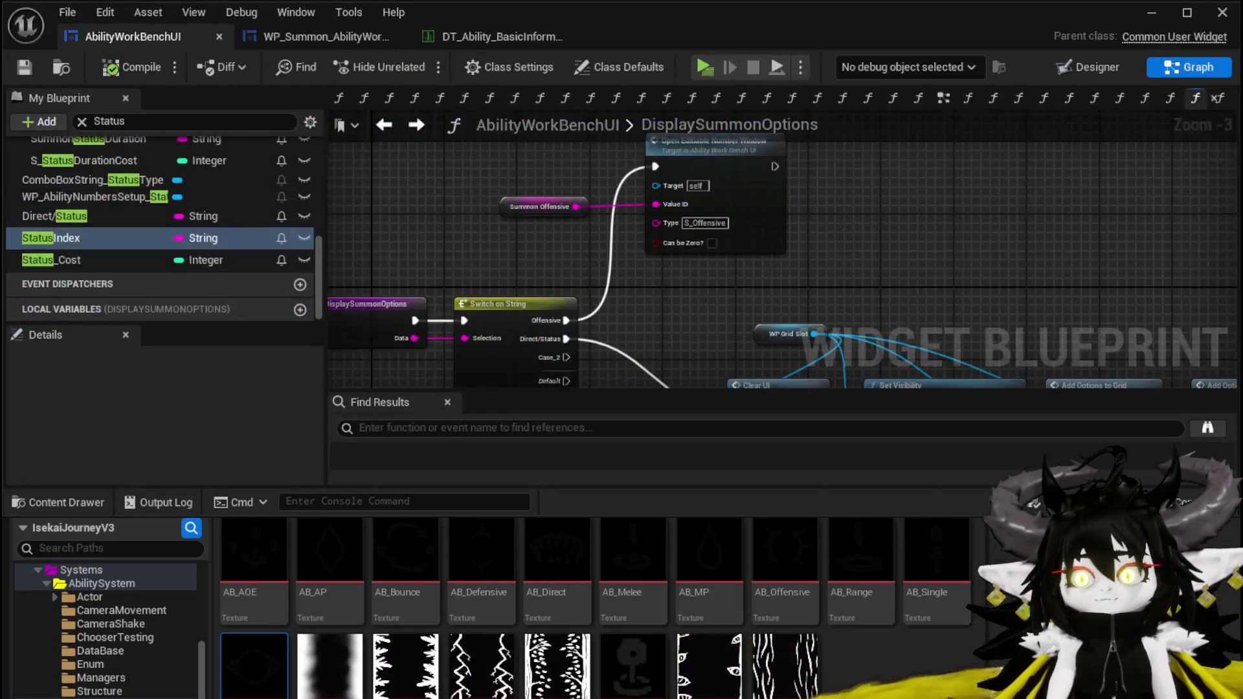
left_click_drag(435, 259, 568, 206)
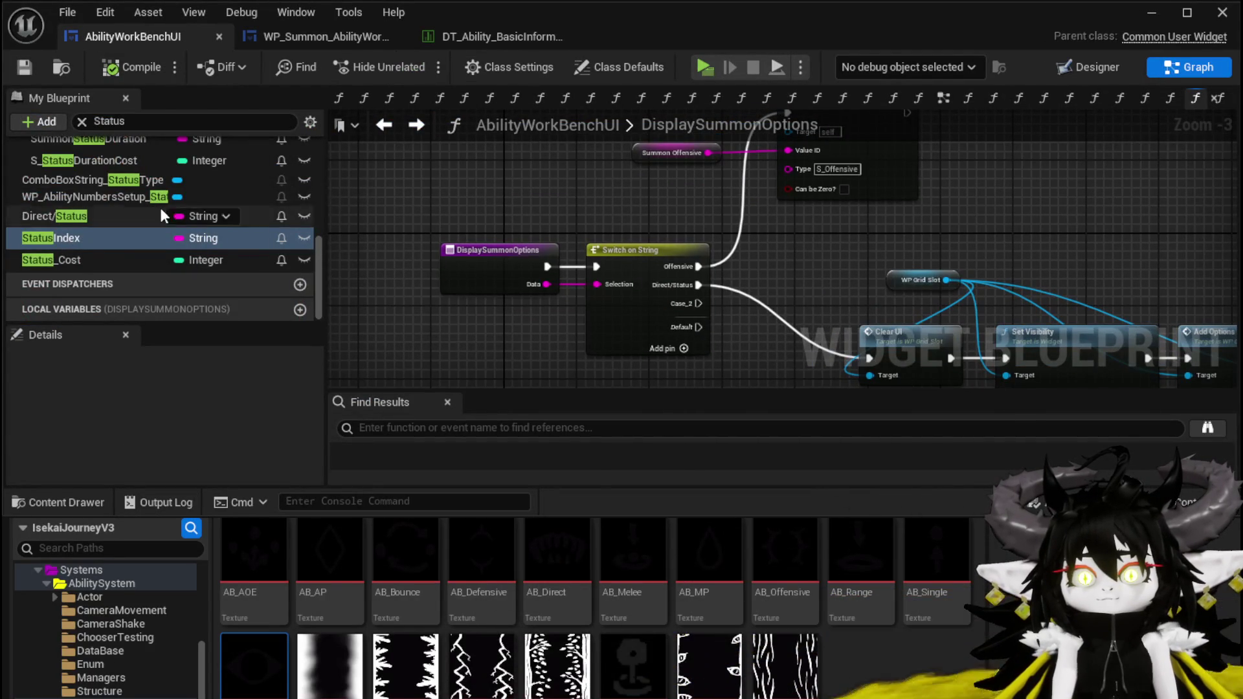
scroll(159, 205, "up", 10)
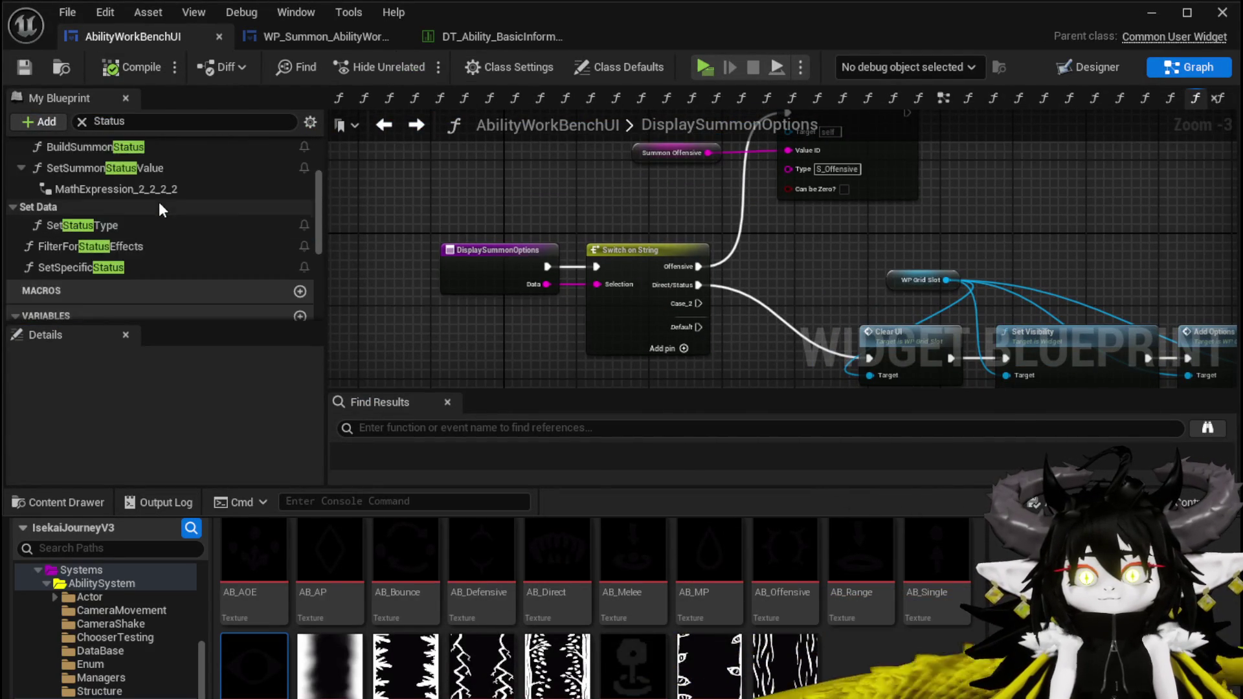
left_click(82, 121)
left_click(17, 177)
scroll(76, 250, "down", 5)
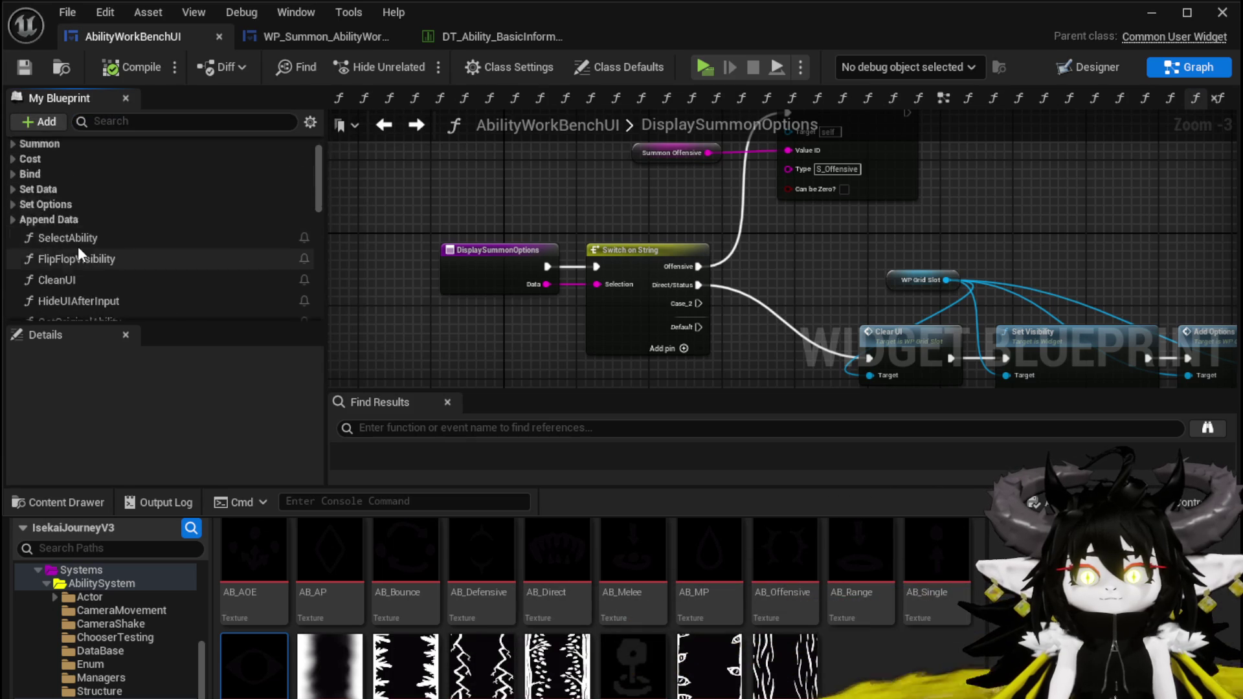
scroll(118, 231, "down", 10)
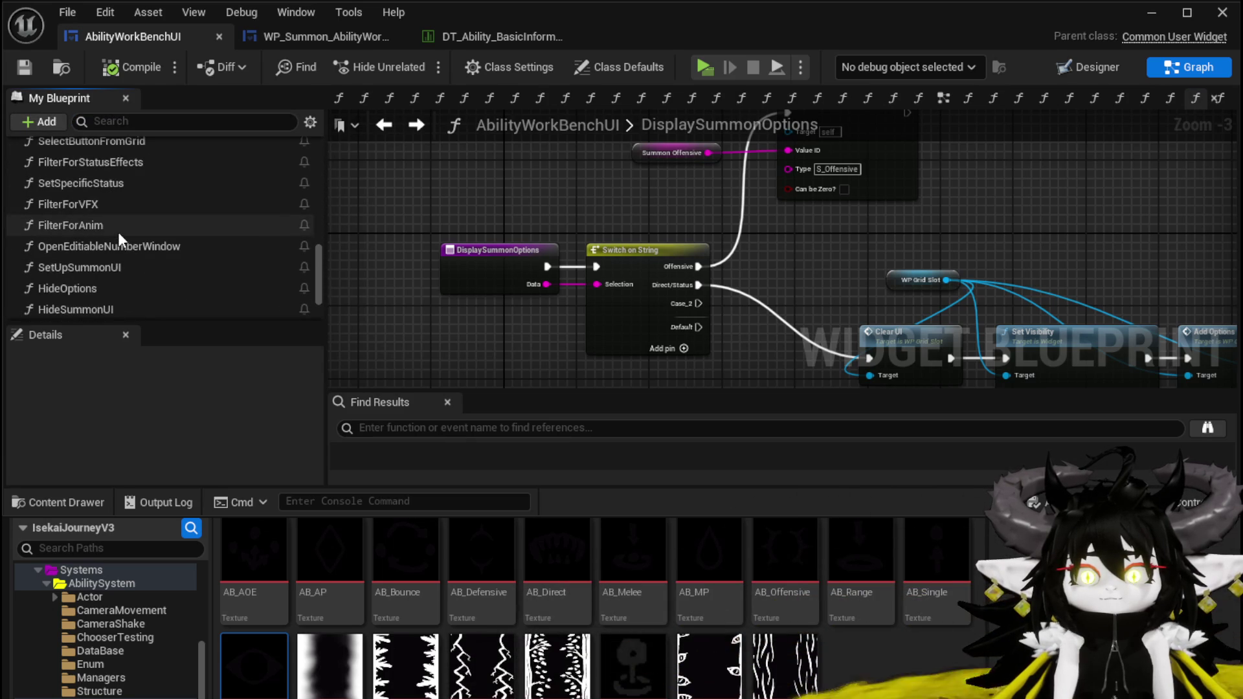
scroll(117, 232, "up", 3)
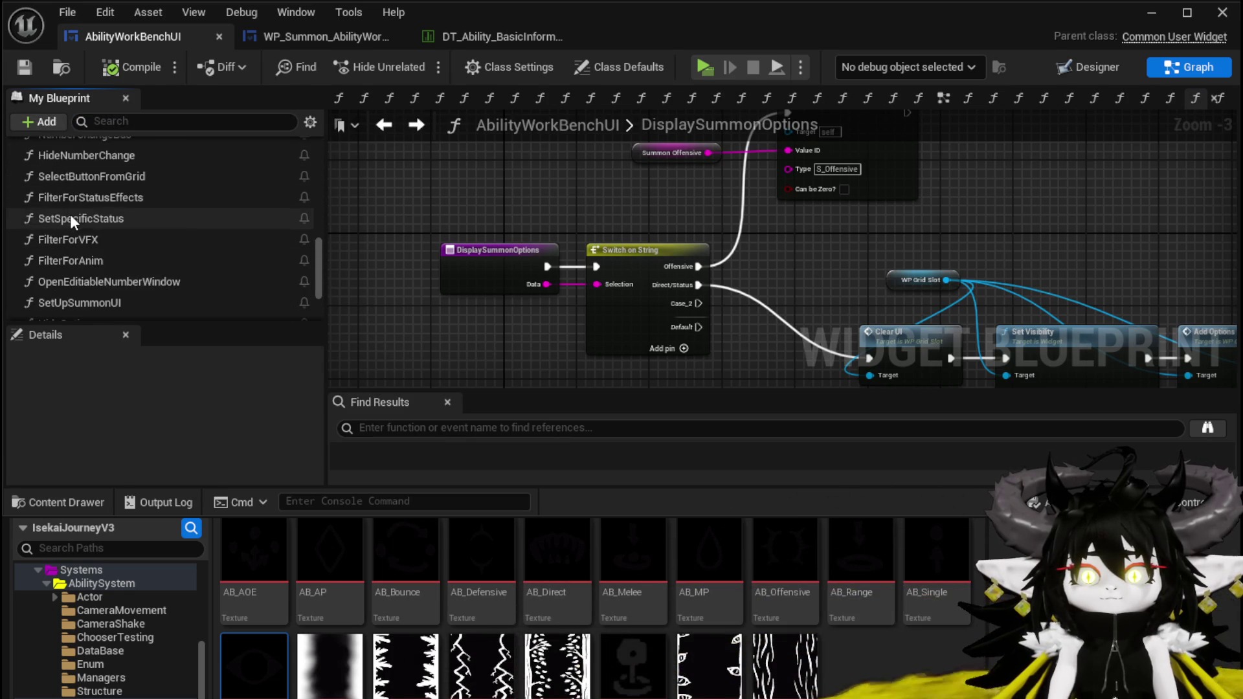
double_click(106, 178)
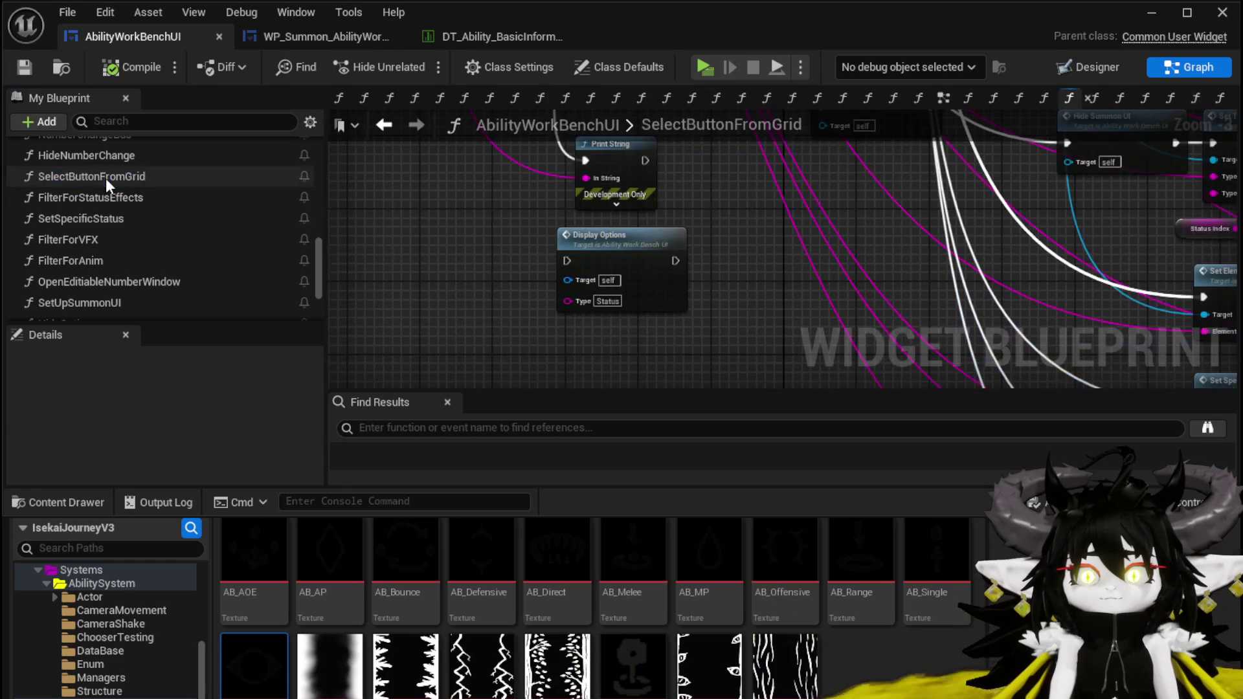
Chain Display Options after Print String with its text as Type, and check DisplayOptions' switch cases
scroll(699, 236, "up", 3)
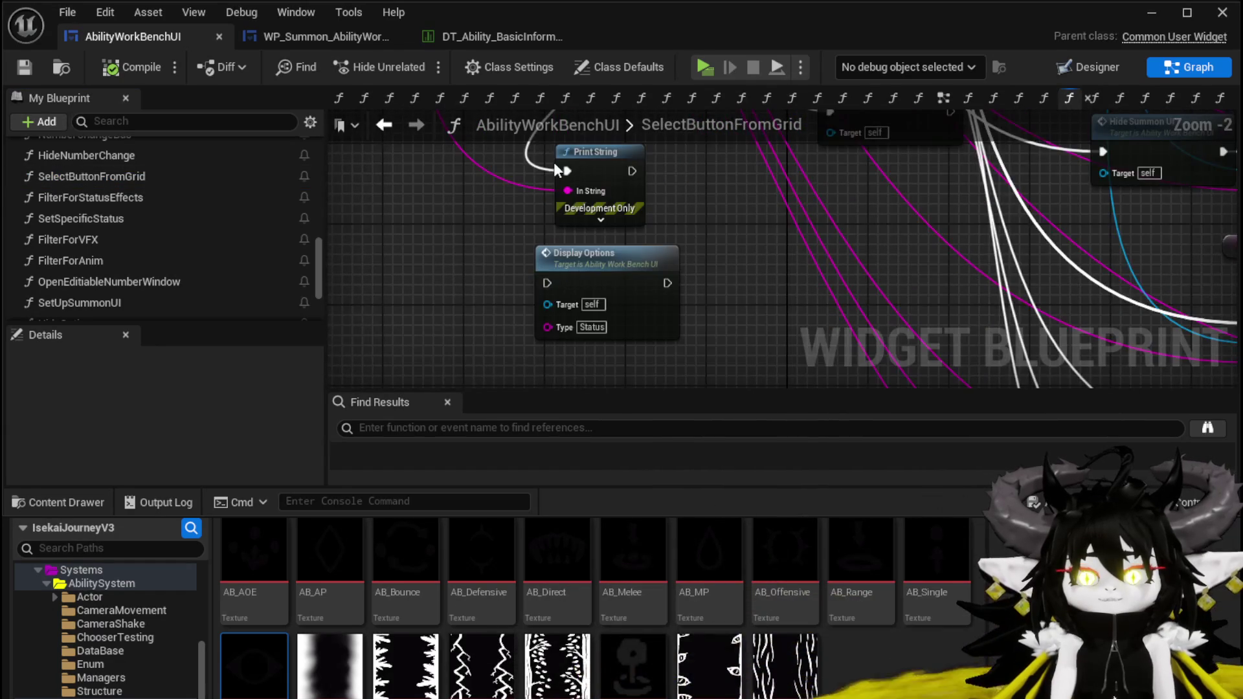
left_click_drag(554, 166, 568, 170)
left_click_drag(537, 281, 545, 283)
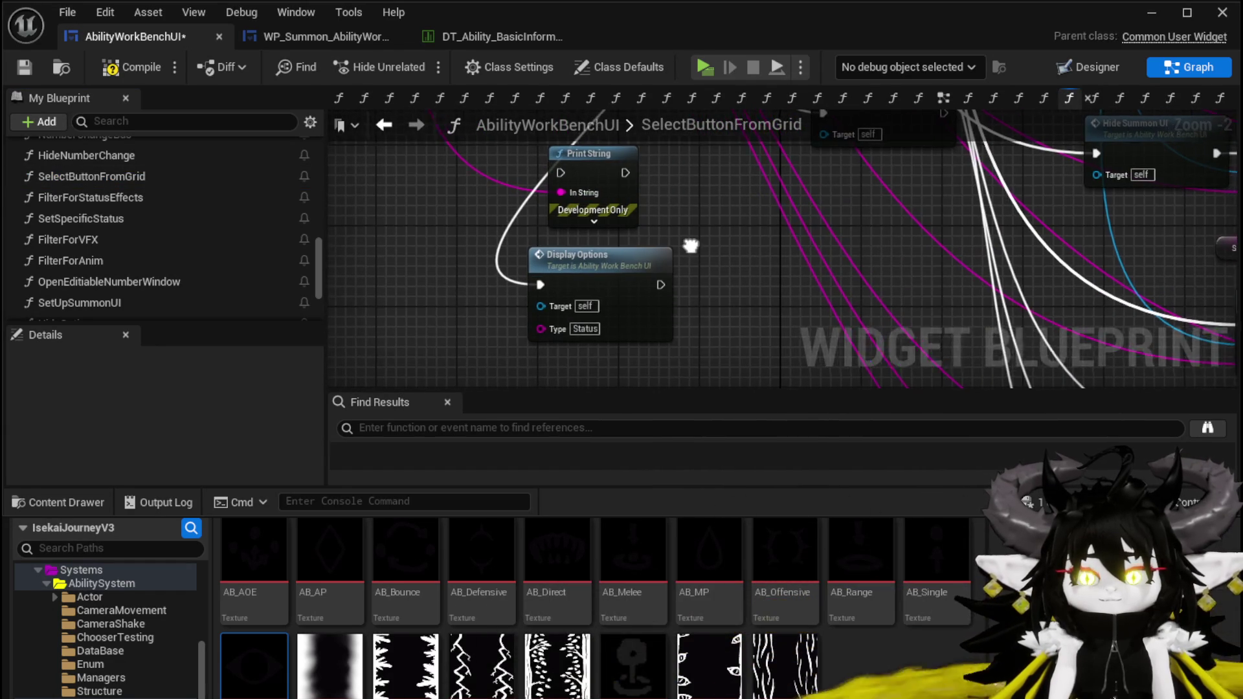
left_click_drag(512, 205, 521, 347)
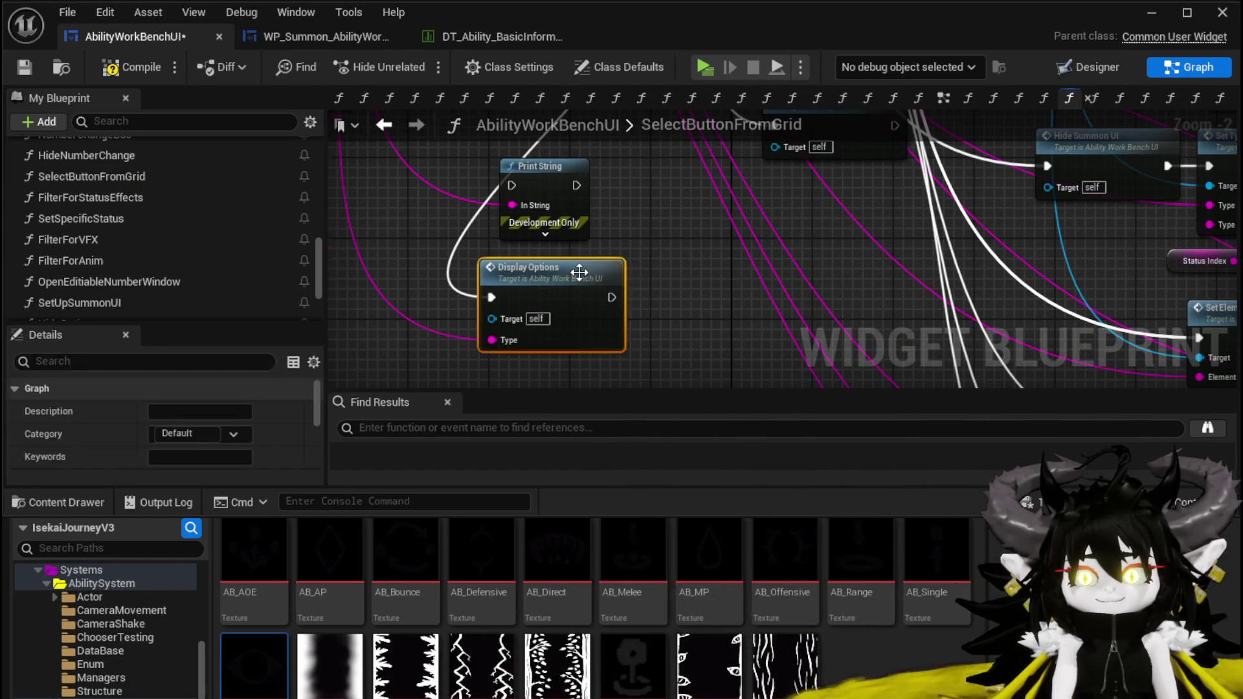
double_click(583, 269)
mouse_move(699, 281)
left_mouse_down()
mouse_move(723, 170)
mouse_move(875, 220)
mouse_move(990, 232)
left_mouse_up()
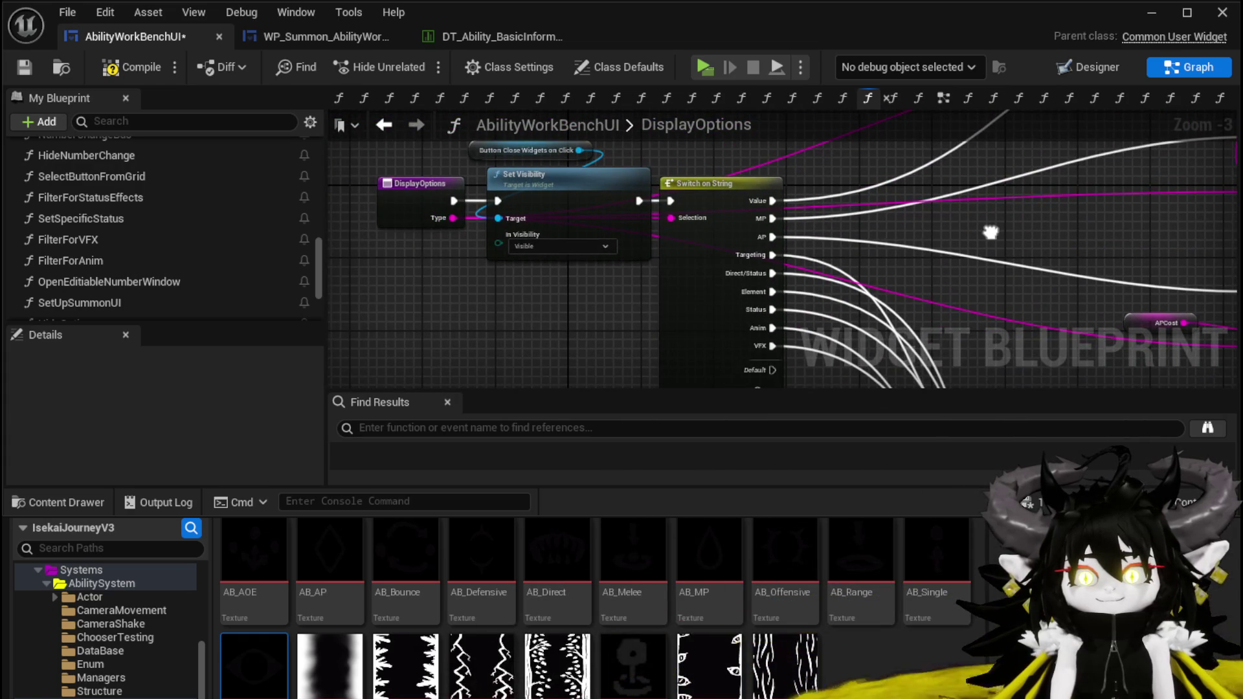
left_click(388, 126)
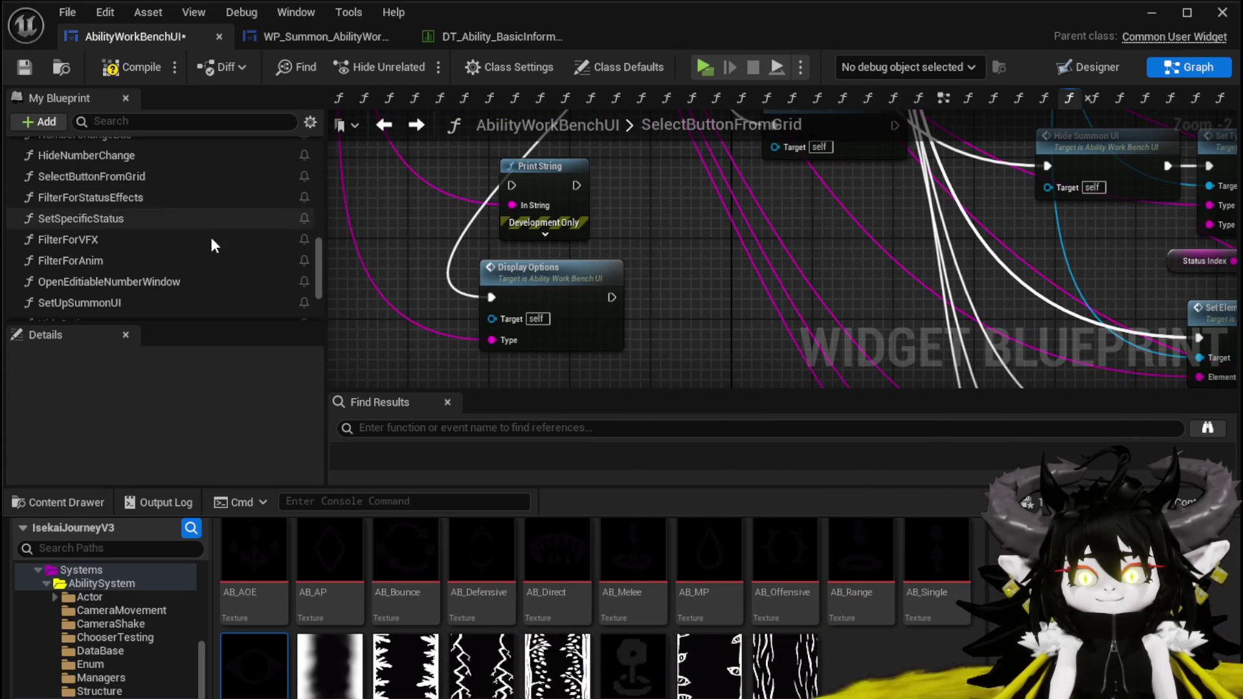
Add a Display Summon Options call into the flow with Type wired to its Data input
scroll(113, 285, "down", 3)
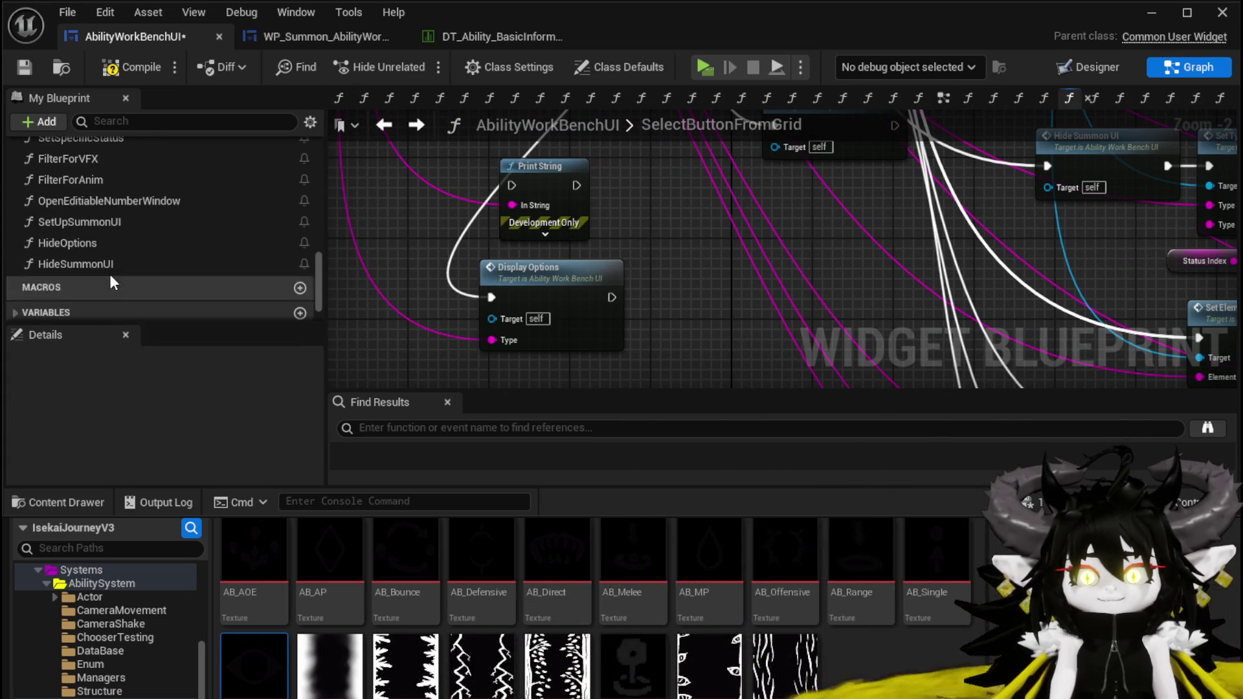
scroll(111, 276, "up", 2)
scroll(90, 220, "up", 2)
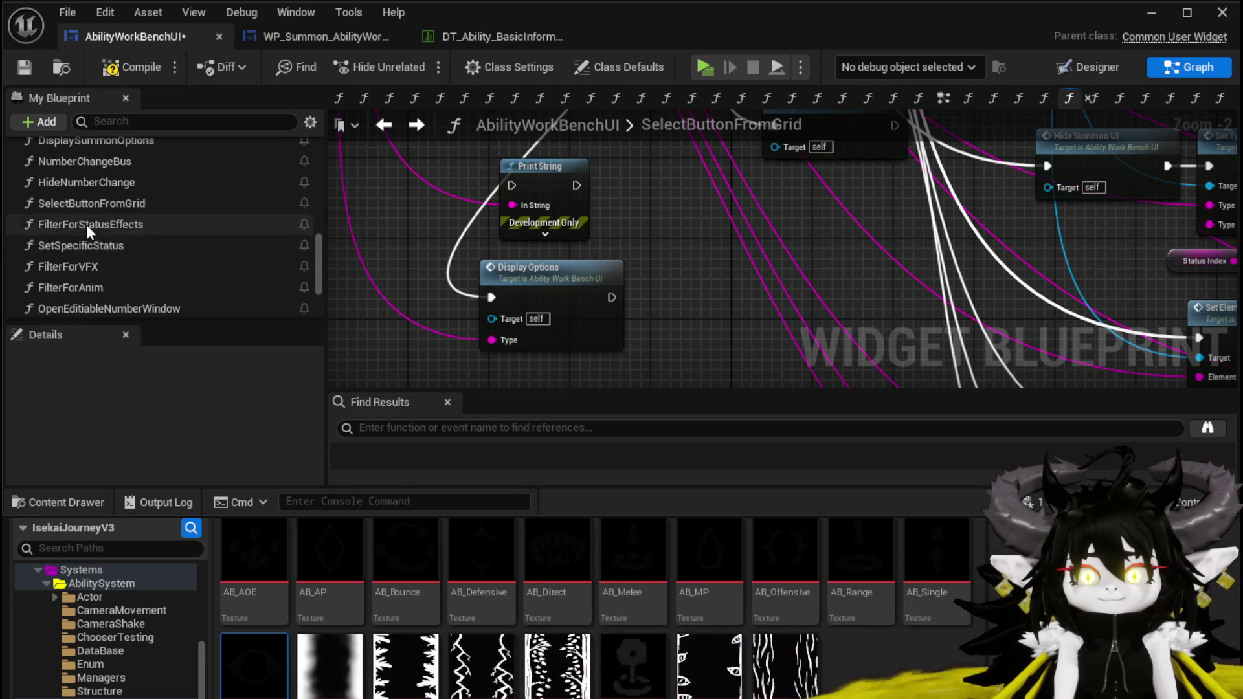
scroll(81, 173, "up", 1)
left_click_drag(84, 170, 658, 265)
left_click_drag(492, 297, 663, 297)
mouse_move(510, 330)
left_mouse_down()
mouse_move(694, 341)
mouse_move(673, 340)
left_mouse_up()
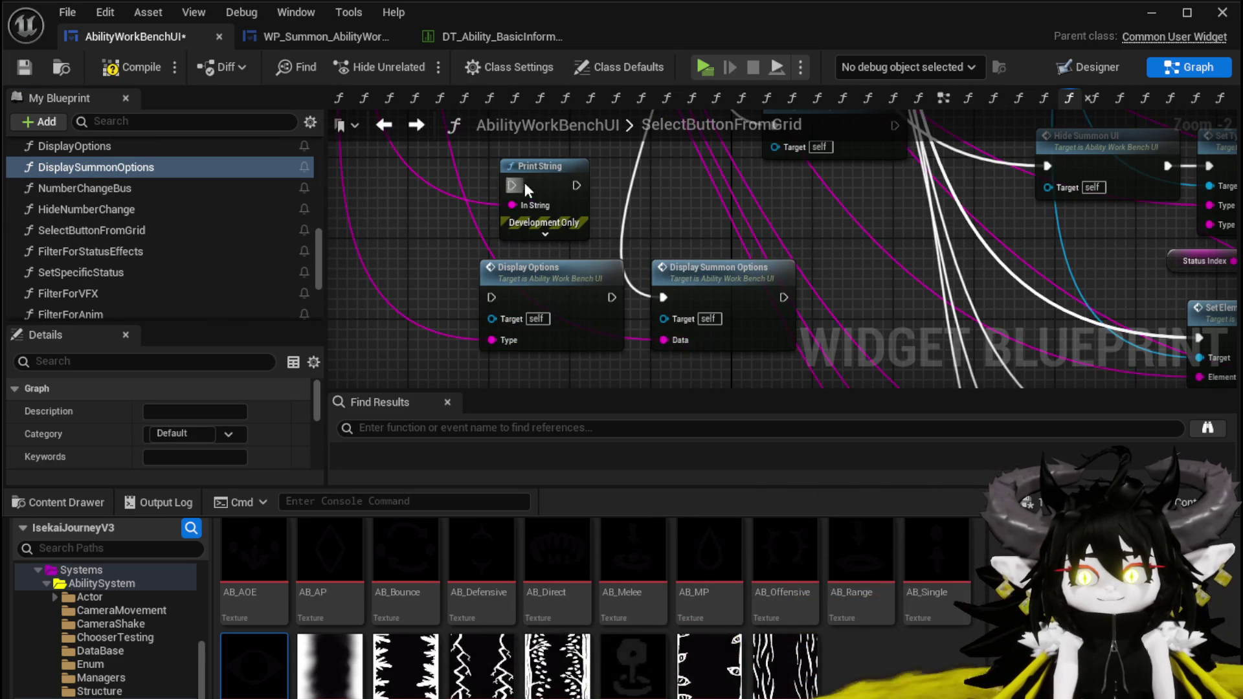
left_click_drag(522, 183, 576, 217)
Delete the old Display Options call, slot Display Summon Options into its place, and compile
left_click(581, 283)
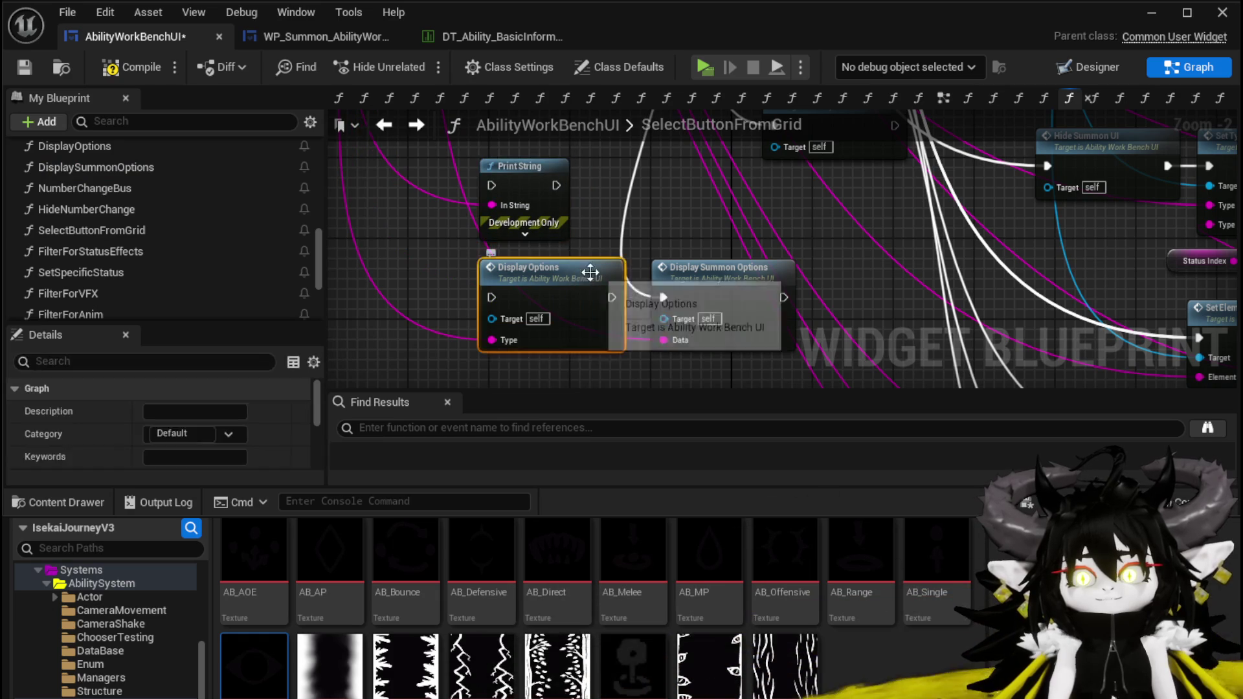
key("Delete")
left_click_drag(693, 272, 581, 271)
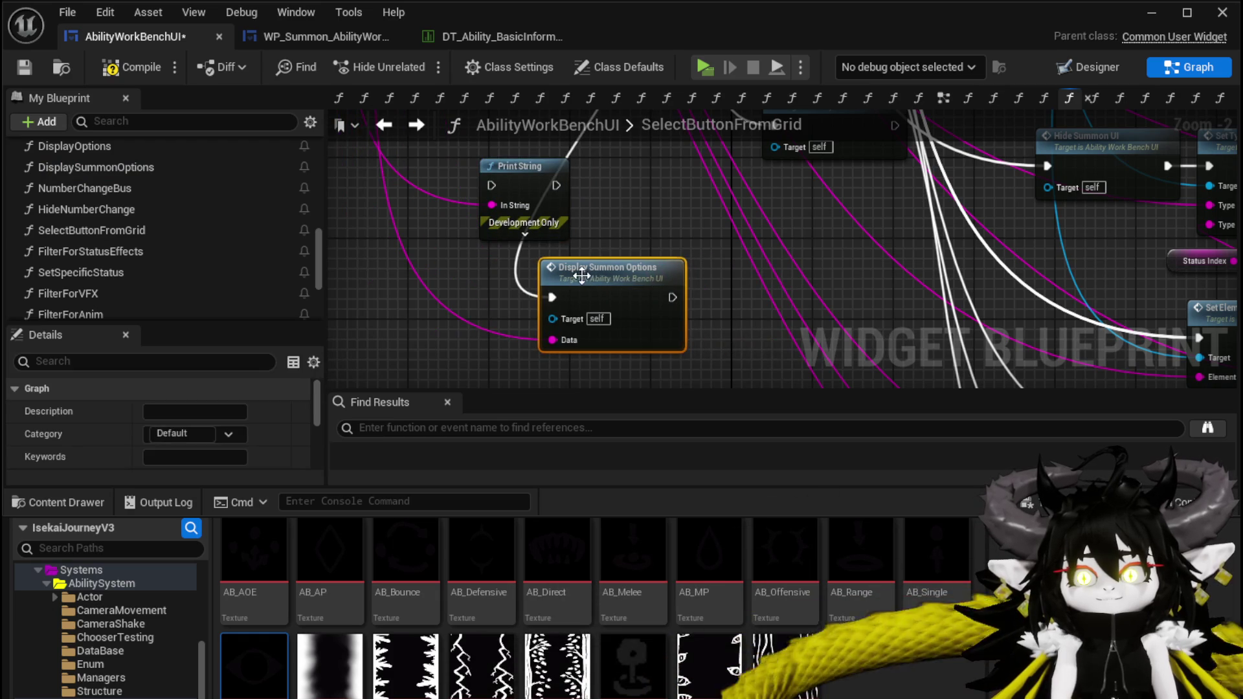
left_click(131, 67)
left_click(1151, 12)
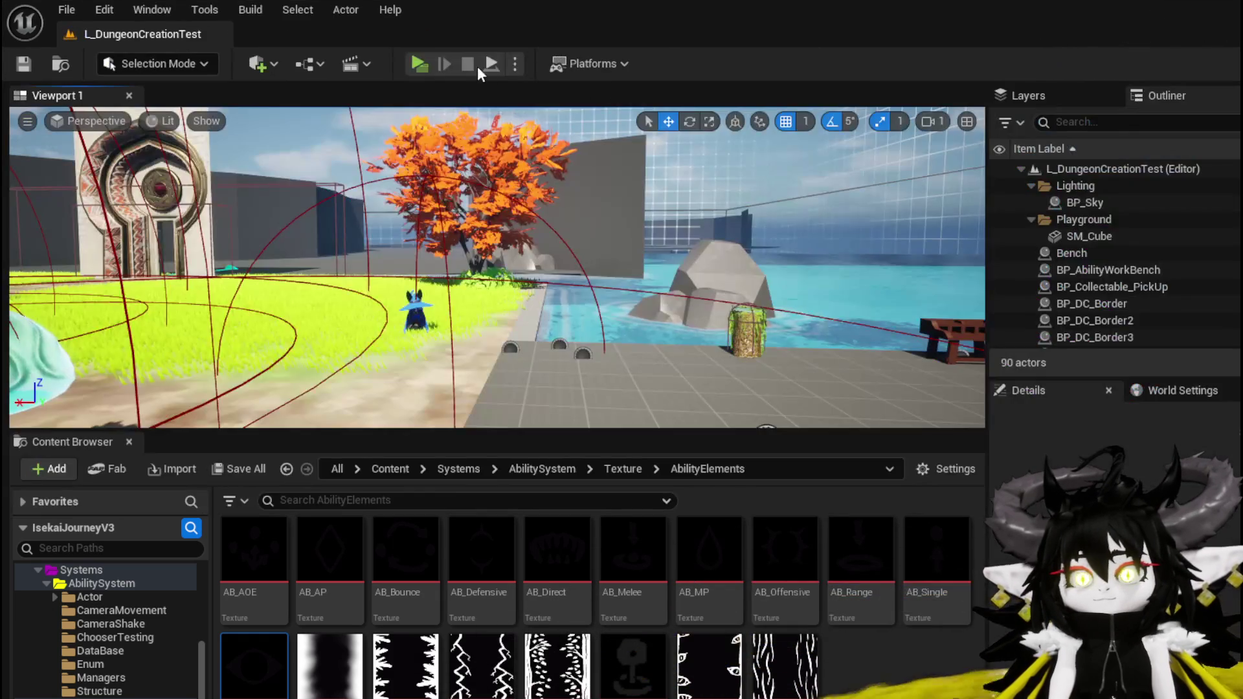
Play in standalone, open the workbench's Ability screen and set the Giga Buff card to Summon
left_click(418, 63)
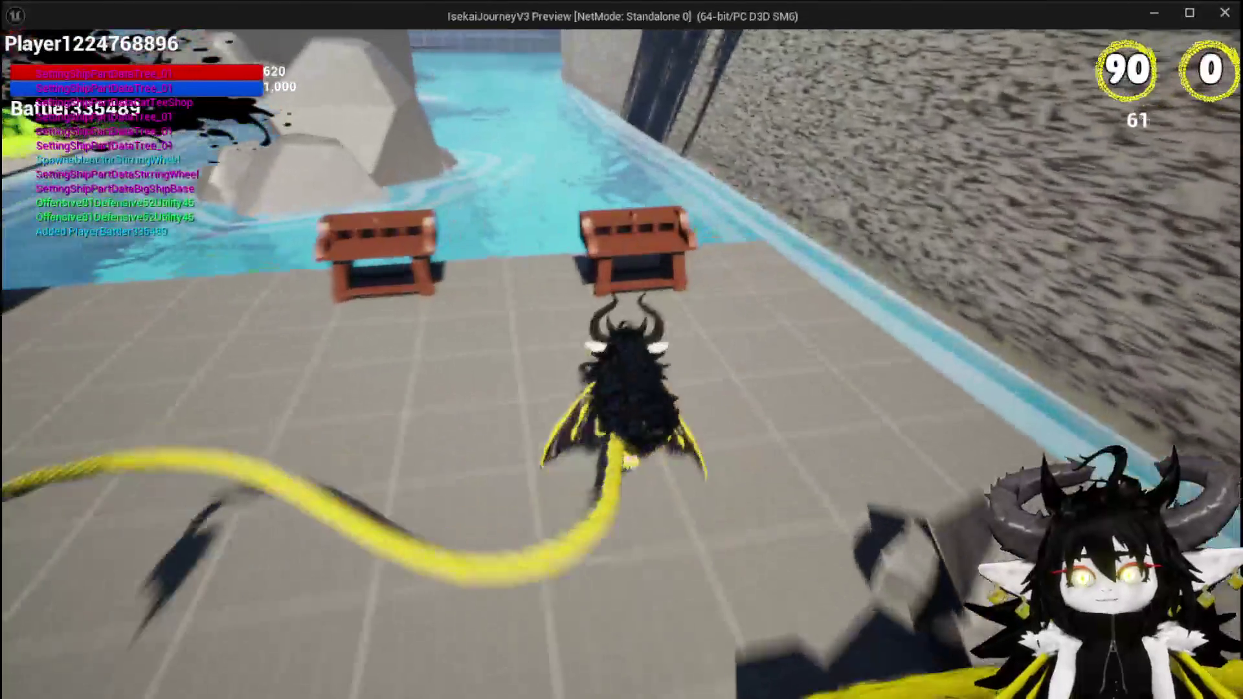
key("w")
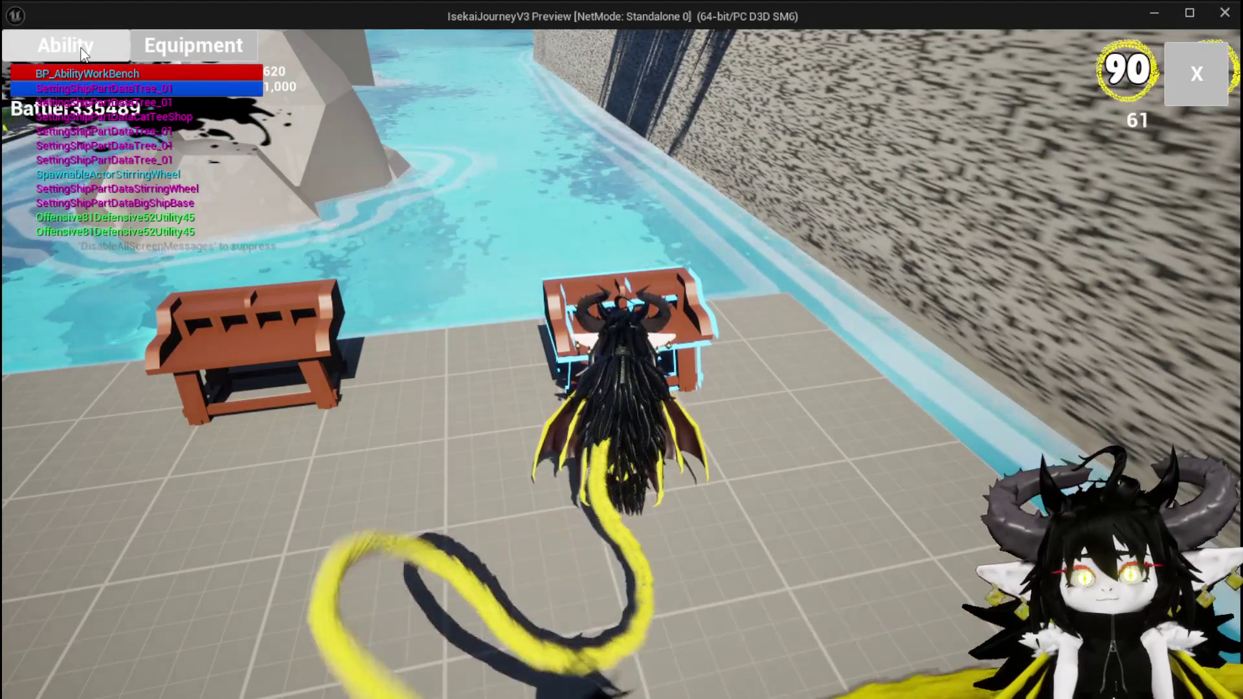
left_click(82, 52)
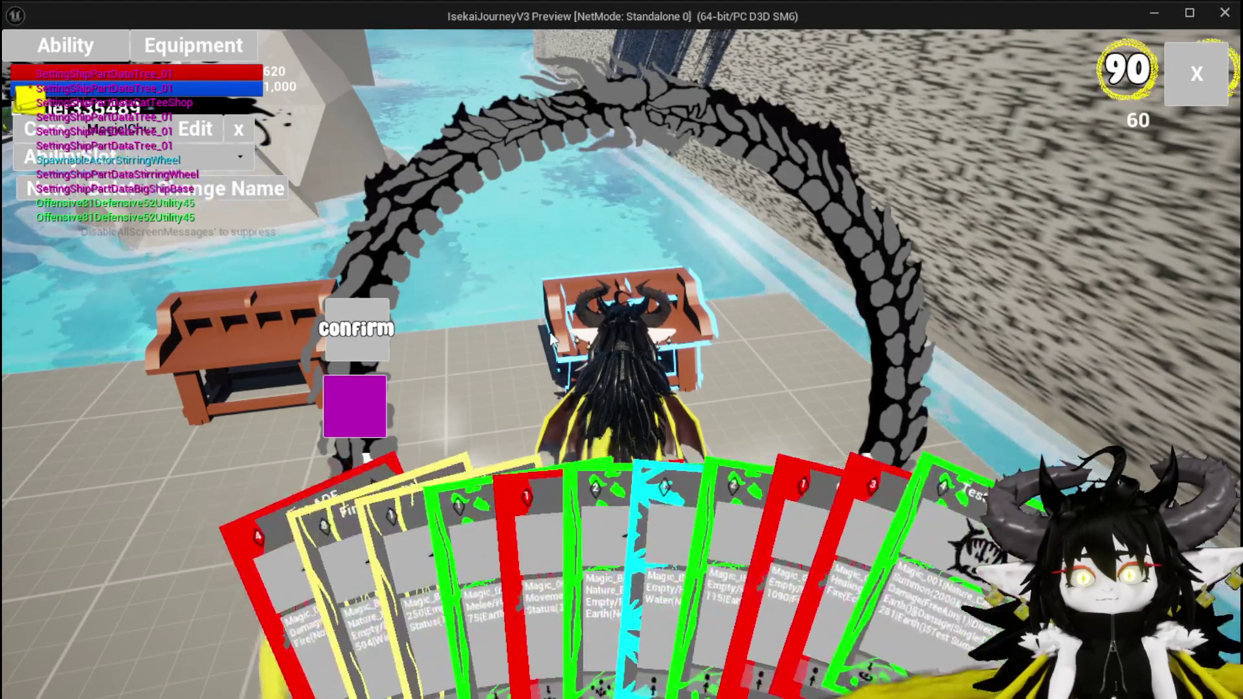
left_click(861, 530)
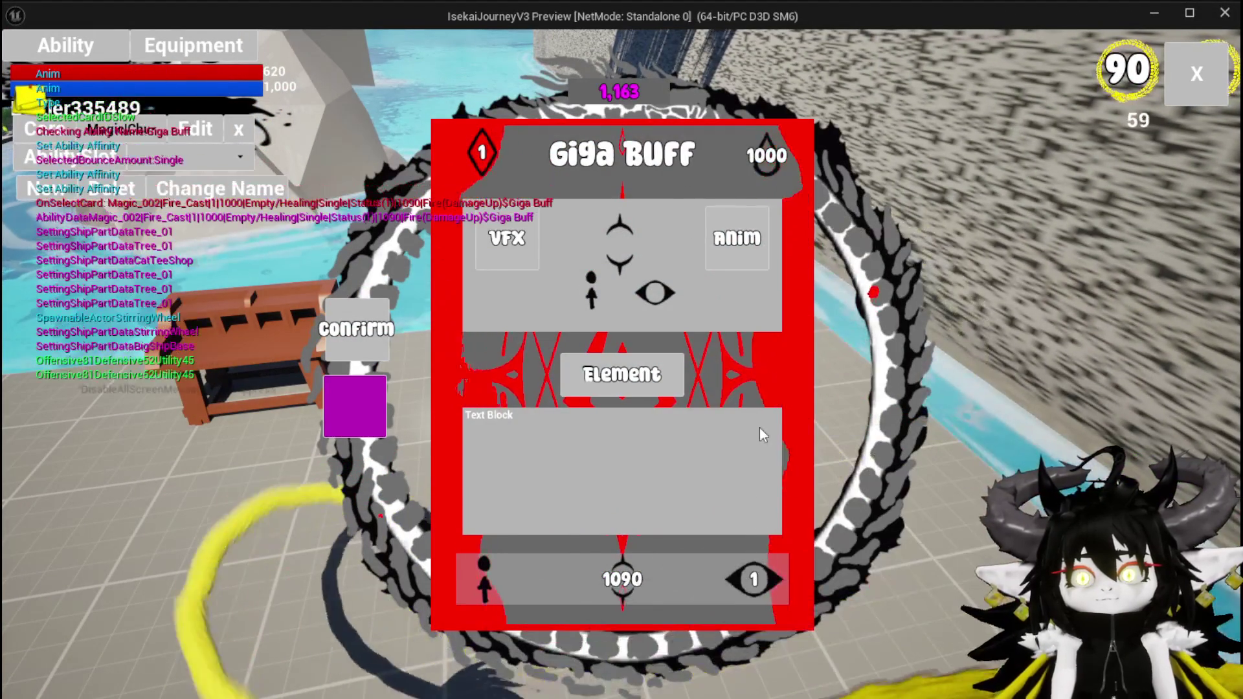
left_click(753, 578)
Pick creature summon options, enter 515, try offensive and defensive options, then end the preview and save all
left_click(690, 237)
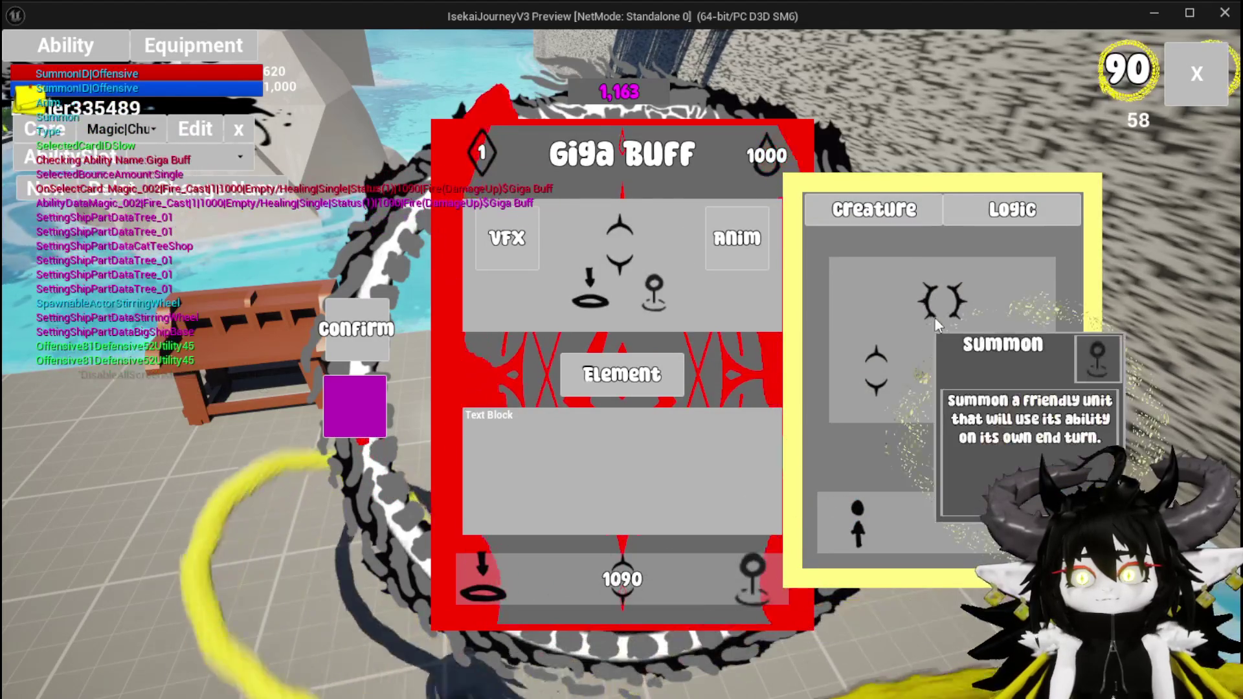
left_click(945, 303)
left_click(679, 435)
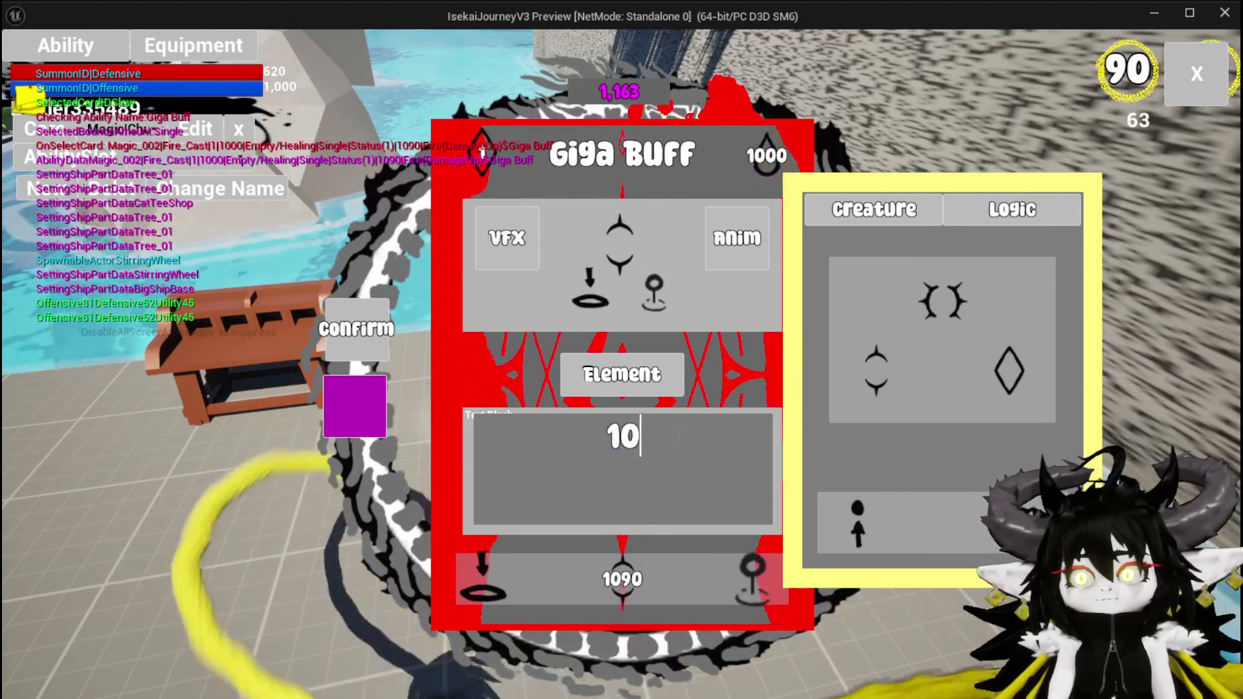
type("5")
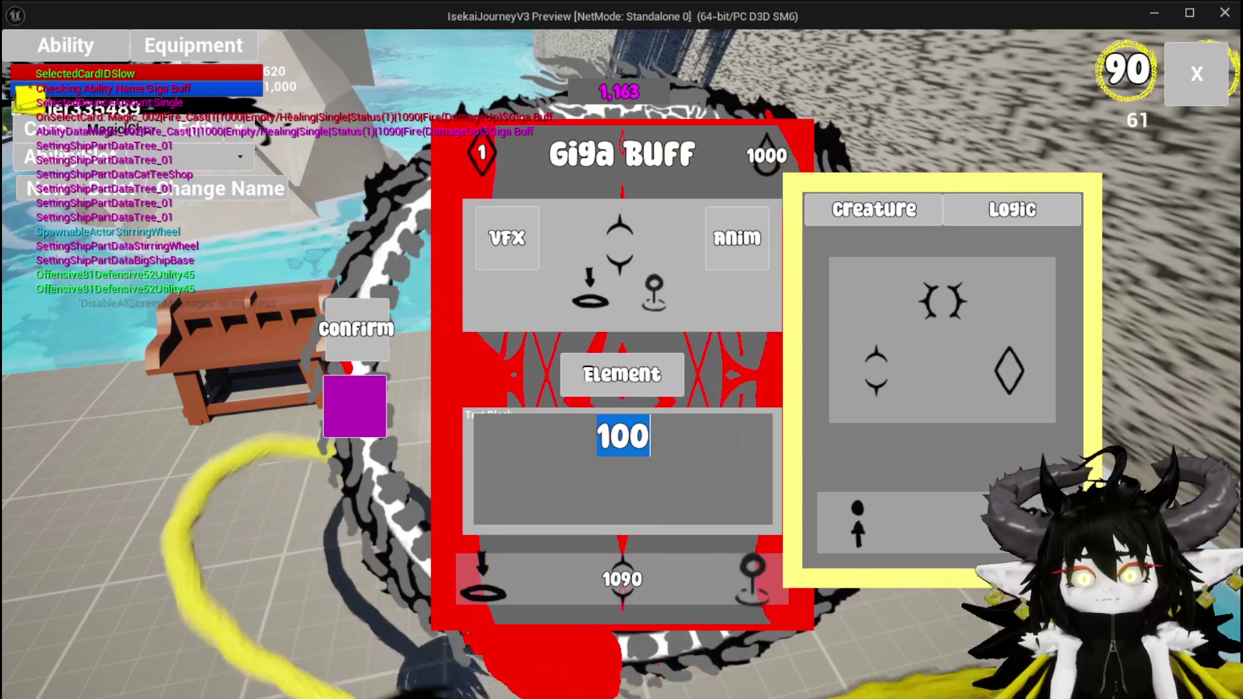
type("1")
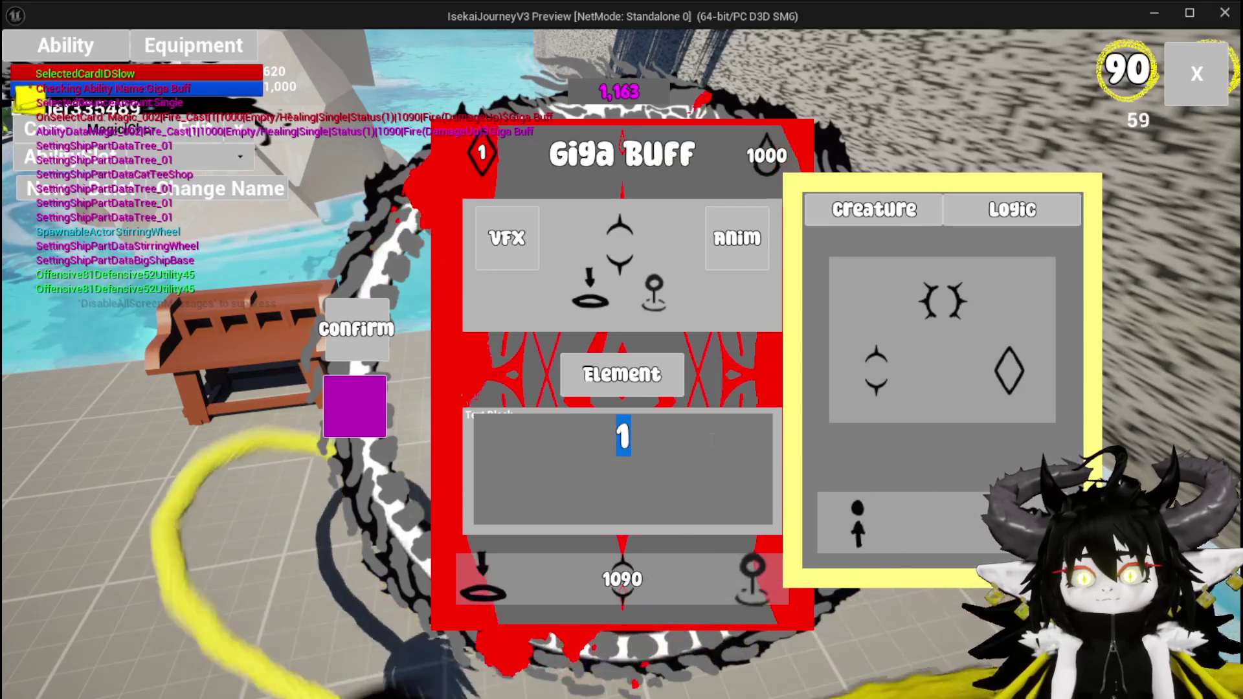
type("5")
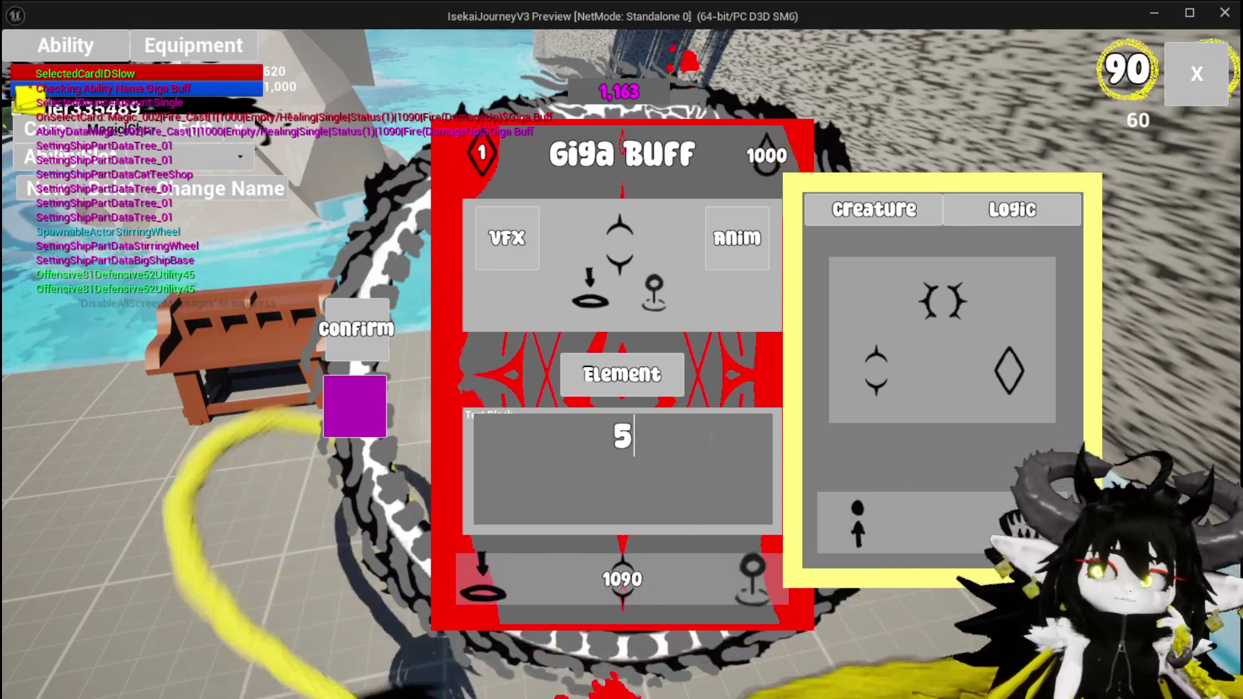
mouse_move(929, 313)
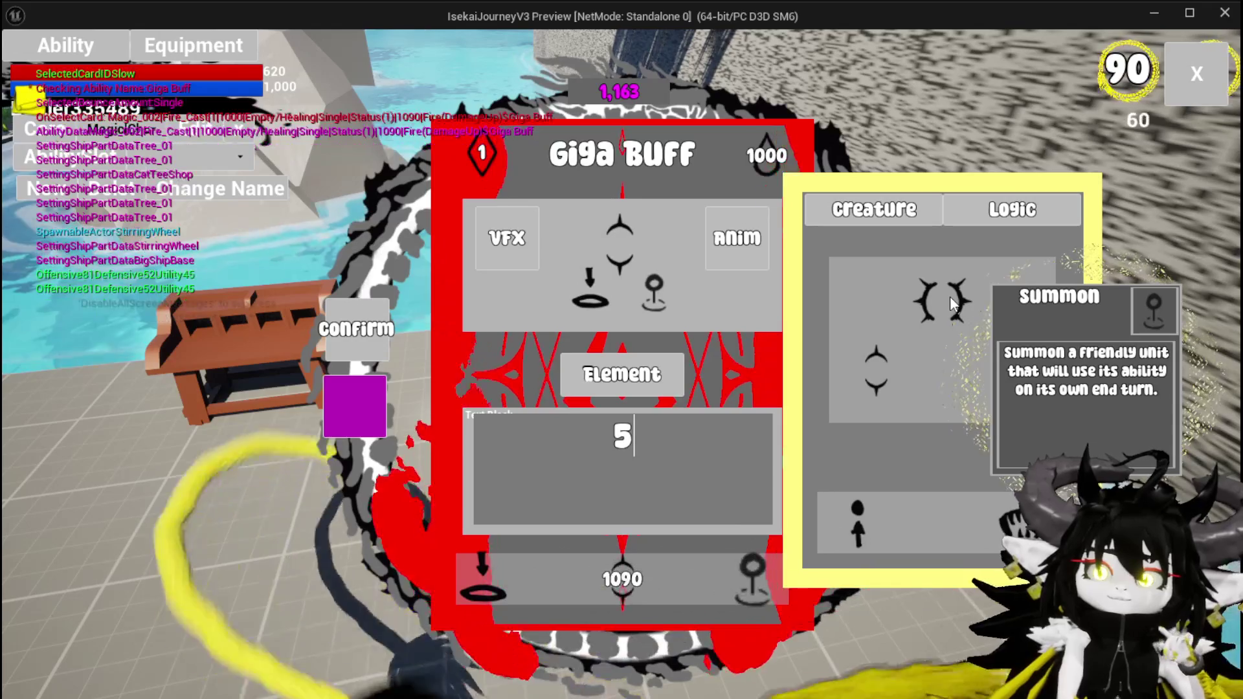
left_click(950, 297)
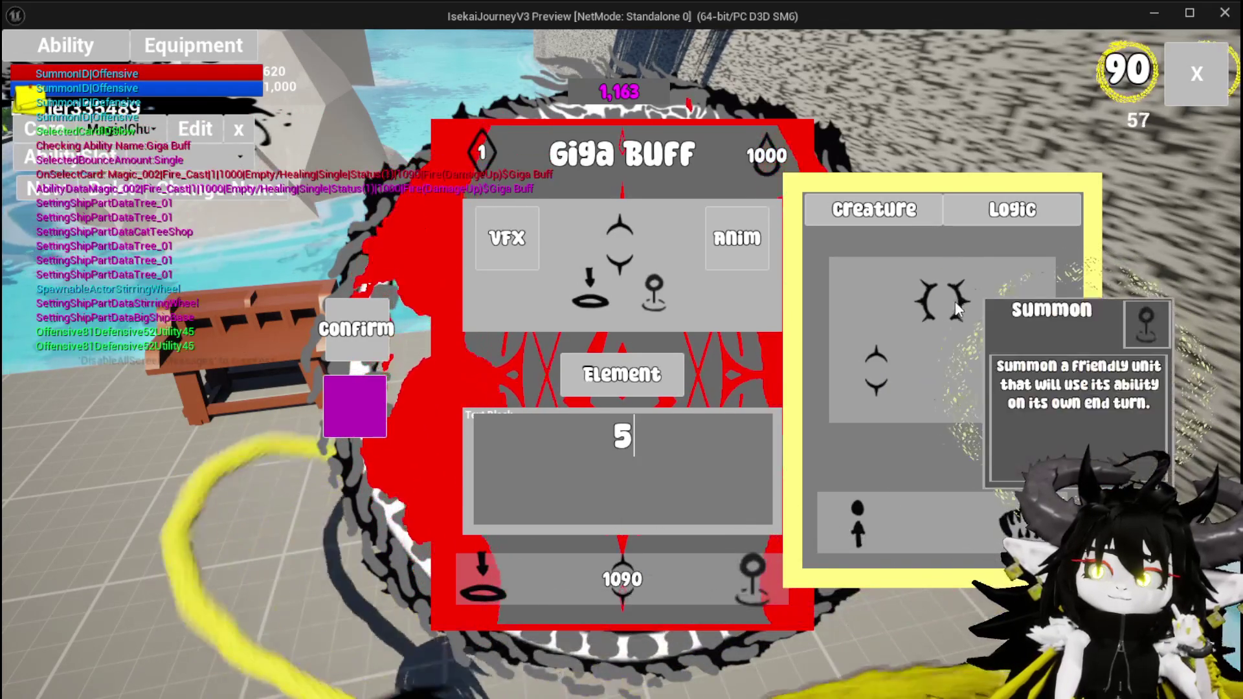
left_click(954, 304)
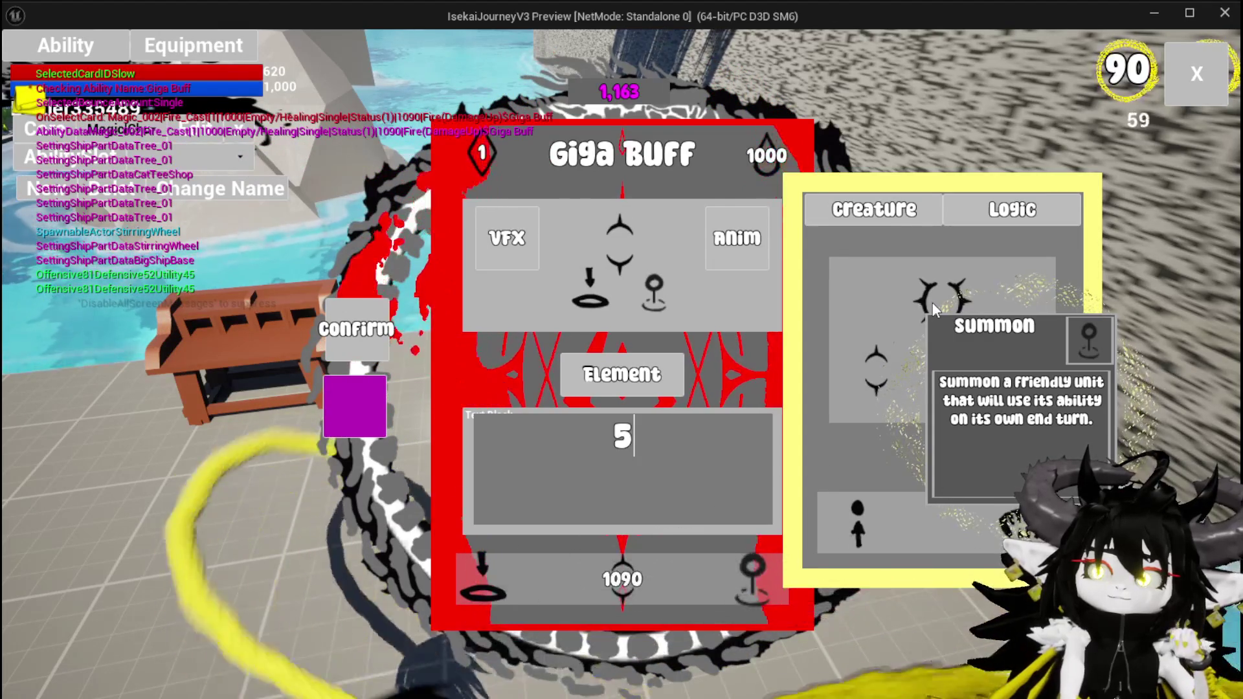
left_click(914, 313)
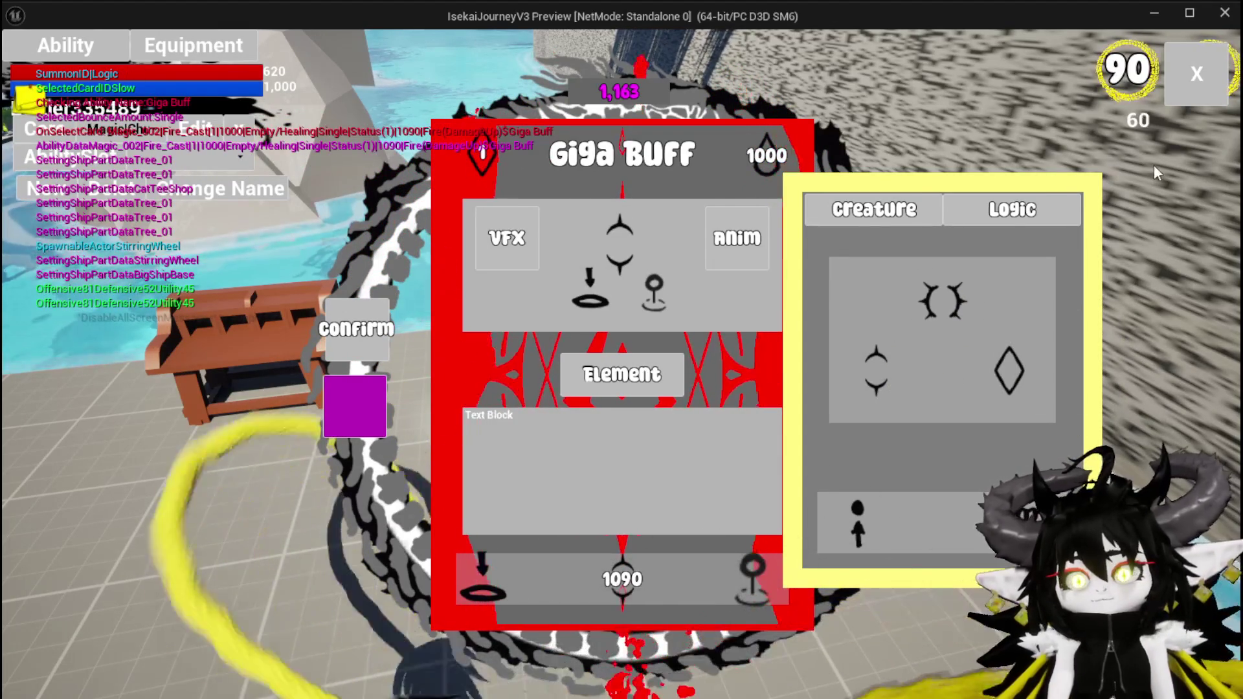
key("Escape")
left_click(26, 62)
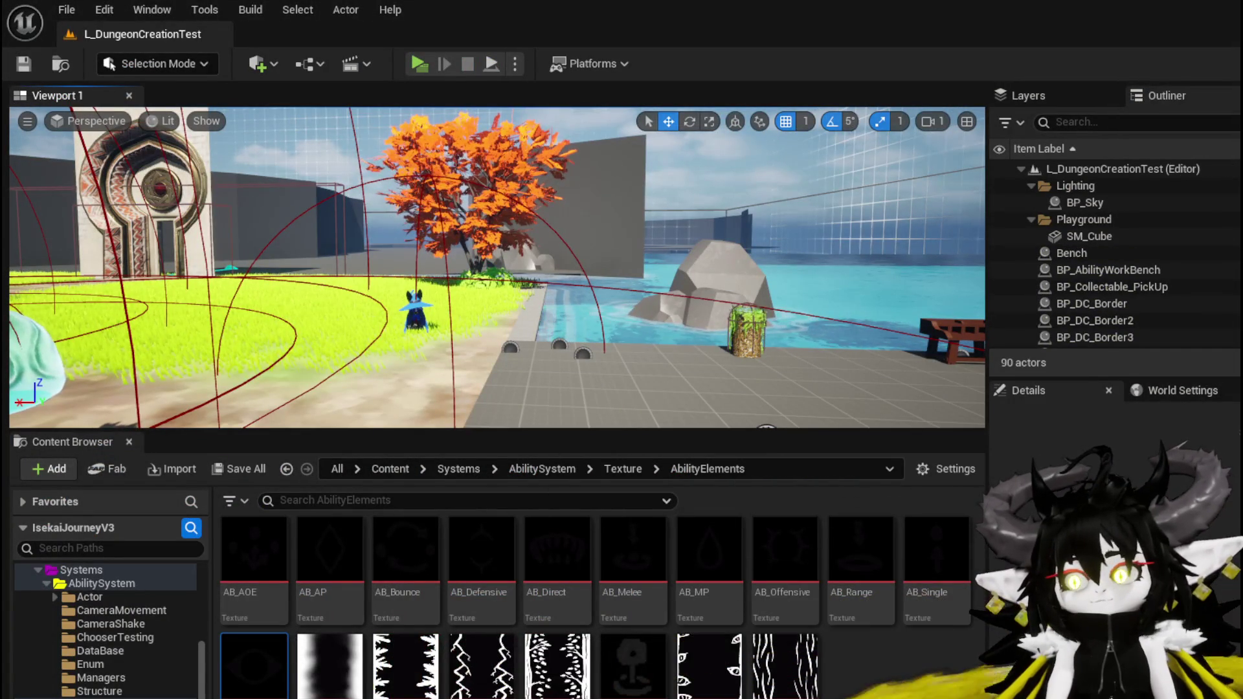
Back in AbilityWorkBenchUI, shift the WP Card Creation node left and open DisplaySummonOptions
key("alt+Tab")
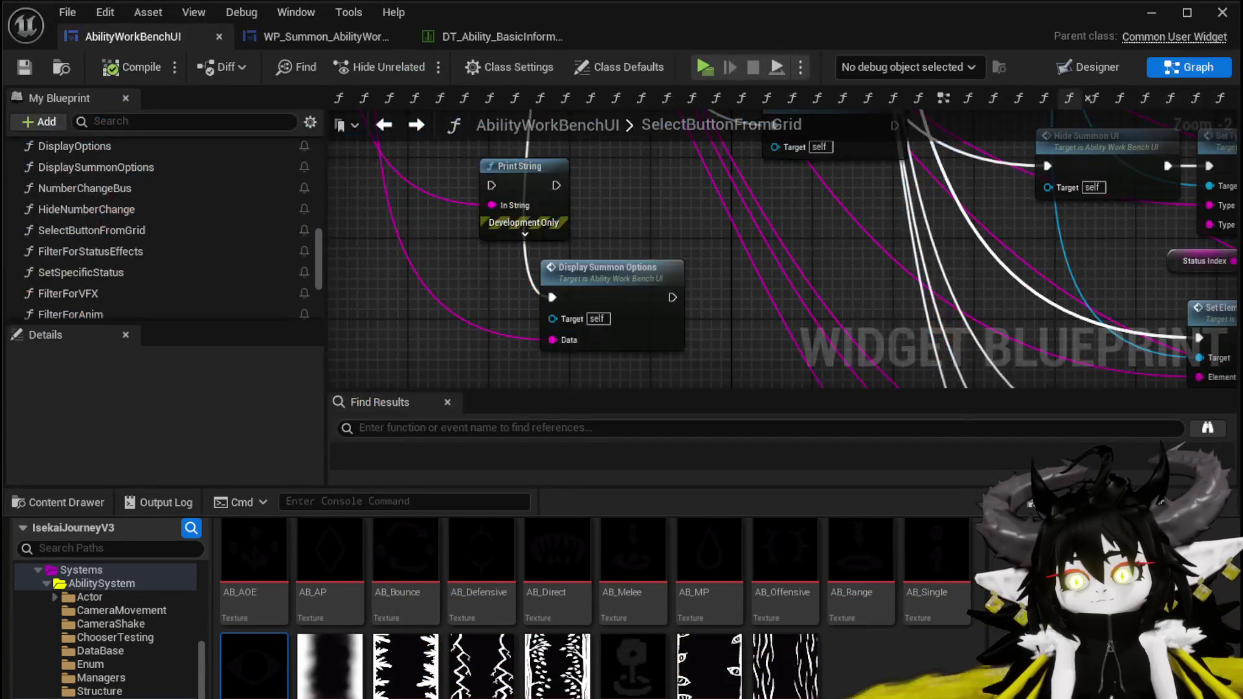
scroll(469, 268, "down", 1)
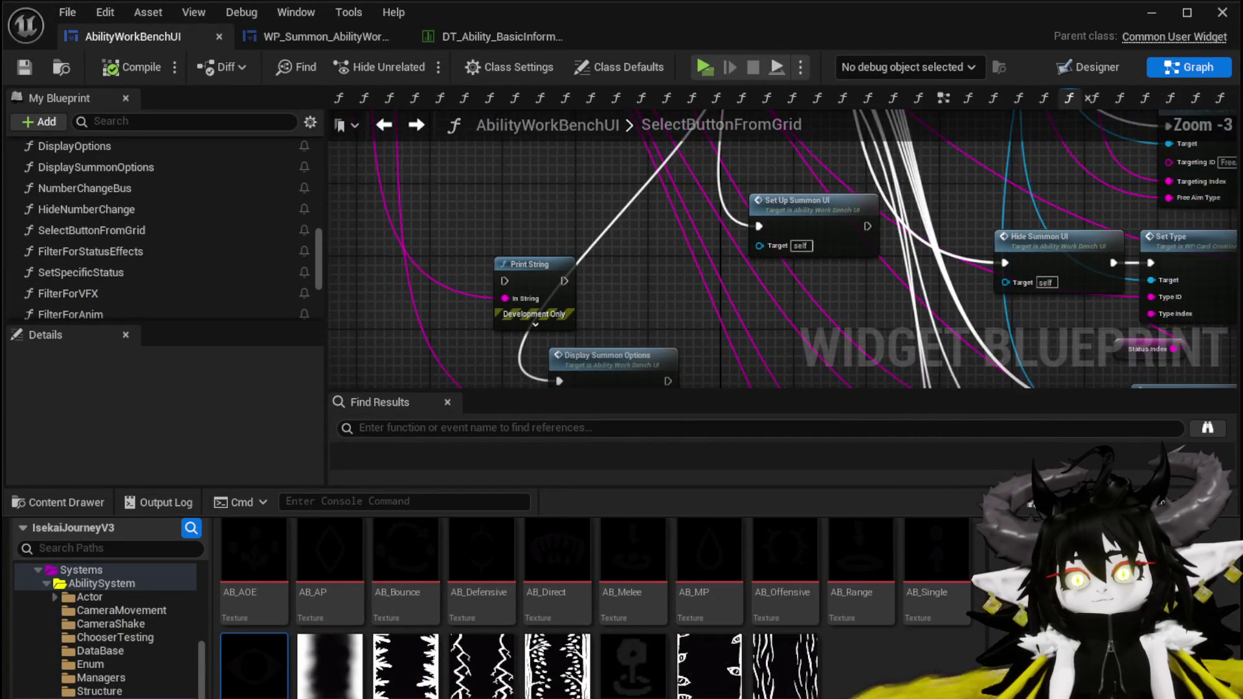
left_click_drag(647, 293, 361, 323)
mouse_move(877, 234)
left_mouse_down()
mouse_move(722, 242)
mouse_move(714, 146)
left_mouse_up()
mouse_move(914, 243)
left_mouse_down()
mouse_move(902, 187)
mouse_move(885, 287)
mouse_move(1018, 307)
left_mouse_up()
scroll(902, 188, "down", 2)
scroll(744, 363, "up", 3)
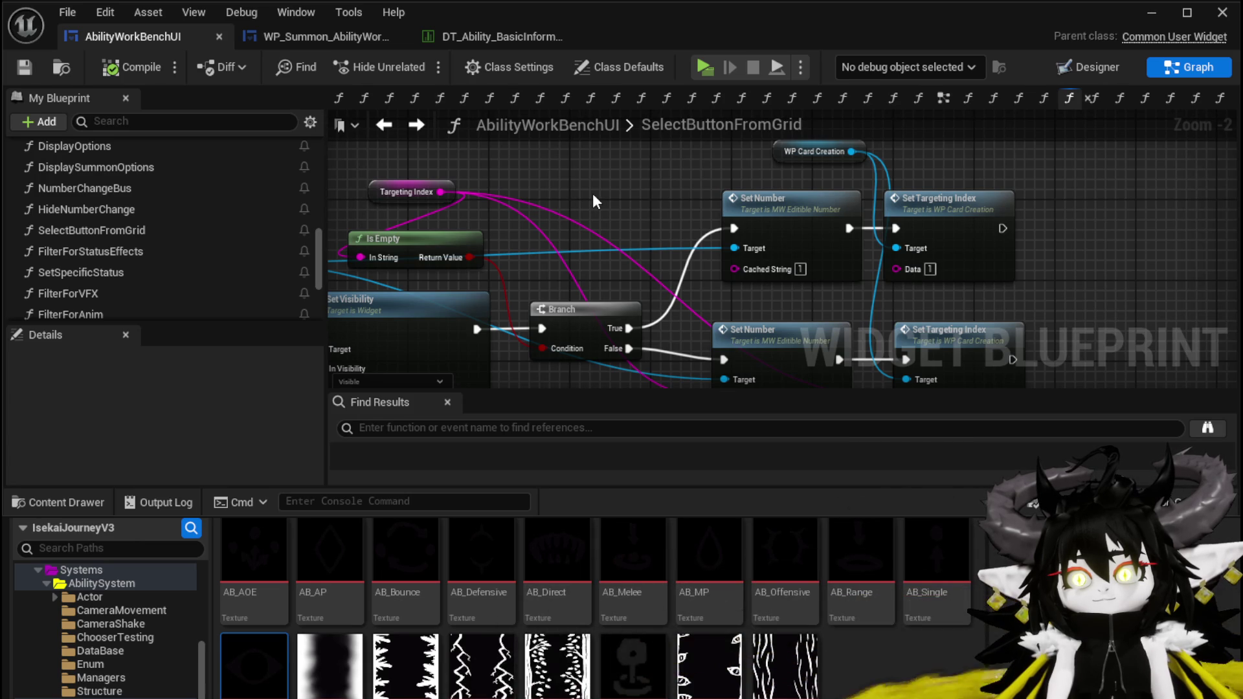
left_click_drag(783, 152, 704, 153)
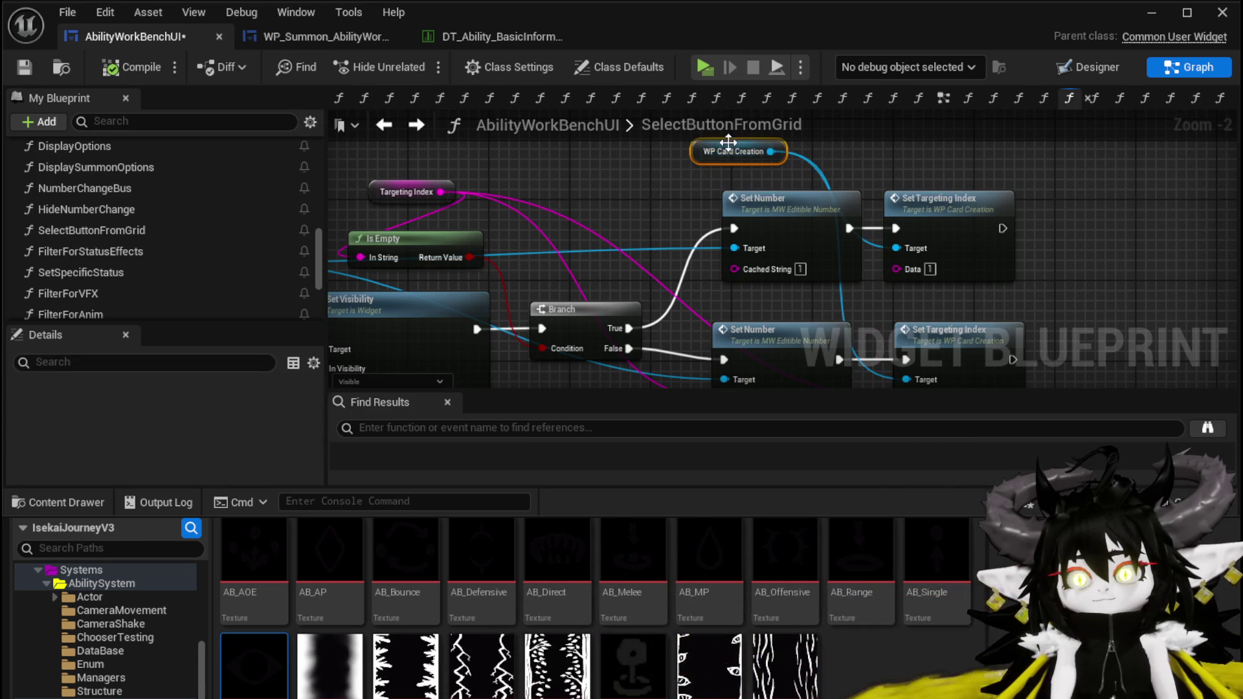
scroll(957, 161, "down", 3)
scroll(561, 244, "up", 3)
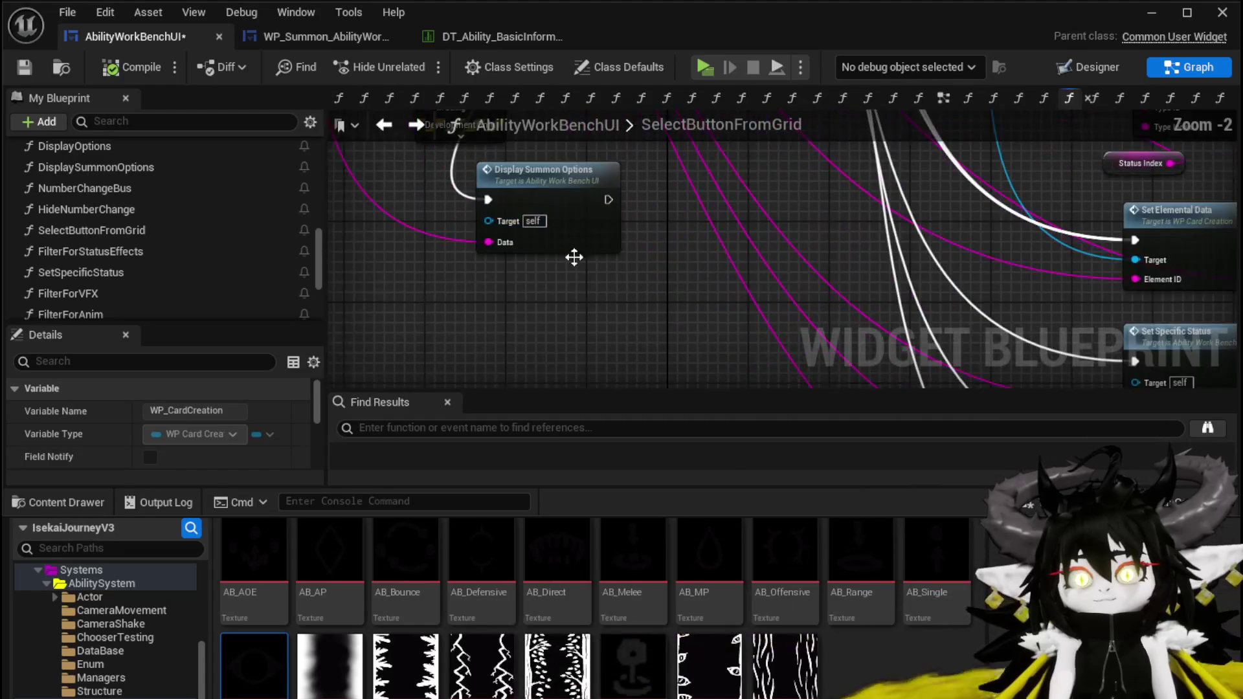
double_click(578, 211)
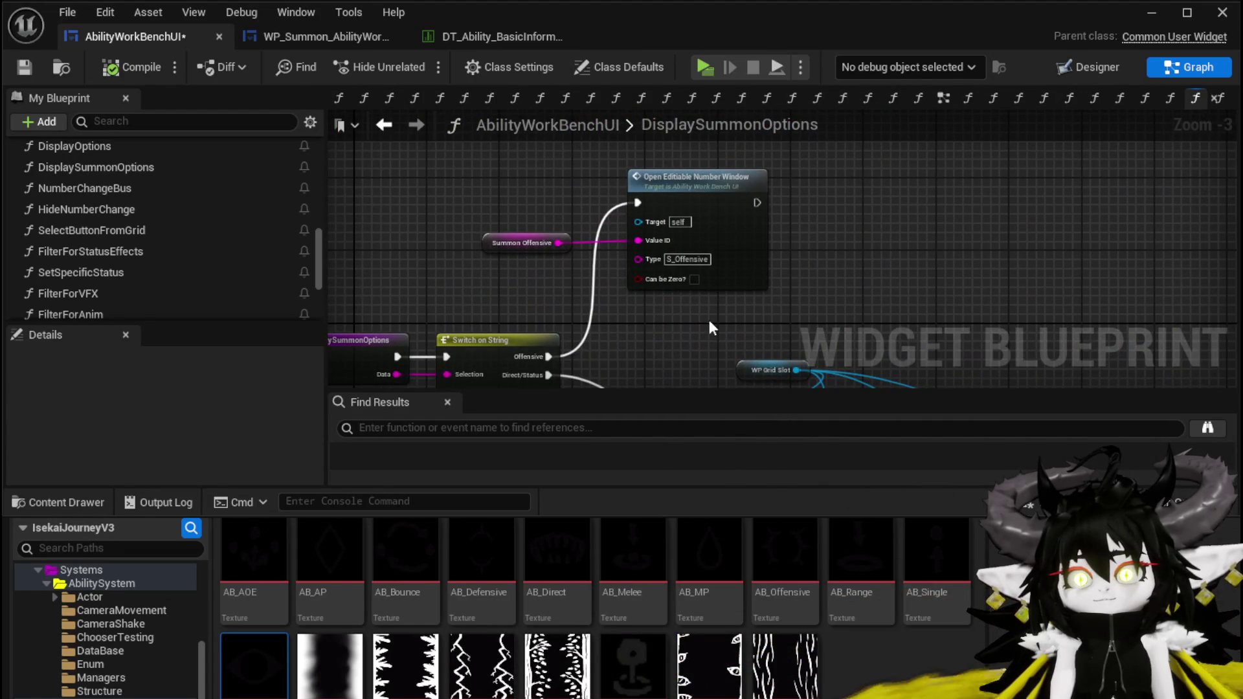
double_click(743, 258)
left_click_drag(942, 233, 826, 214)
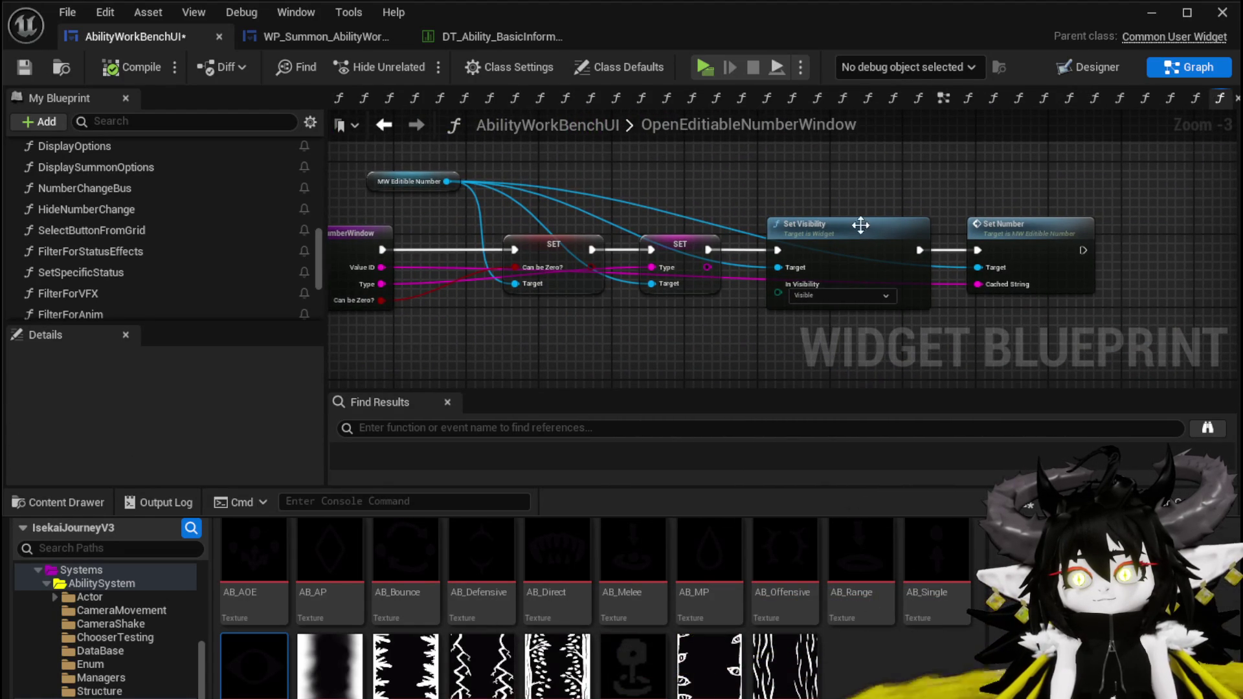
double_click(990, 243)
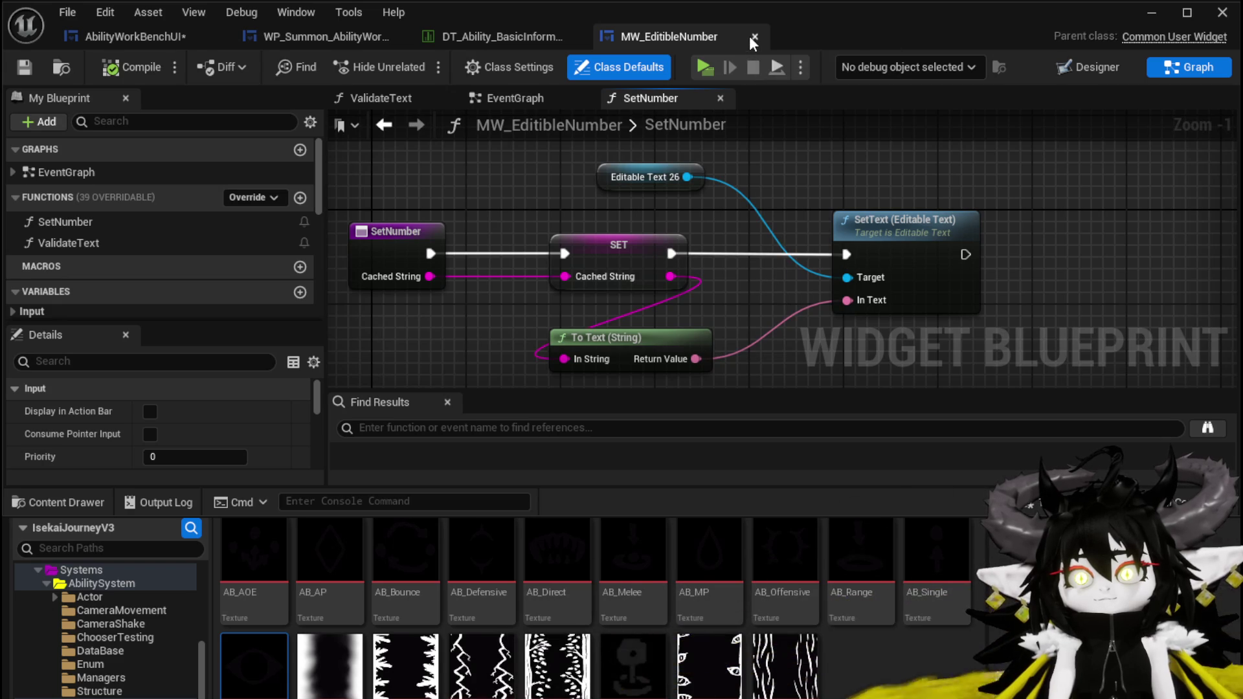
key("ctrl+w")
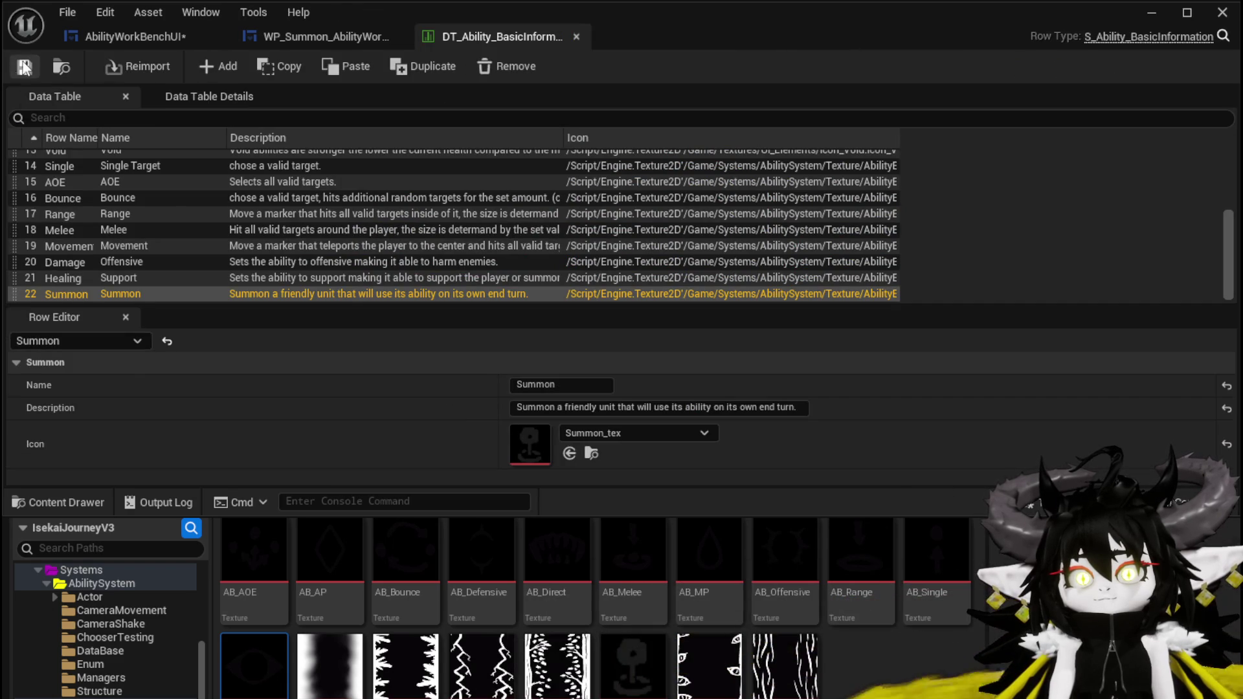
left_click(89, 38)
left_click(23, 67)
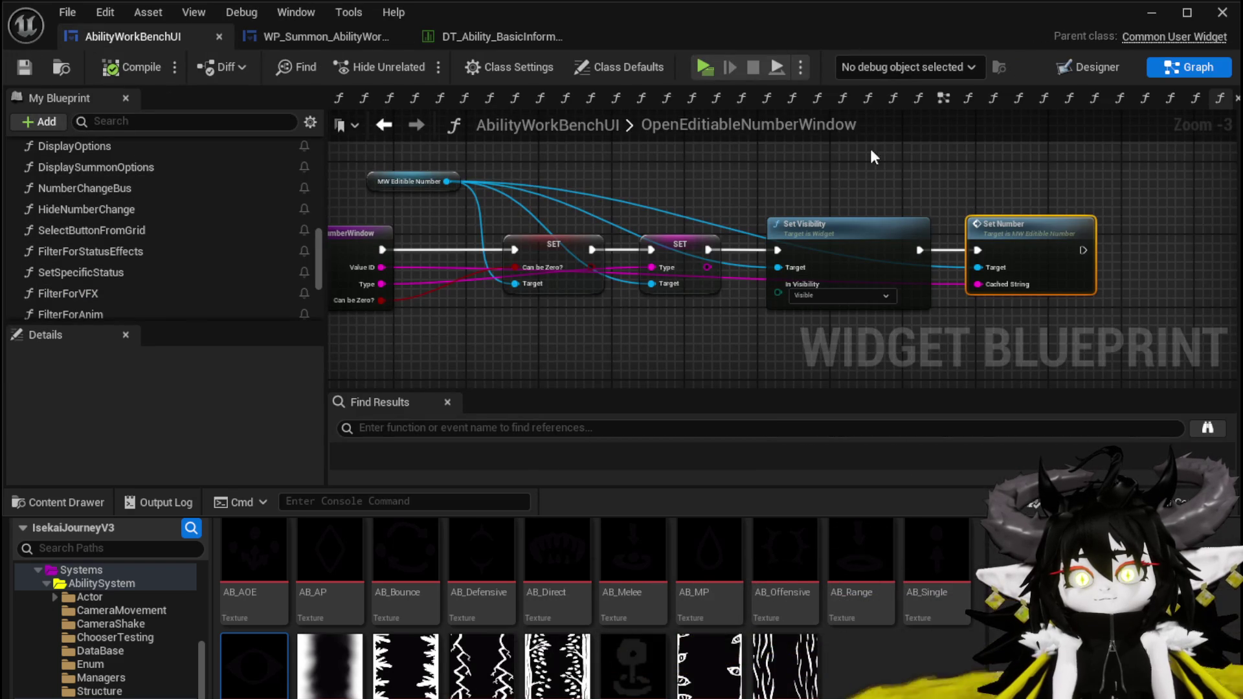
left_click_drag(423, 215, 539, 212)
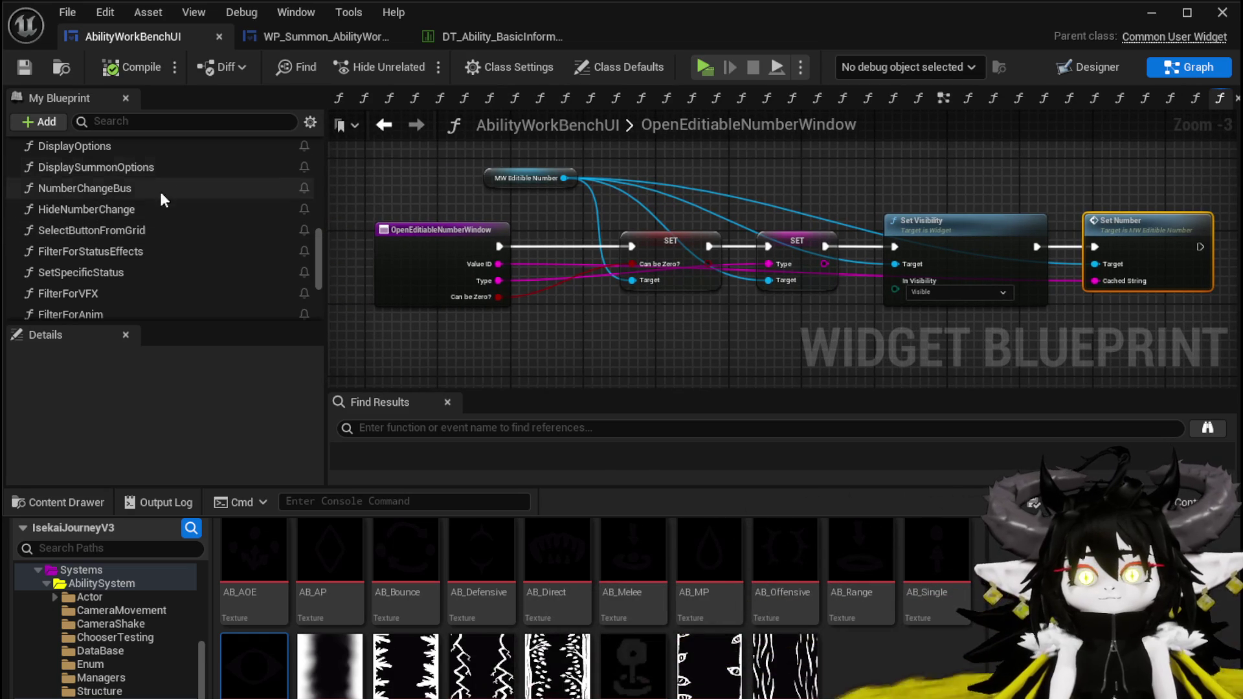
scroll(174, 253, "up", 3)
scroll(174, 254, "up", 15)
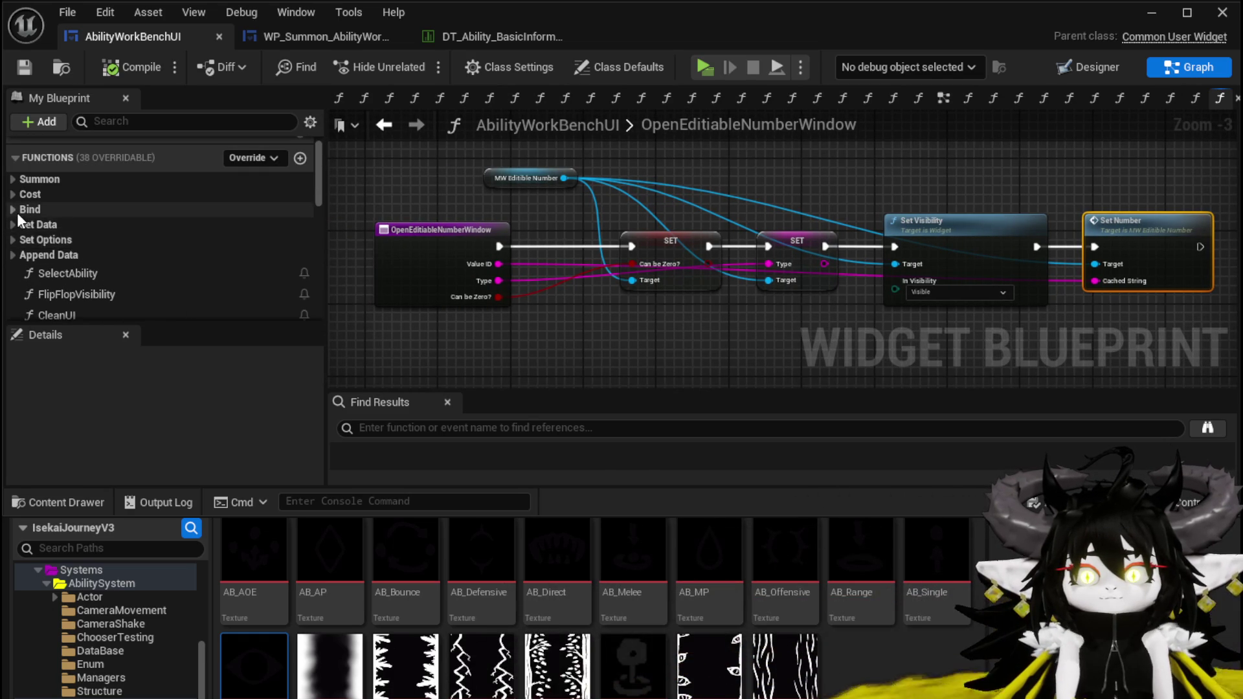
left_click(15, 210)
Open the BindEvent graph and bring its bind nodes and editable-number variable into view
double_click(84, 227)
left_click_drag(627, 259, 1015, 278)
mouse_move(617, 230)
left_mouse_down()
mouse_move(1006, 249)
mouse_move(766, 223)
mouse_move(809, 121)
mouse_move(898, 157)
left_mouse_up()
scroll(777, 194, "up", 1)
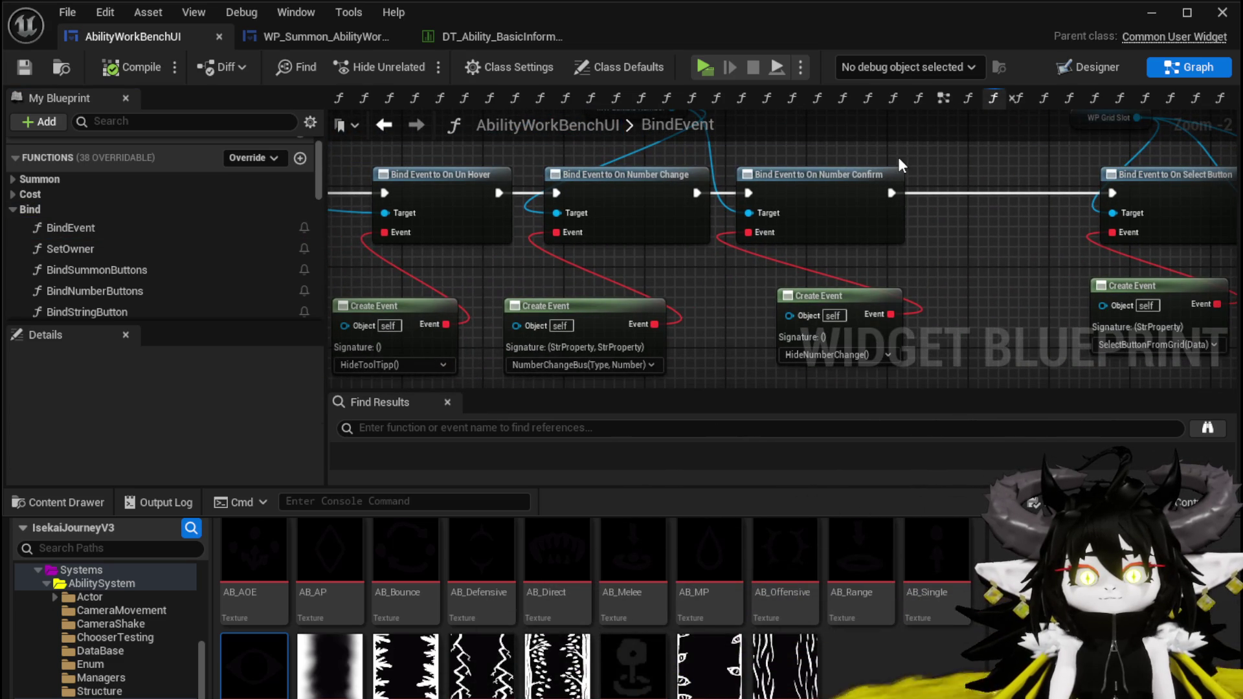
scroll(898, 162, "down", 1)
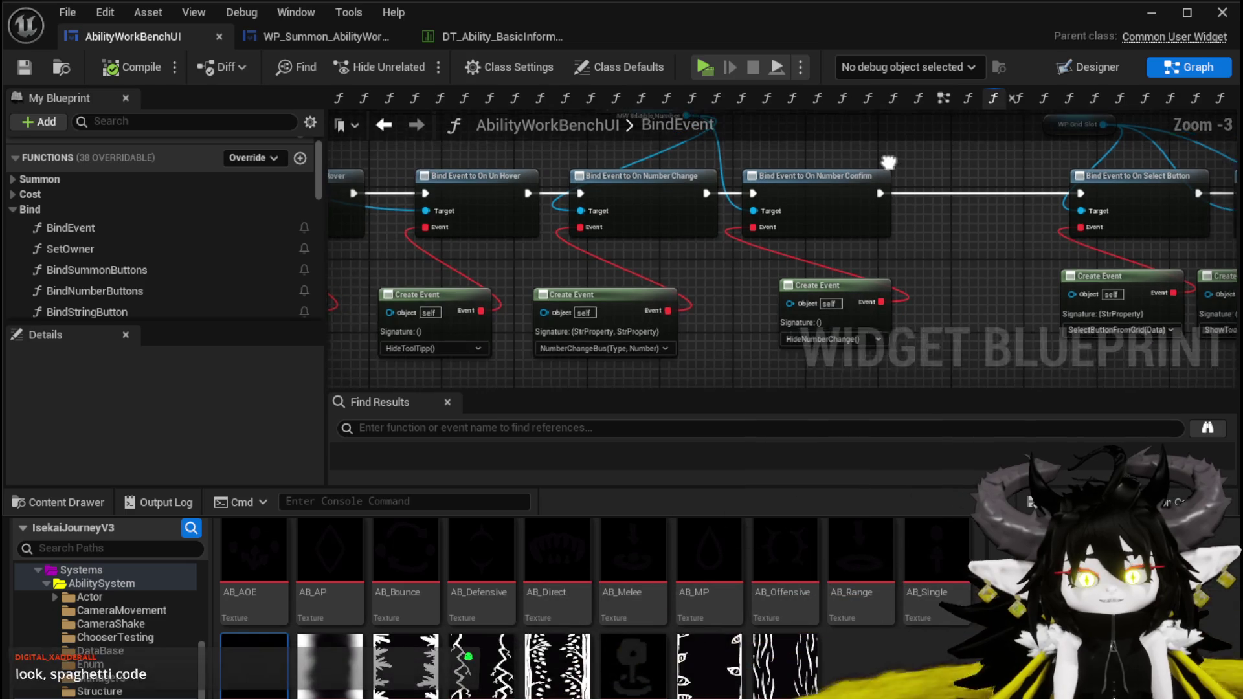
left_click_drag(582, 181, 578, 194)
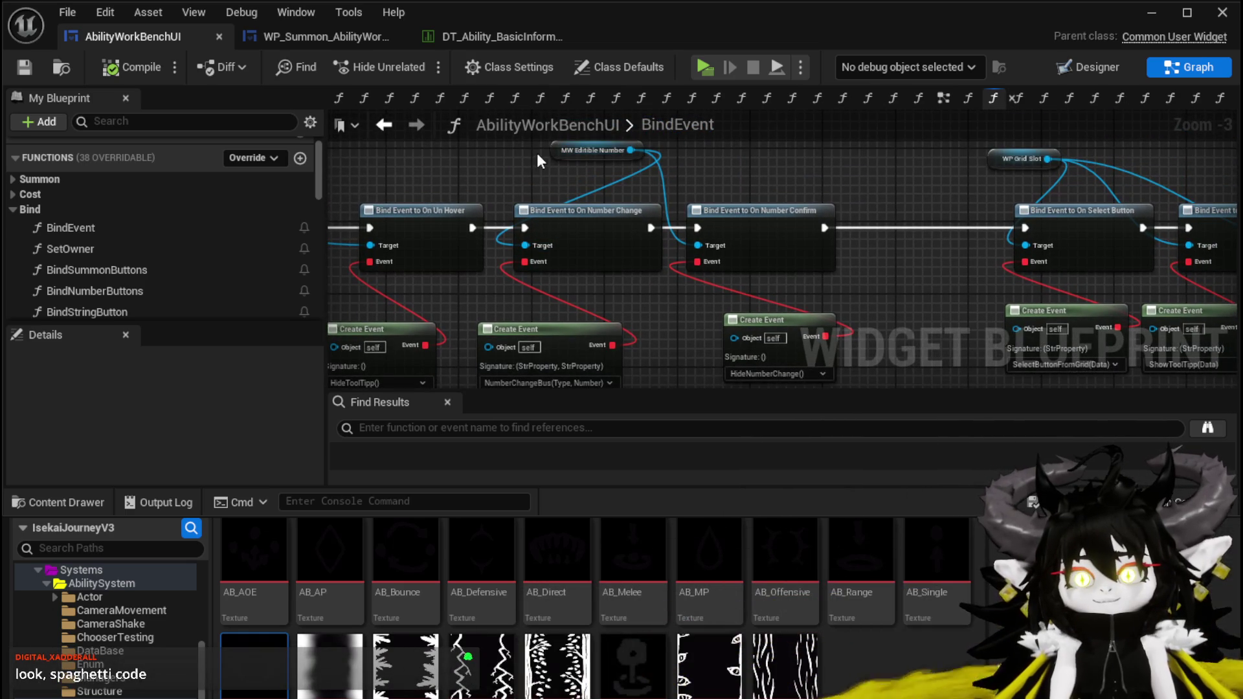
mouse_move(525, 258)
left_mouse_down()
mouse_move(485, 286)
mouse_move(535, 275)
left_mouse_up()
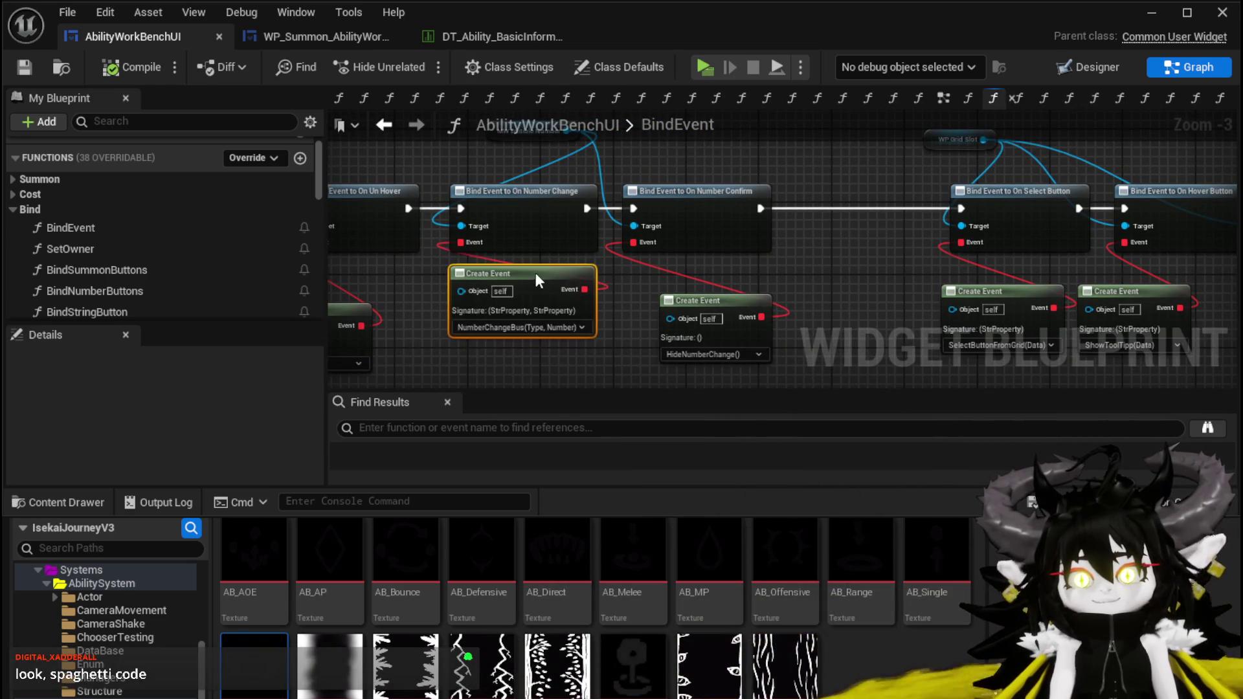
Reposition the HideNumberChange Create Event and editable-number variable nodes, then open NumberChangeBus
left_click_drag(702, 301, 685, 278)
left_click_drag(647, 162, 694, 206)
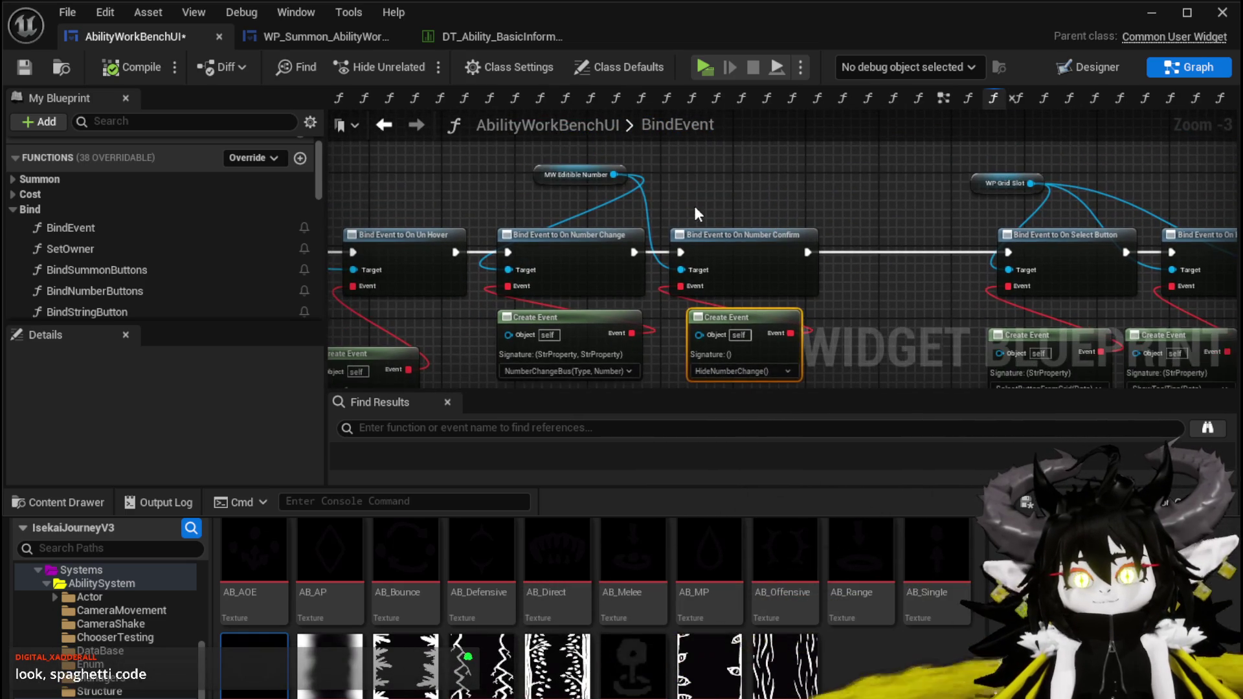
left_click_drag(539, 183, 523, 201)
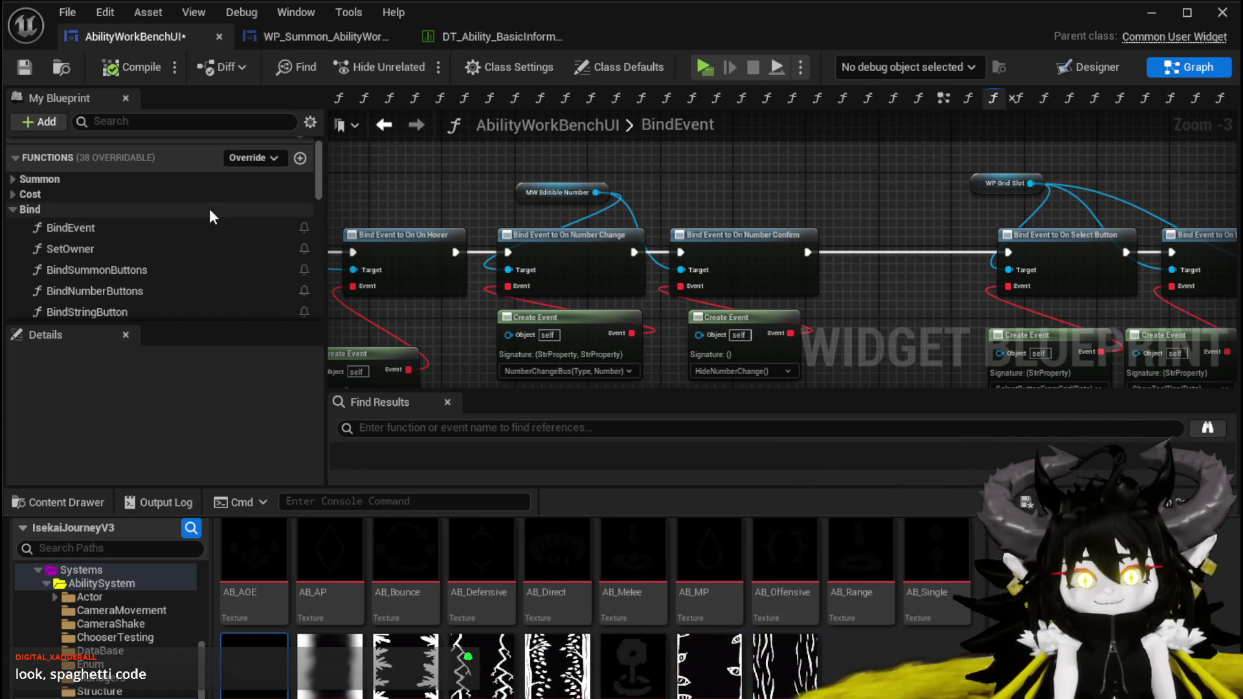
scroll(206, 225, "down", 5)
scroll(207, 225, "down", 10)
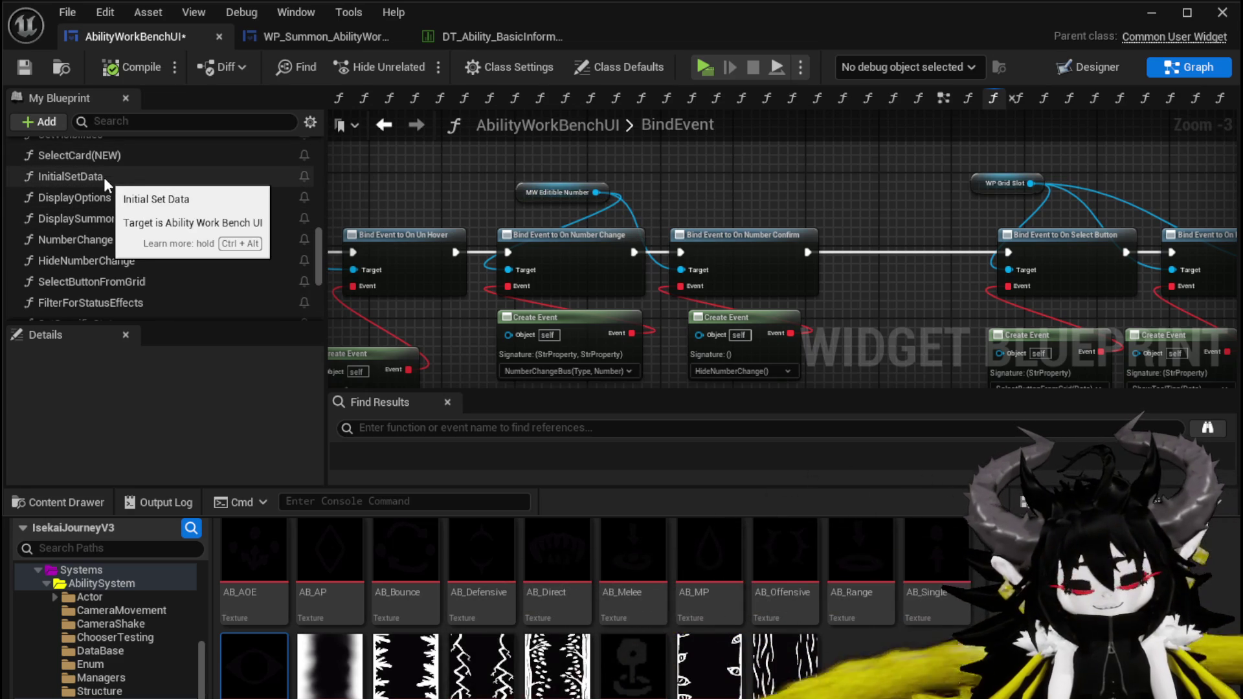
left_click_drag(485, 169, 425, 174)
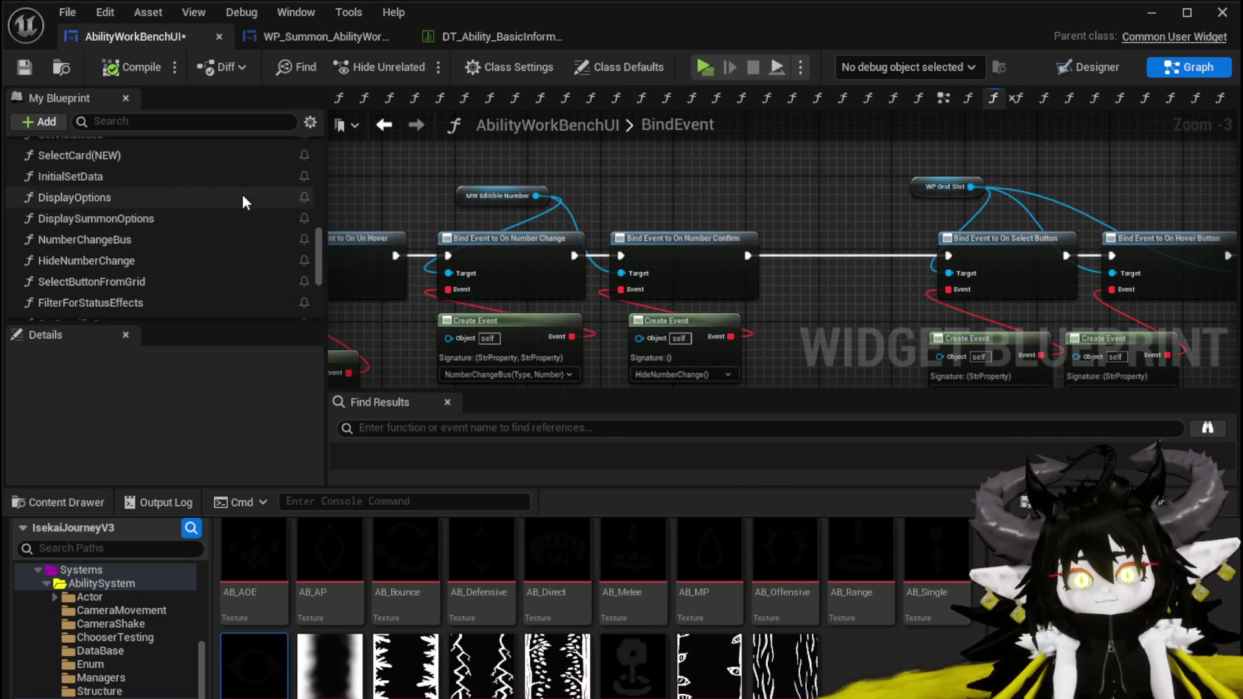
scroll(200, 192, "down", 1)
double_click(176, 211)
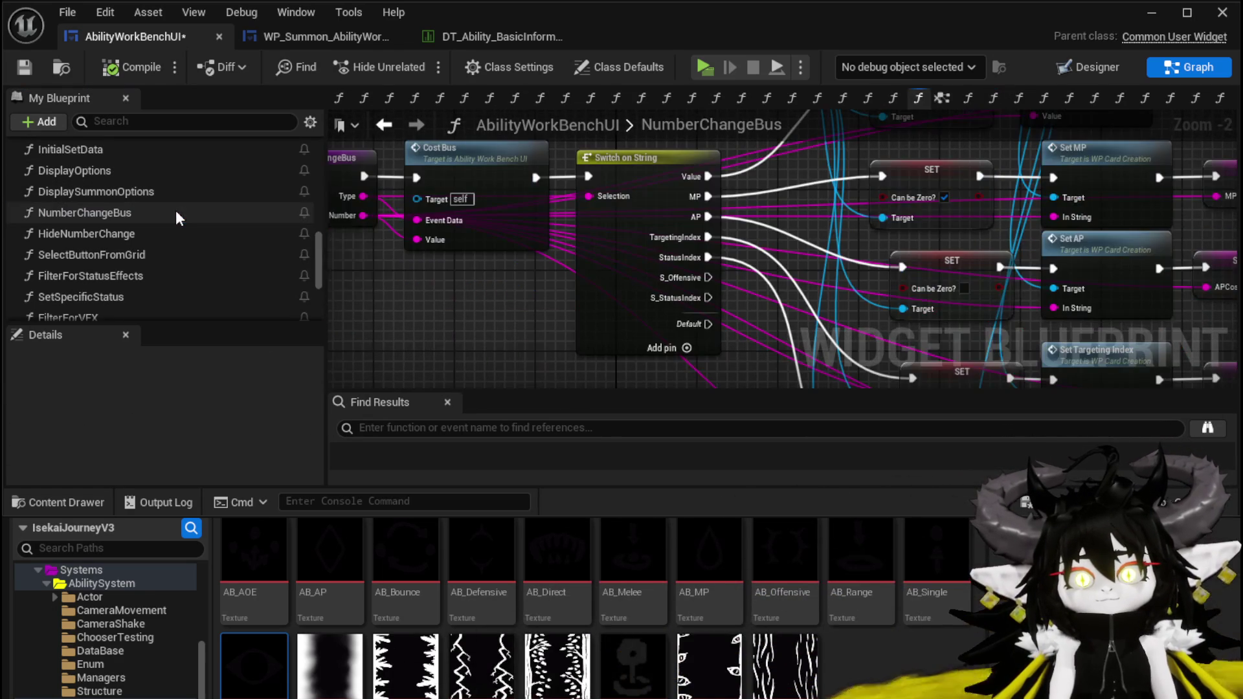
Reposition the editable-number variable and WP Card Creation nodes in the NumberChangeBus graph
left_click_drag(418, 280, 571, 324)
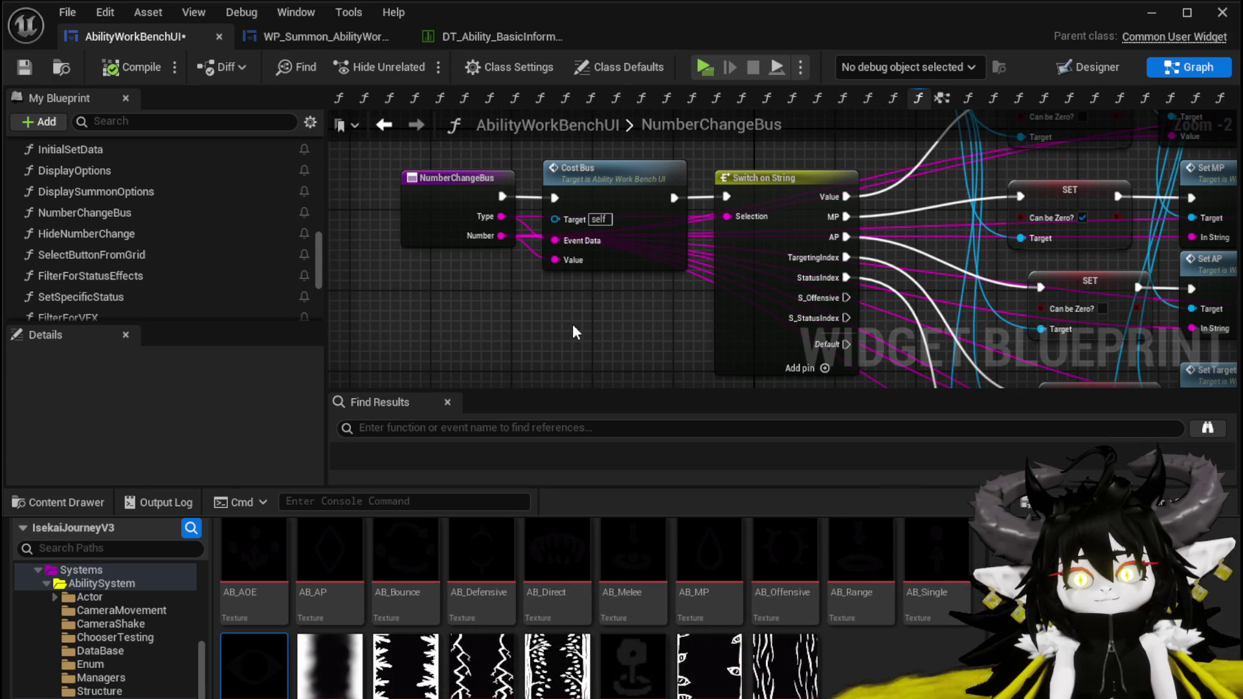
left_click_drag(573, 327, 460, 309)
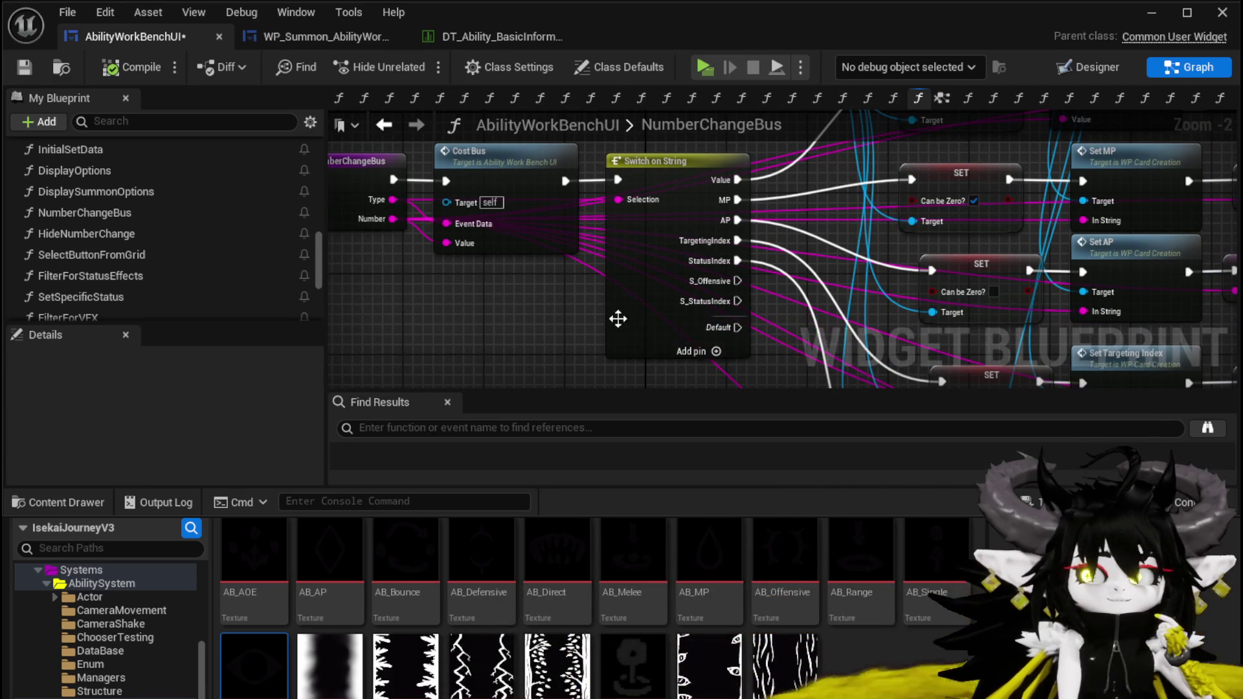
mouse_move(726, 283)
left_mouse_down()
mouse_move(673, 179)
mouse_move(553, 262)
mouse_move(730, 206)
left_mouse_up()
mouse_move(659, 188)
left_mouse_down()
mouse_move(764, 132)
mouse_move(869, 150)
left_mouse_up()
left_click_drag(545, 208, 634, 199)
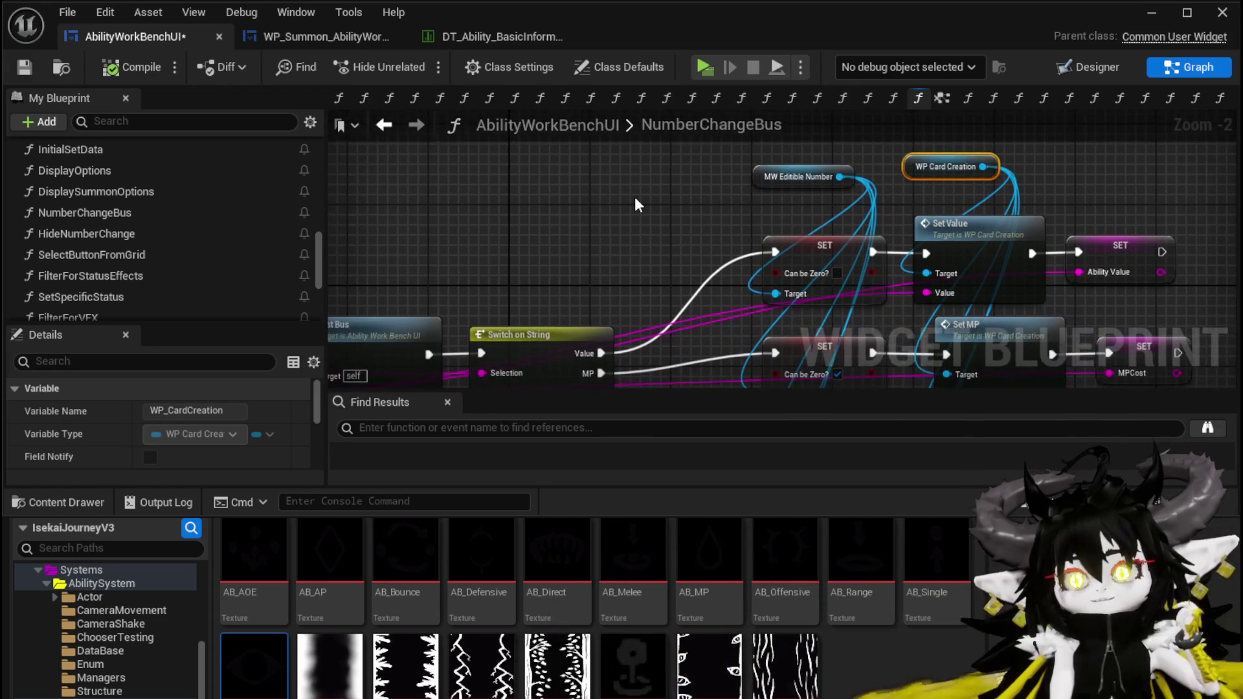
left_click(635, 198)
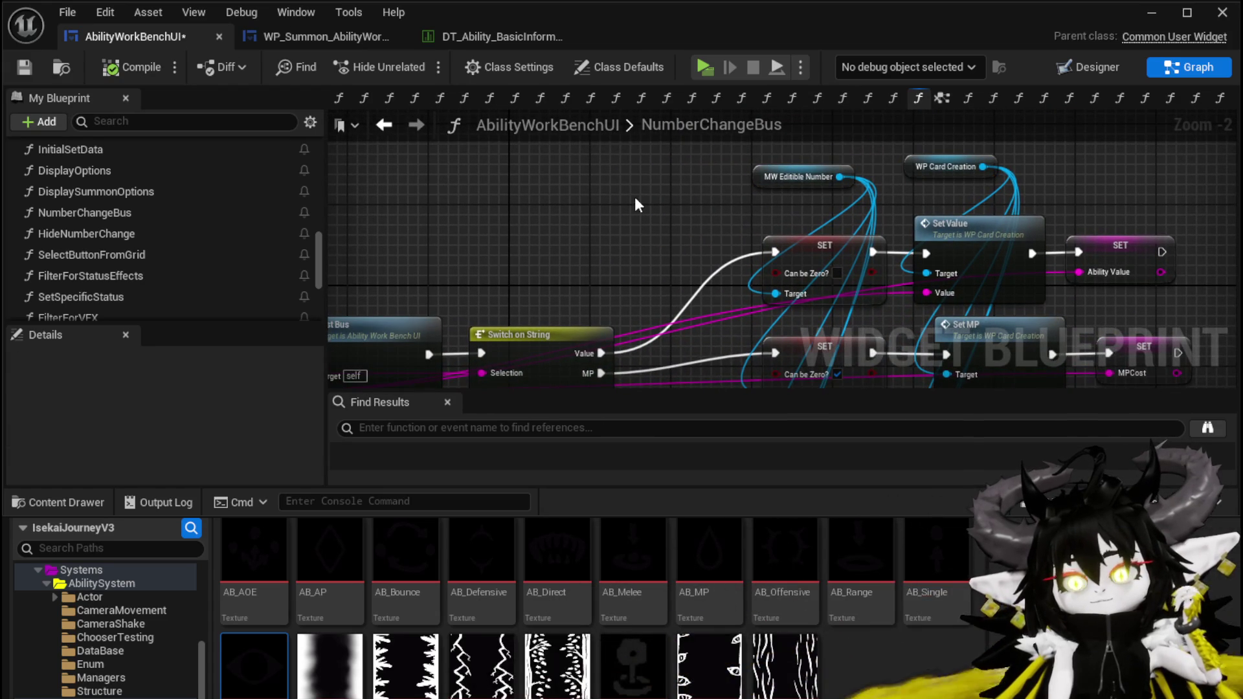
left_click_drag(602, 246, 663, 158)
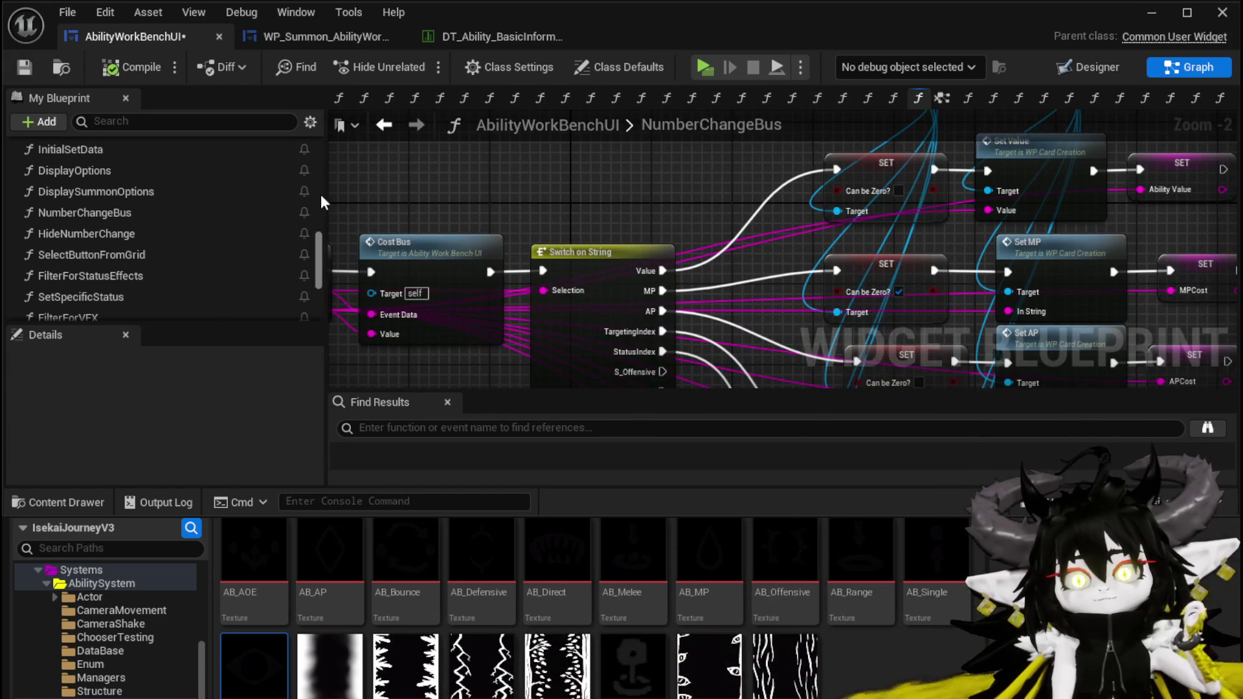
mouse_move(415, 200)
left_mouse_down()
mouse_move(568, 170)
mouse_move(323, 188)
mouse_move(317, 200)
left_mouse_up()
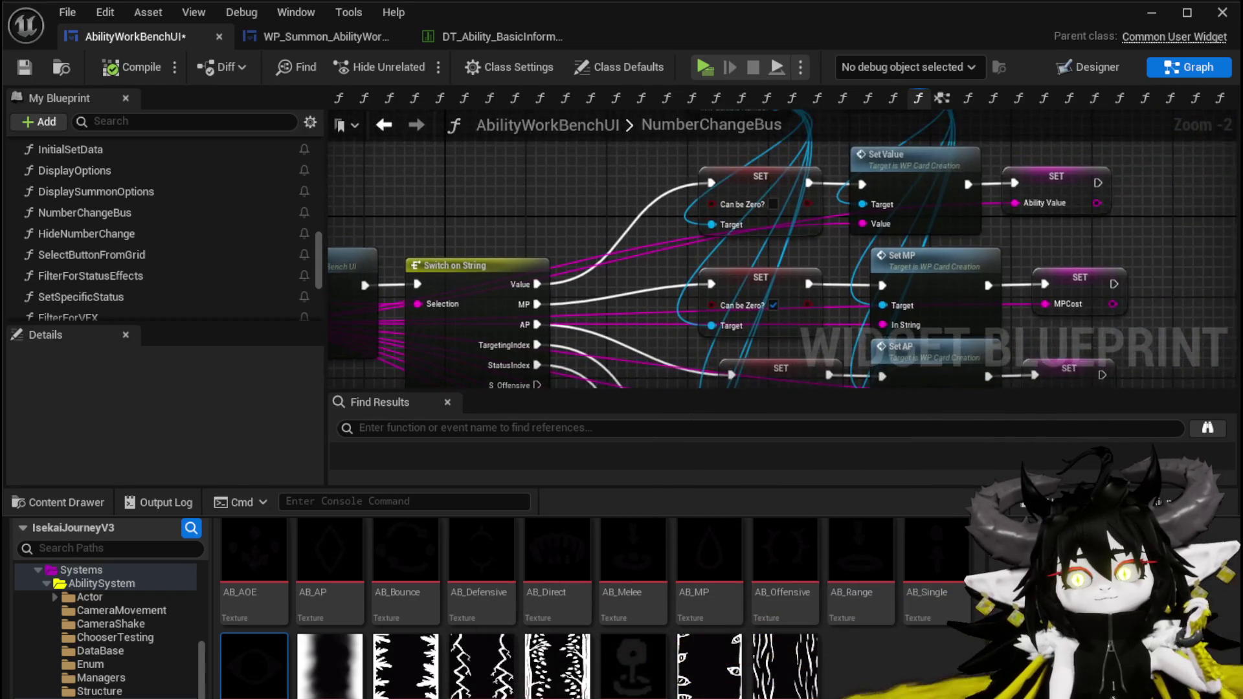
left_click_drag(356, 266, 355, 168)
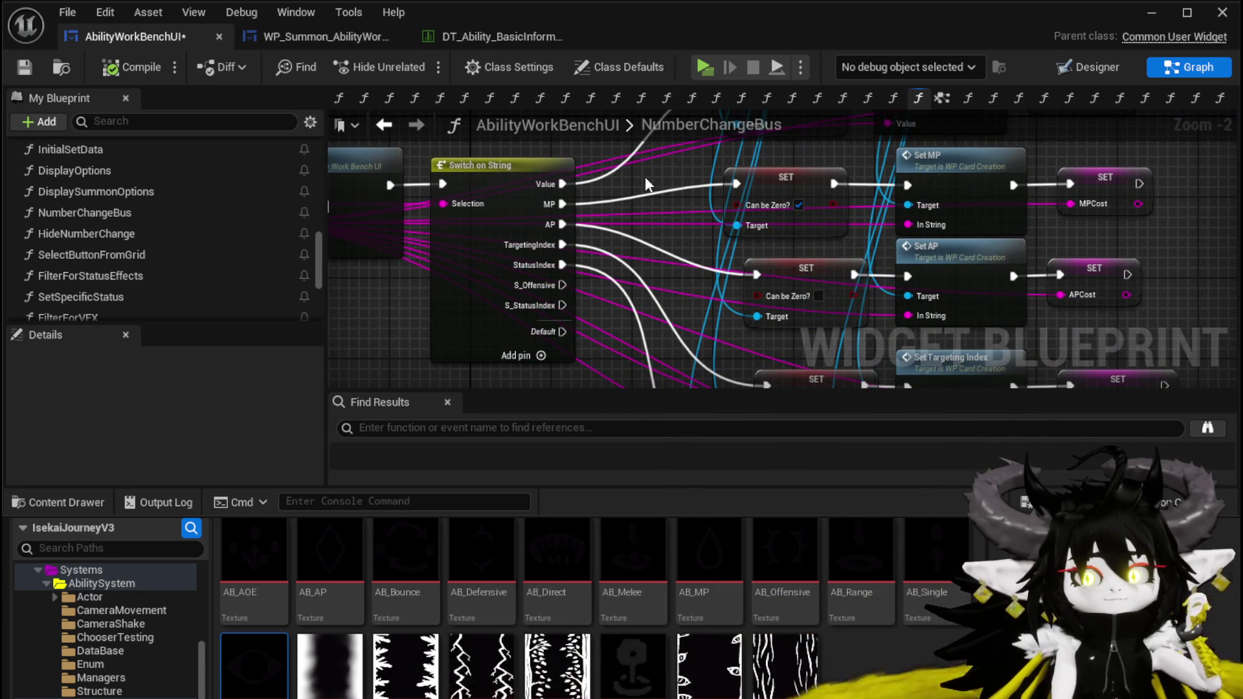
mouse_move(645, 177)
left_mouse_down()
mouse_move(609, 272)
mouse_move(466, 289)
mouse_move(382, 262)
left_mouse_up()
left_click_drag(690, 194, 690, 222)
mouse_move(512, 209)
left_mouse_down()
mouse_move(530, 228)
mouse_move(521, 240)
left_mouse_up()
mouse_move(662, 195)
left_mouse_down()
mouse_move(558, 186)
mouse_move(740, 181)
left_mouse_up()
Box-select the setter nodes, move them up and right, and save AbilityWorkBenchUI
scroll(887, 214, "down", 2)
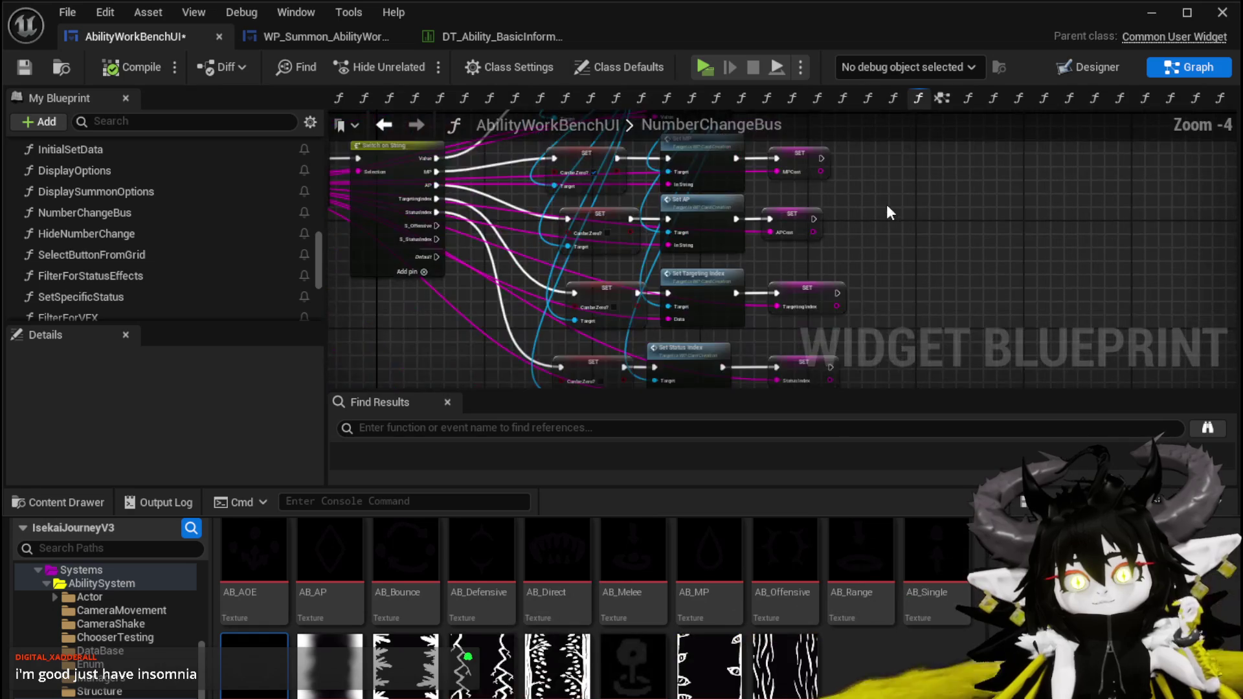
scroll(886, 204, "down", 2)
left_click_drag(896, 194, 717, 315)
left_click_drag(603, 379, 806, 162)
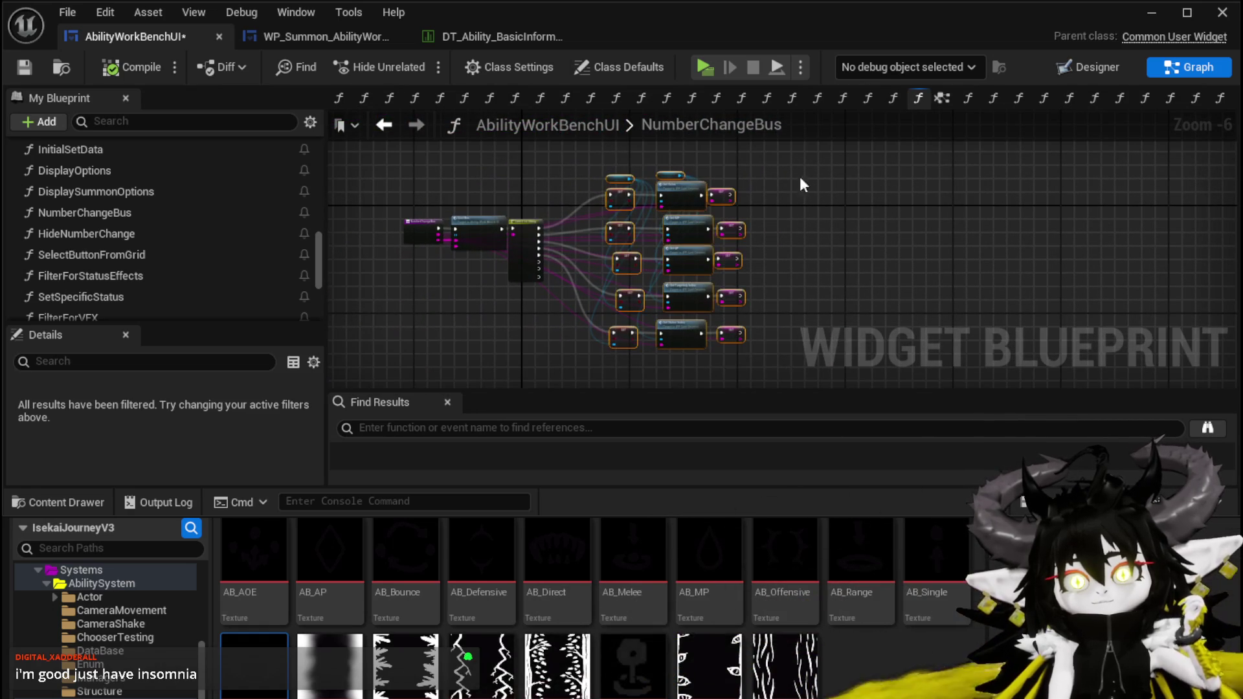
left_click_drag(685, 320, 715, 290)
scroll(525, 302, "up", 2)
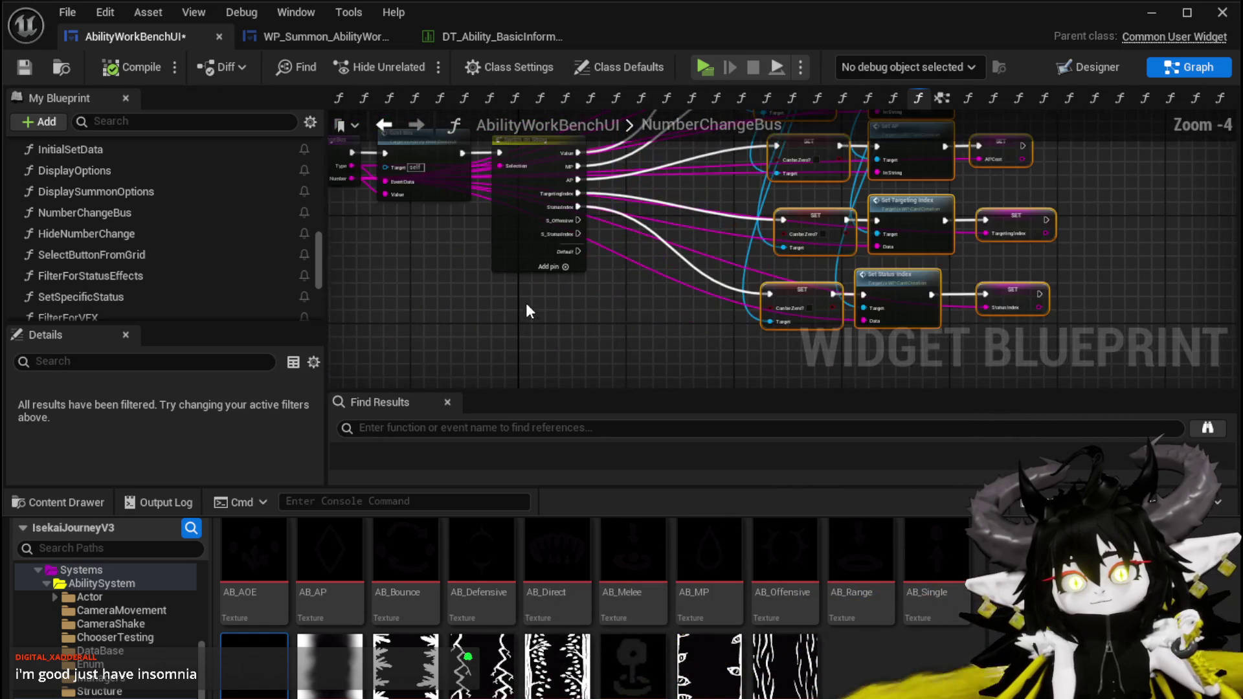
left_click(547, 317)
left_click(24, 67)
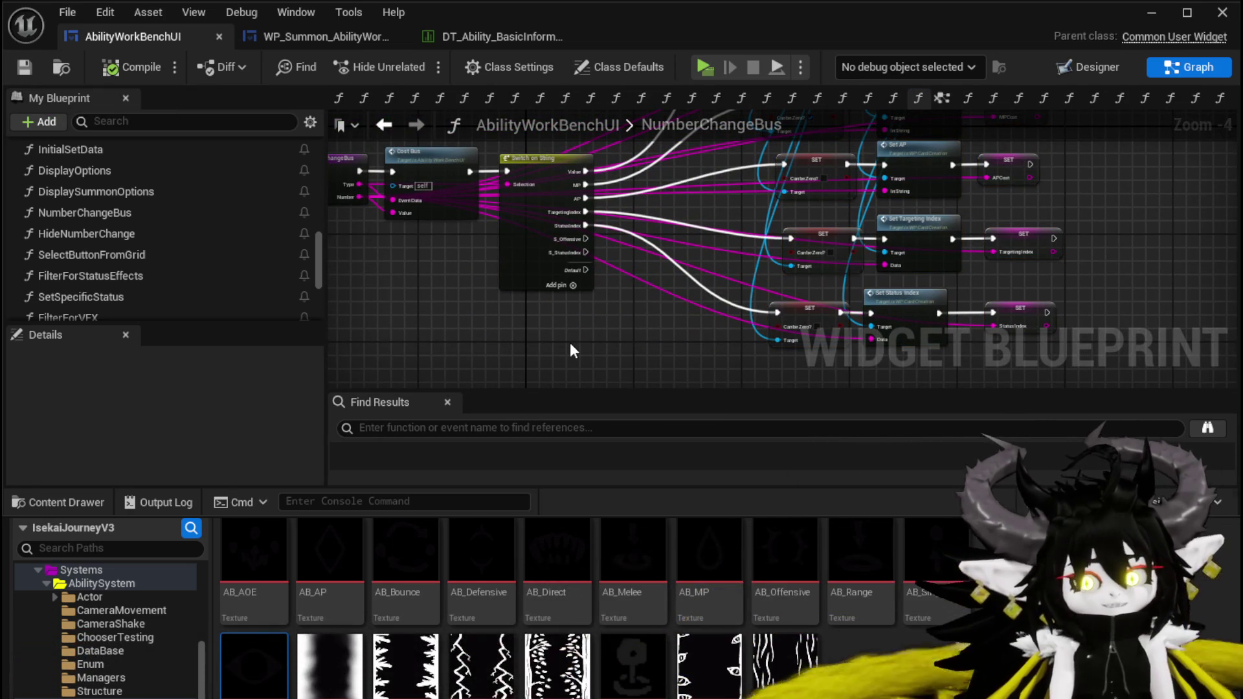
Review the Switch on String node and its StatusIndex branch with Set Status Index
mouse_move(568, 343)
left_mouse_down()
mouse_move(553, 299)
mouse_move(528, 350)
left_mouse_up()
scroll(528, 350, "up", 3)
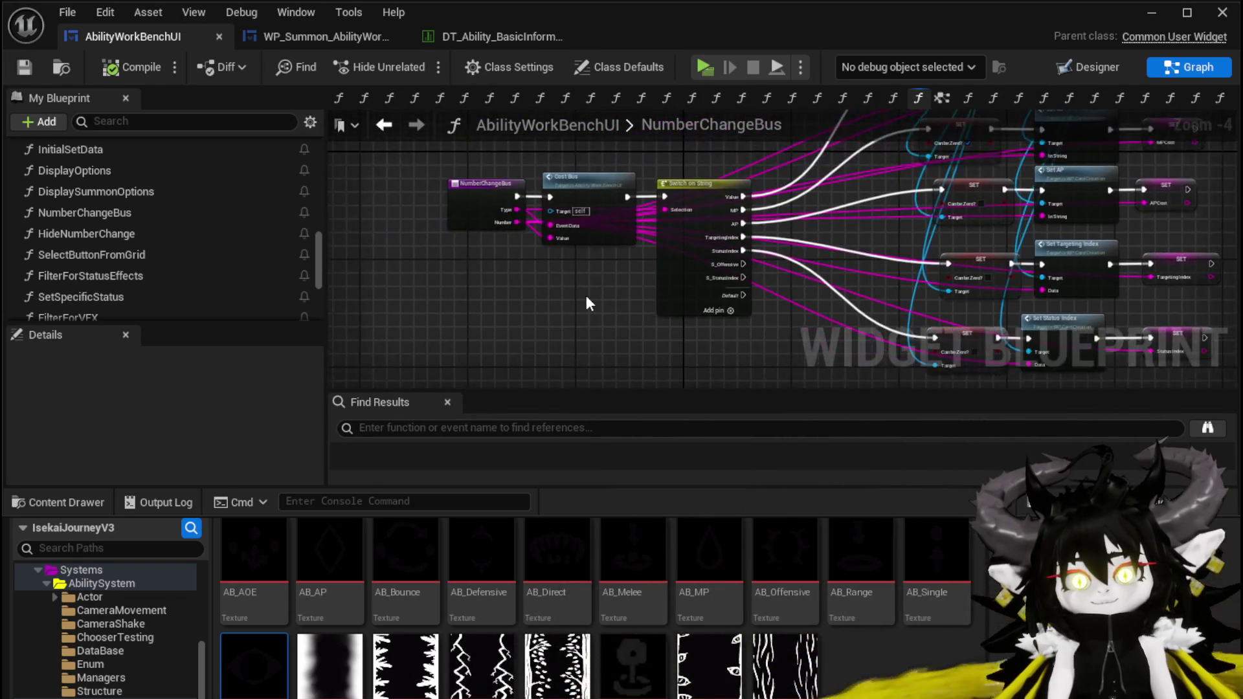
left_click_drag(503, 288, 437, 309)
mouse_move(615, 99)
left_mouse_down()
mouse_move(577, 189)
mouse_move(564, 338)
mouse_move(431, 272)
mouse_move(392, 296)
mouse_move(583, 214)
mouse_move(609, 239)
mouse_move(476, 143)
left_mouse_up()
left_click_drag(472, 326, 503, 250)
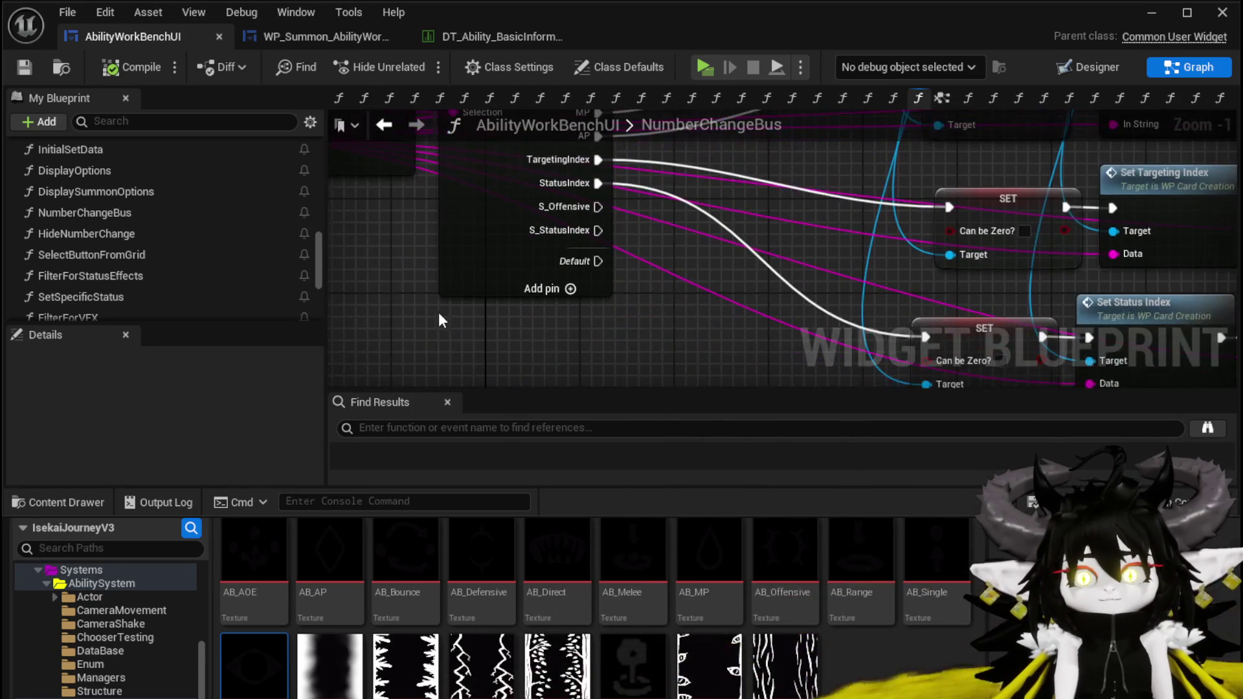
mouse_move(502, 323)
left_mouse_down()
mouse_move(501, 252)
mouse_move(575, 264)
left_mouse_up()
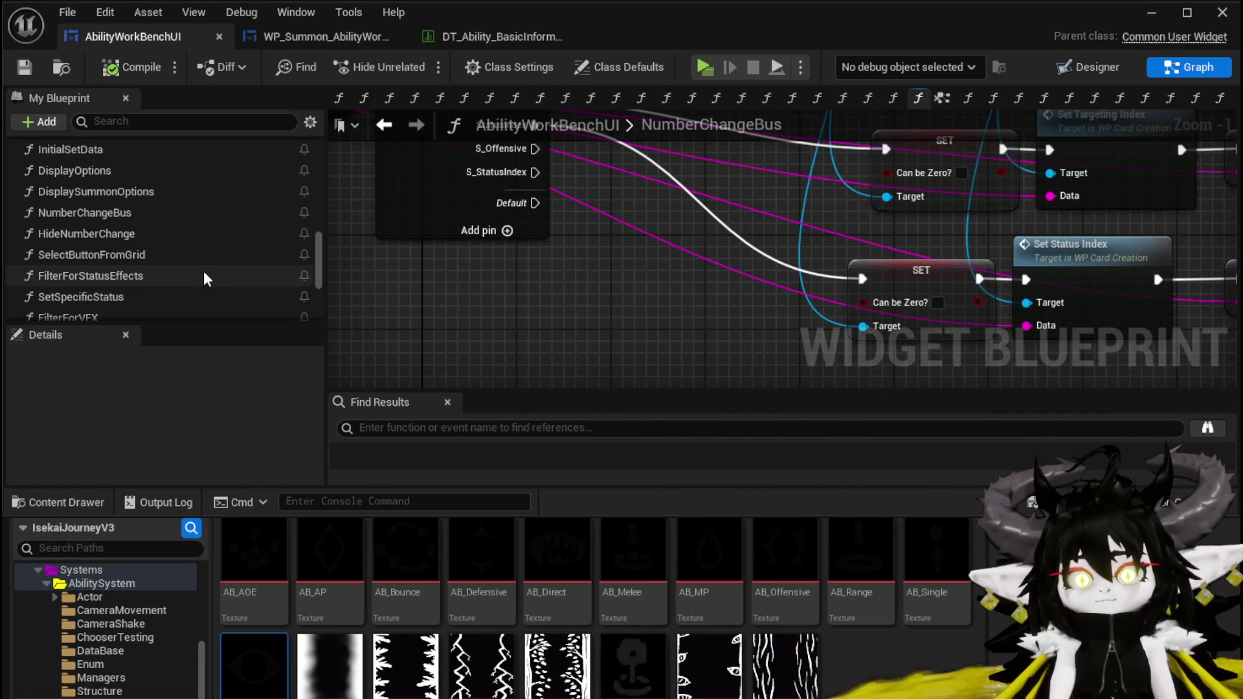
Search the members for 'summon' and place a WP_AbilitySummonSetup getter in the graph
scroll(190, 263, "down", 5)
scroll(165, 250, "up", 15)
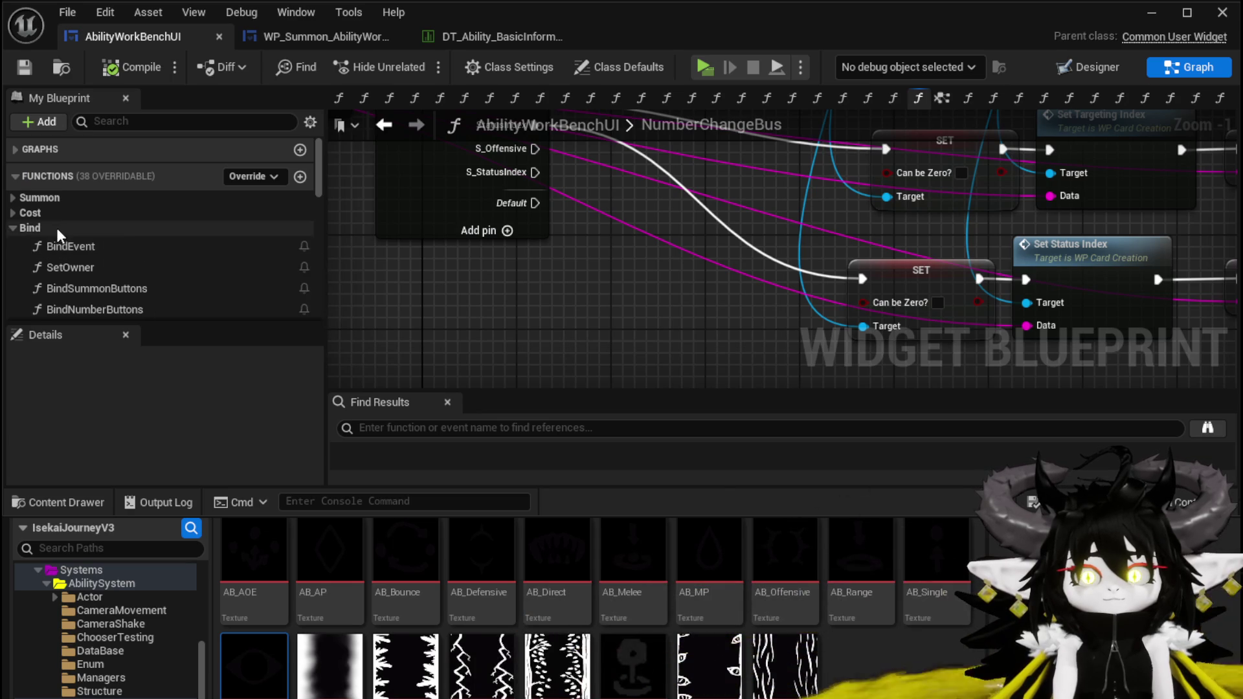
scroll(72, 239, "down", 15)
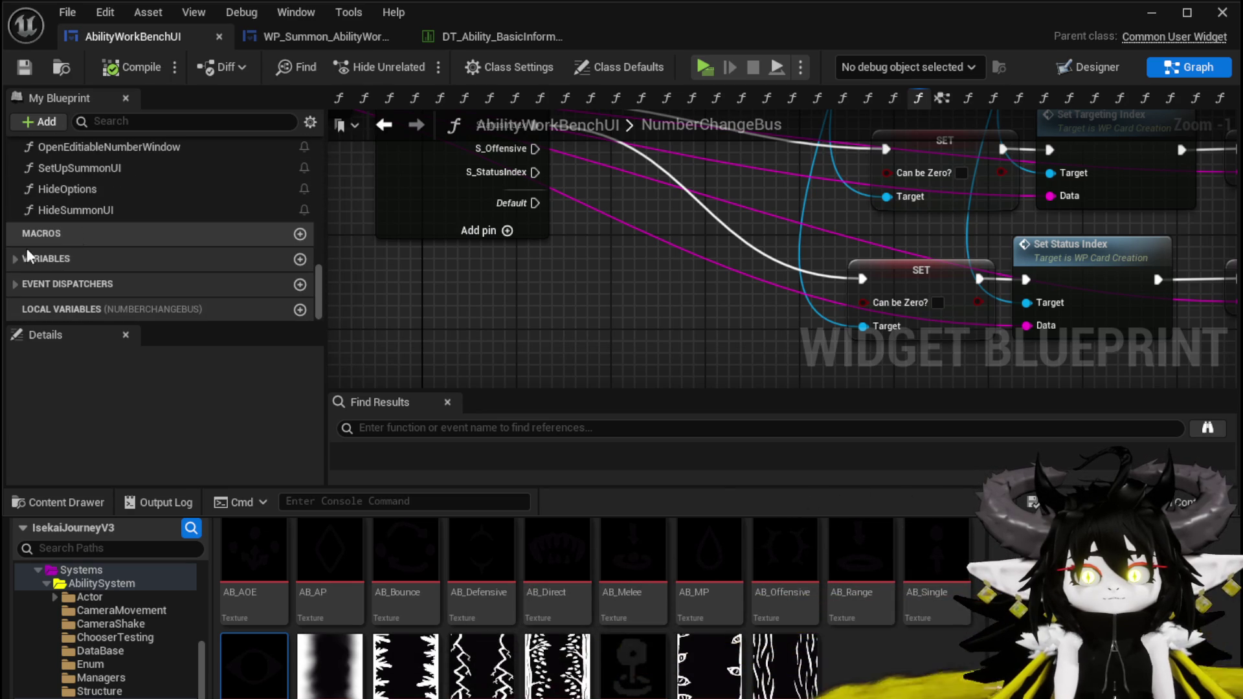
left_click(12, 259)
scroll(101, 262, "down", 5)
scroll(106, 255, "down", 4)
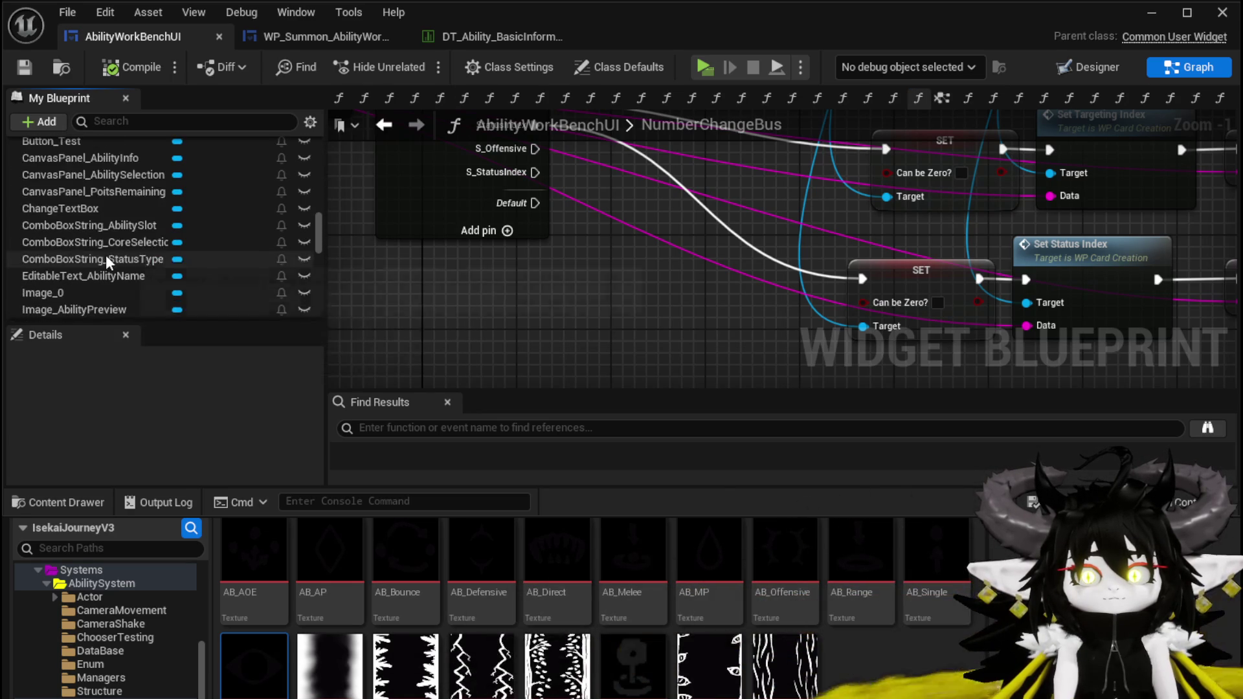
scroll(162, 214, "down", 1)
left_click(196, 122)
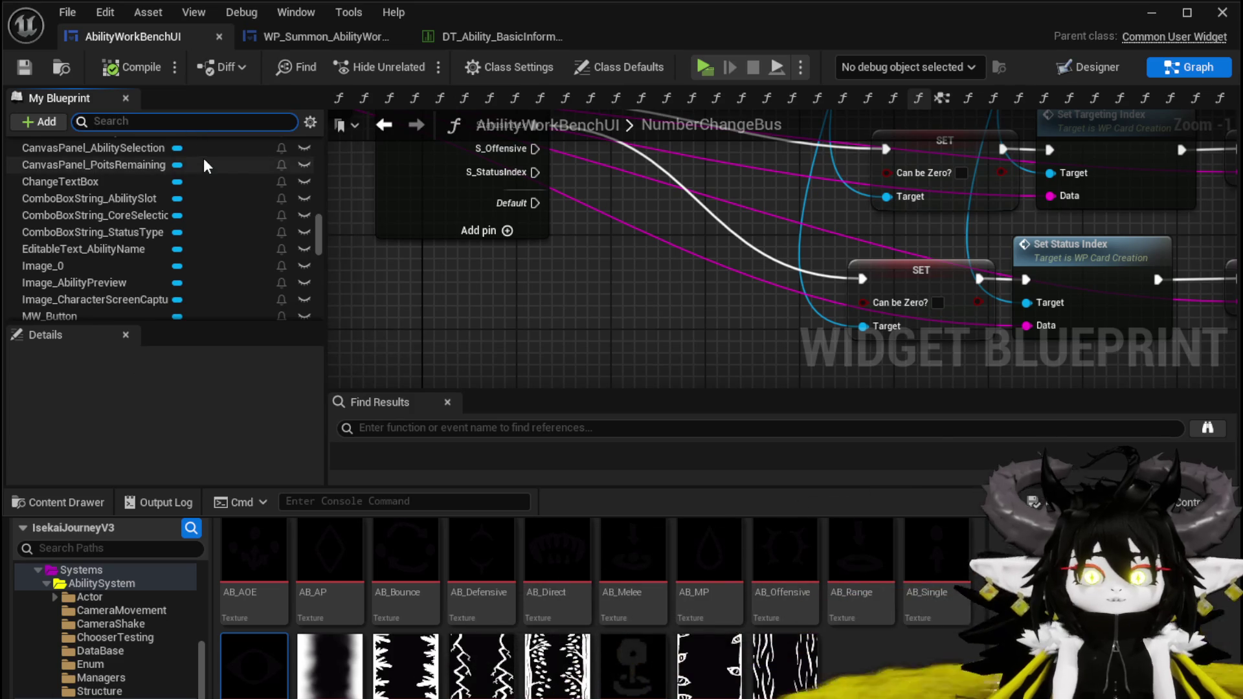
type("summon")
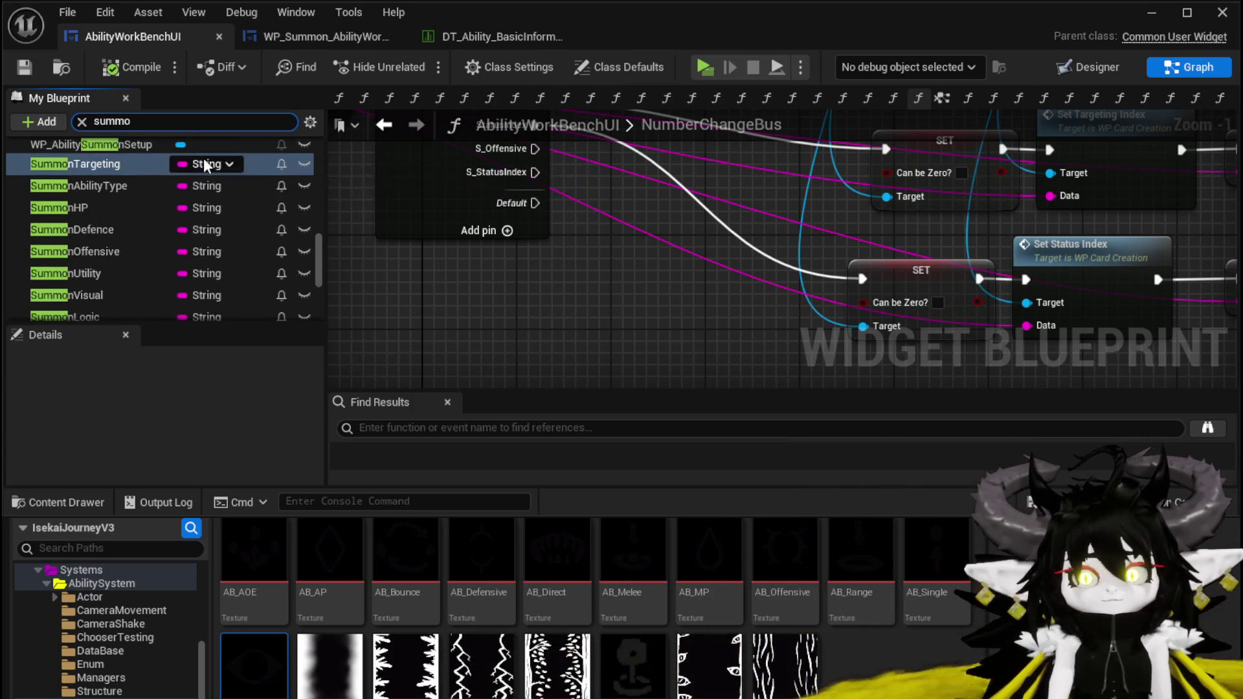
left_click_drag(97, 144, 444, 341)
left_click(505, 365)
From the summon setup reference, add a Get WP_AbilityNumbersSetup_Offensive node via 'get Offen'
left_click_drag(561, 287, 537, 226)
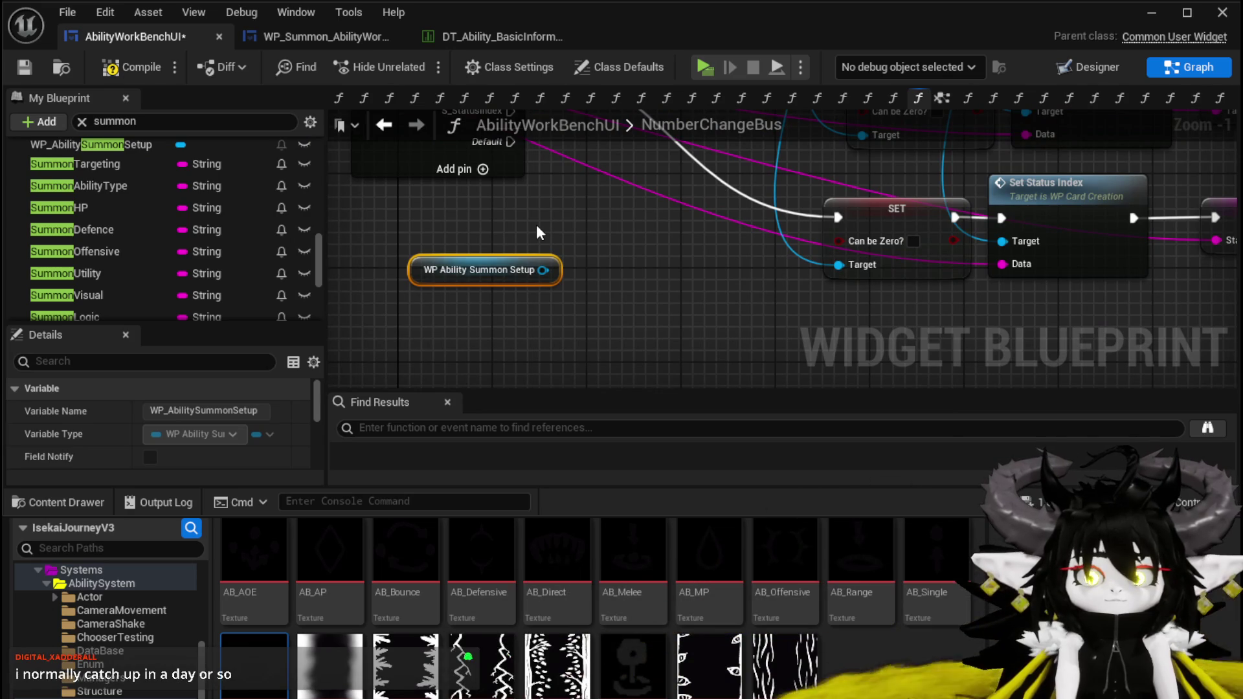
left_click_drag(537, 227, 547, 239)
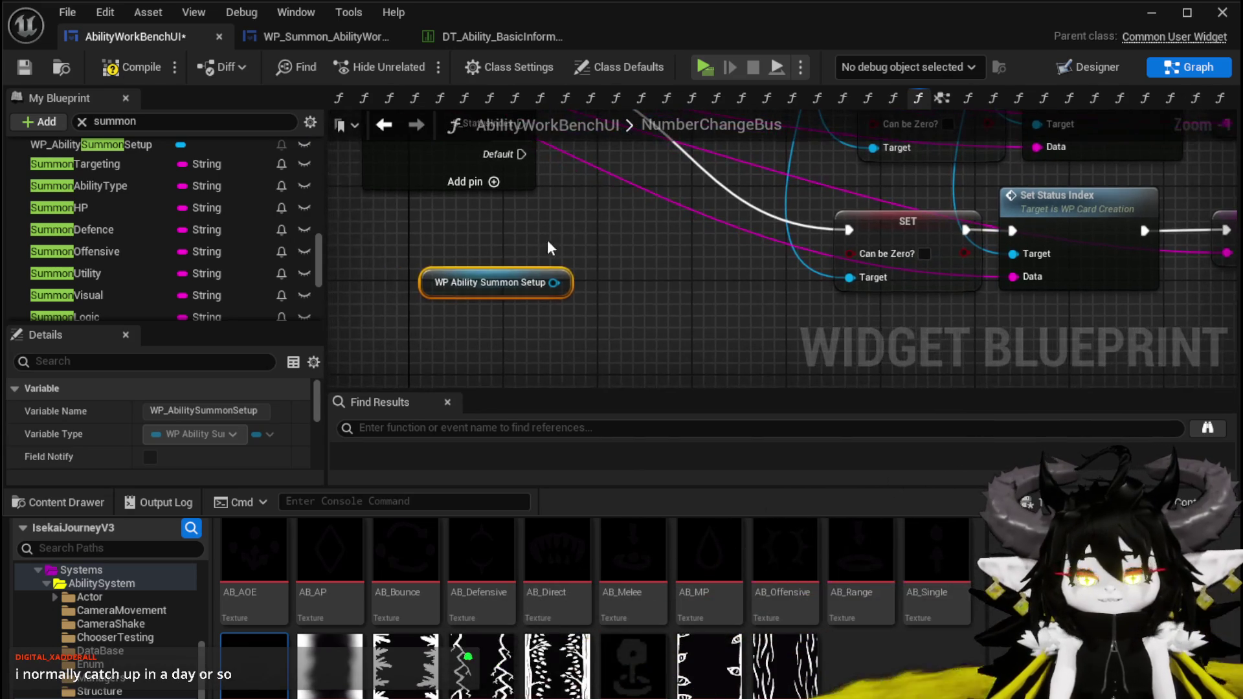
mouse_move(541, 296)
left_mouse_down()
mouse_move(546, 381)
mouse_move(532, 287)
mouse_move(546, 237)
mouse_move(558, 284)
left_mouse_up()
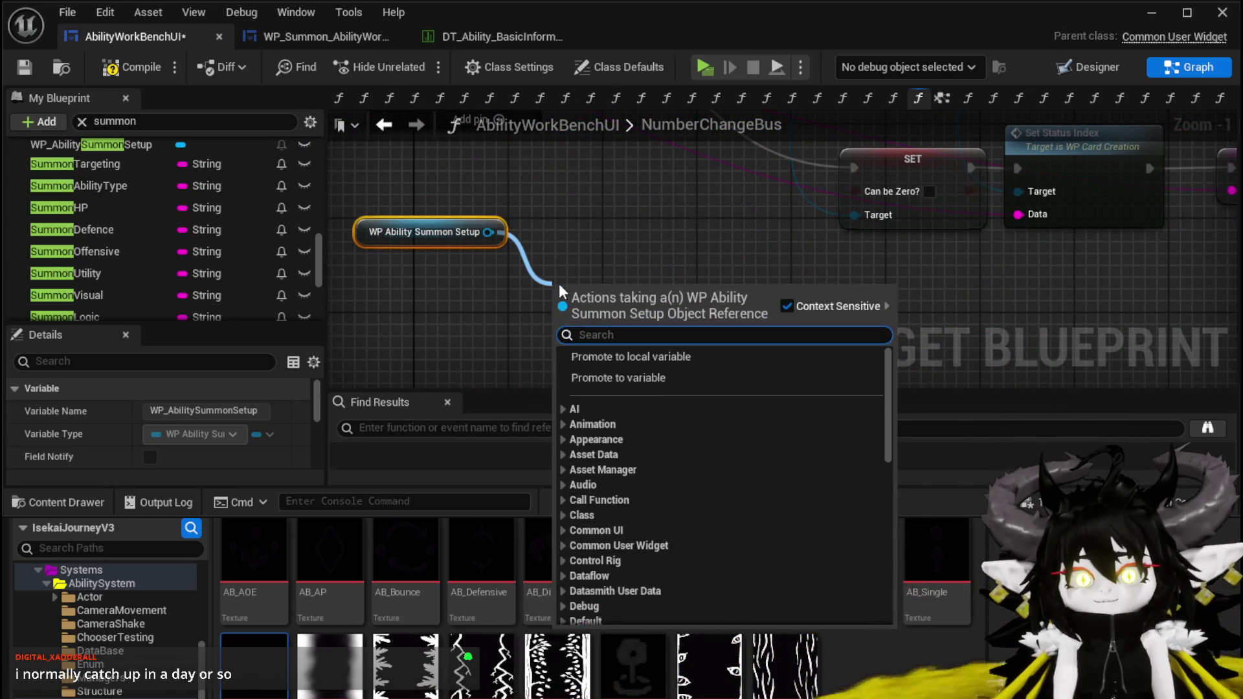
mouse_move(570, 184)
left_mouse_down()
mouse_move(564, 289)
mouse_move(563, 184)
left_mouse_up()
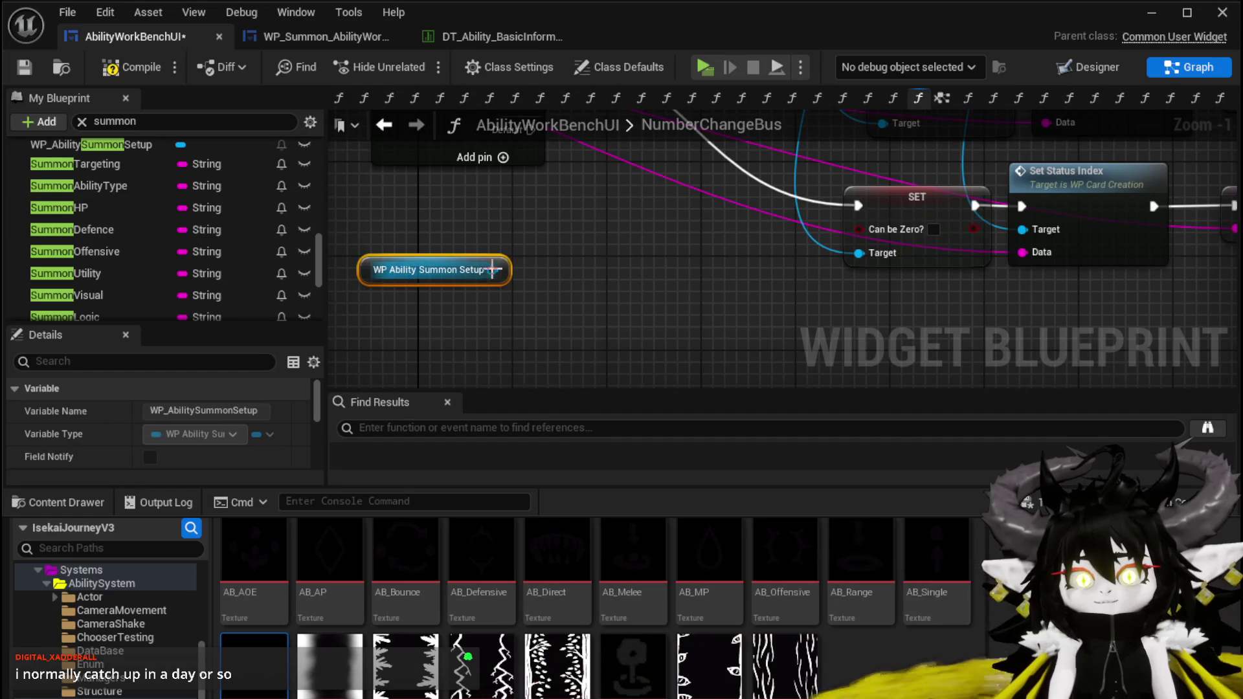
left_click_drag(492, 270, 555, 317)
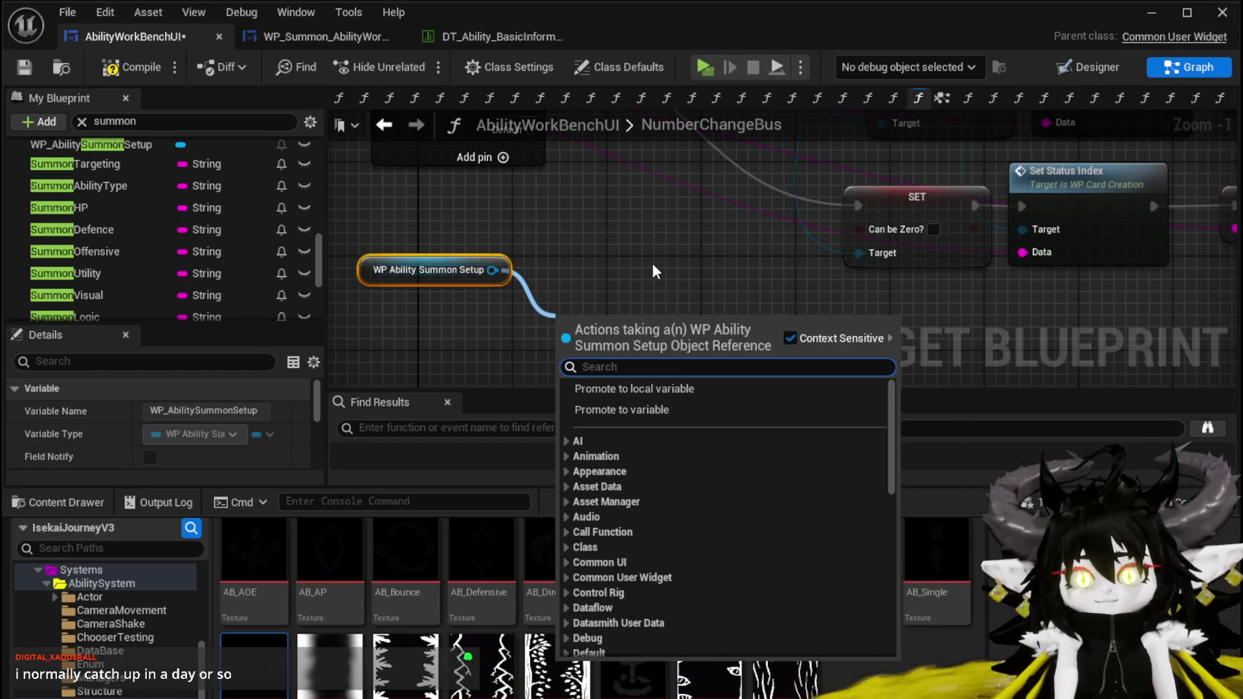
type("ge")
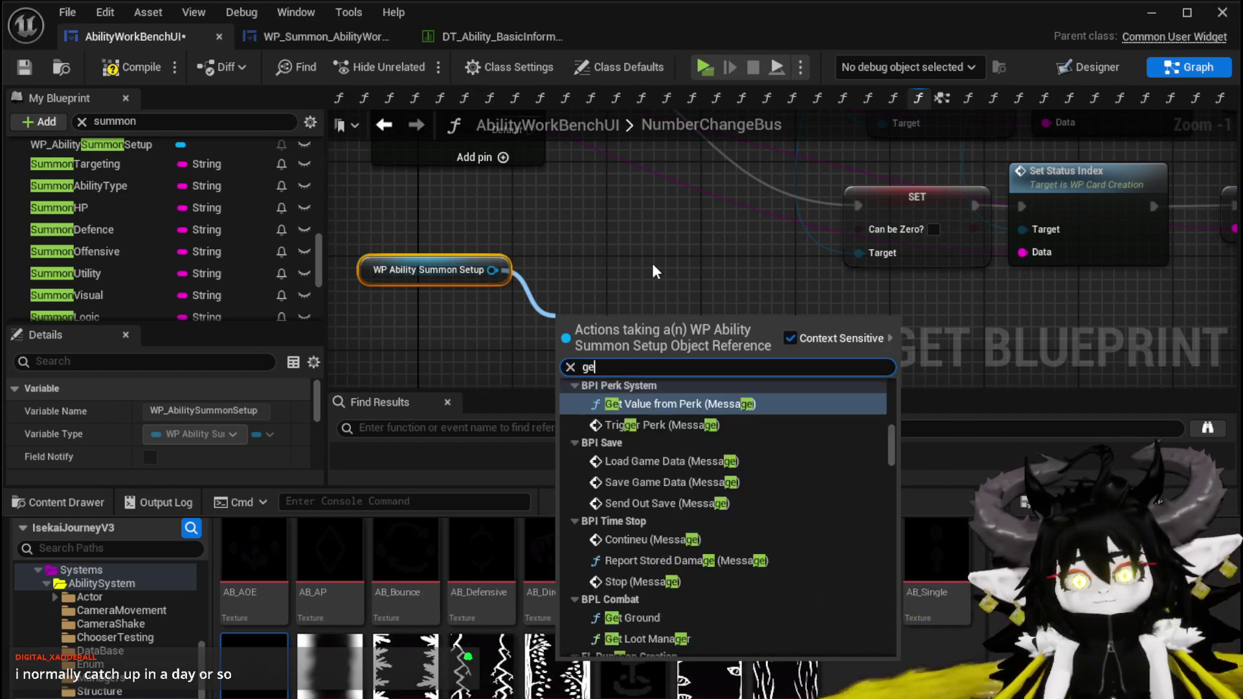
type("t Offen")
key("Return")
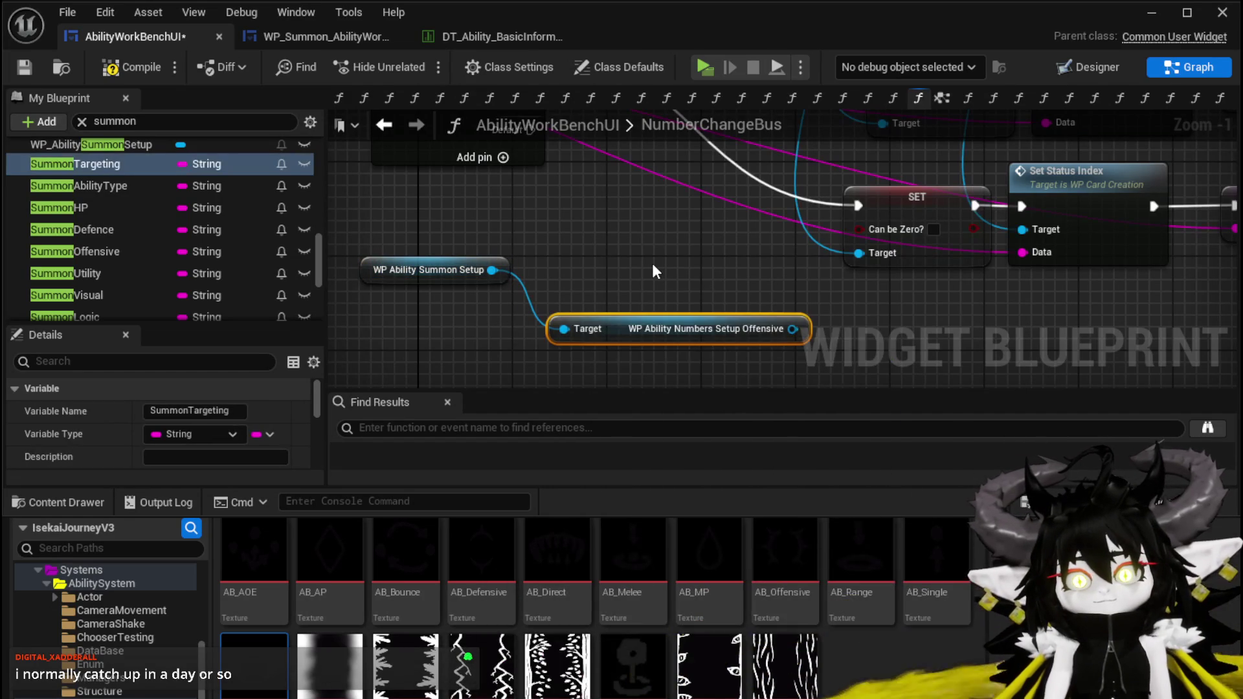
left_click_drag(637, 332, 421, 316)
Search the offensive reference's actions for 'Set', 'get text' and 'MW', adding nothing
left_click_drag(619, 276, 663, 303)
type("Set")
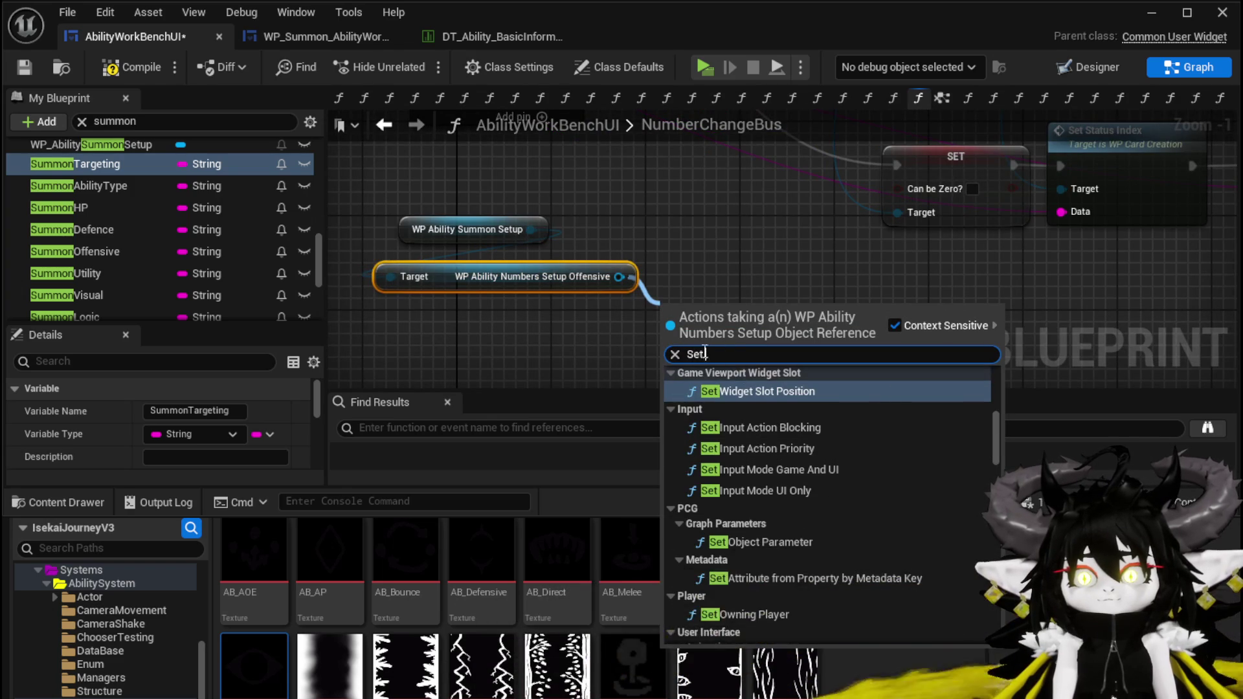
key("BackSpace")
key("BackSpace")
key("BackSpace")
type("get text")
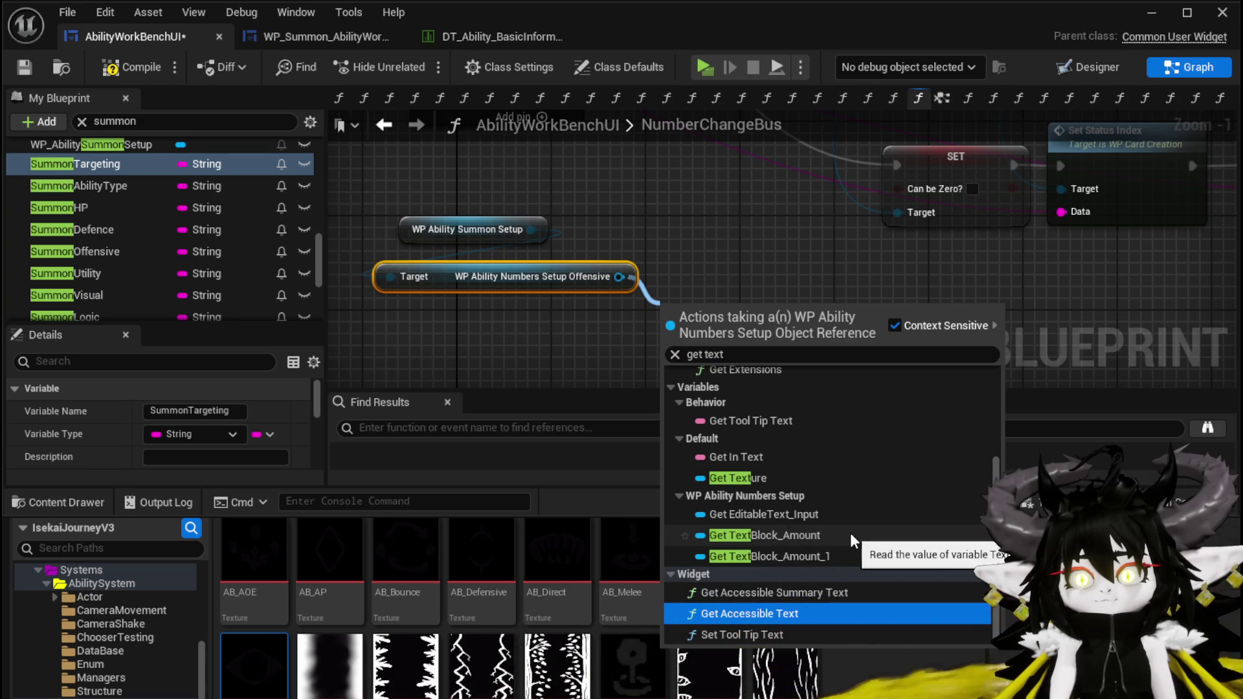
scroll(853, 543, "up", 5)
scroll(852, 535, "down", 5)
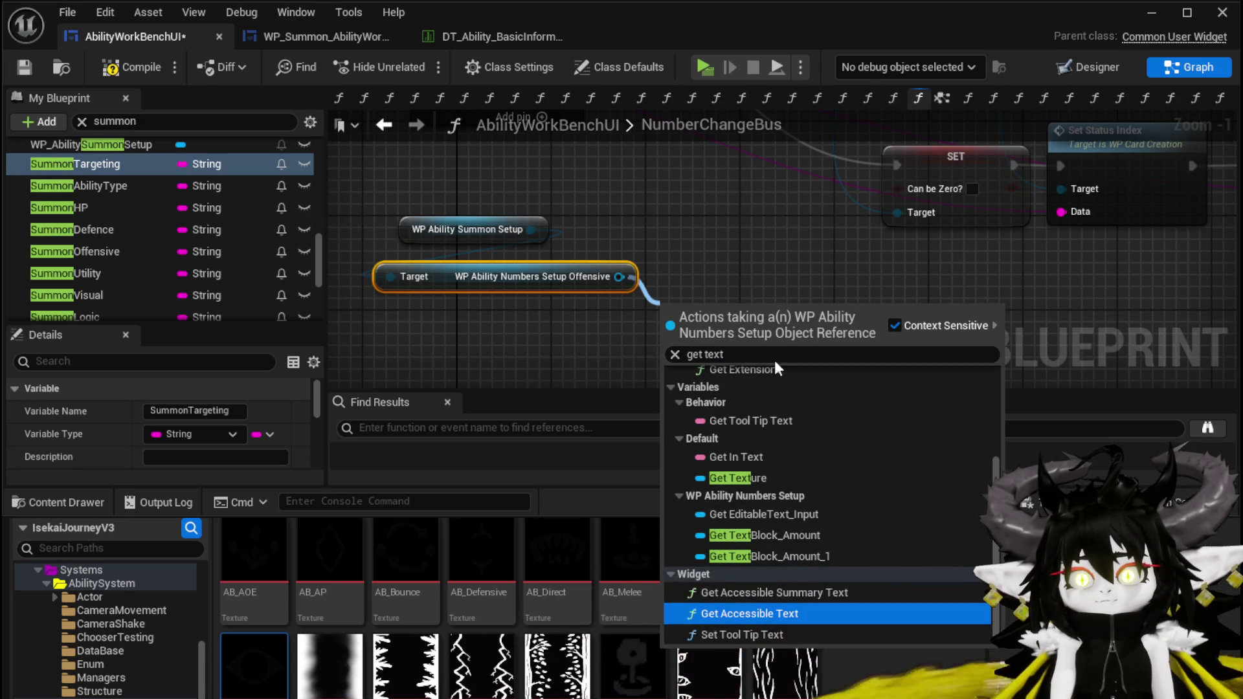
type("MW")
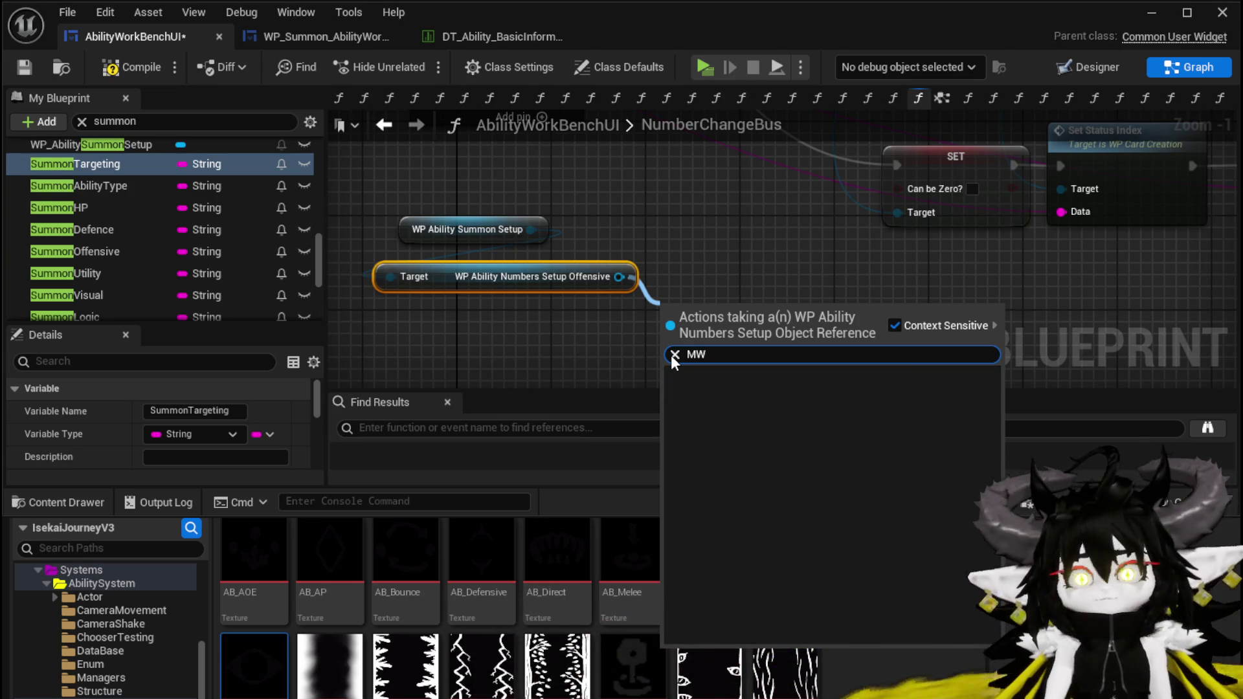
left_click(549, 309)
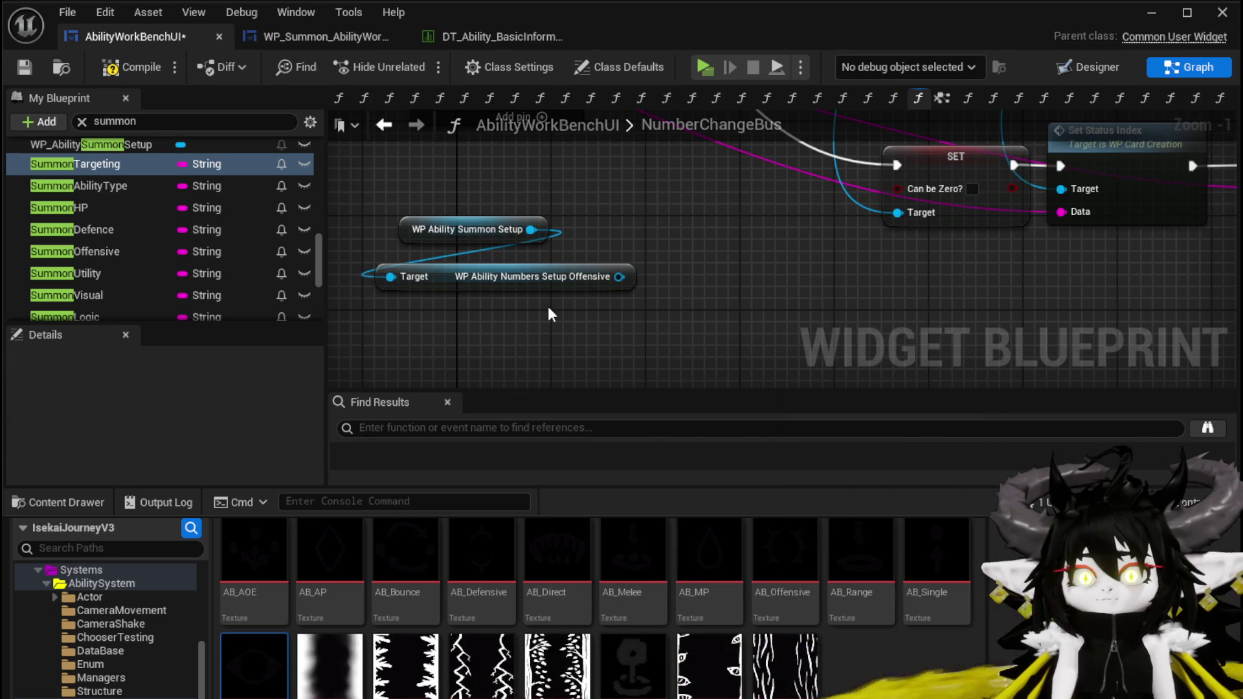
Delete the two summon setup getter nodes and compile the widget blueprint
mouse_move(435, 320)
left_mouse_down()
mouse_move(521, 220)
mouse_move(609, 219)
left_mouse_up()
key("Delete")
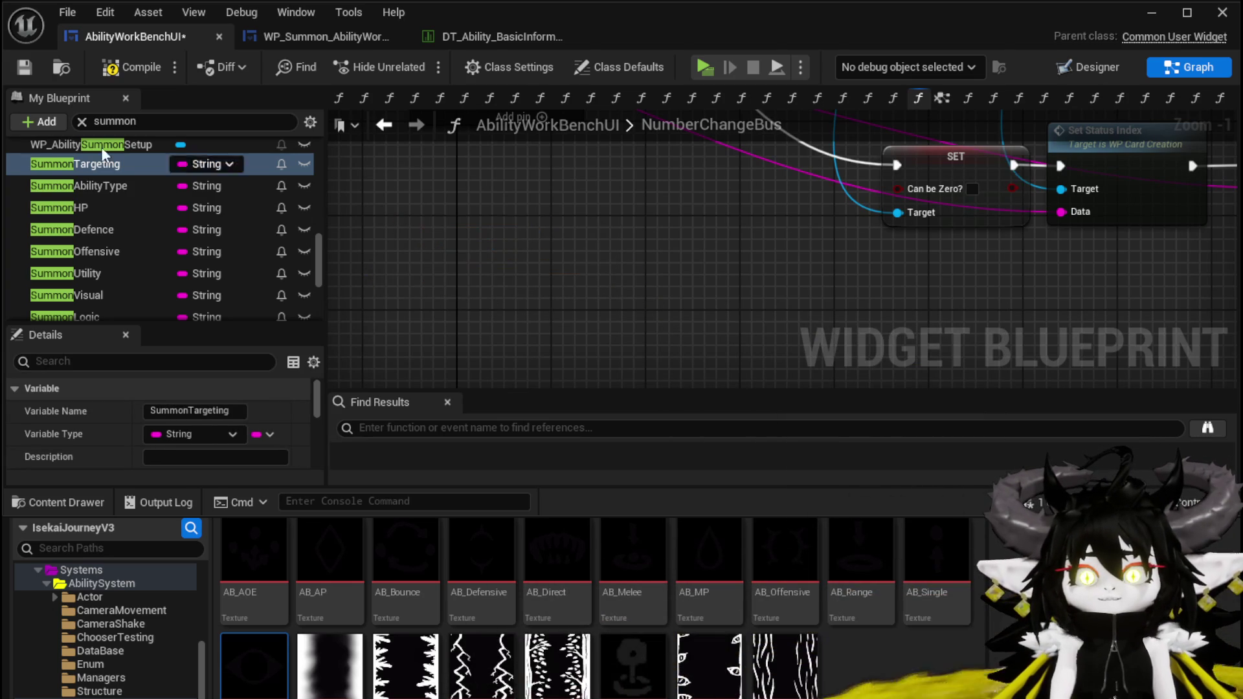
left_click(97, 67)
scroll(150, 277, "down", 3)
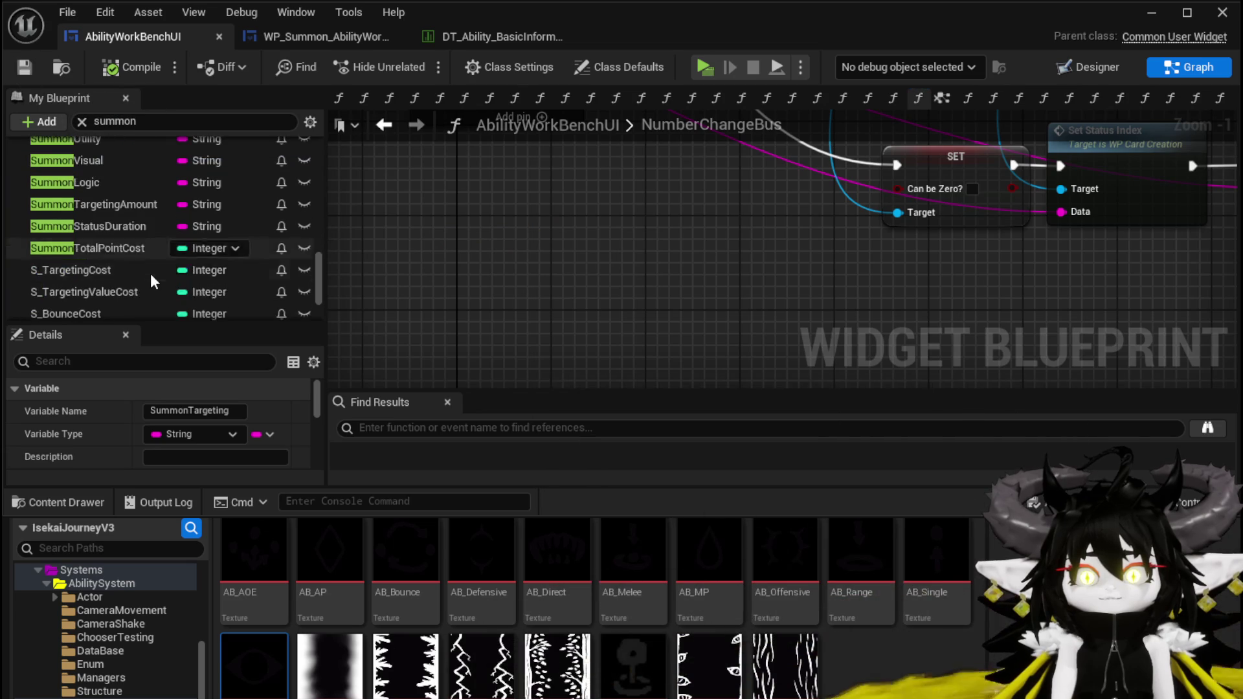
scroll(151, 275, "up", 5)
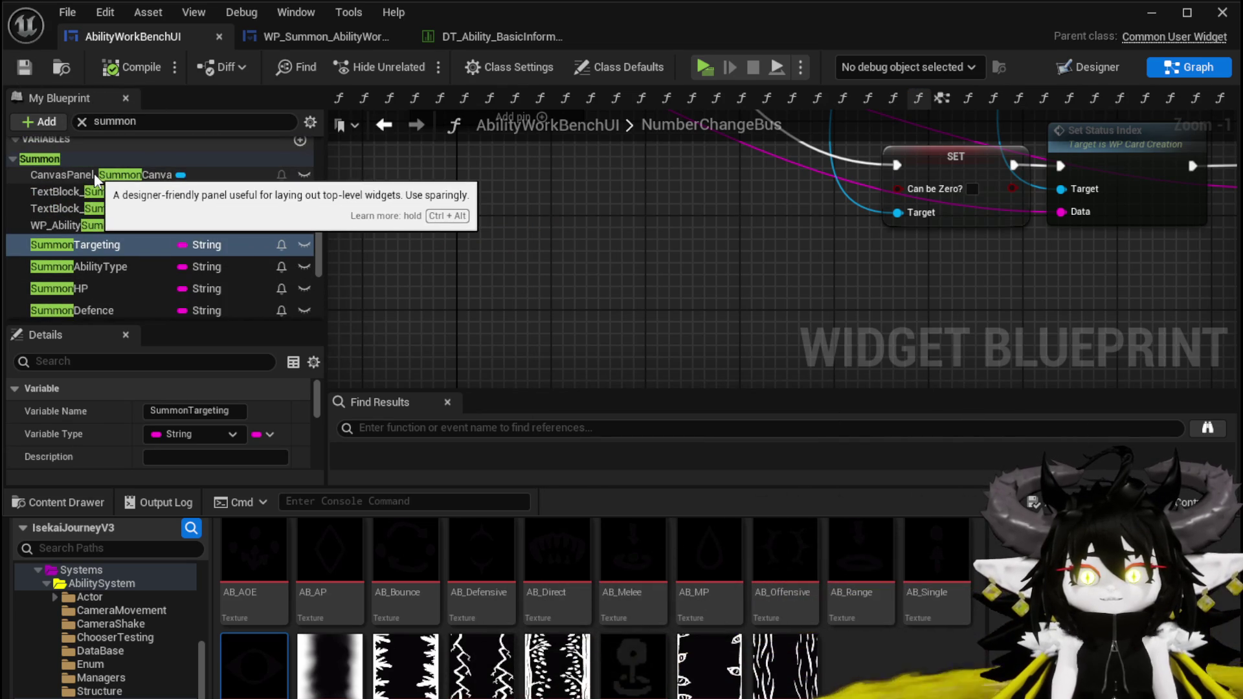
scroll(169, 217, "down", 5)
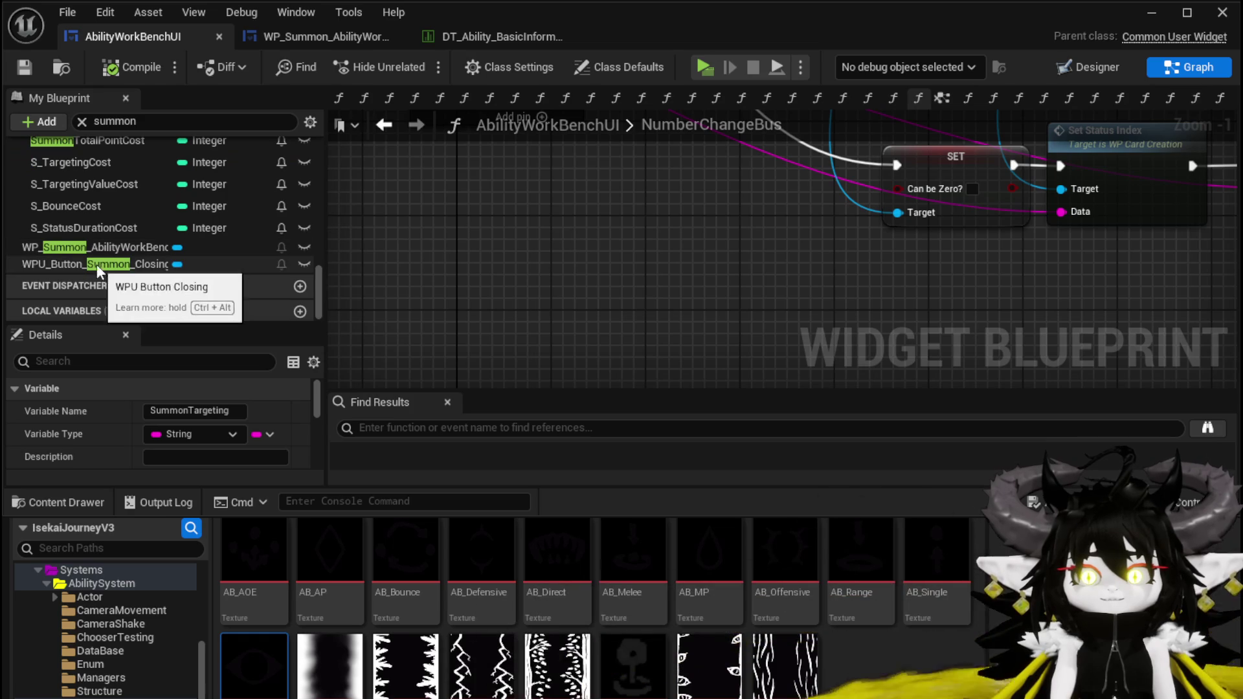
Add a WP_Summon_AbilityWorkBench getter chained to Get MW_Button_Offensive and then Get MW_Text
left_click_drag(94, 247, 388, 228)
left_click(477, 268)
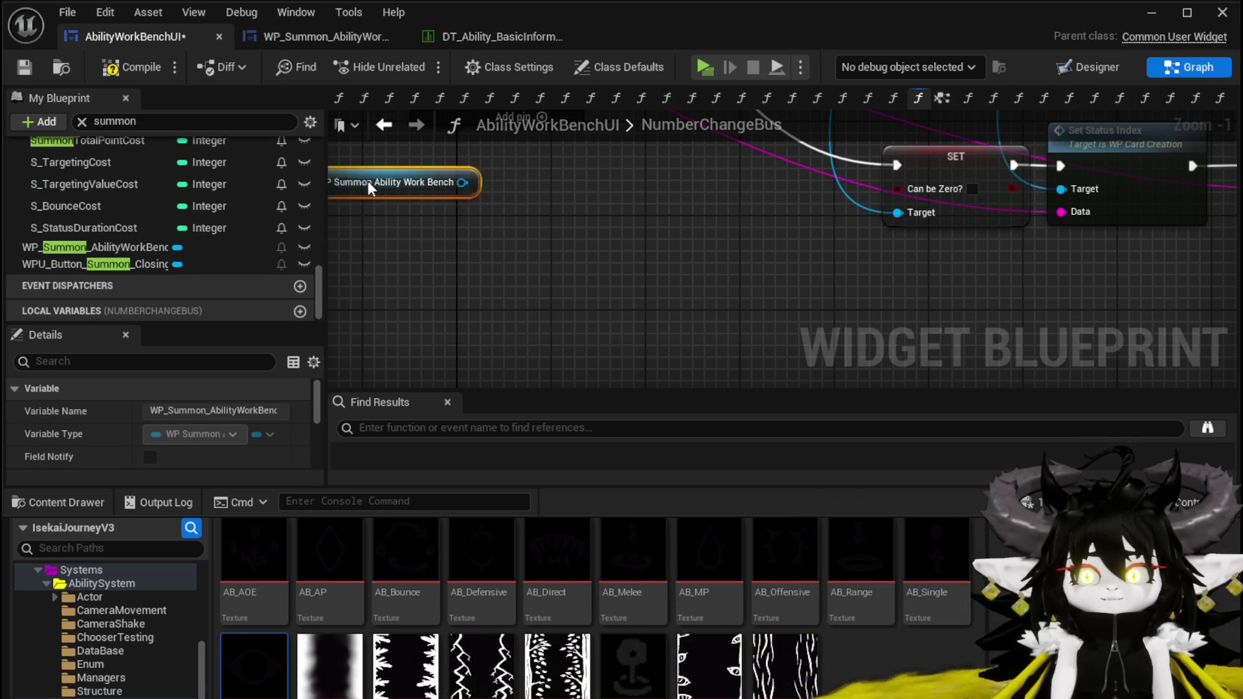
left_click_drag(438, 171, 350, 241)
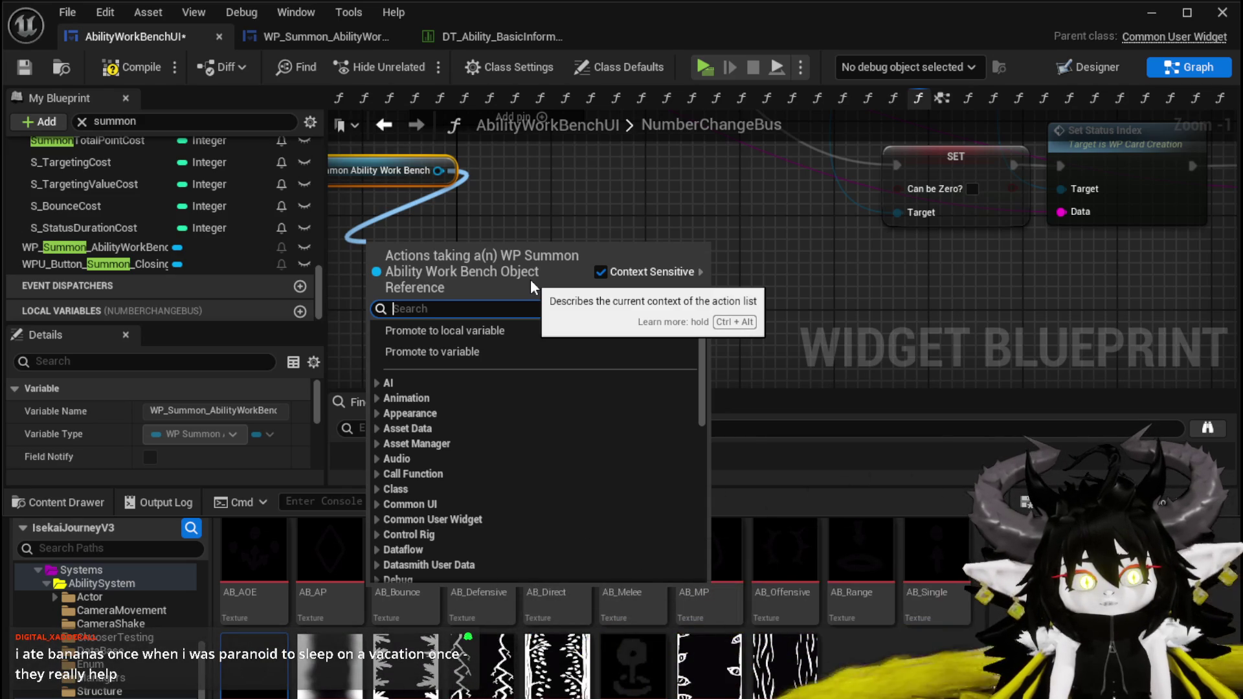
type("MW")
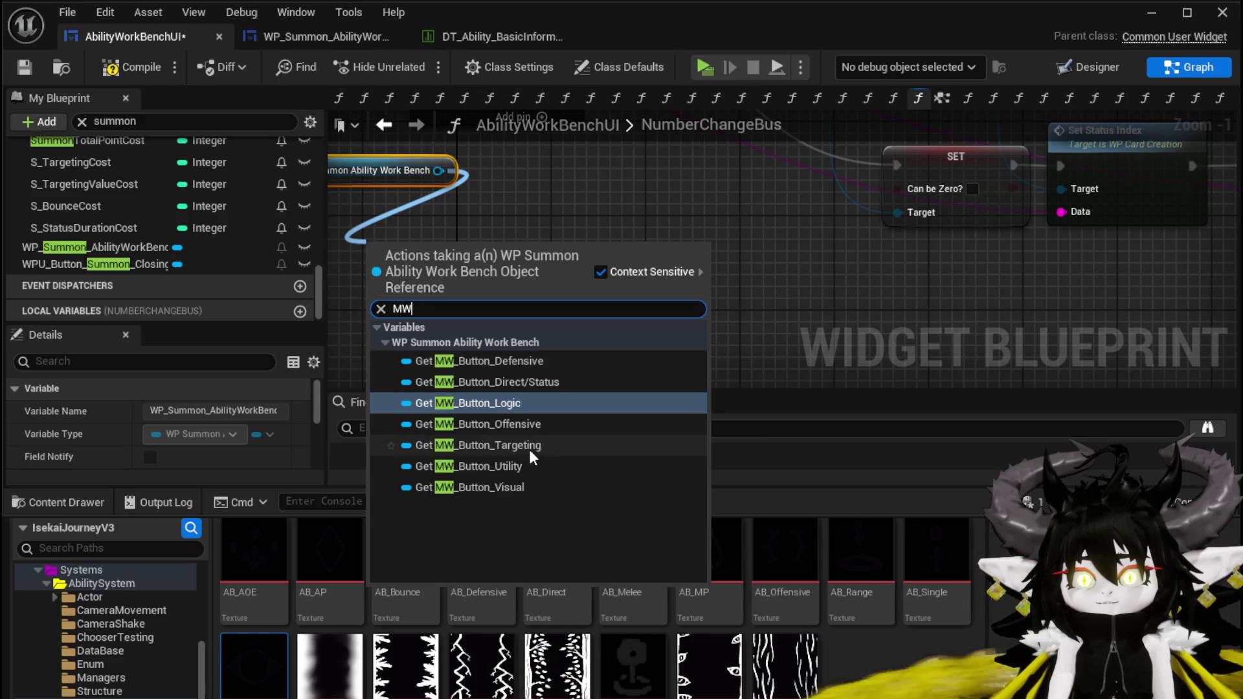
left_click(518, 424)
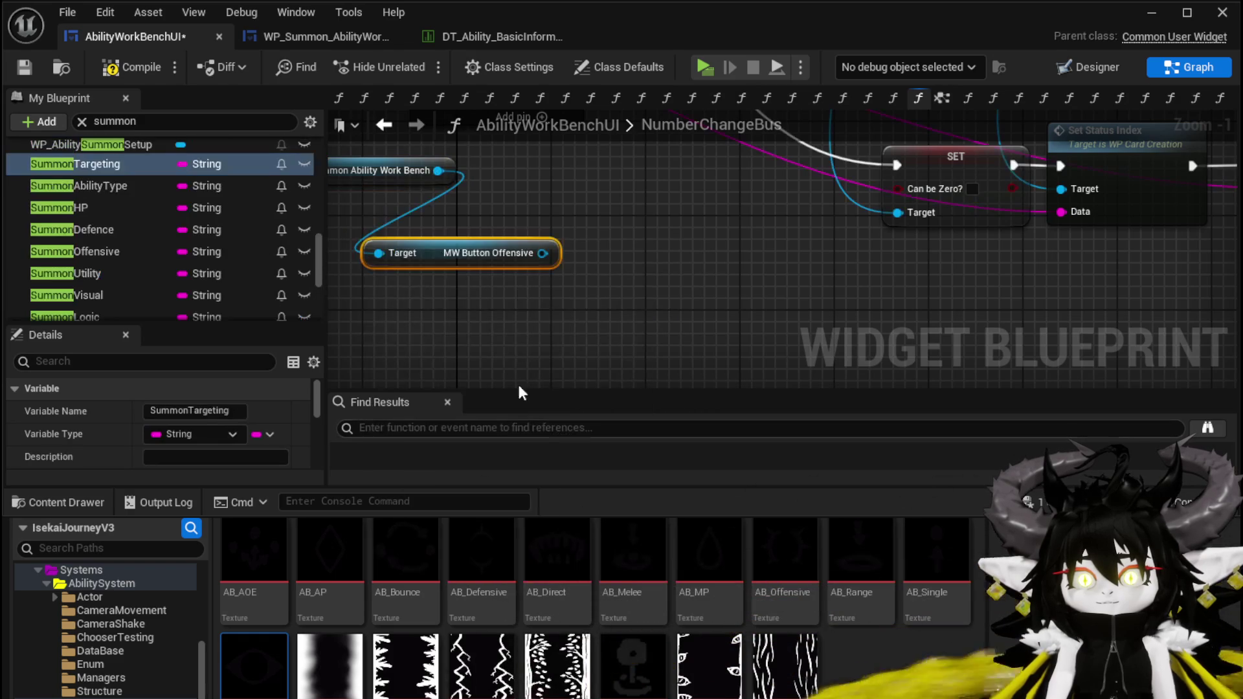
left_click_drag(484, 229, 545, 268)
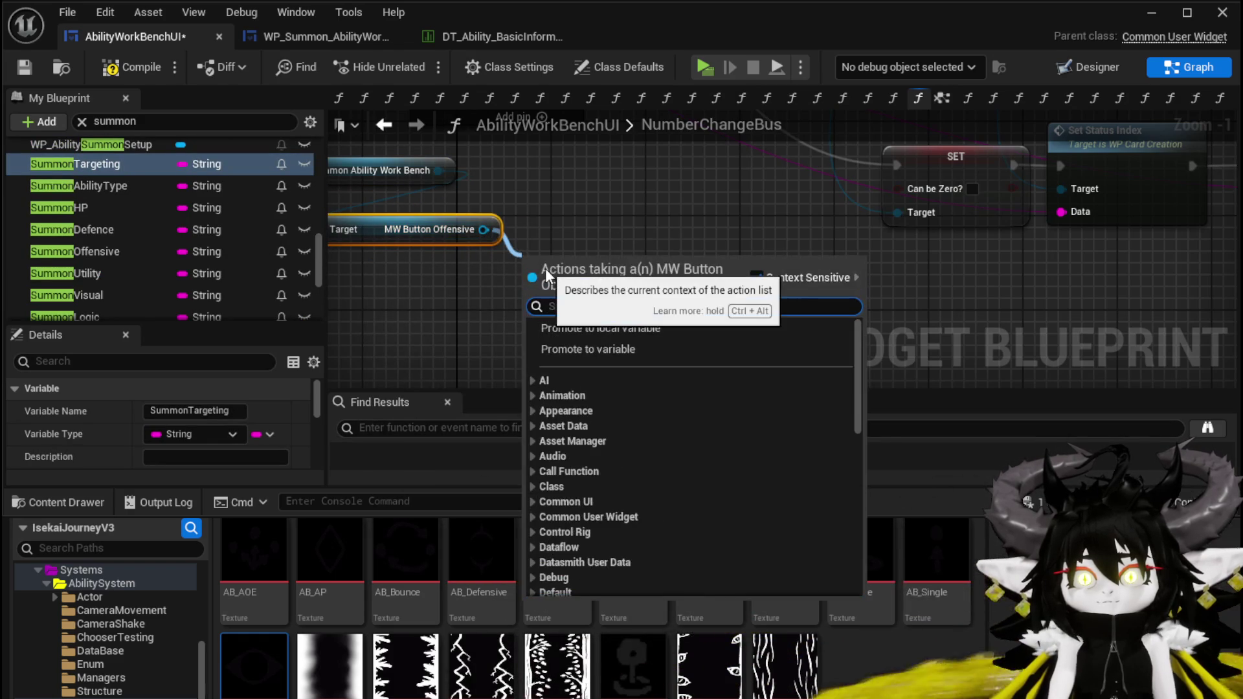
type("MW")
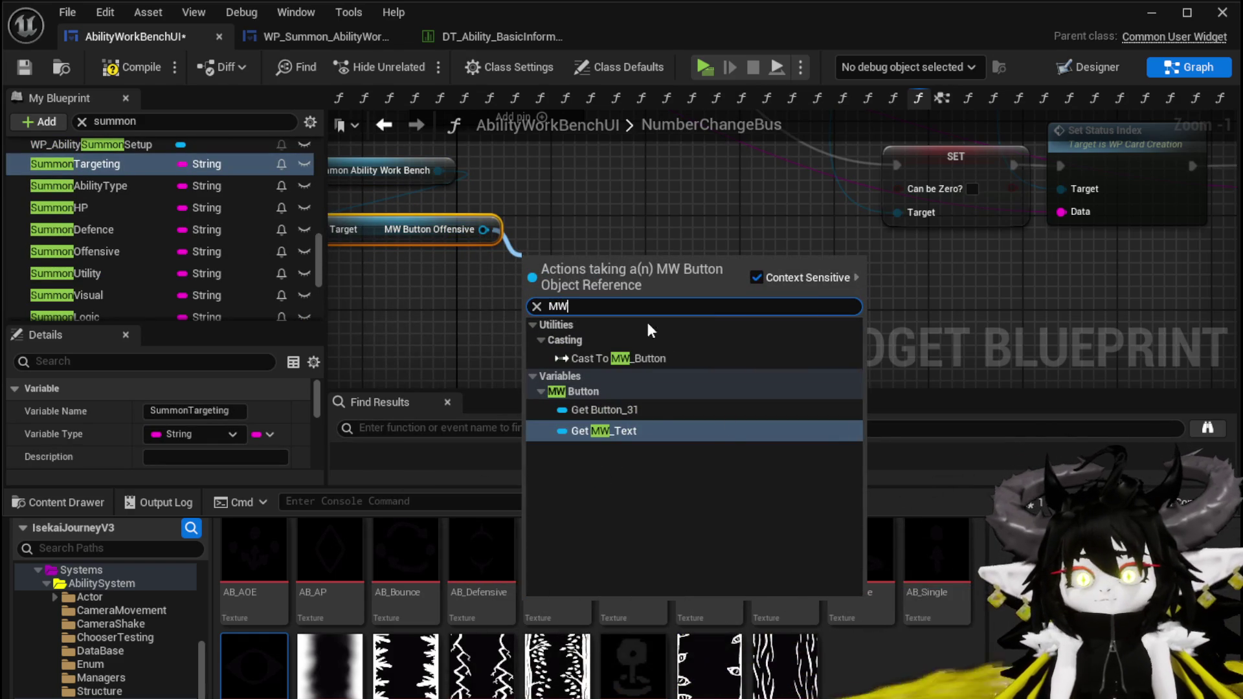
left_click(622, 428)
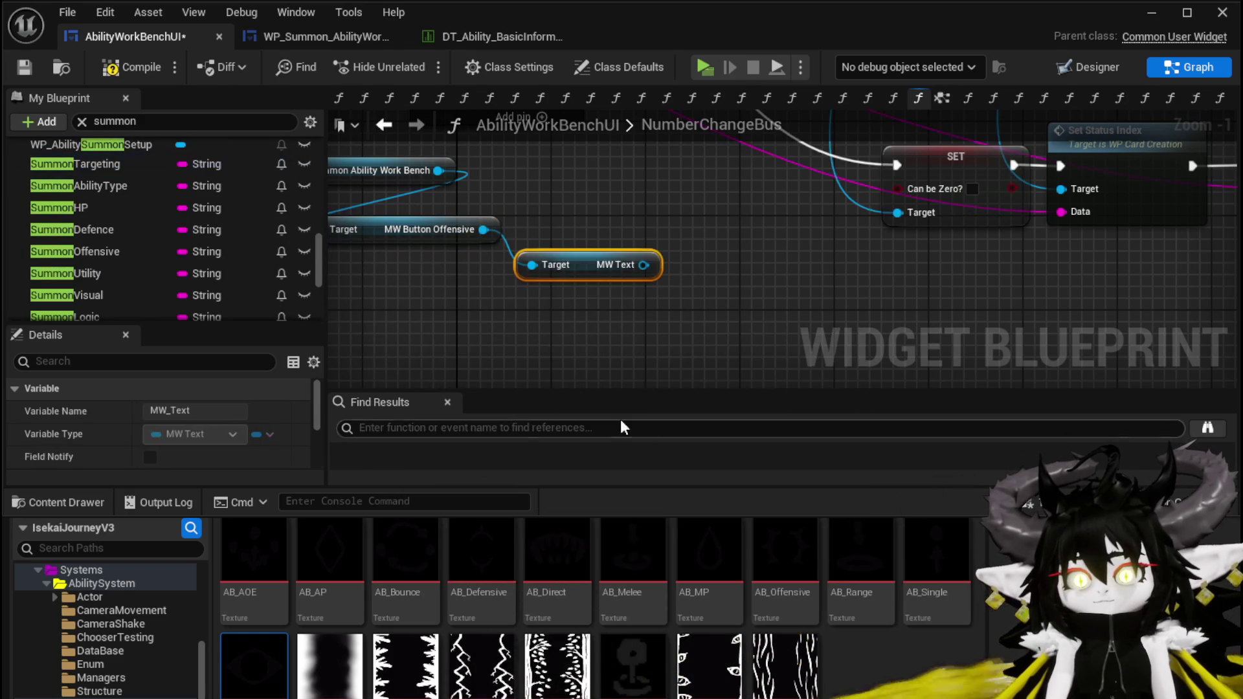
Add a Set Text call on the MW Text getter and arrange it above
mouse_move(584, 265)
left_mouse_down()
mouse_move(436, 302)
mouse_move(570, 295)
left_mouse_up()
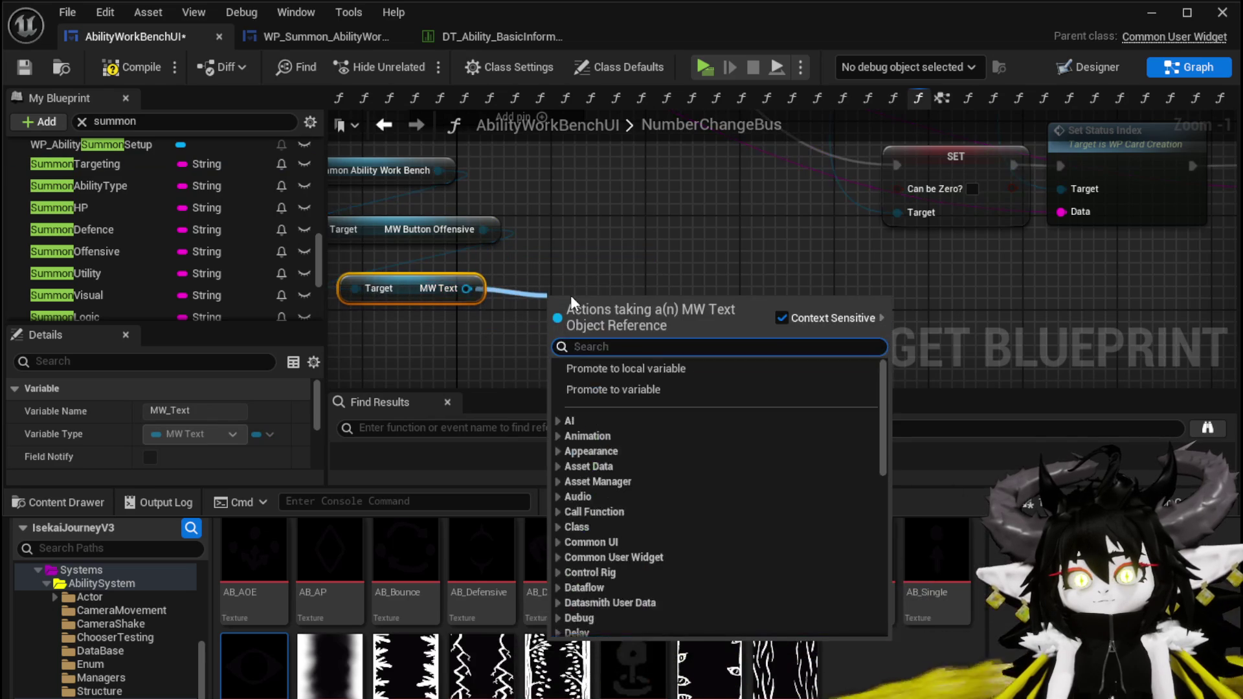
type("Set Text")
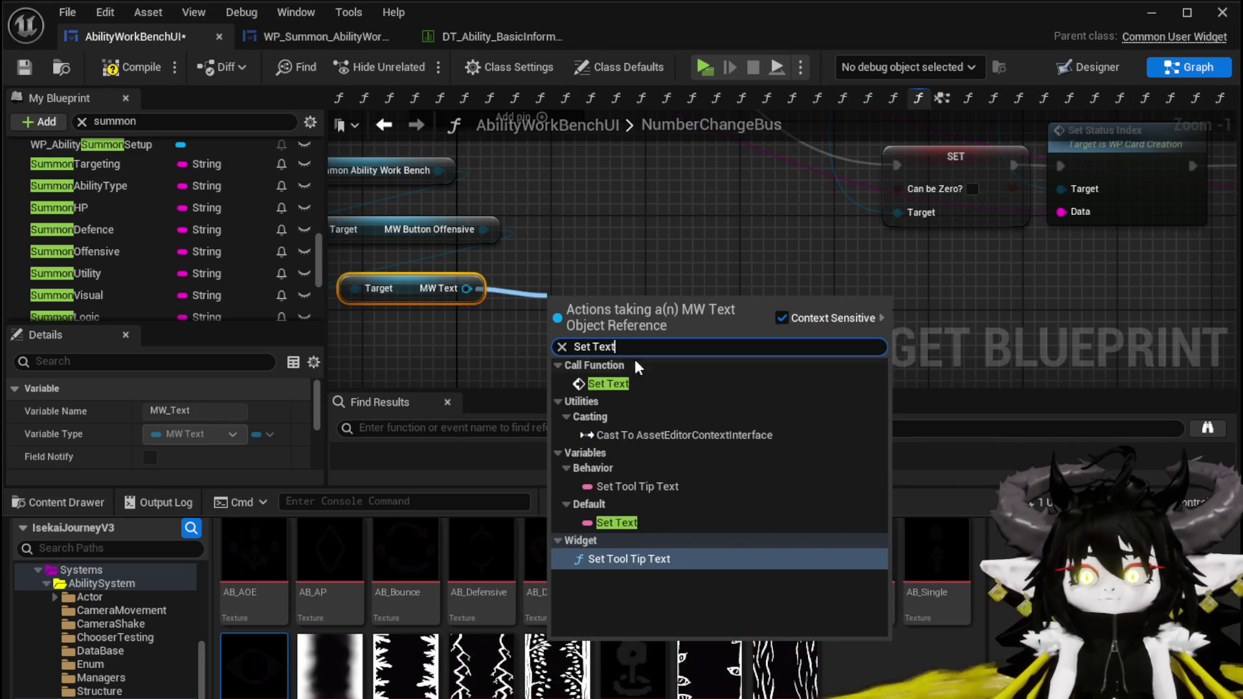
left_click(637, 383)
left_click_drag(633, 279, 633, 241)
Open WP_CardCreation's SetValue function from the Set Value node for reference
scroll(633, 241, "down", 3)
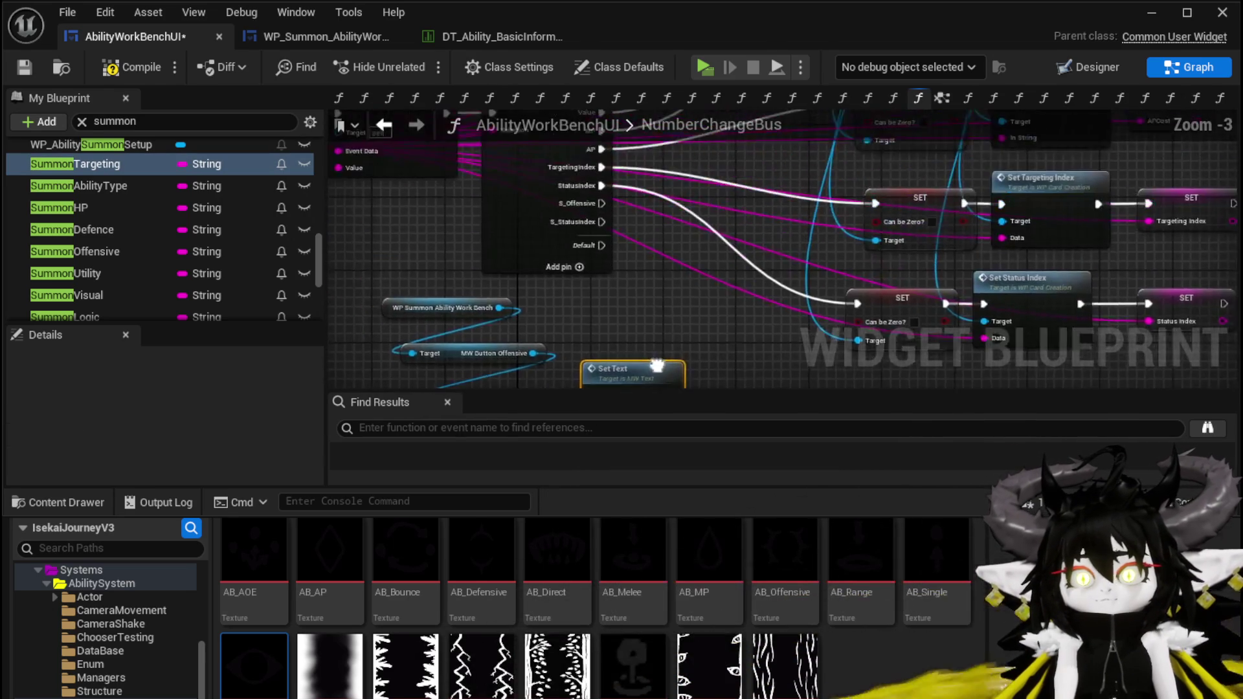
scroll(557, 328, "up", 3)
mouse_move(553, 330)
left_mouse_down()
mouse_move(408, 343)
mouse_move(414, 294)
left_mouse_up()
scroll(414, 296, "down", 3)
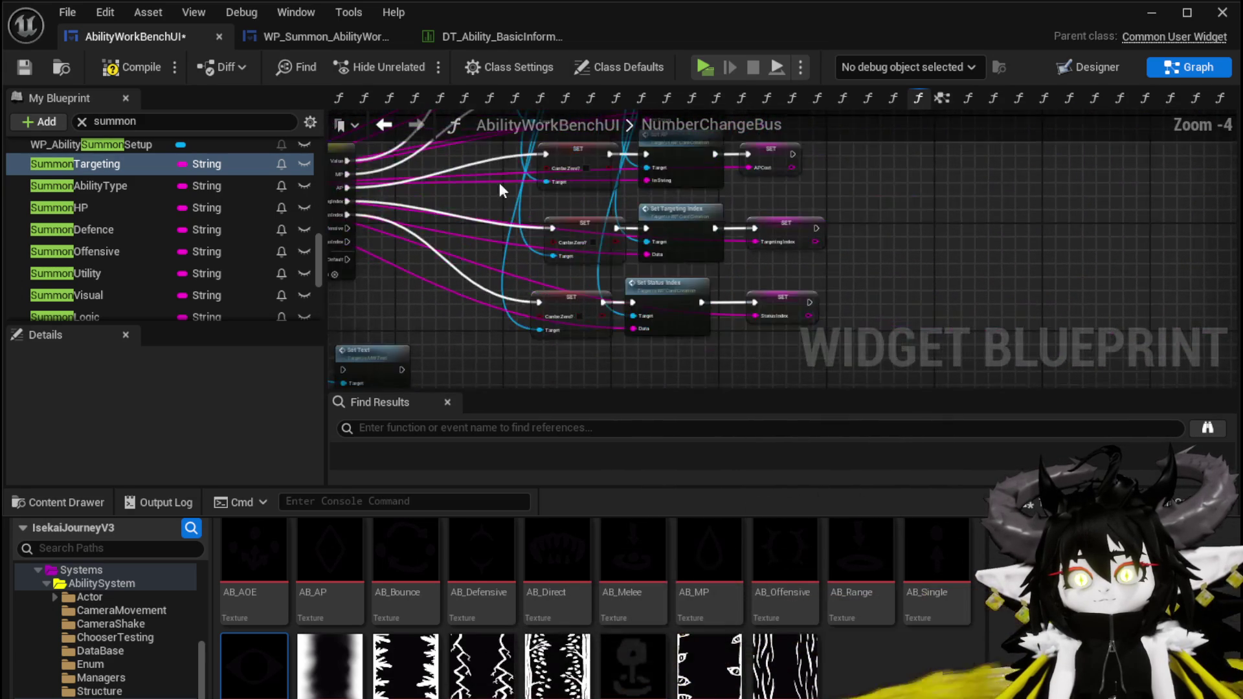
scroll(511, 204, "up", 3)
mouse_move(1042, 188)
left_mouse_down()
mouse_move(984, 316)
mouse_move(986, 266)
left_mouse_up()
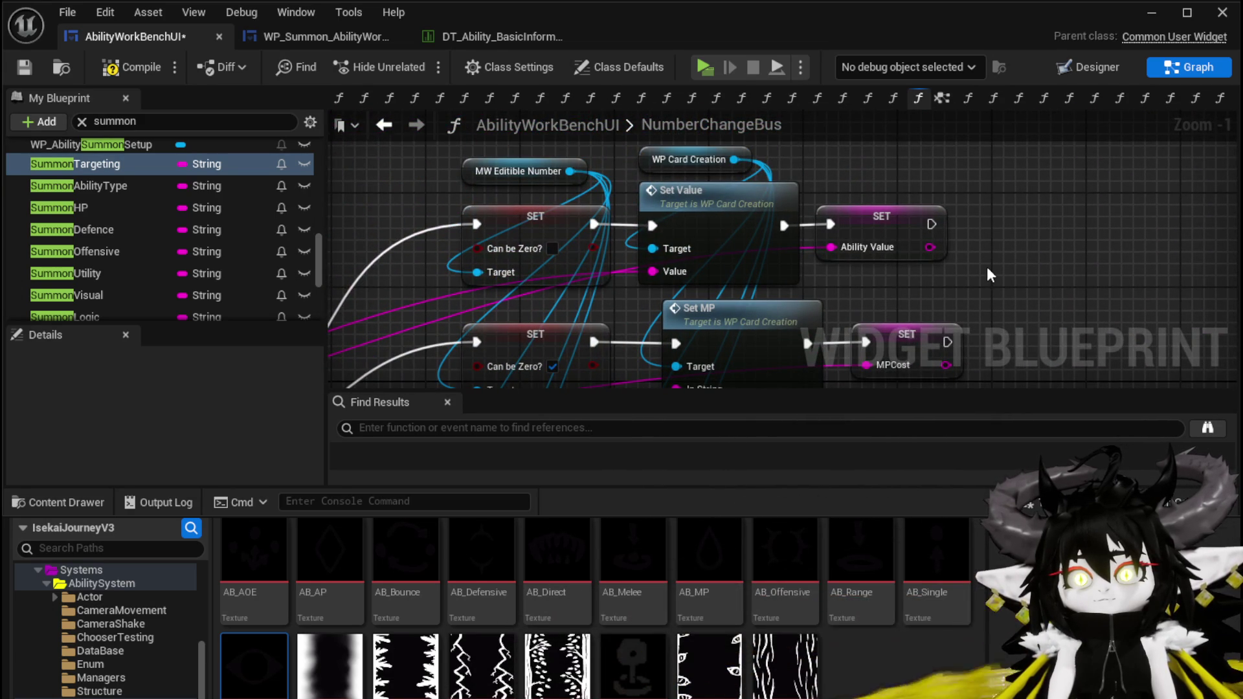
left_click(685, 206)
double_click(685, 206)
Review the SetValue graph, then return to AbilityWorkBenchUI and save it
scroll(685, 207, "down", 1)
mouse_move(685, 207)
left_mouse_down()
mouse_move(677, 247)
mouse_move(699, 249)
mouse_move(729, 198)
mouse_move(751, 254)
left_mouse_up()
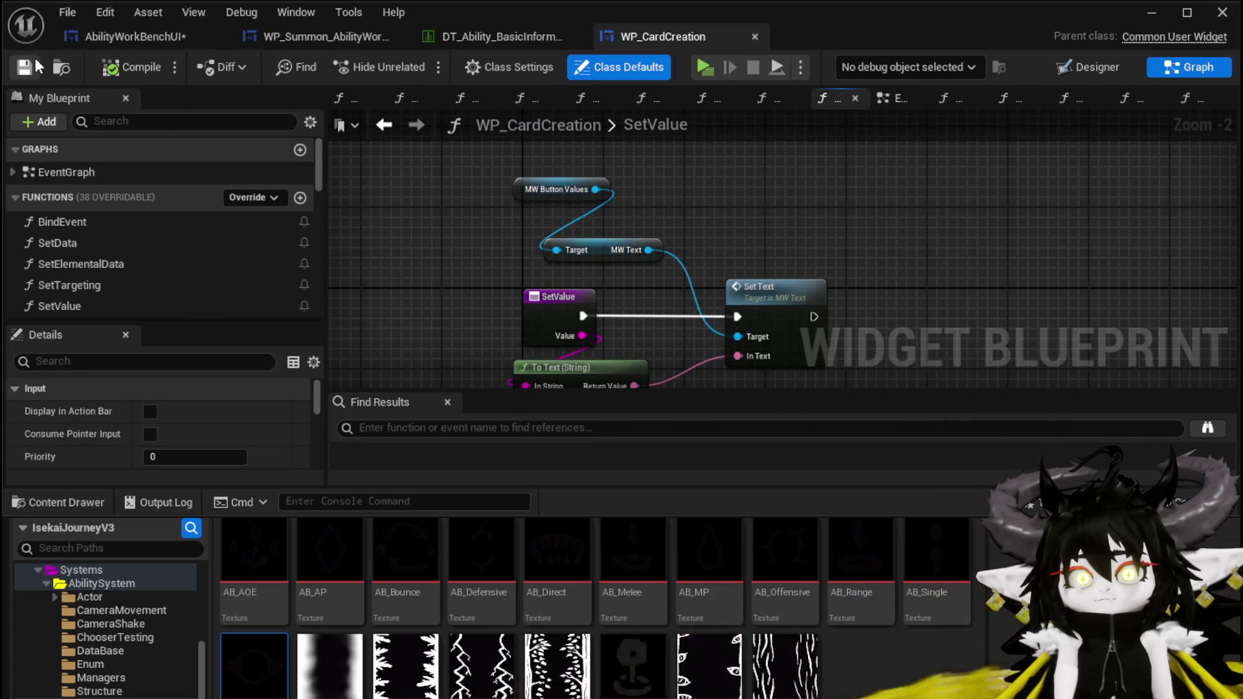
left_click_drag(679, 220, 662, 207)
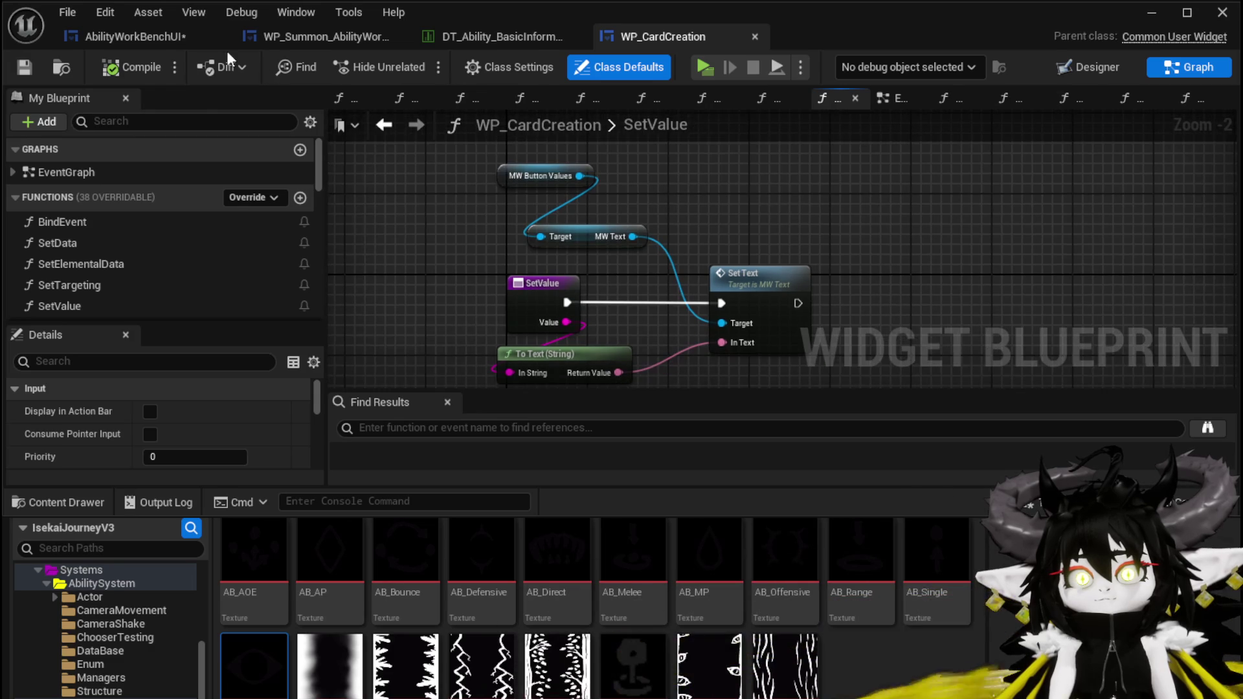
left_click(161, 30)
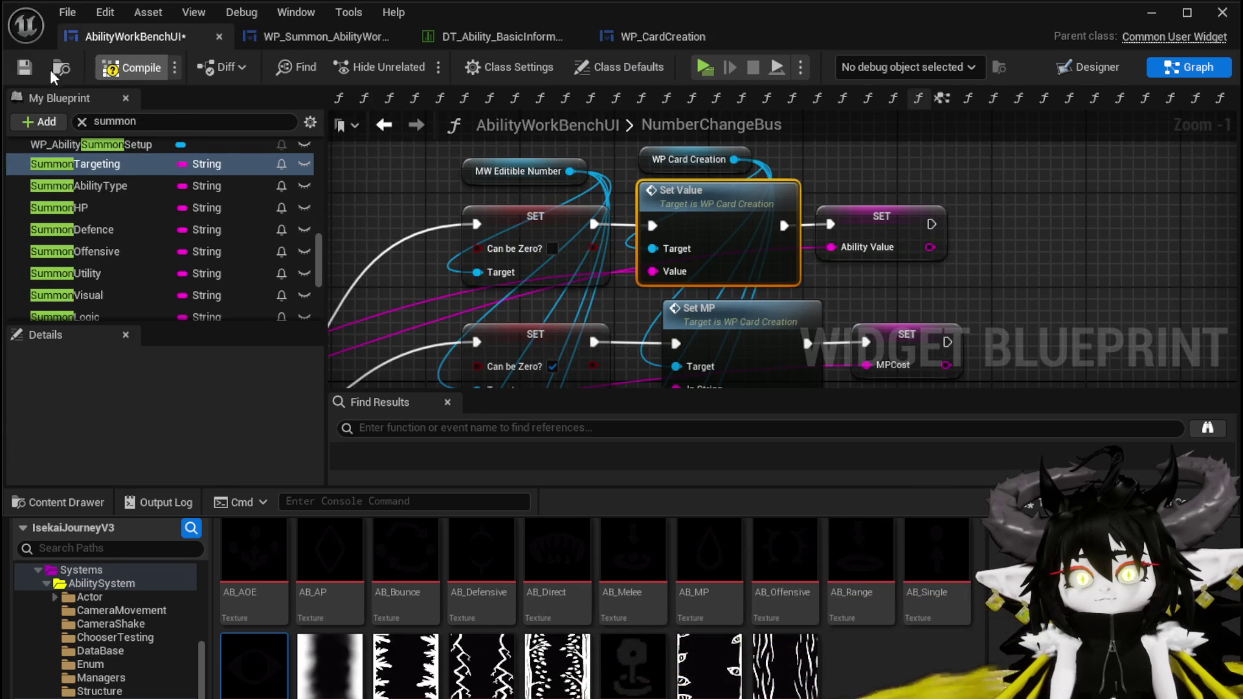
left_click(29, 69)
scroll(449, 215, "down", 3)
Feed Number into Set Text's In Text through a To Text (String) conversion
scroll(537, 243, "up", 5)
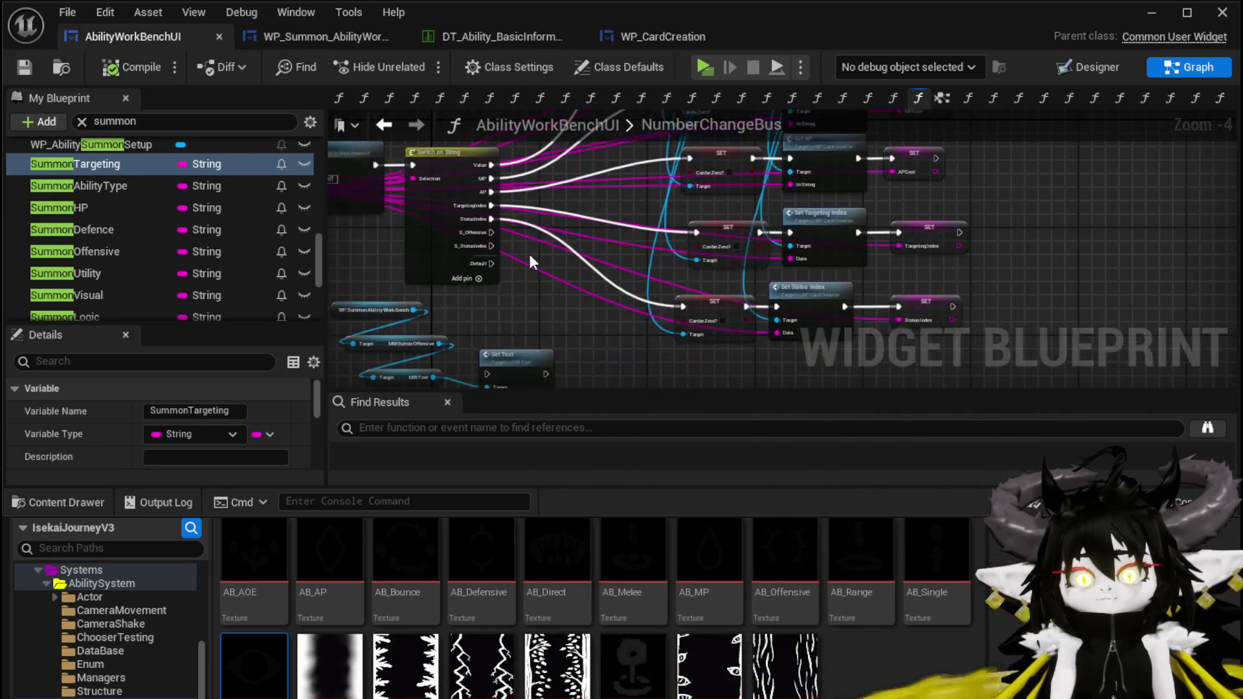
mouse_move(528, 294)
left_mouse_down()
mouse_move(728, 290)
mouse_move(507, 329)
left_mouse_up()
scroll(728, 290, "down", 4)
mouse_move(727, 251)
left_mouse_down()
mouse_move(750, 219)
mouse_move(679, 317)
mouse_move(332, 234)
mouse_move(446, 324)
mouse_move(558, 334)
left_mouse_up()
mouse_move(450, 215)
left_mouse_down()
mouse_move(692, 355)
mouse_move(742, 325)
left_mouse_up()
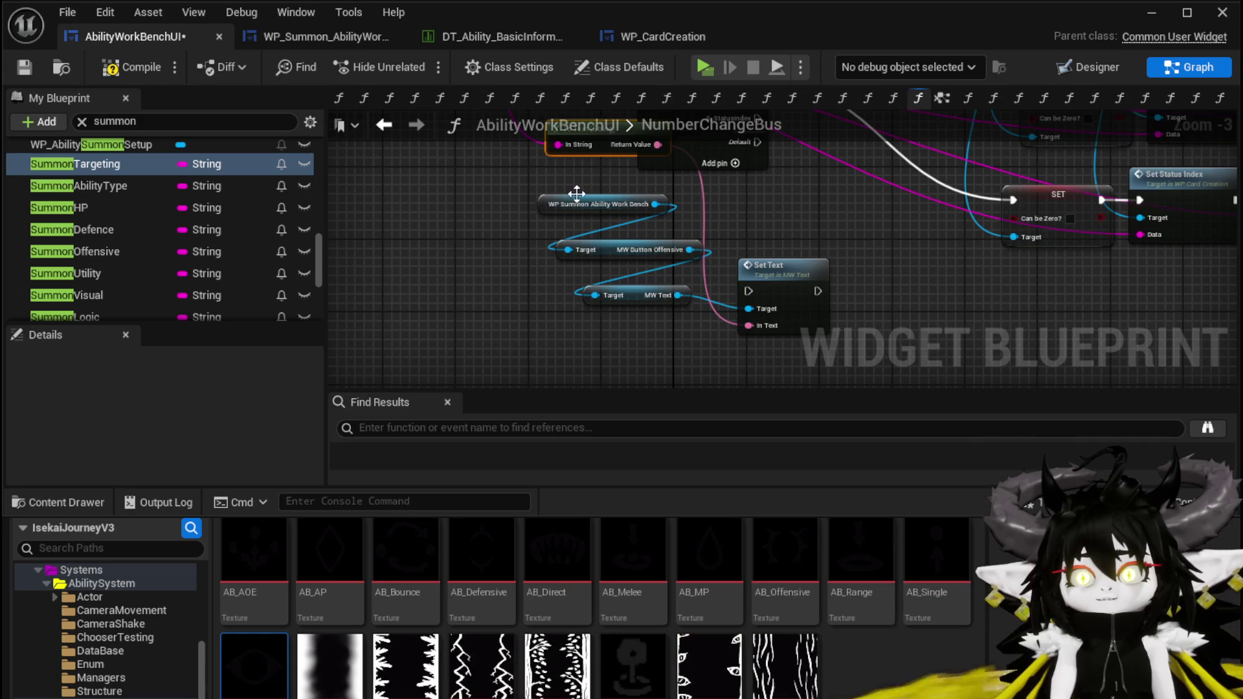
scroll(544, 213, "down", 1)
left_click_drag(559, 184, 567, 374)
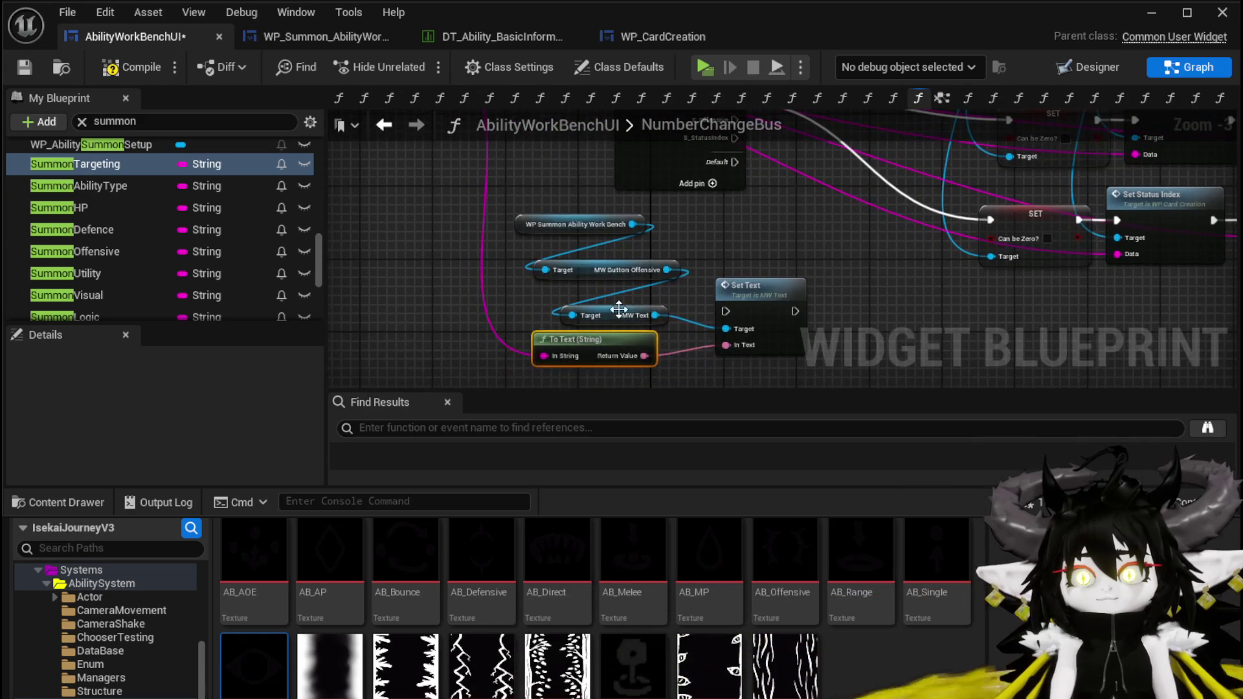
Wire the S_Offensive case to Set Text, then save and compile the blueprint
left_click_drag(701, 348, 688, 355)
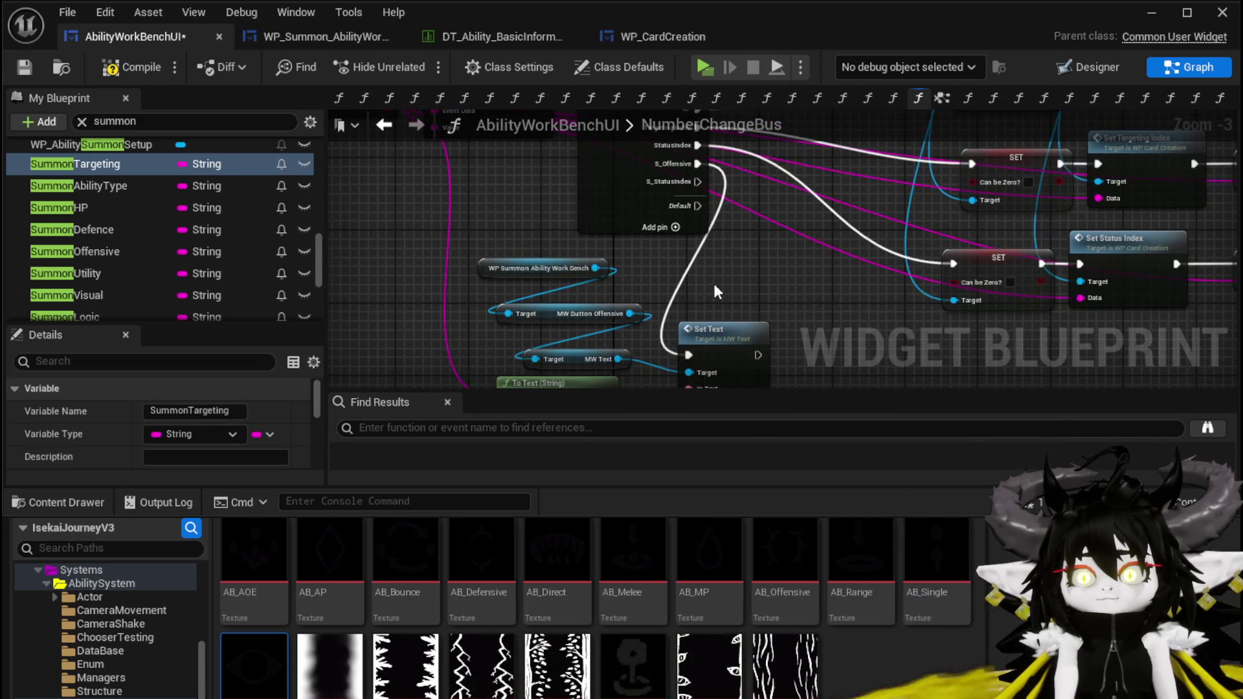
scroll(453, 290, "up", 1)
left_click_drag(431, 263, 490, 292)
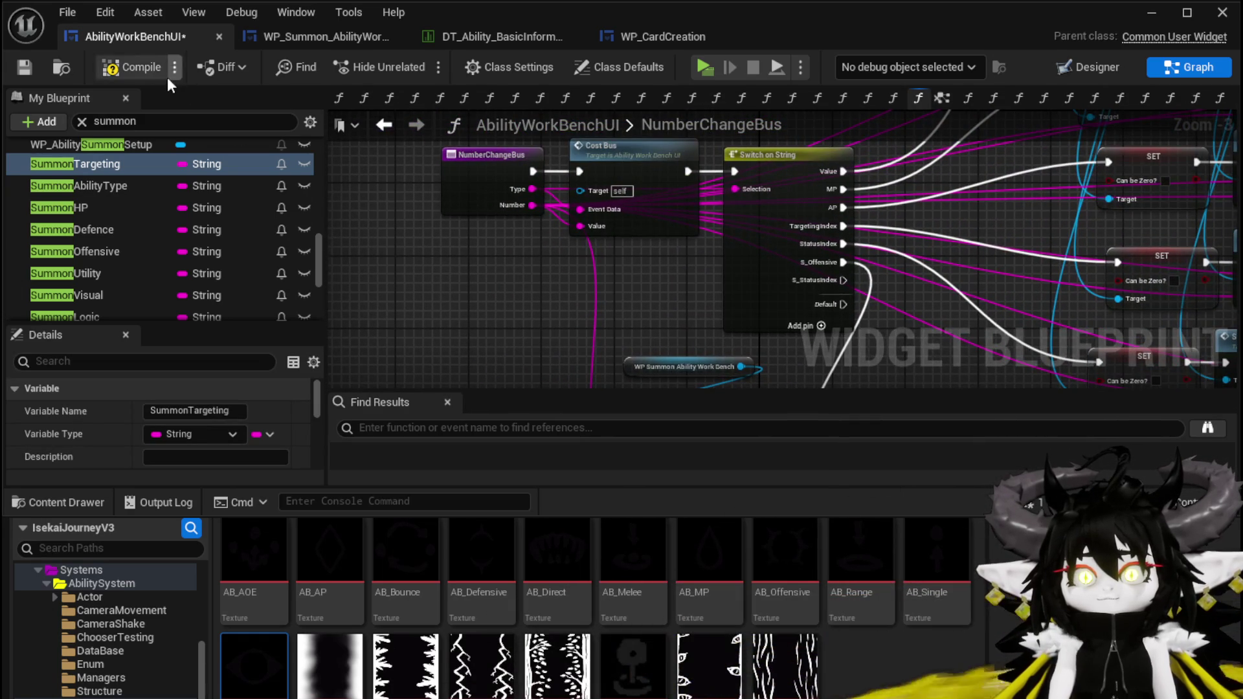
key("ctrl+s")
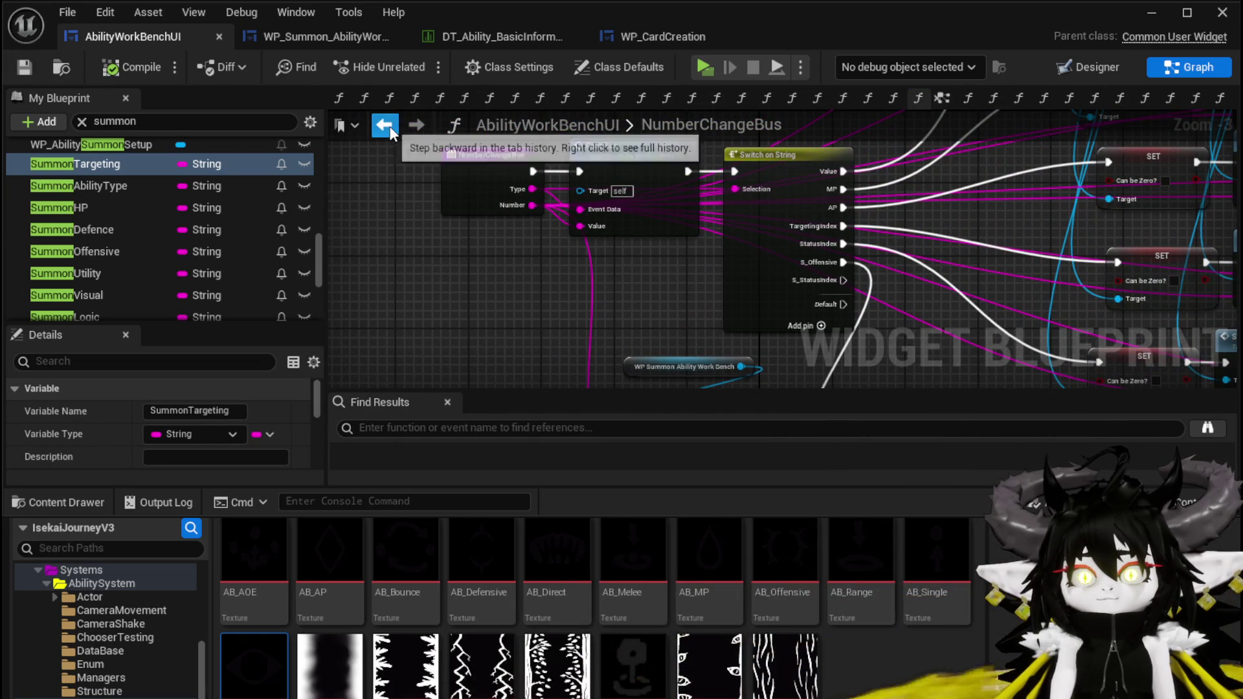
key("alt+Left")
Clear the My Blueprint search filter and expand the Functions list
scroll(111, 266, "down", 10)
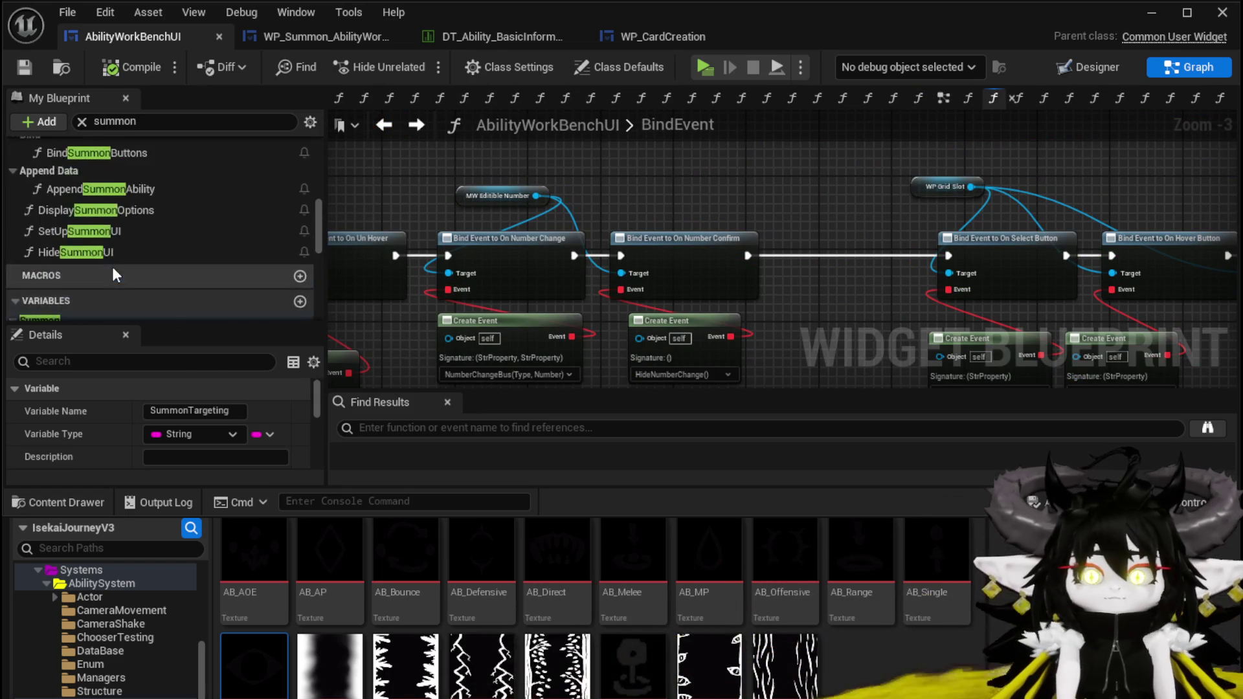
scroll(111, 266, "up", 10)
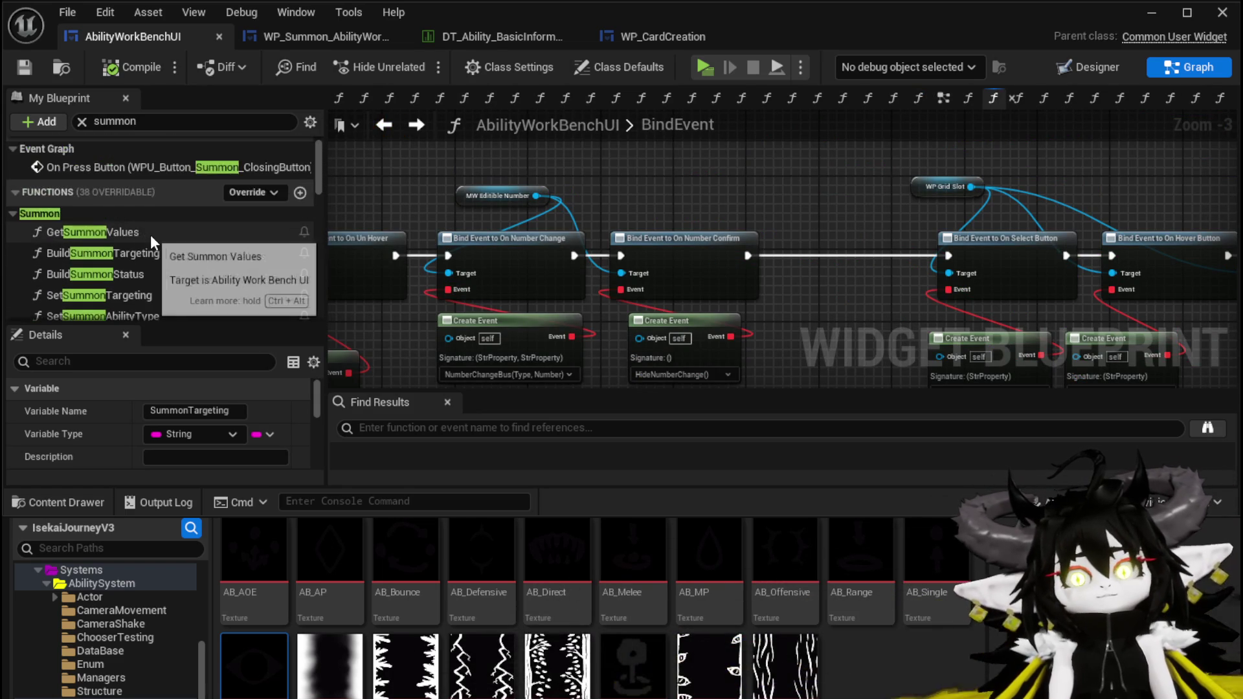
scroll(136, 269, "down", 1)
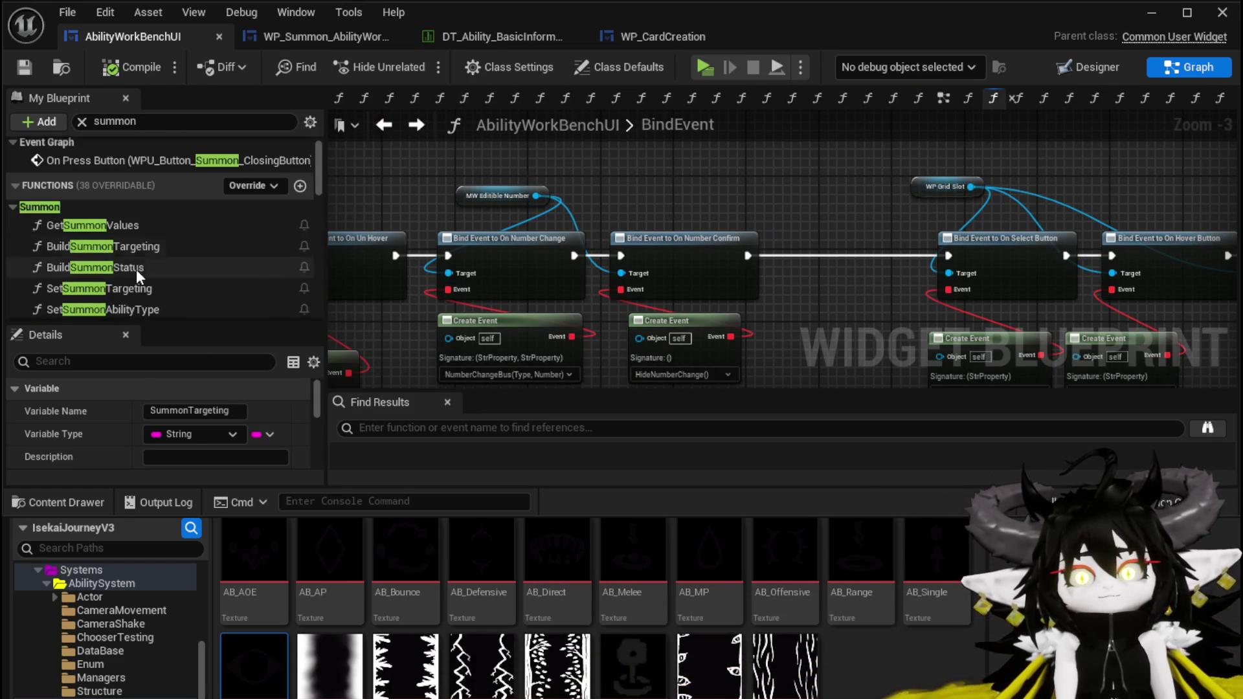
scroll(154, 253, "down", 3)
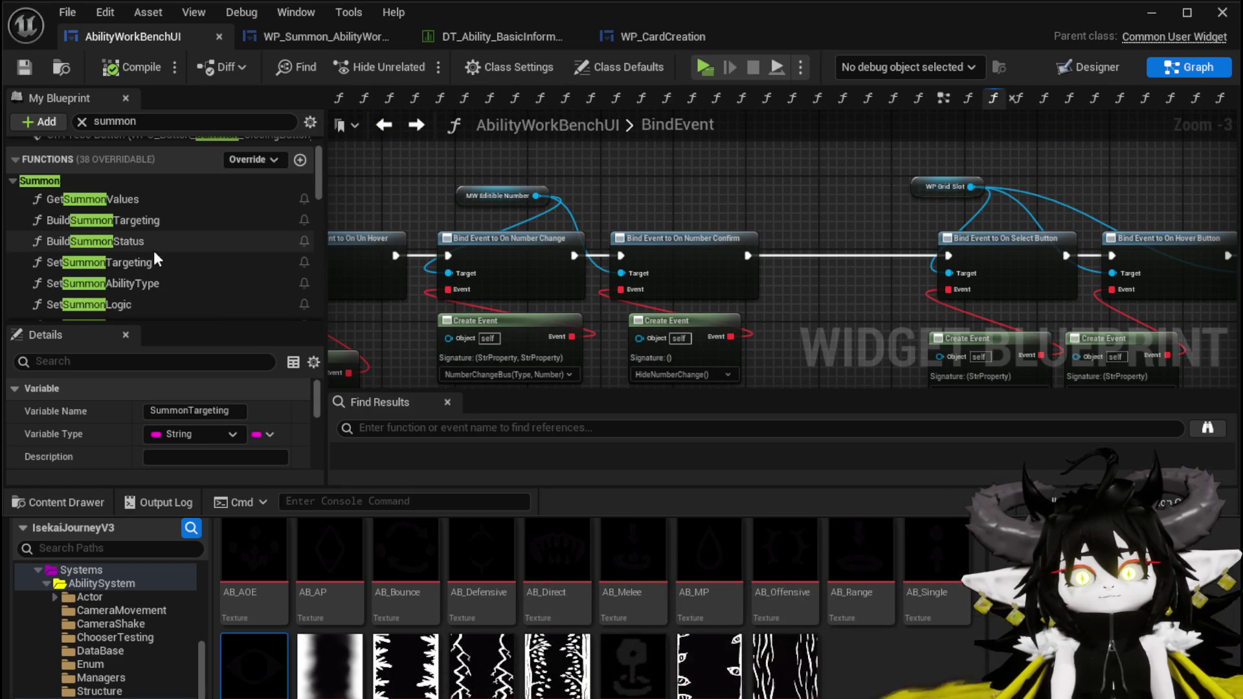
scroll(167, 256, "down", 4)
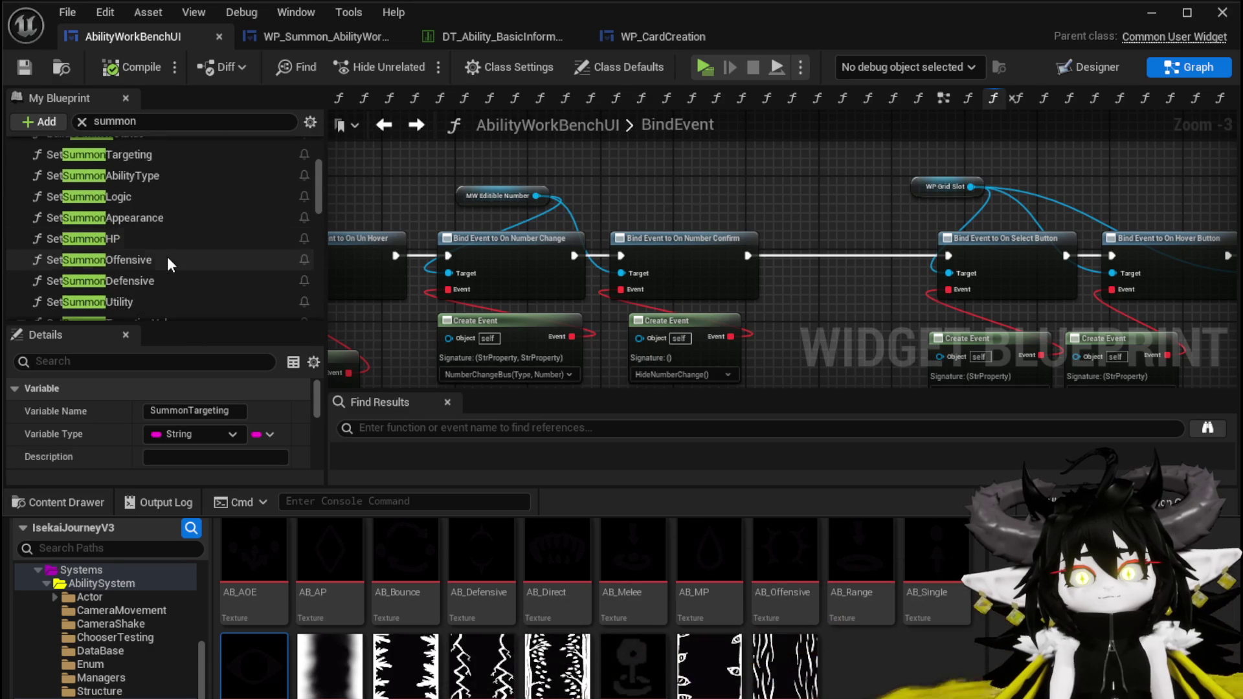
left_click(81, 121)
left_click(26, 180)
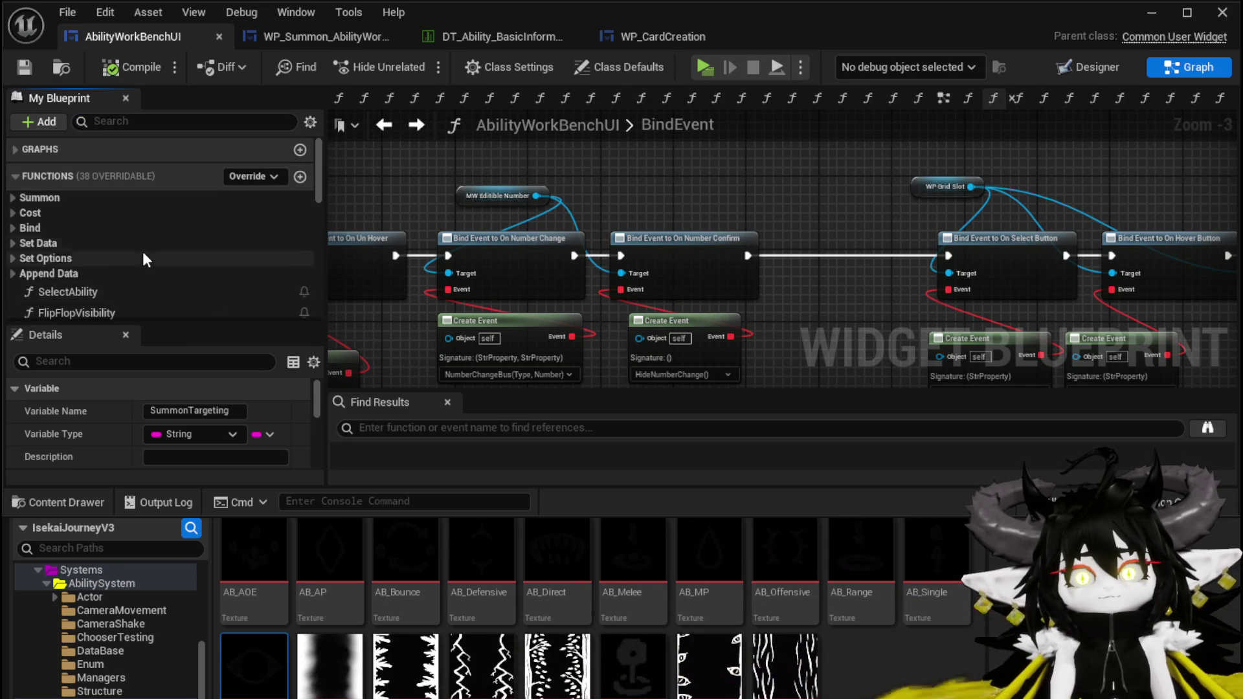
Open the NumberChangeBus graph, then the FilterForStatusEffects function graph
scroll(139, 245, "down", 5)
scroll(138, 245, "down", 5)
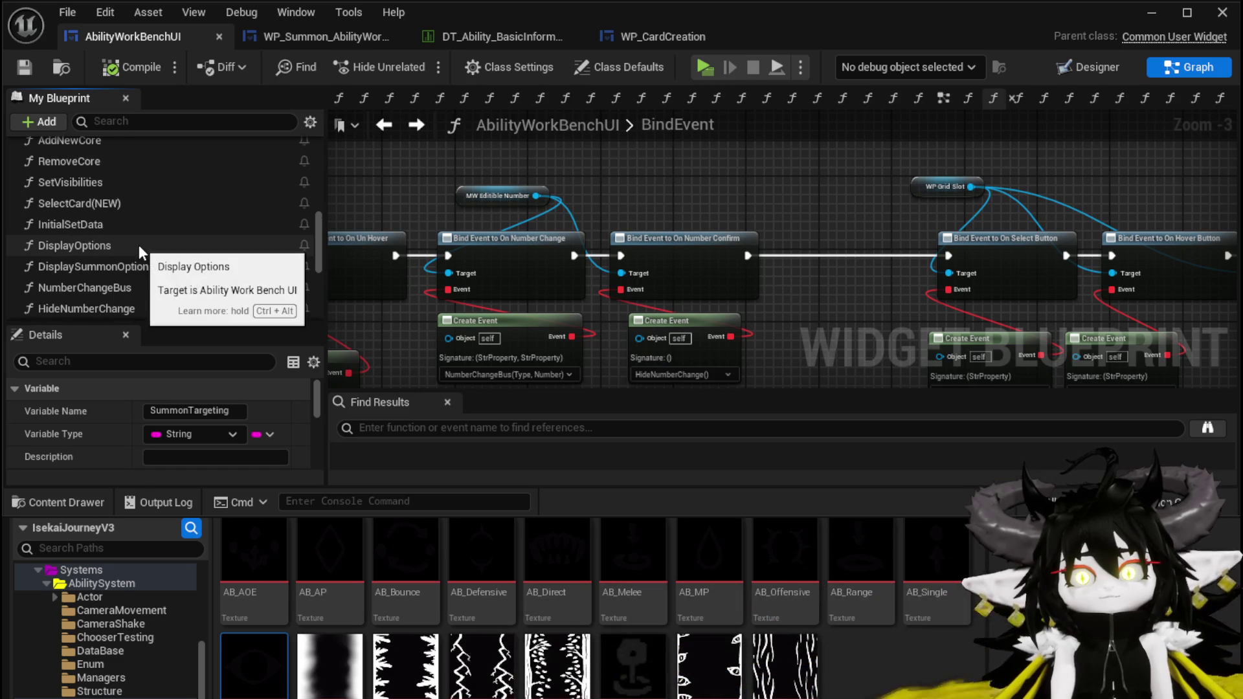
scroll(138, 244, "down", 1)
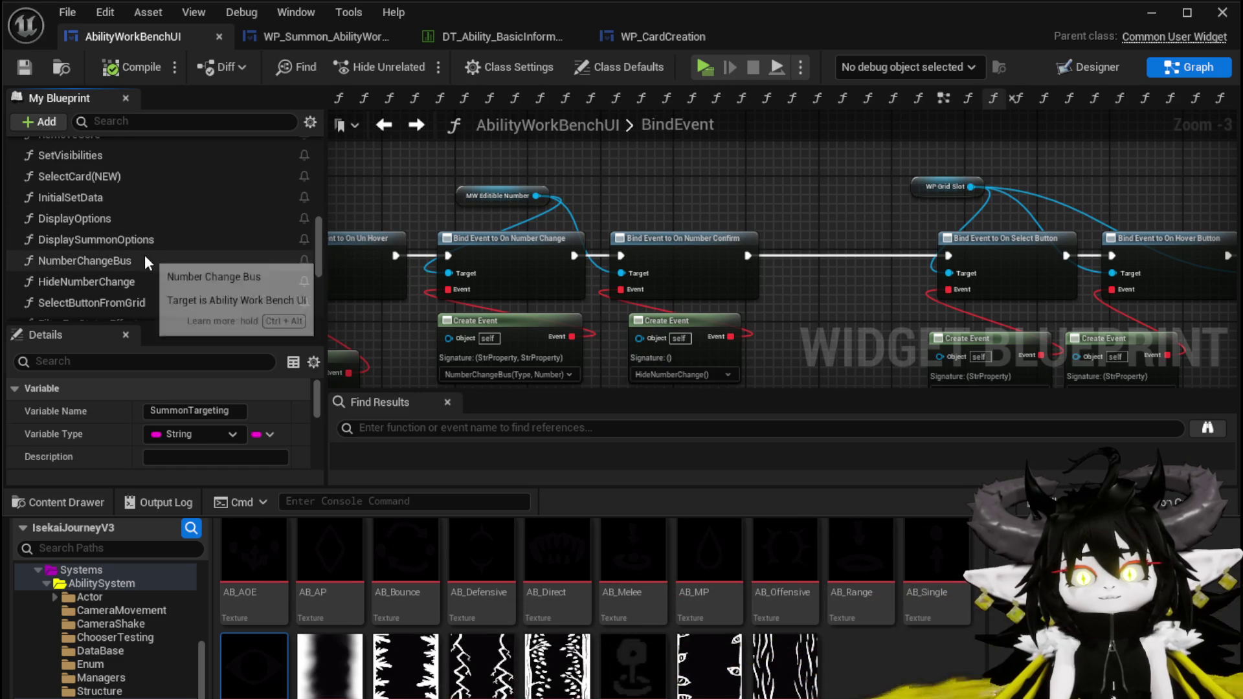
double_click(146, 256)
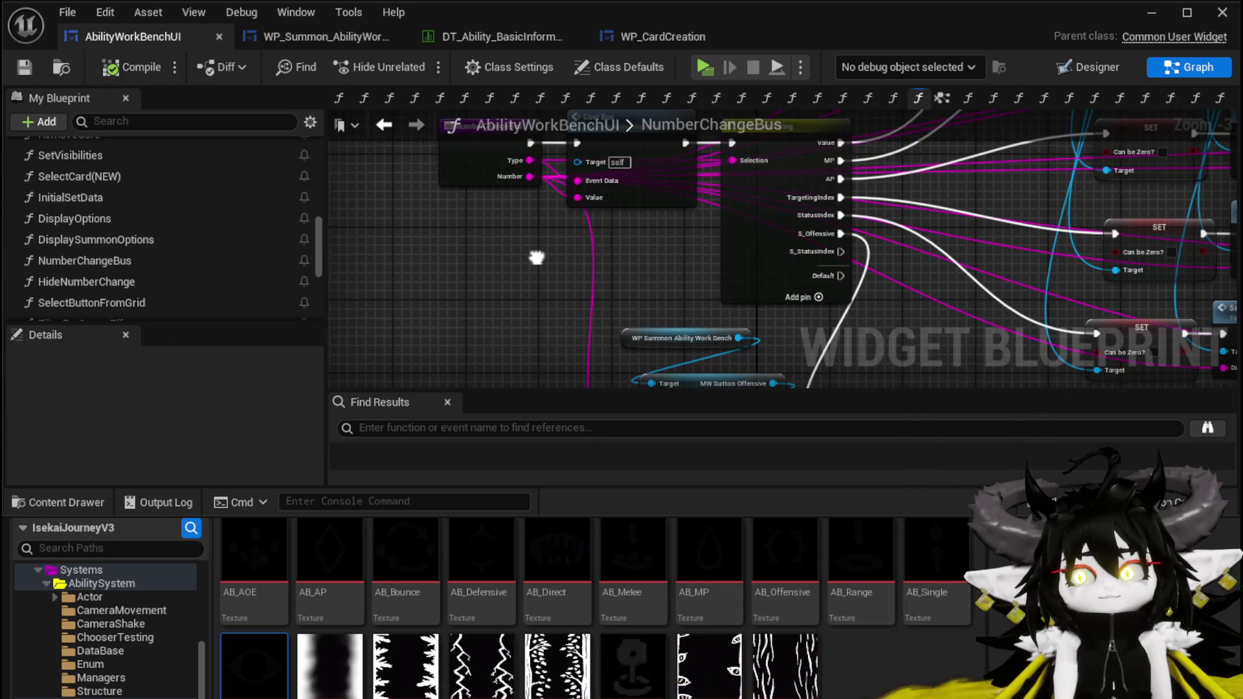
scroll(100, 258, "down", 1)
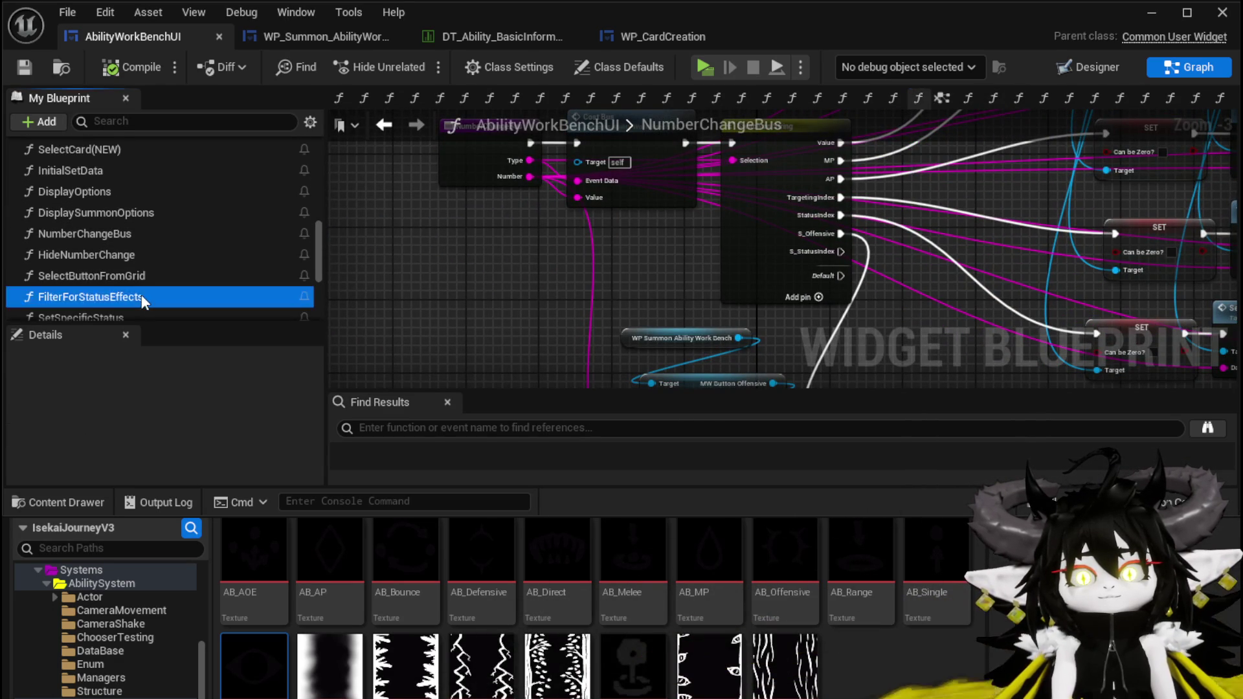
double_click(141, 295)
scroll(140, 293, "down", 1)
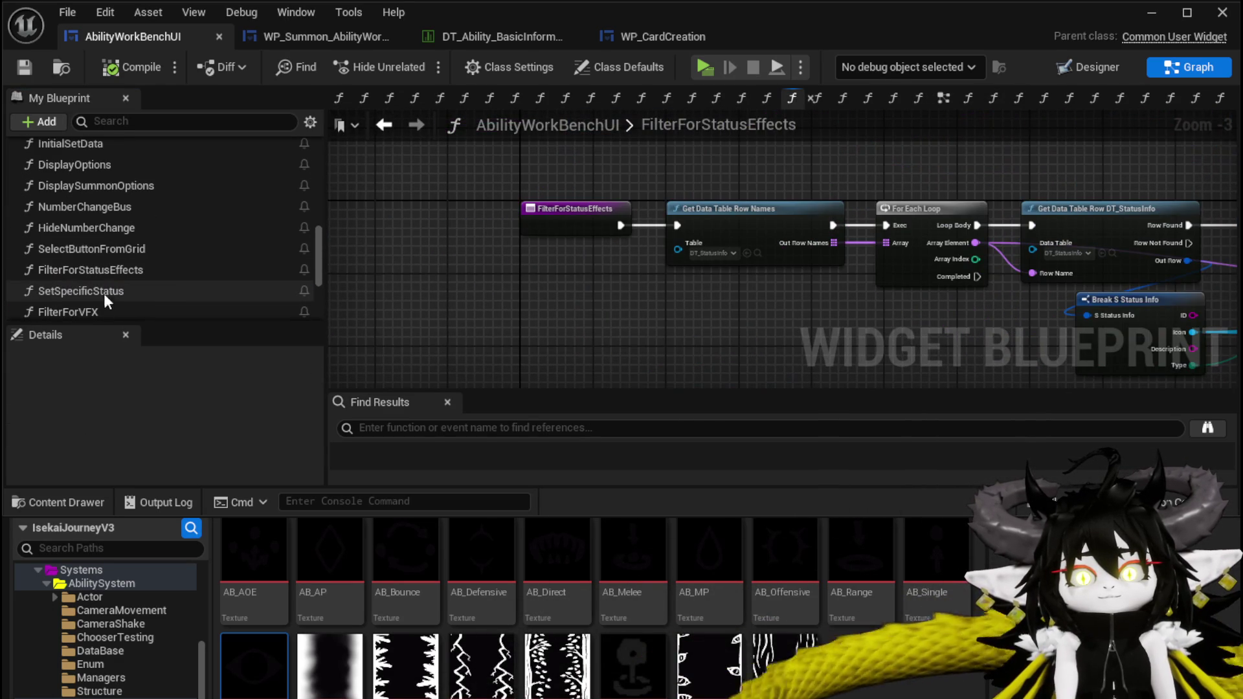
Follow SelectButtonFromGrid into DisplaySummonOptions, then OpenEditableNumberWindow and MW_EditibleNumber's SetNumber
double_click(107, 248)
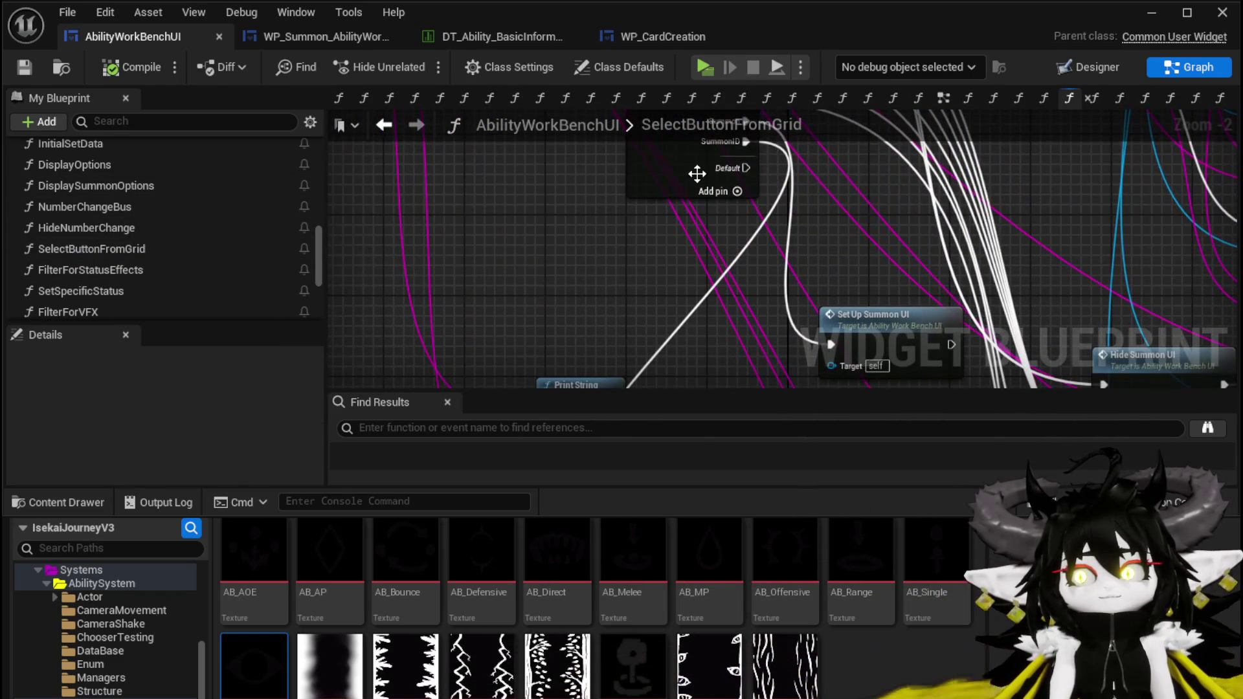
left_click_drag(756, 169, 685, 3)
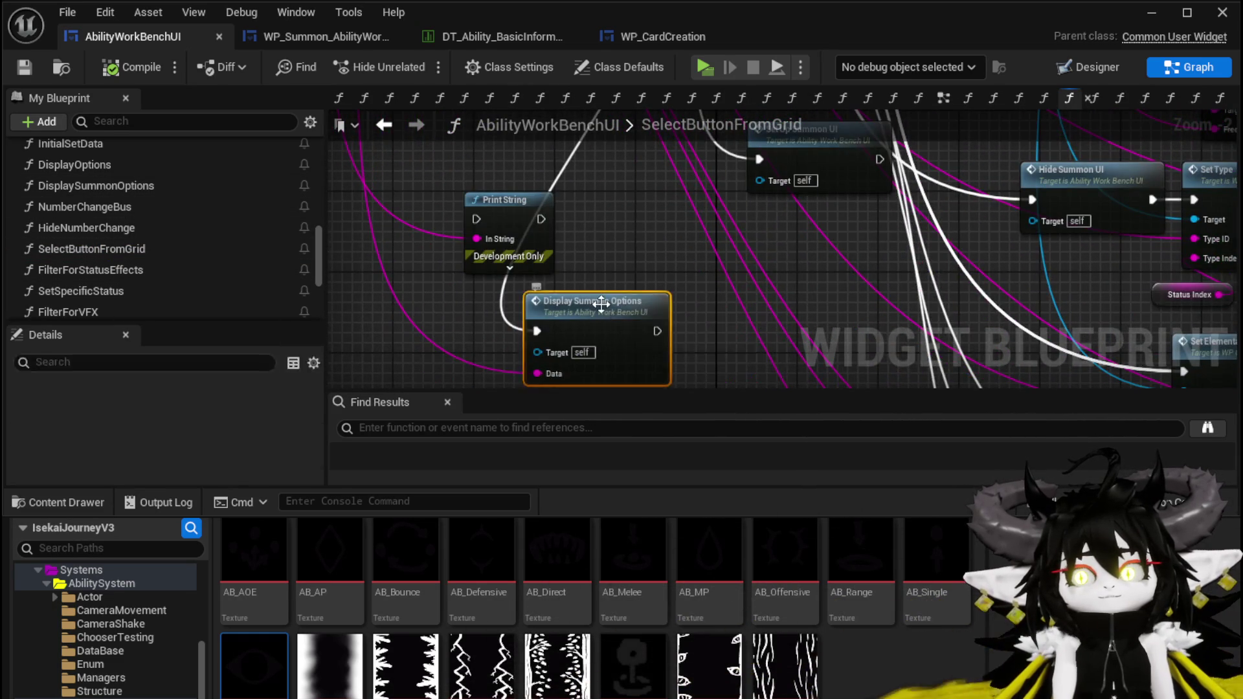
double_click(596, 293)
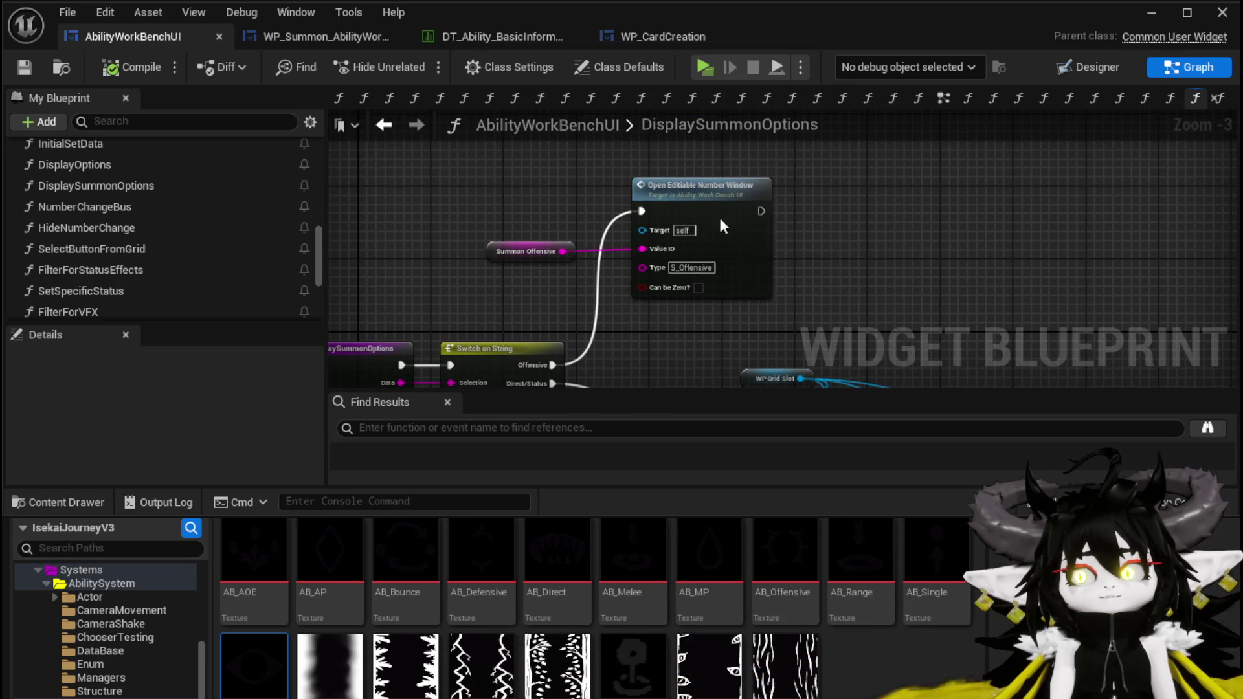
double_click(715, 215)
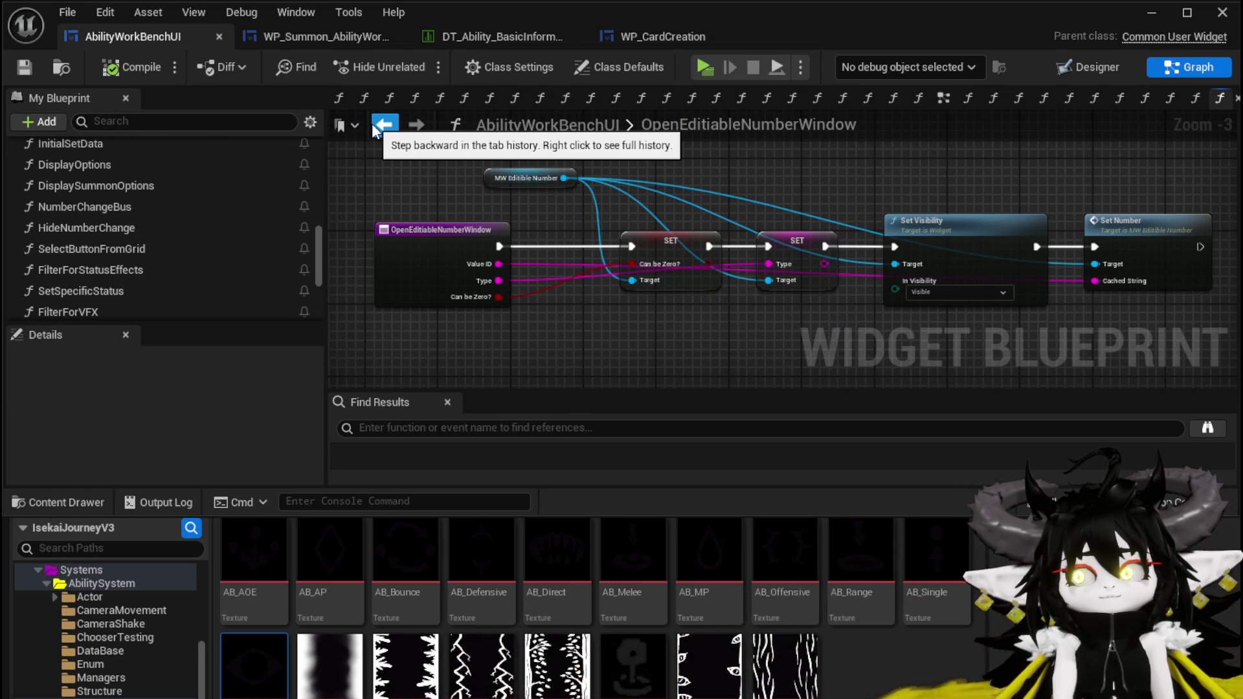
double_click(1130, 237)
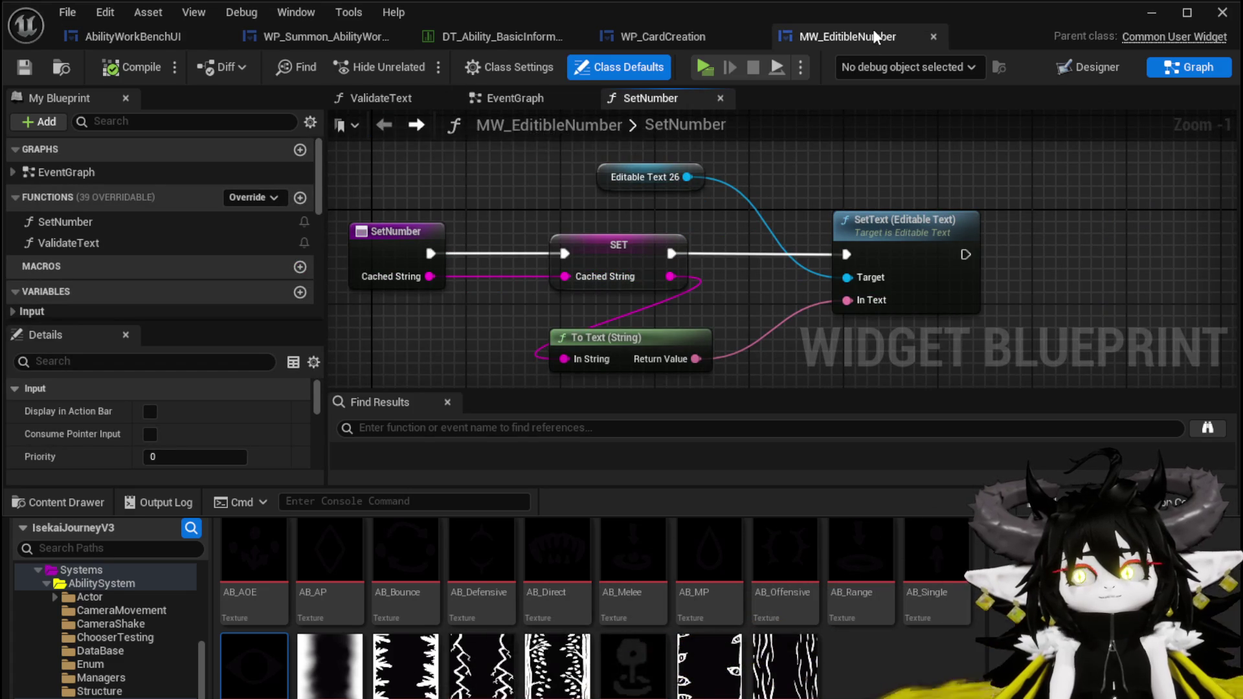
Switch back to AbilityWorkBenchUI and return to its DisplaySummonOptions graph
left_click(145, 36)
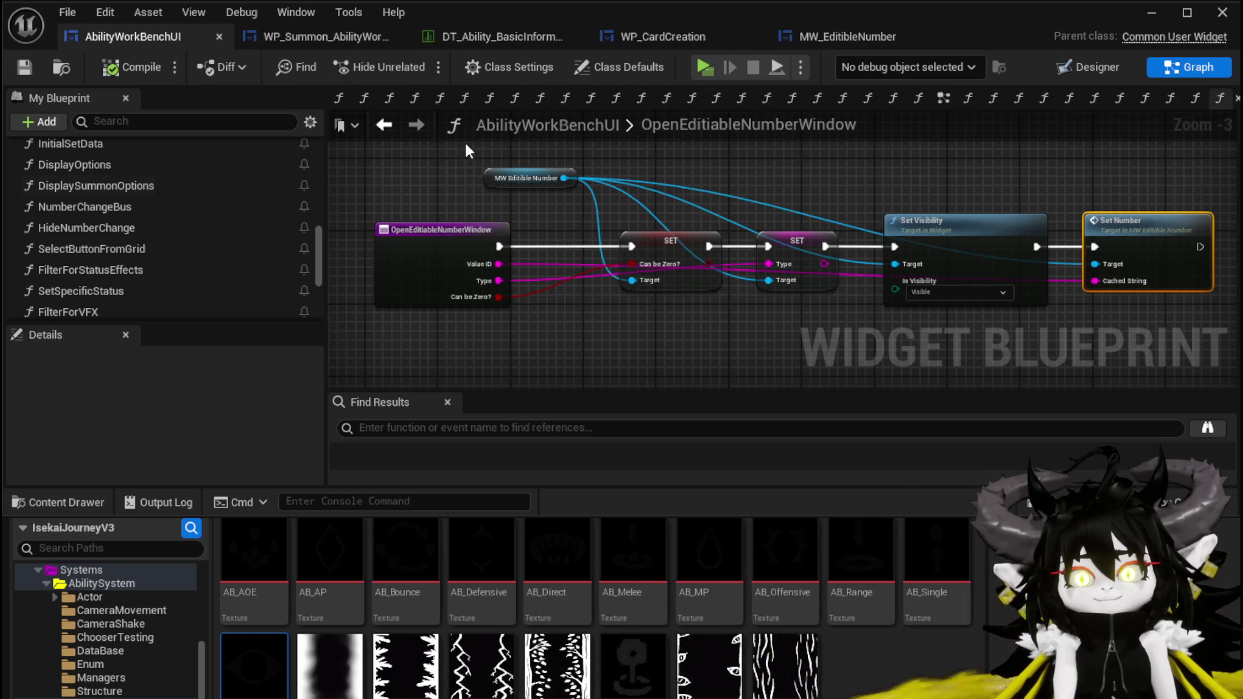
left_click(383, 127)
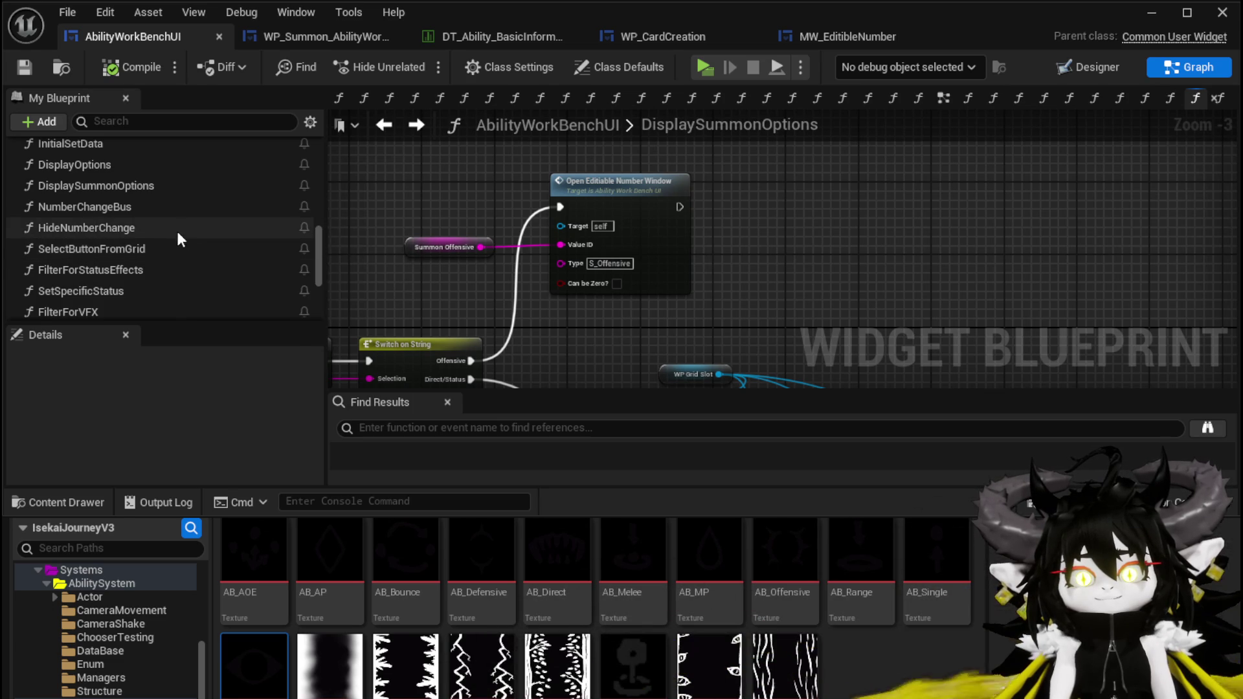
Place an unwired Number Change Bus call beside the S_Offensive number-window node, then save
left_click_drag(173, 207, 800, 232)
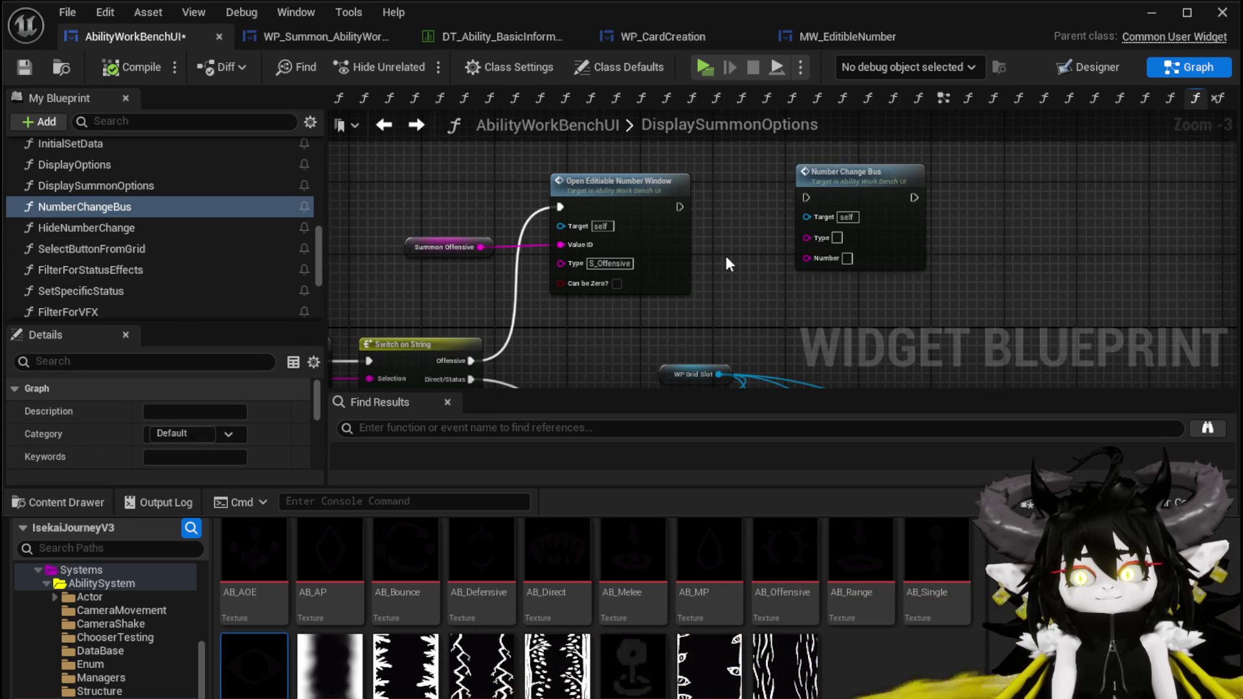
mouse_move(727, 257)
left_mouse_down()
mouse_move(634, 340)
mouse_move(816, 239)
mouse_move(728, 255)
left_mouse_up()
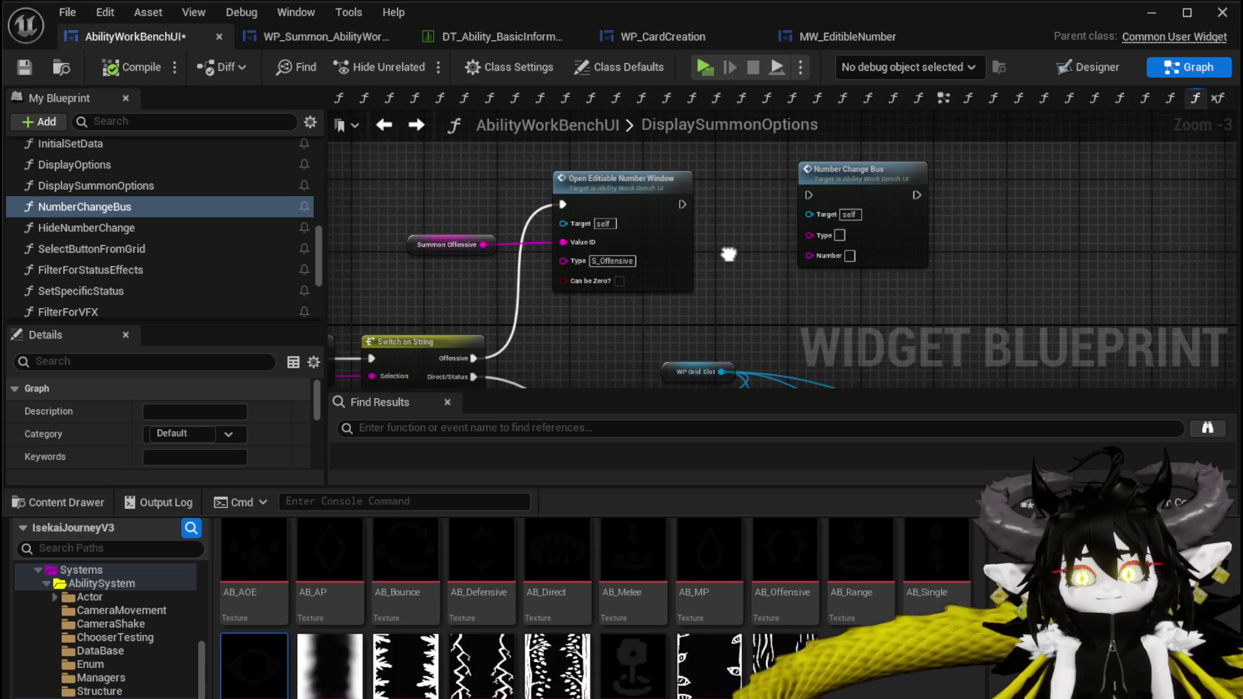
left_click(843, 200)
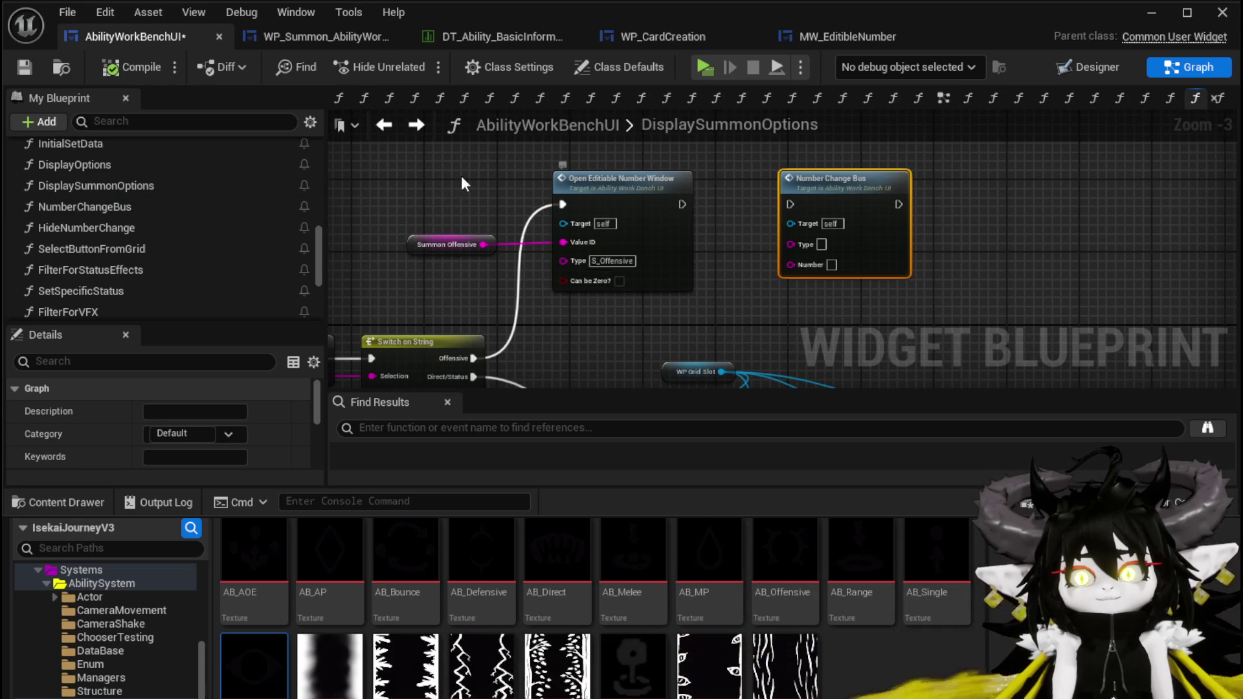
left_click(713, 176)
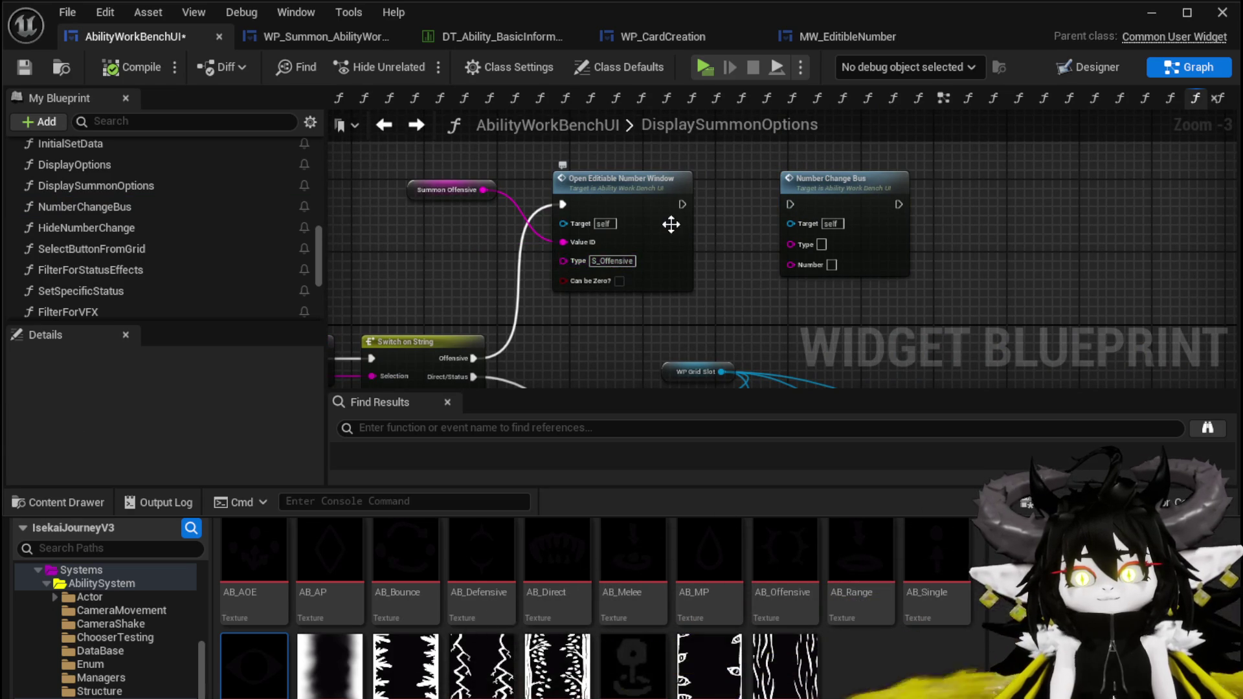
left_click_drag(869, 186, 840, 195)
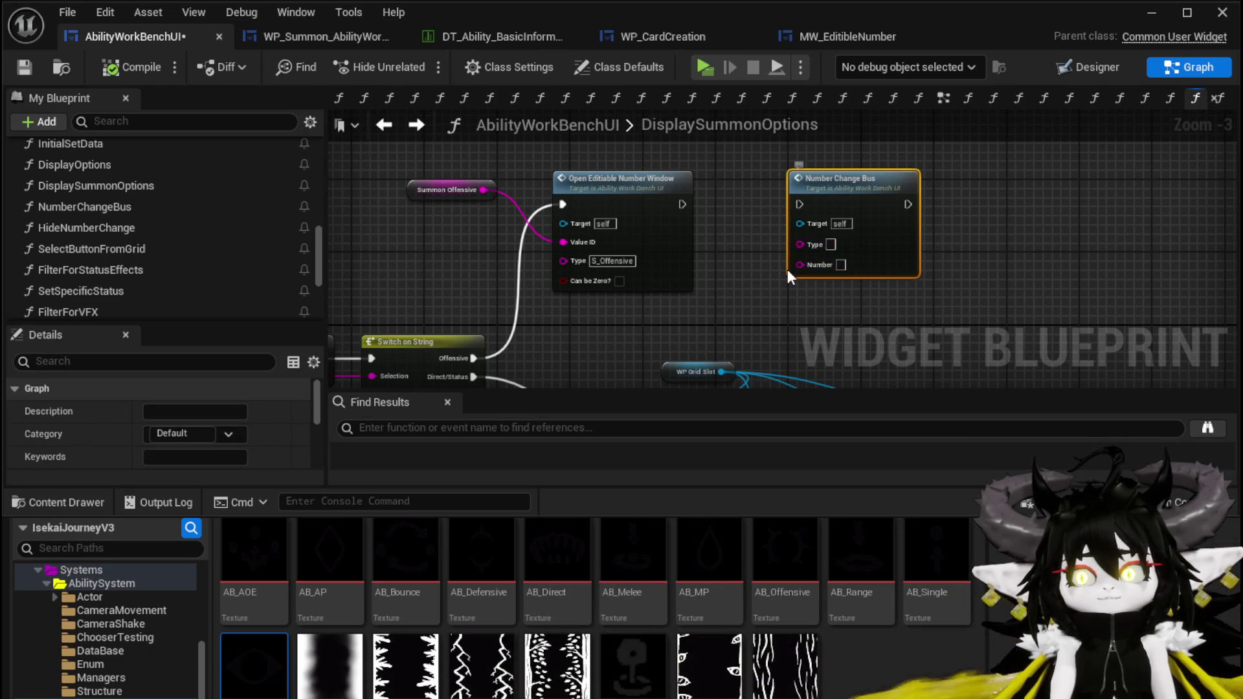
left_click(787, 268)
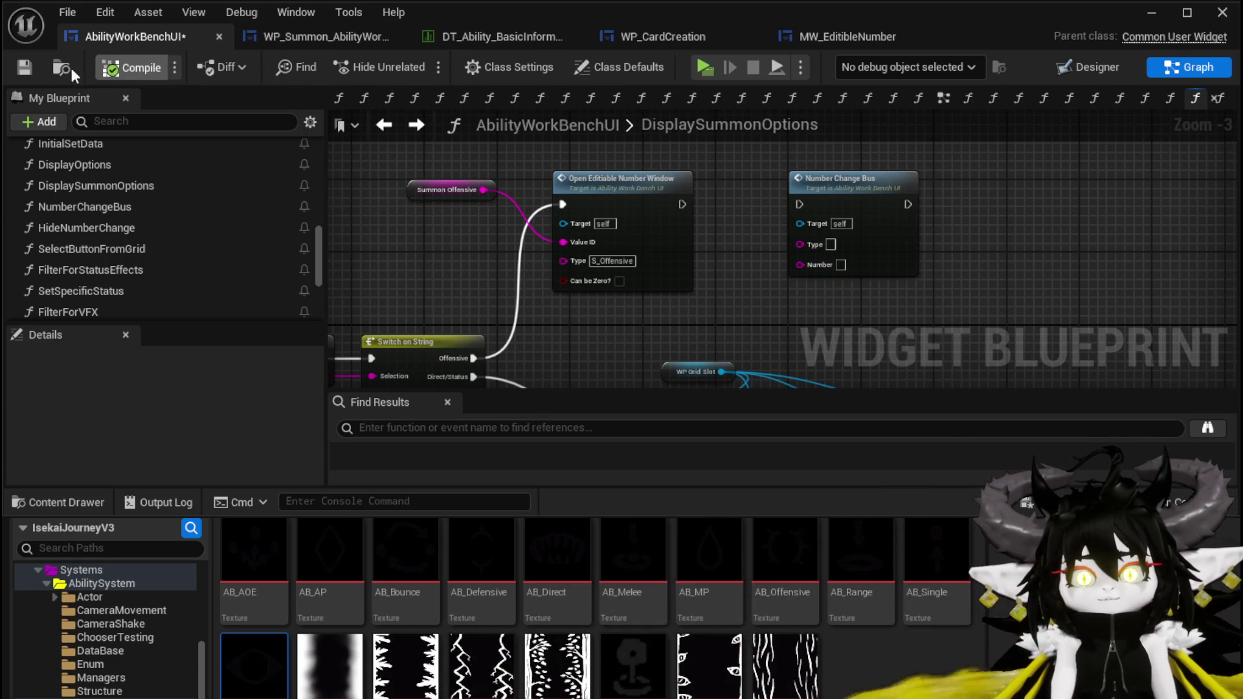
left_click(20, 71)
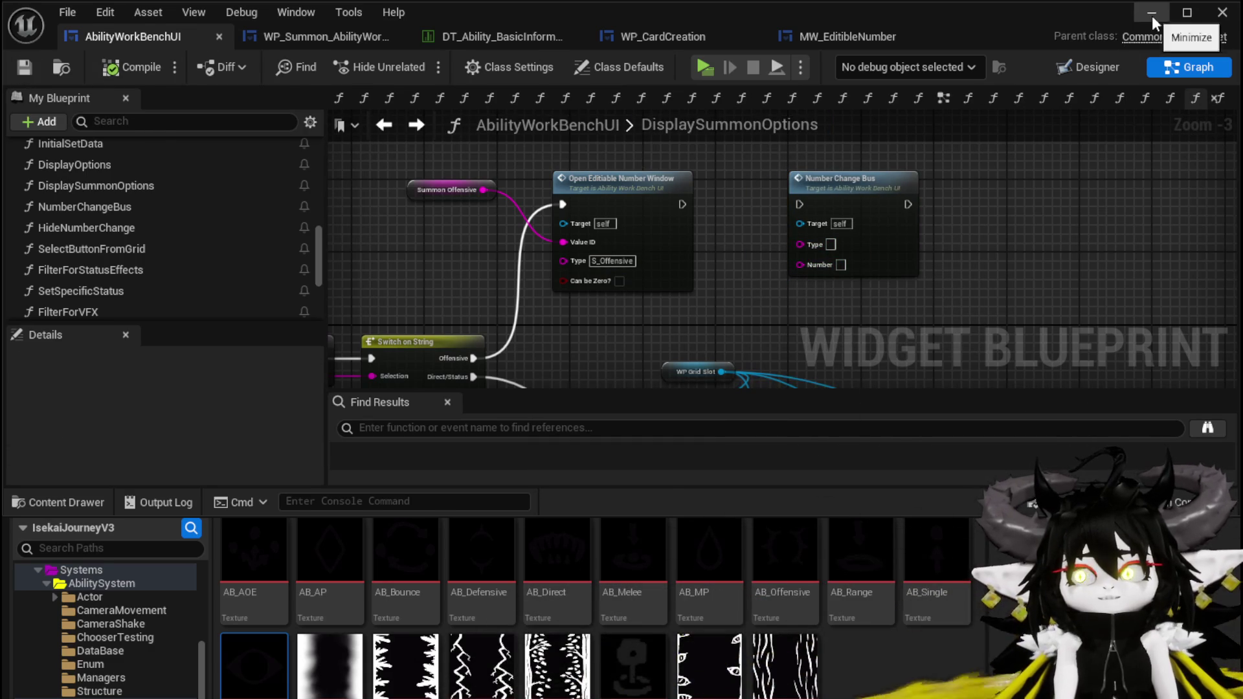
left_click(1152, 14)
Start a play preview, open the workbench's Giga Buff card and set its type to Summon
left_click(406, 64)
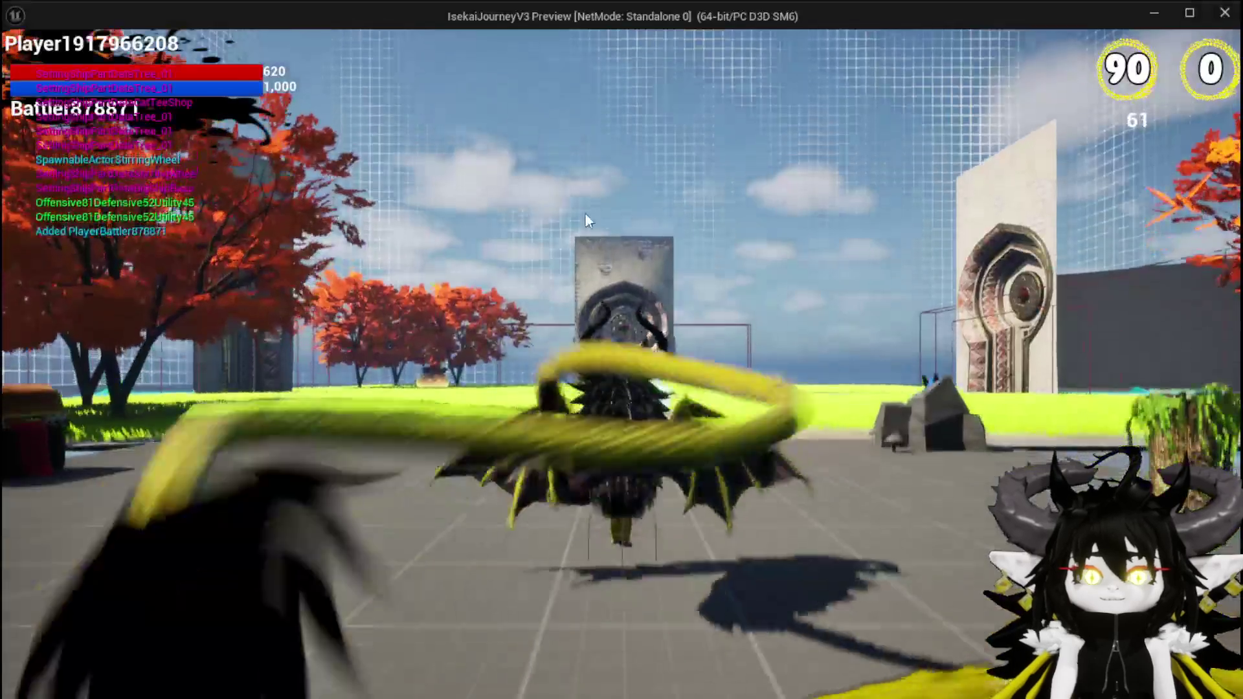
key("w")
key("e")
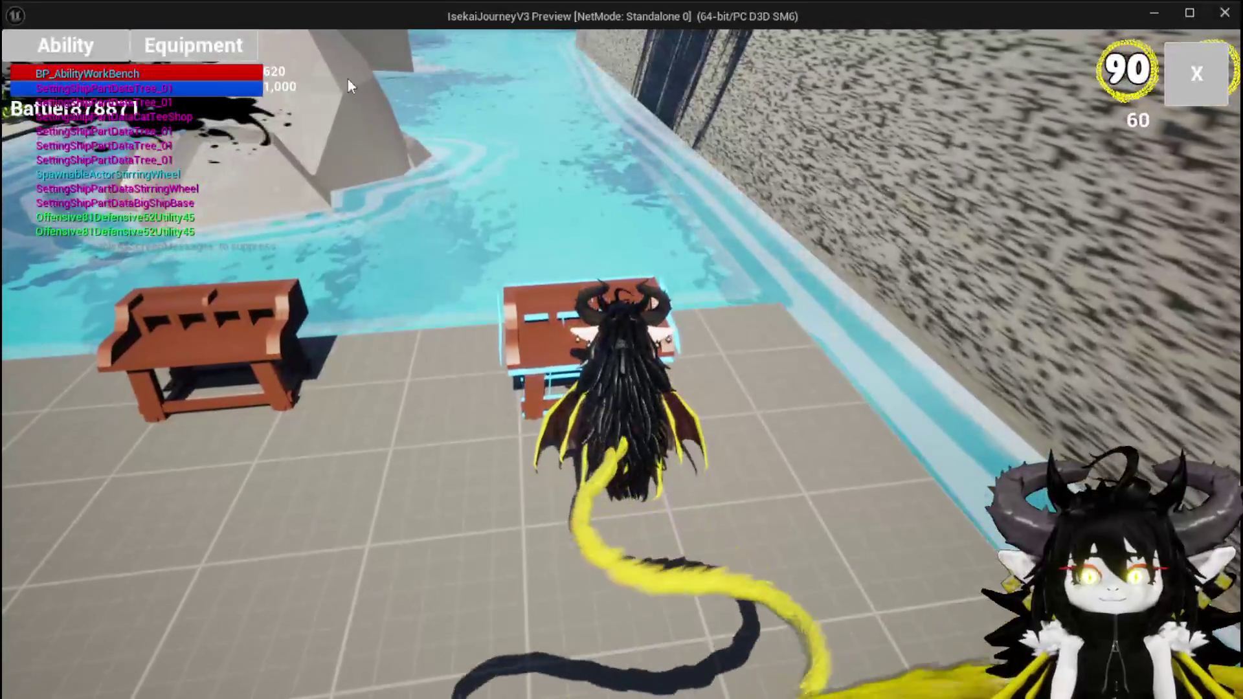
left_click(188, 157)
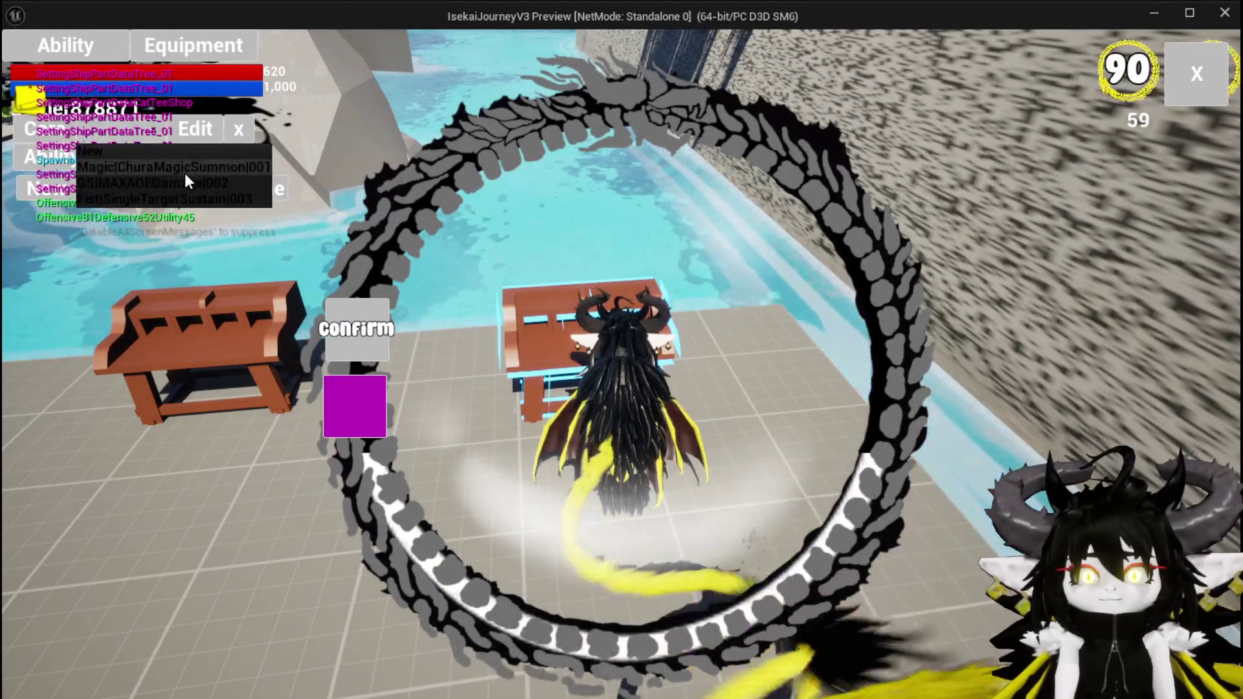
left_click(184, 173)
left_click(814, 515)
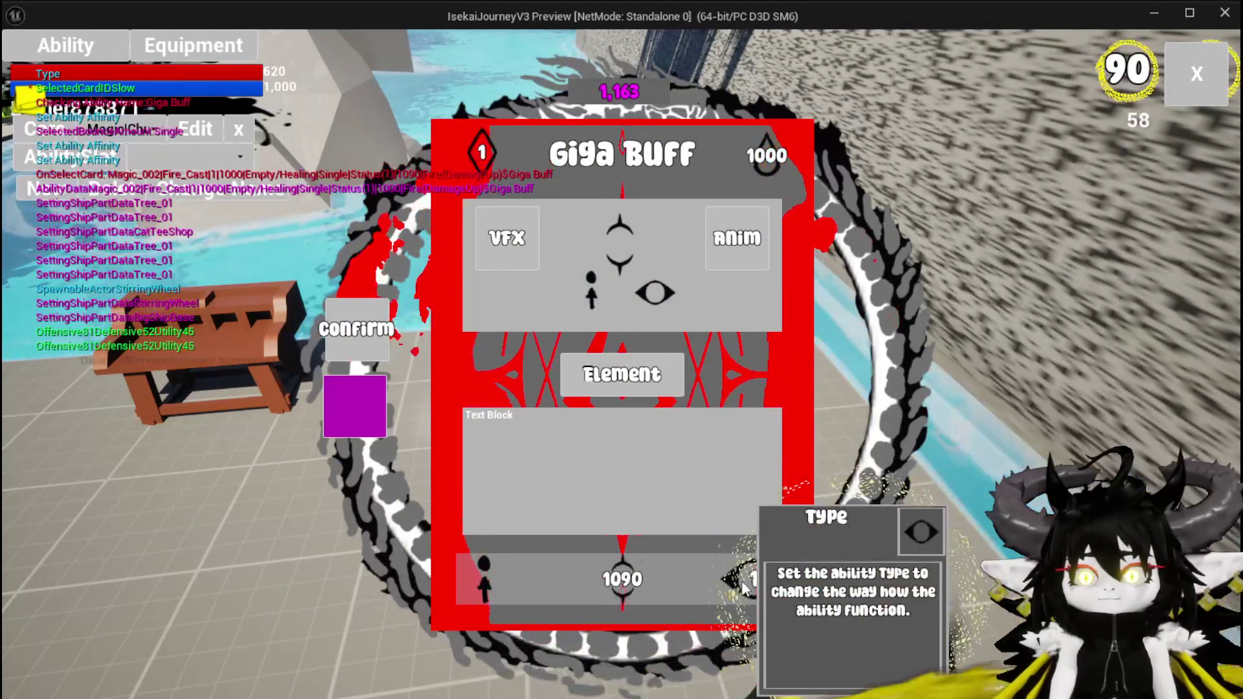
left_click(760, 573)
left_click(679, 218)
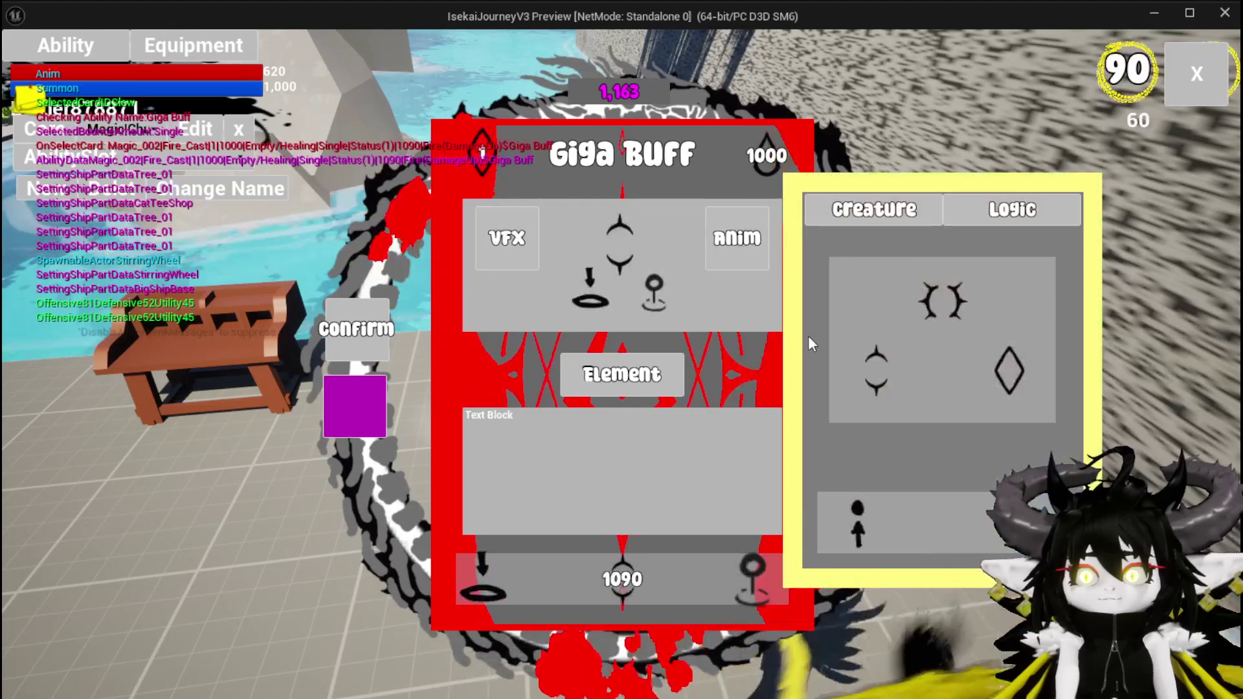
Enter 80 as the Giga Buff summon's creature number
left_click(623, 436)
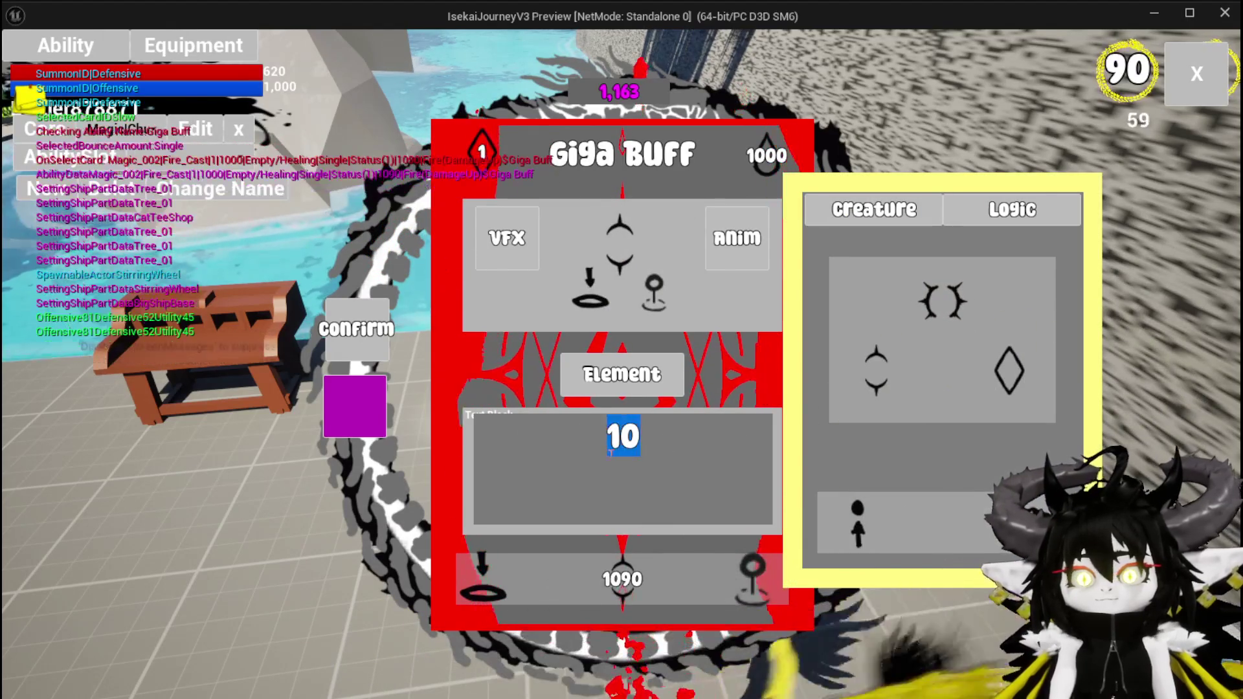
type("2")
type("40")
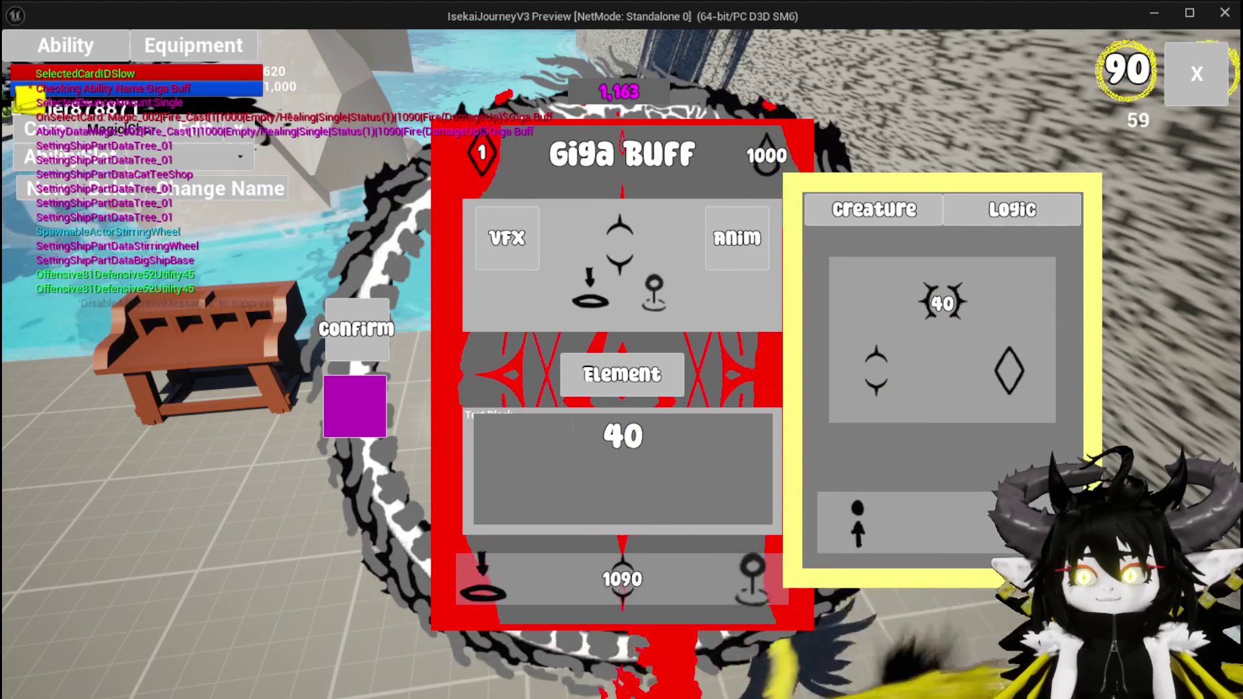
type("500")
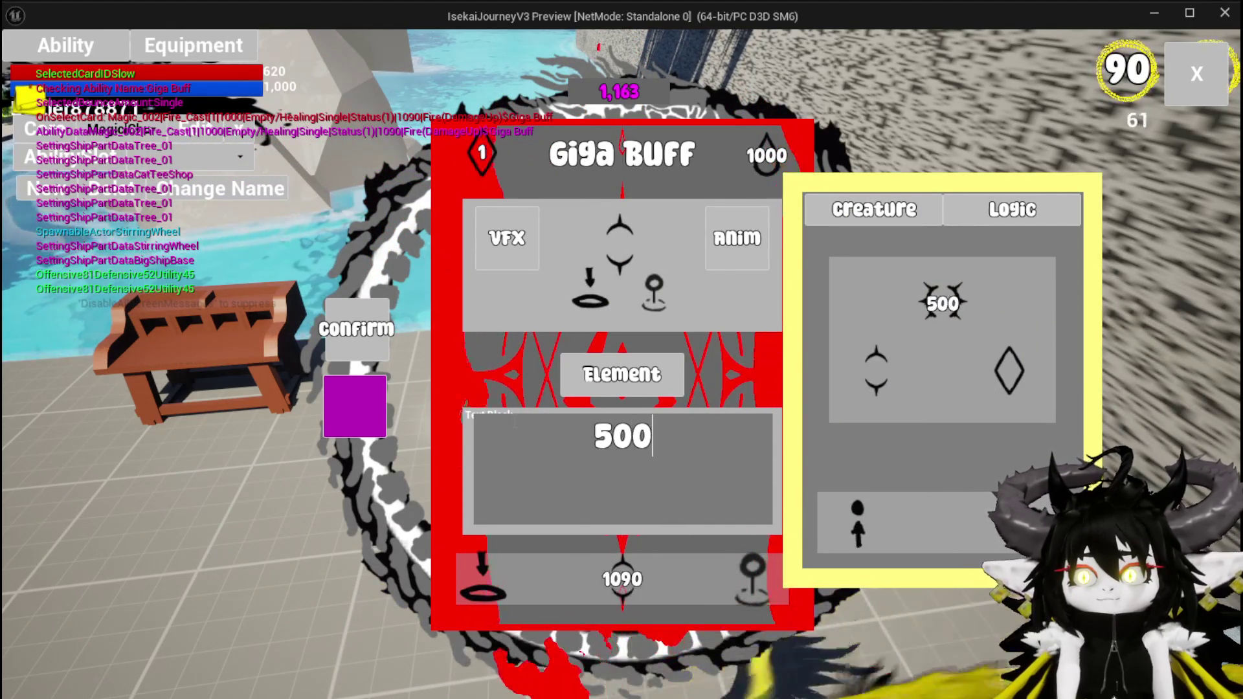
key("Return")
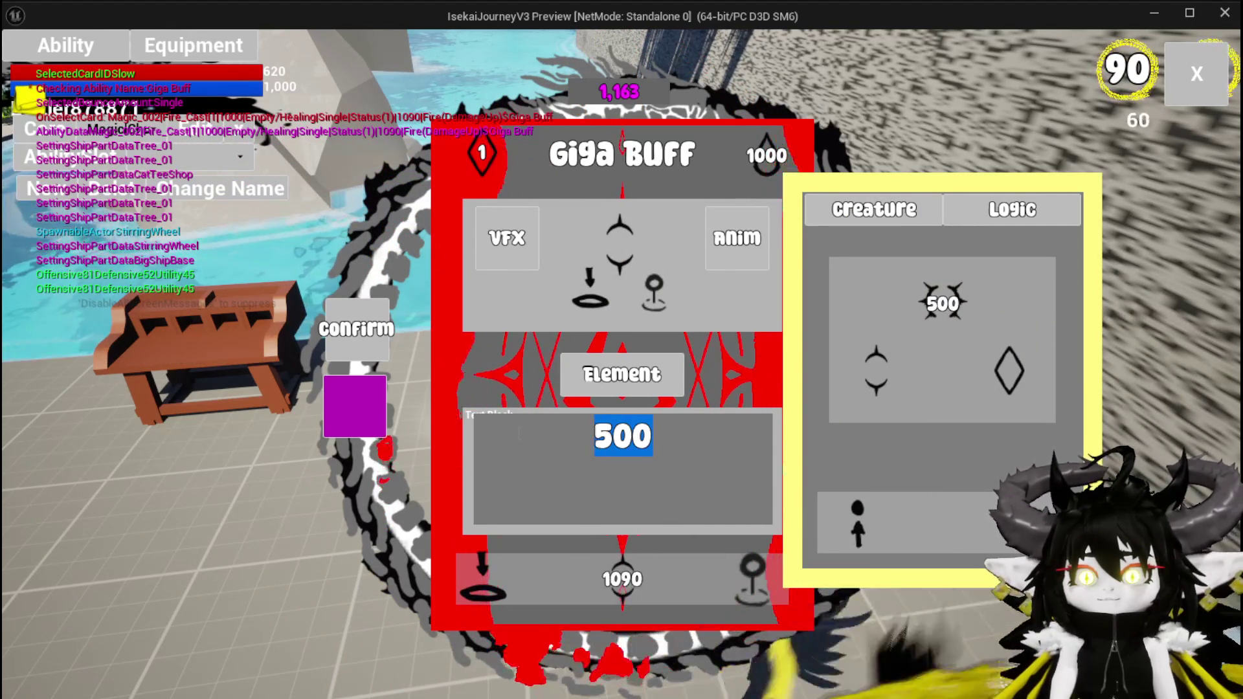
type("10")
key("Return")
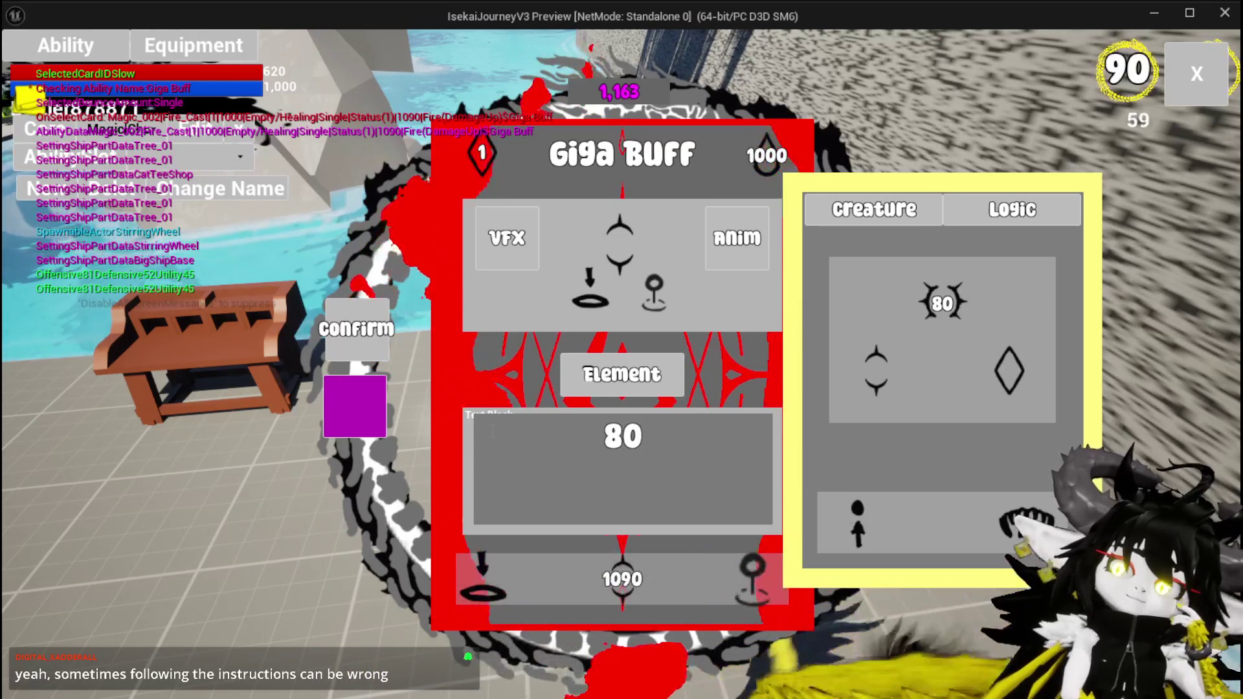
mouse_move(1015, 414)
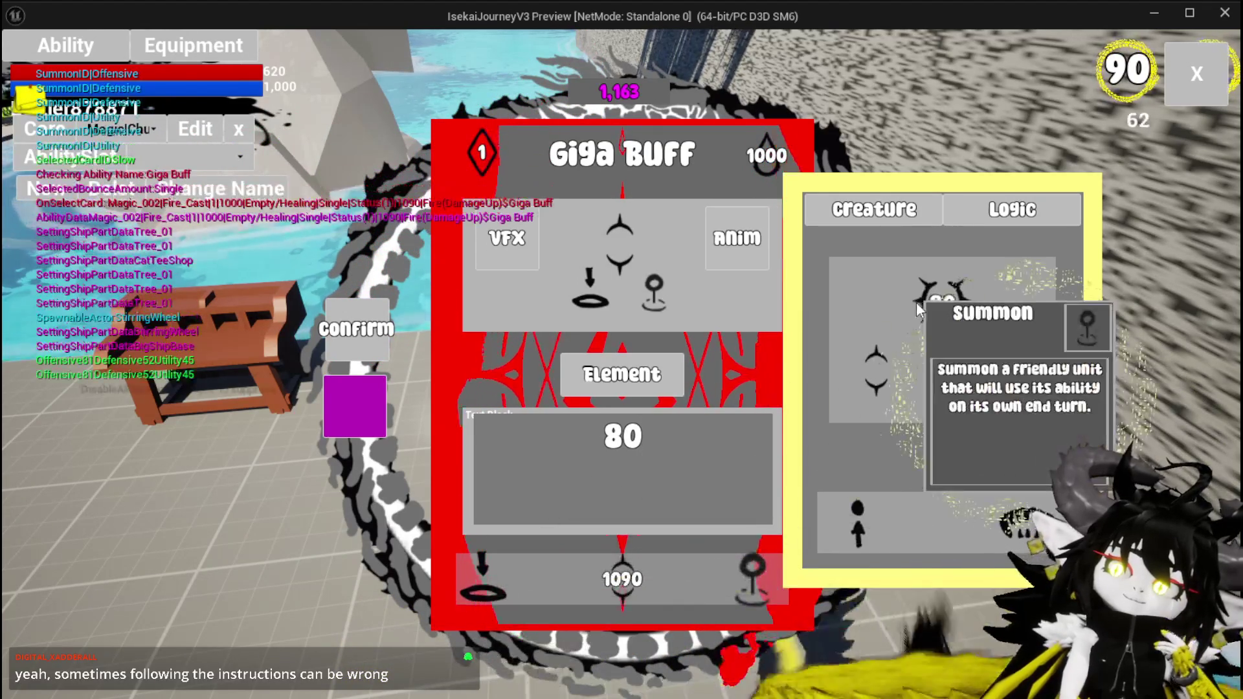
key("Return")
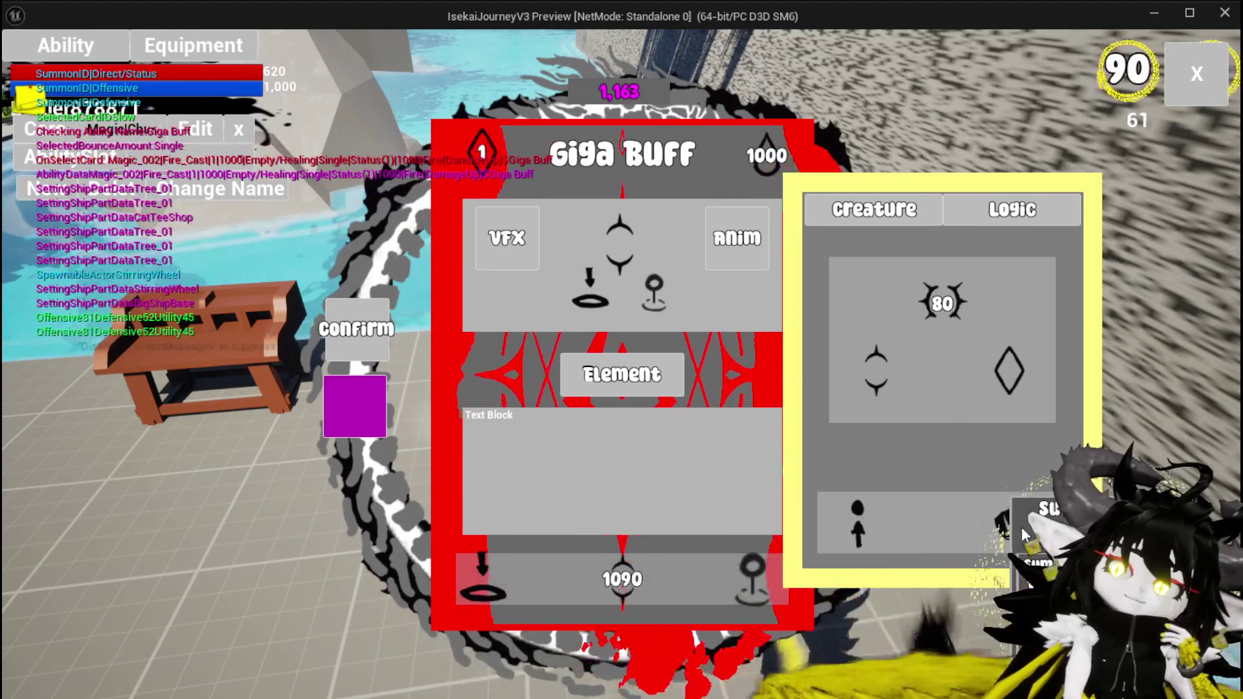
Choose the Direct/Status summon option and inspect its status icons
left_click(638, 224)
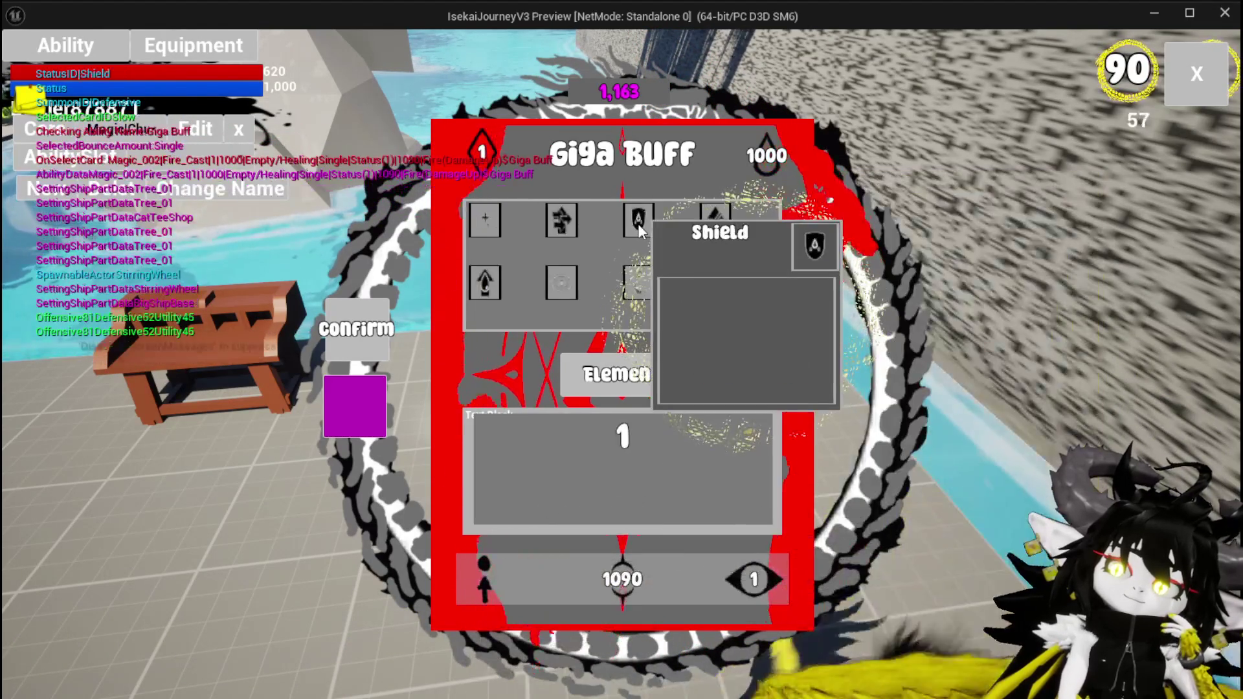
mouse_move(713, 220)
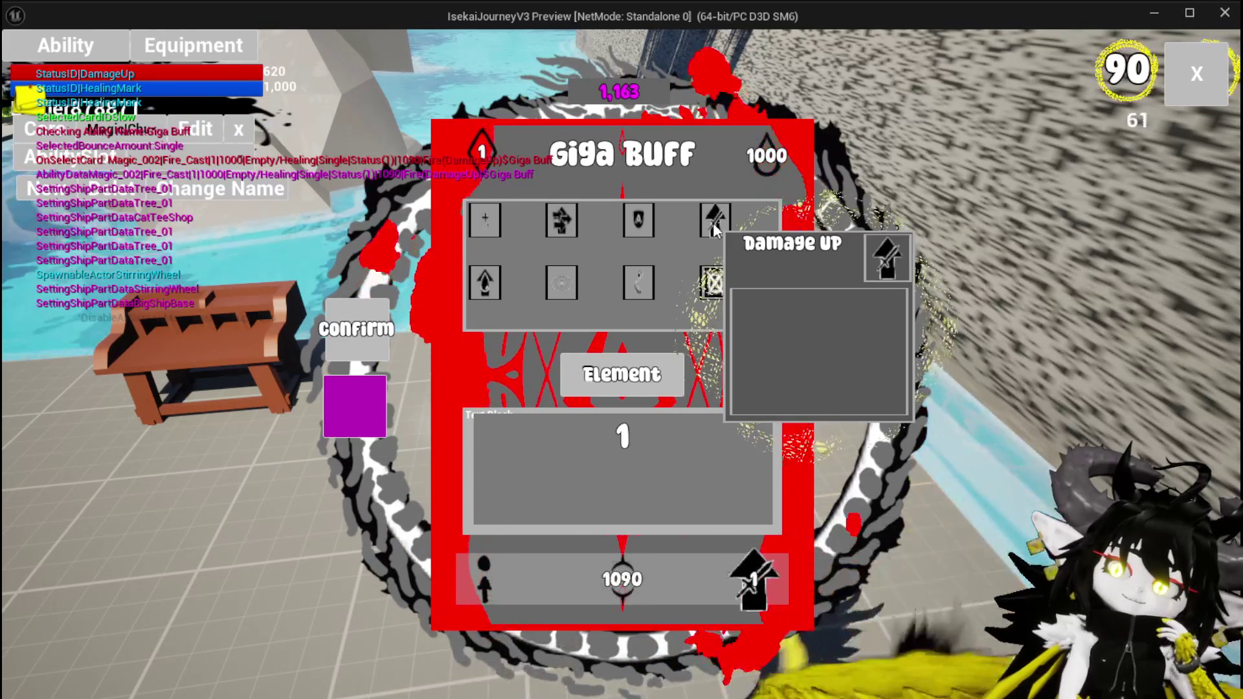
mouse_move(570, 229)
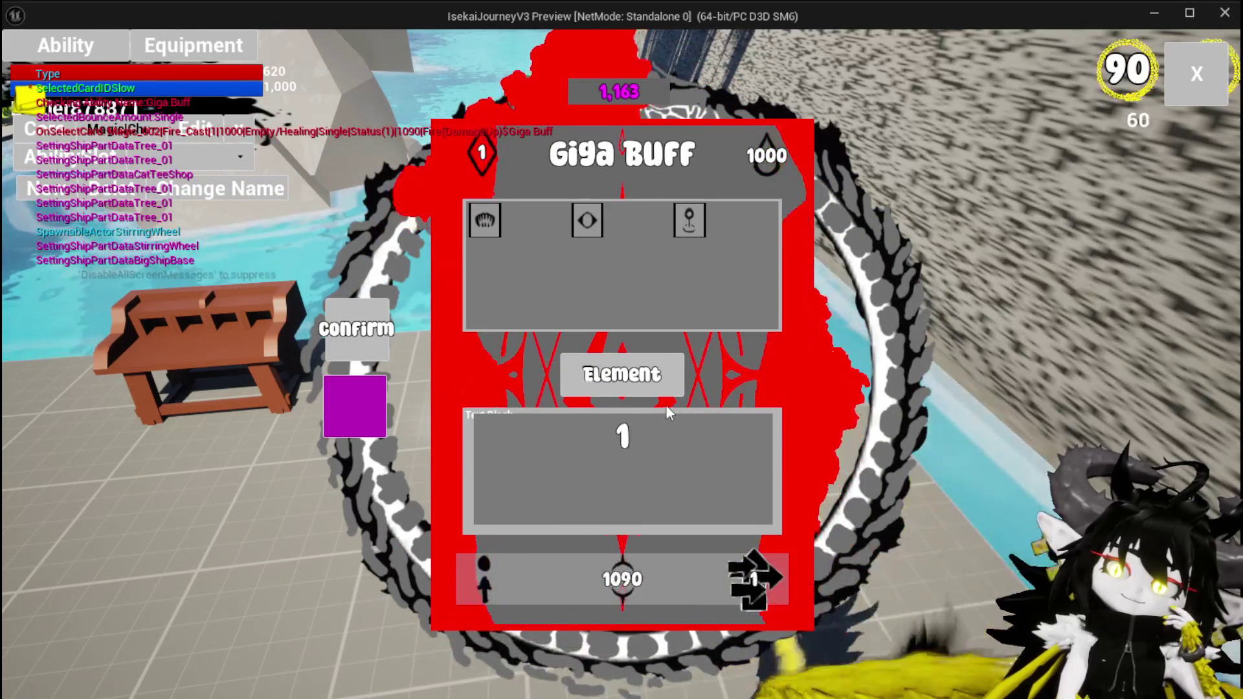
mouse_move(768, 311)
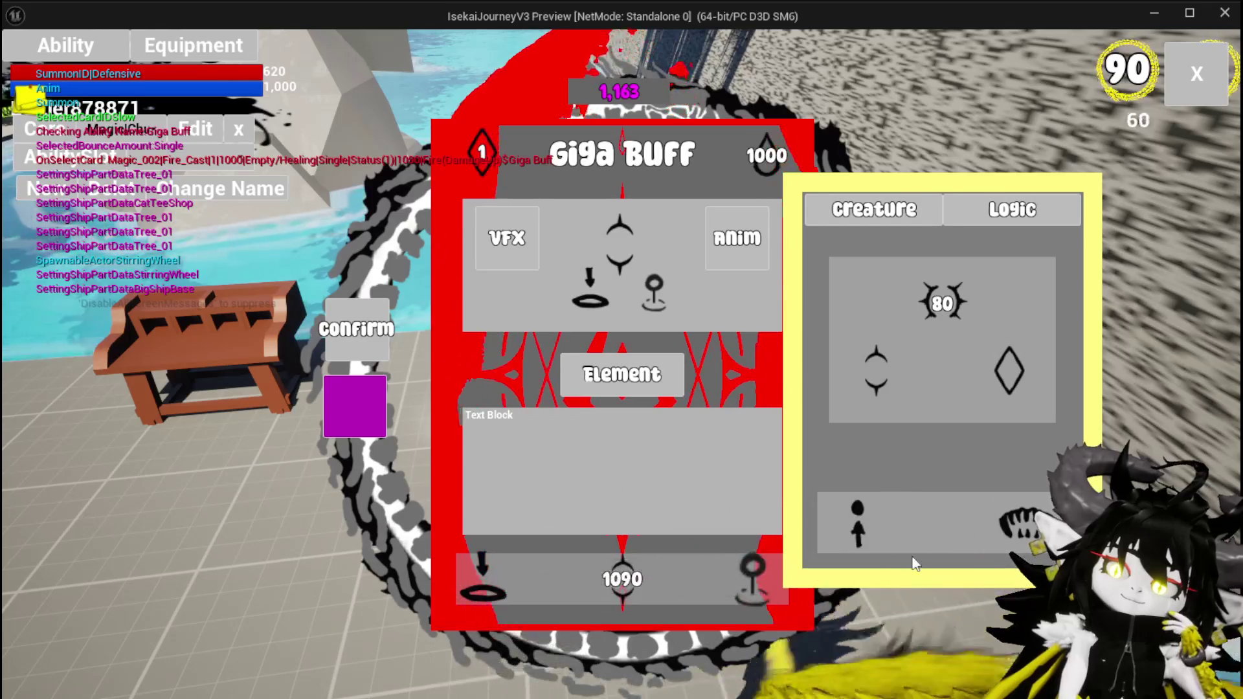
mouse_move(785, 550)
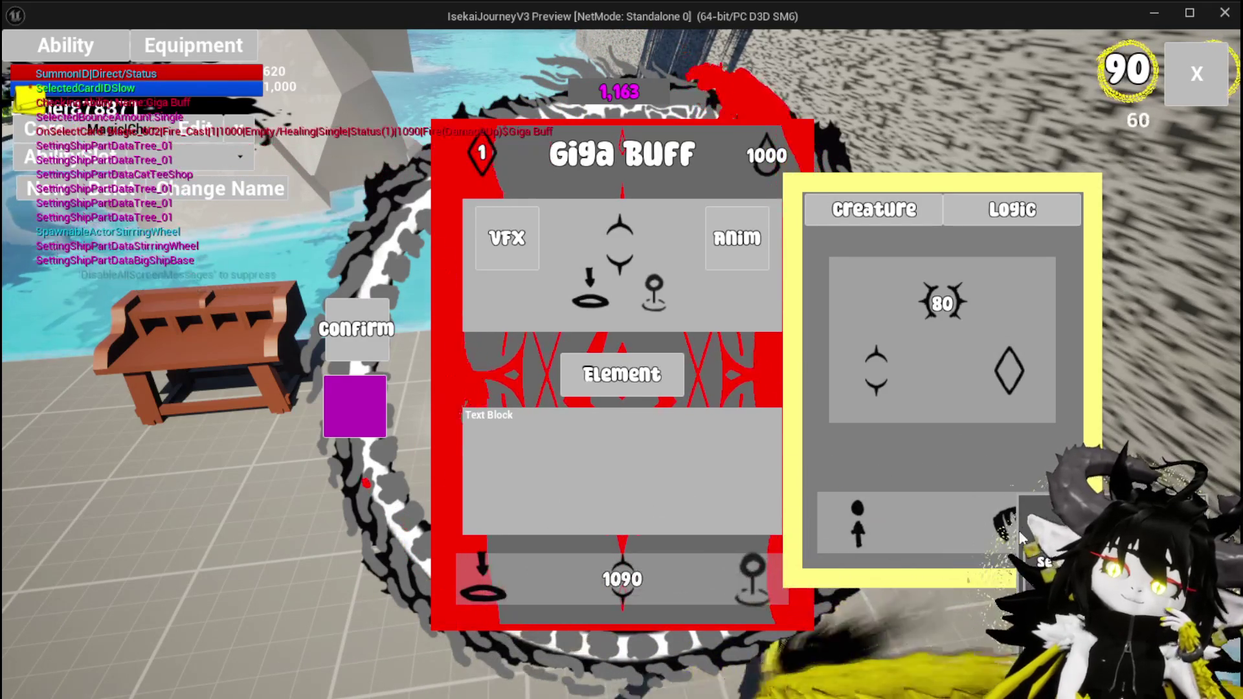
mouse_move(723, 567)
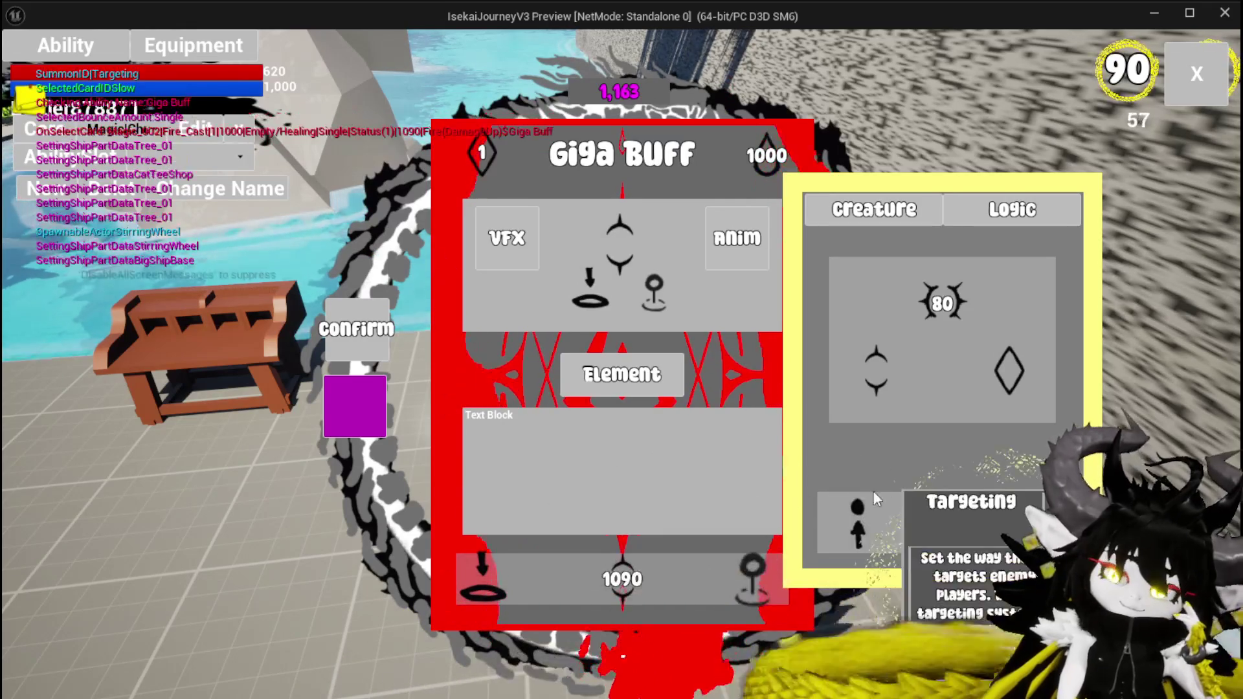
mouse_move(862, 530)
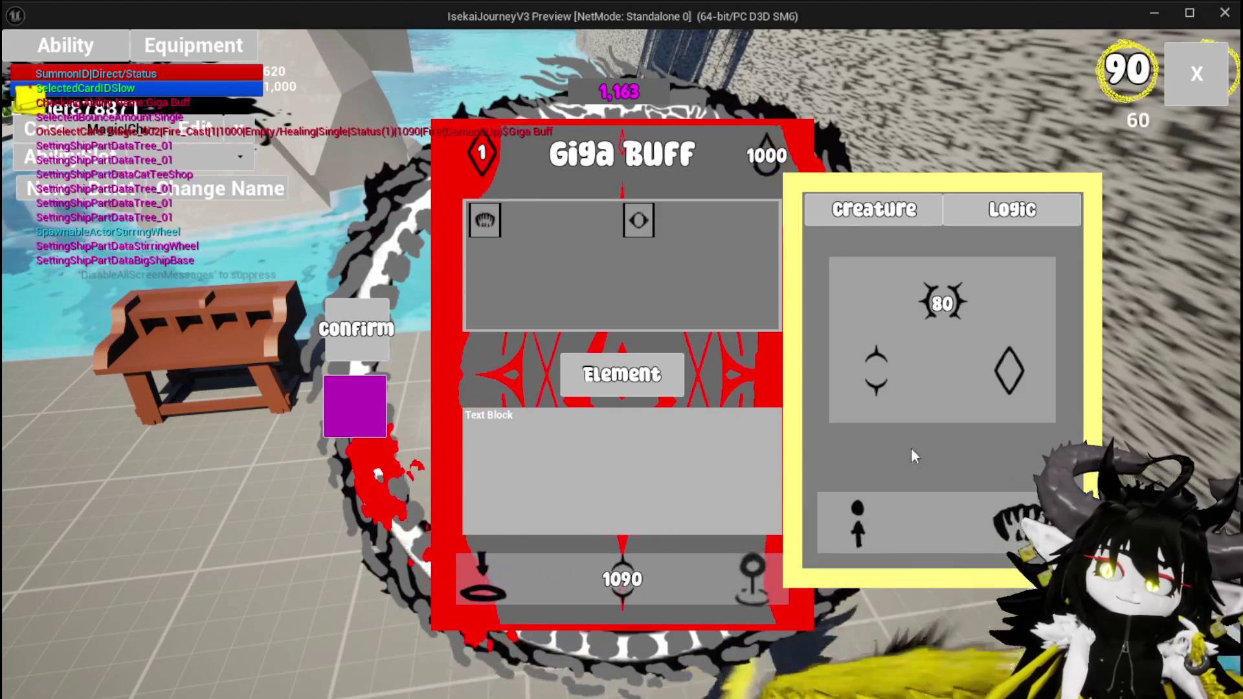
Try Direct Hit, switch the type back to Summon, and end the preview
left_click(484, 221)
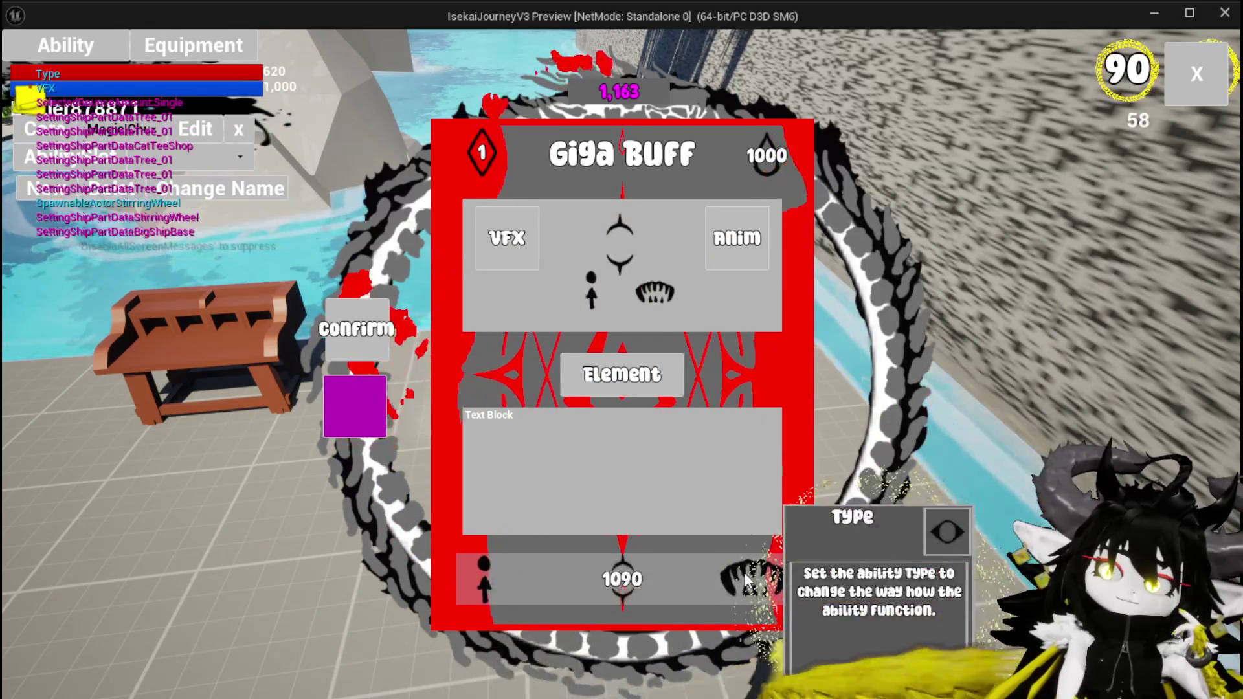
left_click(754, 576)
left_click(688, 222)
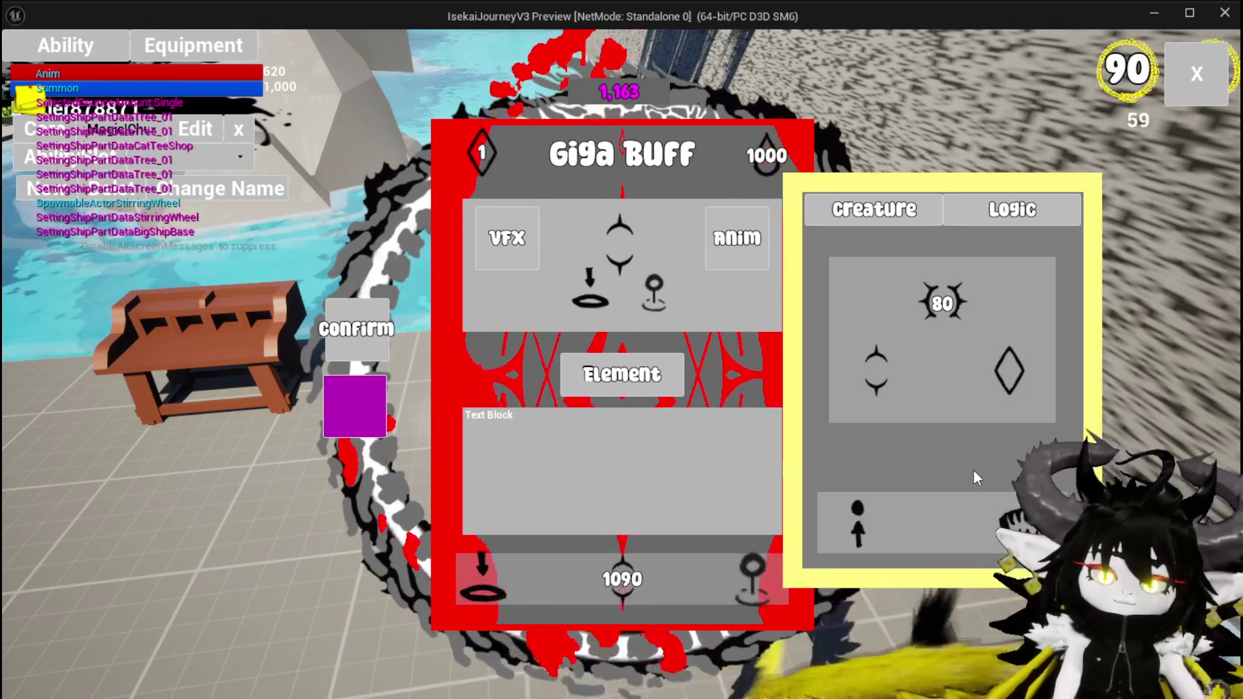
key("Escape")
key("Escape")
key("ctrl+s")
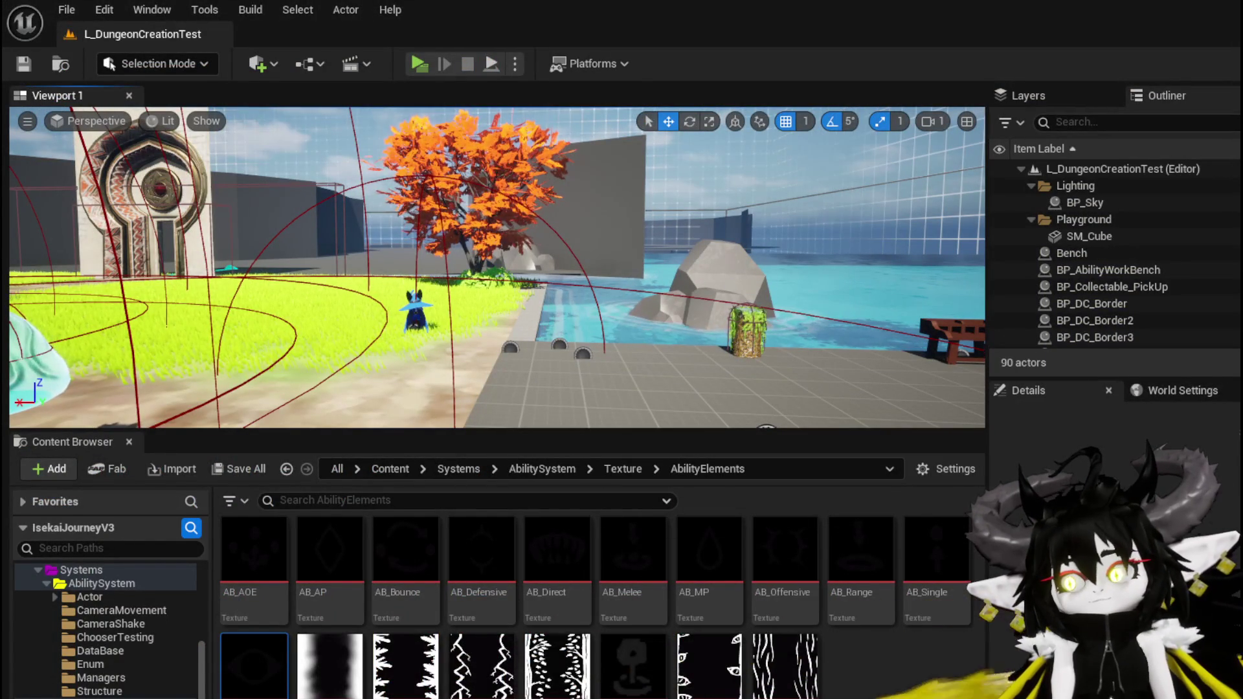
Change the two Add Options to Grid data values to S_Direct and S_Status and save
key("alt+Tab")
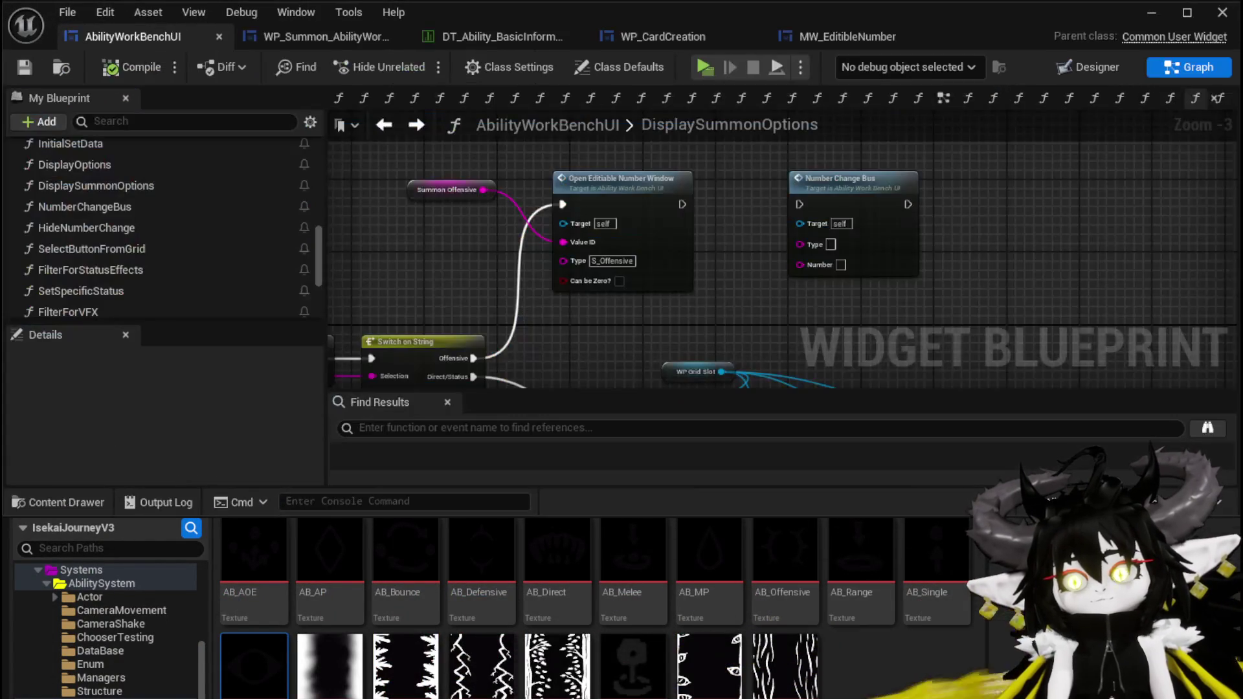
left_click_drag(617, 343, 628, 192)
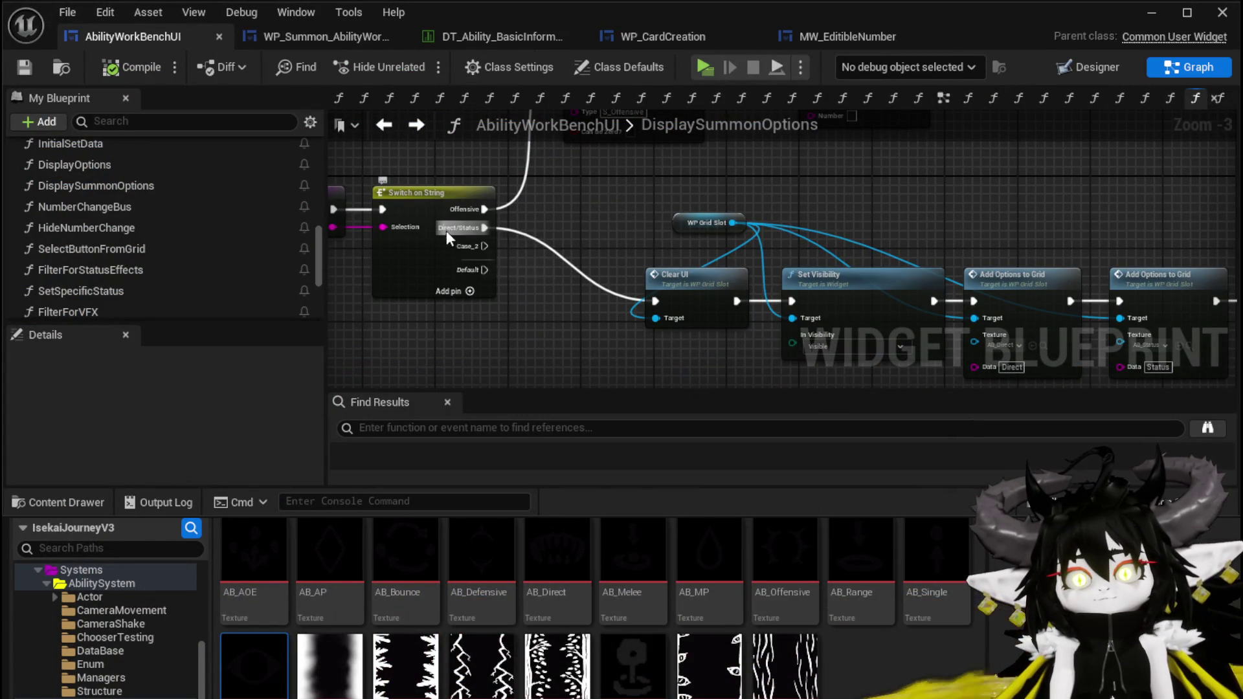
left_click_drag(446, 237, 169, 204)
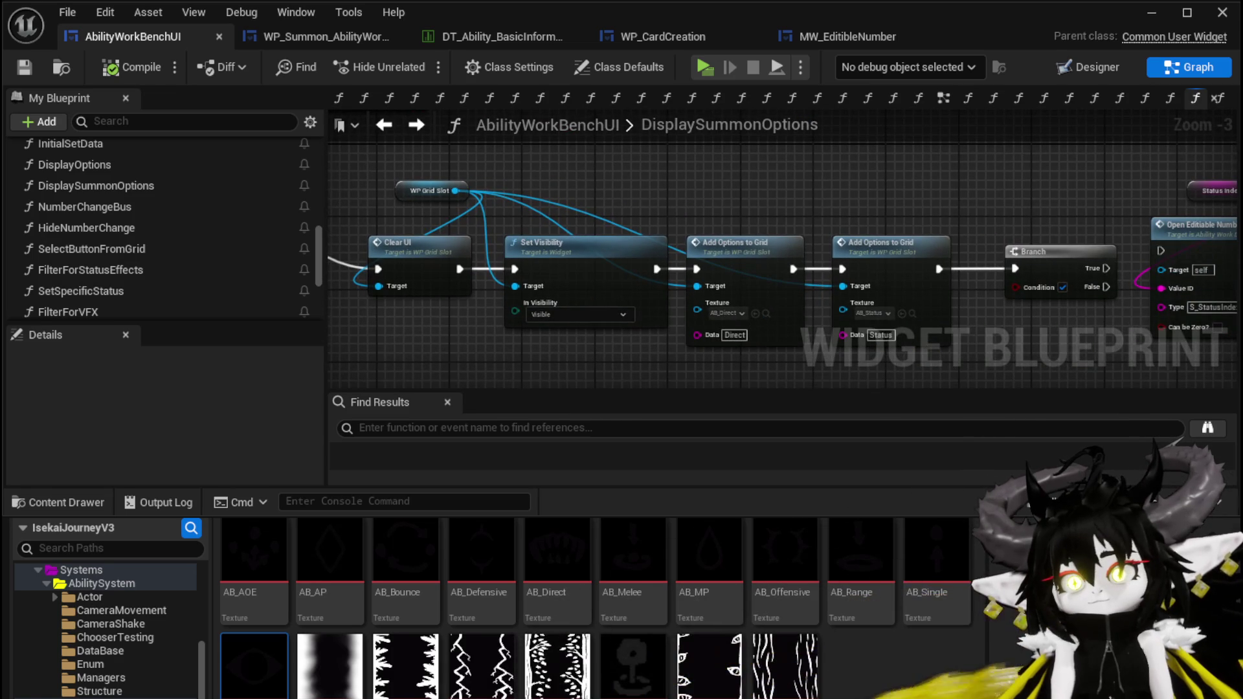
scroll(677, 374, "up", 2)
left_click_drag(701, 334, 541, 310)
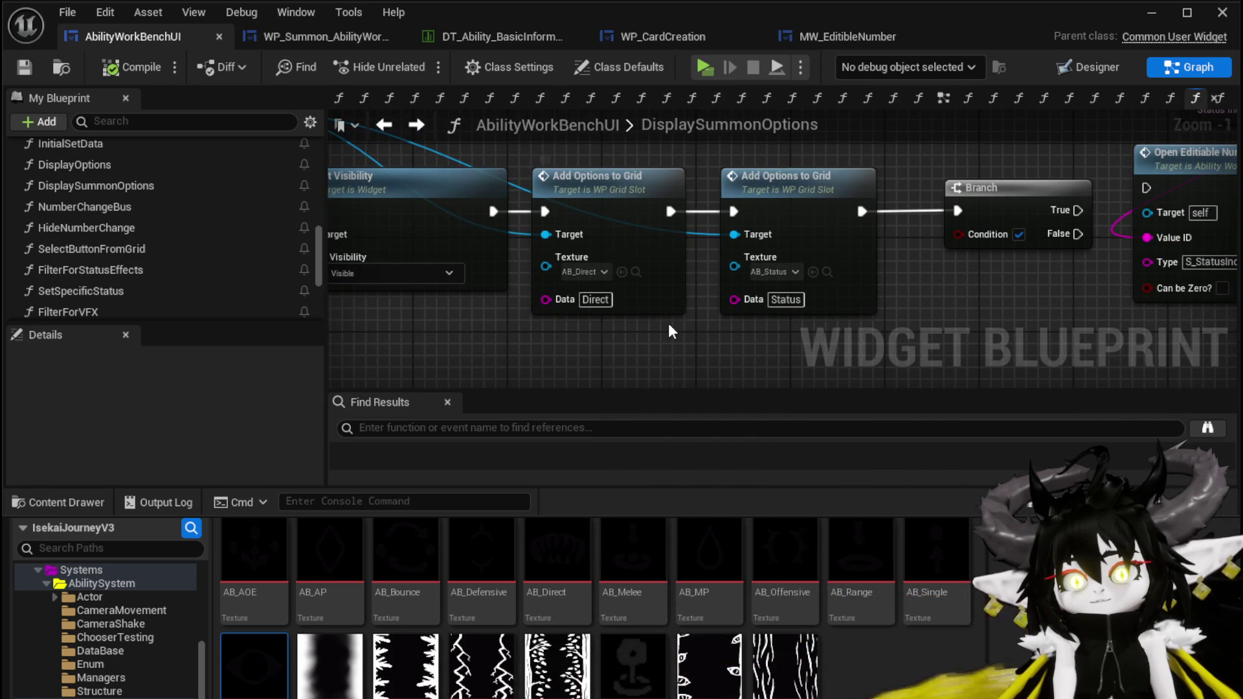
mouse_move(668, 324)
left_mouse_down()
mouse_move(461, 307)
mouse_move(723, 302)
left_mouse_up()
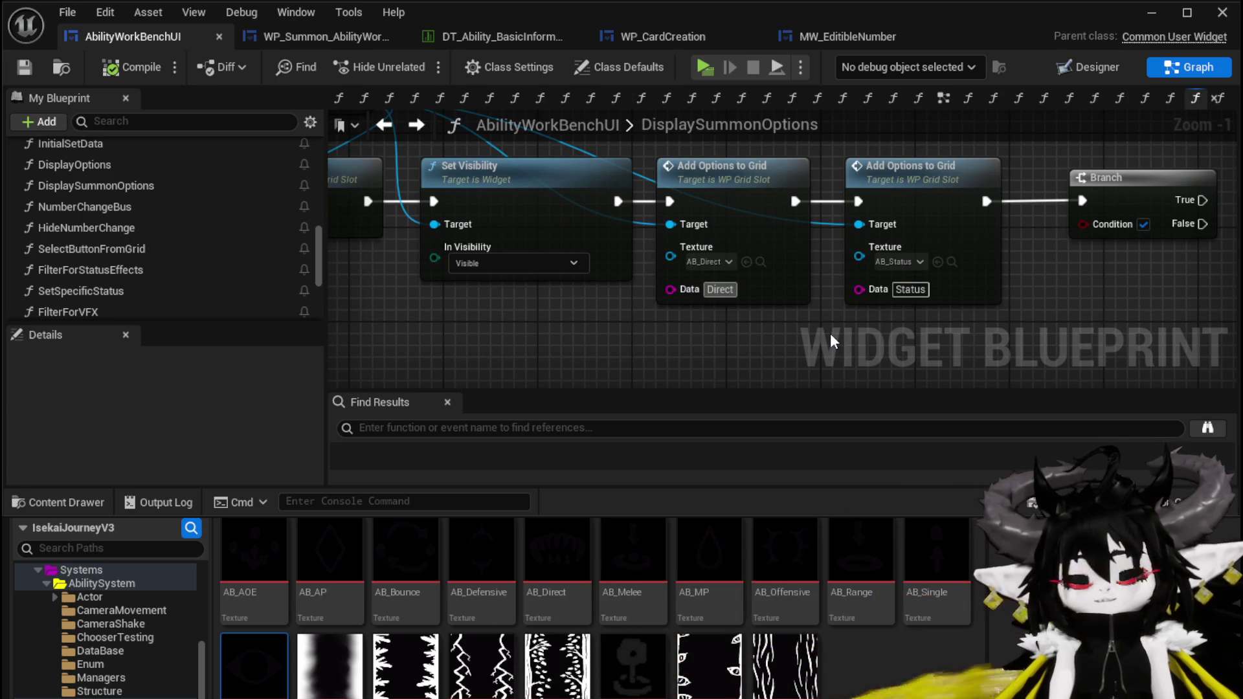
type("S_")
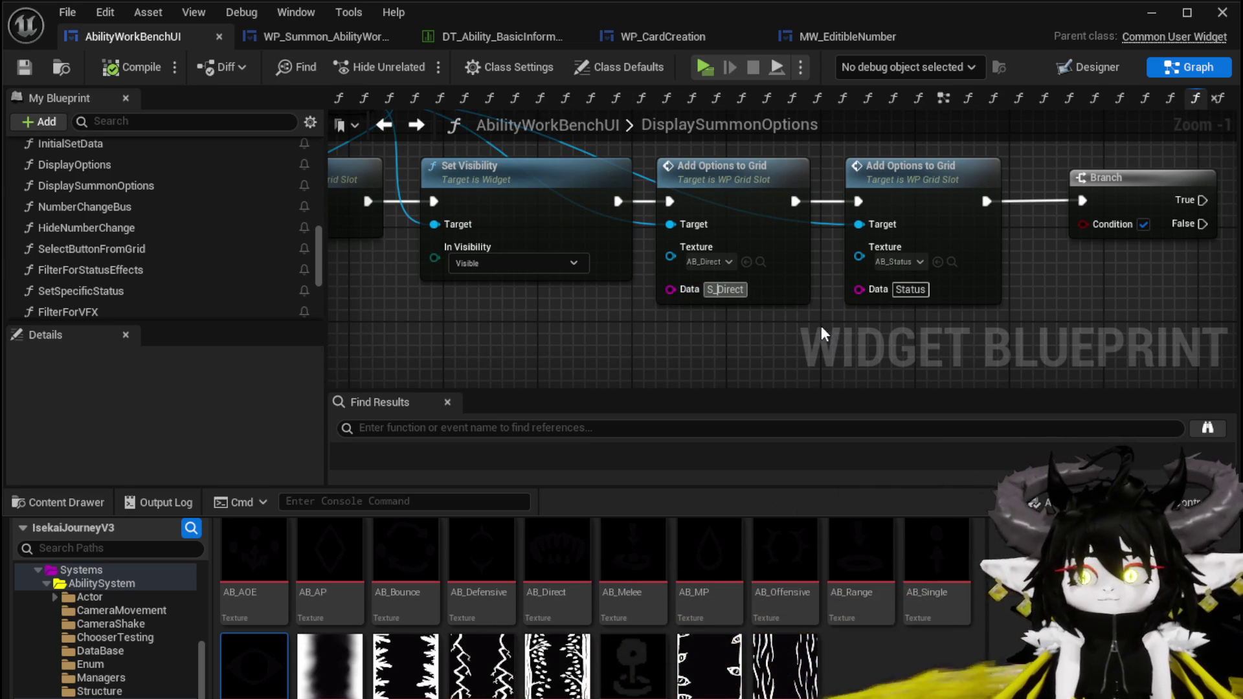
key("Home")
type("S_")
key("Return")
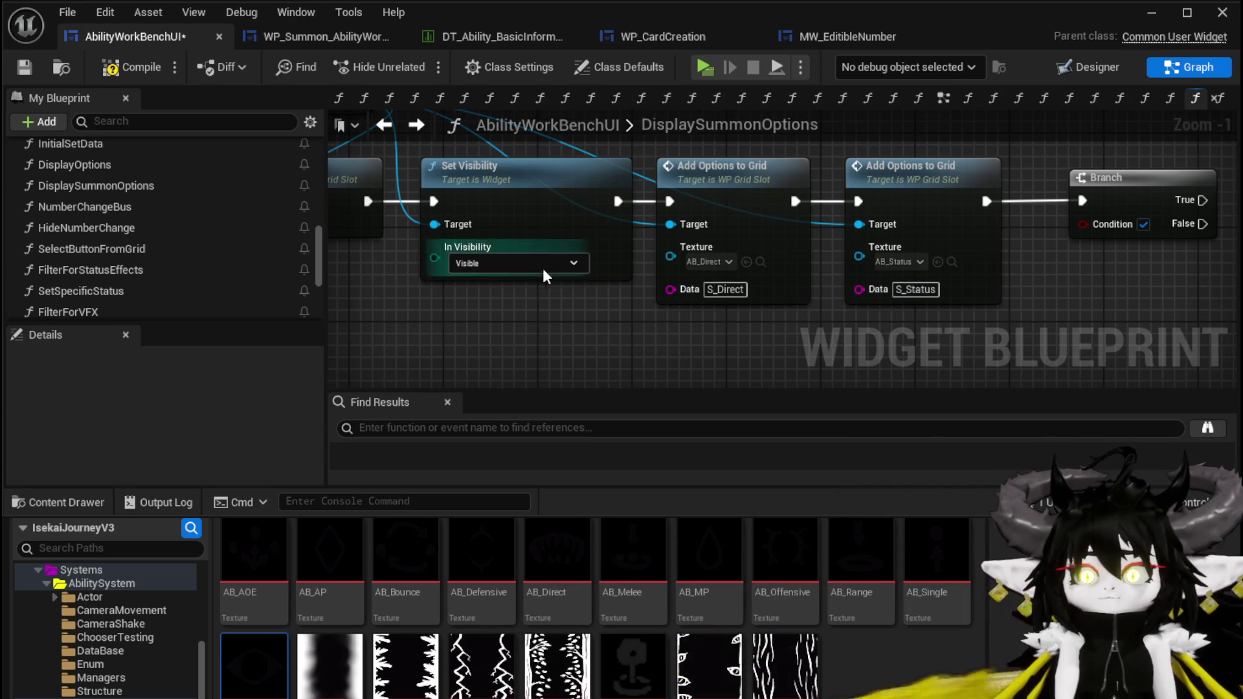
scroll(646, 332, "down", 2)
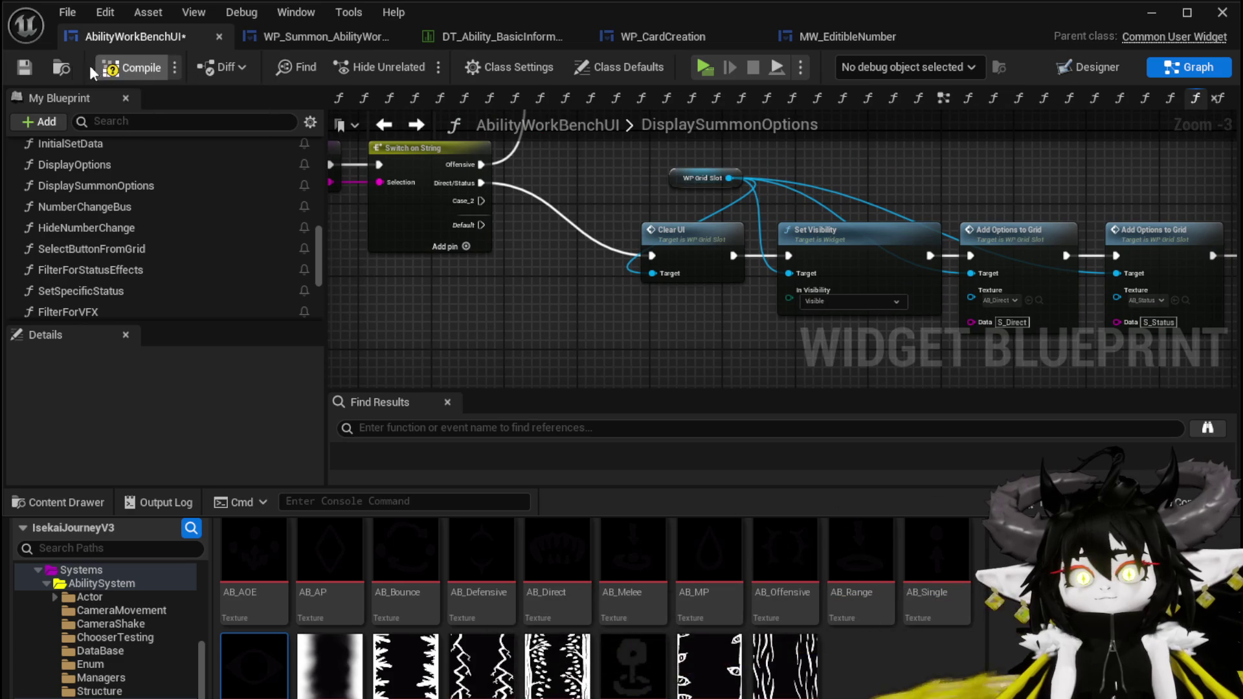
left_click(24, 70)
mouse_move(570, 183)
left_mouse_down()
mouse_move(641, 194)
mouse_move(713, 169)
mouse_move(746, 207)
mouse_move(602, 208)
mouse_move(647, 208)
left_mouse_up()
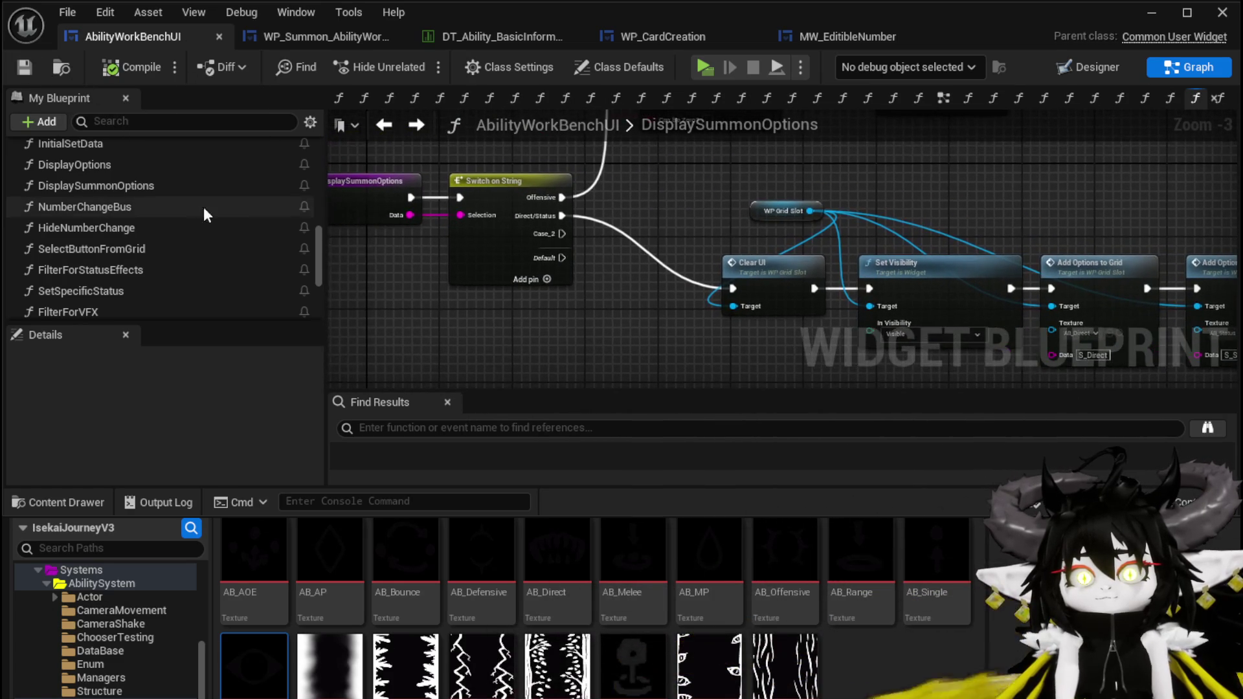
Add an S_Direct case output to the SelectButtonFromGrid string switch
scroll(645, 323, "down", 2)
scroll(559, 243, "up", 3)
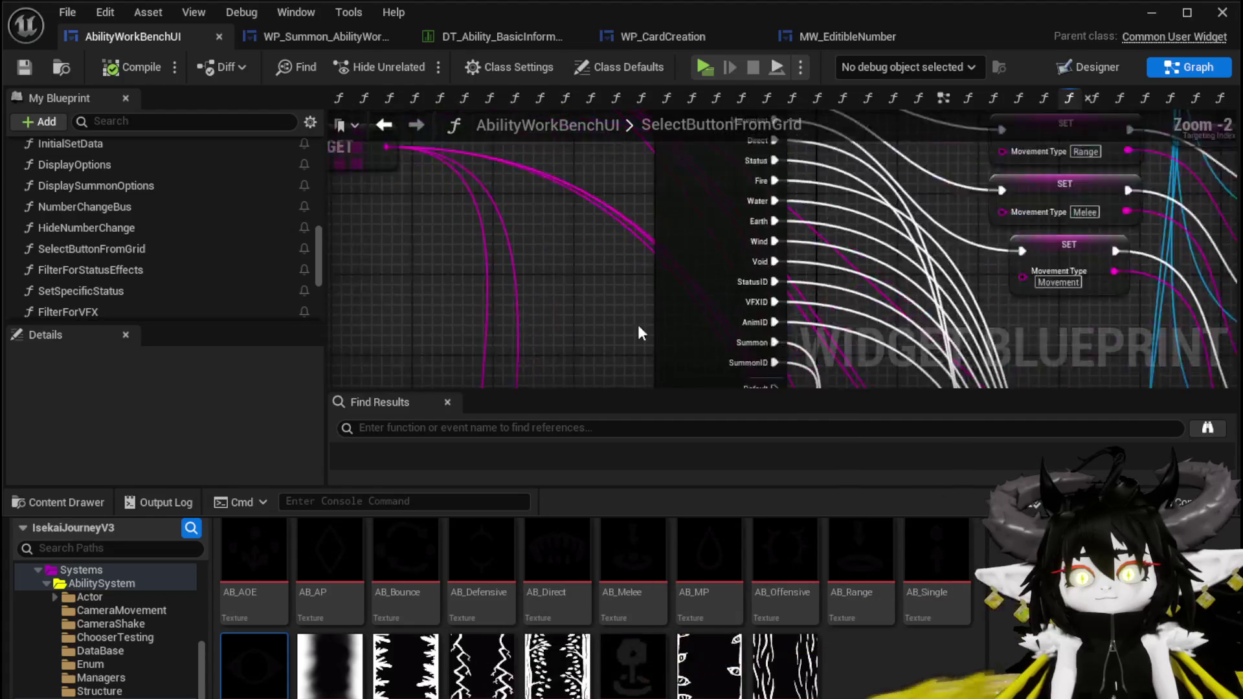
left_click_drag(481, 354, 380, 305)
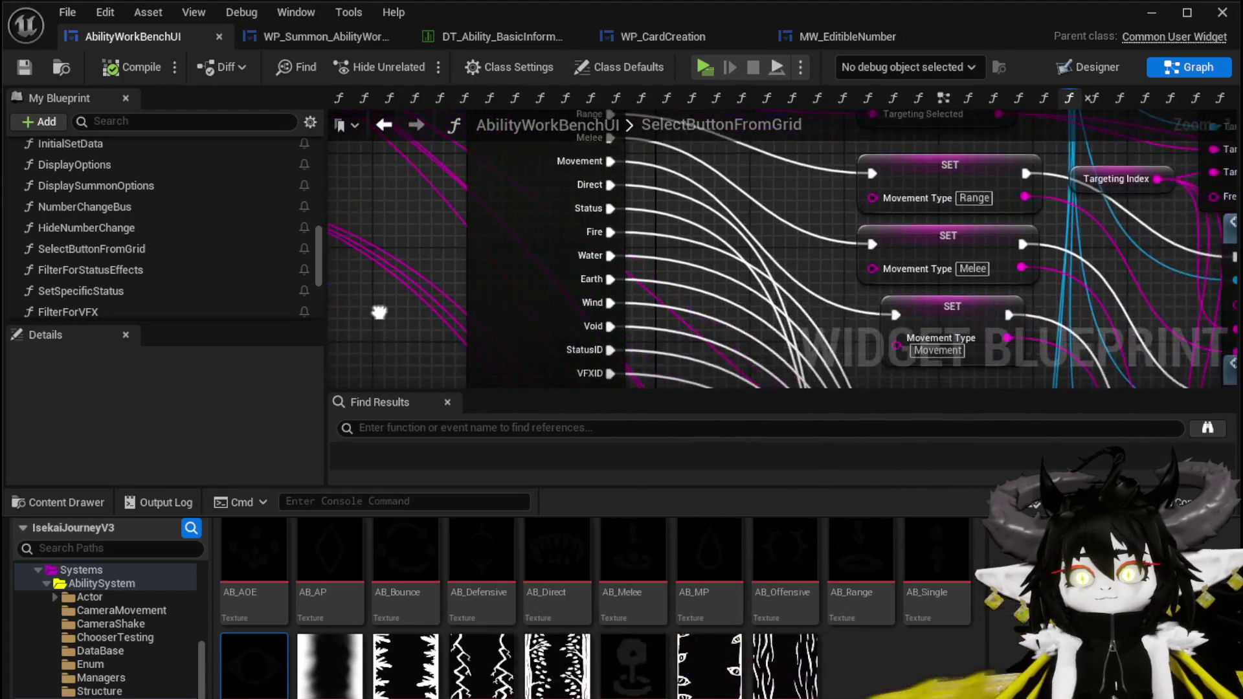
mouse_move(672, 220)
left_mouse_down()
mouse_move(694, 376)
mouse_move(692, 239)
mouse_move(430, 255)
mouse_move(580, 241)
left_mouse_up()
left_click(584, 245)
left_click(492, 227)
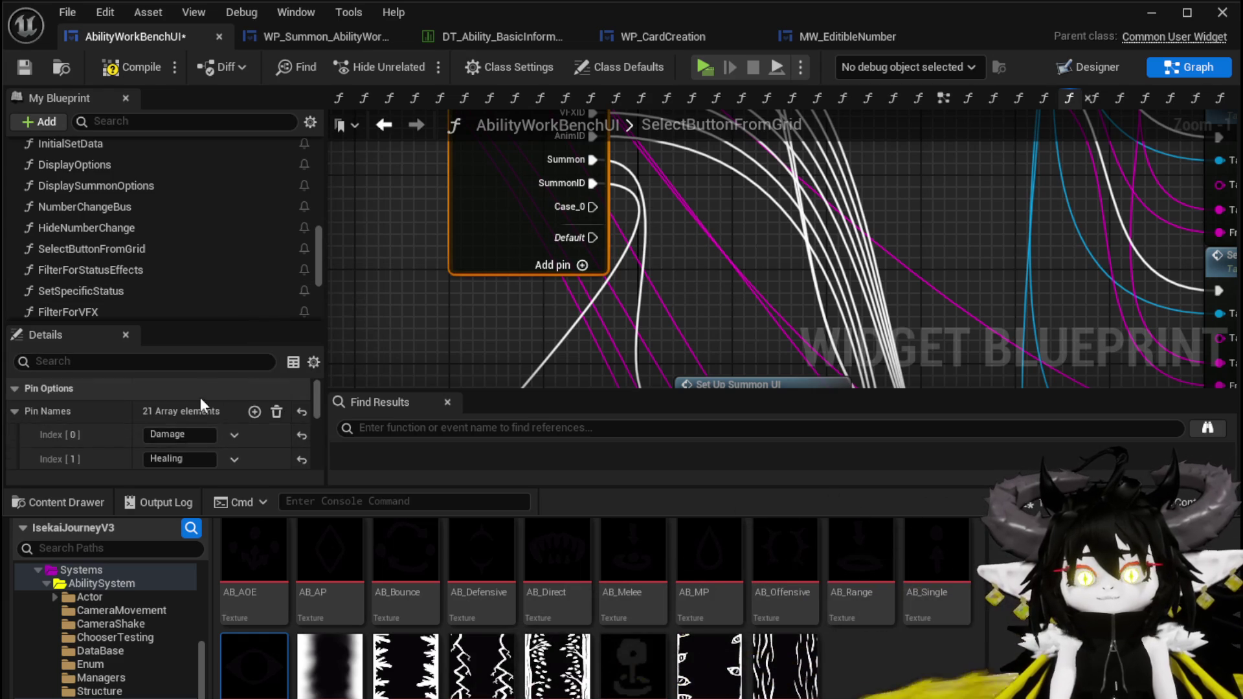
scroll(200, 402, "down", 5)
scroll(199, 405, "down", 5)
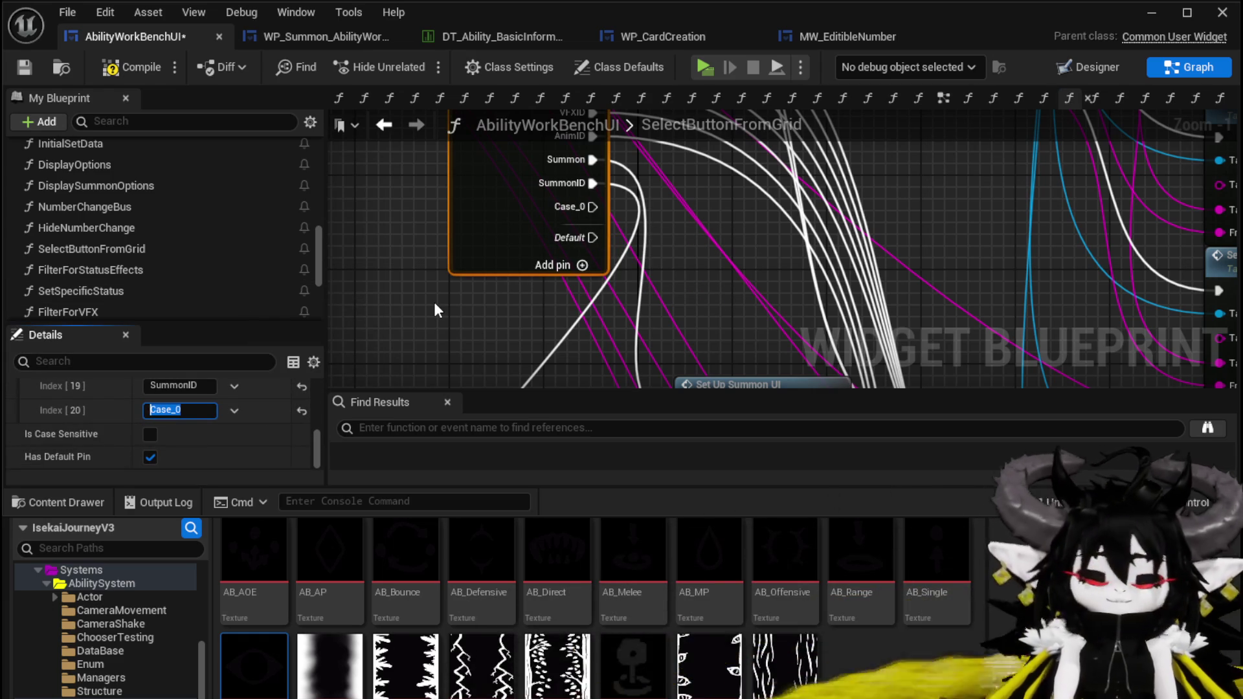
type("irect")
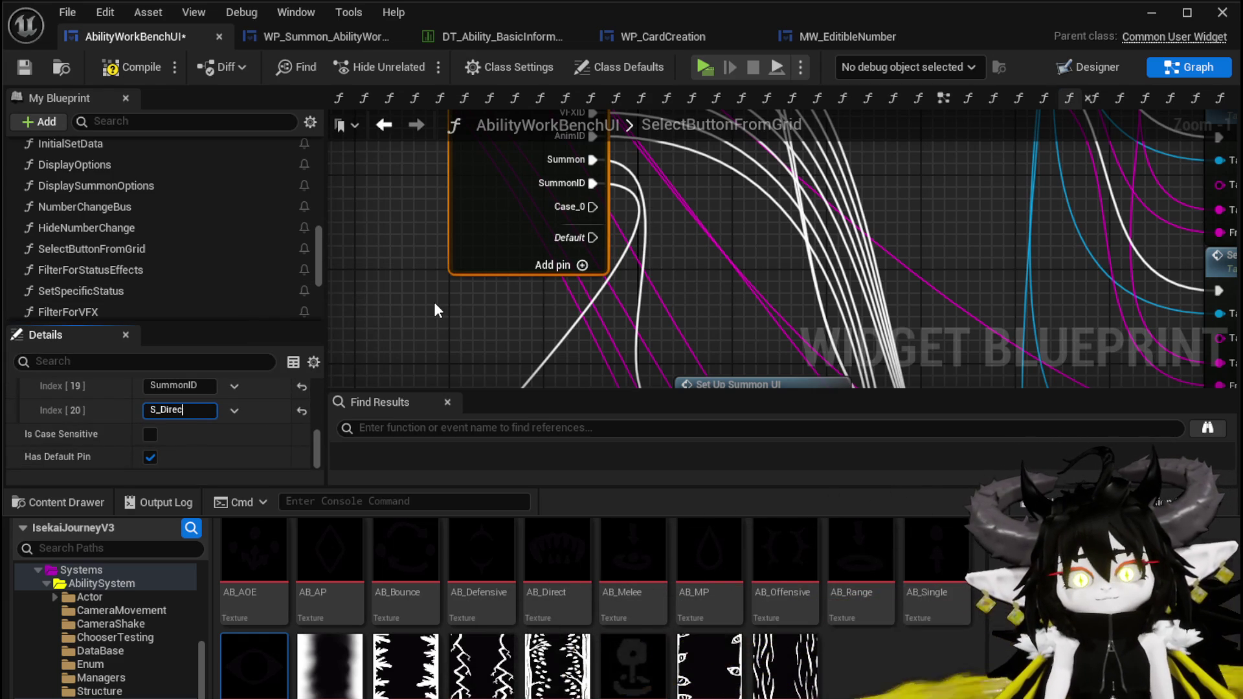
key("Return")
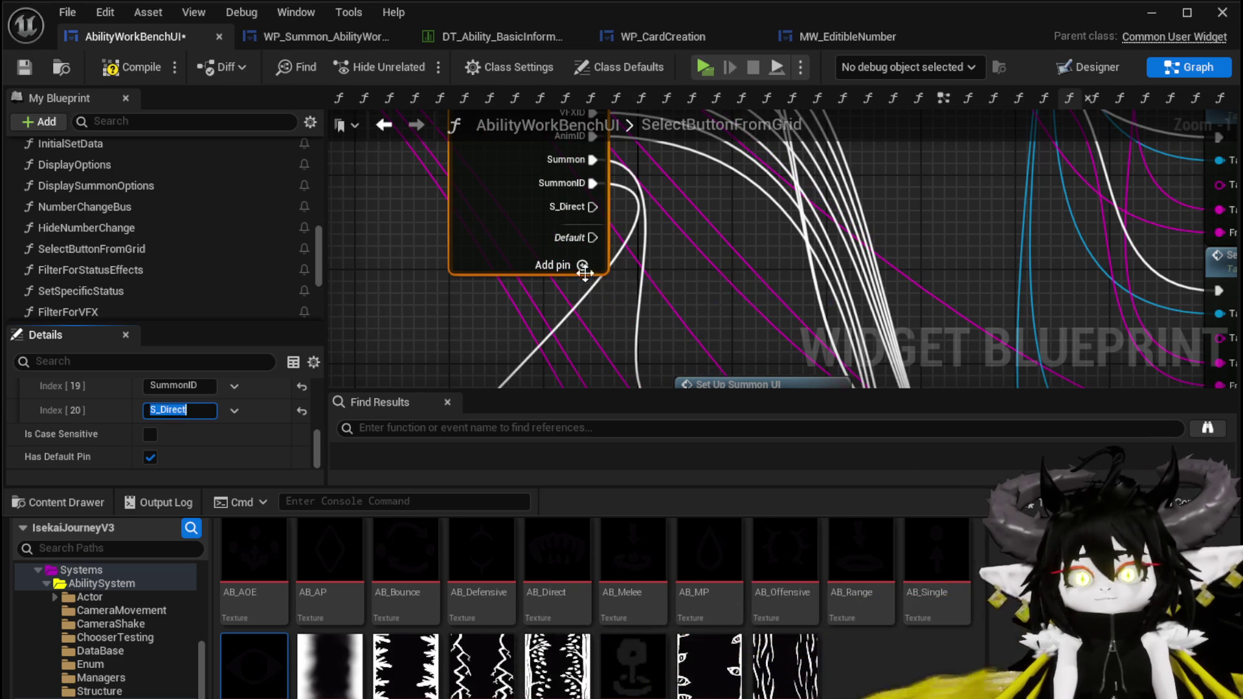
Add a second switch case named S_Status
left_click(582, 266)
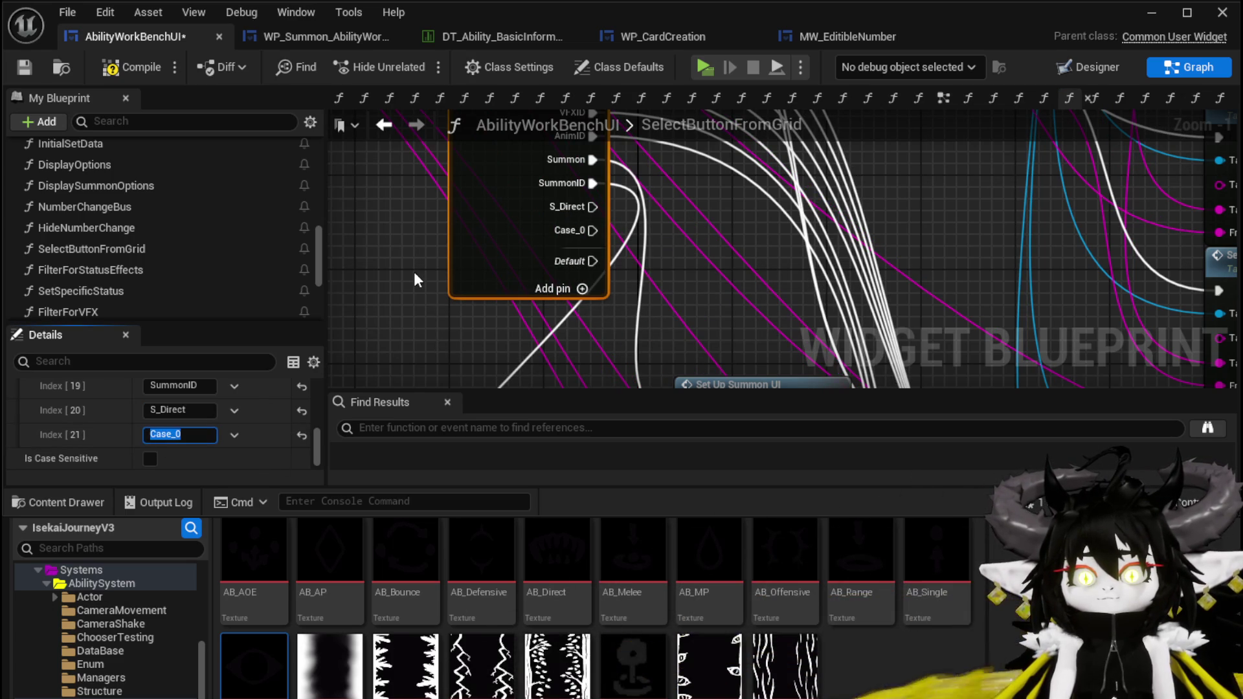
type("S_S")
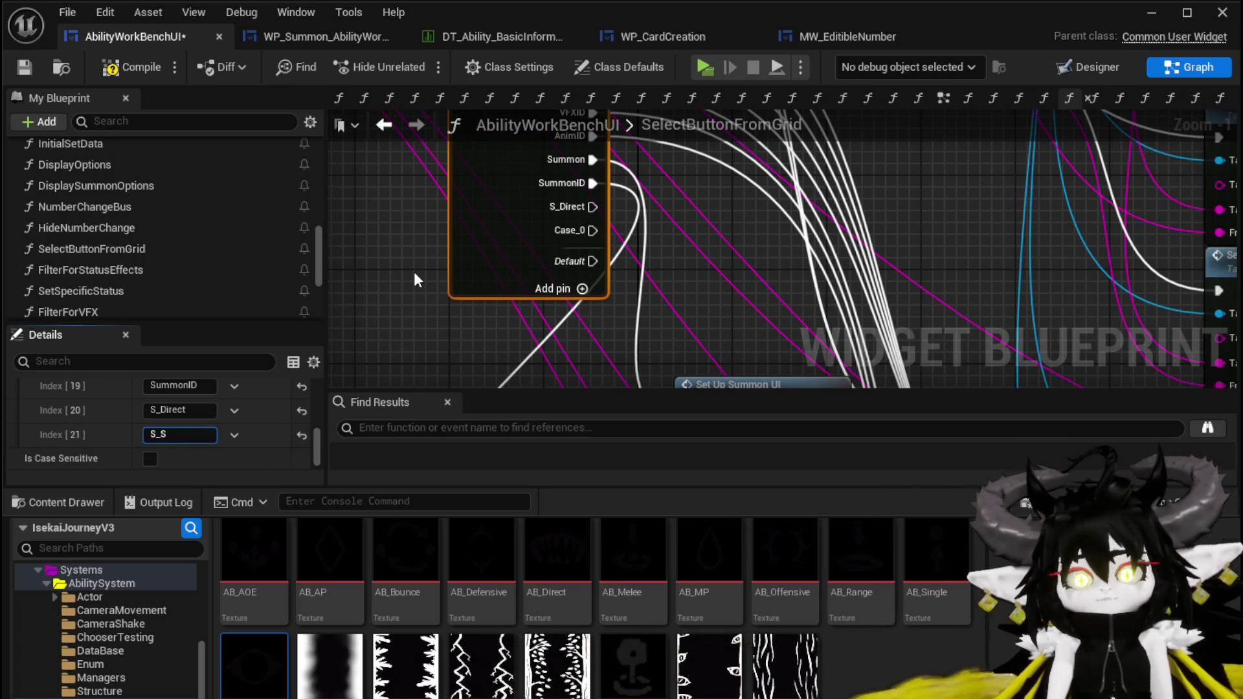
type("tatus")
key("Return")
Compile and save the blueprint, then shift the Display Summon Options node right
left_click(105, 70)
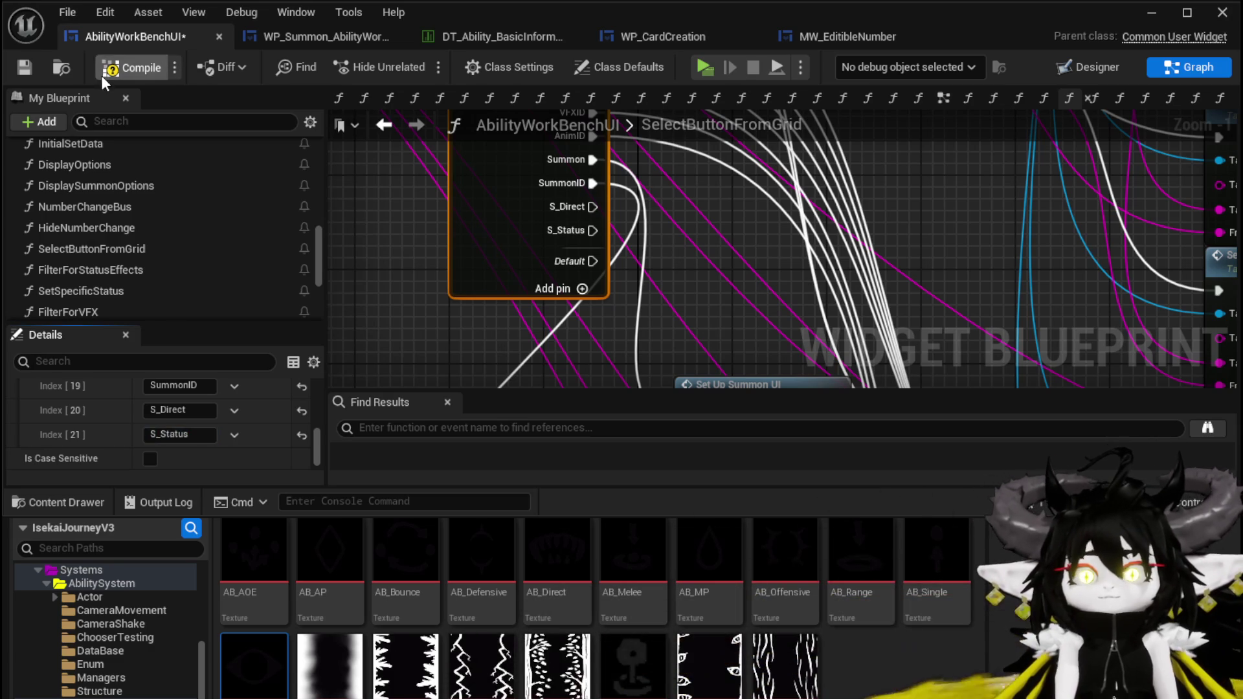
left_click(25, 67)
scroll(636, 162, "down", 3)
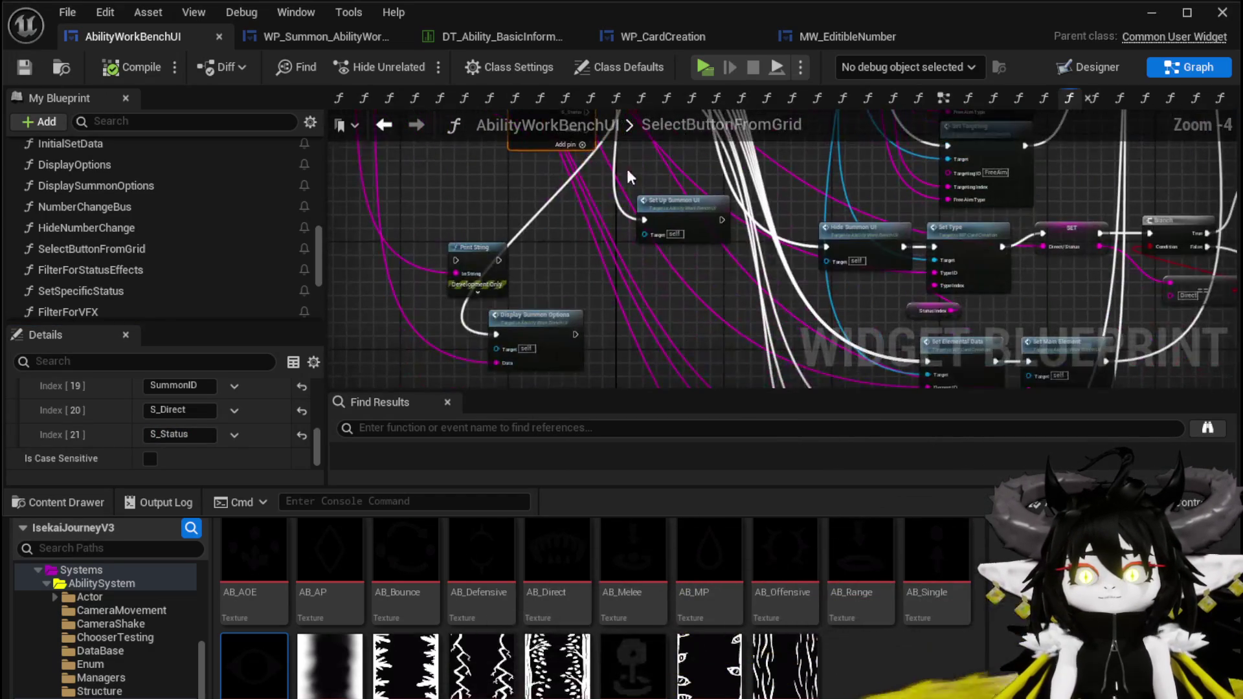
mouse_move(538, 316)
left_mouse_down()
mouse_move(685, 202)
mouse_move(686, 301)
mouse_move(698, 309)
left_mouse_up()
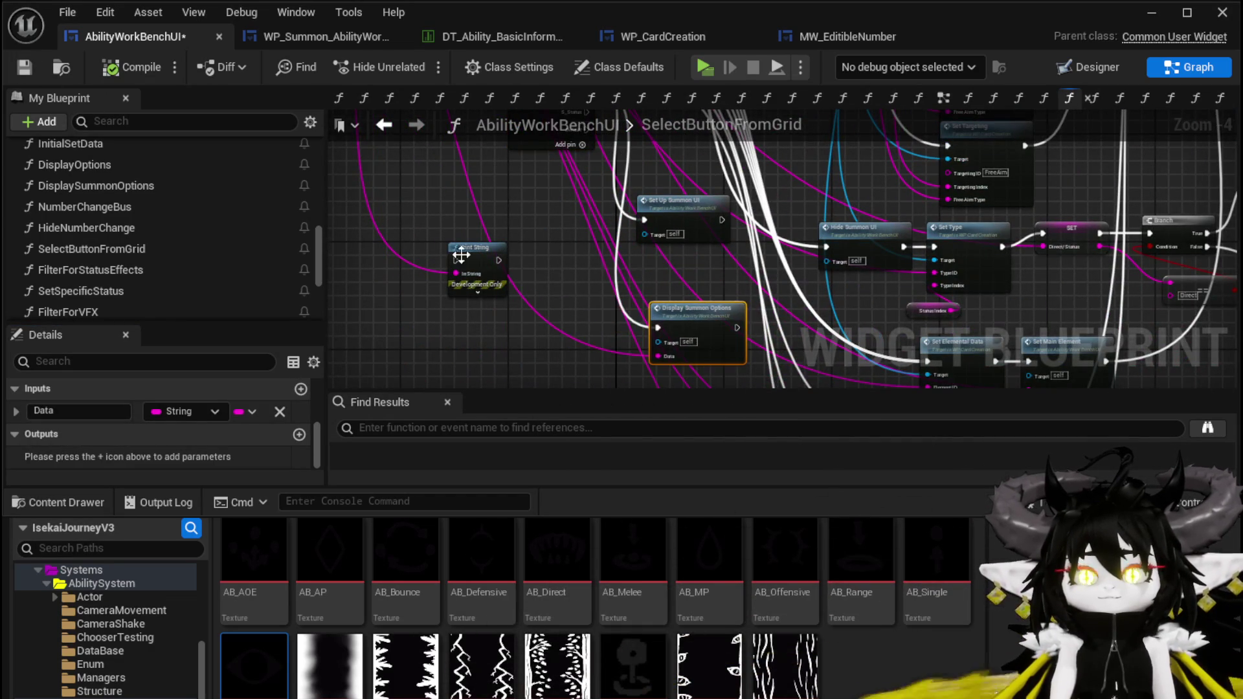
mouse_move(499, 246)
left_mouse_down()
mouse_move(504, 332)
mouse_move(338, 180)
left_mouse_up()
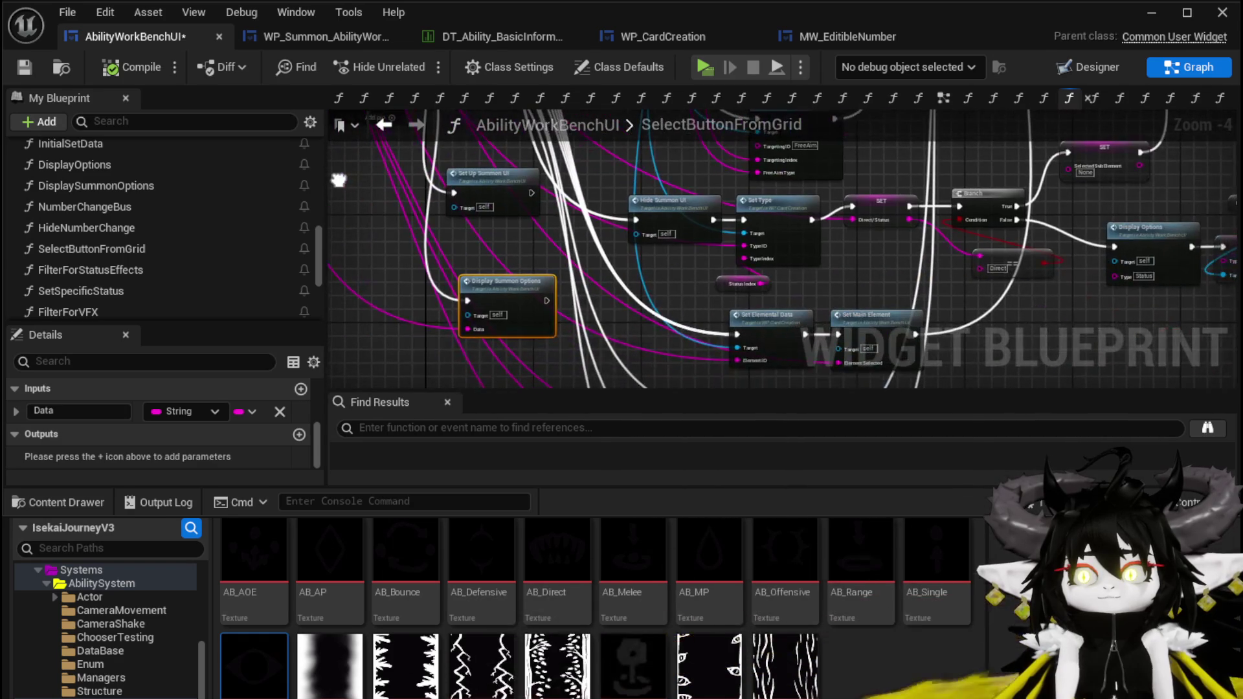
scroll(810, 290, "up", 3)
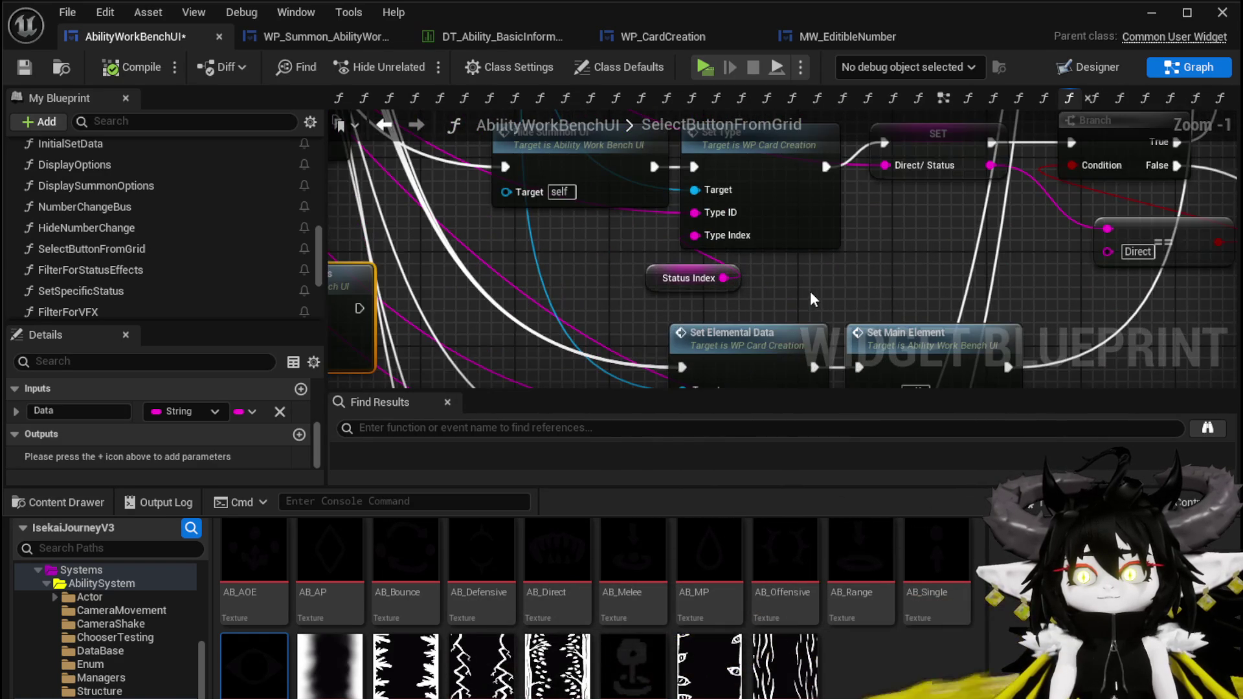
scroll(647, 259, "down", 4)
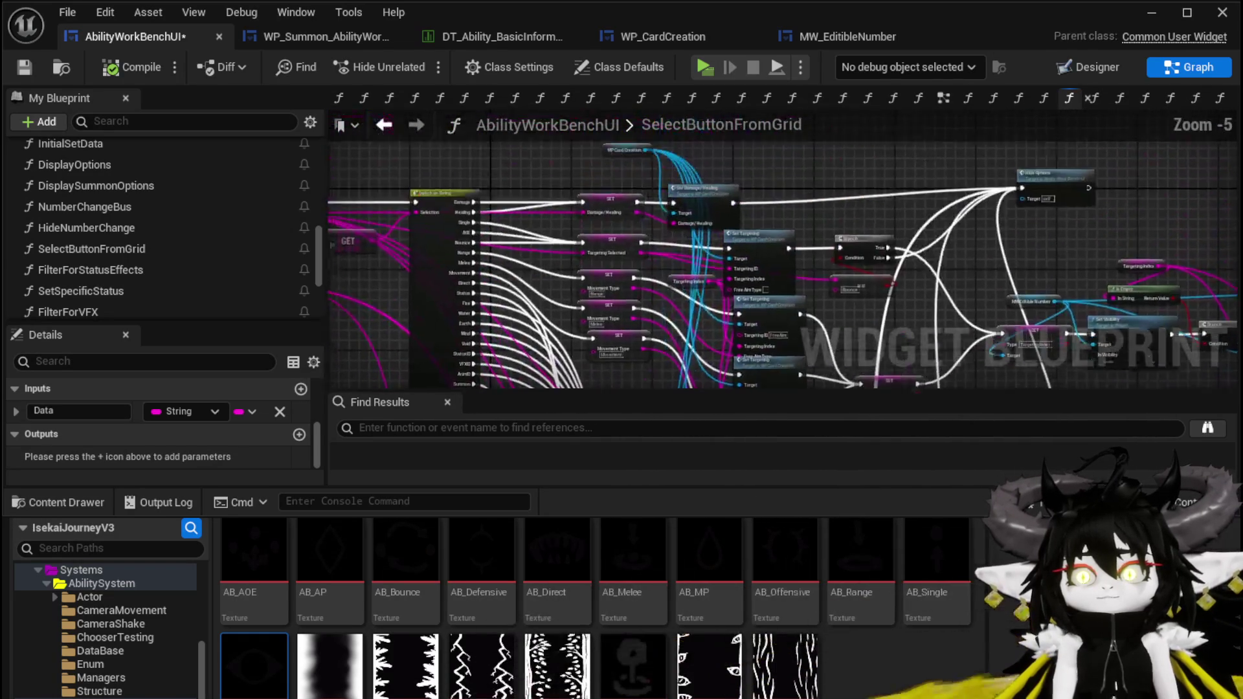
Filter members by 'Summon' and add a WP_Summon_AbilityWorkBench getter to the graph
scroll(537, 249, "up", 4)
left_click(622, 206)
scroll(689, 172, "down", 3)
mouse_move(519, 347)
left_mouse_down()
mouse_move(594, 282)
mouse_move(609, 229)
left_mouse_up()
scroll(161, 262, "down", 5)
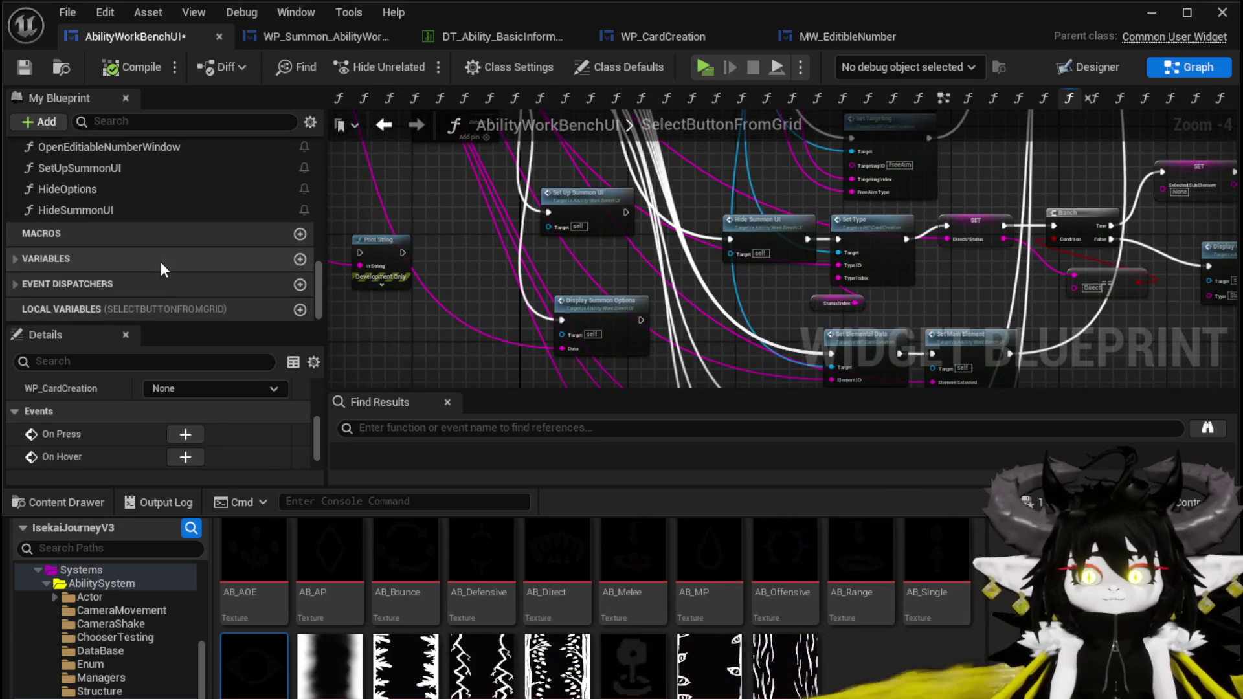
left_click(153, 123)
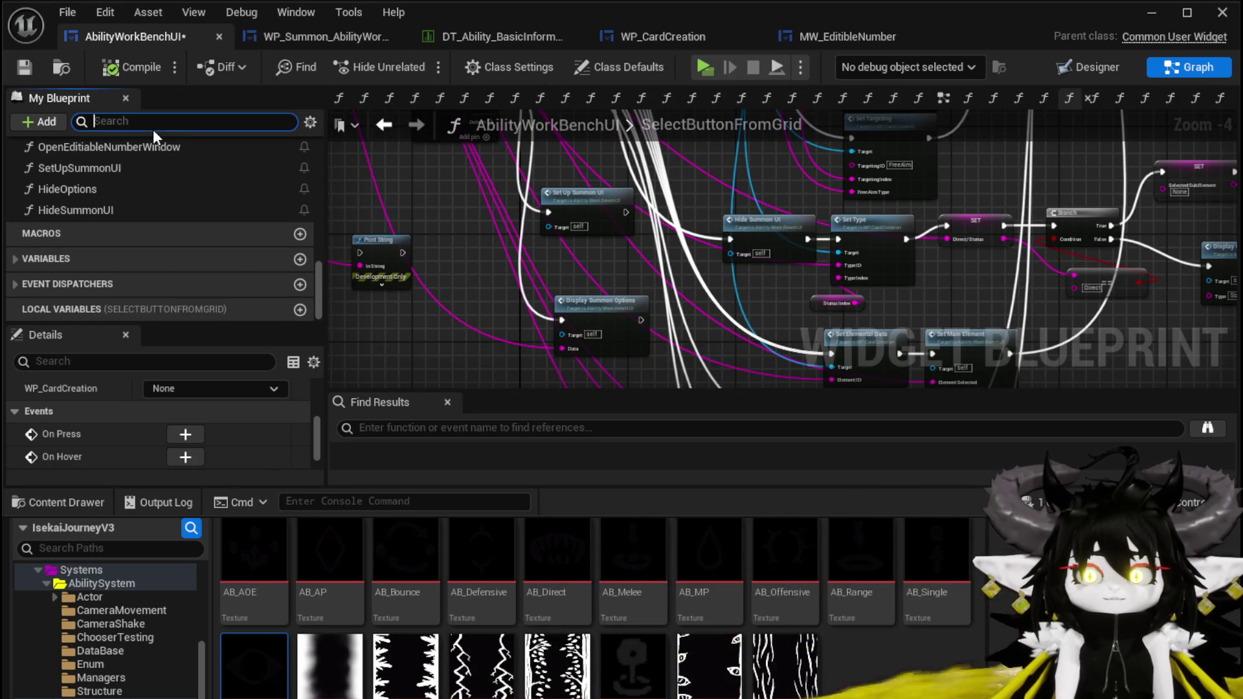
type("Summon")
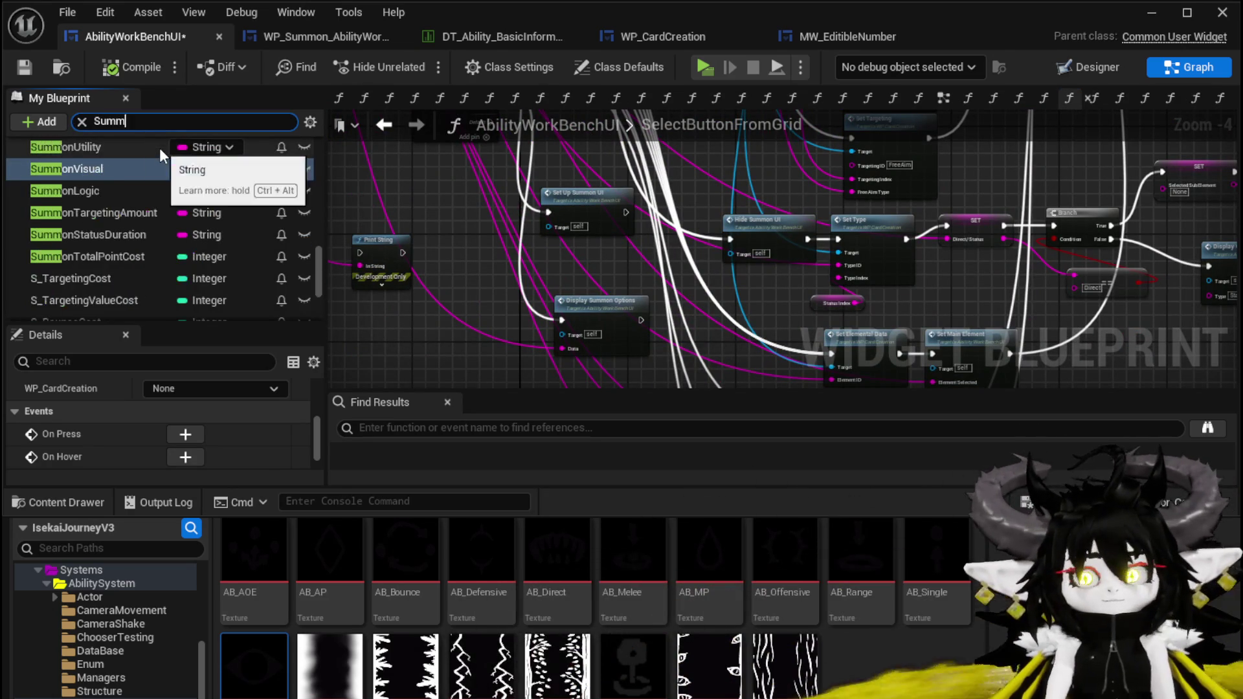
scroll(158, 227, "down", 5)
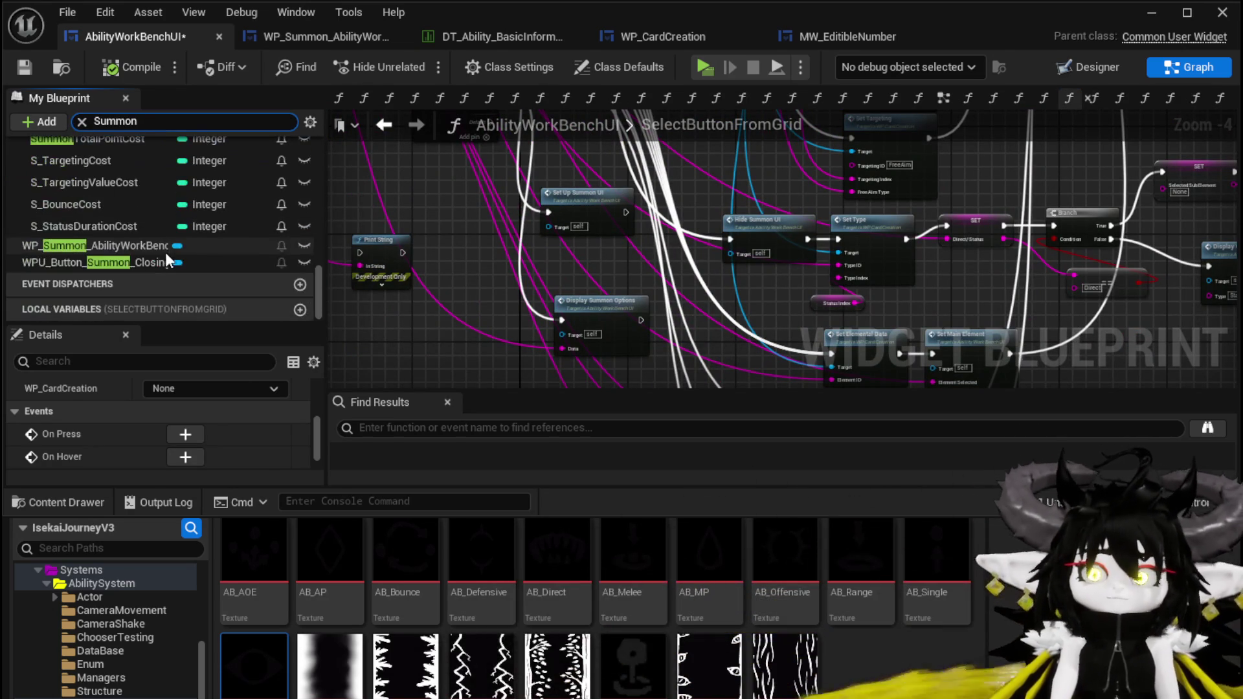
mouse_move(92, 247)
left_mouse_down()
mouse_move(394, 296)
mouse_move(411, 355)
left_mouse_up()
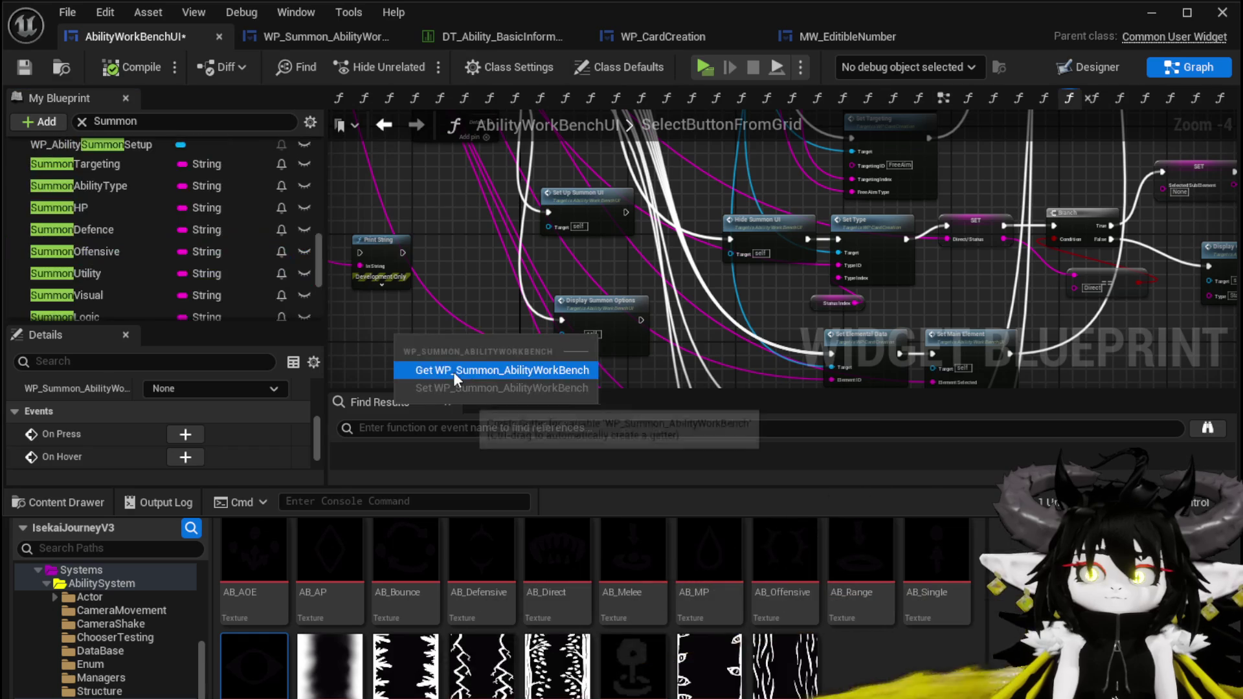
left_click(453, 372)
Pull an MW_Button_Direct/Status getter off the work bench reference and search 'Set'
scroll(475, 288, "up", 5)
mouse_move(551, 170)
left_mouse_down()
mouse_move(547, 236)
mouse_move(414, 340)
left_mouse_up()
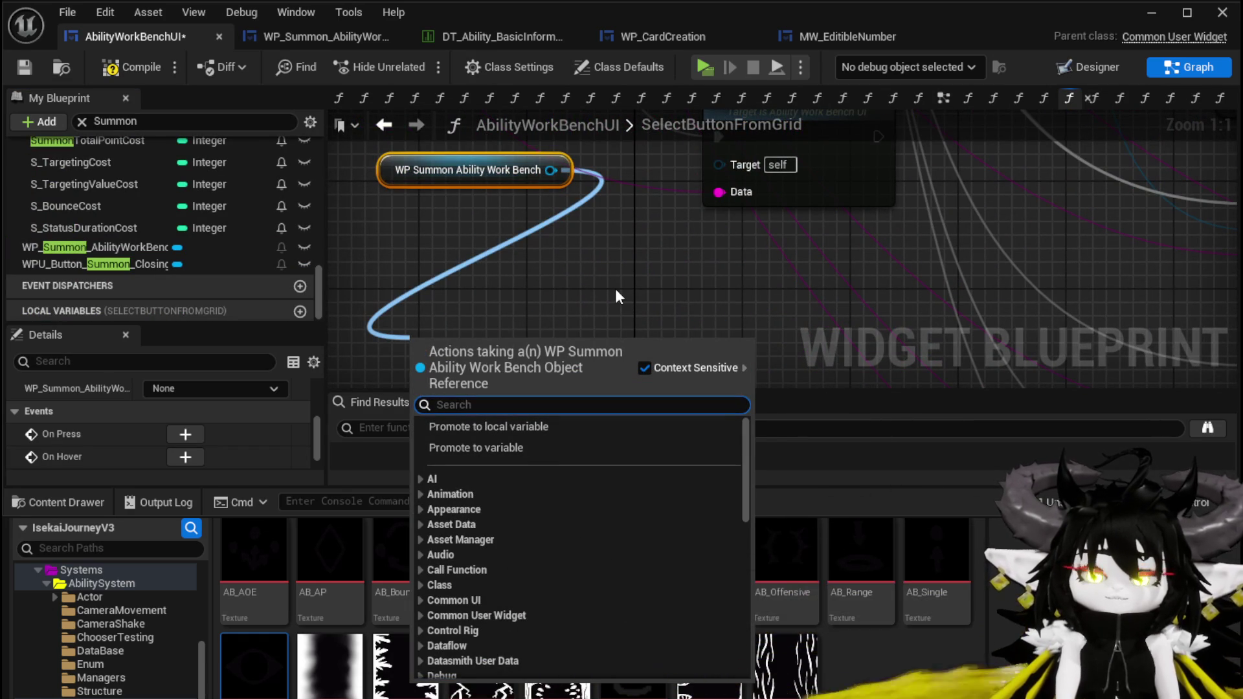
type("Direct")
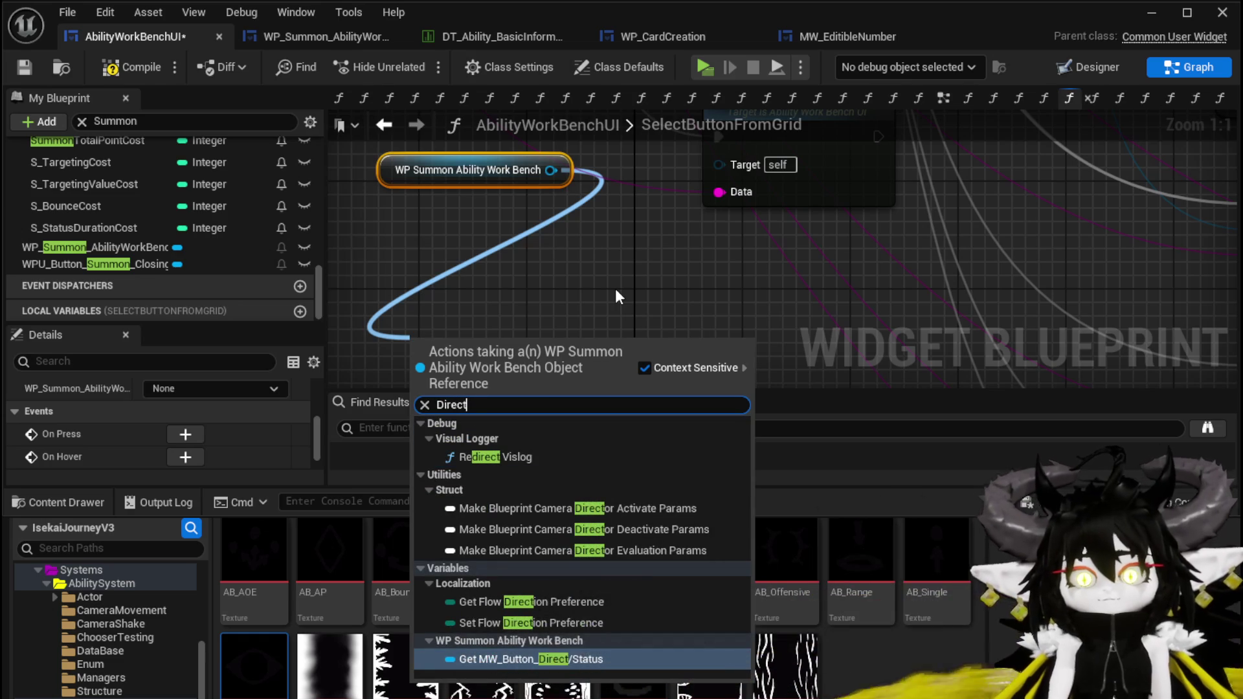
left_click(541, 659)
mouse_move(515, 346)
left_mouse_down()
mouse_move(439, 271)
mouse_move(503, 290)
mouse_move(573, 334)
left_mouse_up()
type("Set")
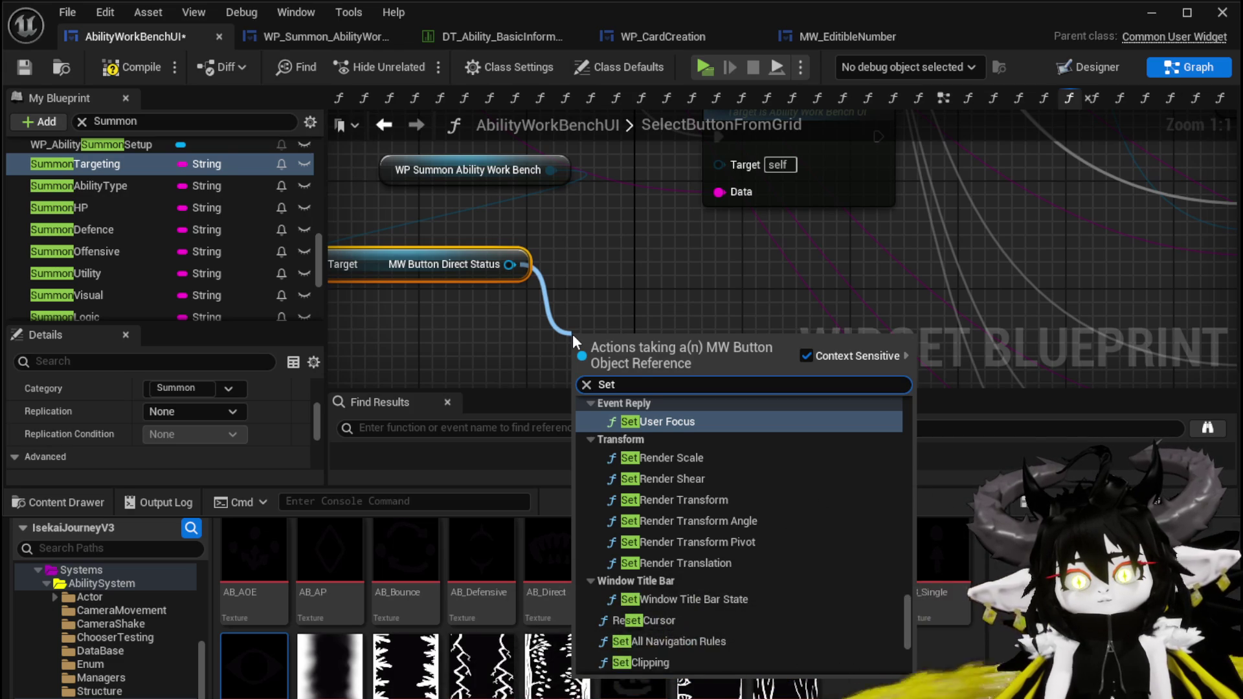
Place a second Set Brush node for the Direct/Status button
type("Br")
key("Return")
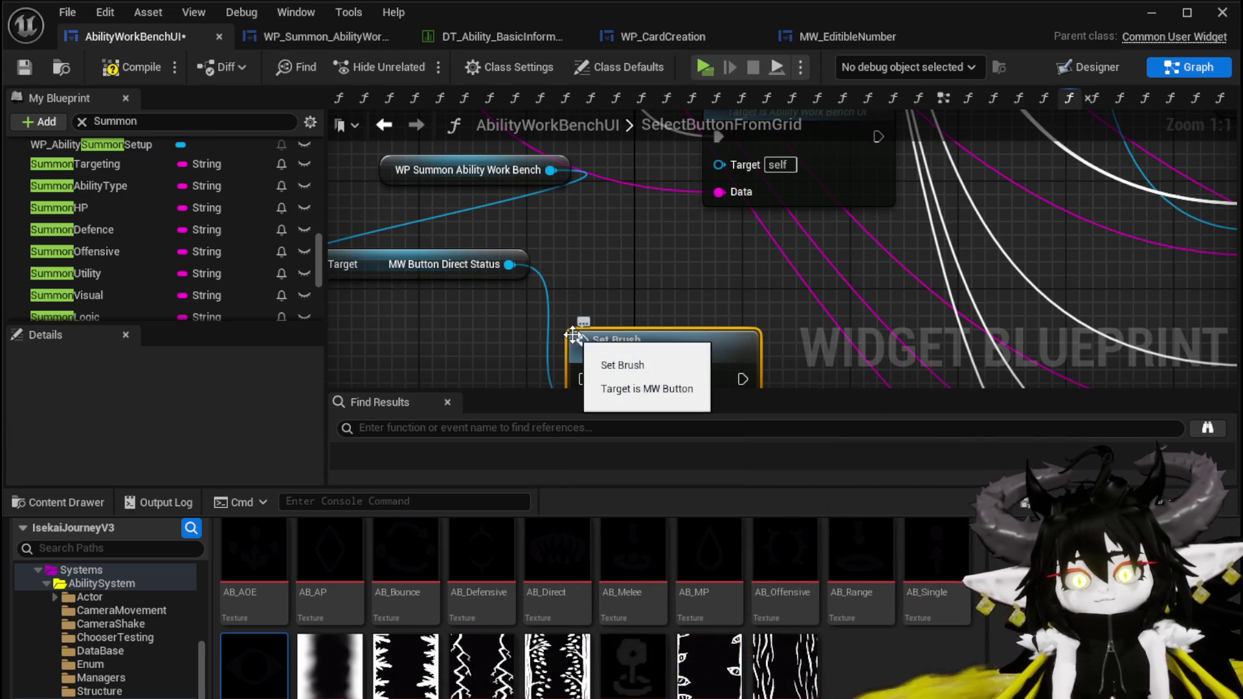
scroll(578, 318, "down", 4)
mouse_move(579, 314)
left_mouse_down()
mouse_move(583, 255)
mouse_move(604, 349)
mouse_move(589, 288)
left_mouse_up()
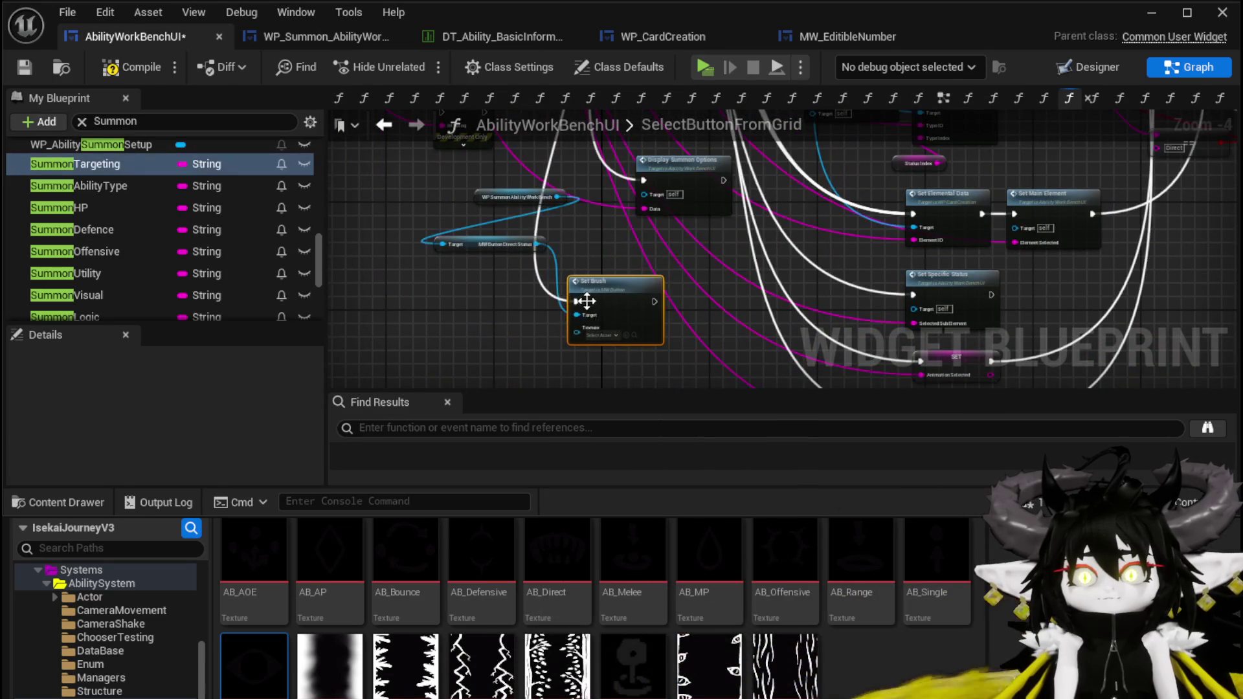
mouse_move(596, 240)
left_mouse_down()
mouse_move(586, 214)
mouse_move(584, 271)
mouse_move(564, 285)
mouse_move(612, 311)
mouse_move(553, 303)
left_mouse_up()
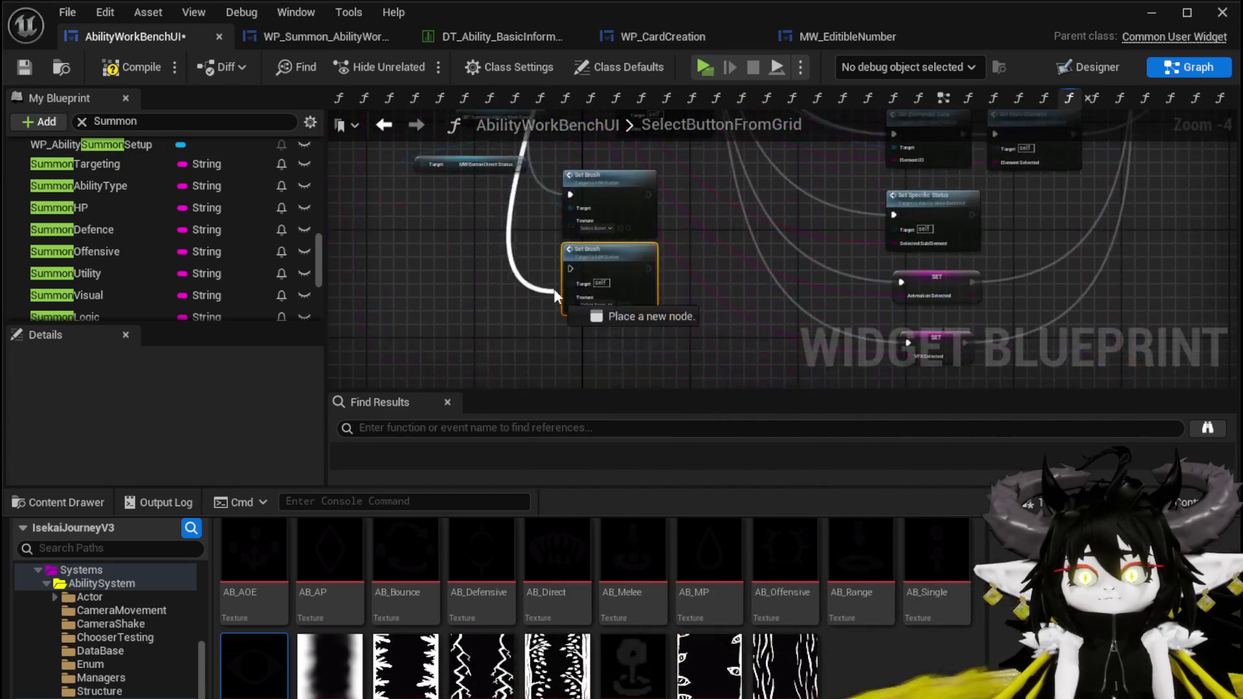
scroll(570, 266, "up", 4)
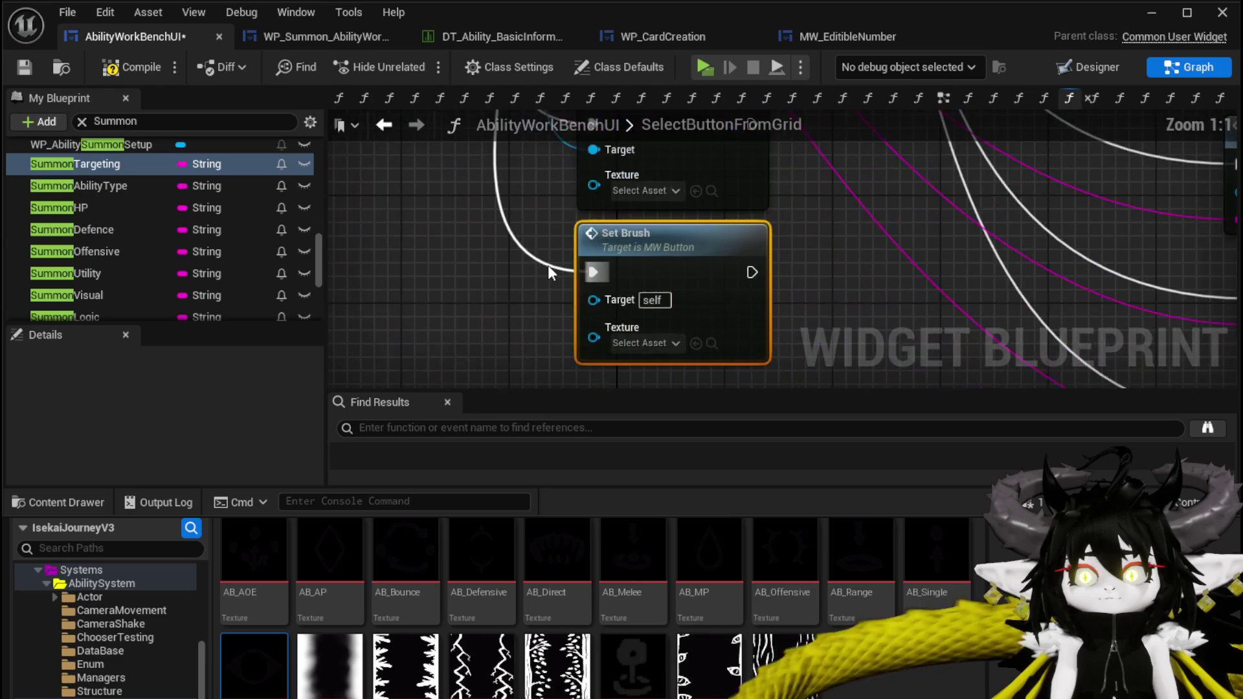
Assign AB_Direct to the upper Set Brush texture and AB_Status to the lower
left_click(641, 191)
left_click(479, 270)
left_click_drag(430, 316, 431, 357)
mouse_move(550, 570)
left_mouse_down()
mouse_move(644, 304)
mouse_move(646, 232)
left_mouse_up()
left_click_drag(415, 312, 438, 234)
mouse_move(253, 667)
left_mouse_down()
mouse_move(586, 388)
mouse_move(650, 305)
left_mouse_up()
scroll(517, 286, "down", 2)
scroll(517, 286, "down", 2)
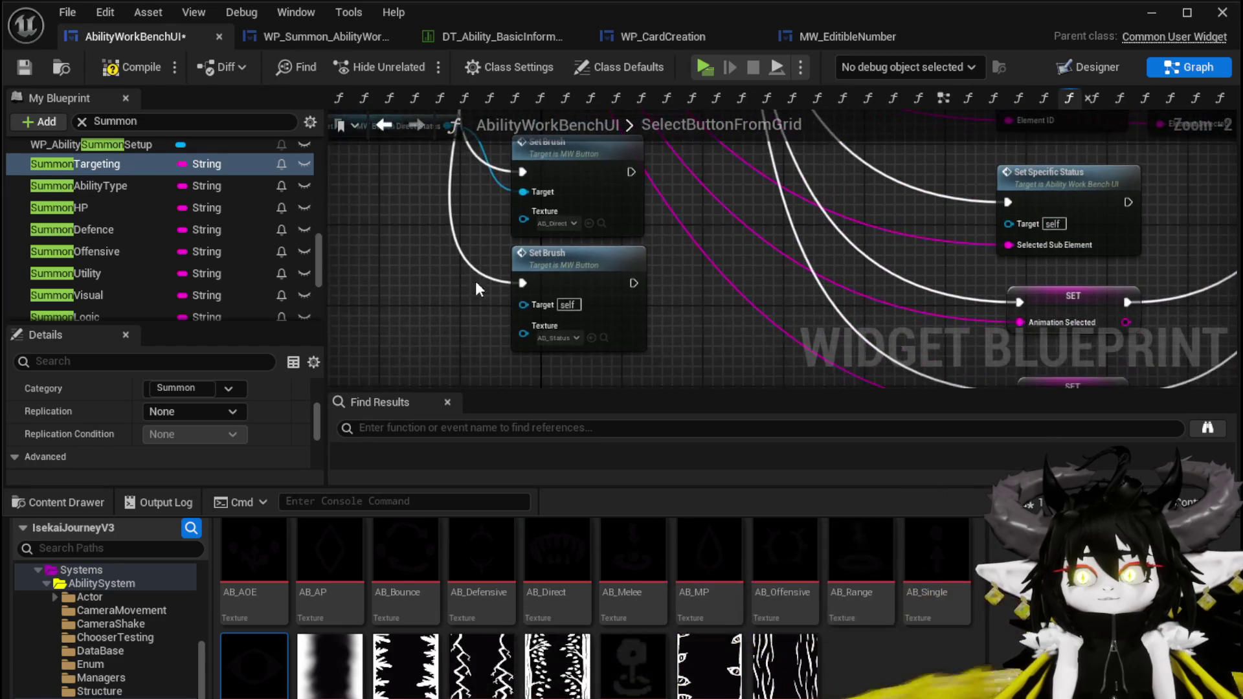
left_click_drag(498, 285, 436, 296)
left_click_drag(491, 230, 495, 217)
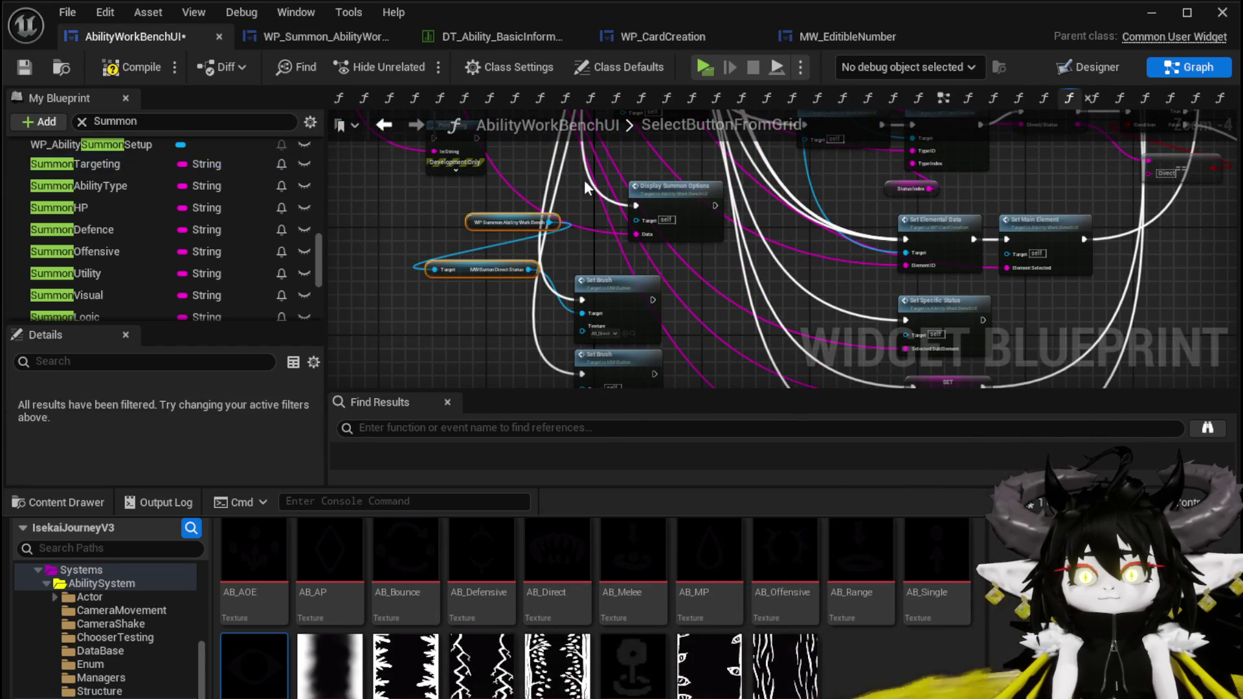
left_click(584, 259)
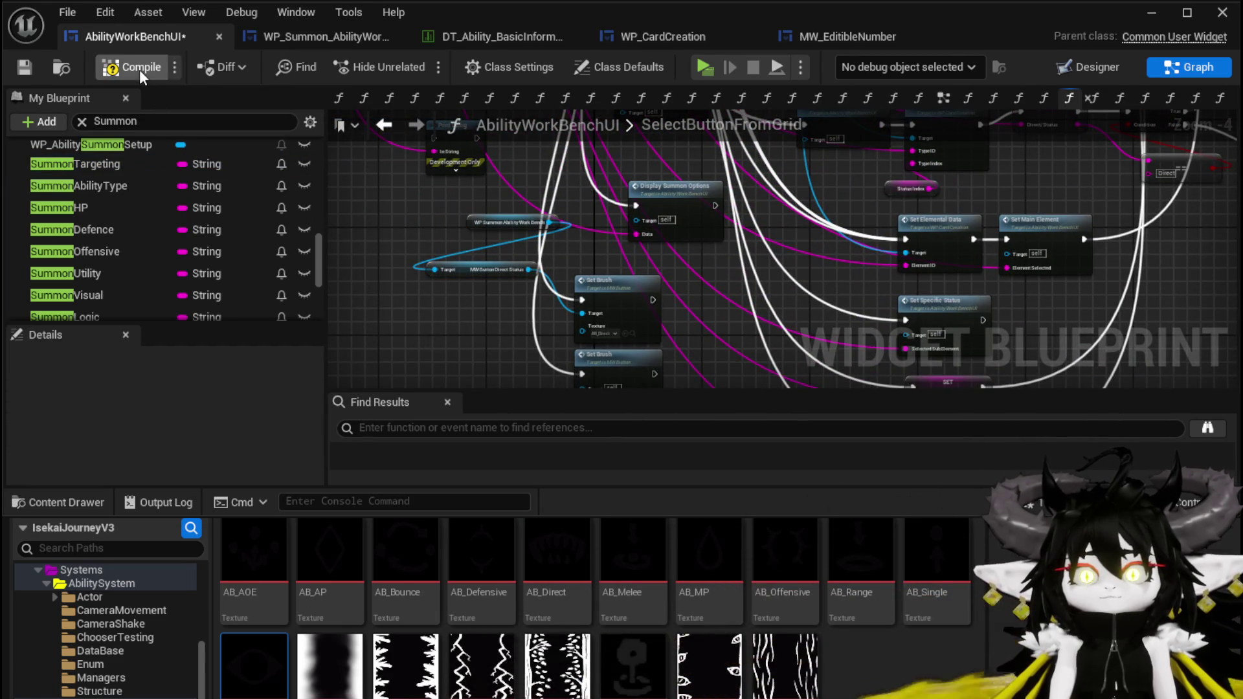
Fix the compile error by wiring the button into the lower Set Brush target, recompile and save
left_click(26, 68)
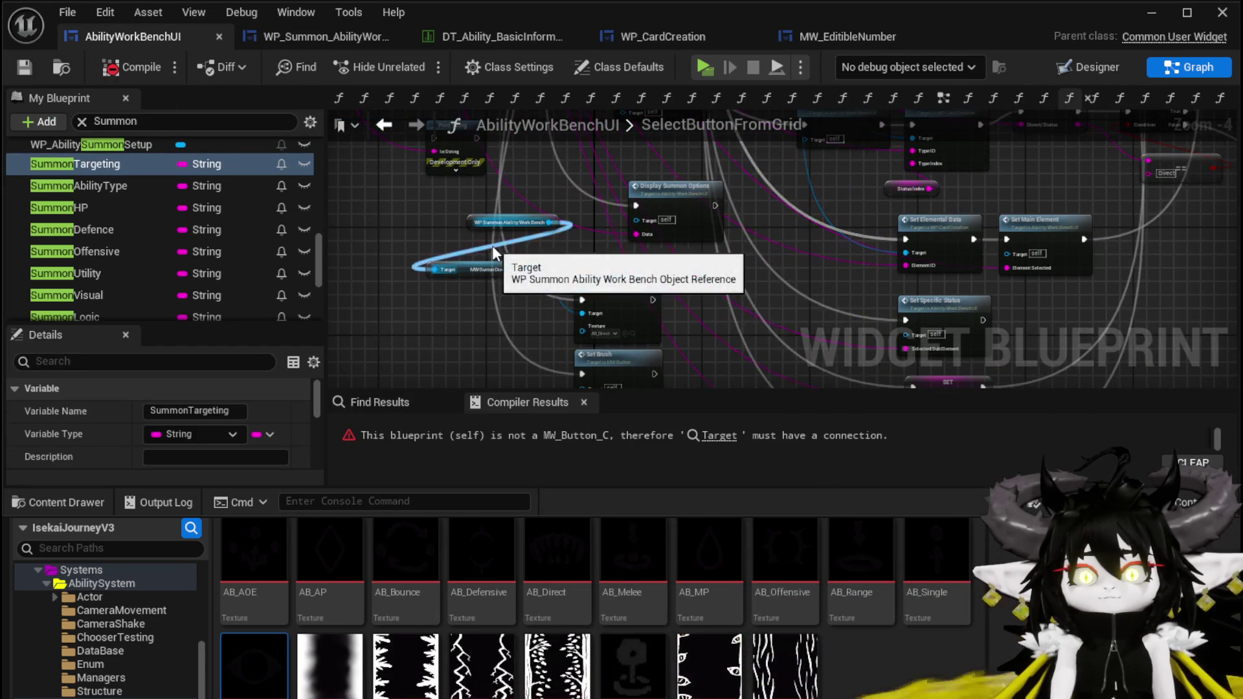
left_click(719, 435)
left_click_drag(634, 216, 611, 325)
left_click(130, 67)
left_click(24, 67)
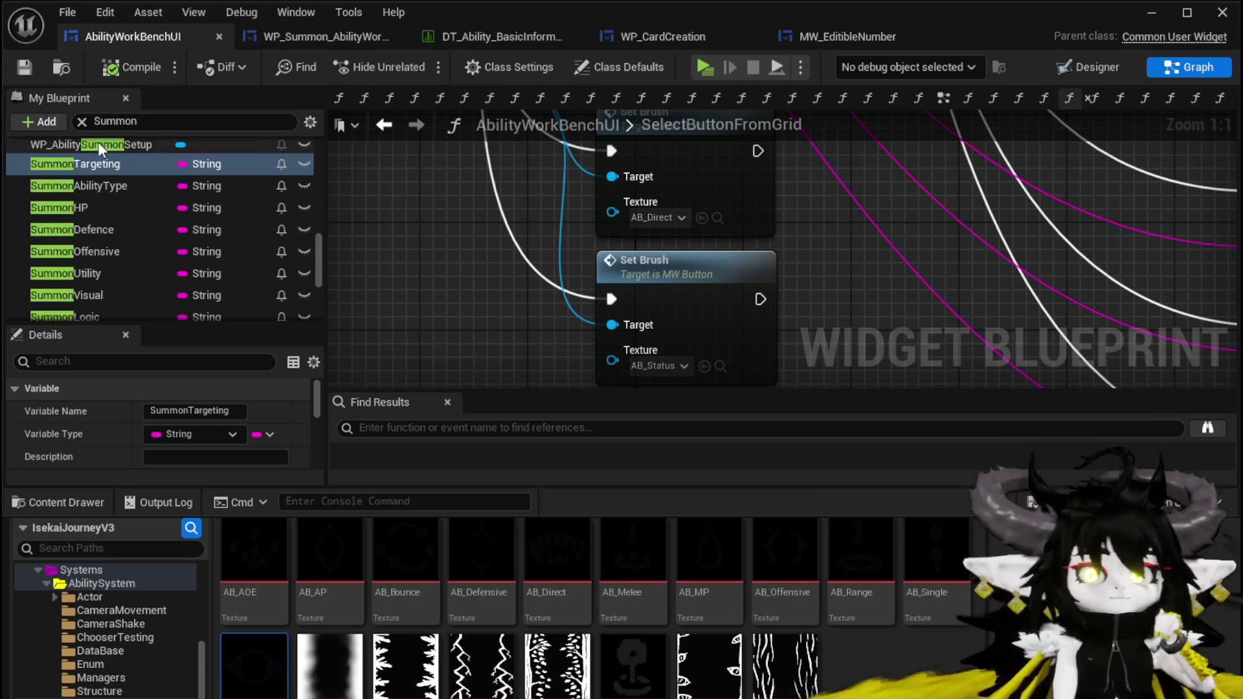
left_click(82, 121)
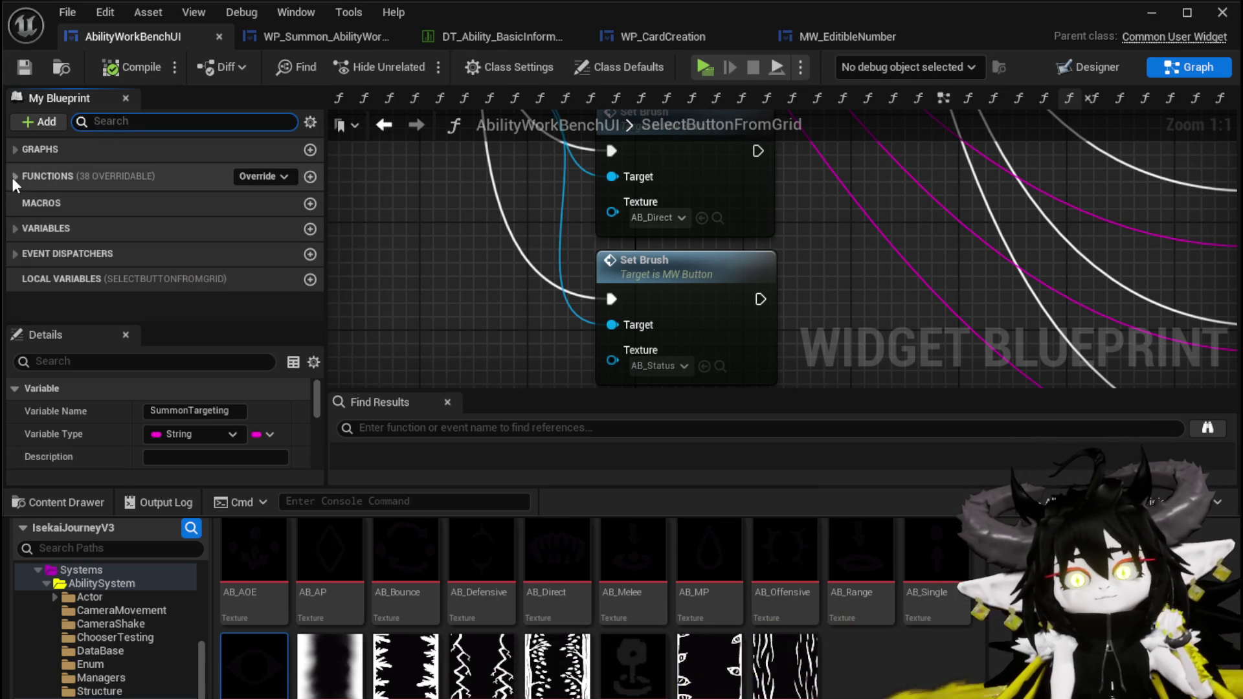
Add a Direct/Status setter after the upper Set Brush and set it to "Direct"
left_click(19, 230)
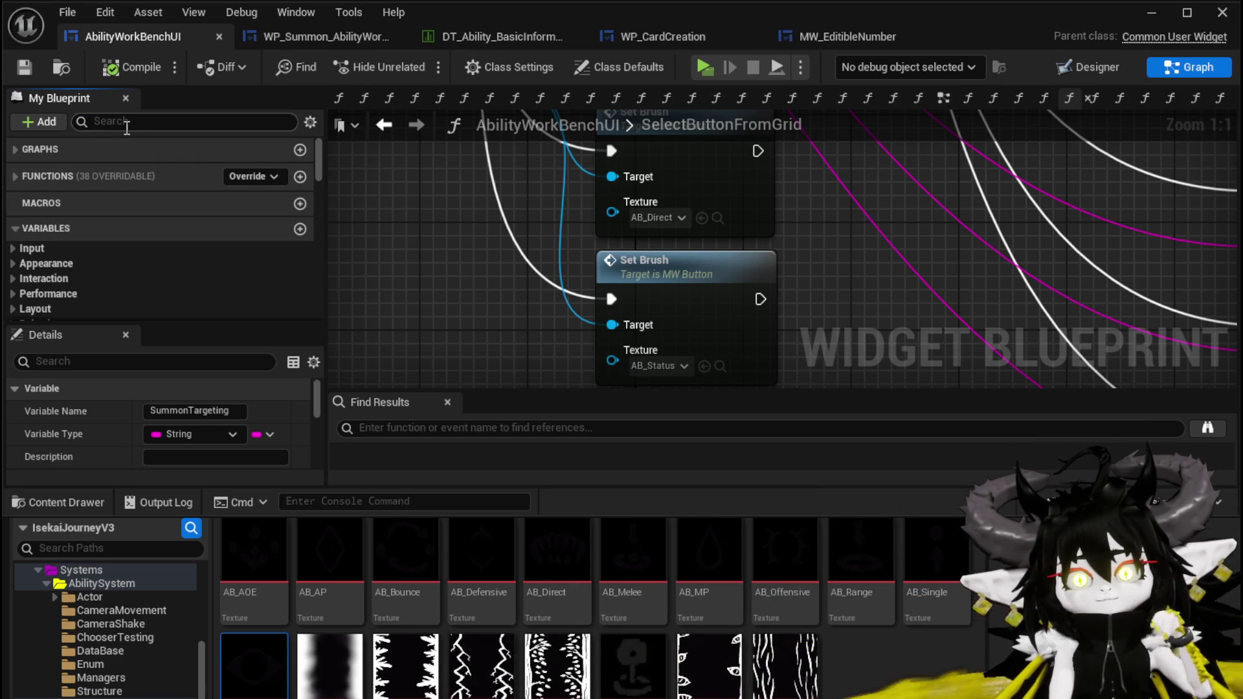
type("Direct")
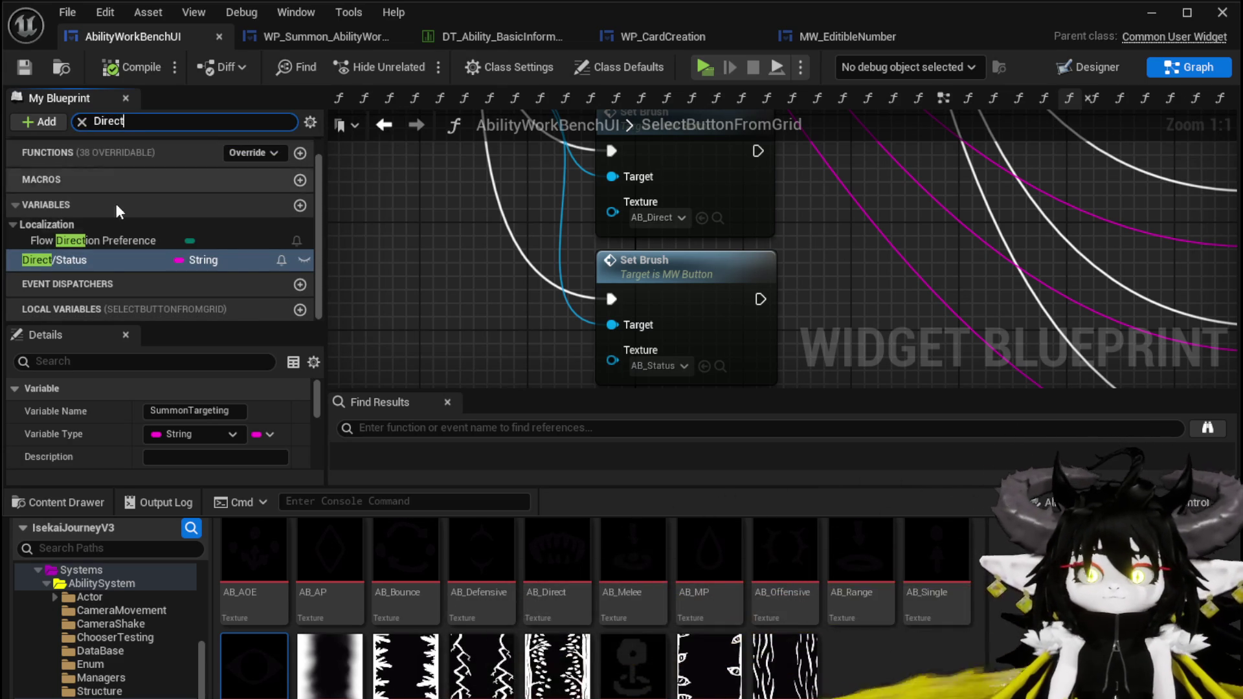
mouse_move(55, 259)
left_mouse_down()
mouse_move(915, 244)
mouse_move(826, 219)
mouse_move(340, 317)
mouse_move(340, 259)
mouse_move(659, 316)
mouse_move(564, 269)
left_mouse_up()
left_click(863, 268)
scroll(842, 259, "down", 2)
mouse_move(521, 200)
left_mouse_down()
mouse_move(572, 261)
mouse_move(623, 223)
left_mouse_up()
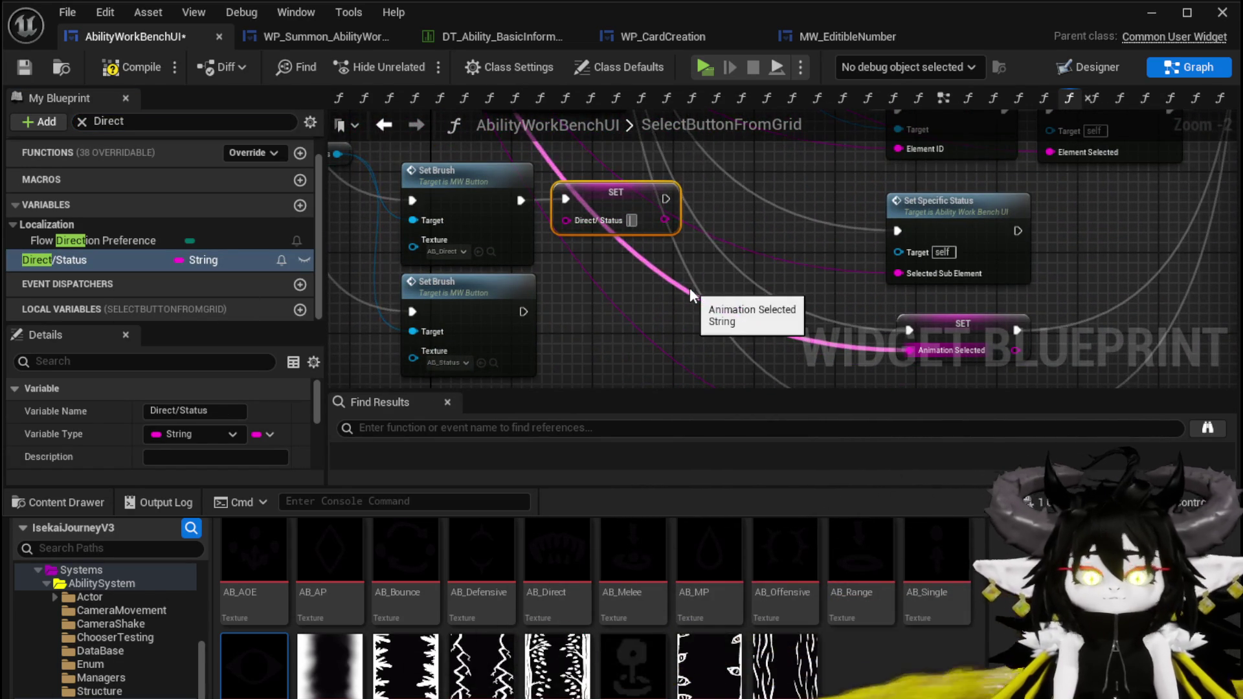
type("Direct")
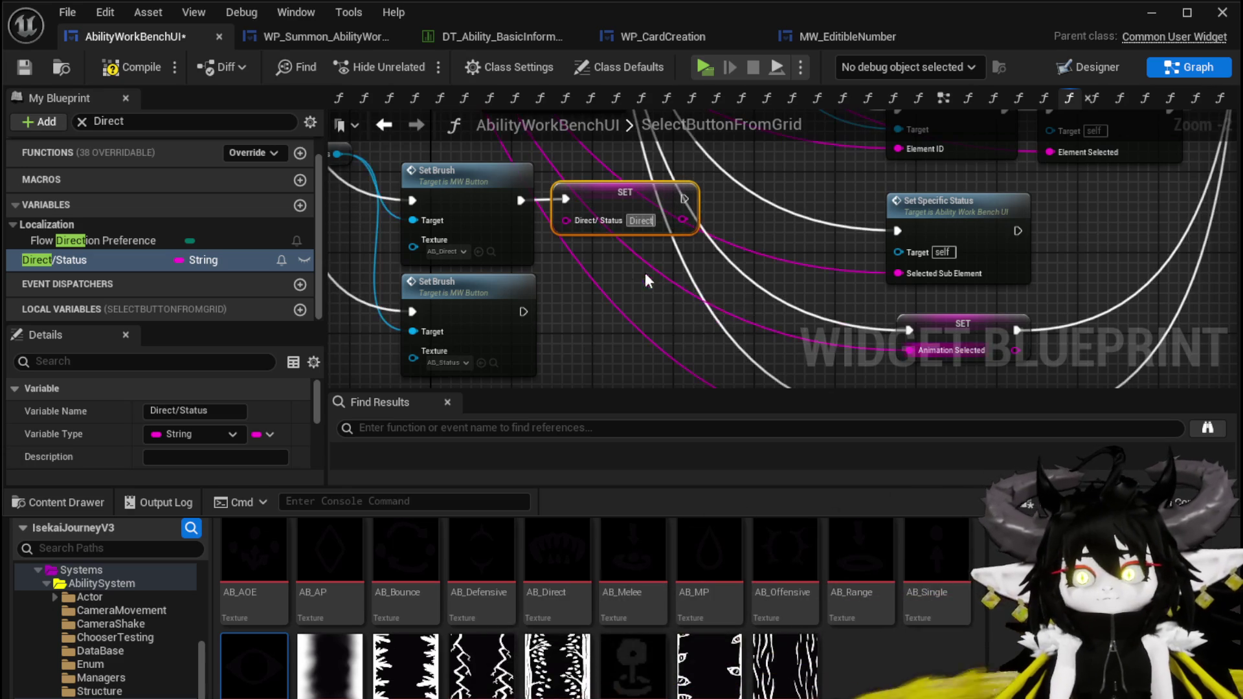
Duplicate the setter after the lower Set Brush and set its value to "Status"
key("ctrl+c")
key("ctrl+v")
left_click_drag(605, 328, 565, 310)
double_click(640, 331)
type("St")
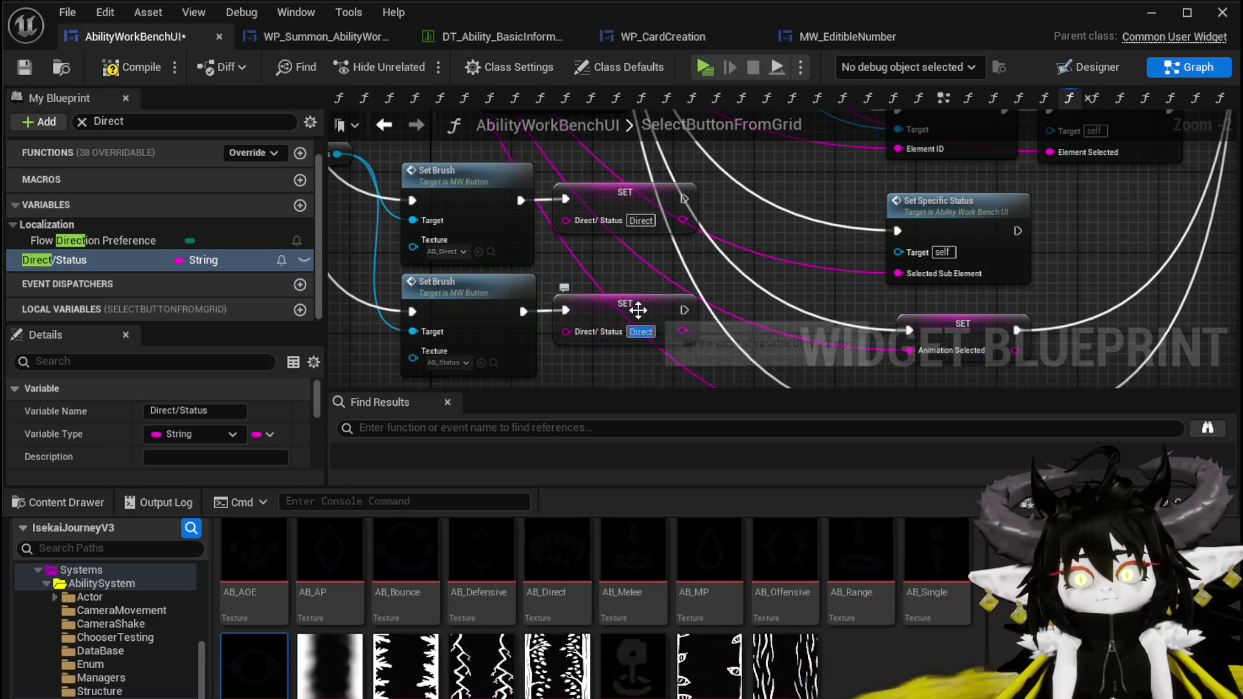
type("atus")
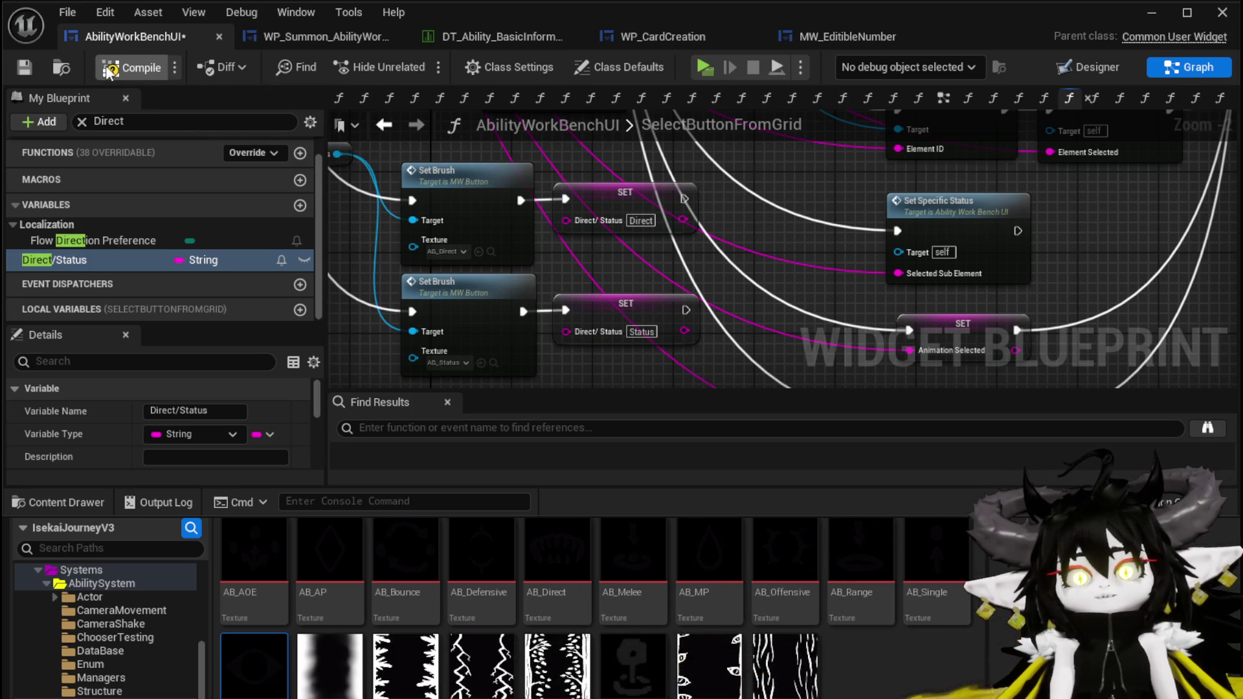
Compile and save the blueprint
left_click(25, 67)
scroll(539, 299, "down", 5)
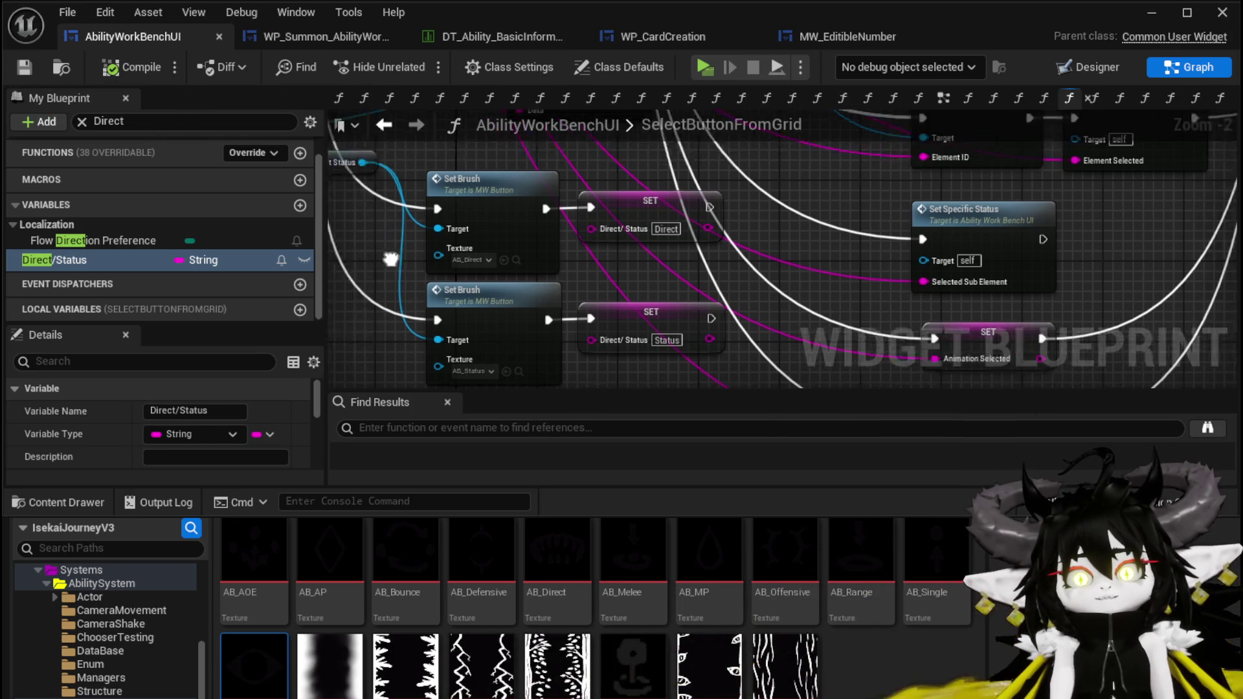
mouse_move(539, 300)
left_mouse_down()
mouse_move(492, 296)
mouse_move(498, 266)
left_mouse_up()
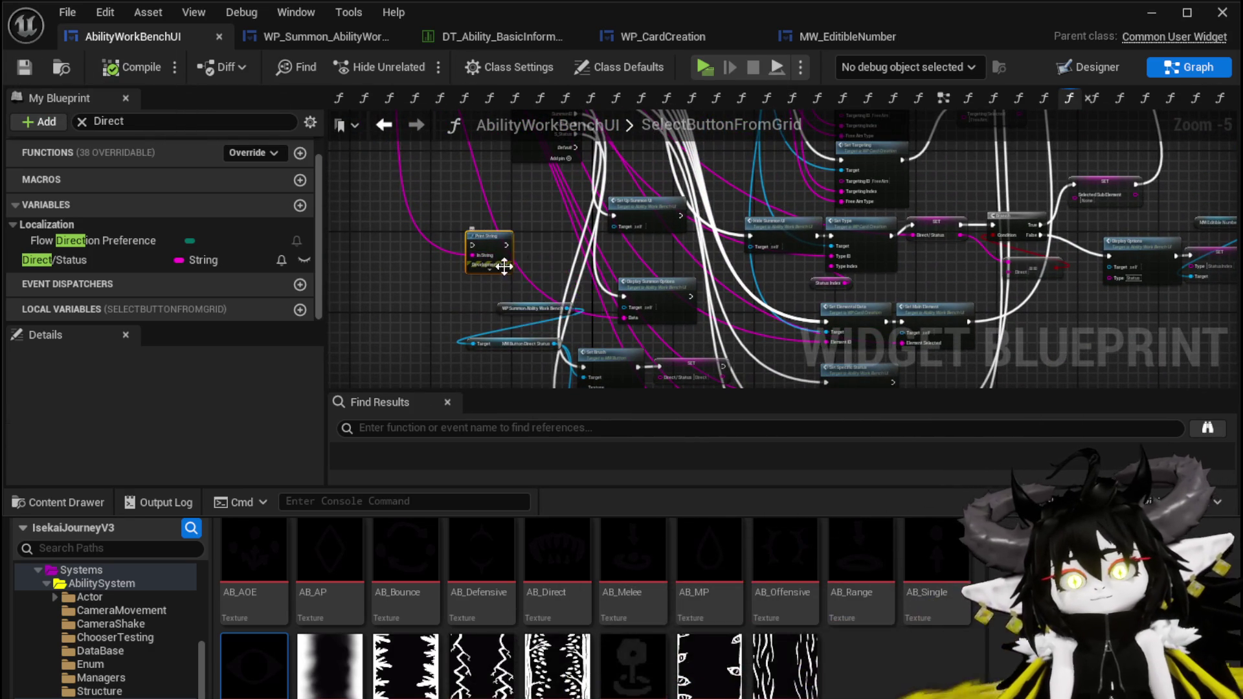
key("ctrl+s")
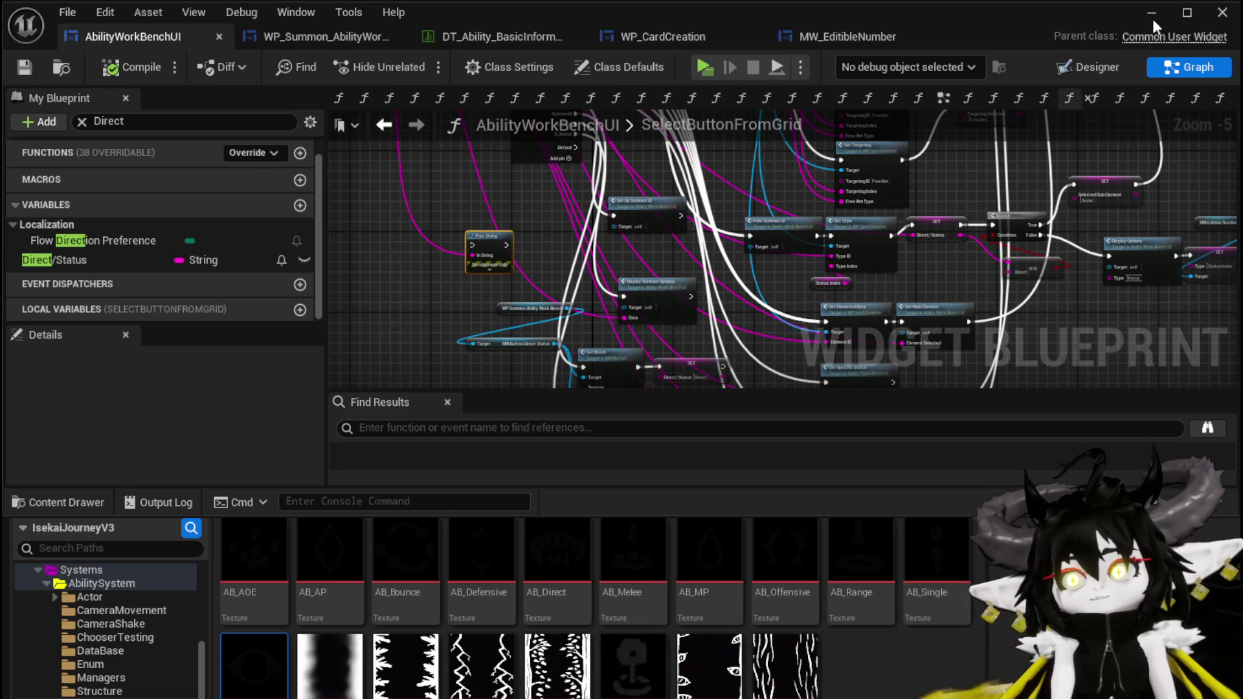
In a standalone preview, load the Magic|ChuraMagicSummon|001 ability in the workbench and set its type to Summon
left_click(1152, 13)
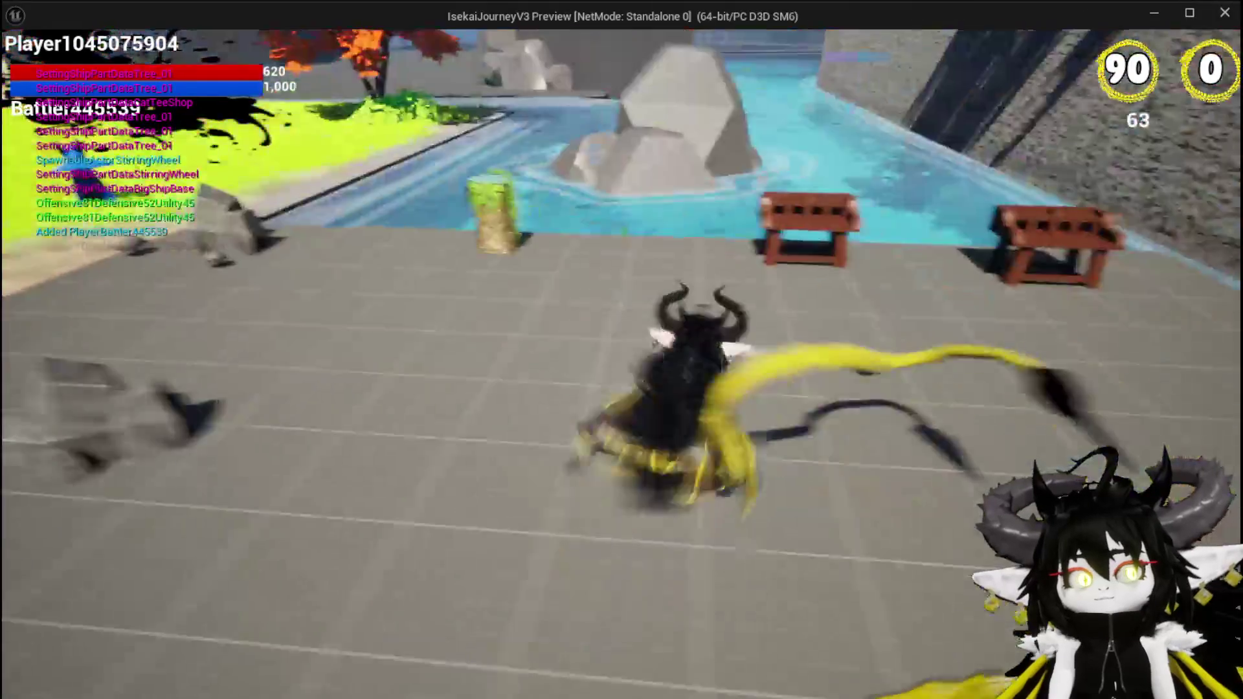
key("e")
left_click(83, 58)
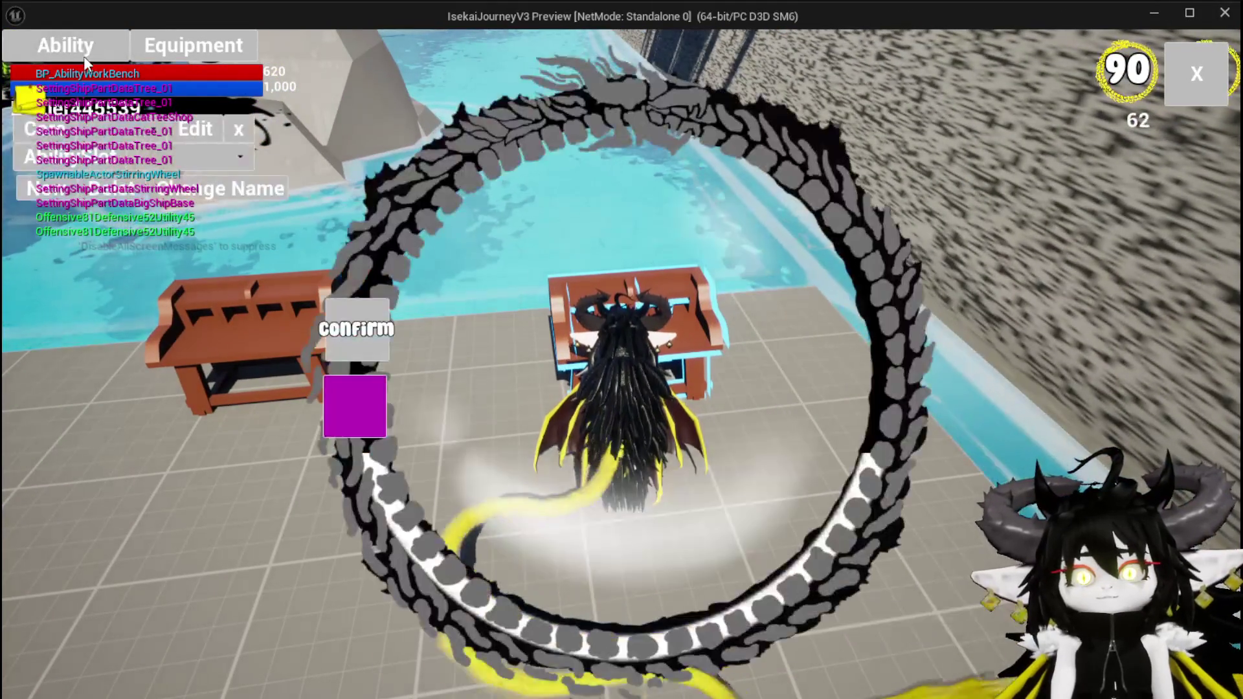
left_click(162, 156)
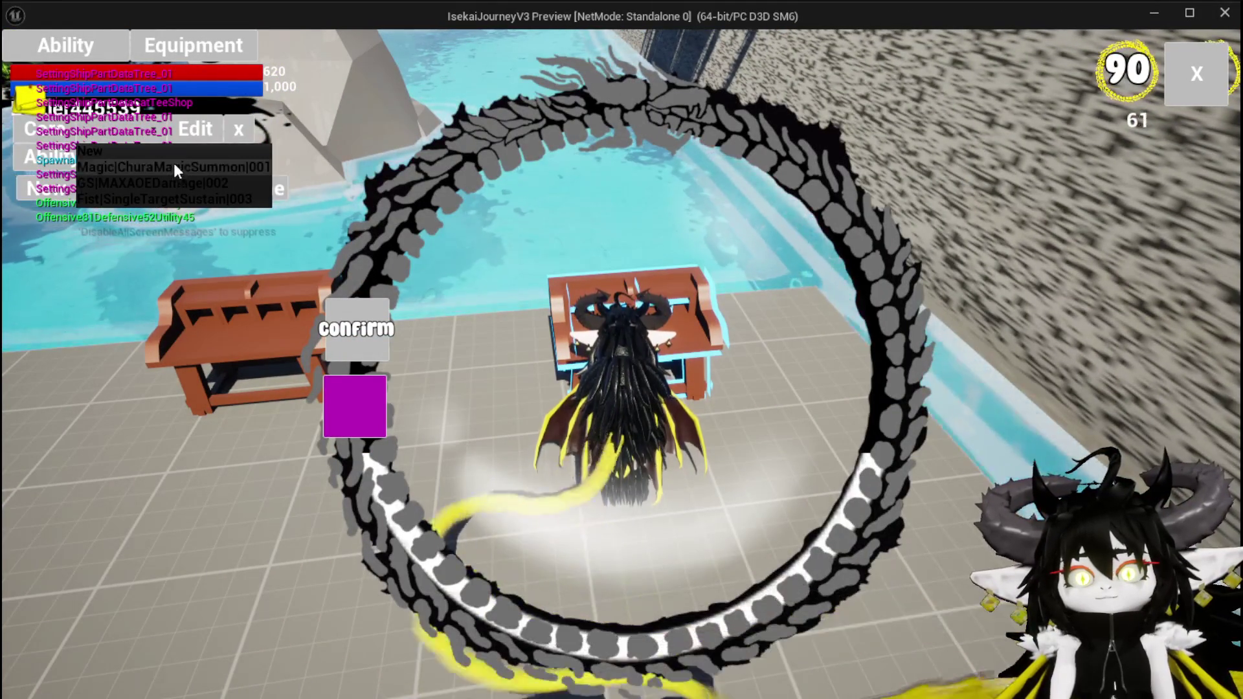
left_click(173, 169)
left_click(777, 550)
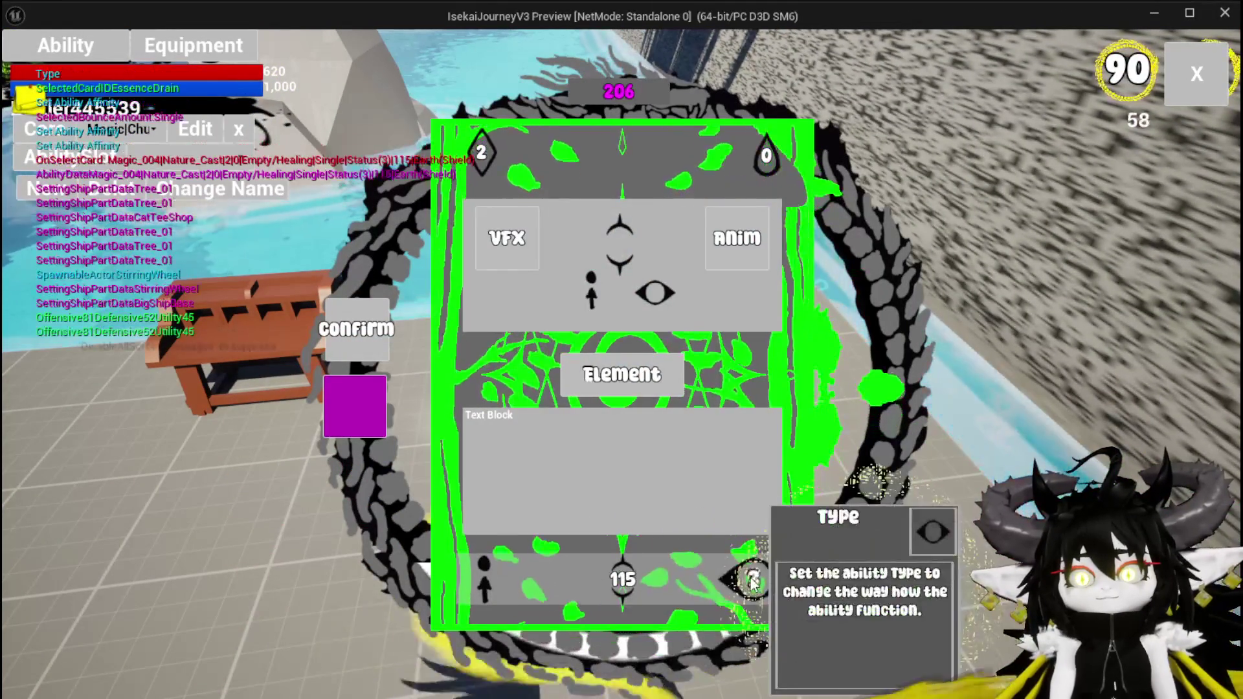
left_click(752, 580)
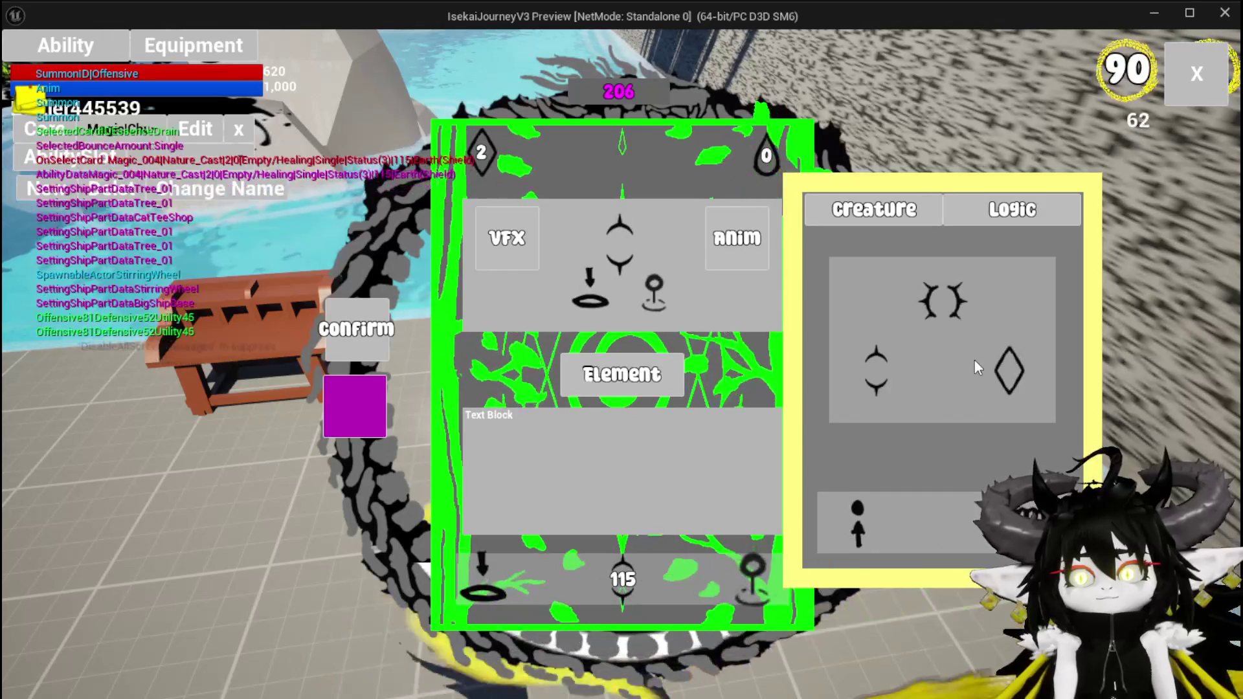
Pick a summon option slot and trigger the summon to test Direct and Status
left_click(650, 288)
mouse_move(638, 223)
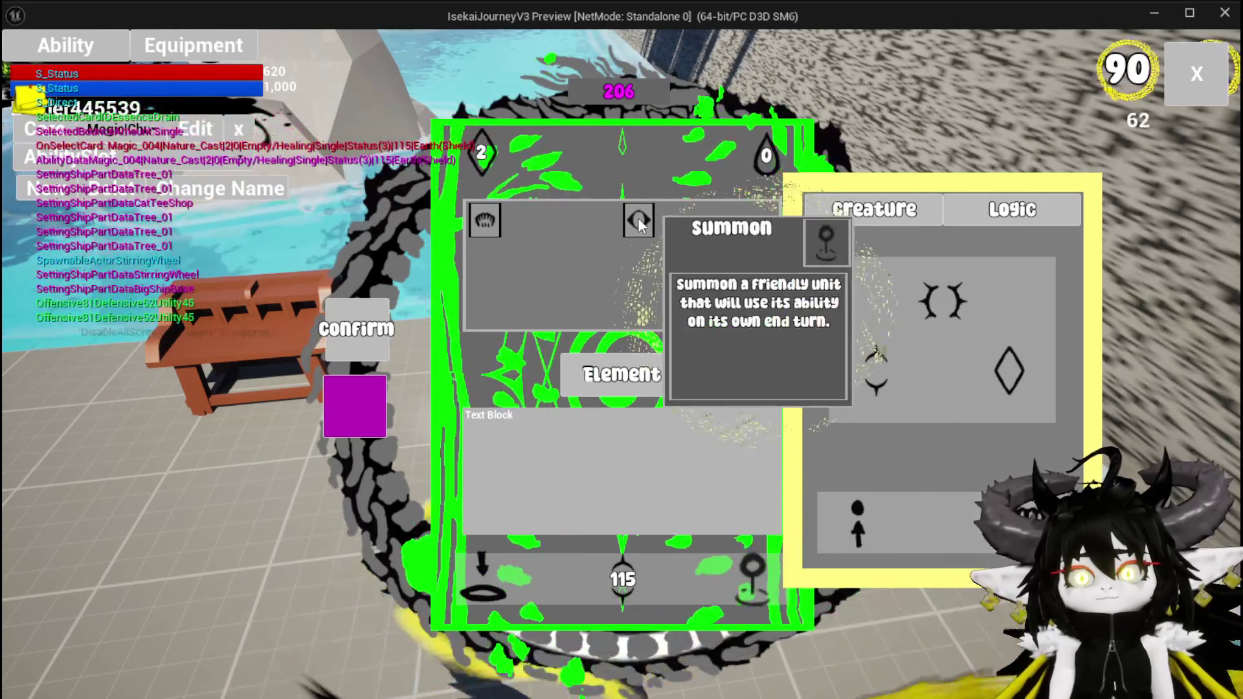
left_click(487, 221)
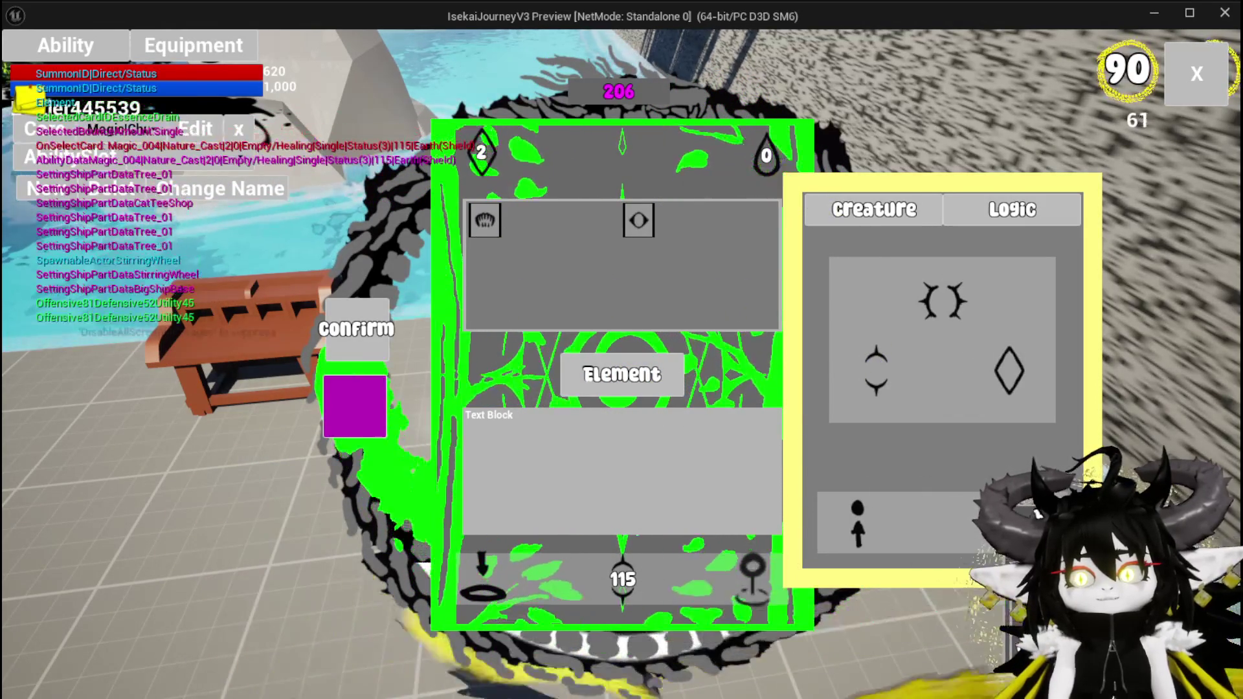
left_click(368, 406)
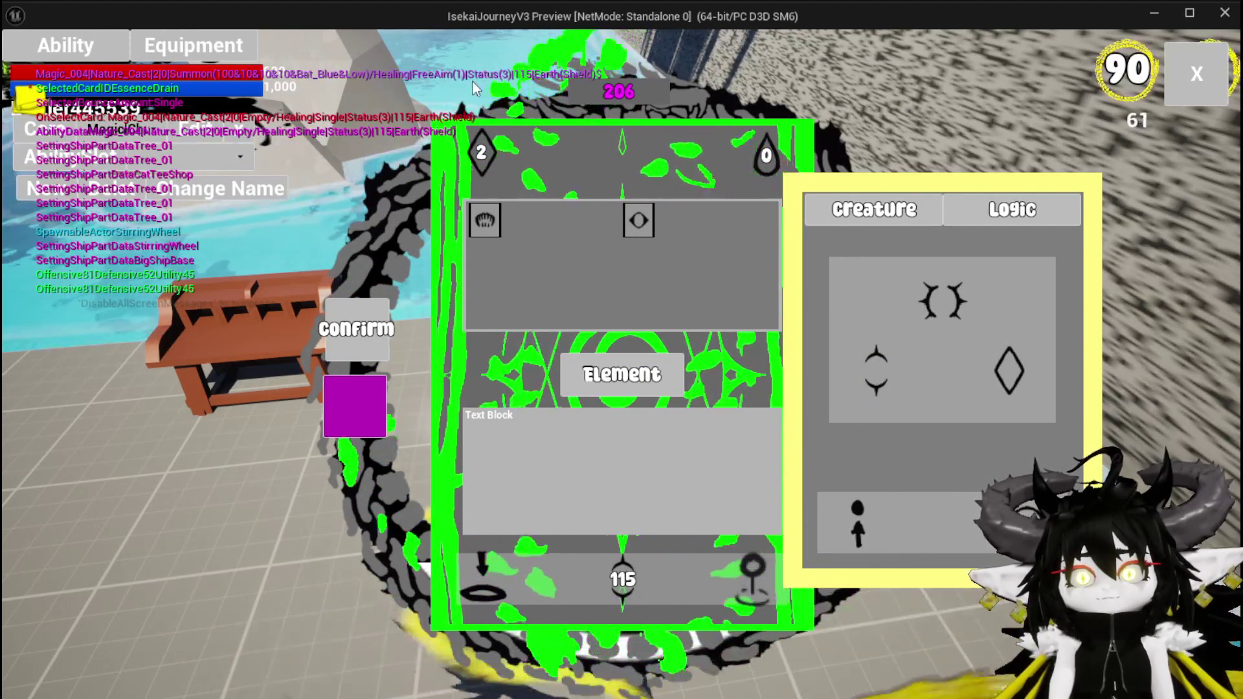
mouse_move(490, 224)
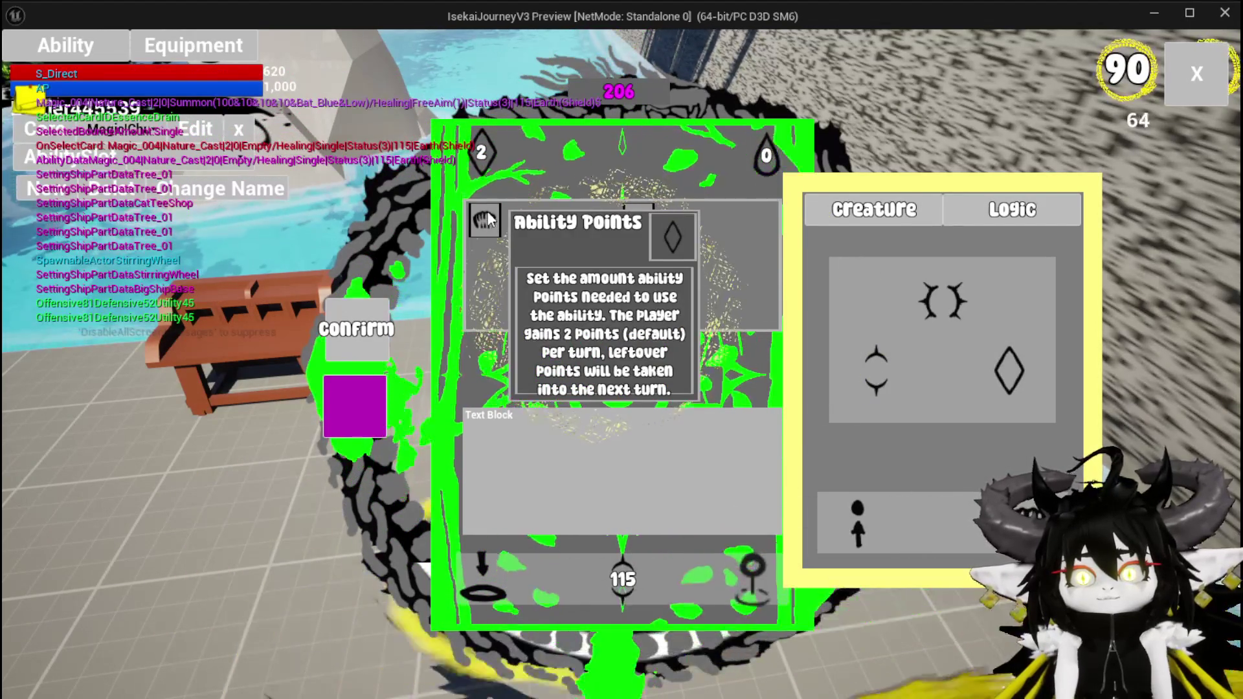
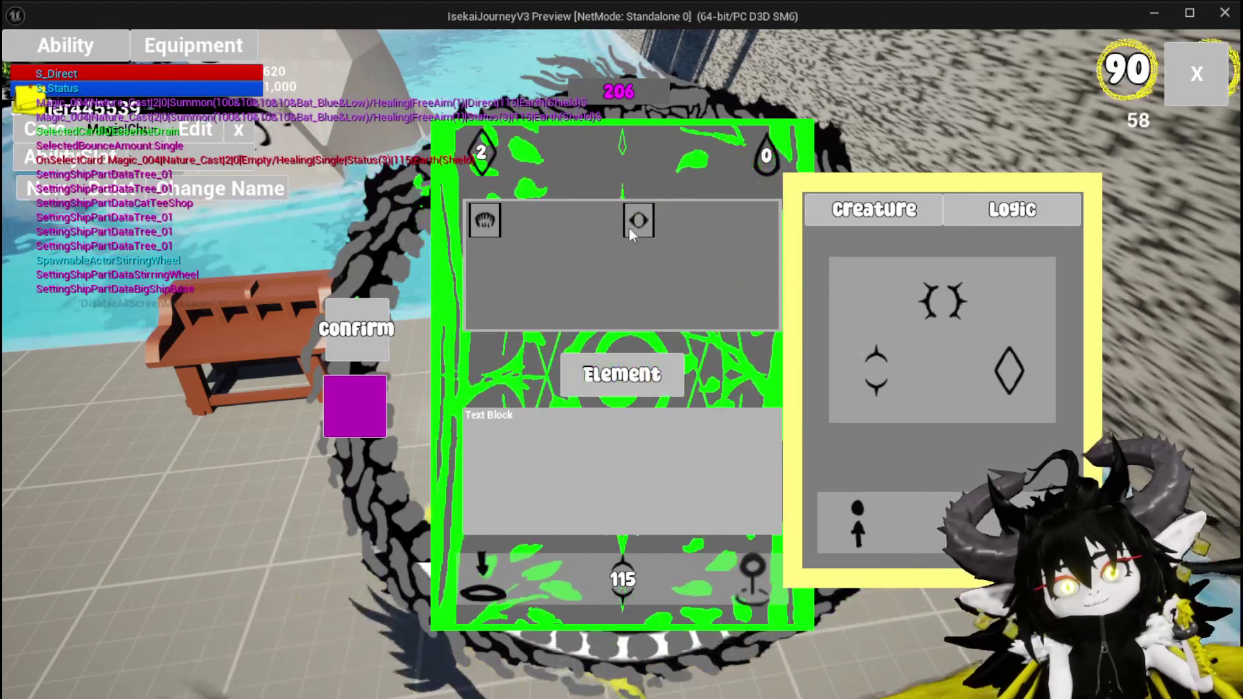
In the play preview, set Ability Points to 10, check the Element option, then exit the preview
mouse_move(995, 339)
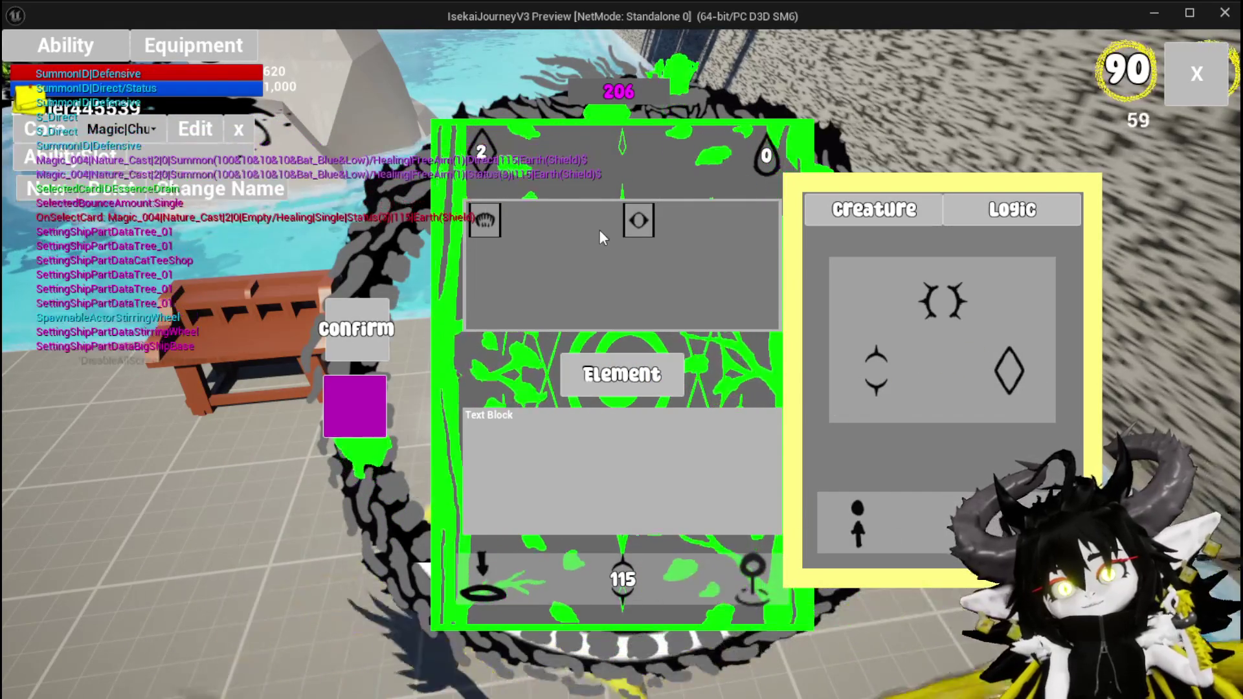
mouse_move(643, 216)
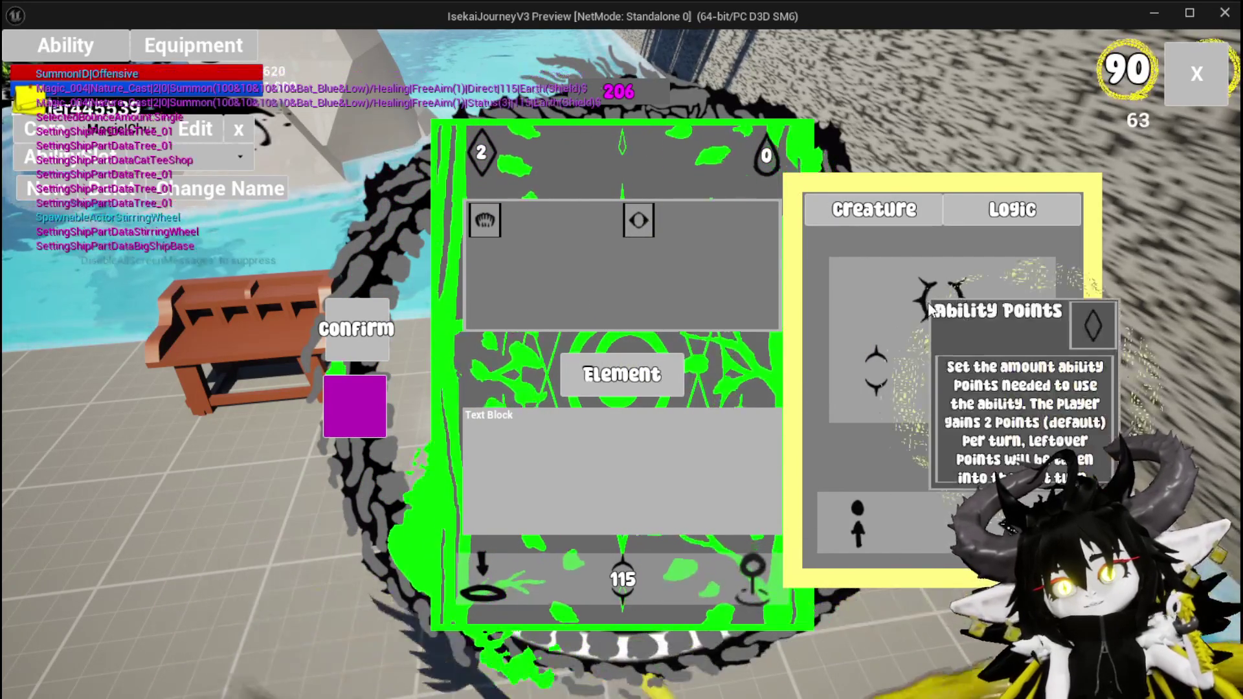
left_click(1008, 370)
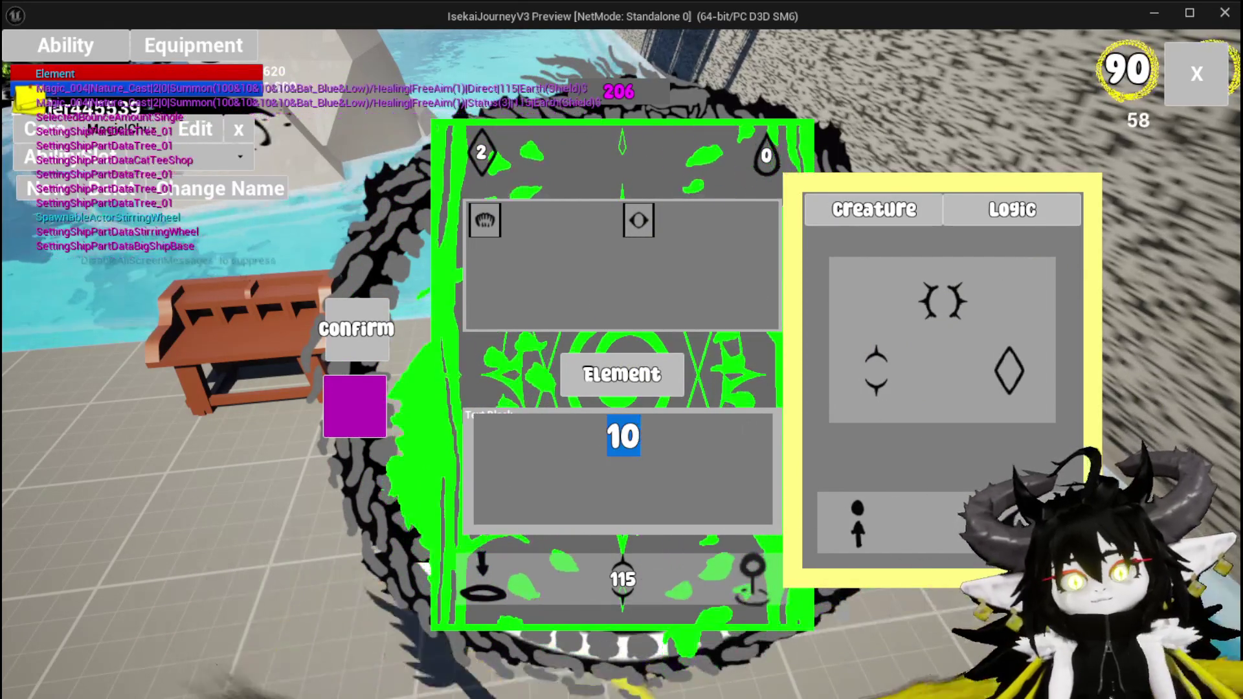
left_click(942, 302)
left_click(878, 363)
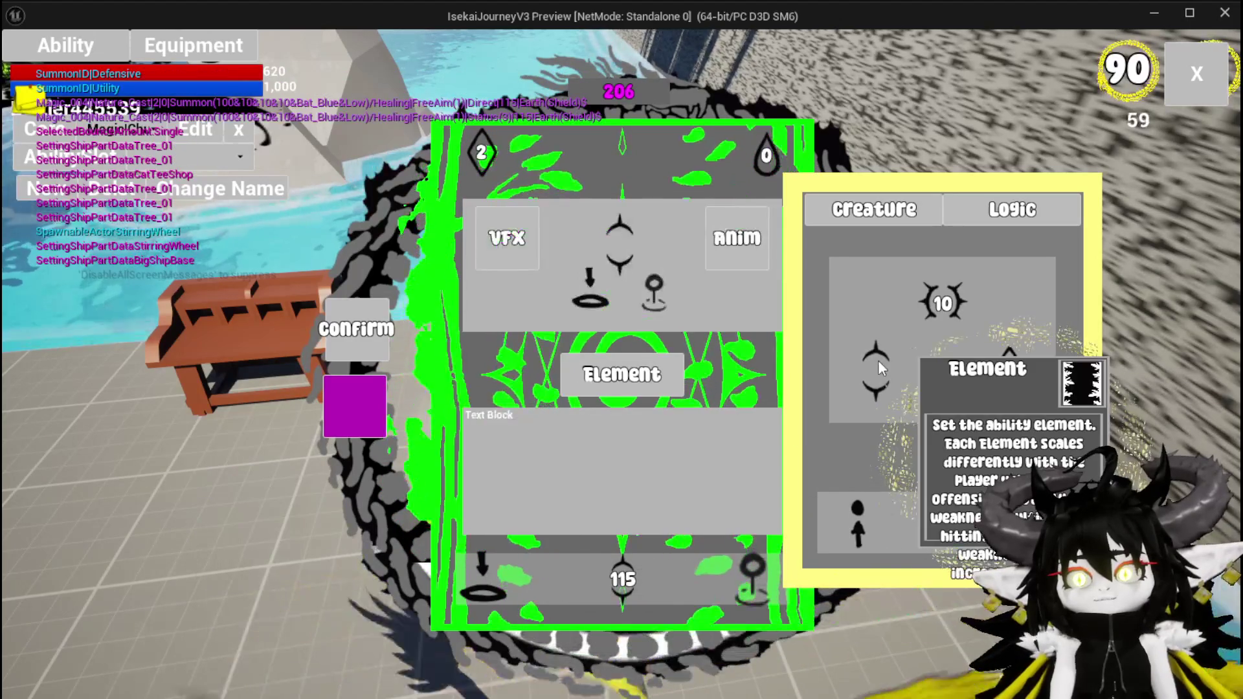
key("Escape")
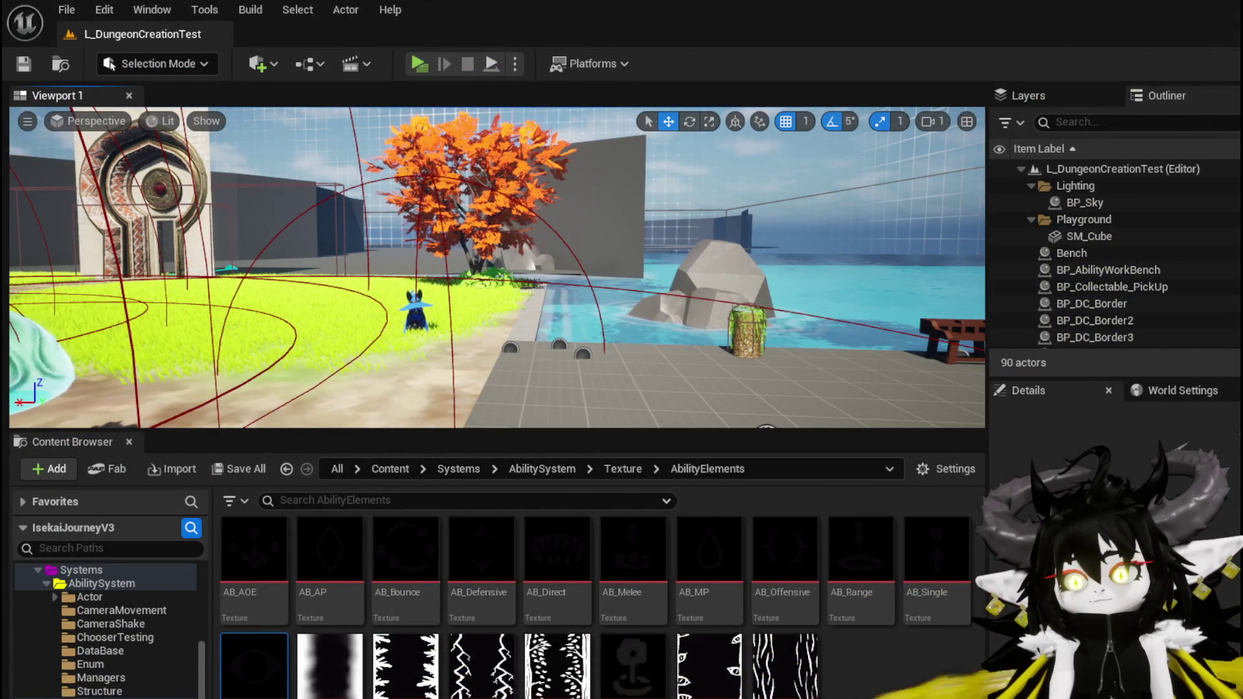
In AbilityWorkBenchUI, clear the Direct member filter and open the DisplaySummonOptions function graph
key("alt+Tab")
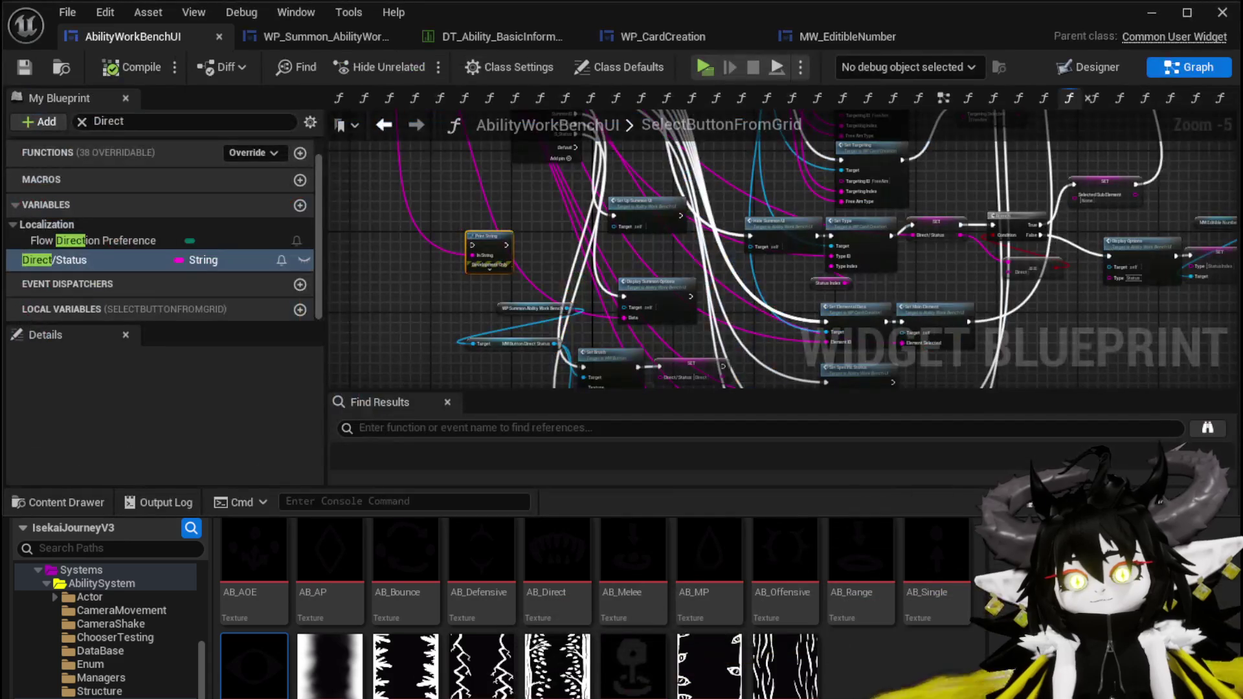
scroll(455, 302, "up", 3)
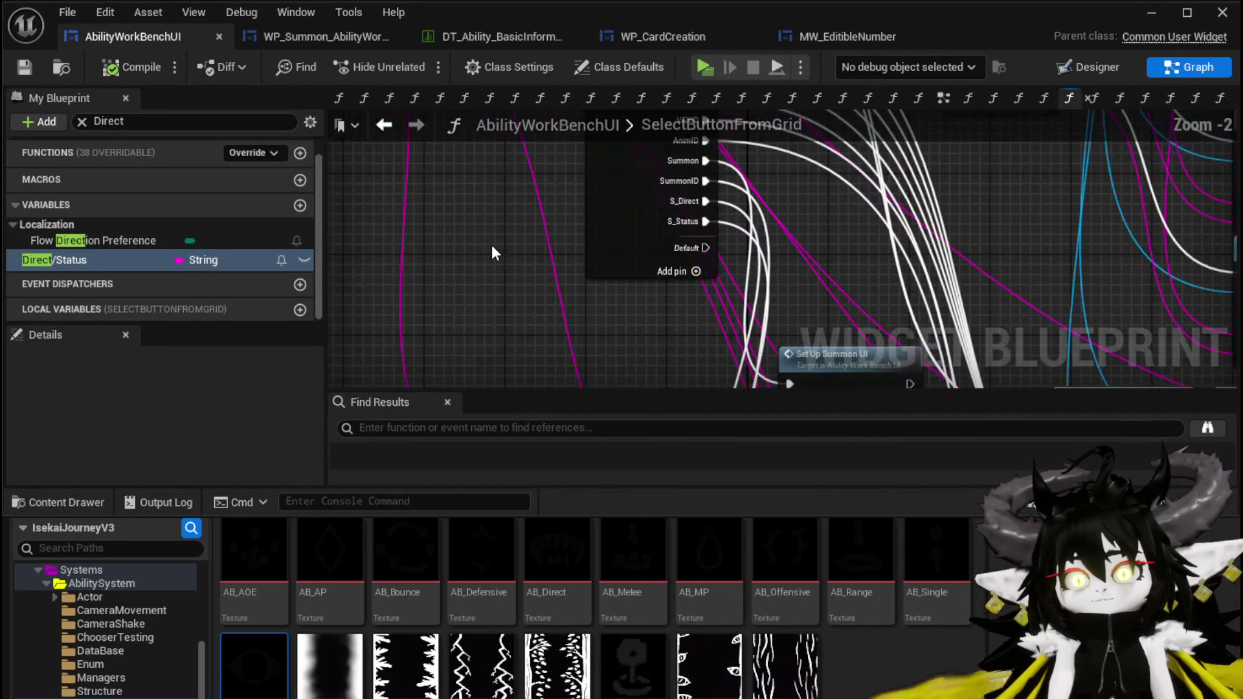
left_click_drag(484, 304, 486, 331)
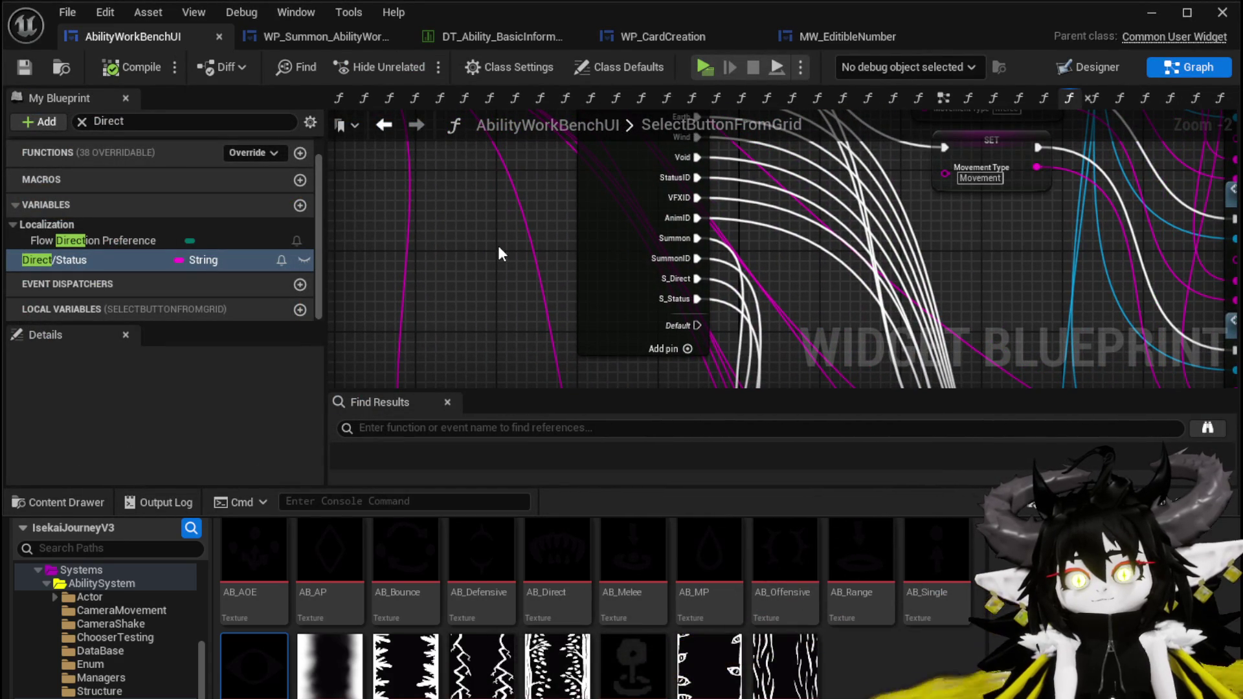
left_click(81, 120)
left_click(18, 175)
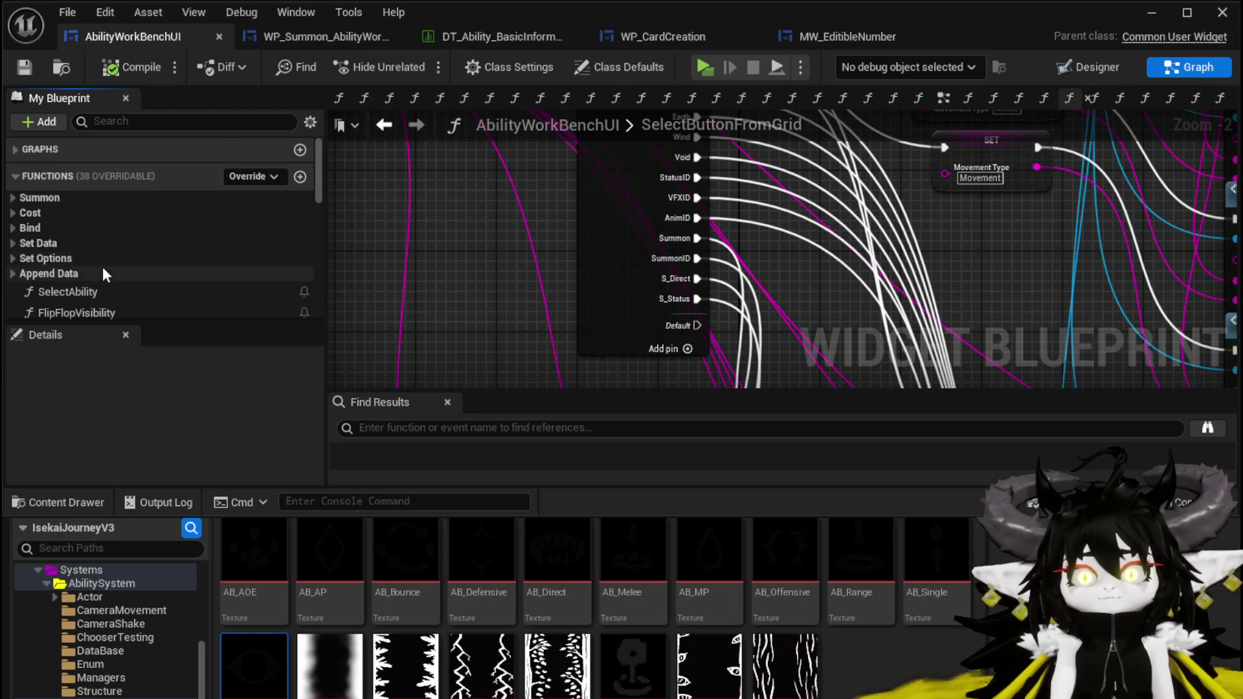
scroll(104, 267, "down", 3)
scroll(101, 268, "down", 5)
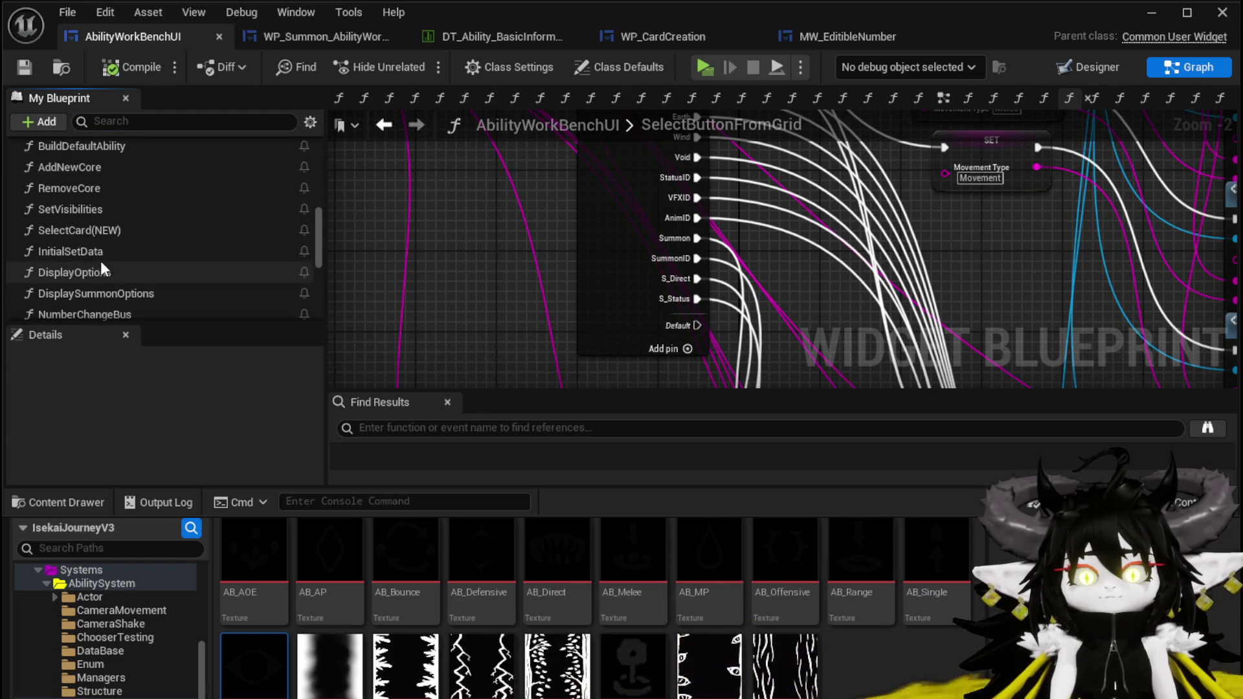
scroll(115, 272, "down", 1)
double_click(115, 270)
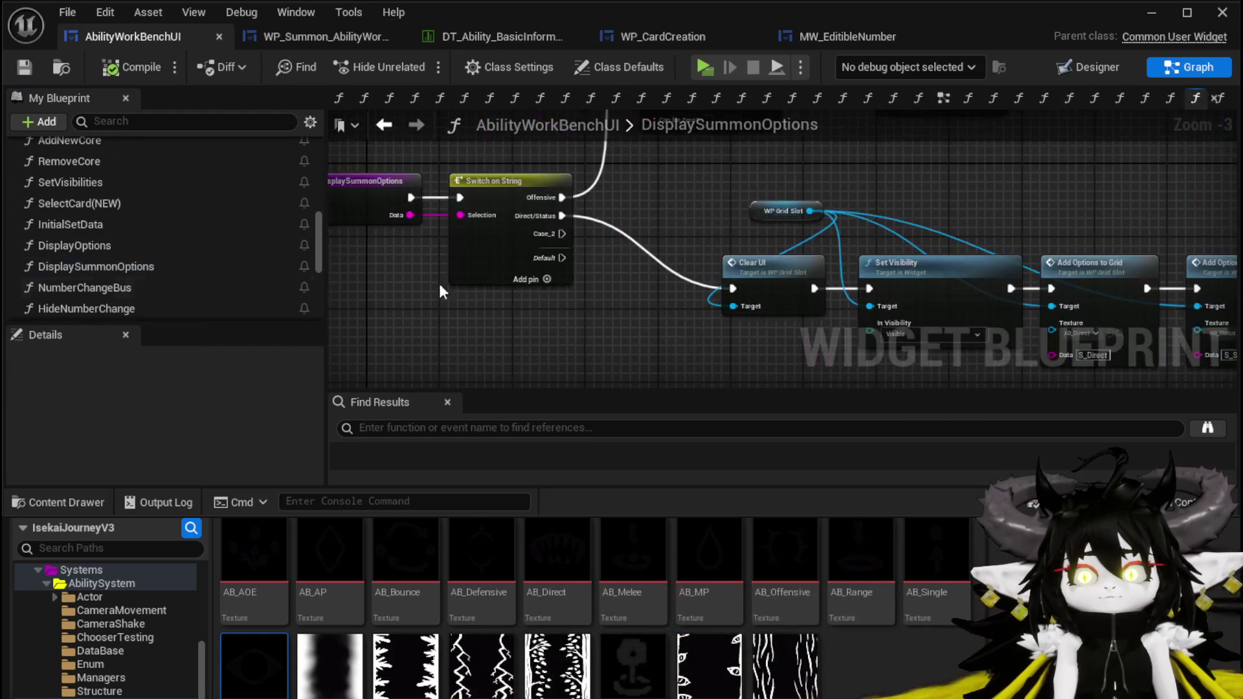
Add Defensive and Utility cases to the Switch on String node
scroll(494, 278, "up", 4)
left_click(494, 278)
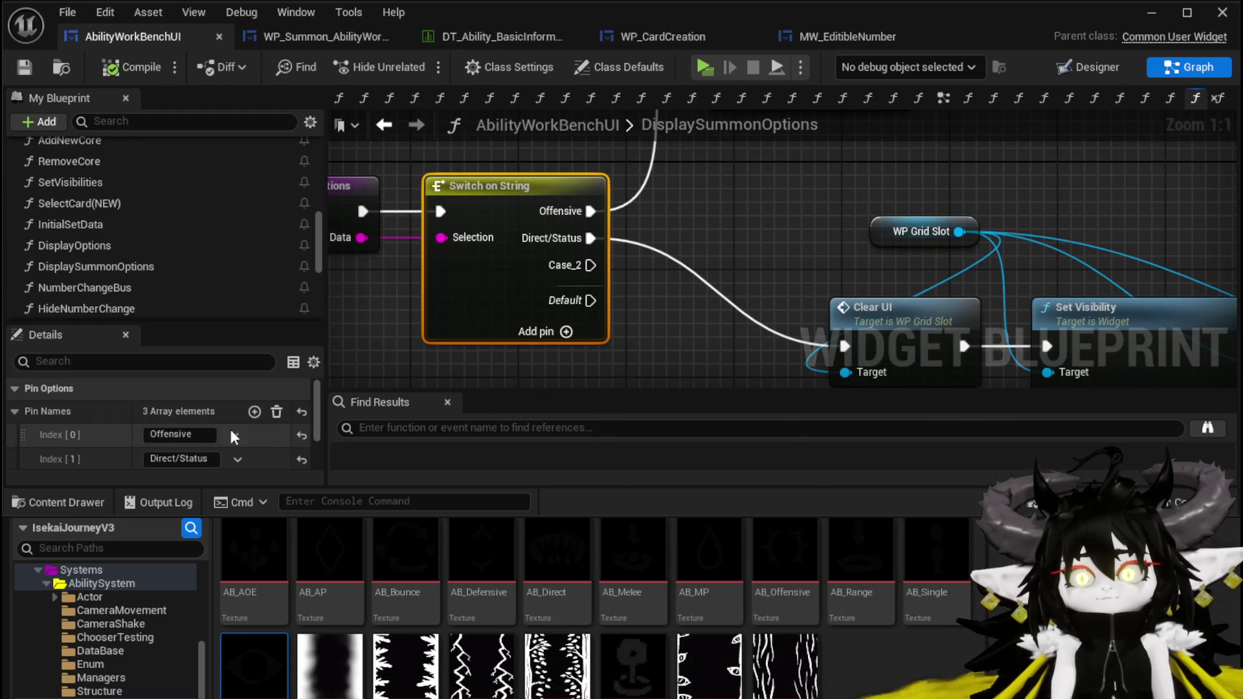
left_click(256, 415)
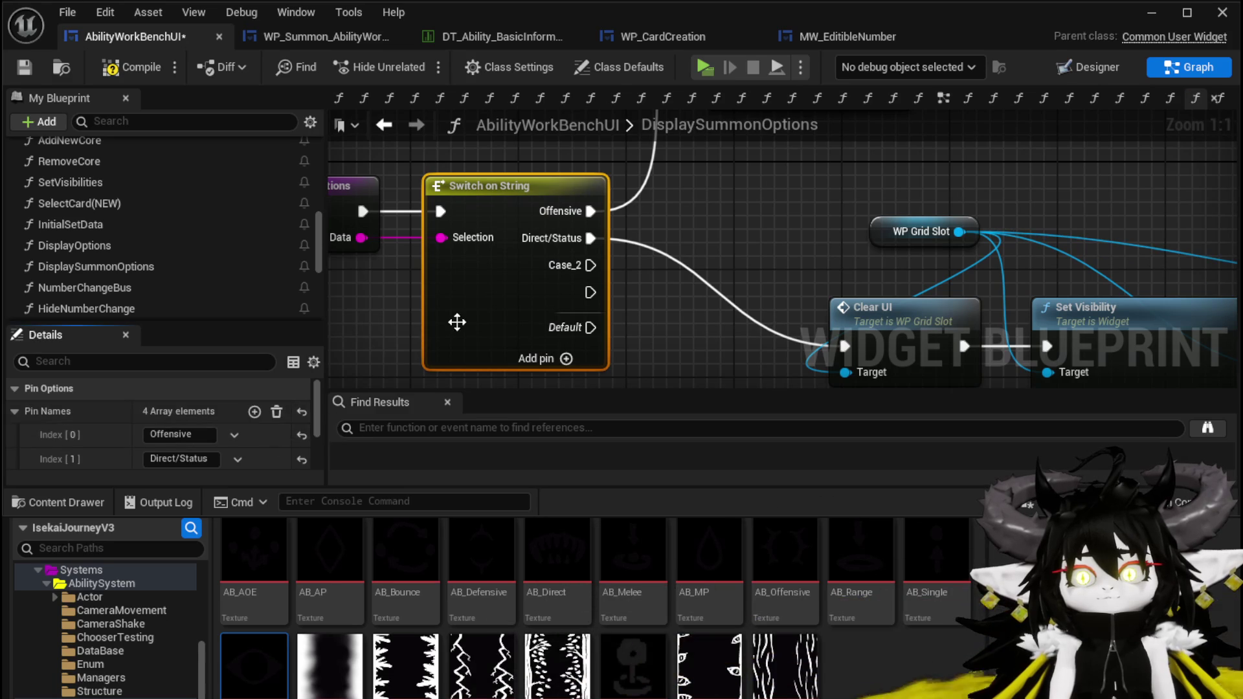
left_click(194, 385)
type("Defe")
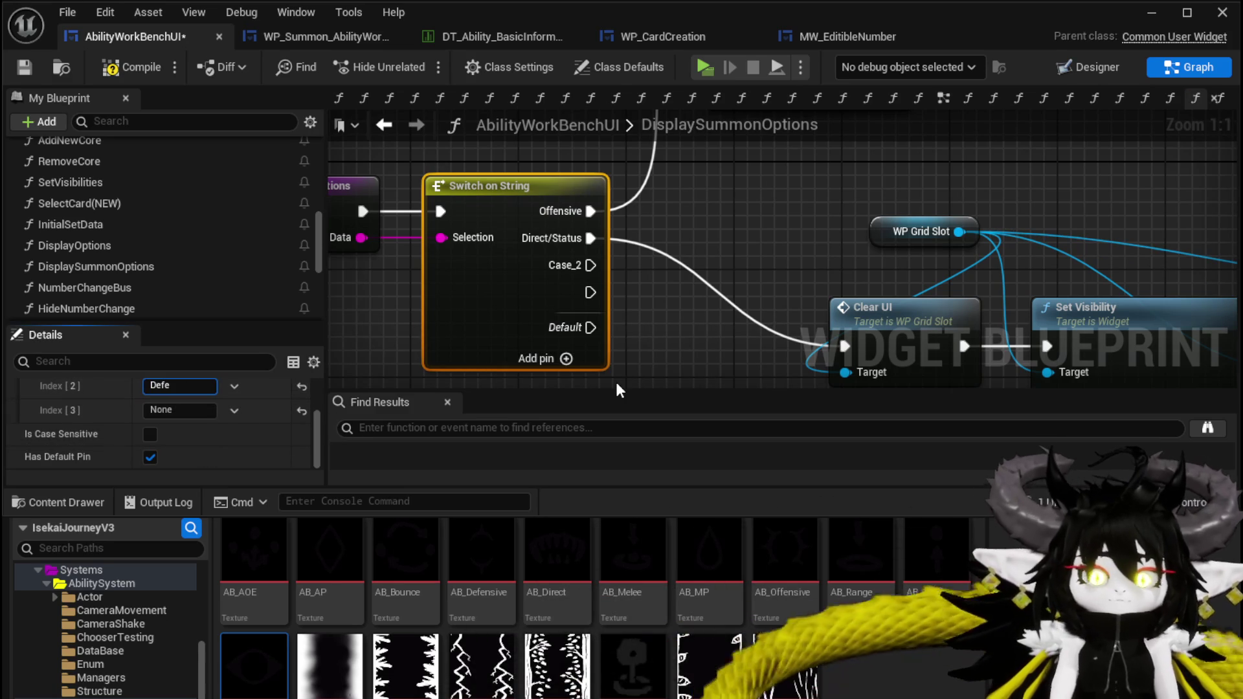
type("nsive")
key("Return")
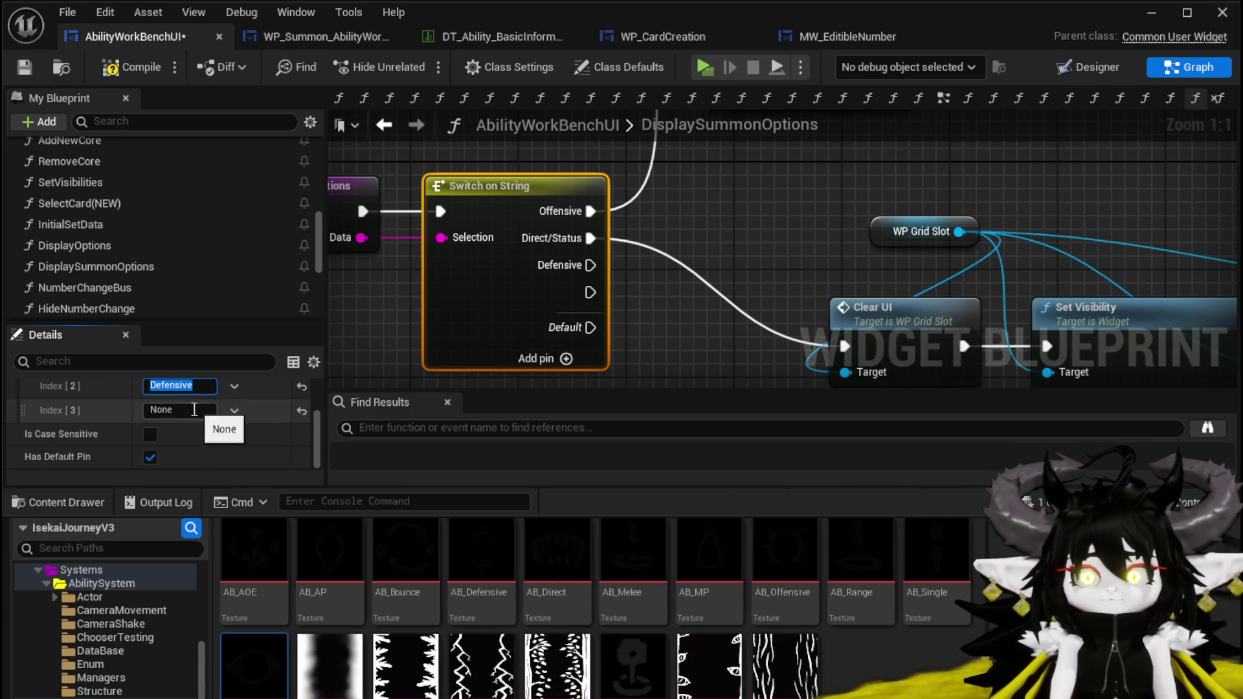
type("U")
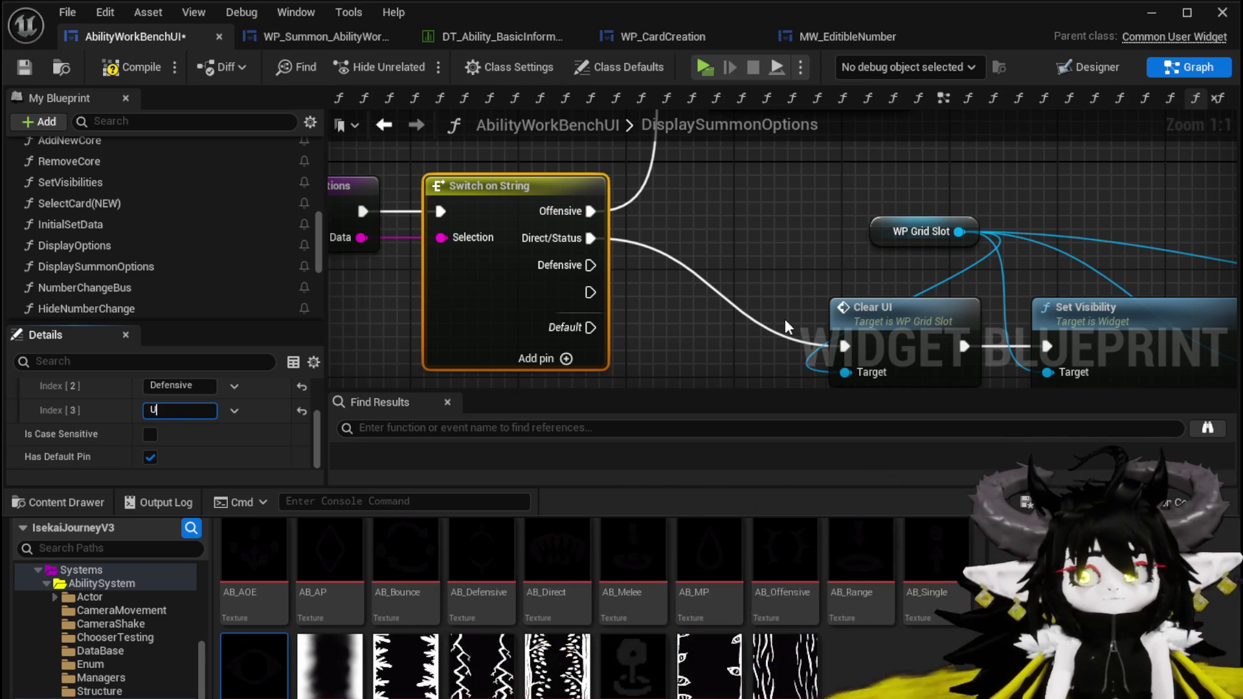
type("tility")
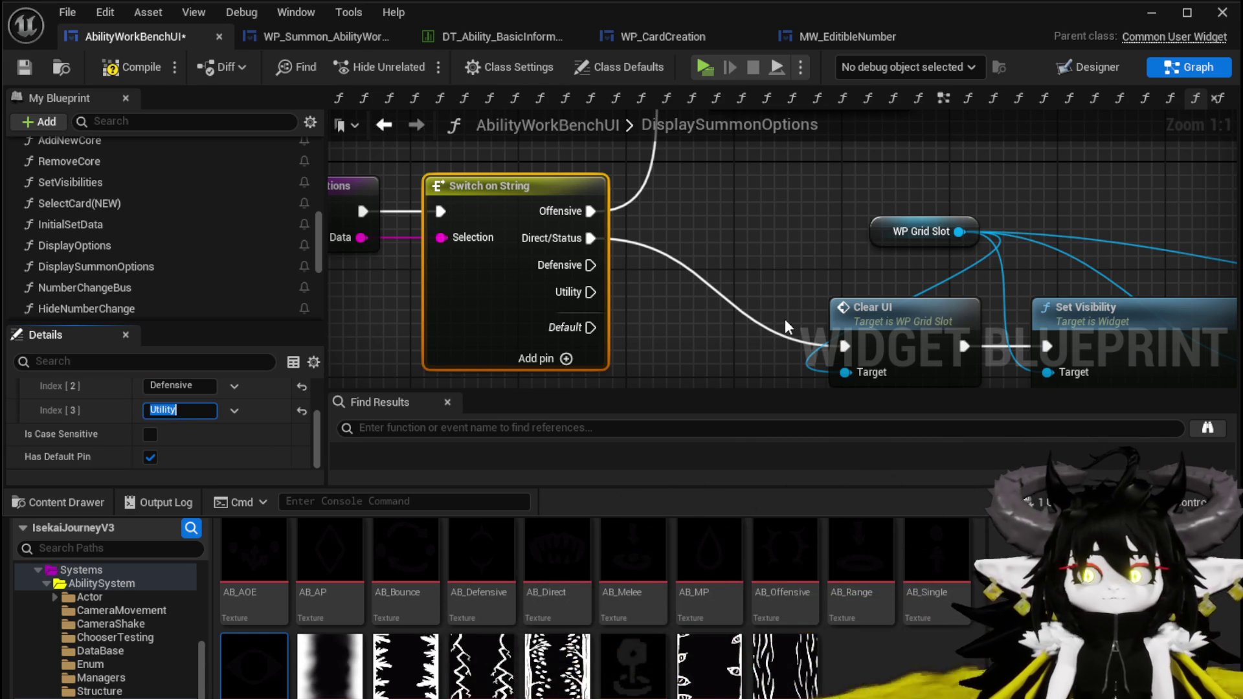
left_click(511, 281)
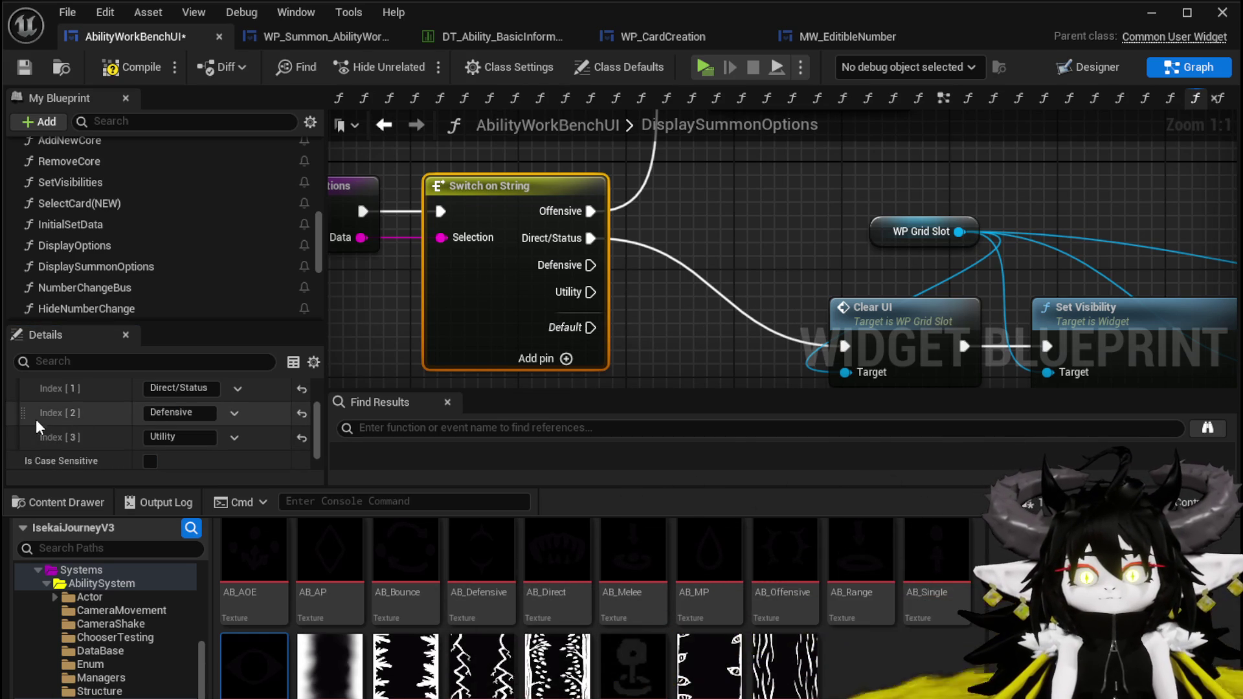
Reorder the cases to Offensive, Defensive, Utility, Direct/Status and save the blueprint
left_click_drag(23, 413, 23, 388)
left_click_drag(22, 437, 30, 400)
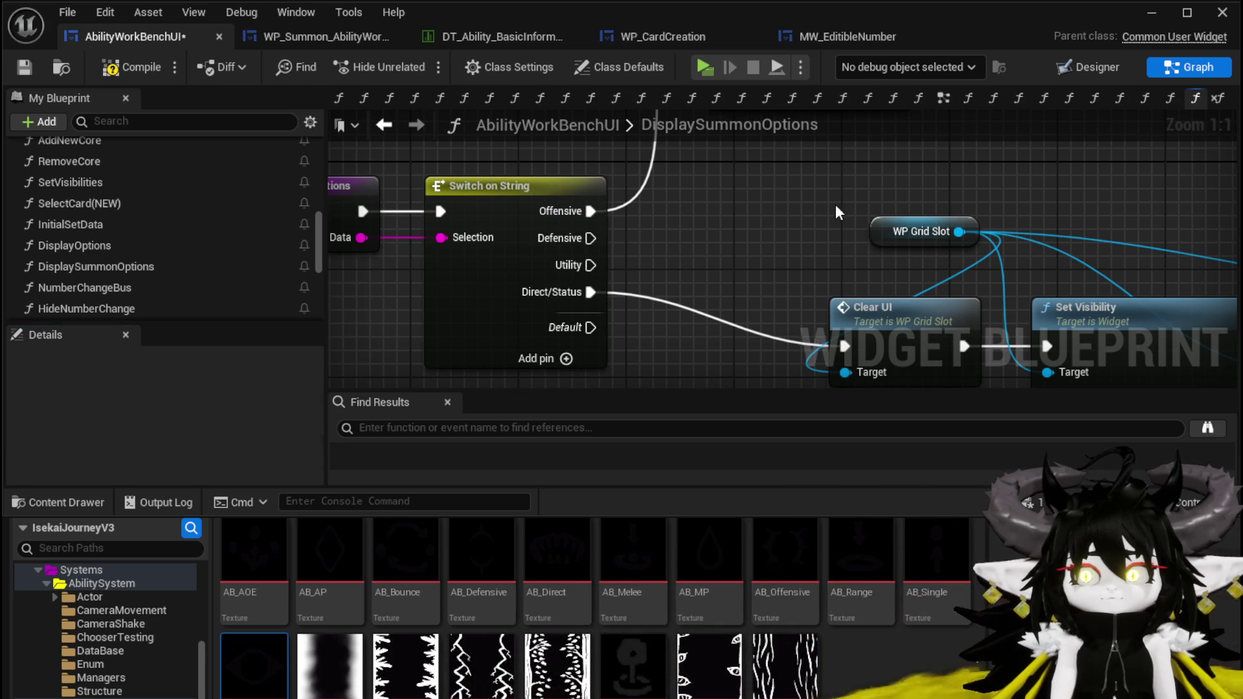
left_click(22, 68)
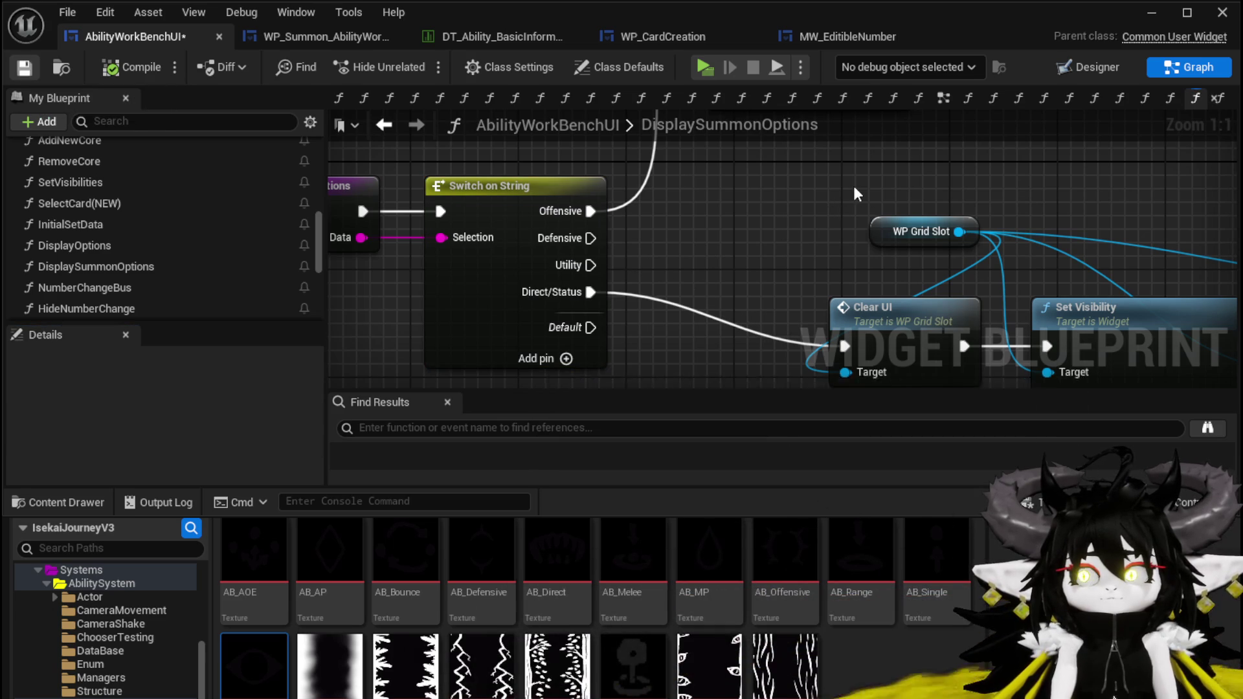
Position an Open Editable Number Window node beside the switch and wire the Defensive case to it
scroll(653, 338, "down", 2)
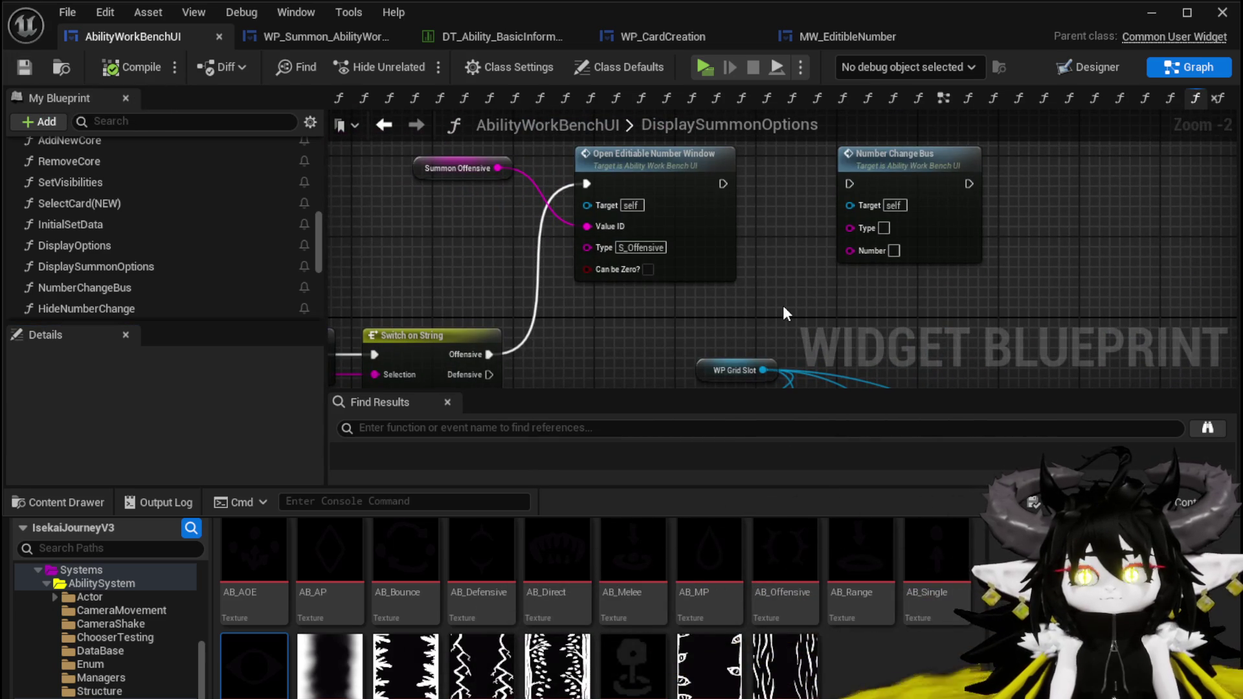
mouse_move(397, 239)
left_mouse_down()
mouse_move(709, 247)
mouse_move(717, 191)
left_mouse_up()
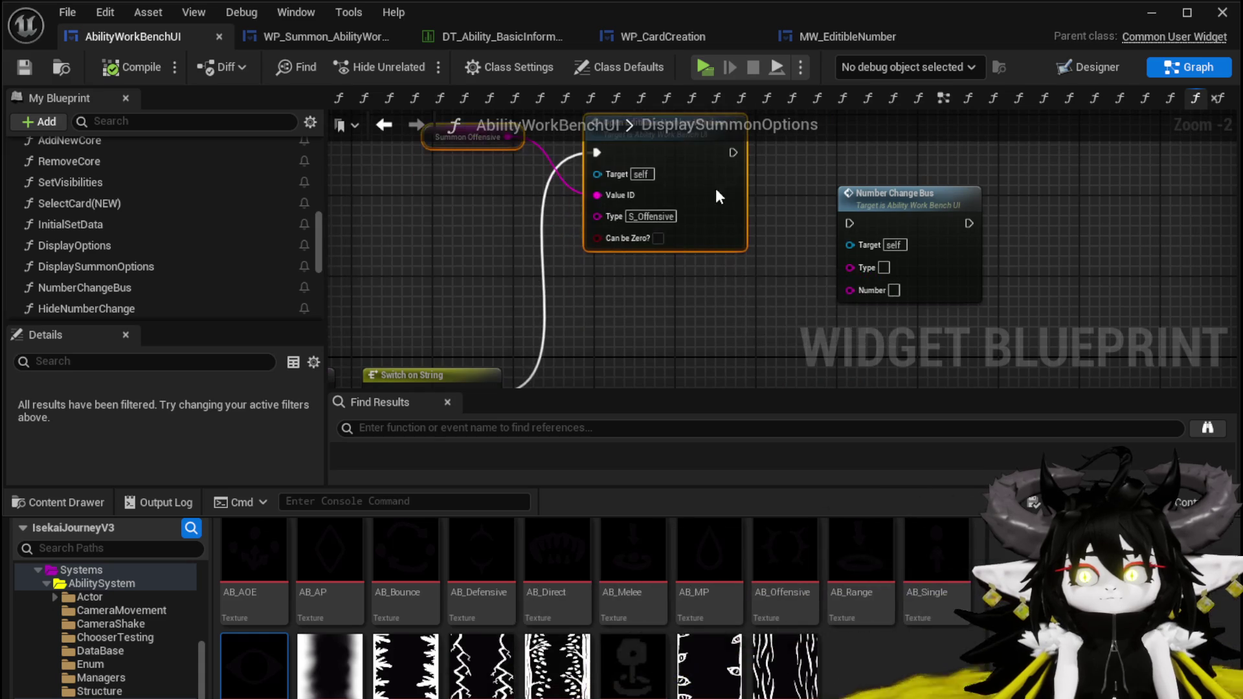
left_click(658, 336)
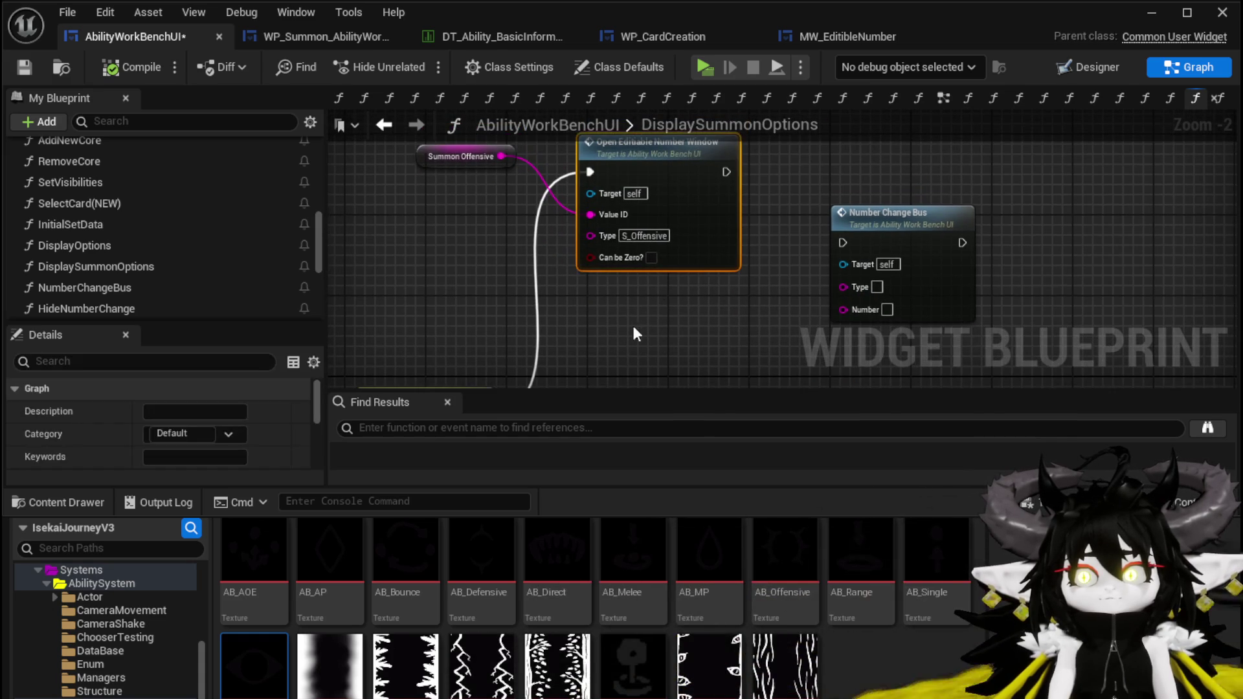
left_click_drag(642, 318, 578, 208)
left_click_drag(621, 139, 589, 214)
scroll(597, 359, "down", 2)
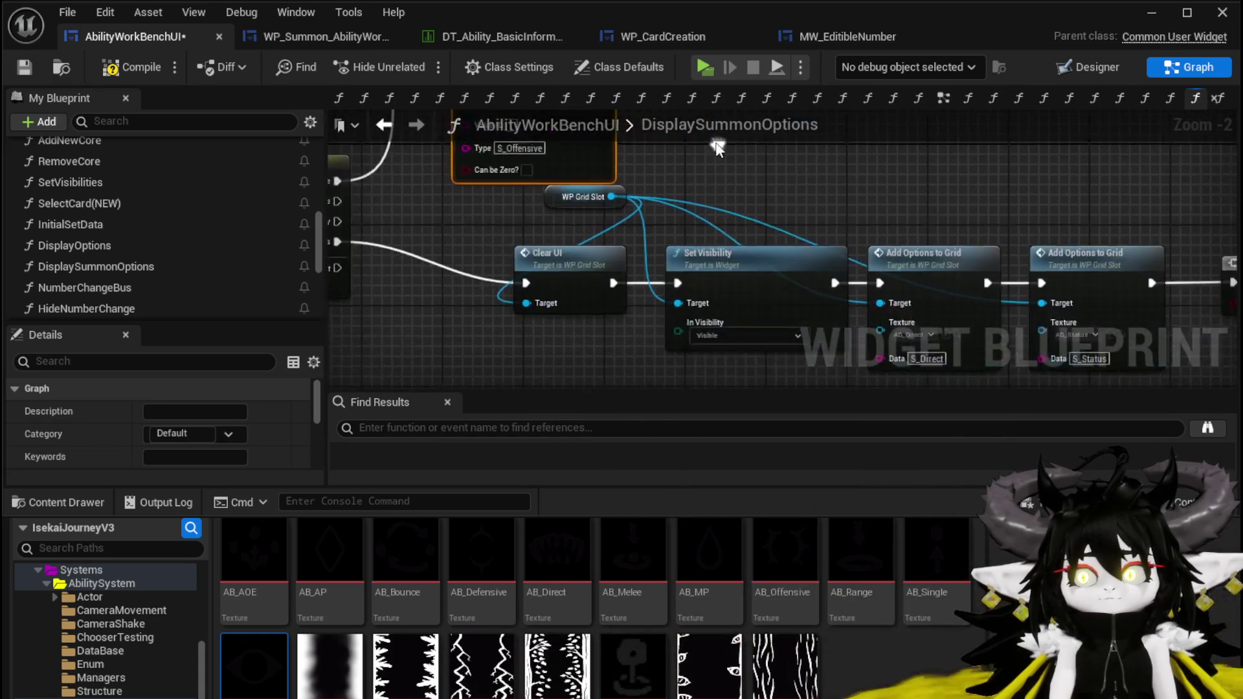
mouse_move(596, 362)
left_mouse_down()
mouse_move(985, 153)
mouse_move(1203, 149)
mouse_move(1036, 162)
left_mouse_up()
scroll(607, 279, "up", 3)
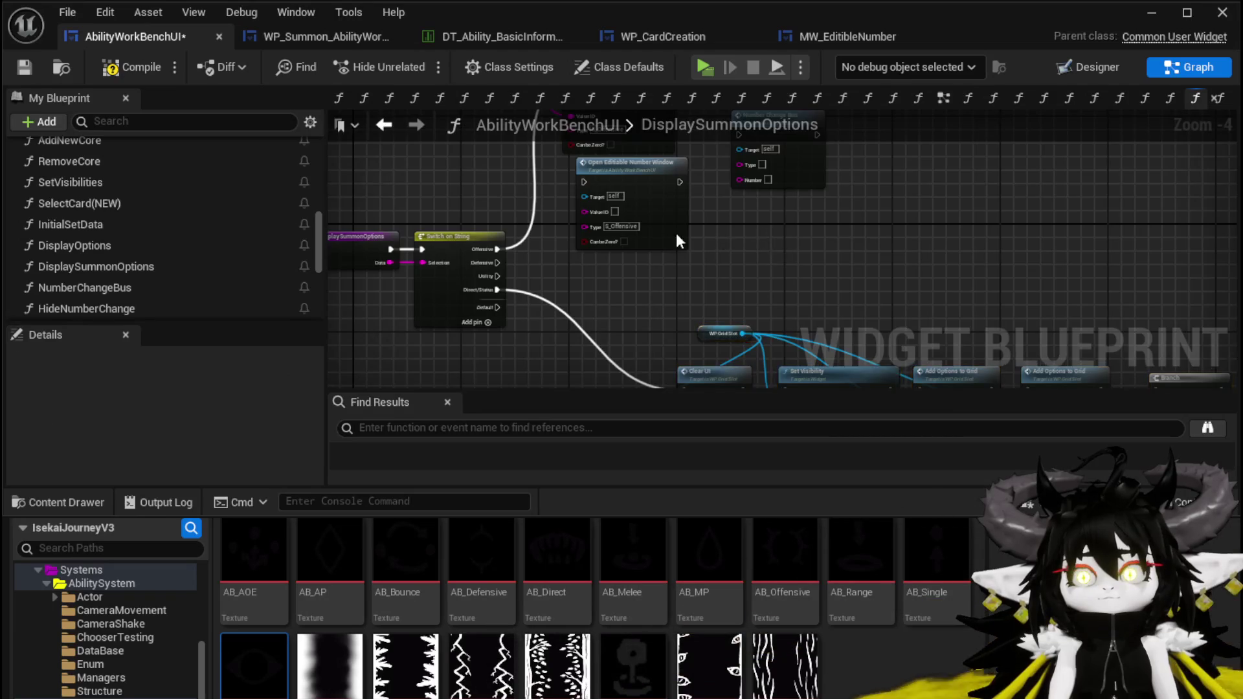
mouse_move(461, 316)
left_mouse_down()
mouse_move(588, 175)
mouse_move(615, 176)
left_mouse_up()
Duplicate the number window node, wire it to the Utility case, and set its Type to S_Utility
left_click(809, 290)
key("ctrl+v")
mouse_move(883, 250)
left_mouse_down()
mouse_move(600, 248)
mouse_move(639, 245)
left_mouse_up()
left_click_drag(418, 252, 549, 265)
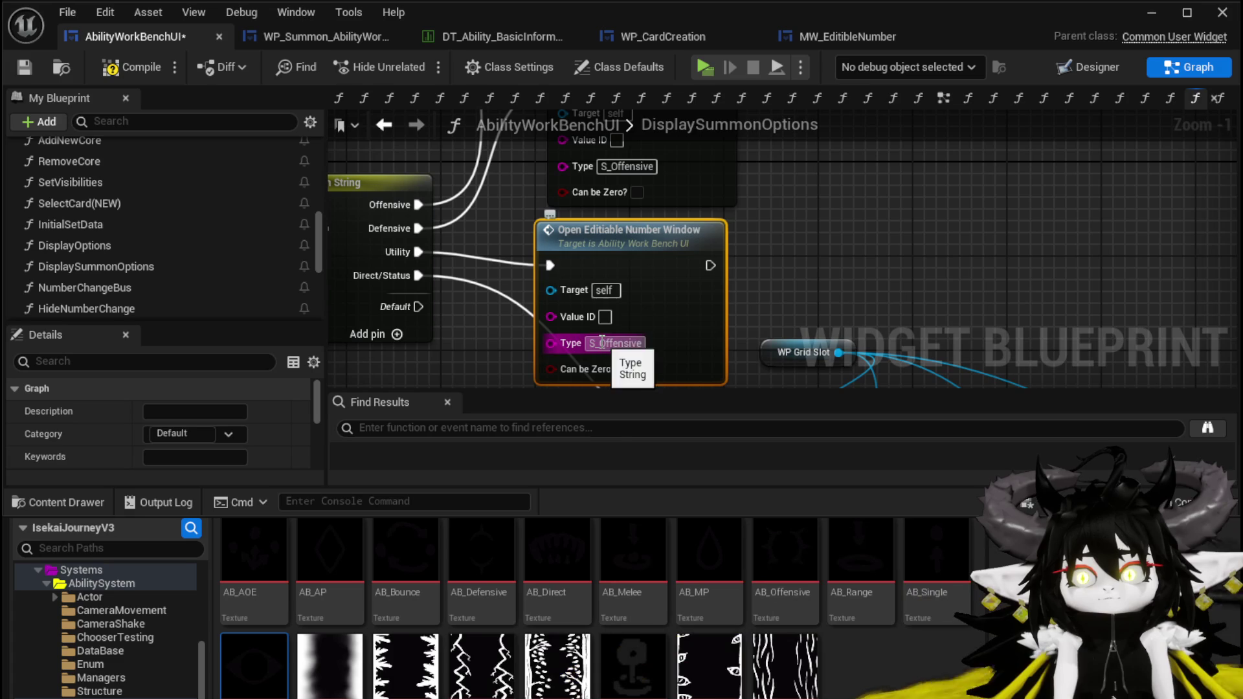
type("S_Utility")
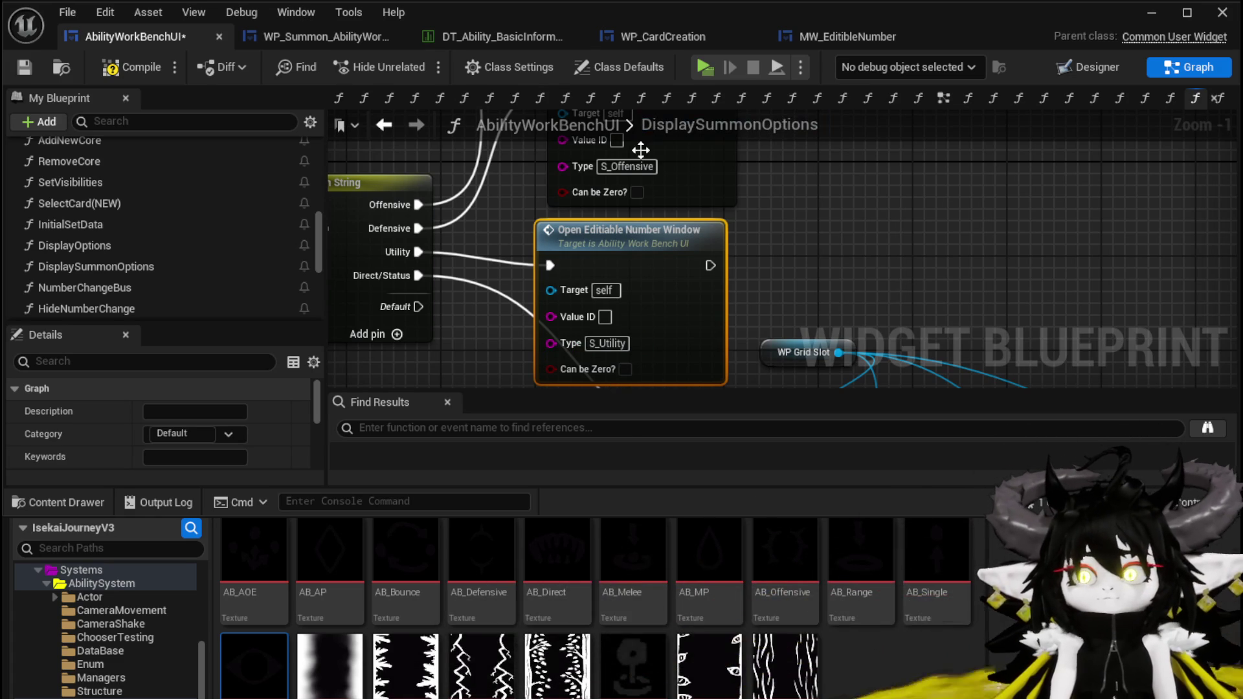
type("efe")
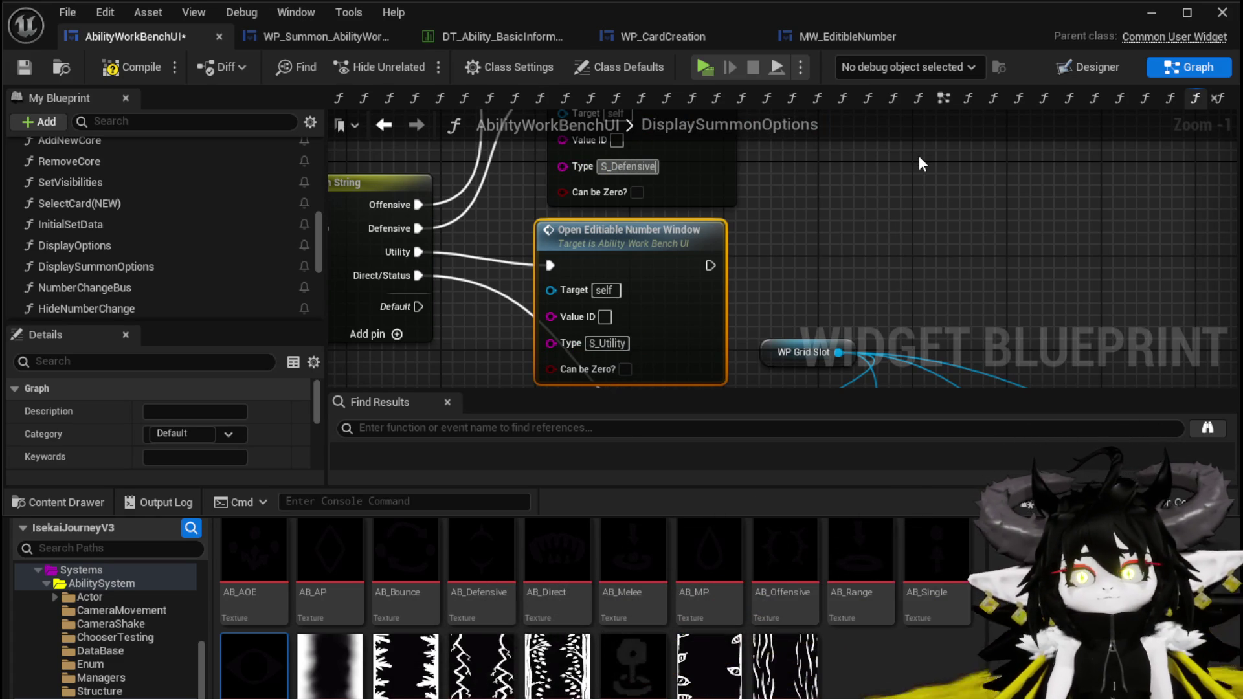
left_click_drag(912, 156, 830, 325)
left_click(648, 293)
mouse_move(648, 293)
left_mouse_down()
mouse_move(730, 375)
mouse_move(752, 278)
mouse_move(536, 273)
left_mouse_up()
scroll(150, 192, "down", 5)
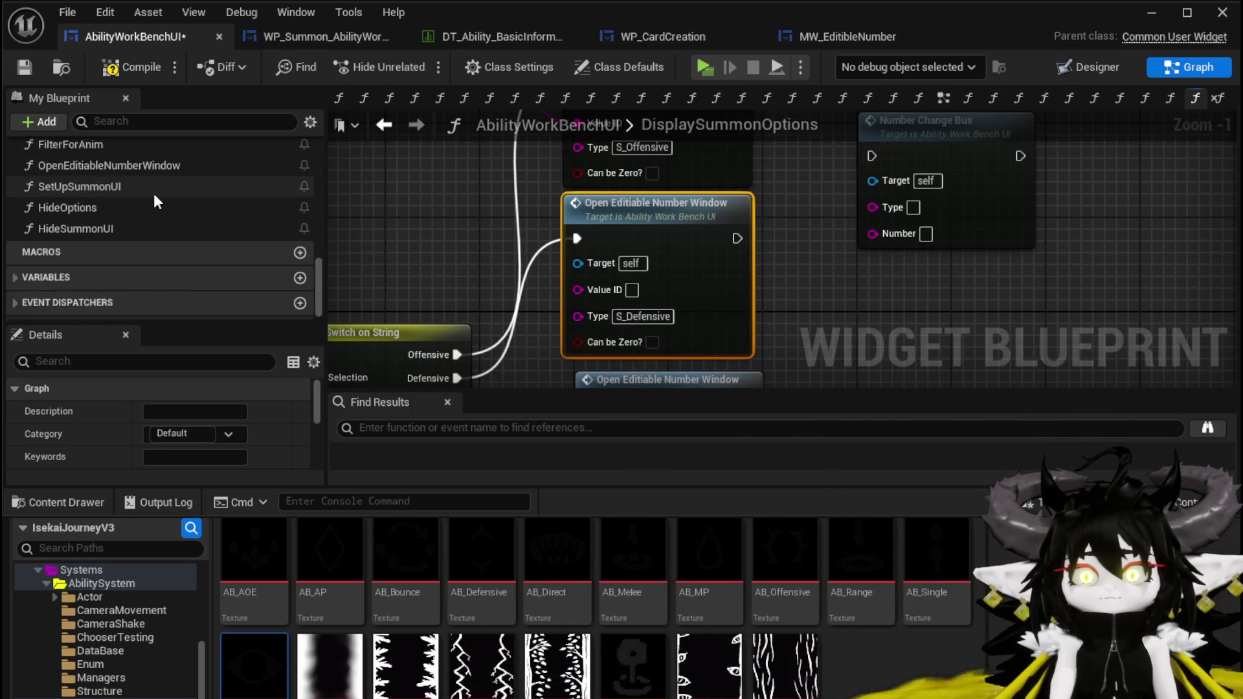
Connect SummonDefence and SummonUtility to the Value ID pins of their number window nodes
scroll(153, 197, "up", 3)
left_click(117, 126)
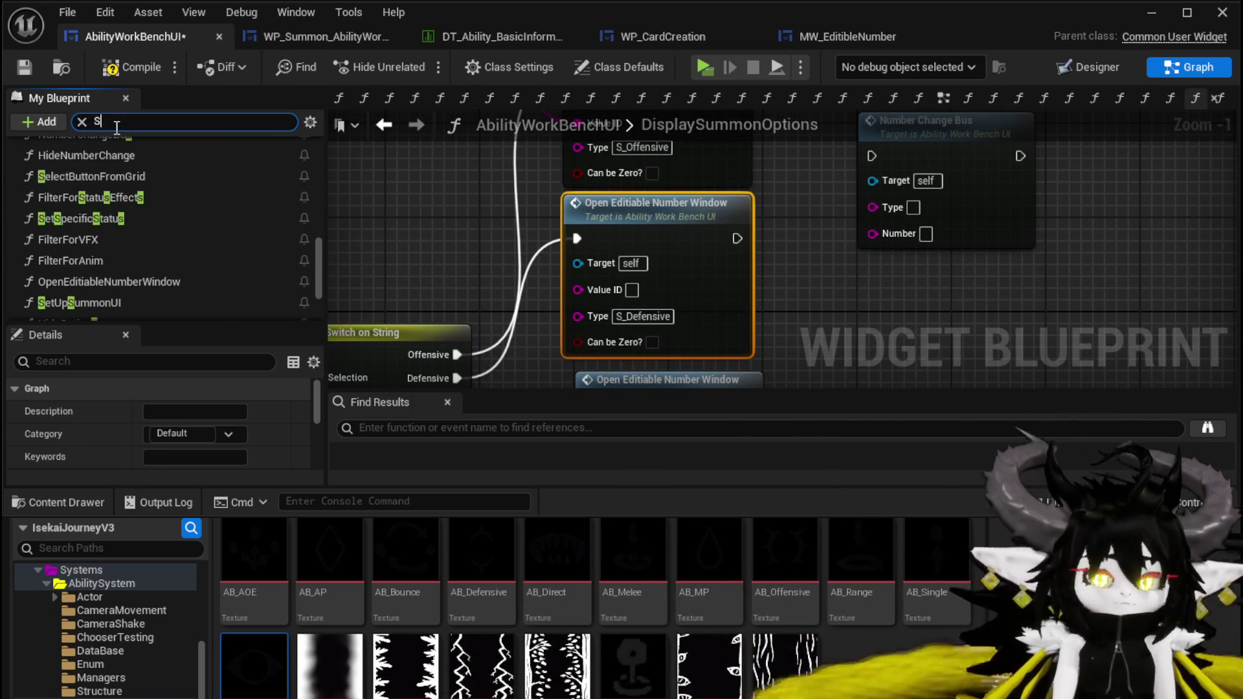
type("Summon")
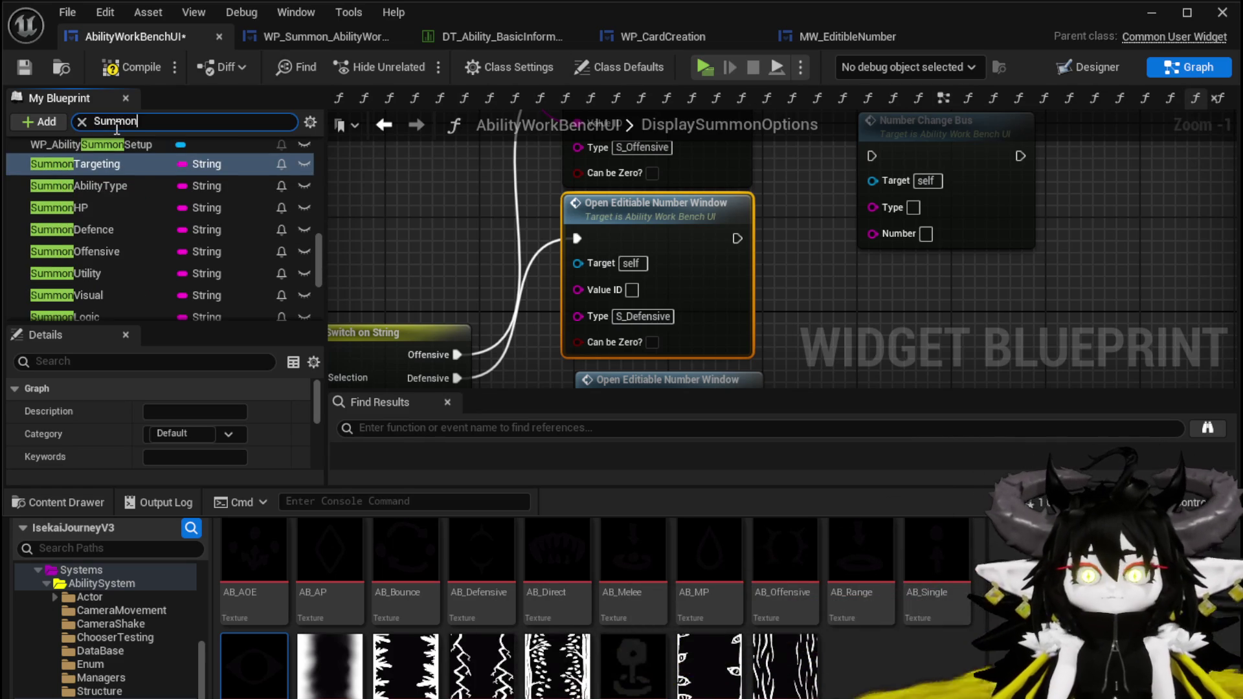
left_click_drag(97, 229, 578, 290)
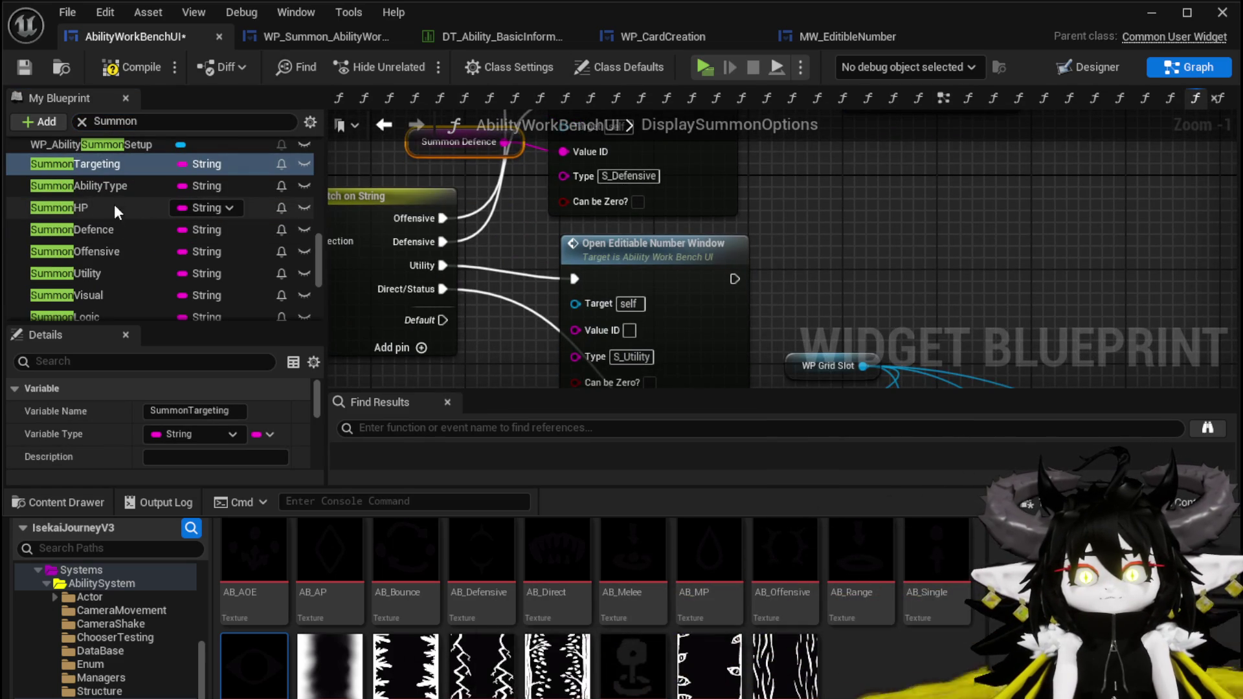
left_click(103, 270)
left_click_drag(563, 331, 574, 330)
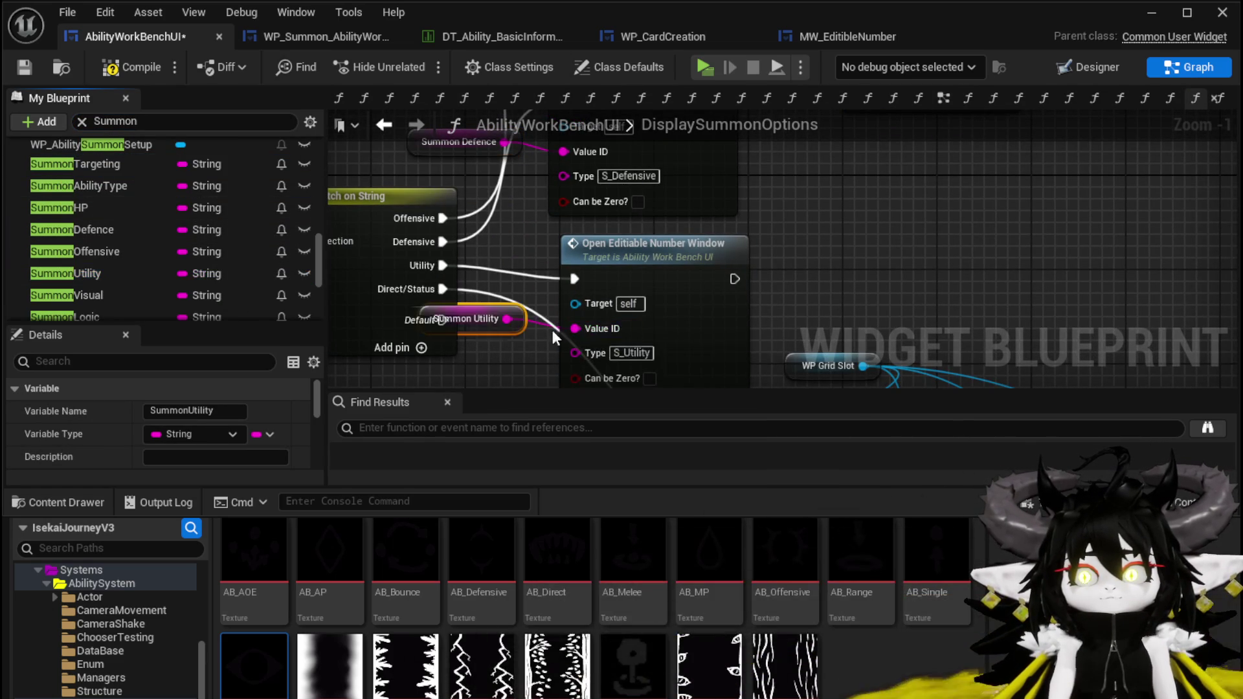
Tidy the Number Change Bus, number window, and summon getter nodes, then save the blueprint
scroll(534, 222, "down", 2)
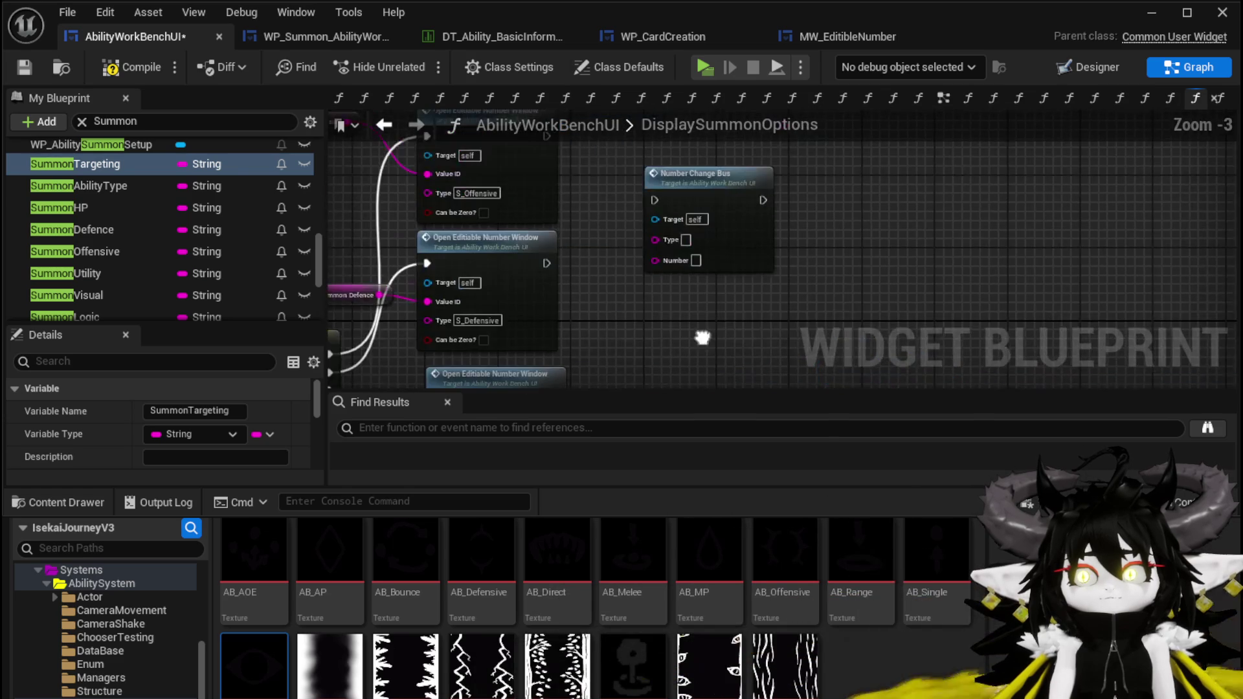
scroll(704, 341, "down", 2)
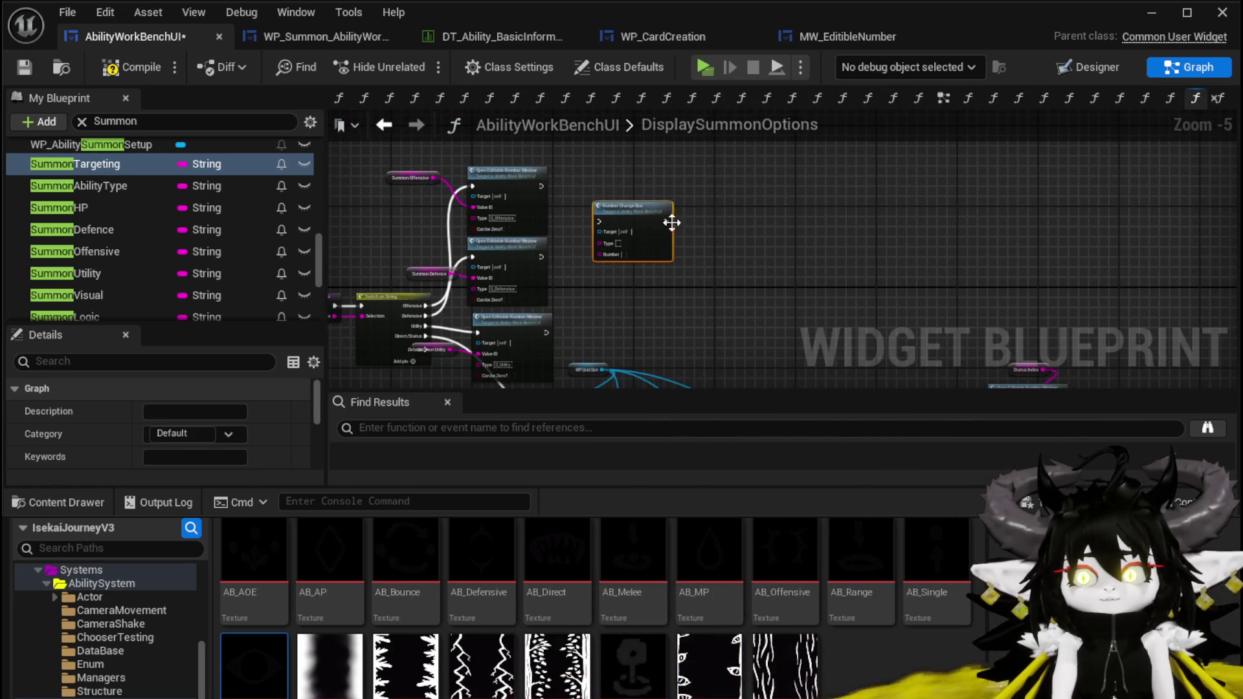
left_click_drag(678, 224, 878, 226)
left_click(772, 231)
left_click_drag(544, 222, 544, 194)
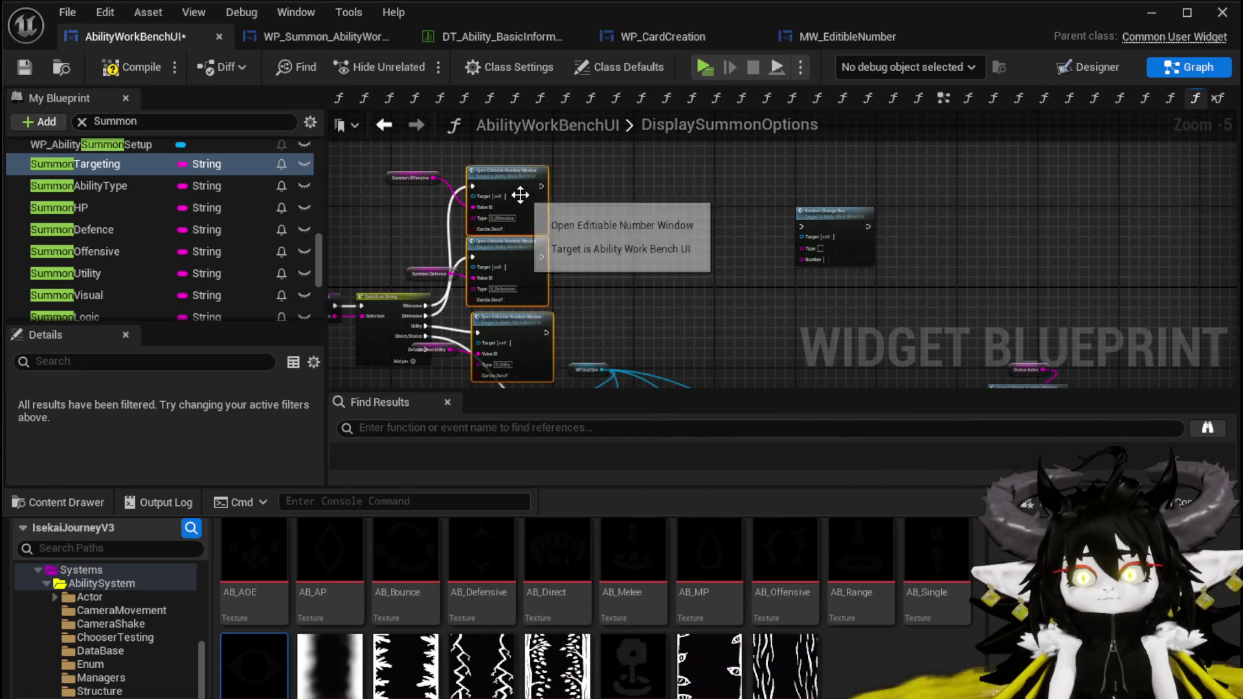
left_click_drag(467, 260, 541, 215)
mouse_move(446, 370)
left_mouse_down()
mouse_move(457, 145)
mouse_move(449, 239)
left_mouse_up()
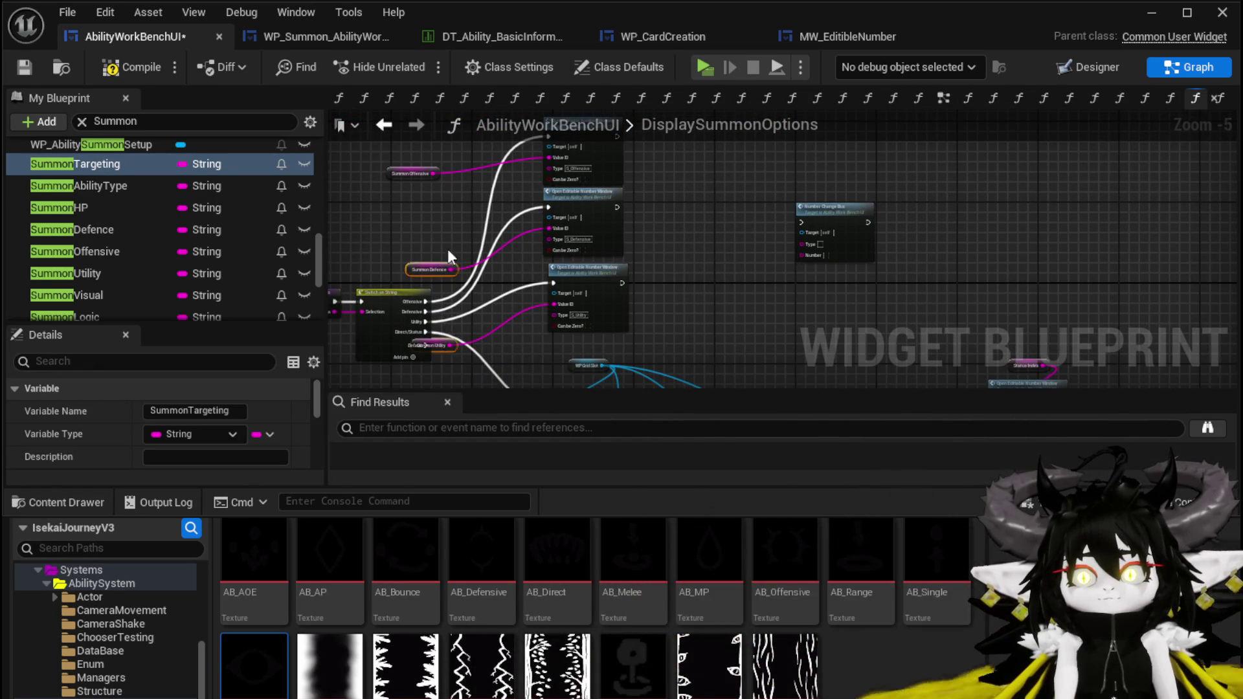
left_click_drag(403, 176, 440, 161)
left_click(26, 69)
Clear the Summon member filter and open the OpenEditiableNumberWindow function graph
scroll(194, 208, "up", 5)
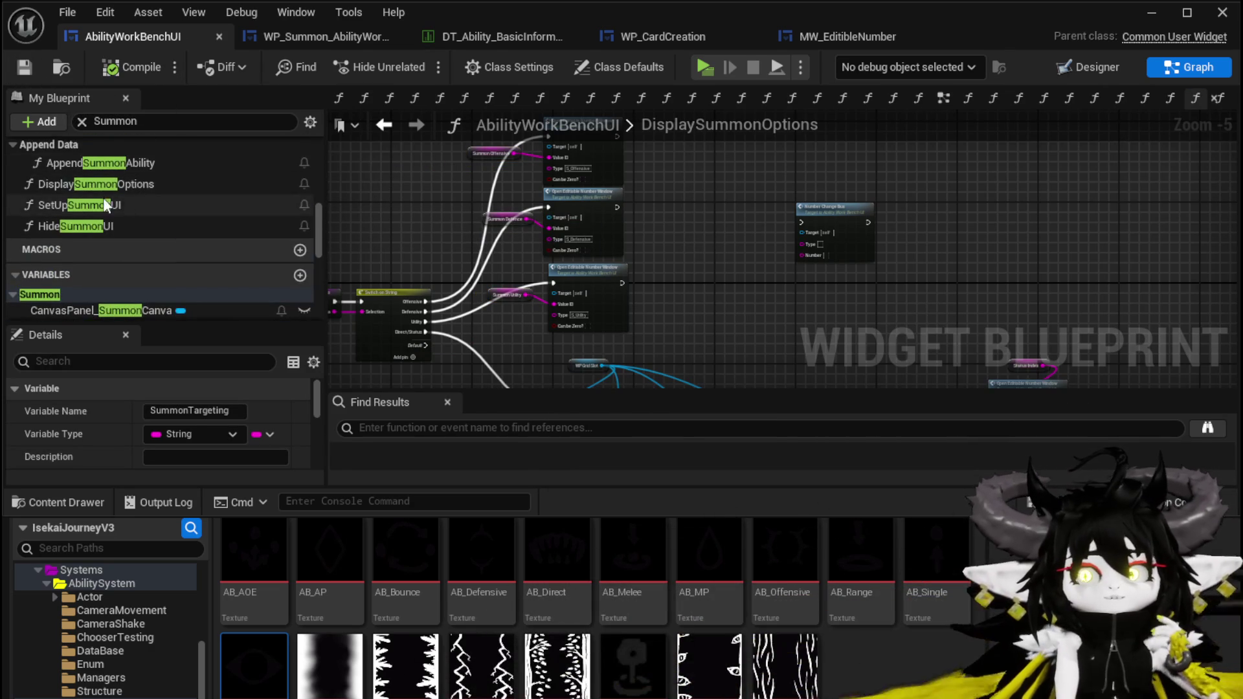
scroll(104, 168, "up", 3)
left_click(82, 121)
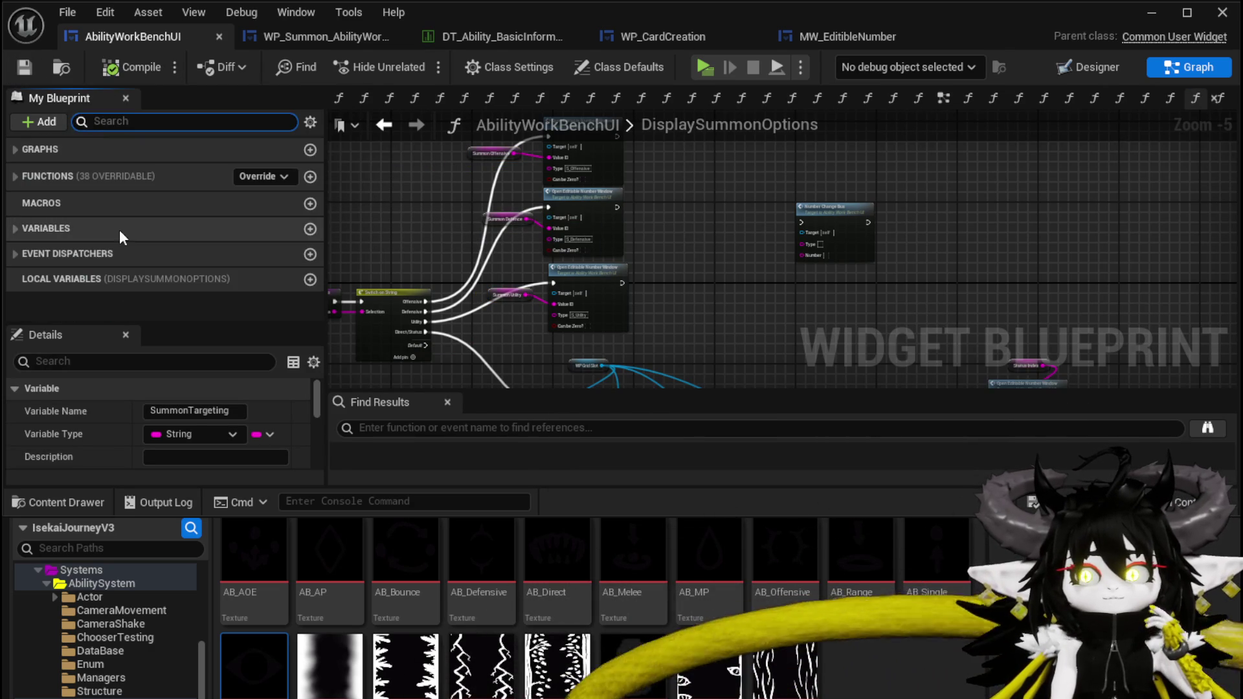
left_click(10, 177)
scroll(92, 241, "down", 5)
scroll(121, 259, "down", 5)
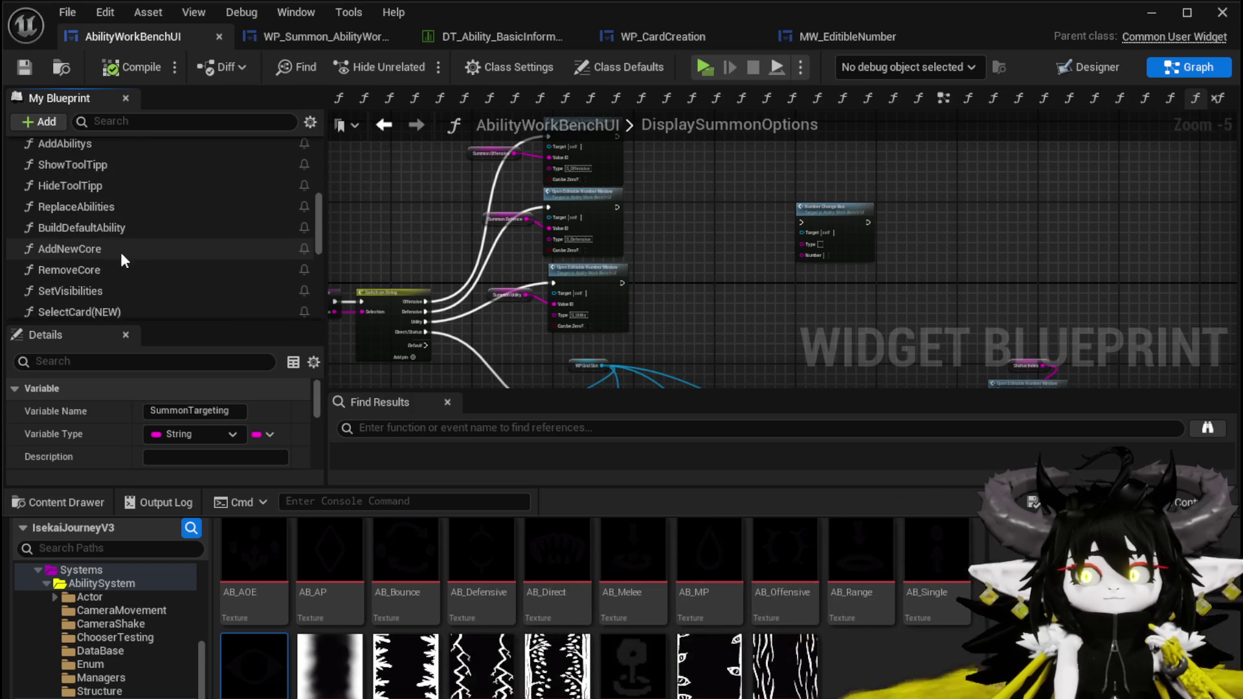
scroll(120, 257, "down", 1)
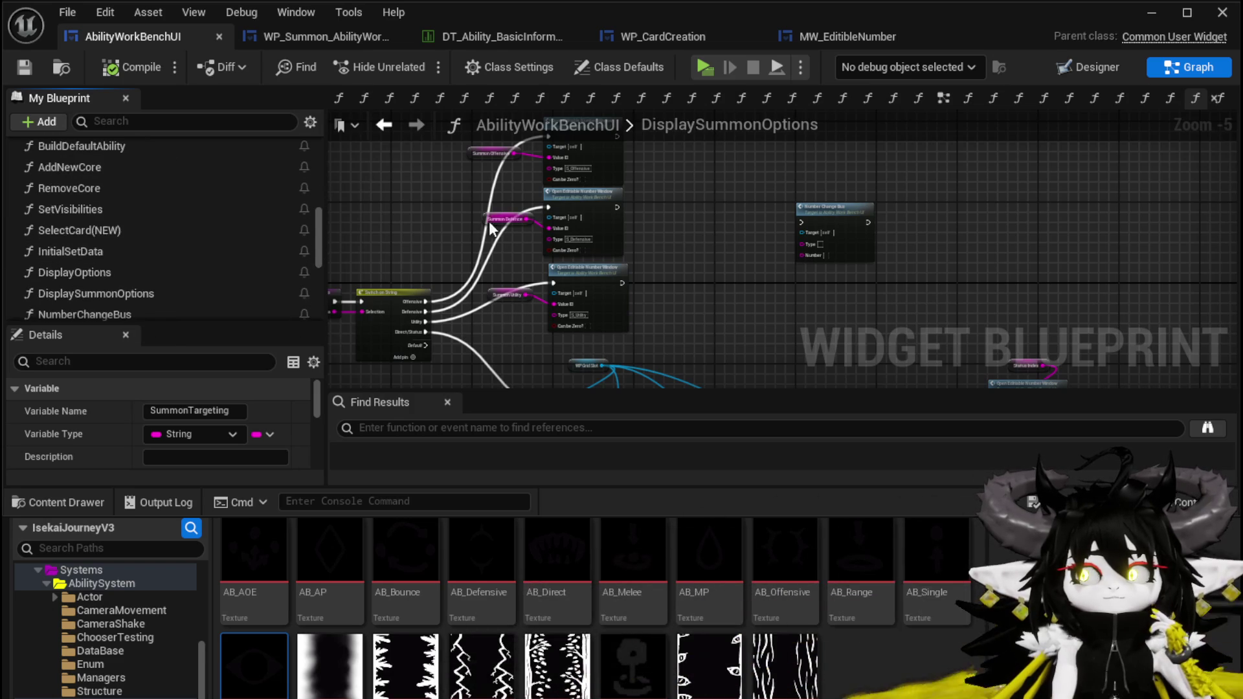
scroll(488, 220, "up", 3)
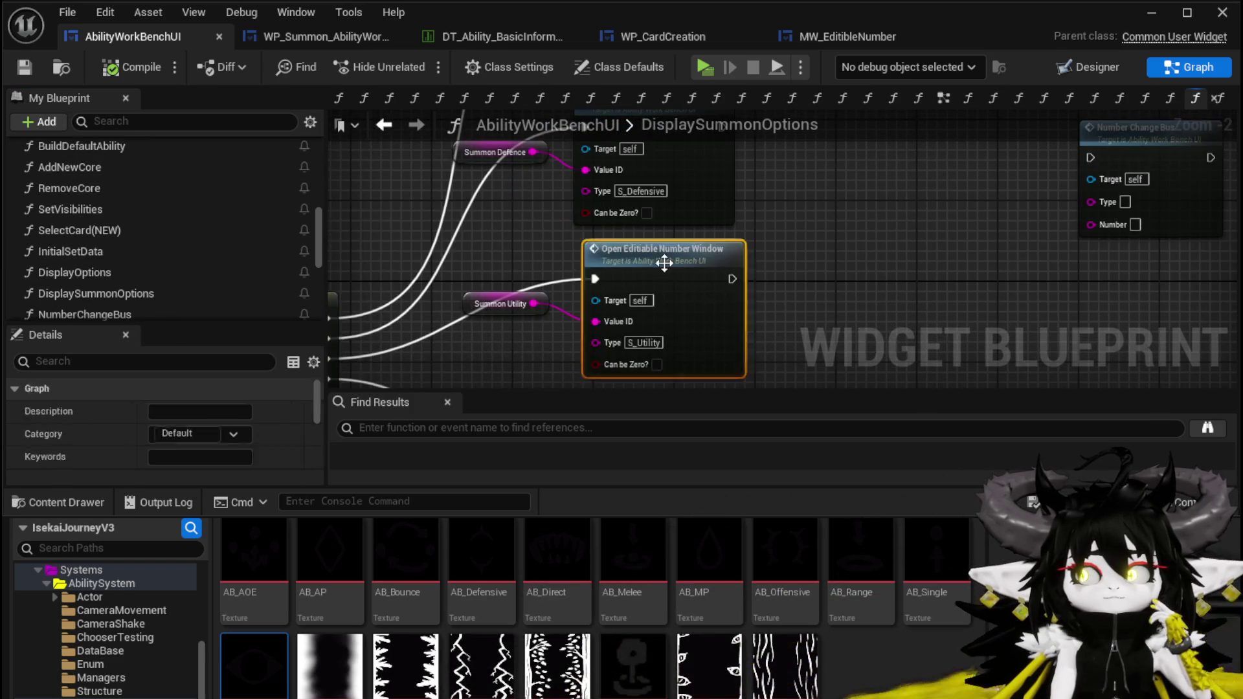
double_click(665, 254)
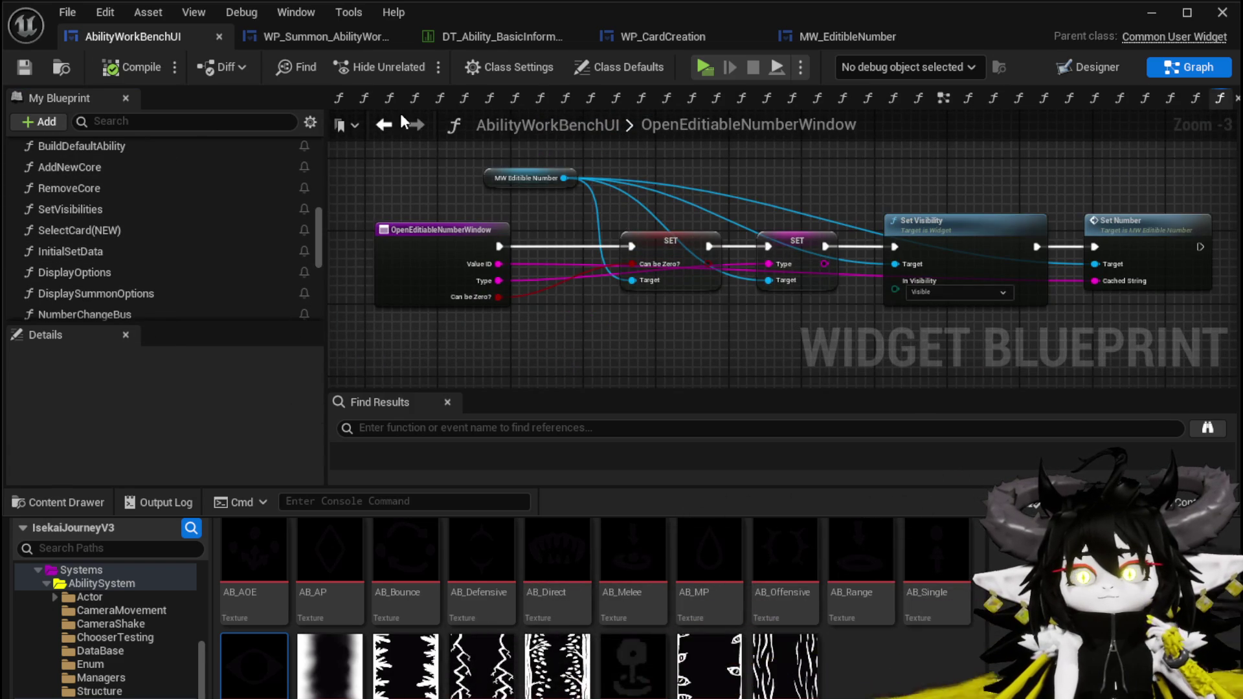
Open the NumberChangeBus graph and add two pins to its Select node
left_click(384, 124)
double_click(819, 156)
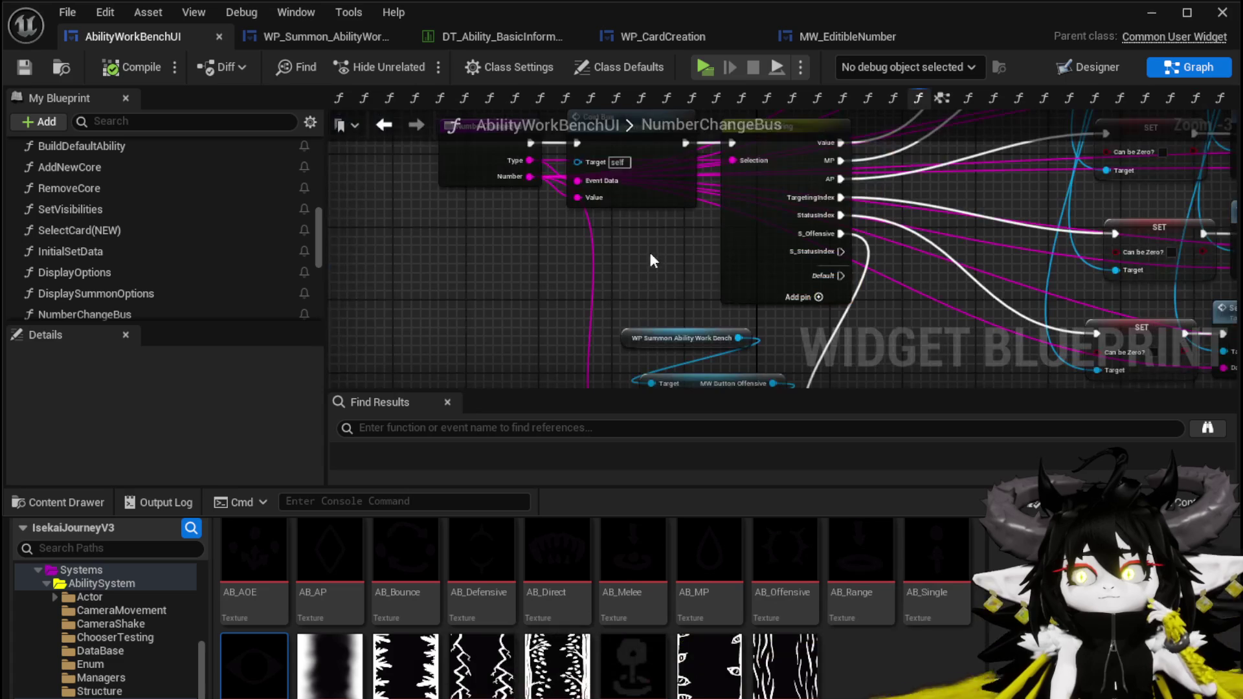
scroll(679, 259, "up", 3)
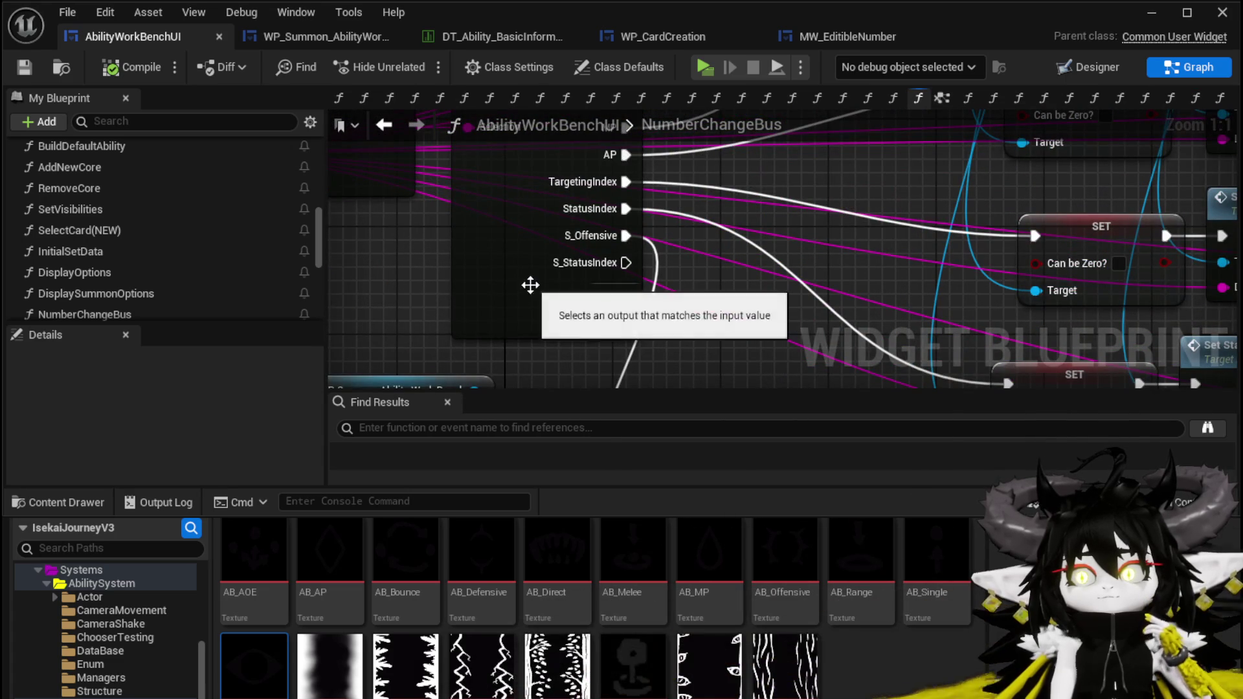
left_click(565, 303)
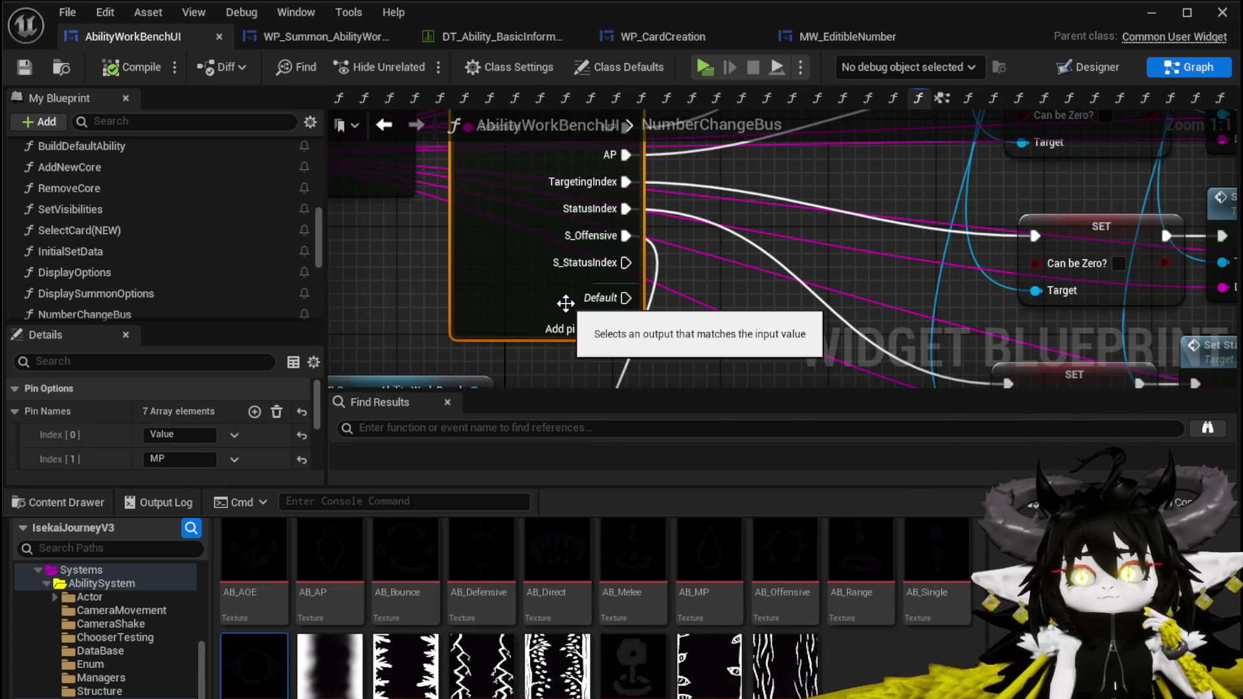
left_click(255, 412)
left_click(255, 413)
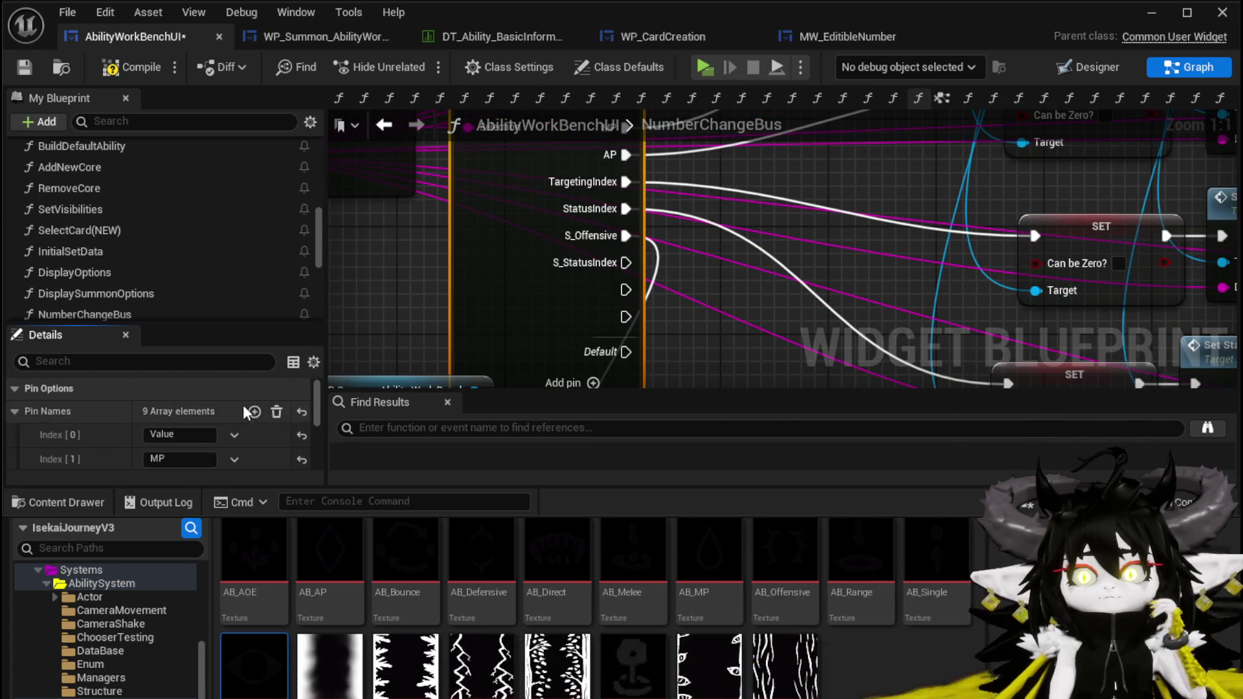
Name the new Index 7 and Index 8 pins S_Defensive and S_Utility
scroll(243, 414, "down", 3)
scroll(220, 420, "up", 1)
left_click(196, 414)
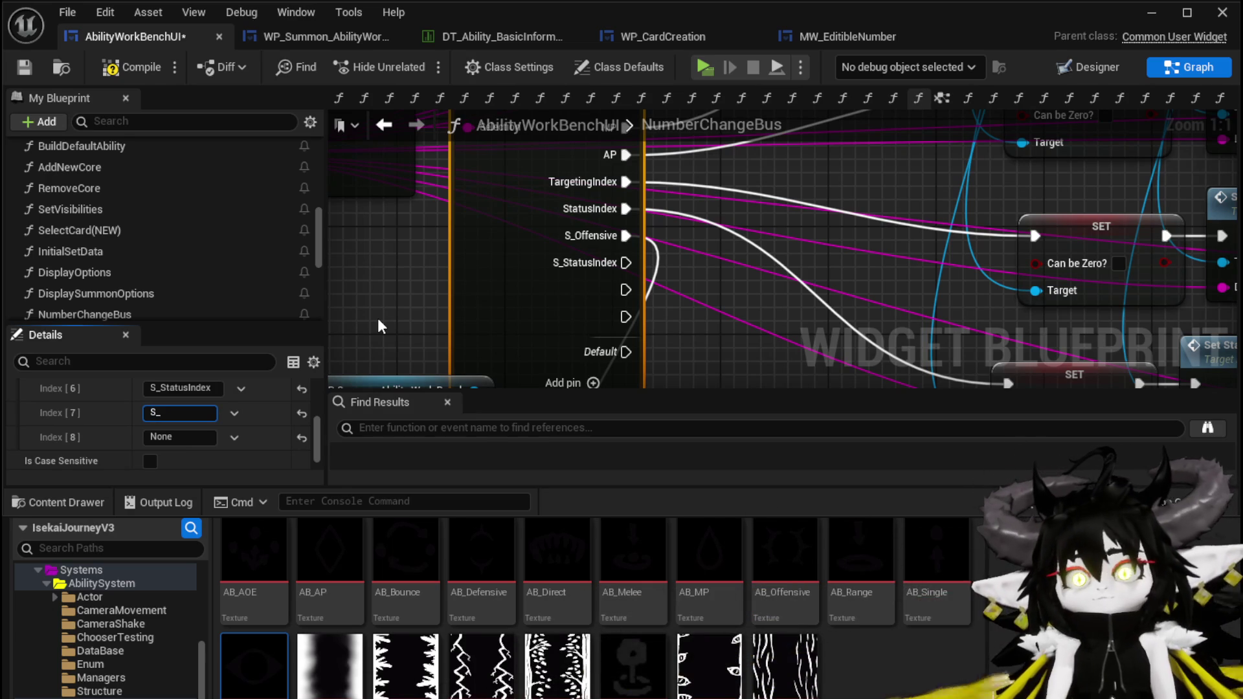
type("Defensiv")
key("Return")
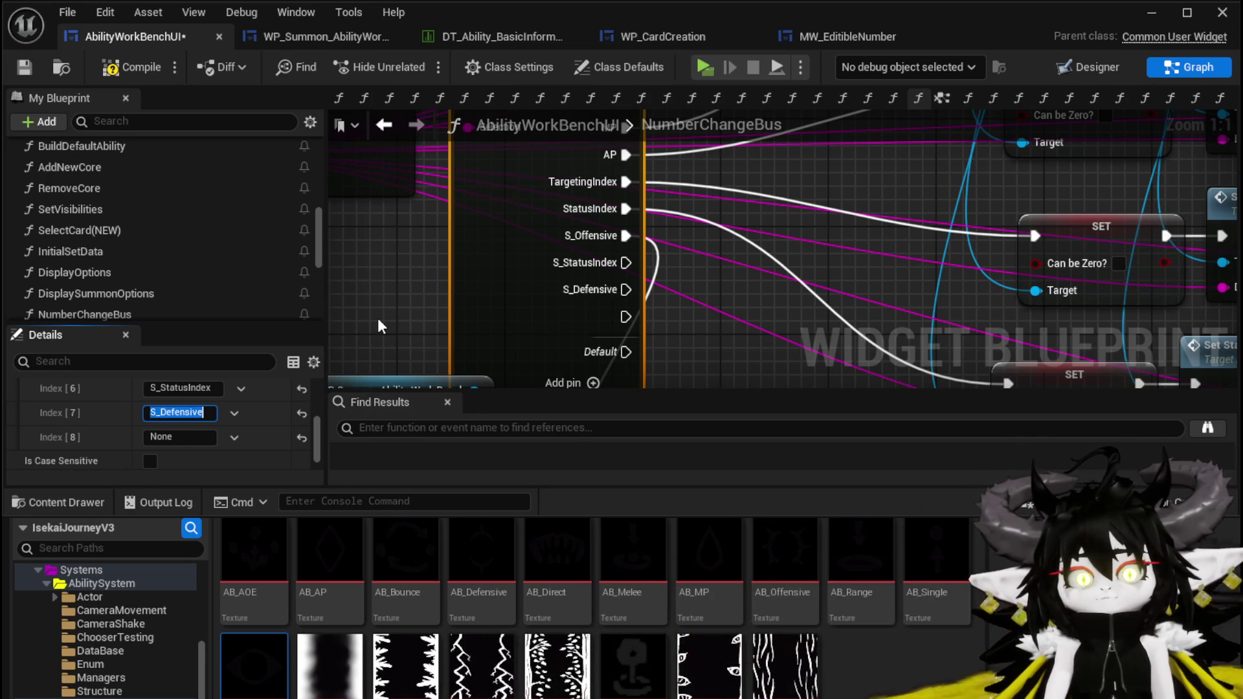
left_click(165, 438)
type("S")
type("Utilit")
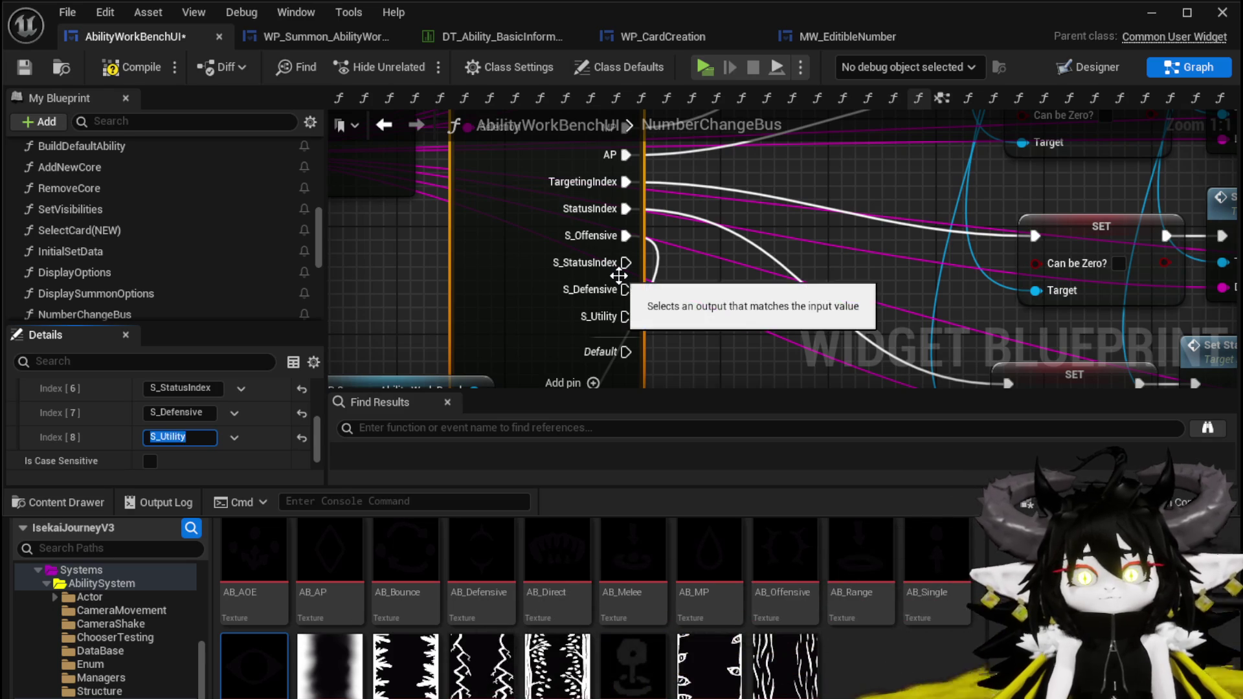
type("y")
key("Return")
Move S_StatusIndex to the last position, save the blueprint, and shift the Set Text node right
left_click_drag(24, 389, 26, 436)
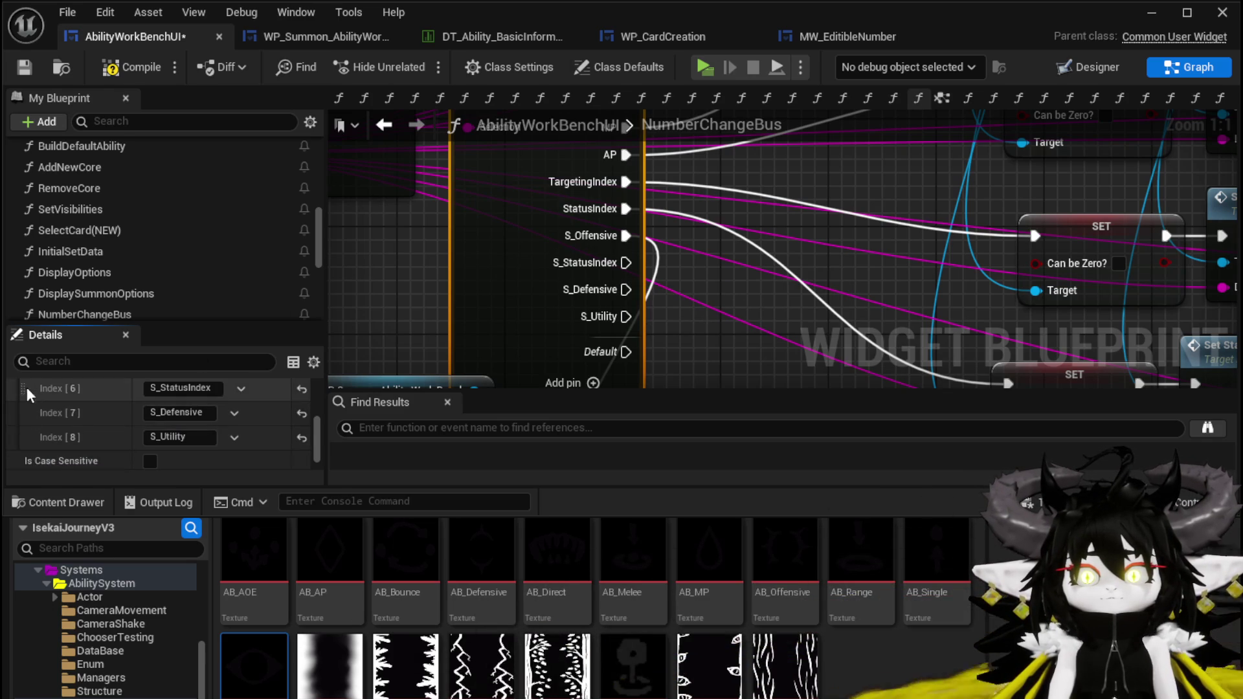
left_click_drag(20, 386, 23, 451)
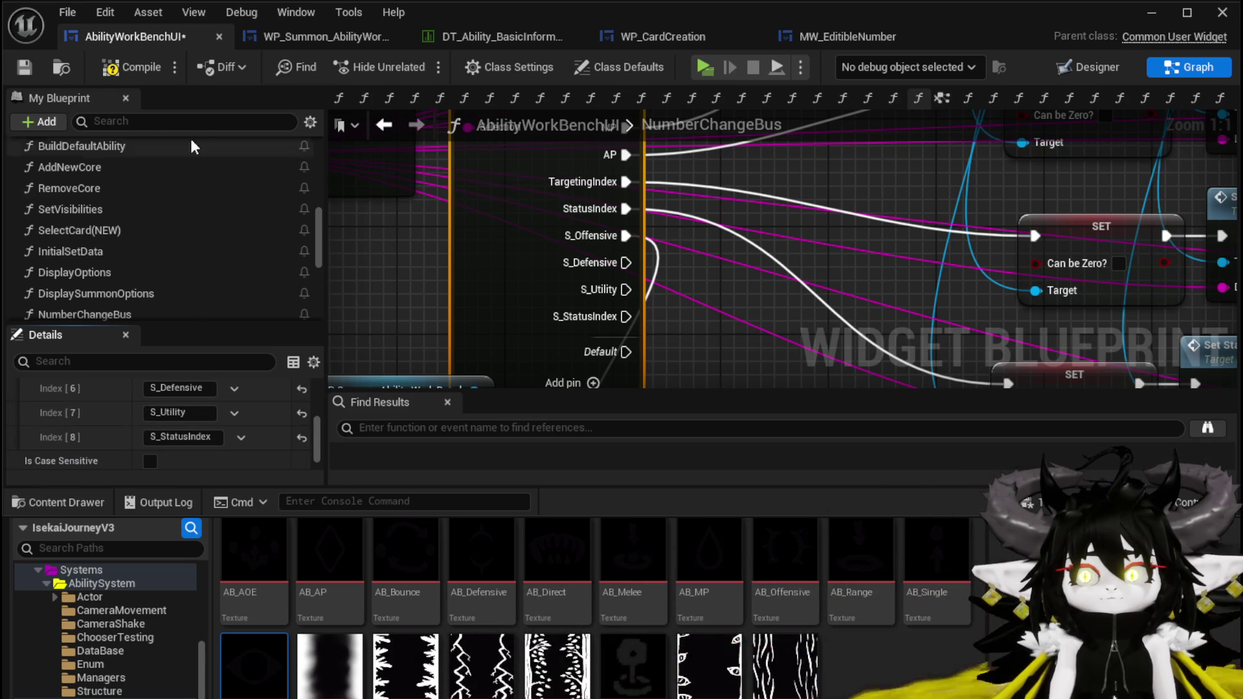
left_click(29, 72)
scroll(465, 175, "down", 2)
left_click_drag(618, 304, 649, 305)
Nudge the To Text node, save the AbilityWorkBenchUI blueprint, and go to WP_Summon_AbilityWorkBench
left_click(418, 189)
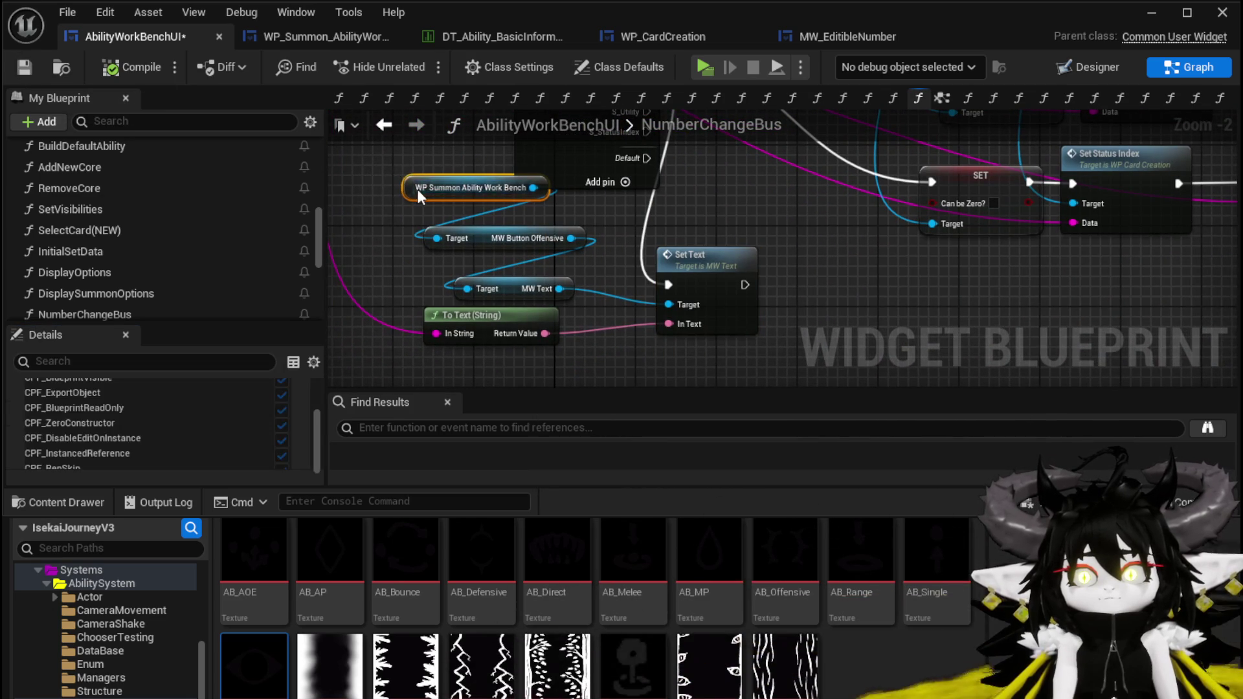
left_click(536, 210)
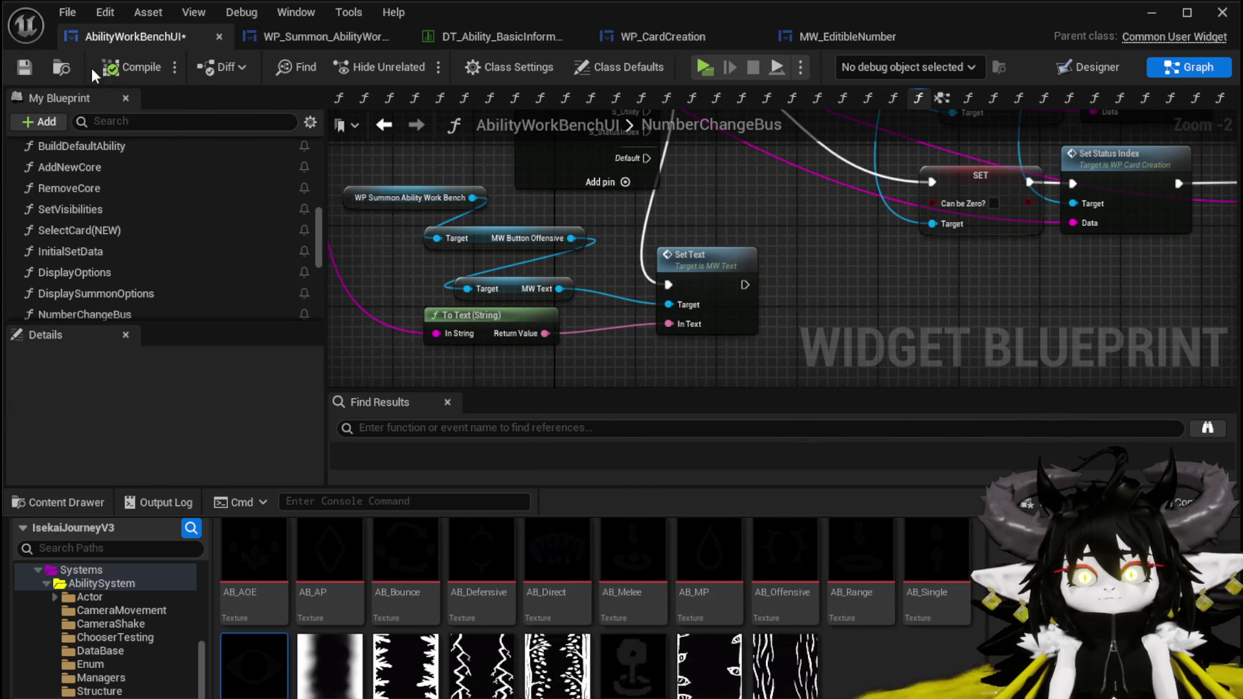
key("ctrl+s")
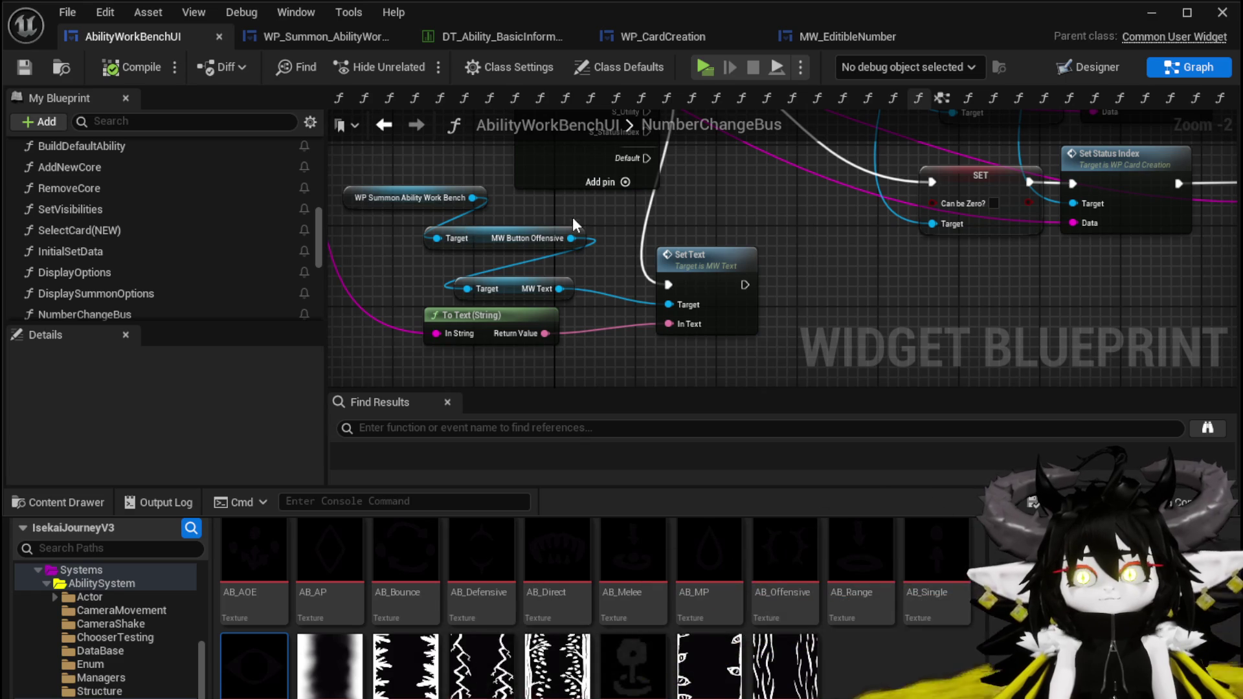
left_click_drag(488, 320, 497, 320)
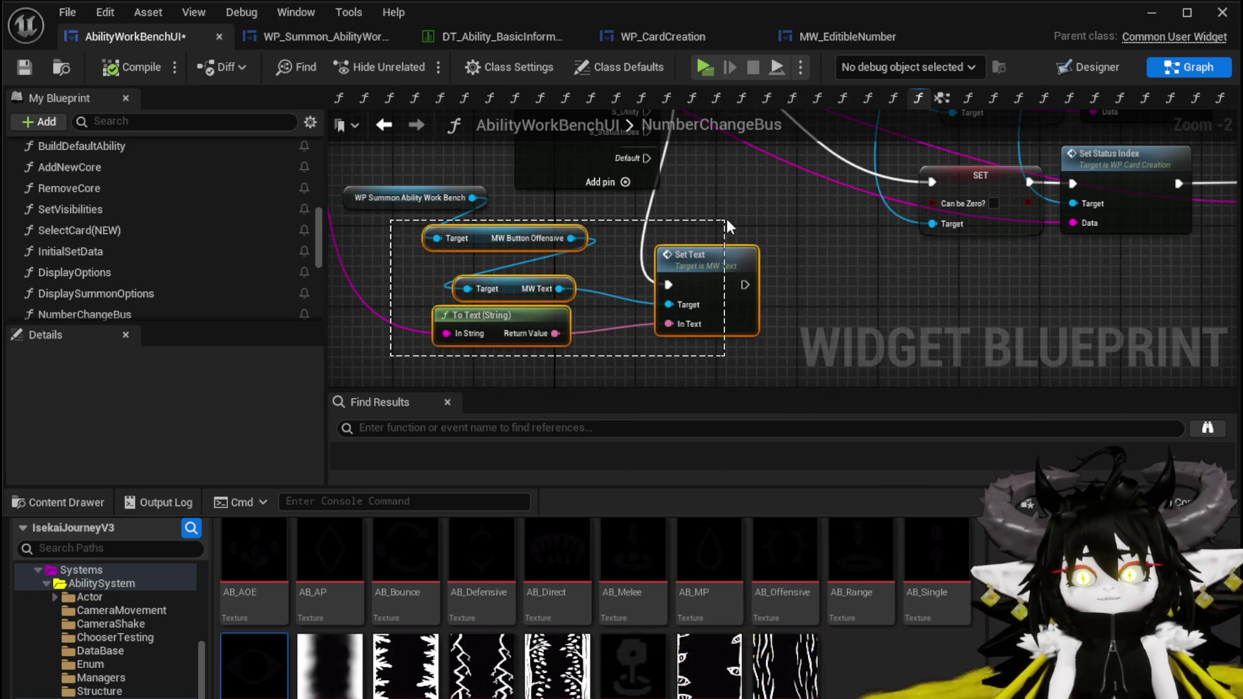
left_click_drag(728, 219, 692, 291)
key("ctrl+s")
left_click(324, 38)
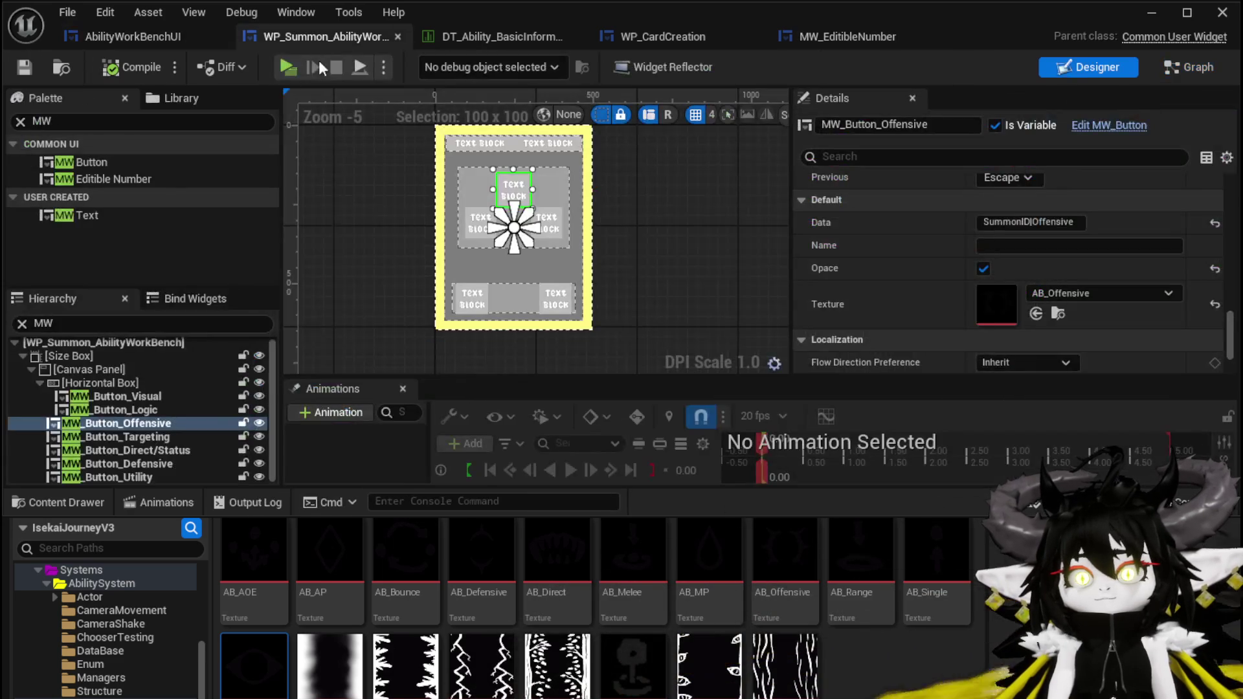
Clear the Palette search and switch WP_Summon_AbilityWorkBench from Designer to Graph mode
left_click(19, 121)
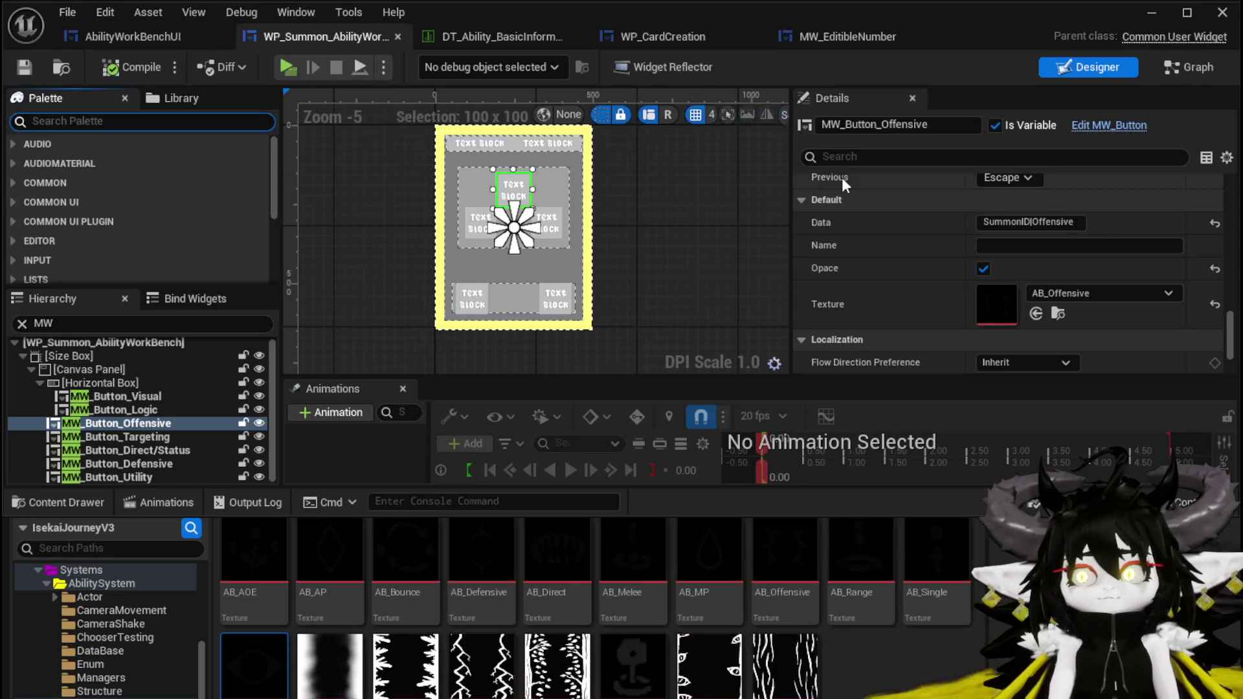
left_click(1171, 72)
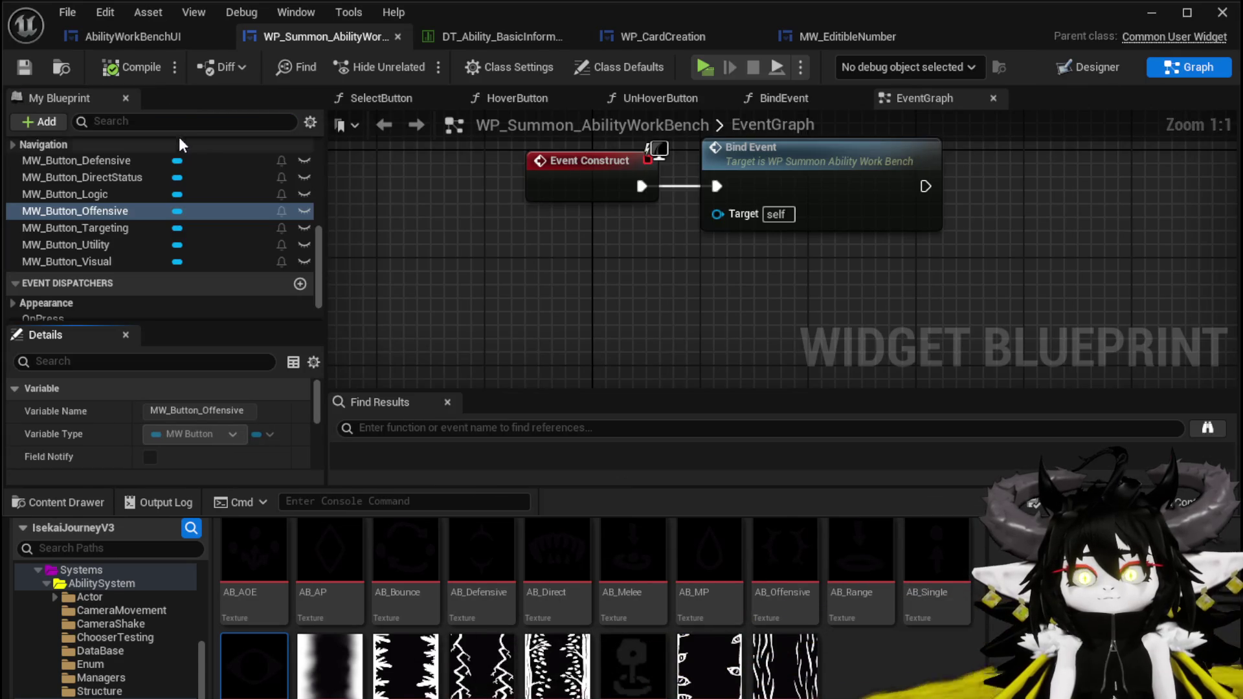
scroll(183, 173, "up", 5)
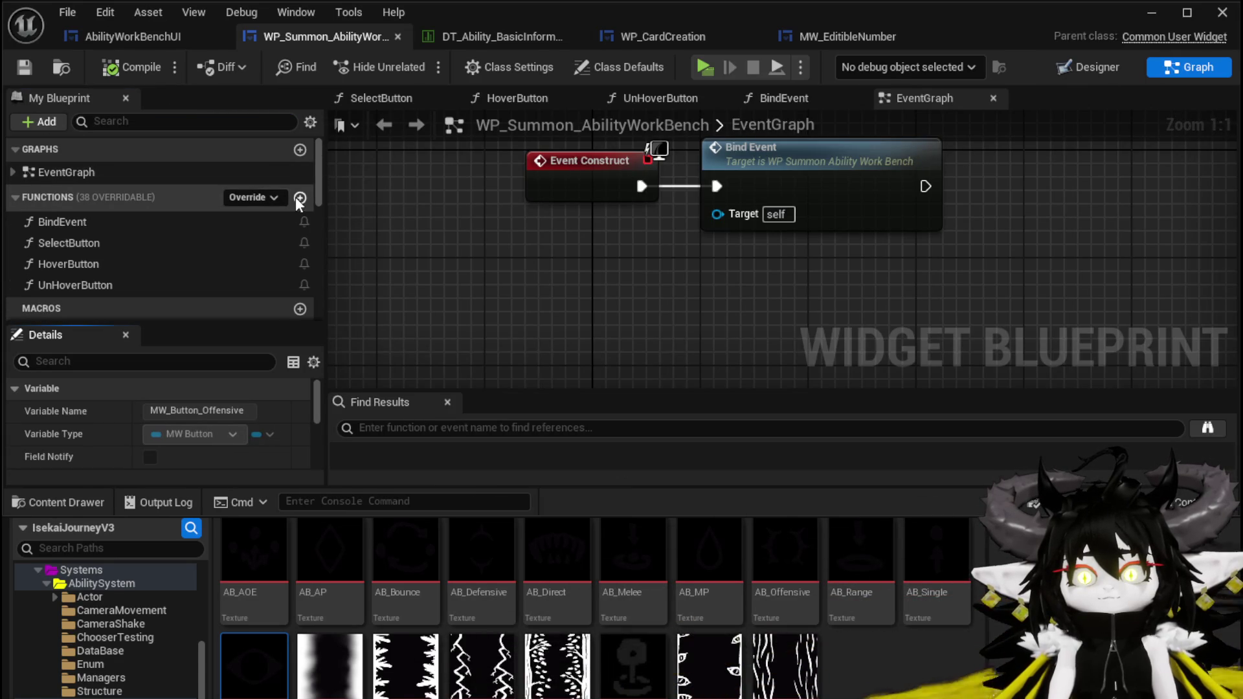
Create a new function named SetNumber, then compile and save the widget
left_click(299, 198)
type("Set")
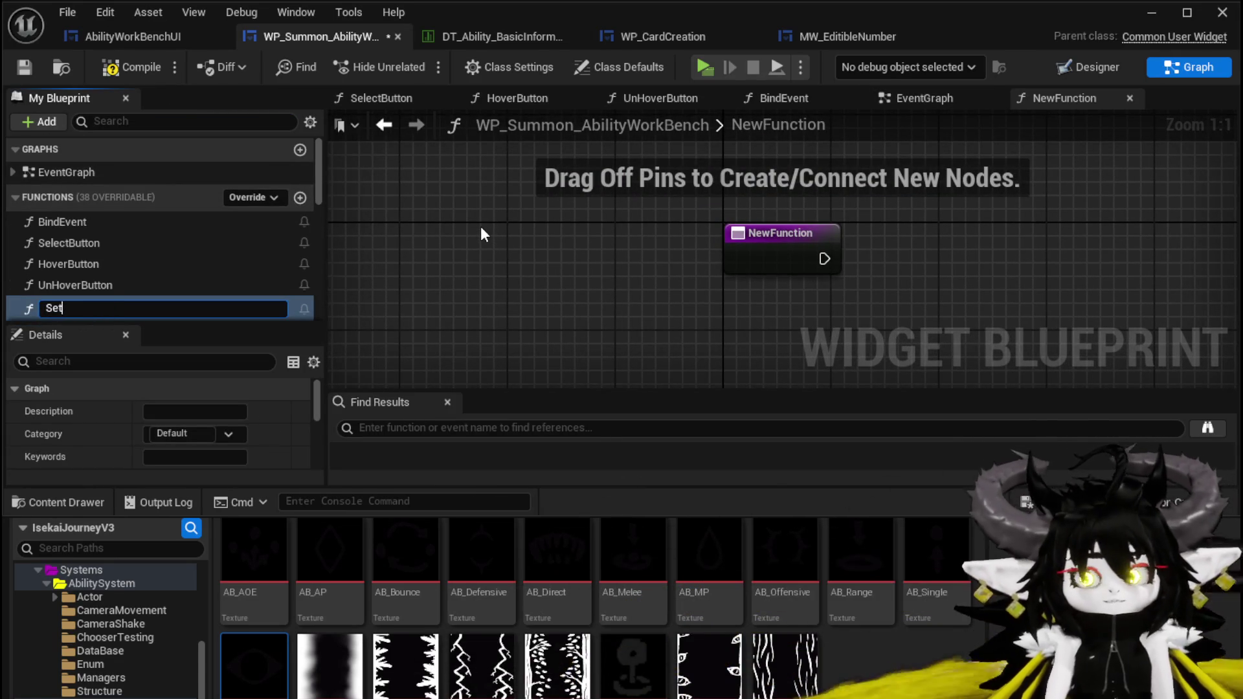
type("Ber")
key("Return")
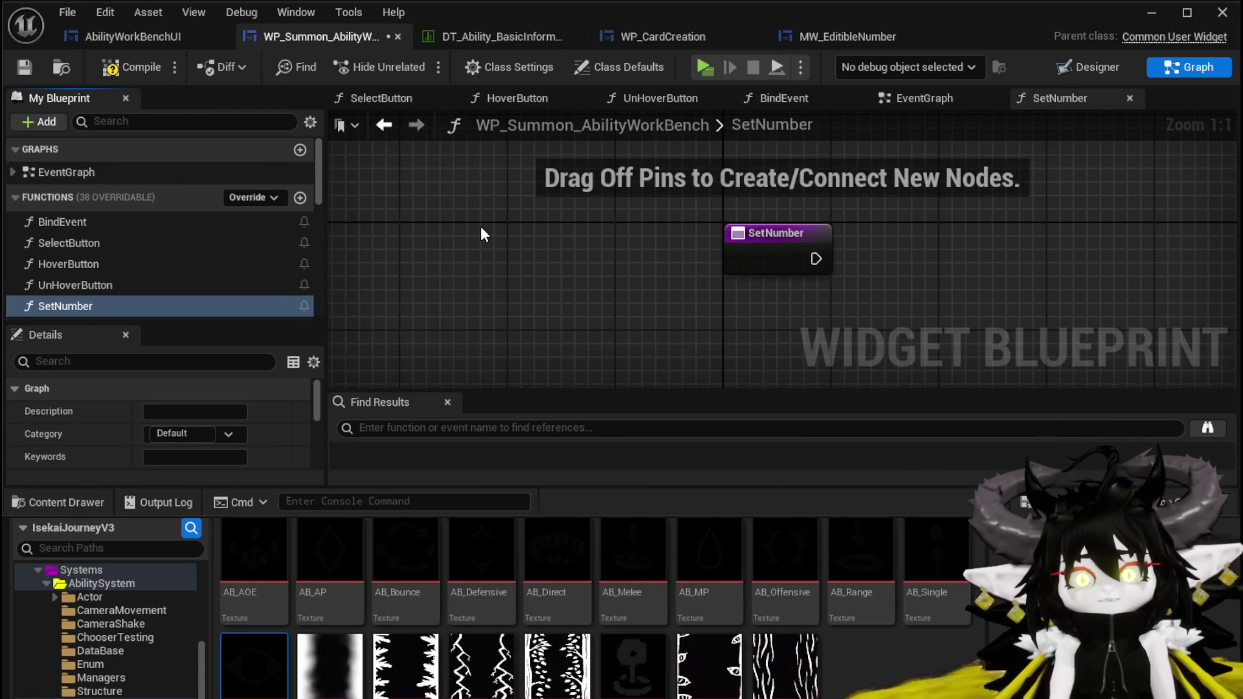
left_click(129, 67)
left_click(24, 66)
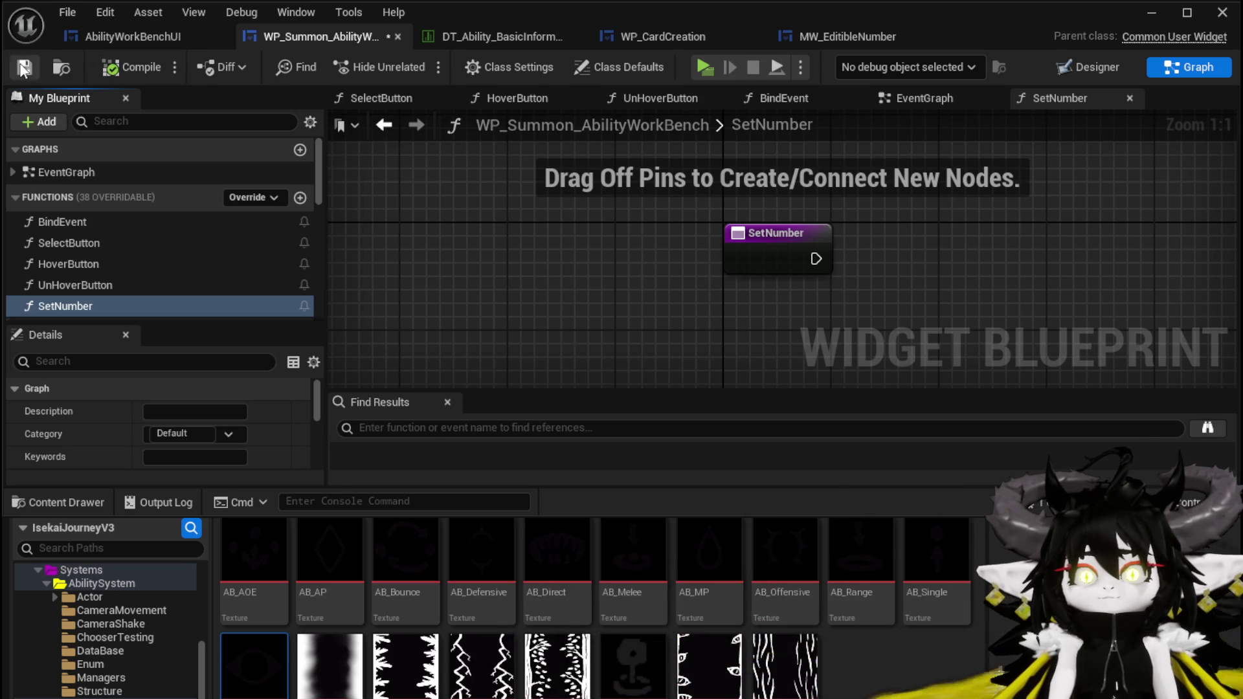
Give SetNumber two String inputs named Type and Number
left_click(525, 233)
scroll(246, 426, "down", 5)
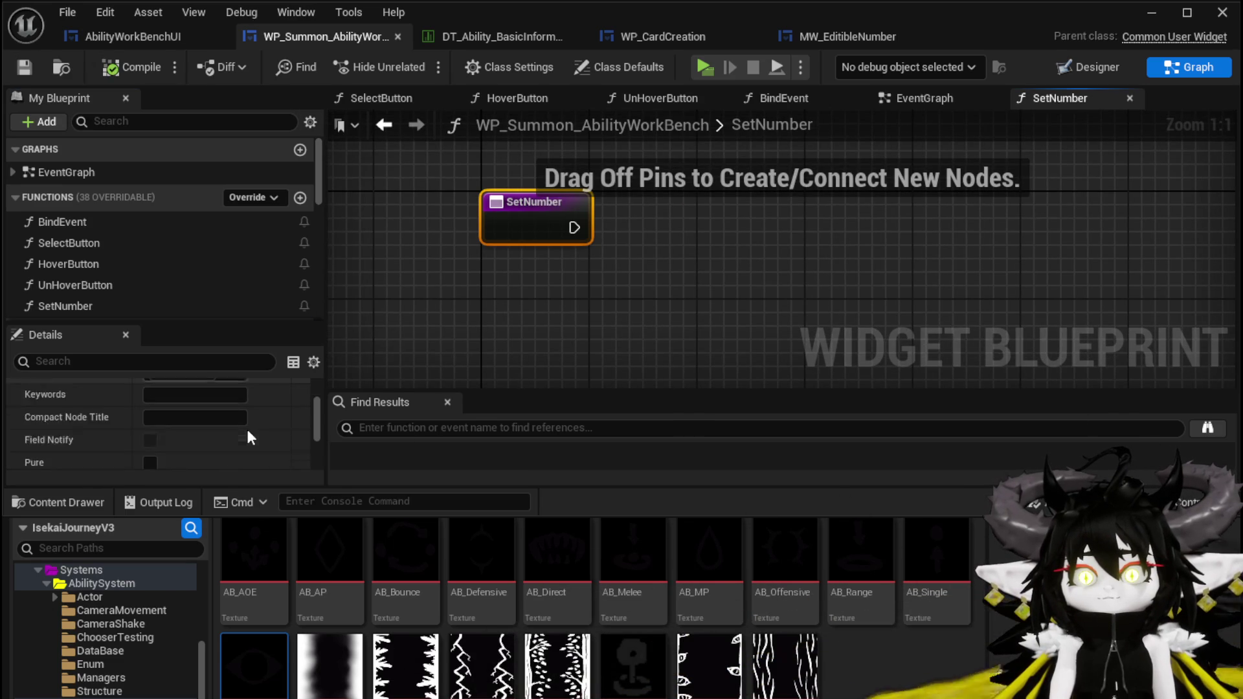
scroll(272, 439, "down", 2)
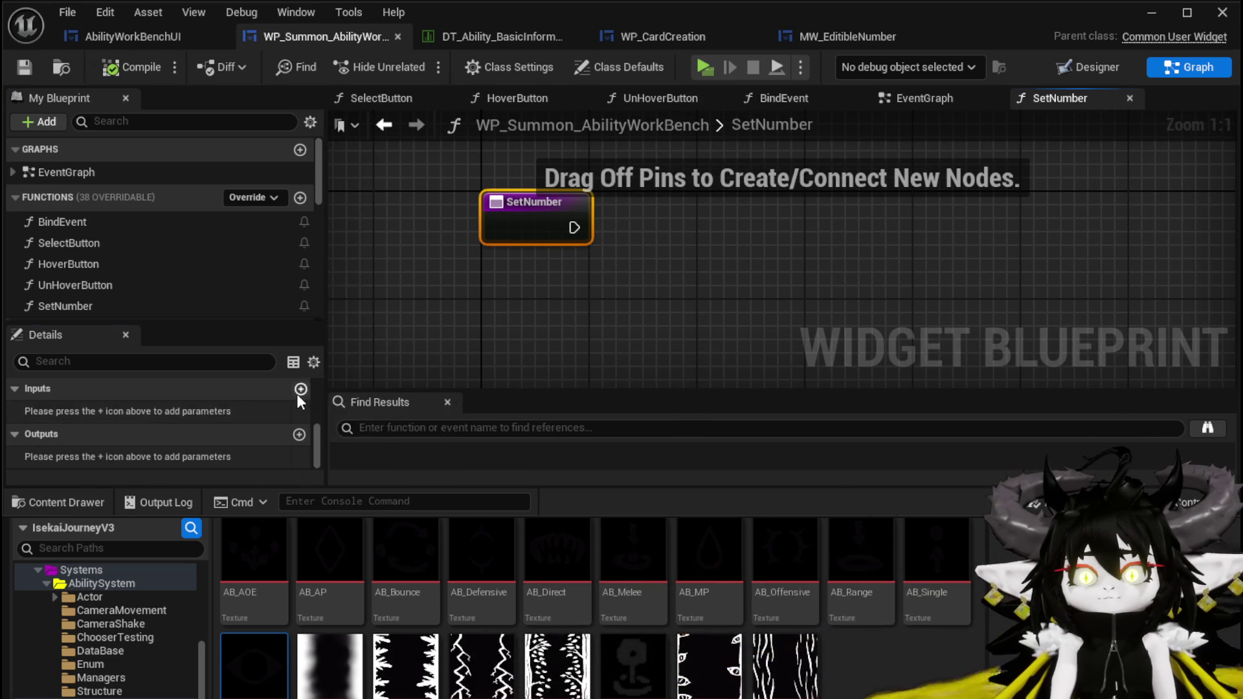
left_click(300, 389)
left_click(300, 389)
left_click(80, 411)
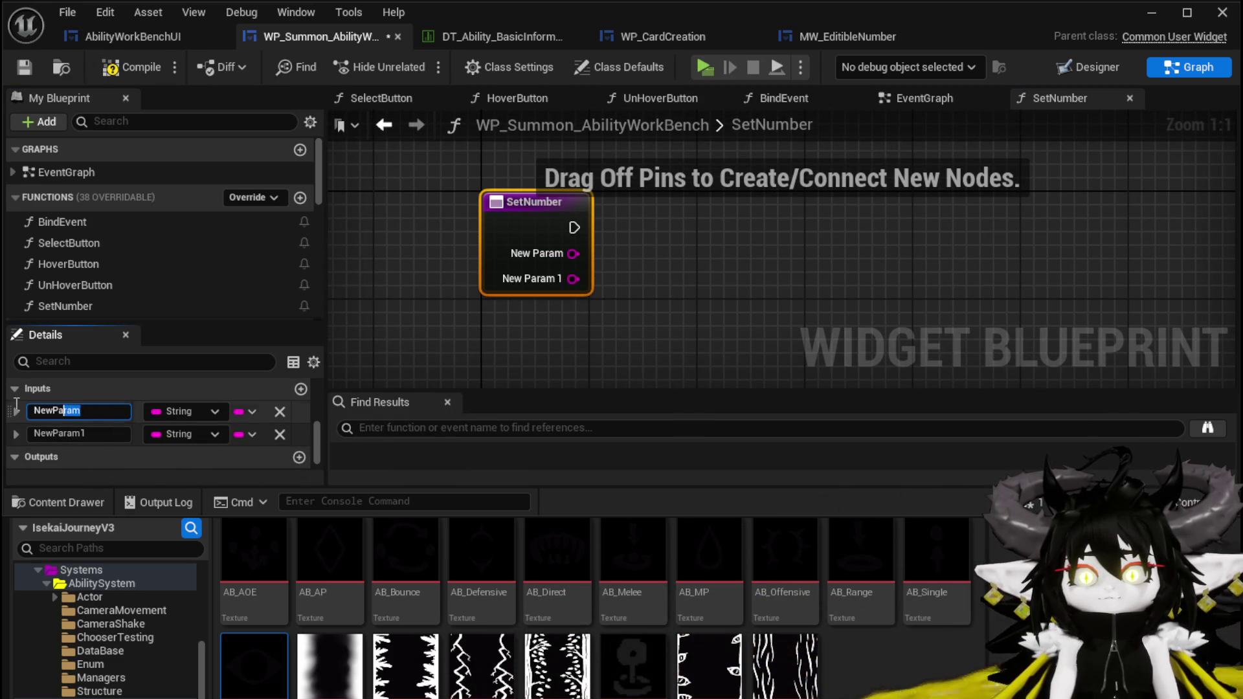
type("Type")
key("Return")
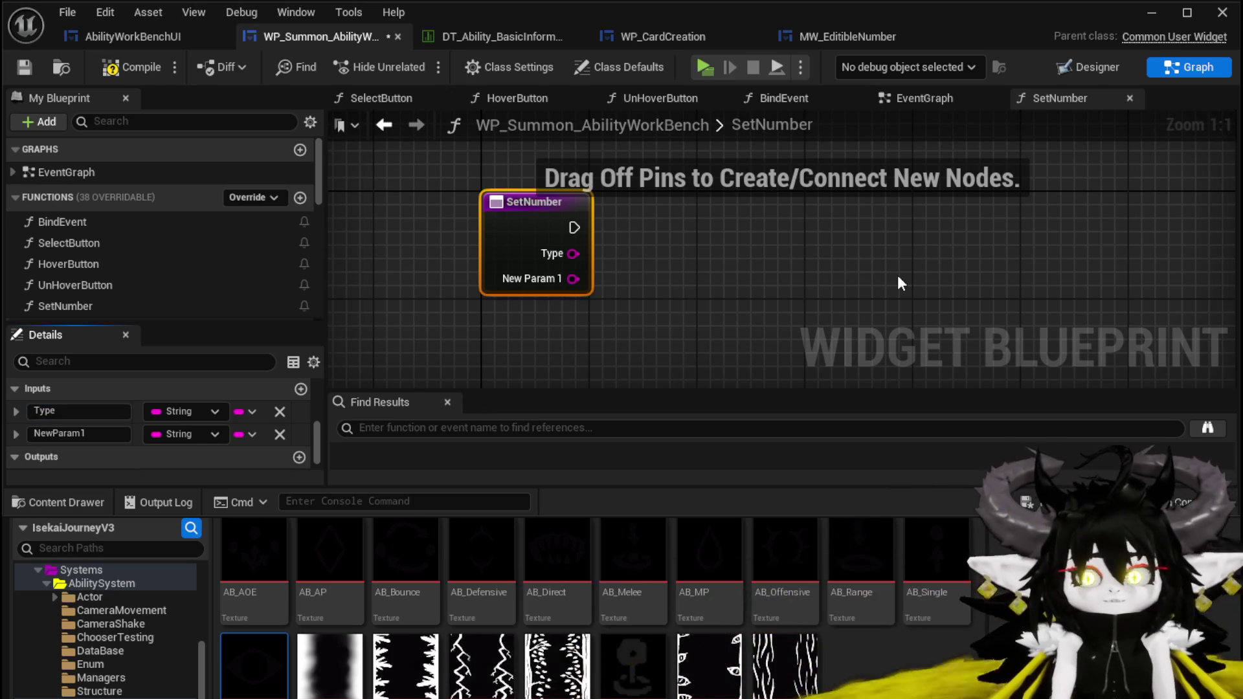
double_click(57, 432)
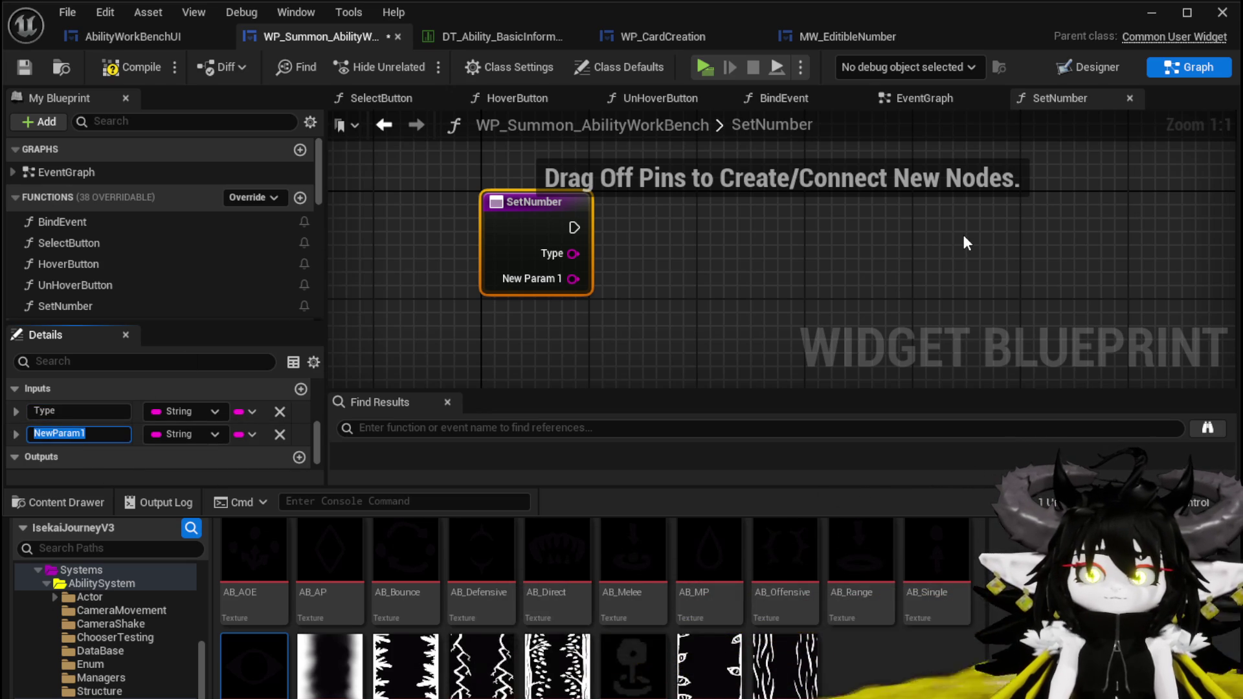
type("Numb")
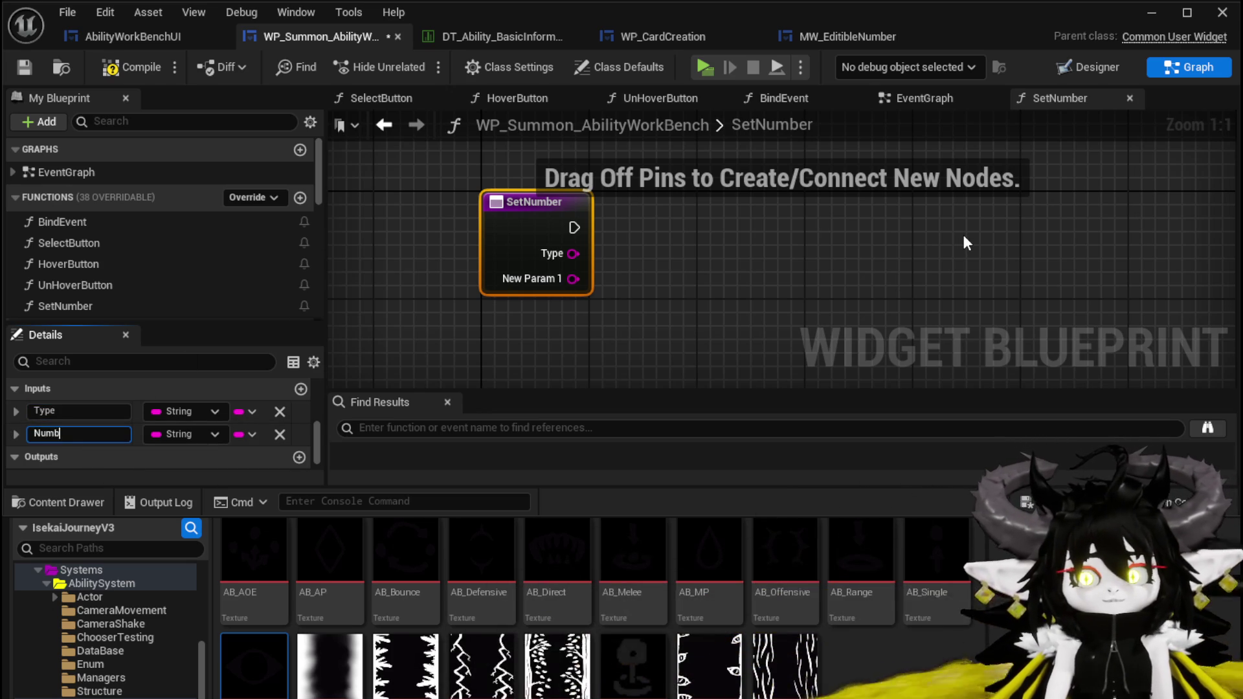
Feed the Type input into a new Switch on String node
left_click_drag(573, 254, 685, 264)
type("Switch")
key("Return")
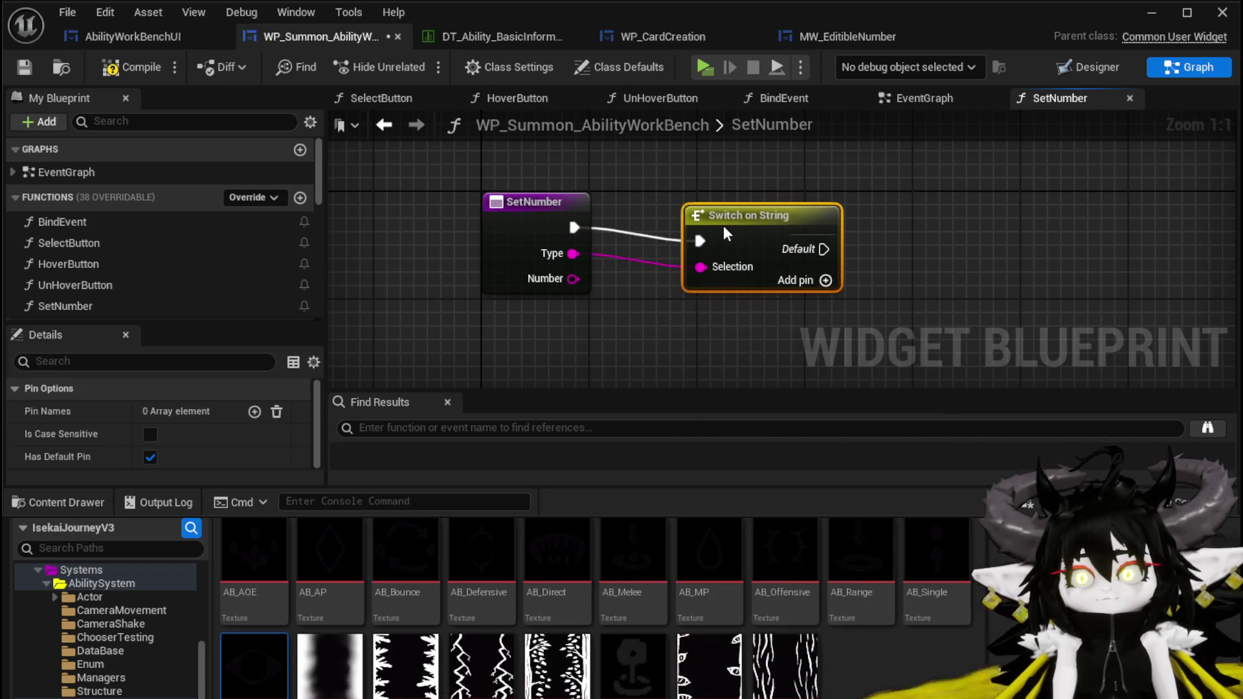
Add three output cases to the new Switch on String node
left_click(729, 215)
scroll(150, 291, "down", 3)
scroll(150, 285, "down", 5)
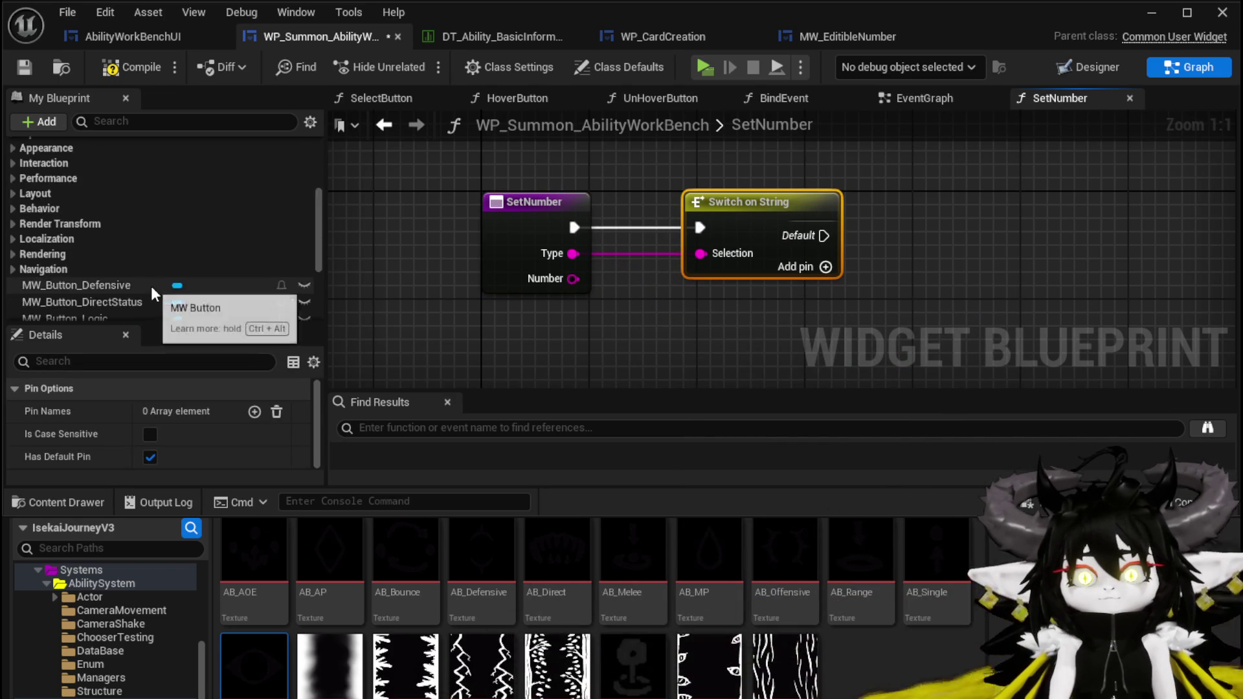
scroll(150, 285, "up", 5)
scroll(204, 254, "up", 3)
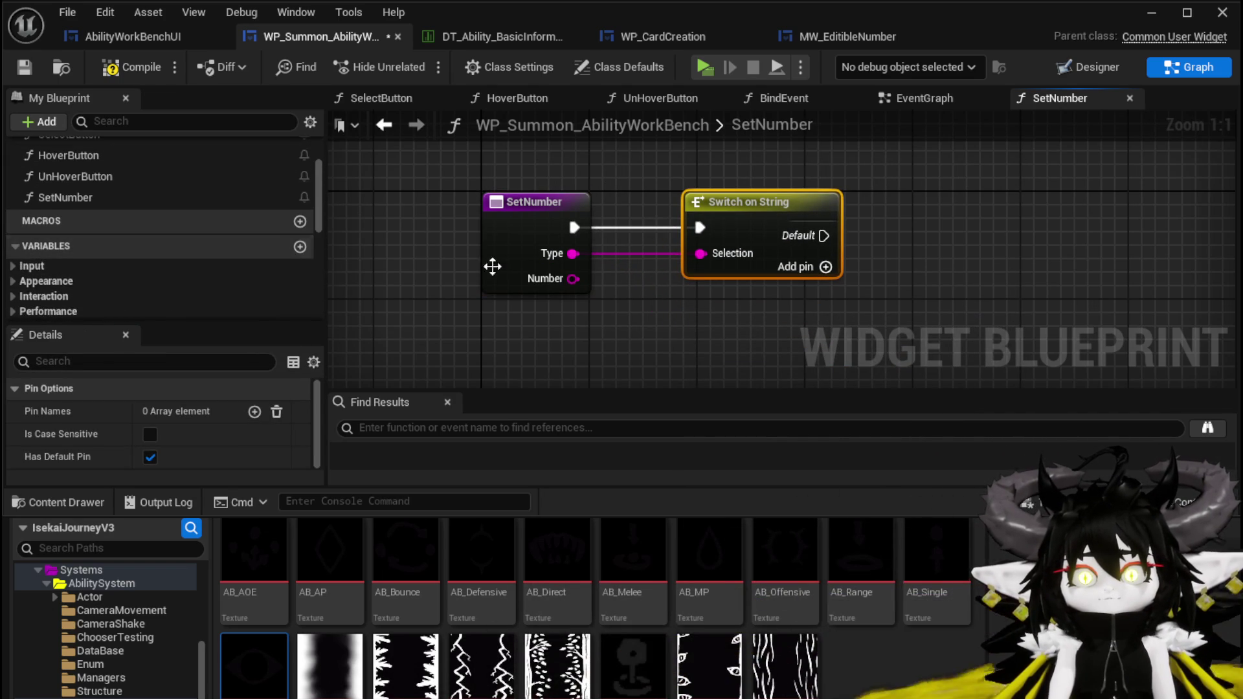
left_click_drag(917, 257, 666, 258)
left_click(574, 267)
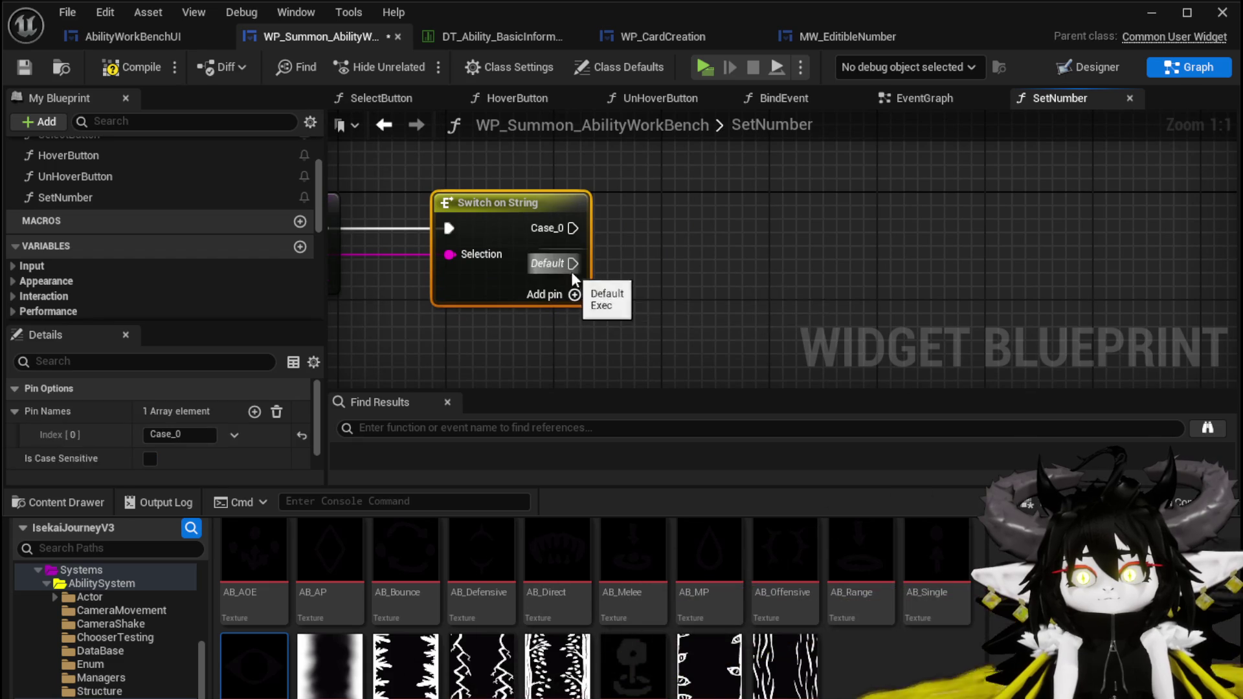
left_click(574, 294)
scroll(151, 421, "down", 2)
scroll(168, 415, "up", 2)
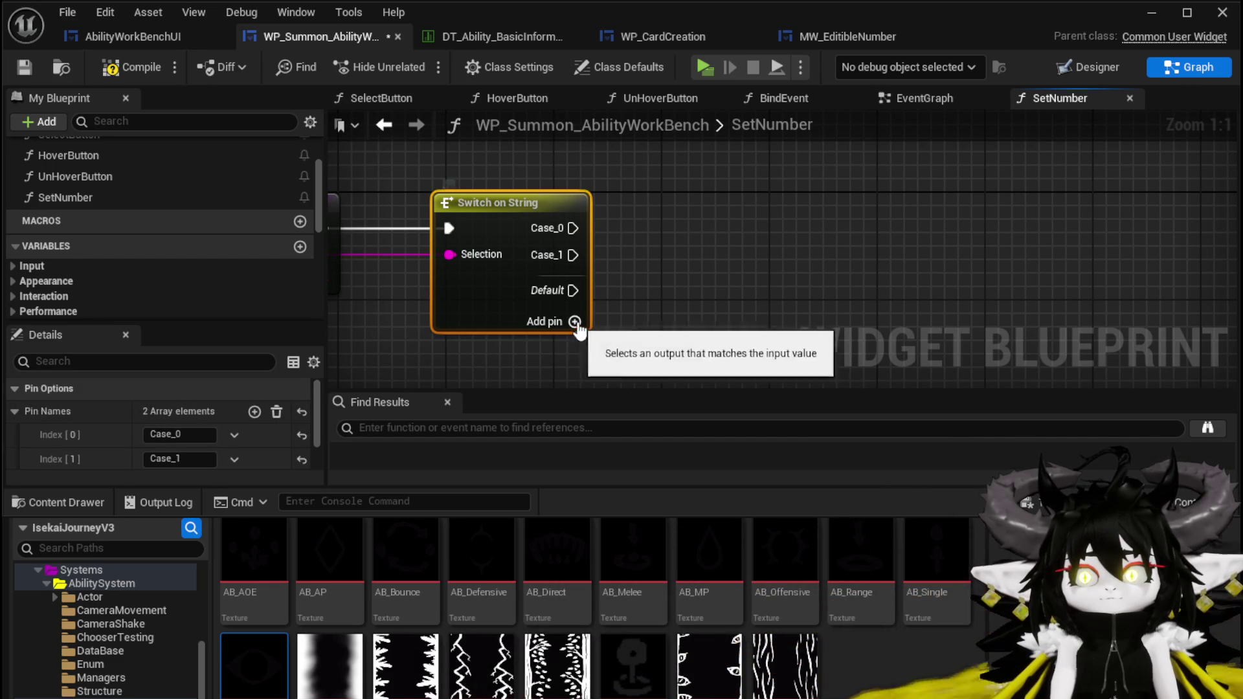
left_click(553, 321)
Name the first three cases S_Offensive, S_Defensive and S_Utility
left_click(179, 434)
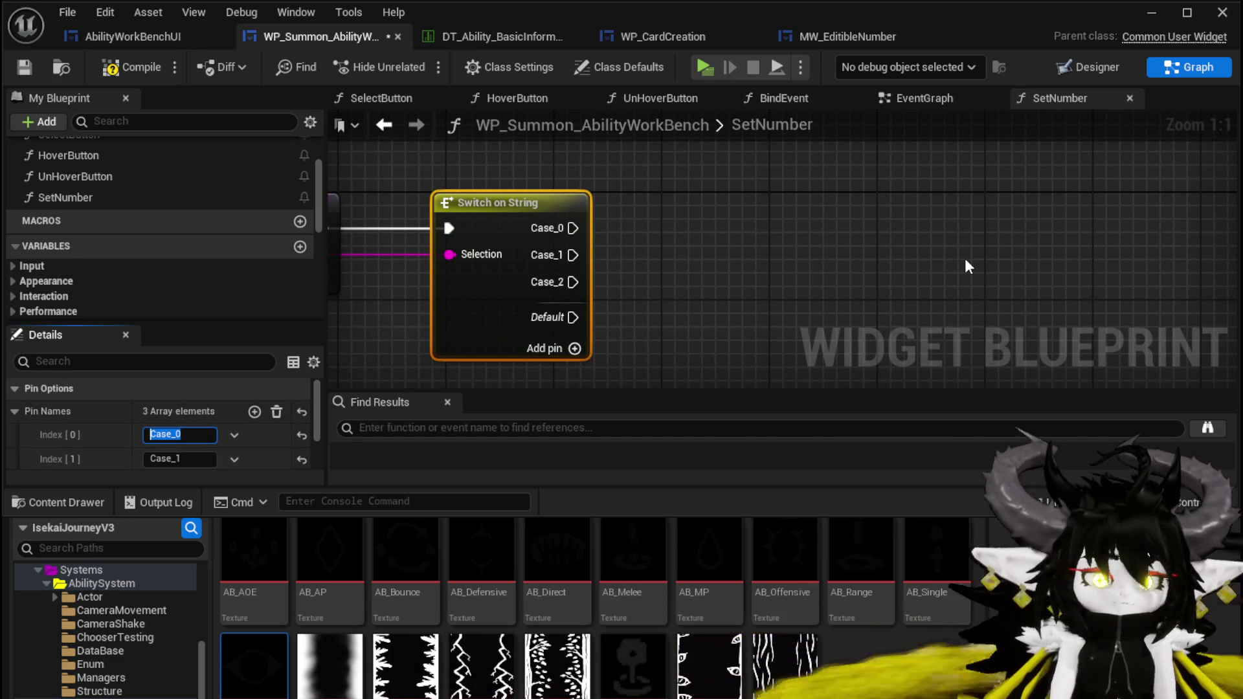
type("S_Offensive")
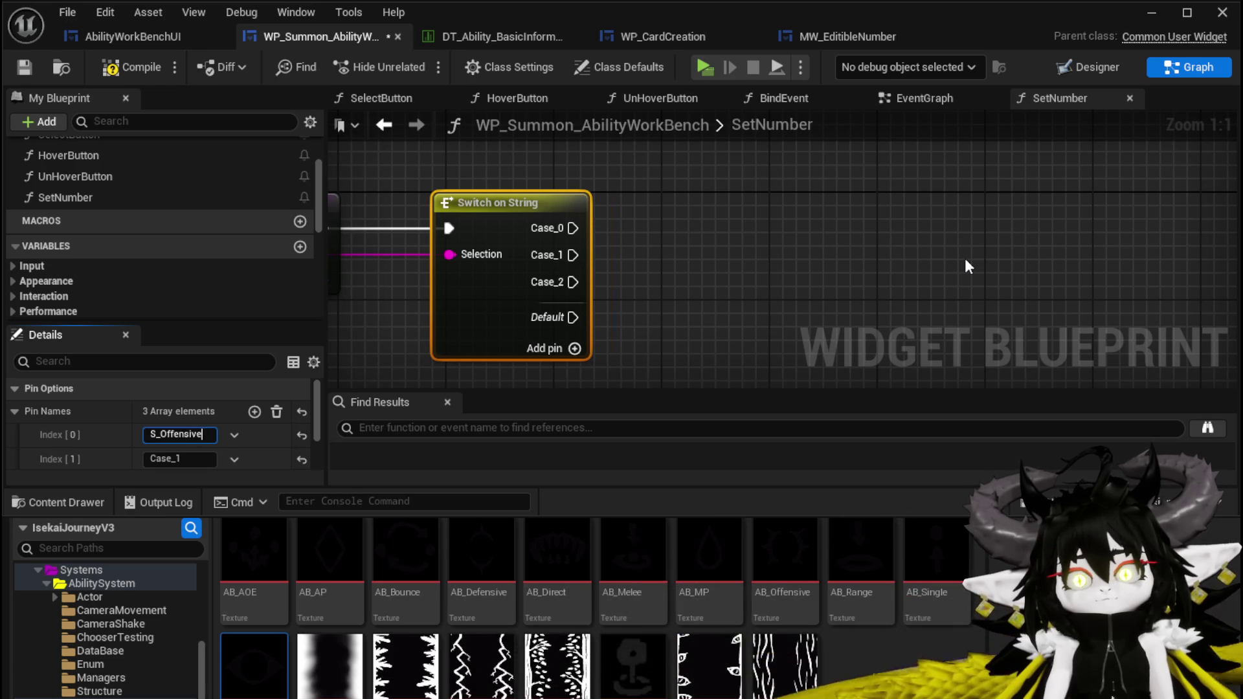
key("Return")
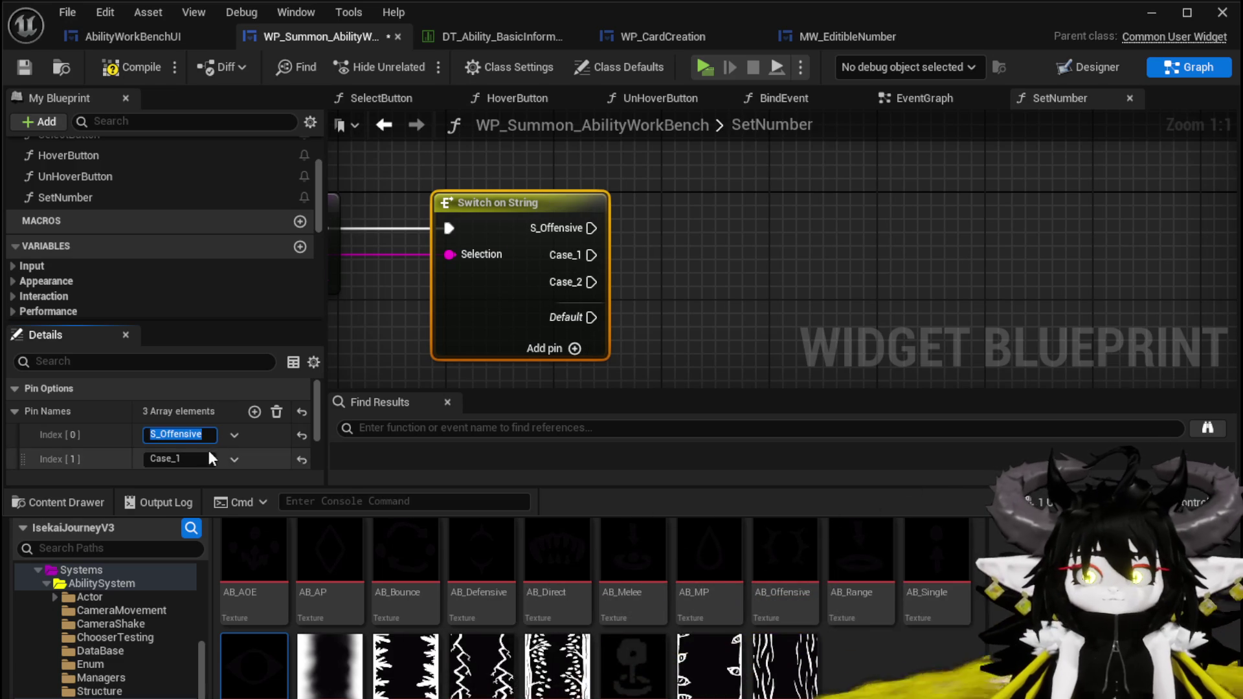
left_click(200, 455)
type("_Defensive")
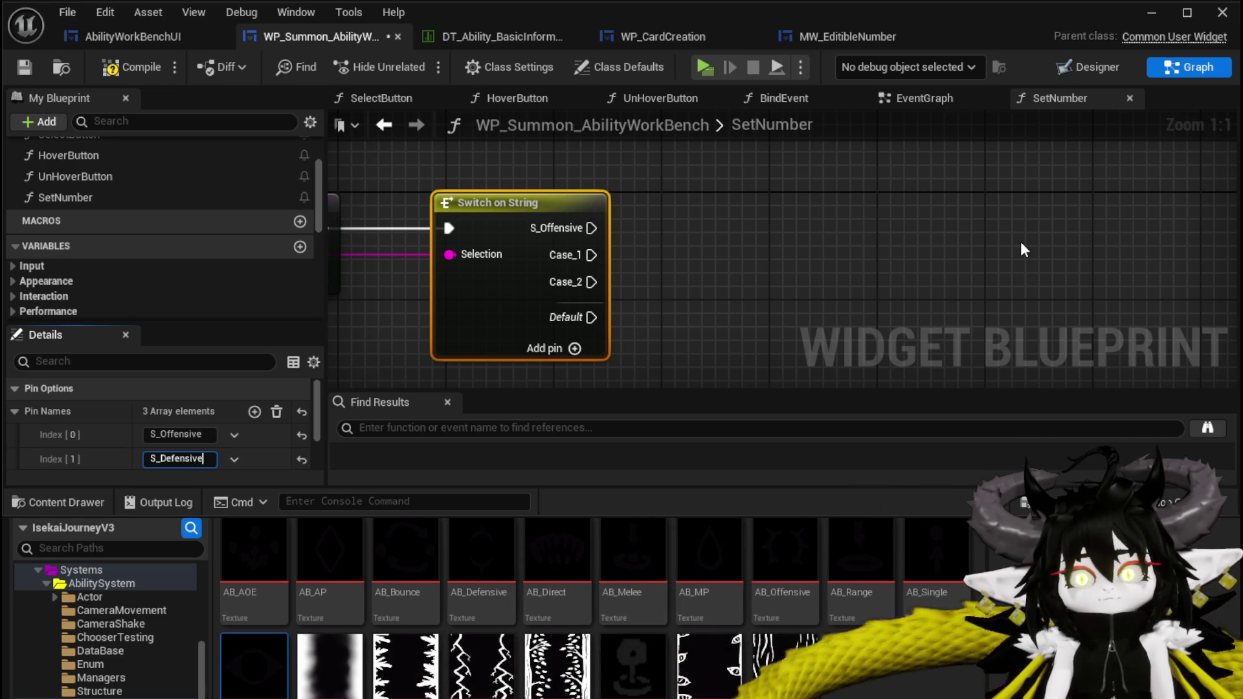
key("Return")
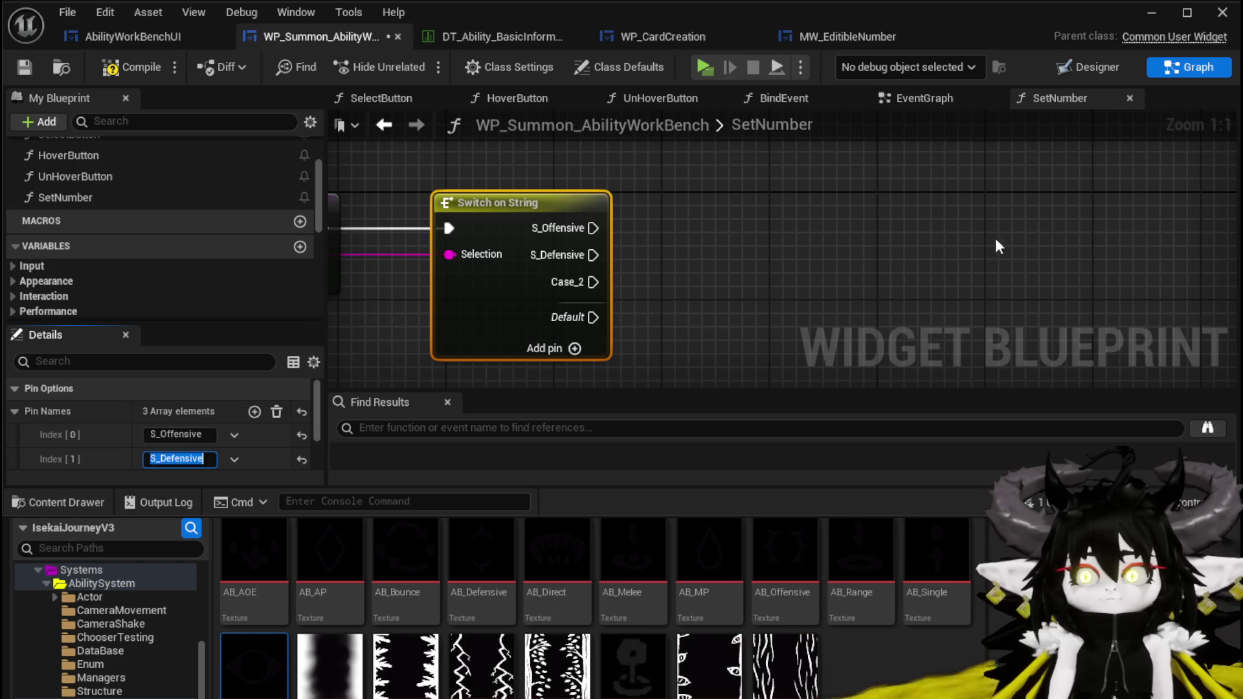
scroll(211, 430, "down", 2)
left_click(200, 434)
type("S")
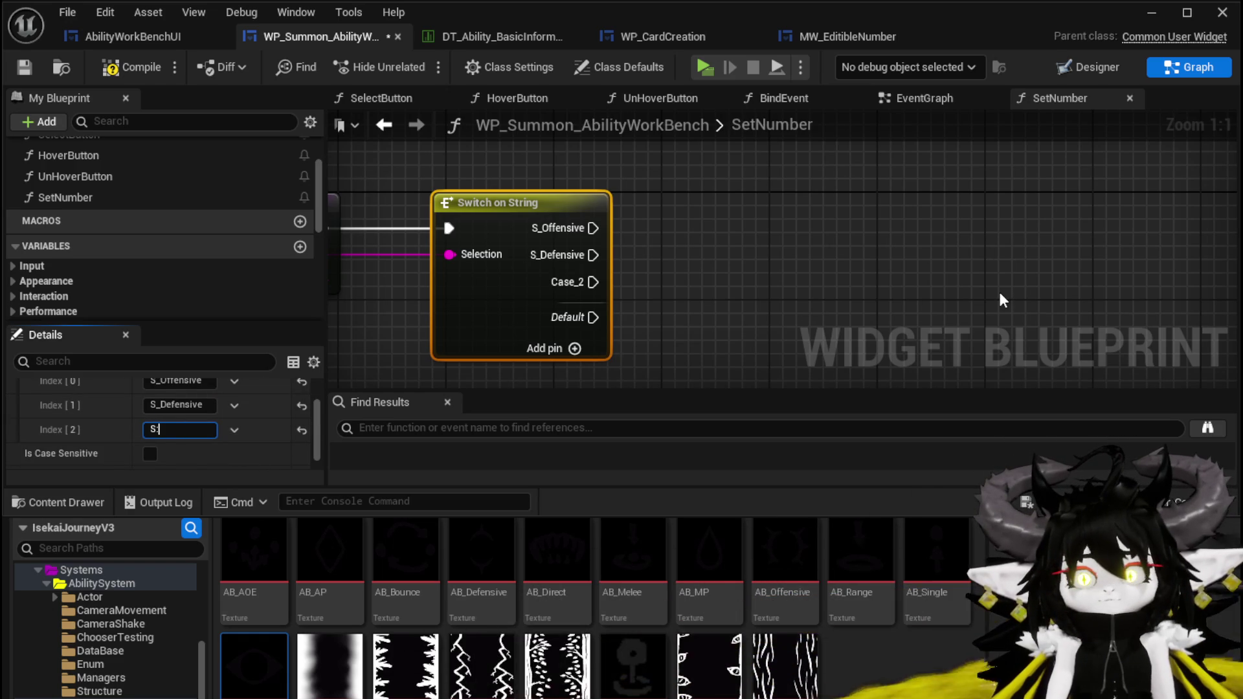
type("_")
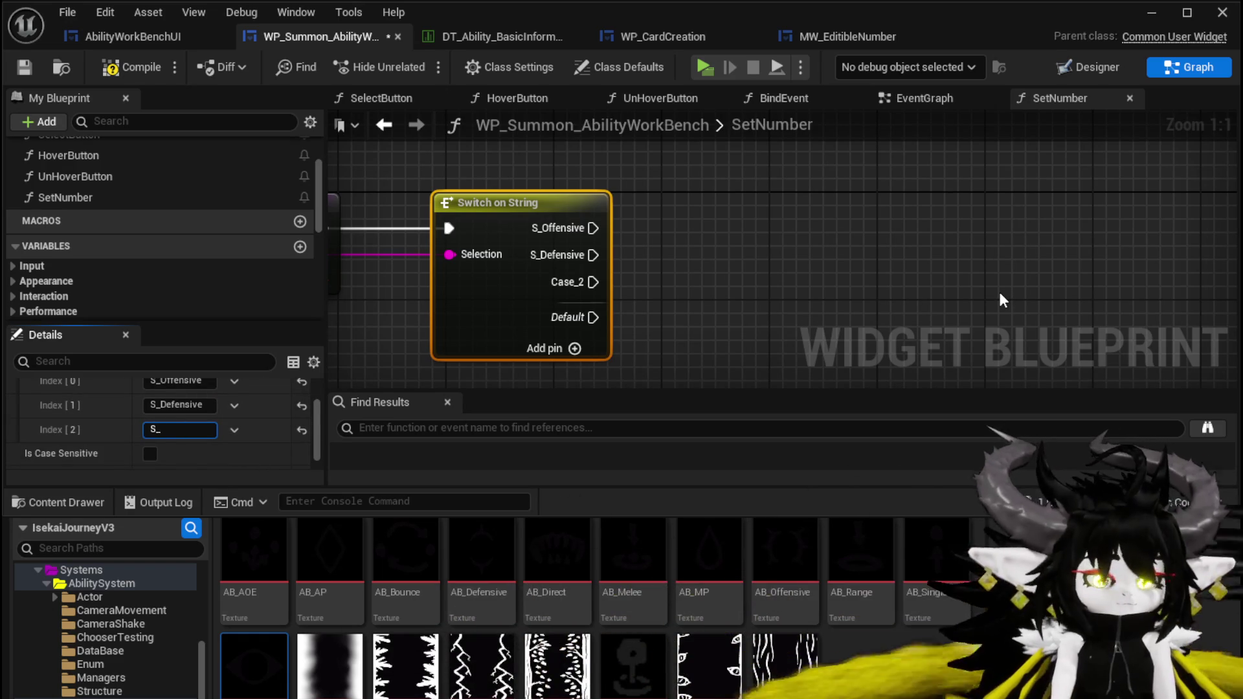
type("Utilt")
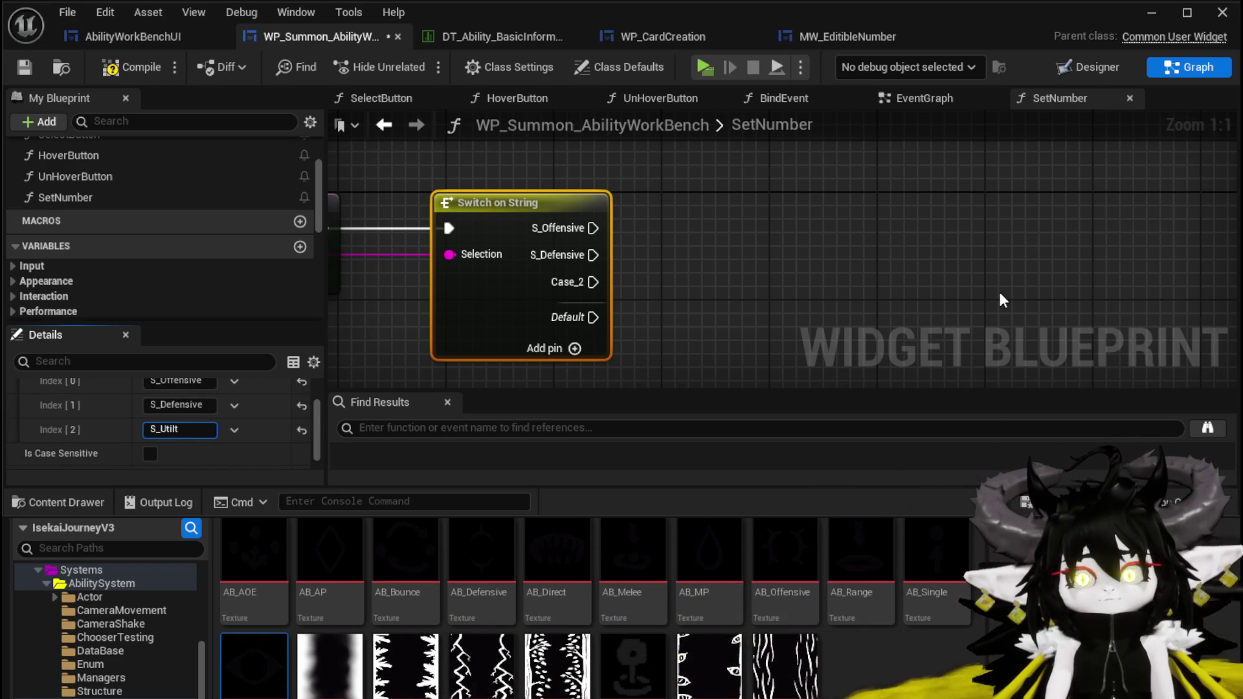
type("il")
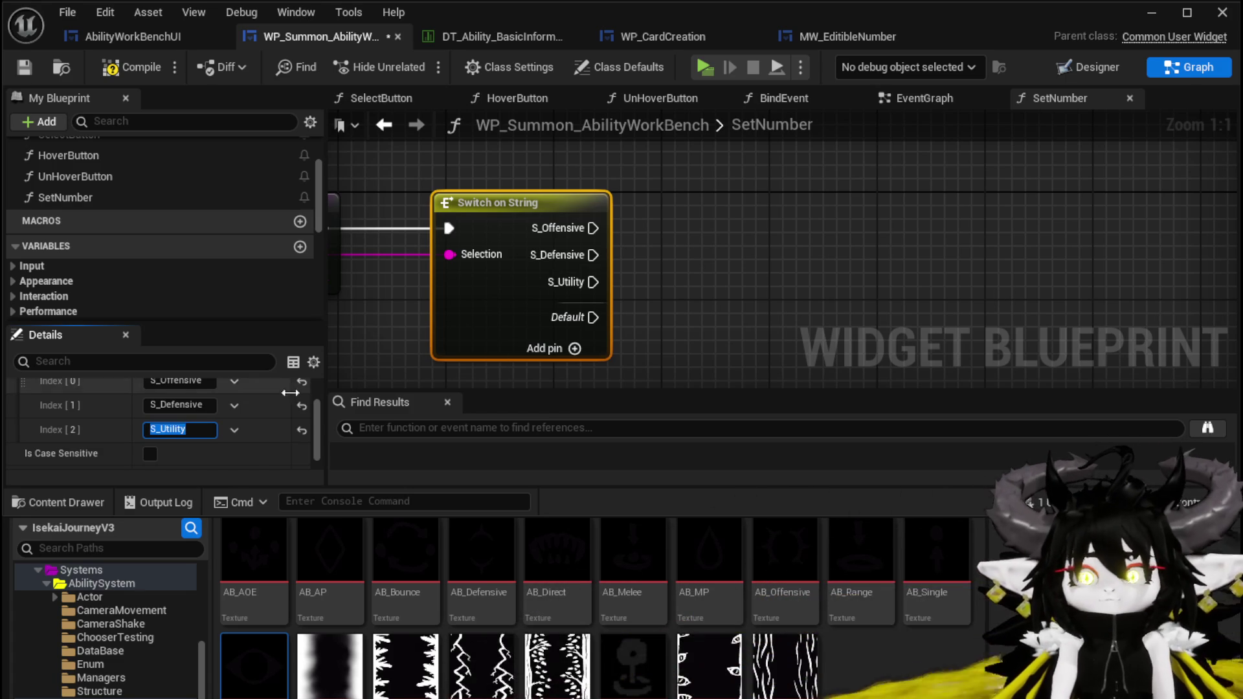
Add fourth and fifth cases named S_TargetingIndex and S_StatusIndex
scroll(285, 407, "up", 3)
left_click(254, 411)
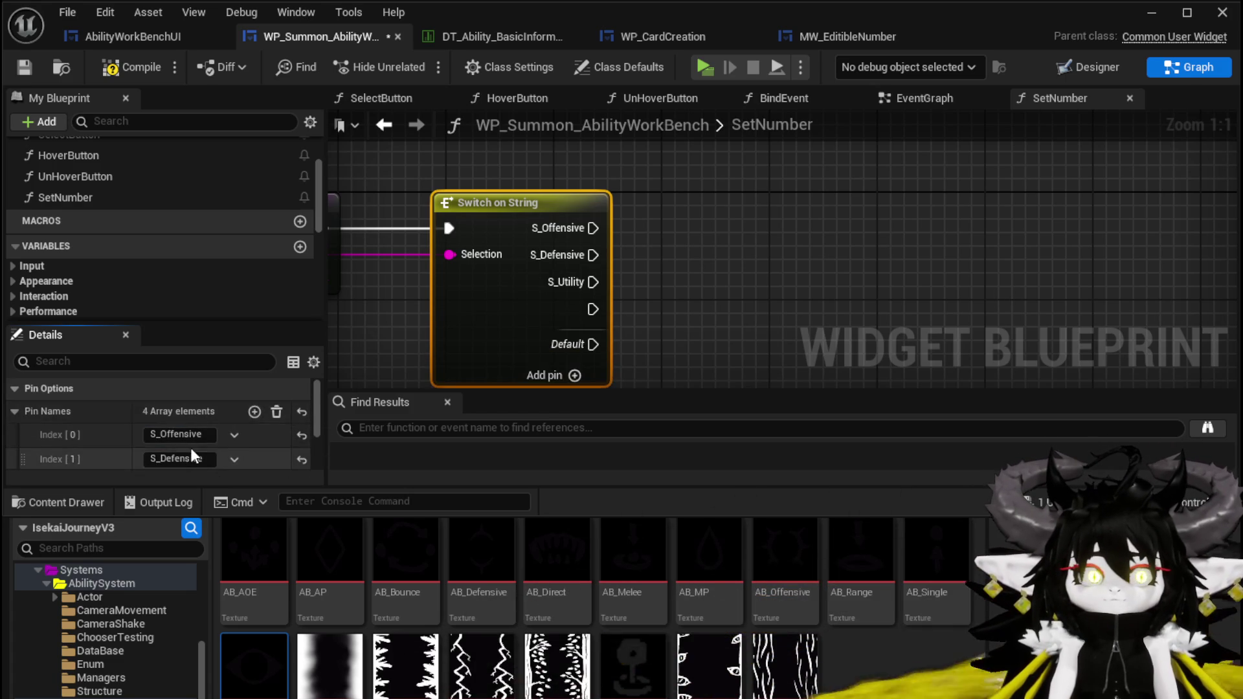
scroll(190, 448, "down", 2)
left_click(185, 454)
type("S")
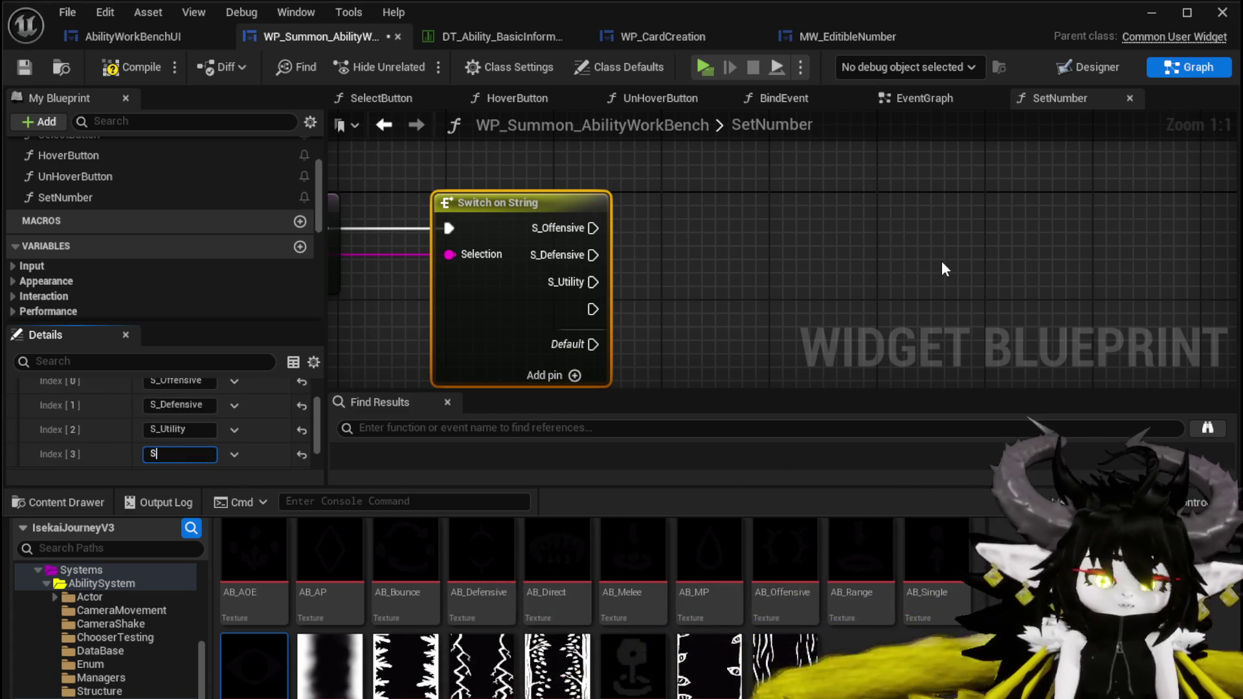
type("_TargetingInde")
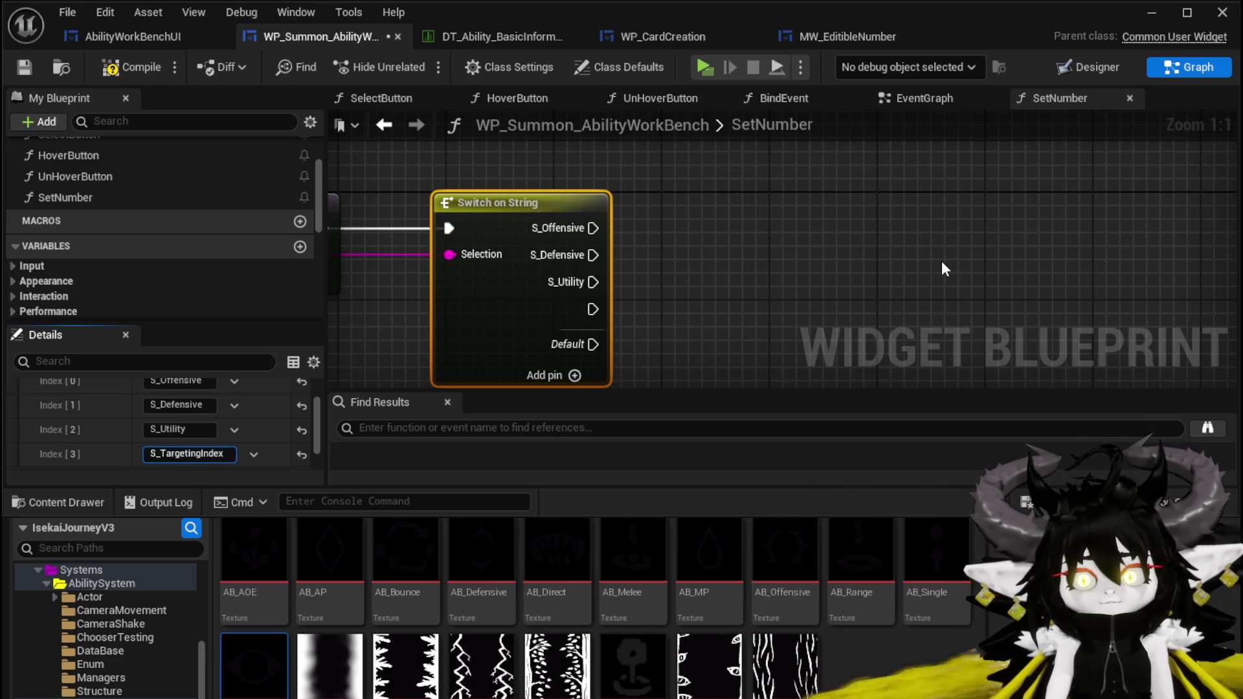
type("x")
key("Return")
scroll(246, 415, "up", 2)
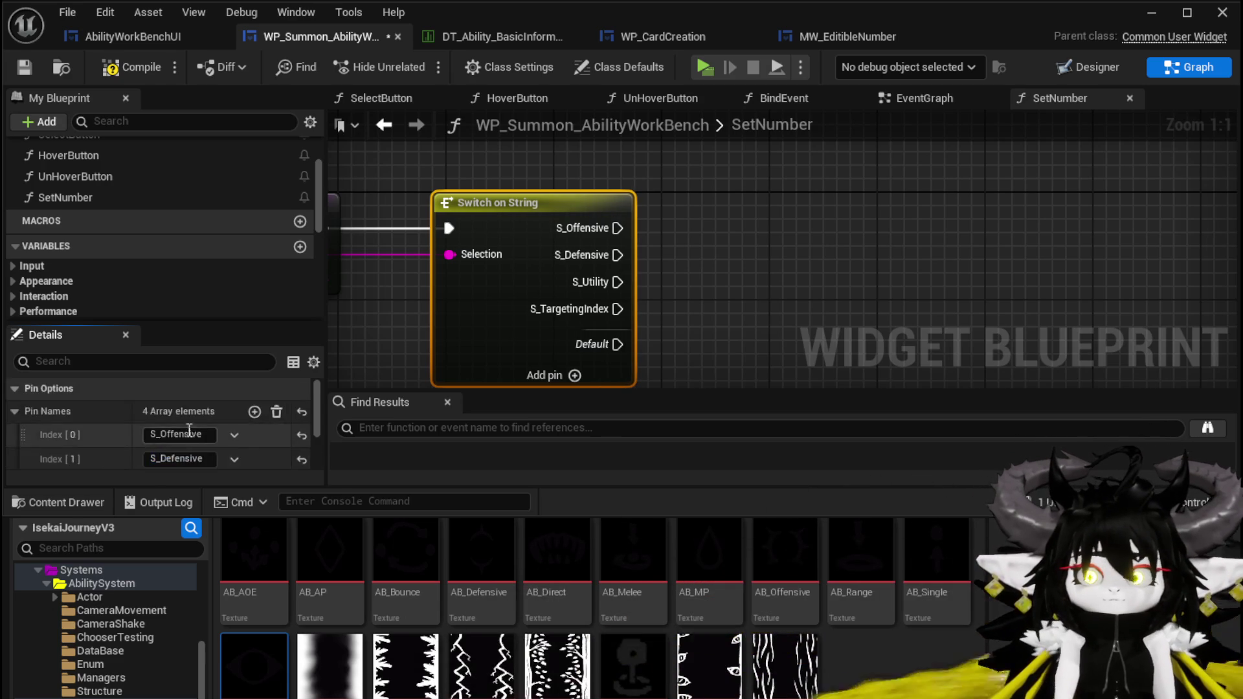
left_click(253, 413)
scroll(200, 433, "down", 3)
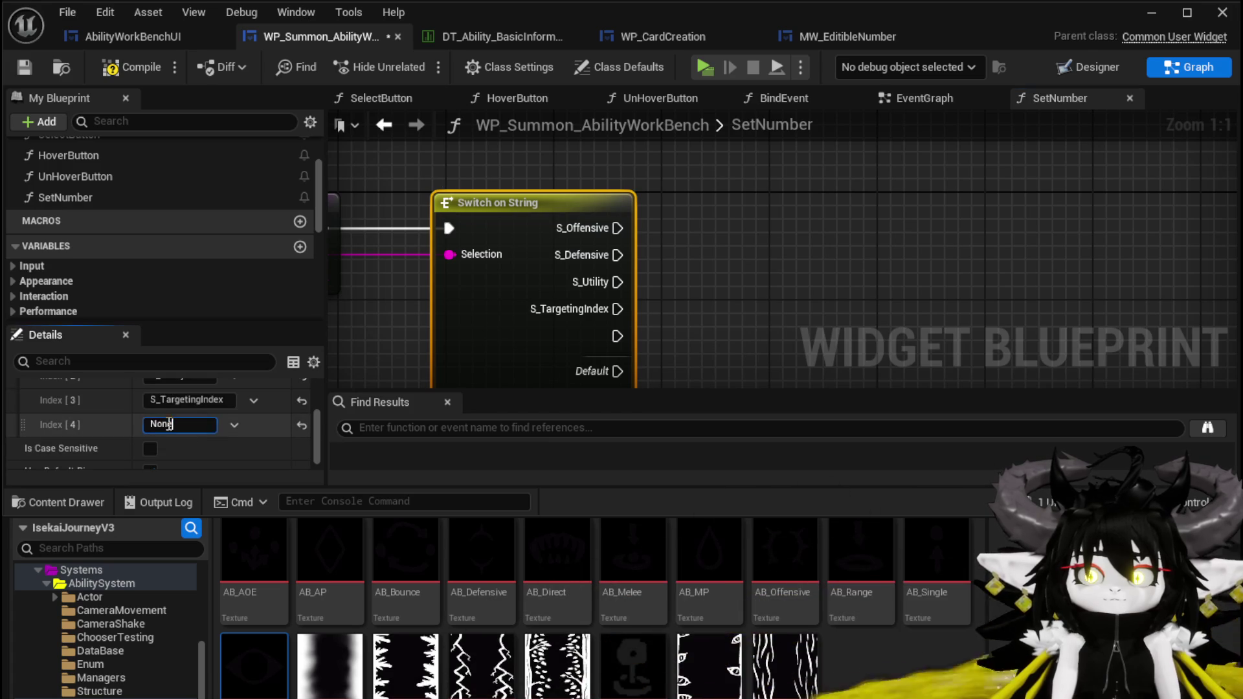
type("S_")
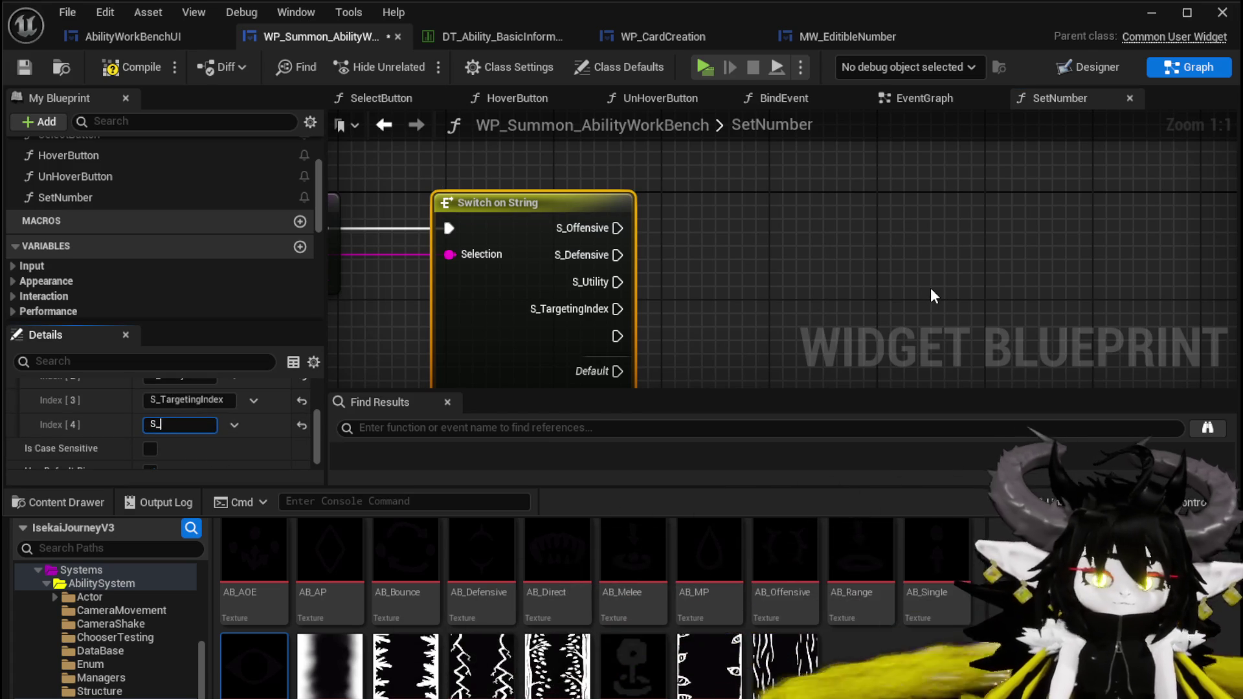
type("StatusIndex")
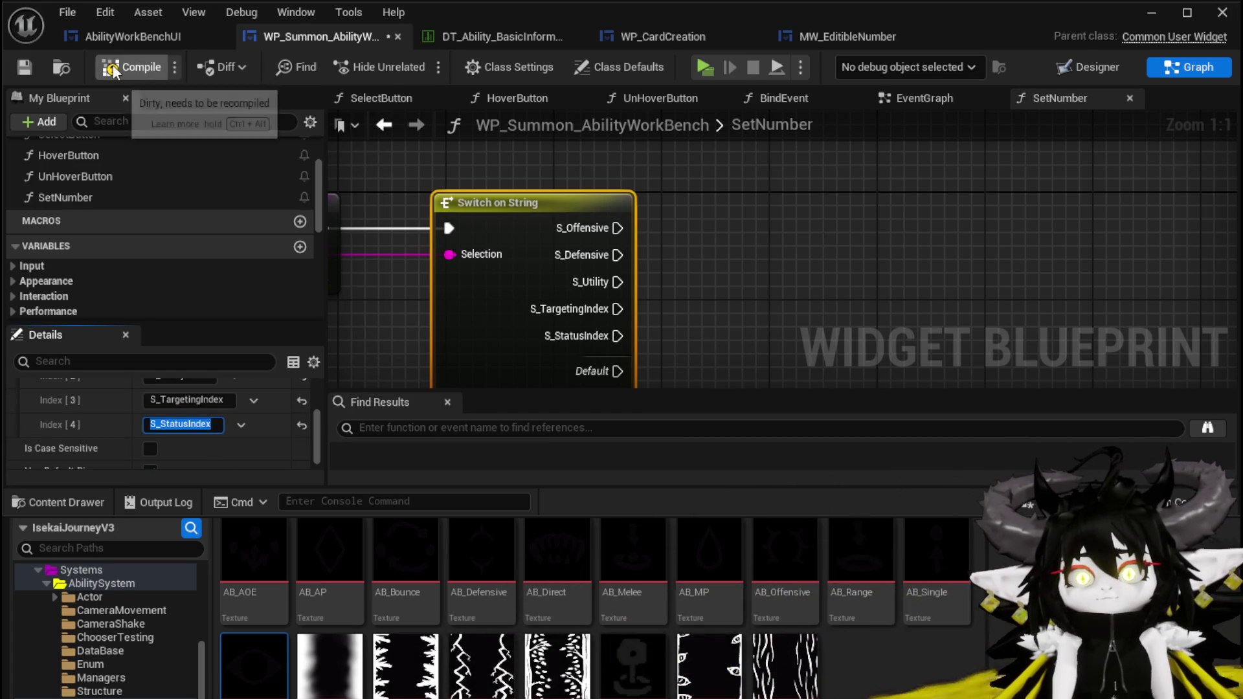
Compile and save the widget blueprint
left_click(26, 68)
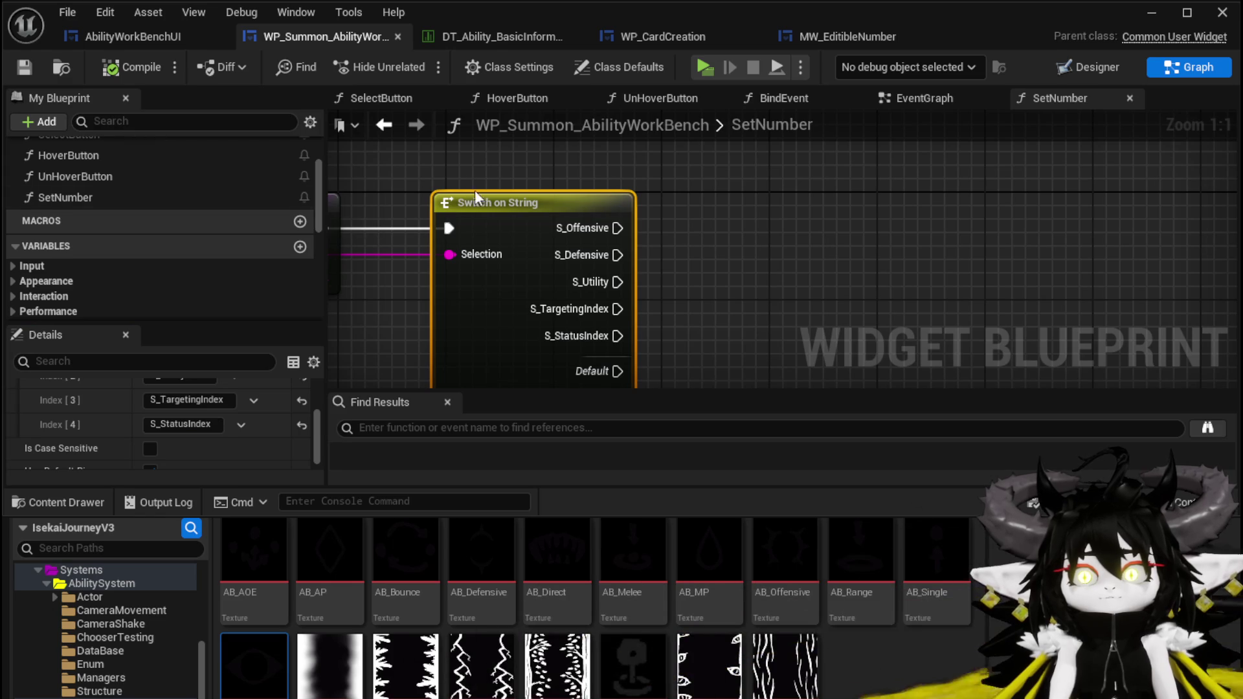
scroll(183, 286, "down", 3)
scroll(181, 279, "down", 3)
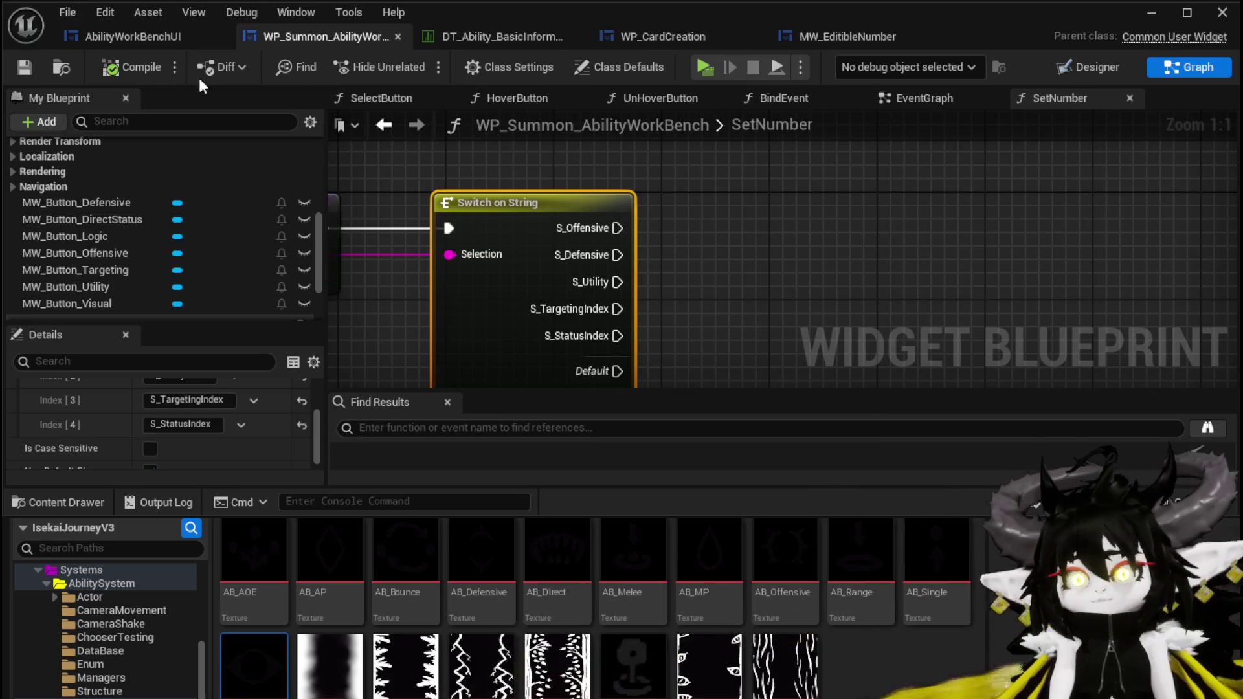
left_click(87, 201)
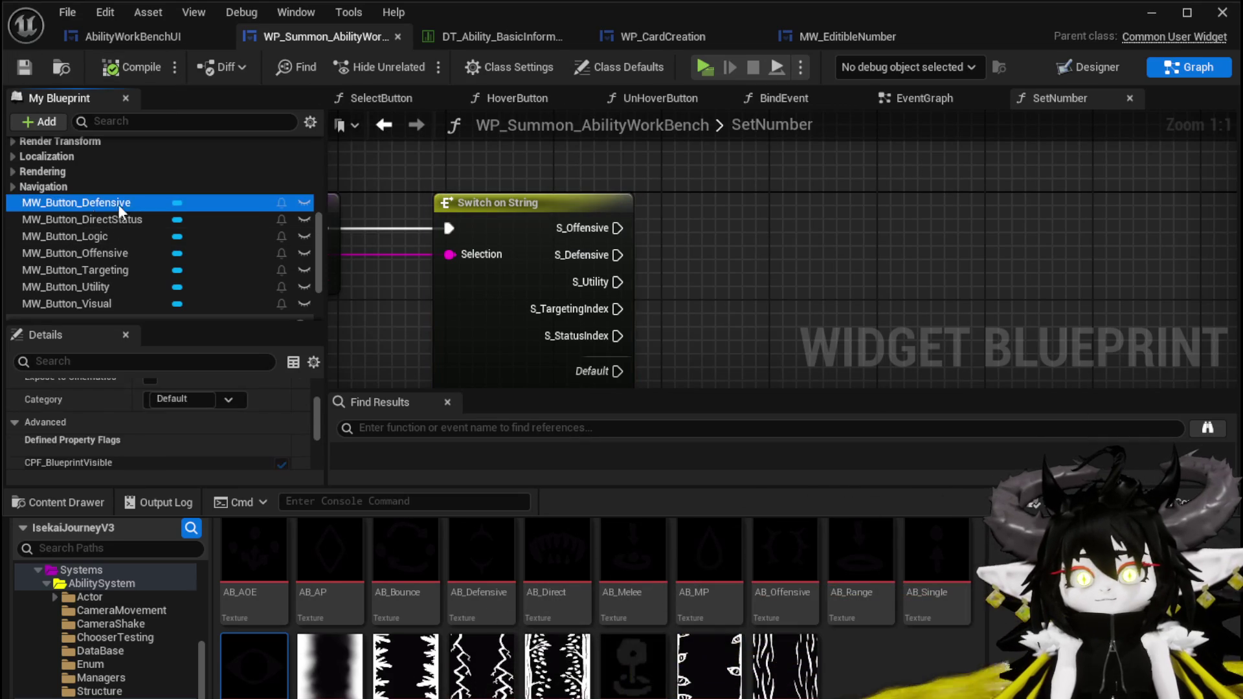
Create a new function named SetText in the MW_Button widget blueprint
left_click(1066, 65)
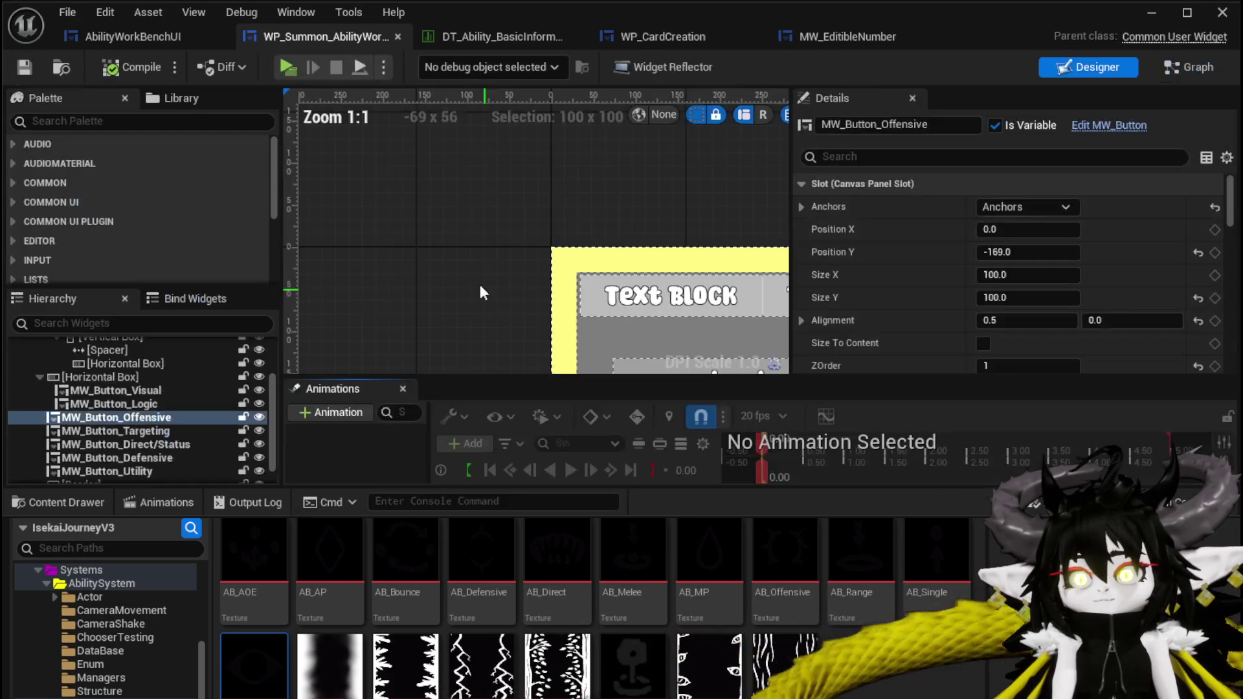
left_click(1111, 125)
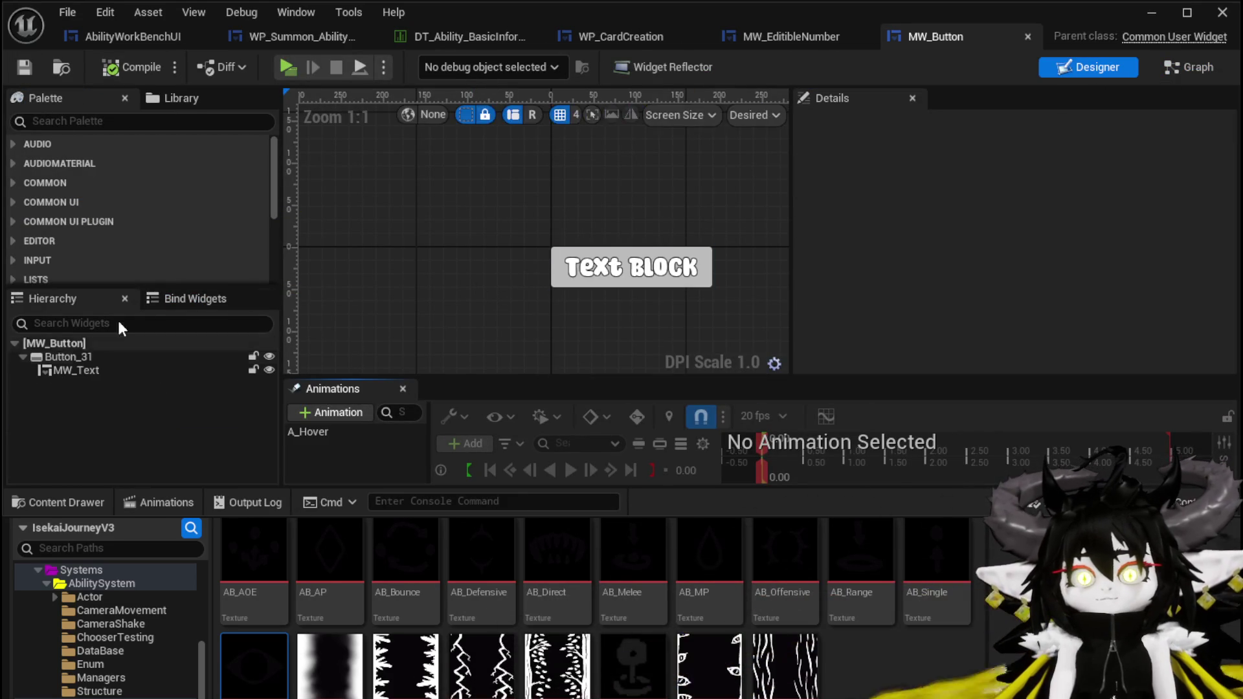
left_click(1152, 69)
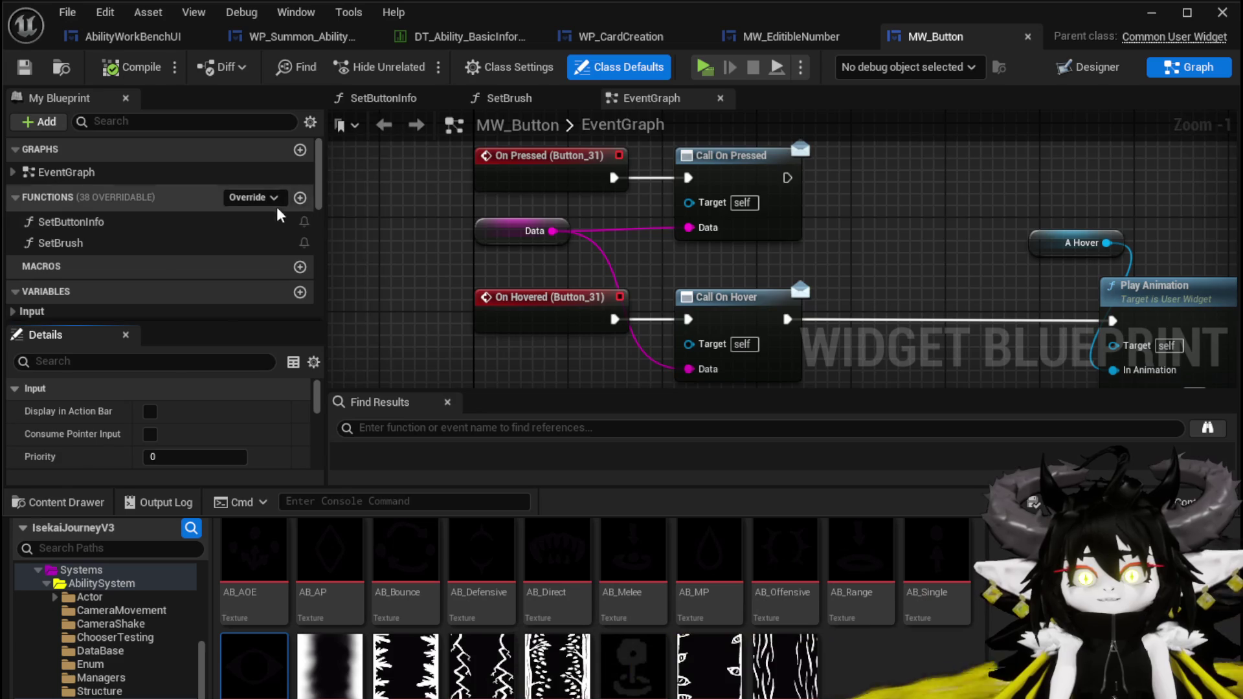
left_click(300, 198)
type("SetText")
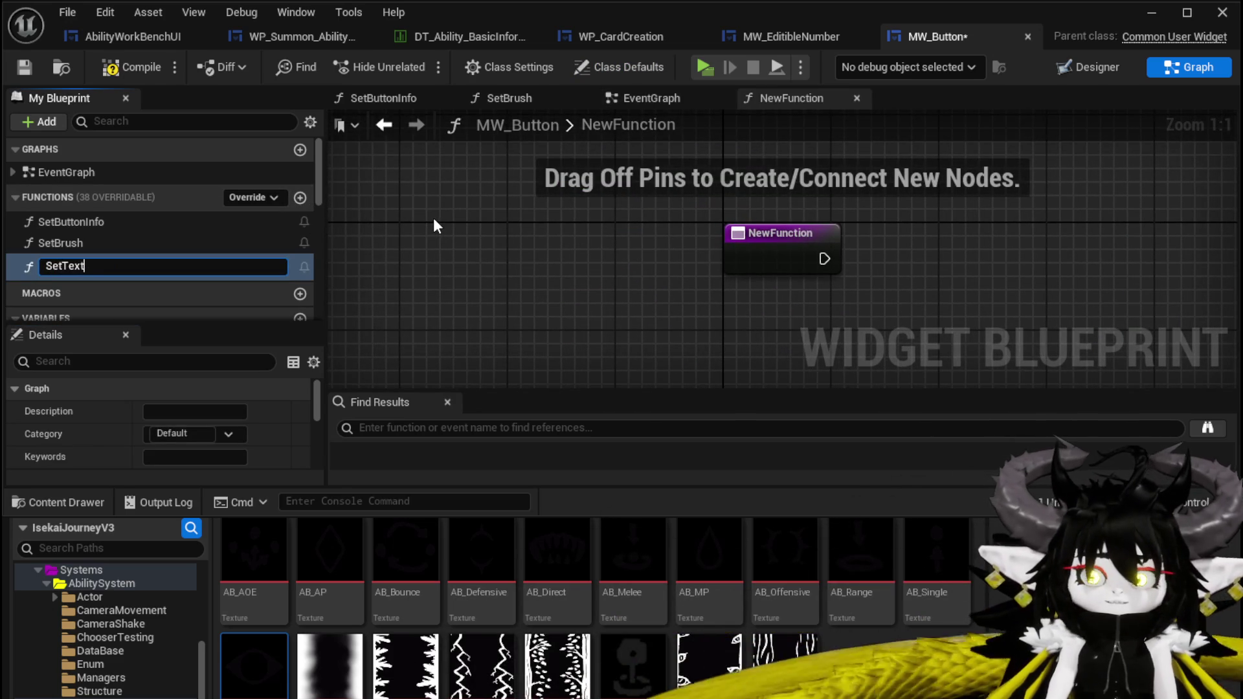
key("Return")
Make SetText call MW Text's Set Text with the In Text input, then compile and save
scroll(85, 251, "down", 5)
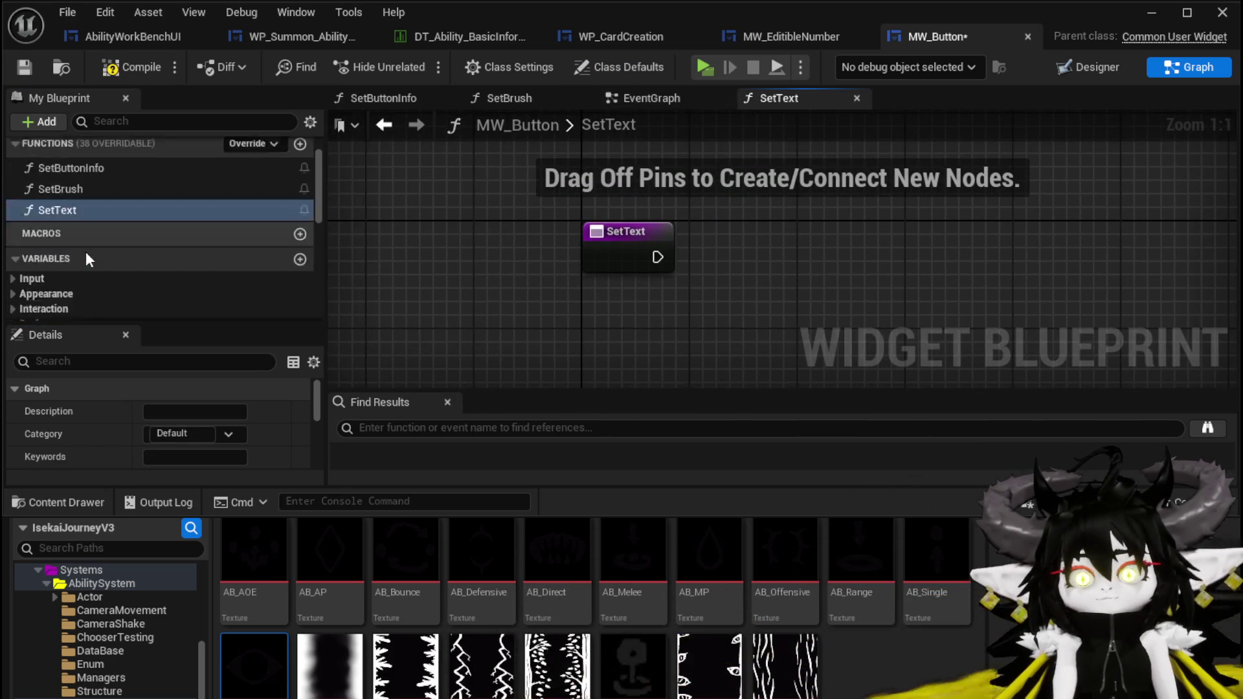
scroll(111, 254, "down", 2)
mouse_move(87, 234)
left_mouse_down()
mouse_move(535, 195)
mouse_move(554, 223)
mouse_move(431, 252)
mouse_move(490, 195)
mouse_move(579, 249)
mouse_move(562, 247)
left_mouse_up()
type("Set Text")
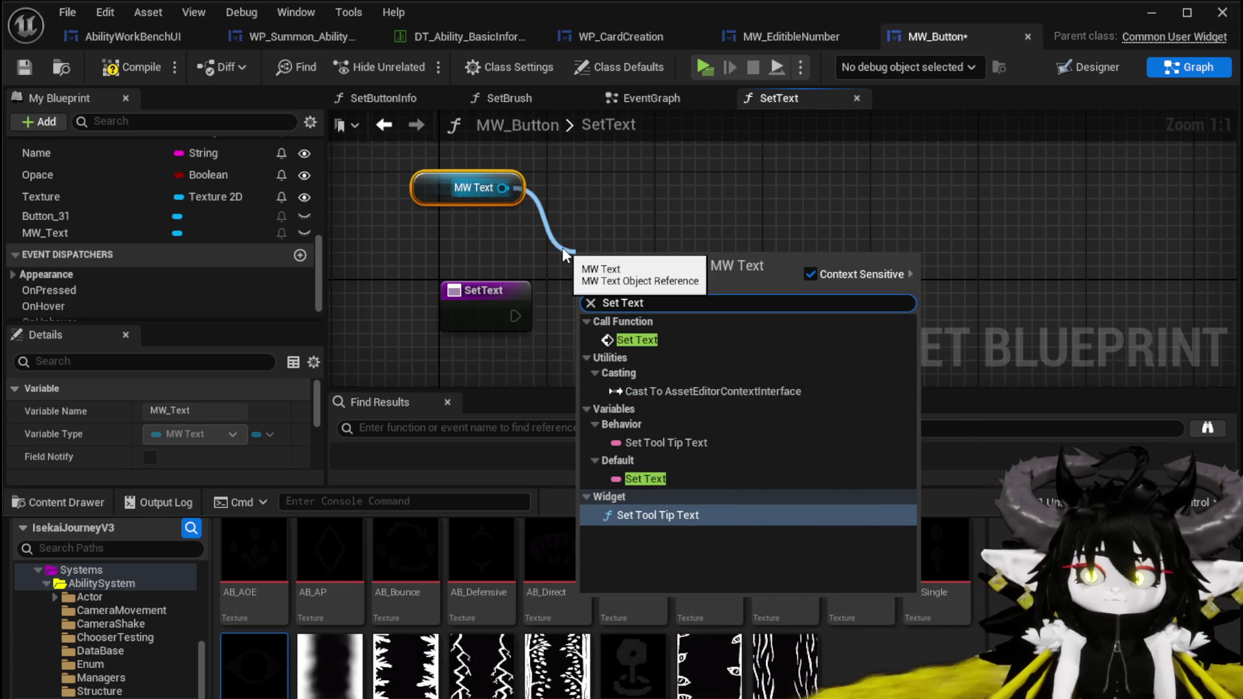
left_click(637, 339)
left_click_drag(631, 283, 648, 285)
mouse_move(515, 316)
left_mouse_down()
mouse_move(590, 316)
mouse_move(615, 332)
mouse_move(596, 347)
mouse_move(607, 342)
mouse_move(504, 299)
left_mouse_up()
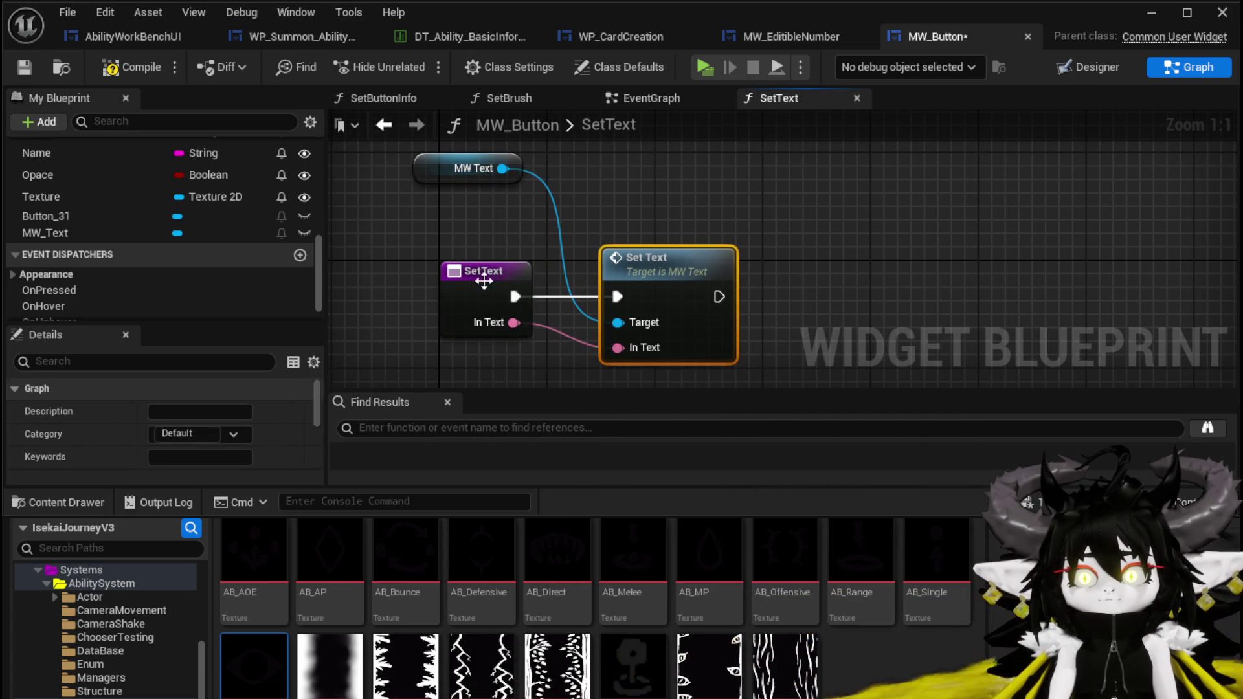
left_click(24, 67)
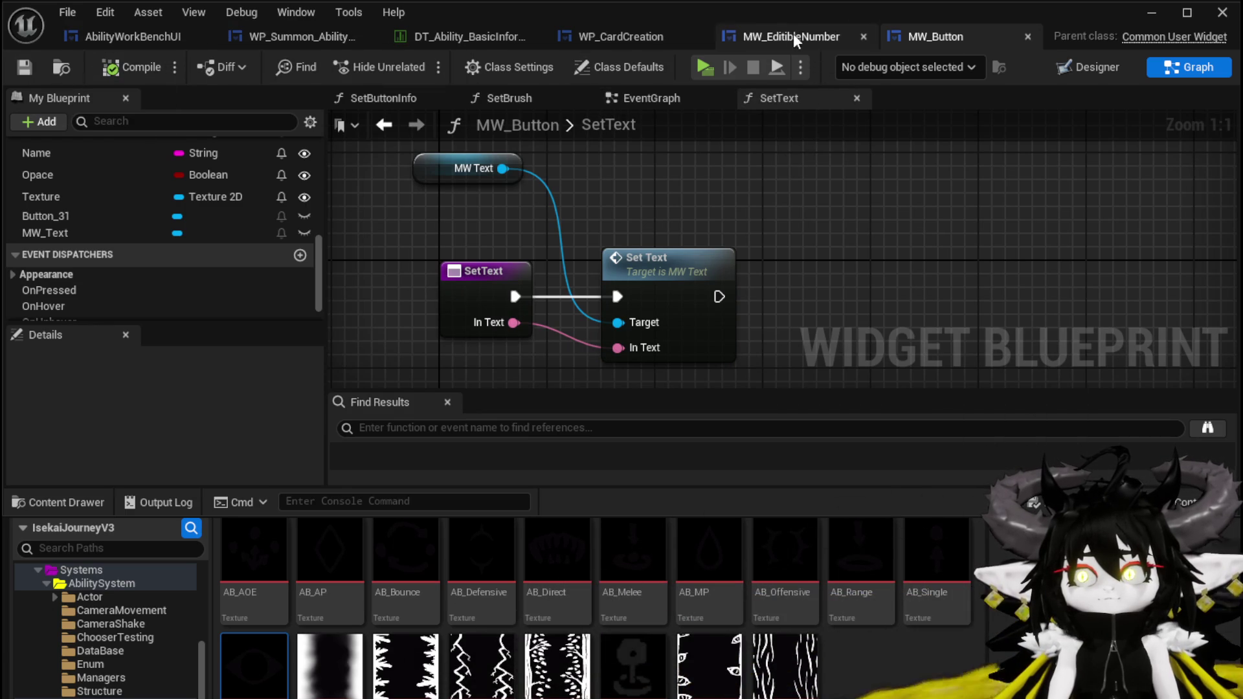
left_click(80, 35)
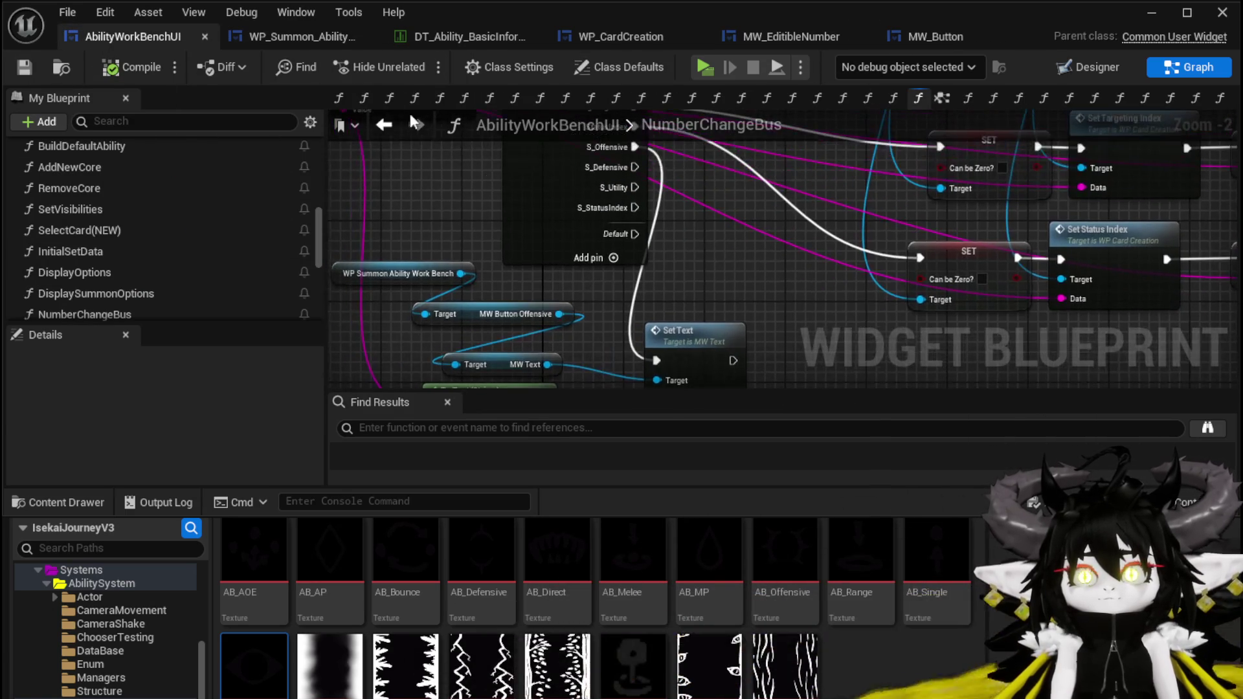
Add a Set Text on MW Button Offensive, run from the S_Offensive case
left_click(293, 37)
left_click(1189, 67)
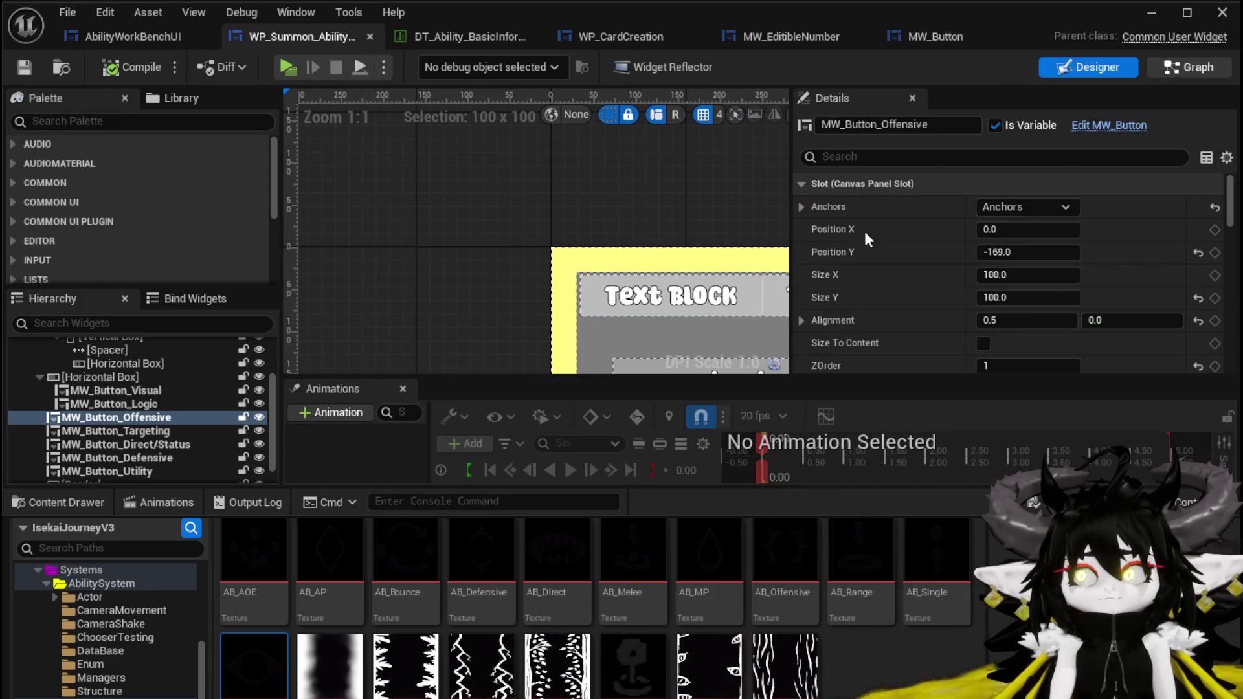
mouse_move(162, 253)
left_mouse_down()
mouse_move(246, 253)
mouse_move(490, 161)
left_mouse_up()
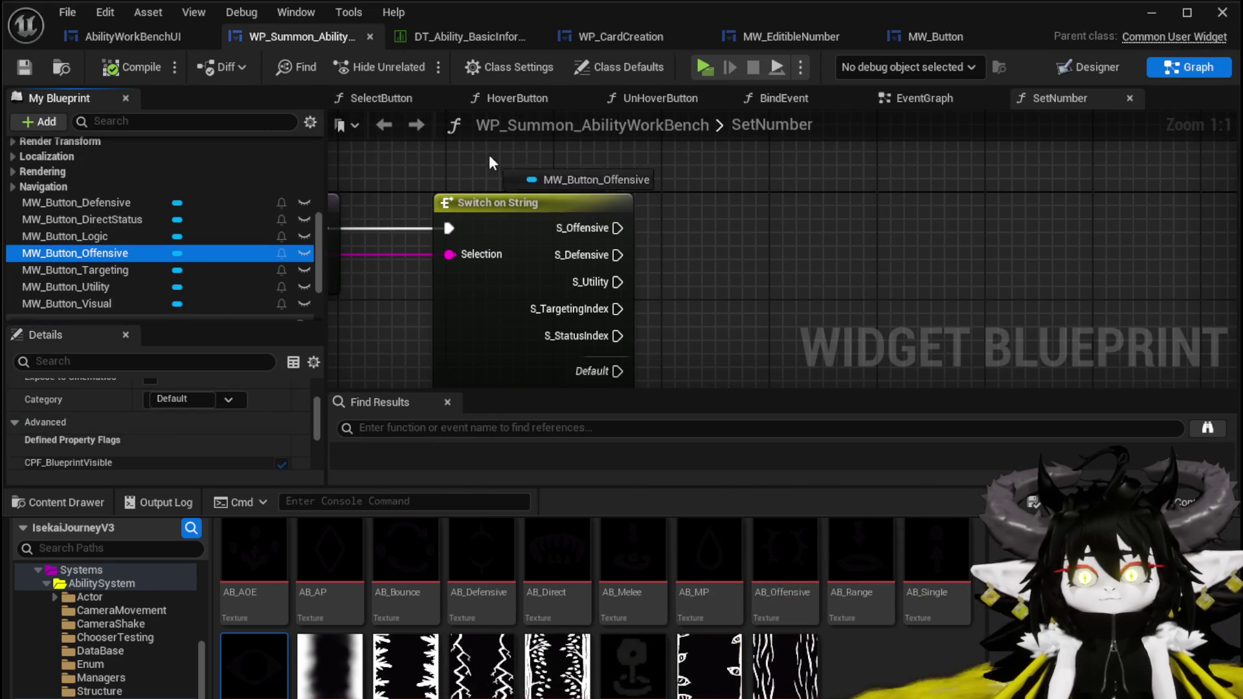
mouse_move(39, 253)
left_mouse_down()
mouse_move(347, 162)
mouse_move(488, 192)
mouse_move(635, 178)
left_mouse_up()
left_click(488, 193)
type("Set")
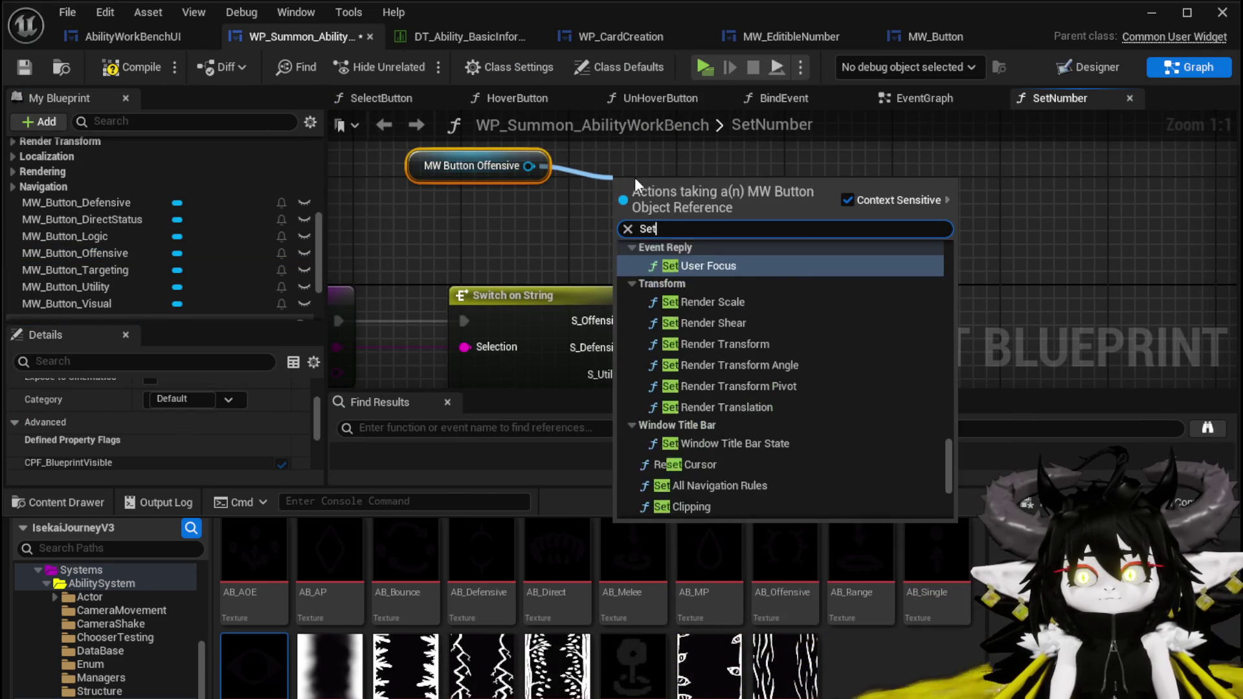
type(" Text")
left_click(694, 266)
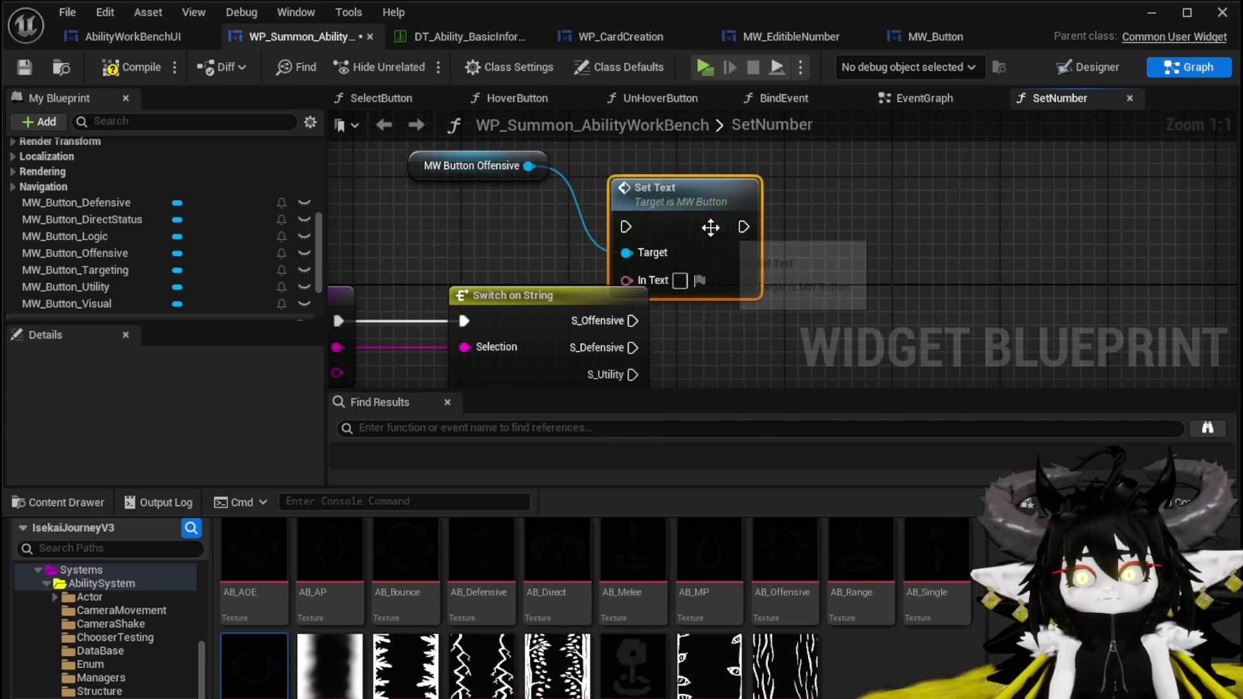
mouse_move(568, 267)
left_mouse_down()
mouse_move(744, 208)
mouse_move(729, 175)
left_mouse_up()
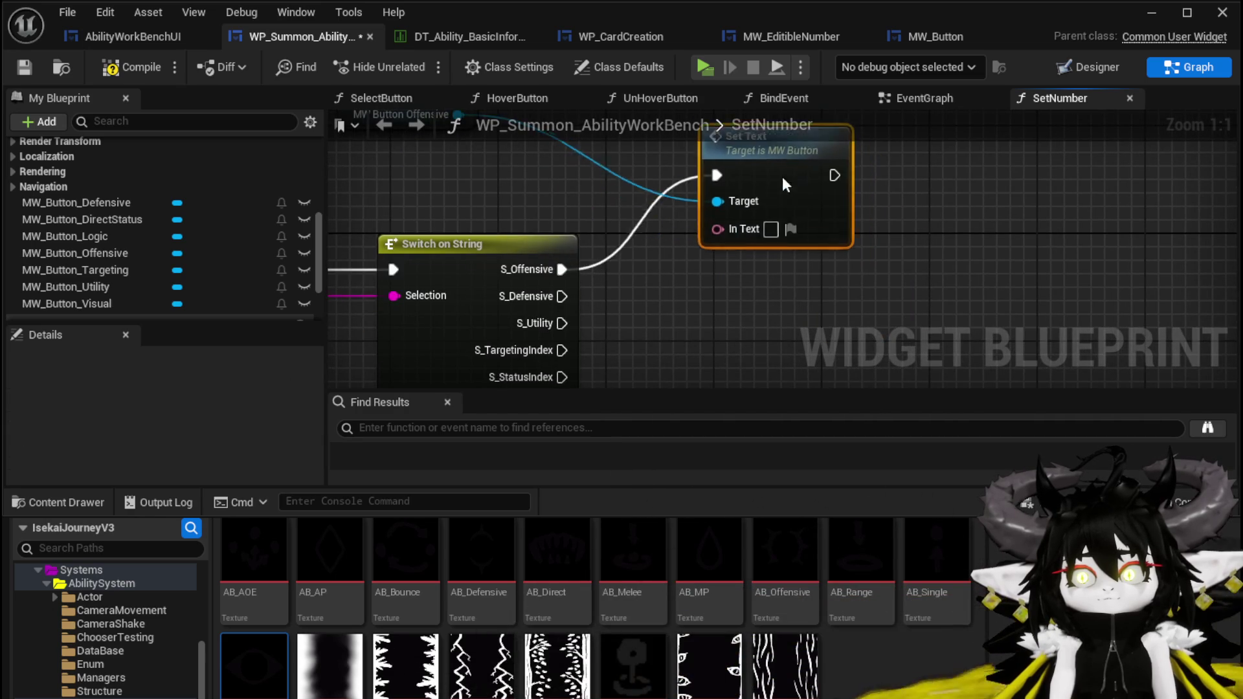
left_click_drag(410, 248, 757, 222)
left_click_drag(823, 245, 824, 155)
Paste three more Set Text copies and wire S_Defensive, S_Utility and S_StatusIndex to them
scroll(583, 233, "down", 2)
left_click(607, 240)
key("ctrl+v")
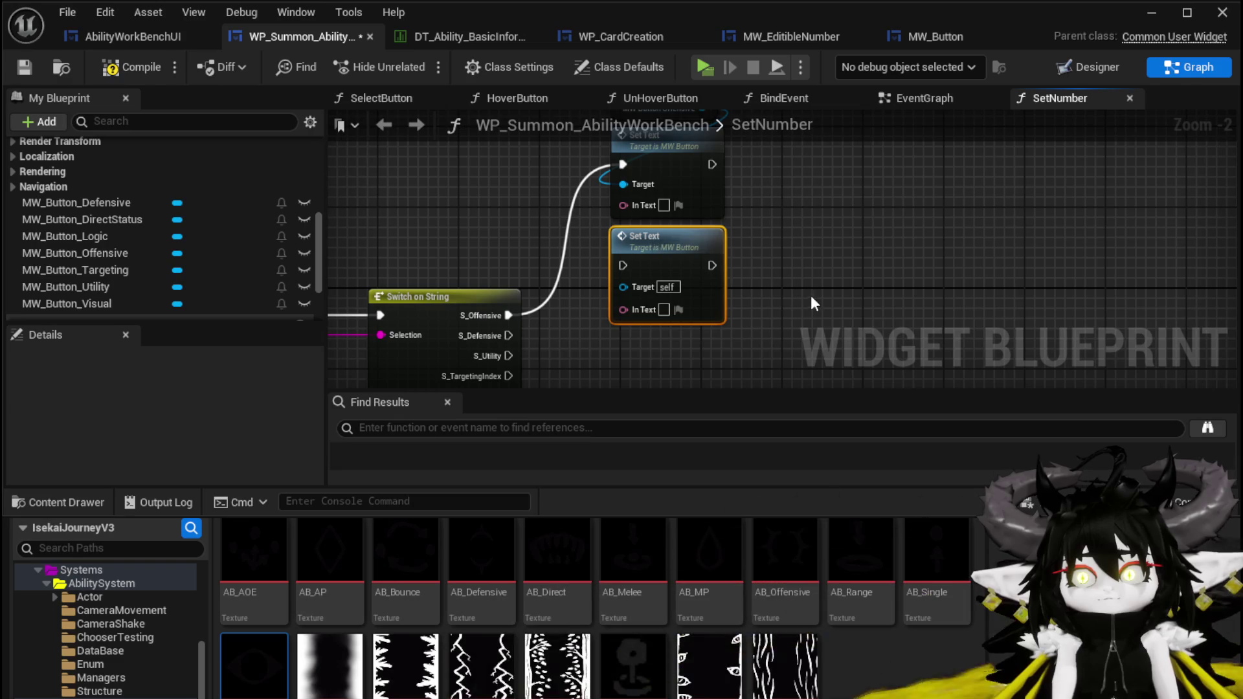
key("ctrl+v")
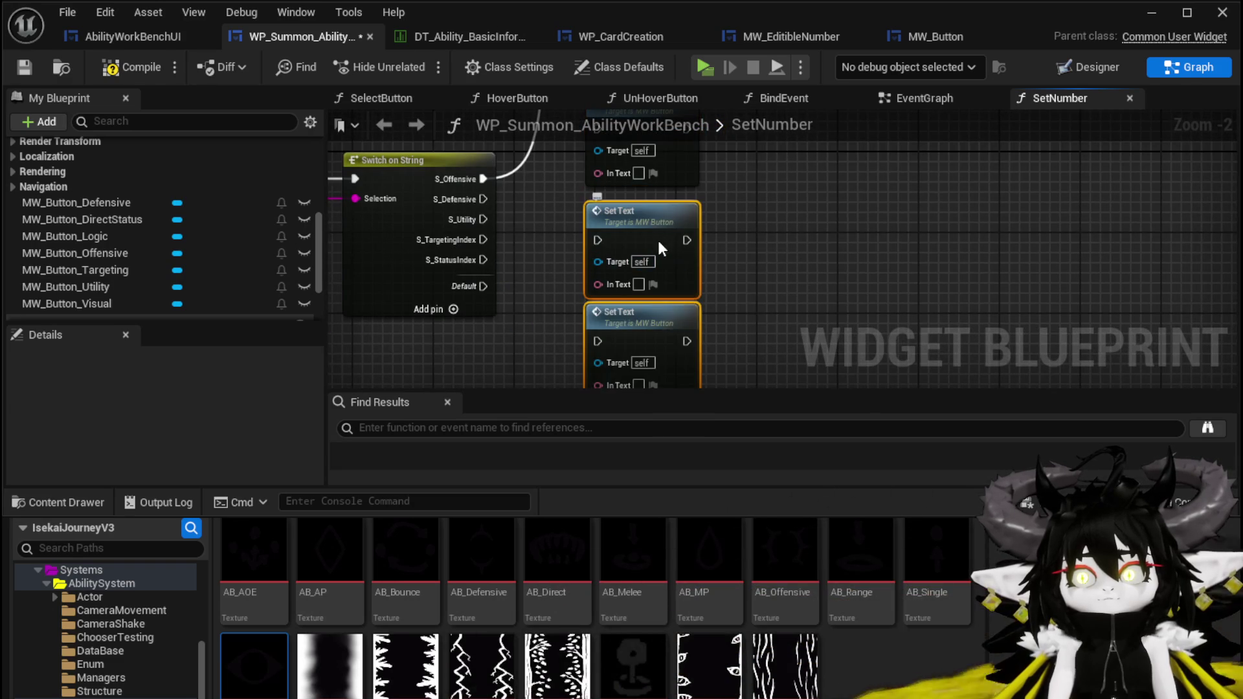
key("ctrl+v")
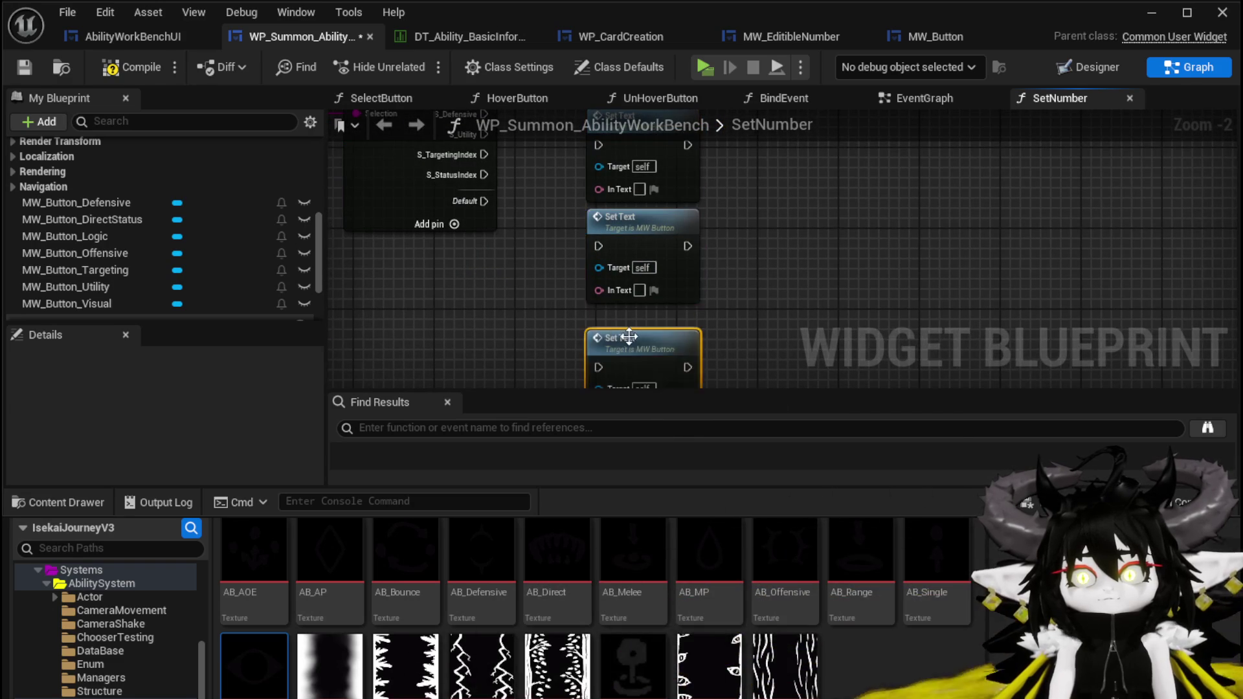
left_click_drag(636, 321, 723, 354)
left_click_drag(484, 232, 602, 163)
mouse_move(487, 253)
left_mouse_down()
mouse_move(599, 272)
mouse_move(604, 261)
mouse_move(601, 365)
left_mouse_up()
mouse_move(491, 208)
left_mouse_down()
mouse_move(599, 335)
mouse_move(615, 329)
left_mouse_up()
mouse_move(615, 330)
left_mouse_down()
mouse_move(629, 416)
mouse_move(629, 618)
left_mouse_up()
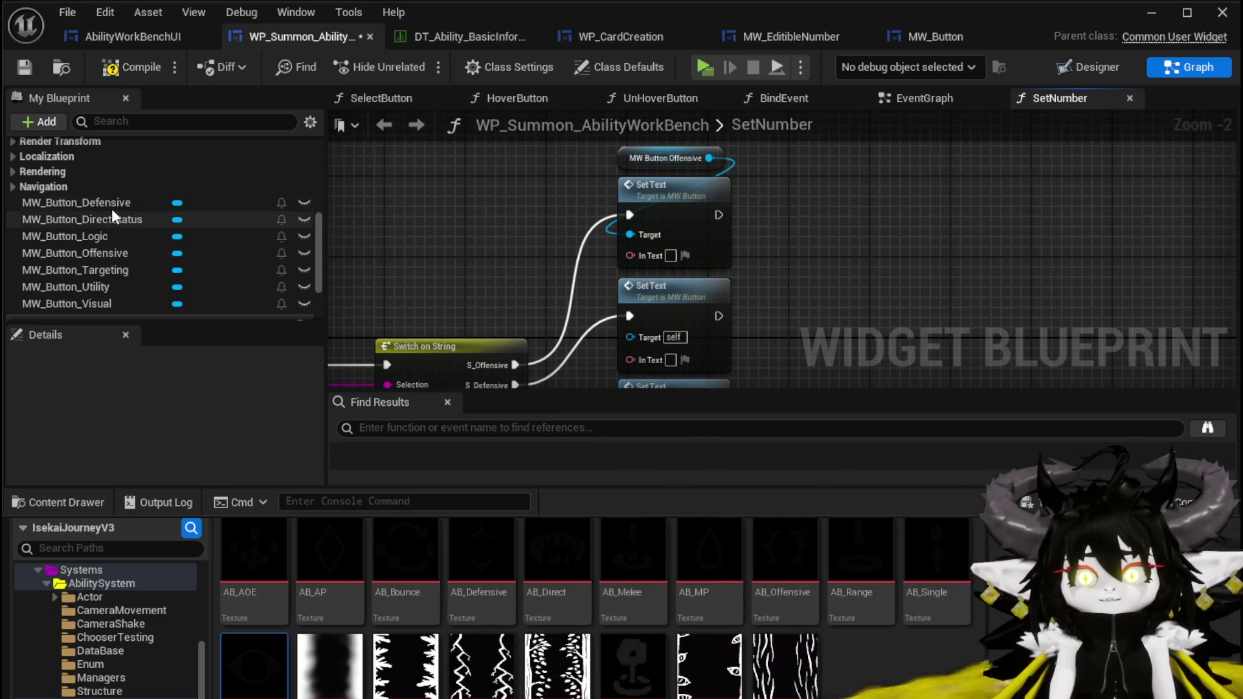
mouse_move(111, 214)
left_mouse_down()
mouse_move(289, 248)
mouse_move(375, 200)
left_mouse_up()
Place getters for MW Button Direct Status, Defensive, Targeting and Utility in the graph
left_click(426, 229)
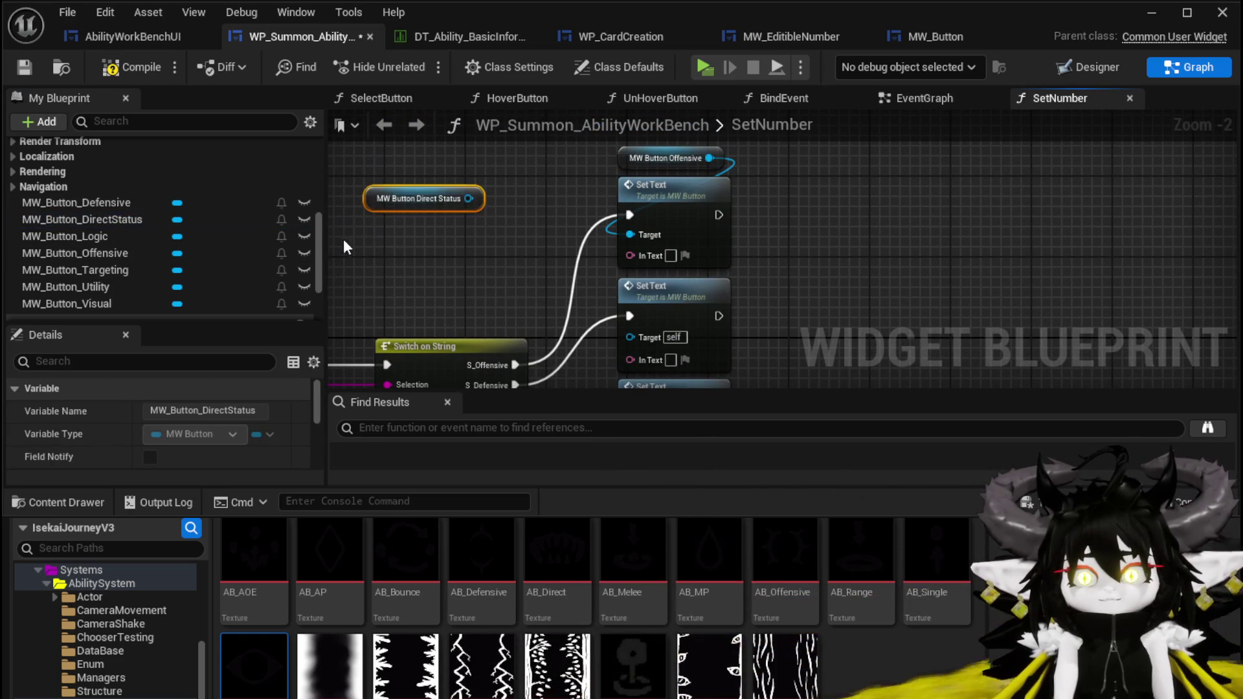
mouse_move(73, 237)
left_mouse_down()
mouse_move(396, 231)
mouse_move(451, 263)
mouse_move(503, 245)
left_mouse_up()
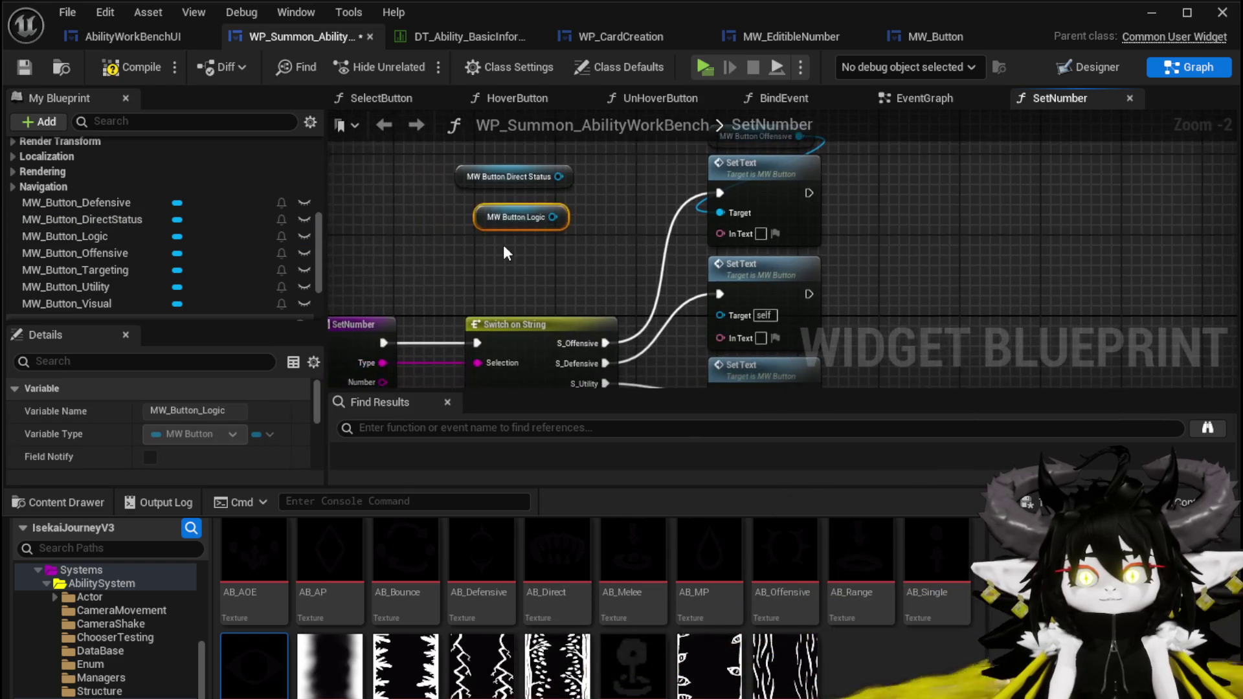
key("Delete")
left_click_drag(92, 253, 453, 227)
left_click_drag(92, 269, 491, 247)
mouse_move(80, 287)
left_mouse_down()
mouse_move(442, 275)
mouse_move(442, 360)
mouse_move(511, 352)
mouse_move(570, 235)
mouse_move(544, 333)
mouse_move(798, 274)
left_mouse_up()
left_click(483, 305)
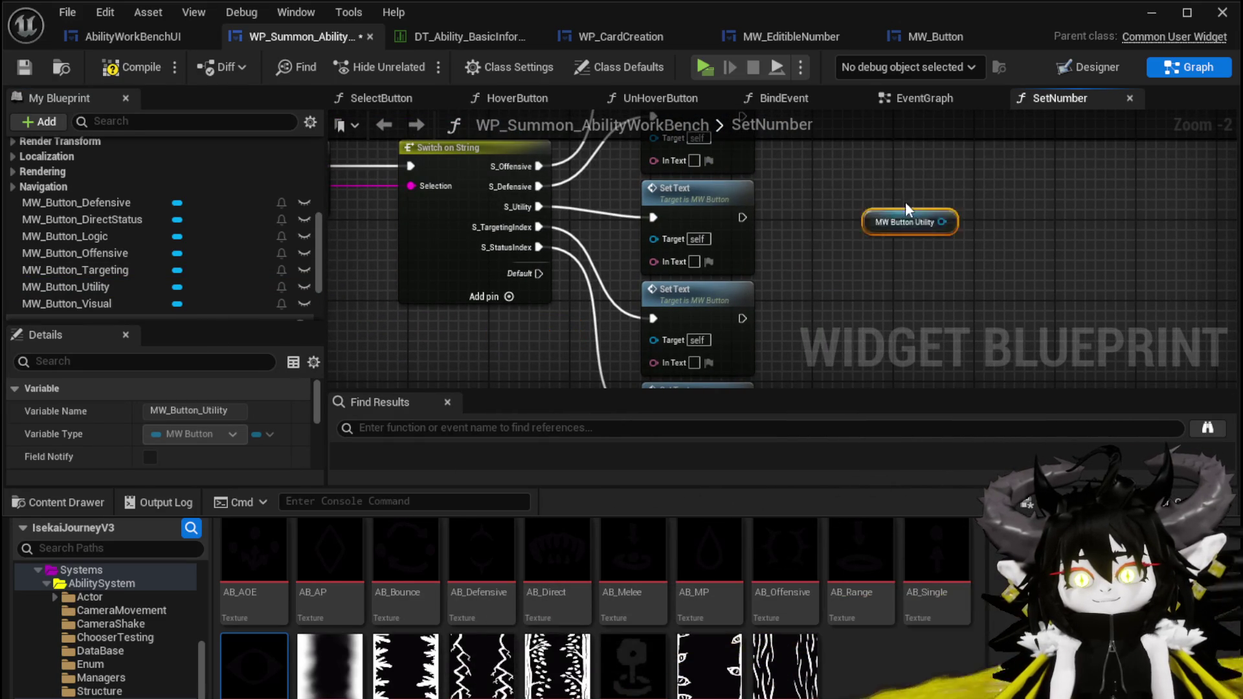
left_click_drag(681, 222, 570, 240)
Connect the Targeting and Defensive getters to Set Text targets and position the others
scroll(697, 275, "down", 4)
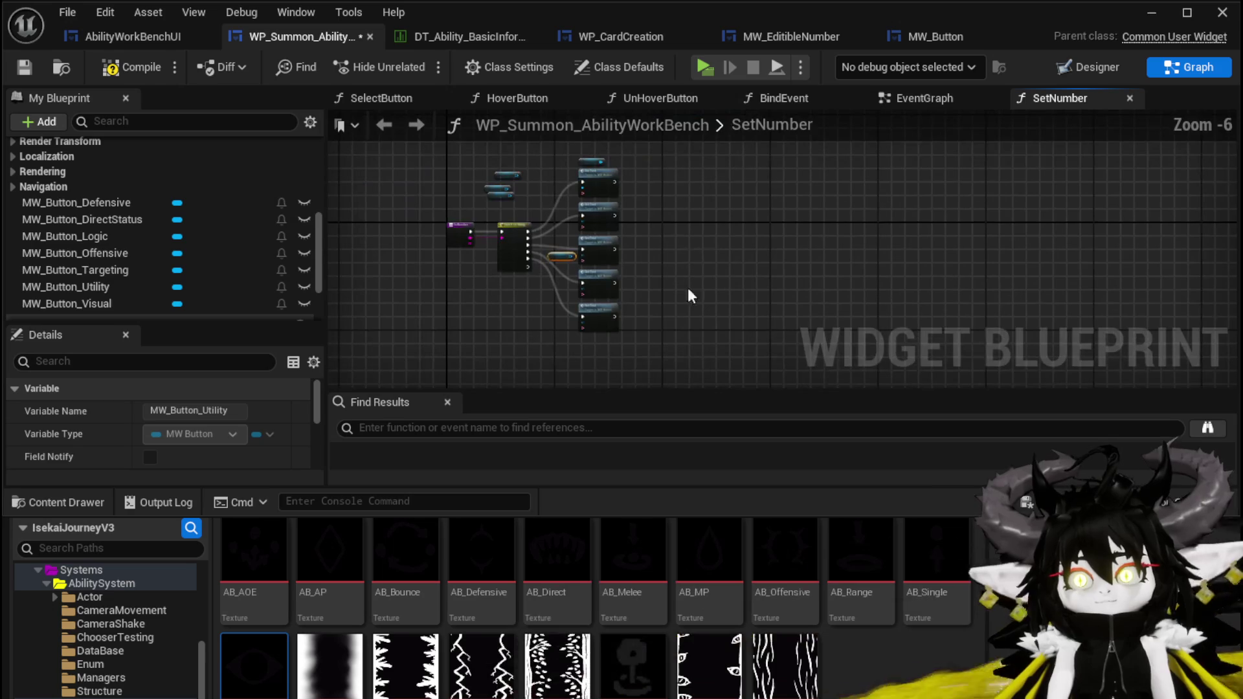
left_click_drag(649, 202, 639, 170)
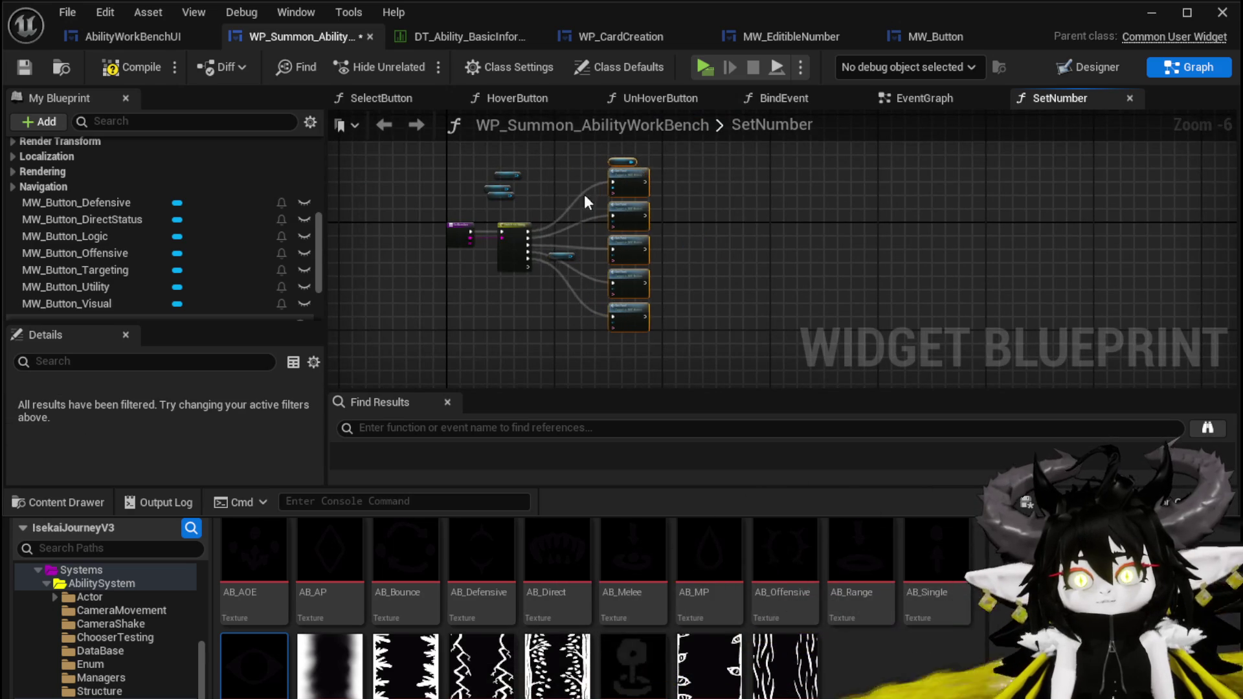
scroll(606, 186, "up", 3)
left_click_drag(491, 286, 557, 277)
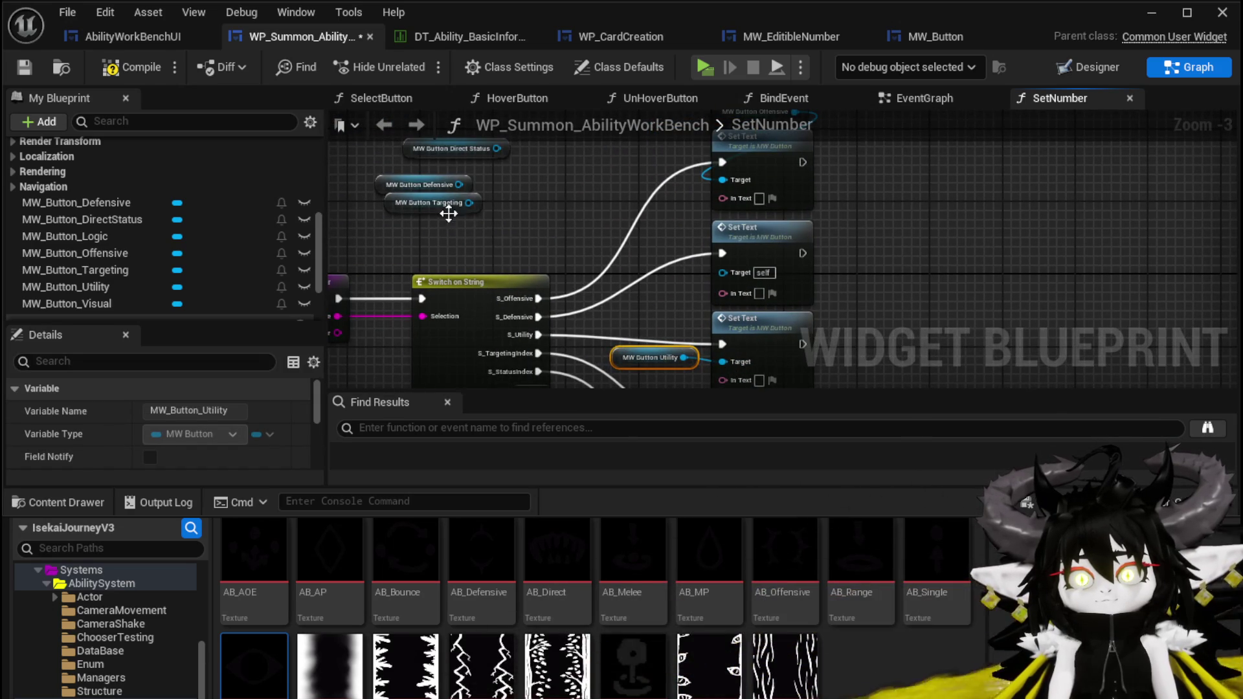
mouse_move(413, 204)
left_mouse_down()
mouse_move(584, 378)
mouse_move(610, 198)
mouse_move(631, 366)
mouse_move(617, 346)
mouse_move(722, 311)
left_mouse_up()
mouse_move(618, 334)
left_mouse_down()
mouse_move(627, 316)
mouse_move(640, 360)
mouse_move(512, 268)
left_mouse_up()
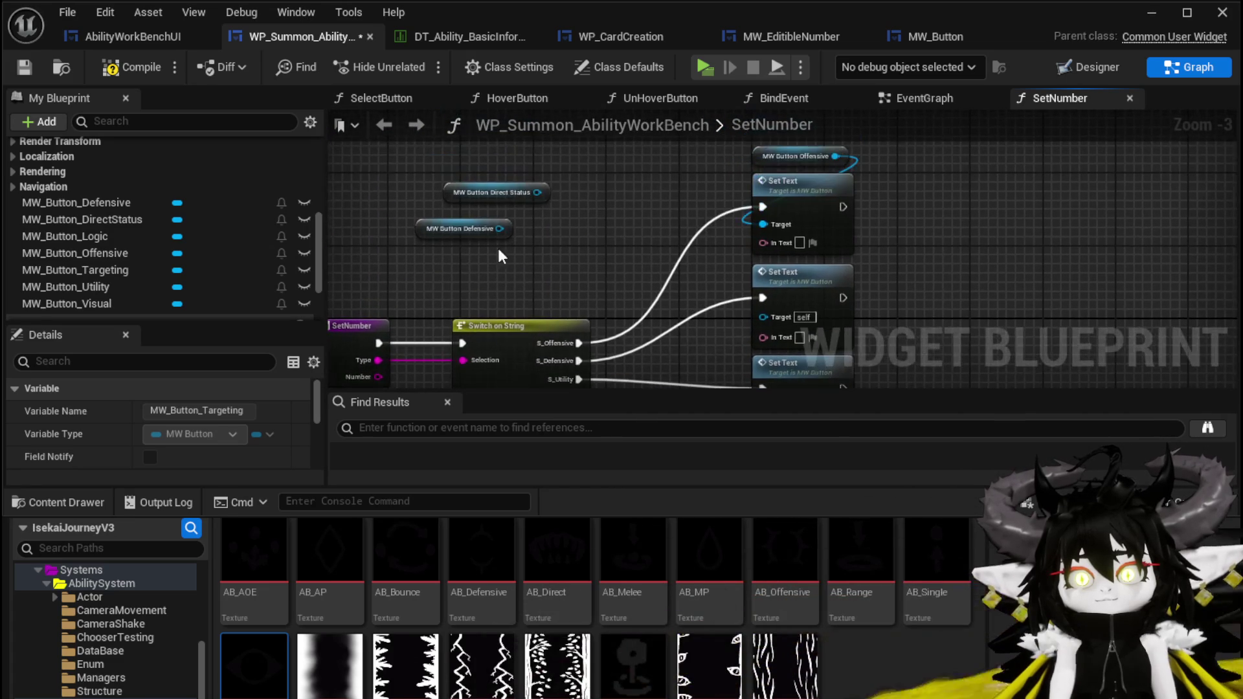
left_click_drag(698, 309, 763, 316)
mouse_move(493, 193)
left_mouse_down()
mouse_move(588, 412)
mouse_move(643, 359)
mouse_move(648, 318)
mouse_move(699, 336)
mouse_move(632, 327)
mouse_move(831, 390)
left_mouse_up()
Convert Number to text, feed it into each Set Text's In Text, and compile
mouse_move(473, 192)
left_mouse_down()
mouse_move(888, 154)
mouse_move(871, 212)
mouse_move(861, 193)
left_mouse_up()
left_click_drag(626, 246, 745, 310)
left_click_drag(1005, 342, 924, 199)
mouse_move(672, 163)
left_mouse_down()
mouse_move(688, 247)
mouse_move(667, 252)
mouse_move(690, 323)
left_mouse_up()
mouse_move(670, 349)
left_mouse_down()
mouse_move(783, 231)
mouse_move(648, 279)
mouse_move(676, 317)
mouse_move(670, 334)
left_mouse_up()
scroll(868, 285, "down", 1)
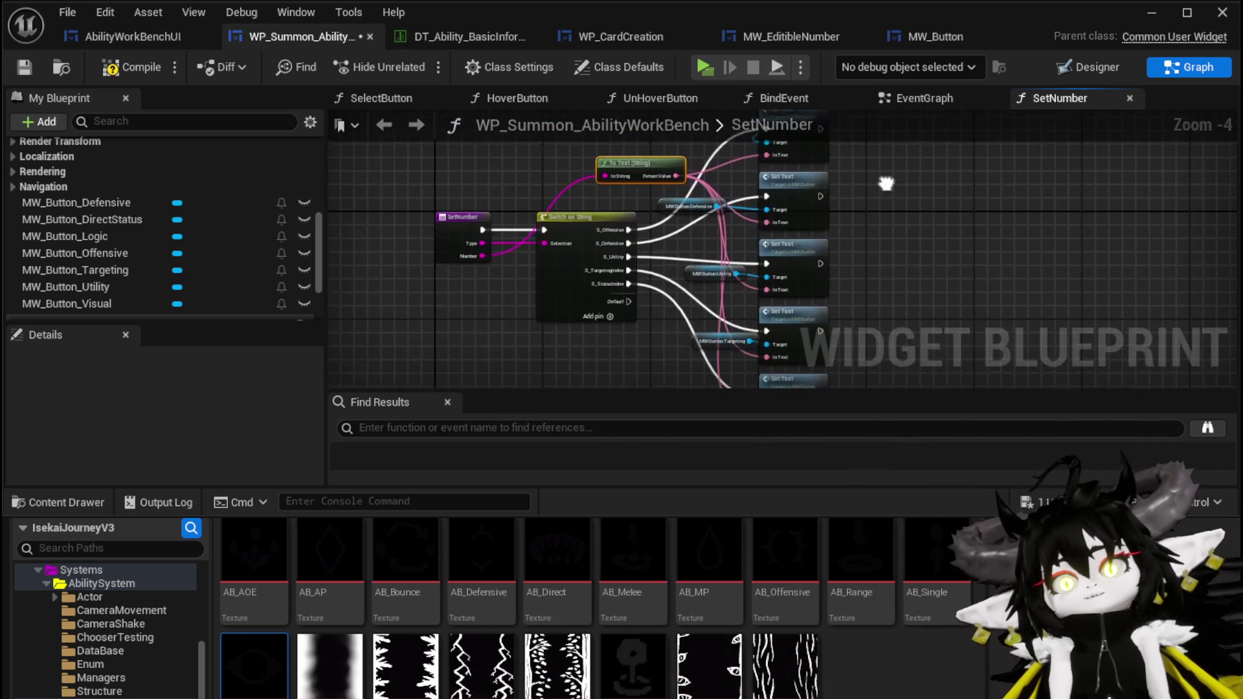
scroll(662, 268, "up", 3)
left_click(117, 70)
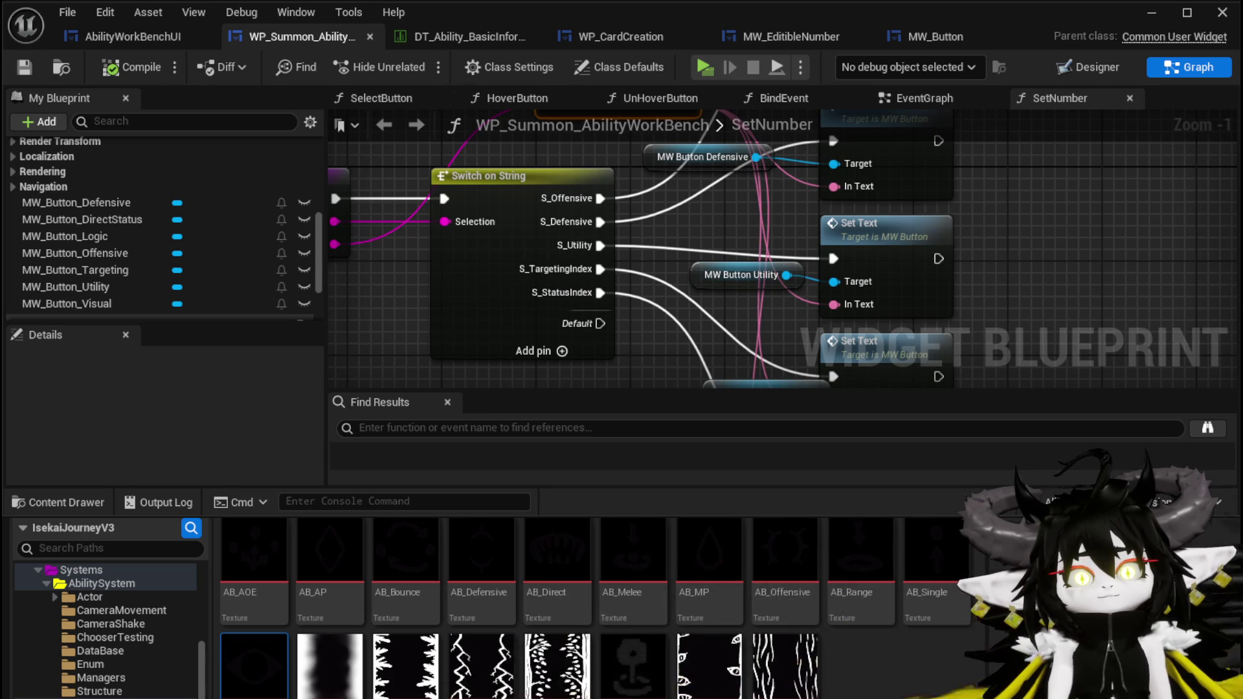
left_click_drag(570, 163, 586, 211)
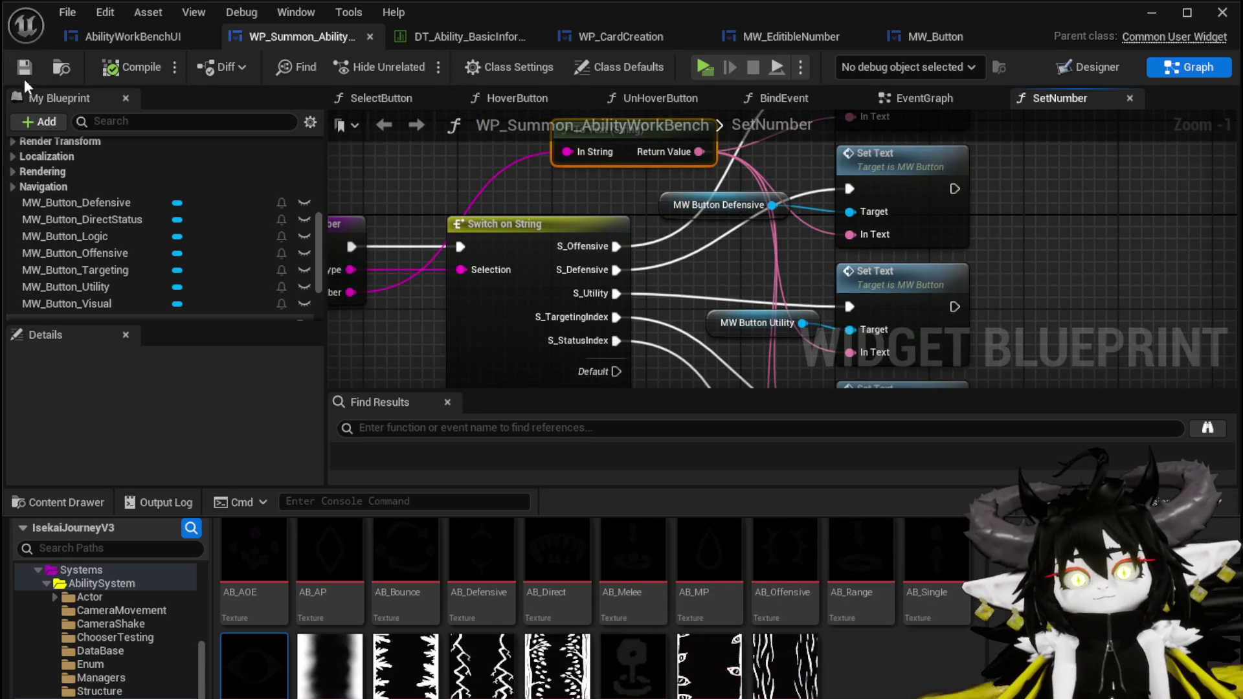
left_click(116, 41)
mouse_move(615, 268)
left_mouse_down()
mouse_move(519, 219)
mouse_move(592, 238)
left_mouse_up()
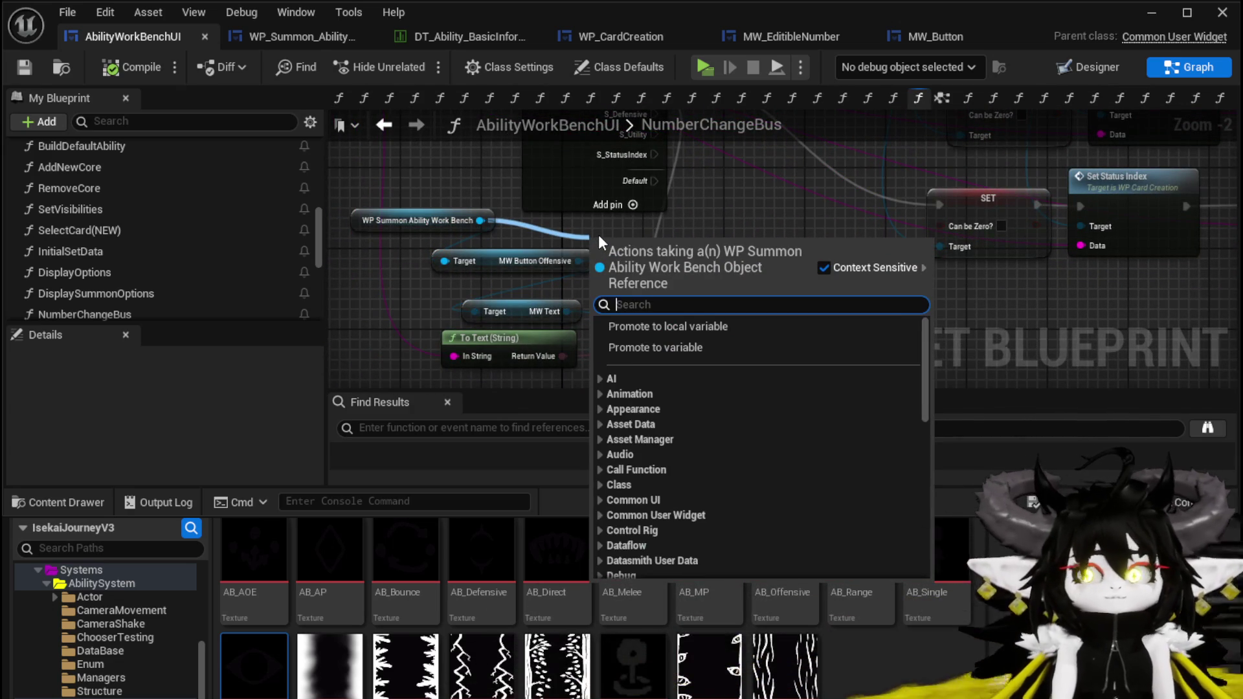
Add a Set Number call on the summon workbench and wire the Type input to it
type("Set Text")
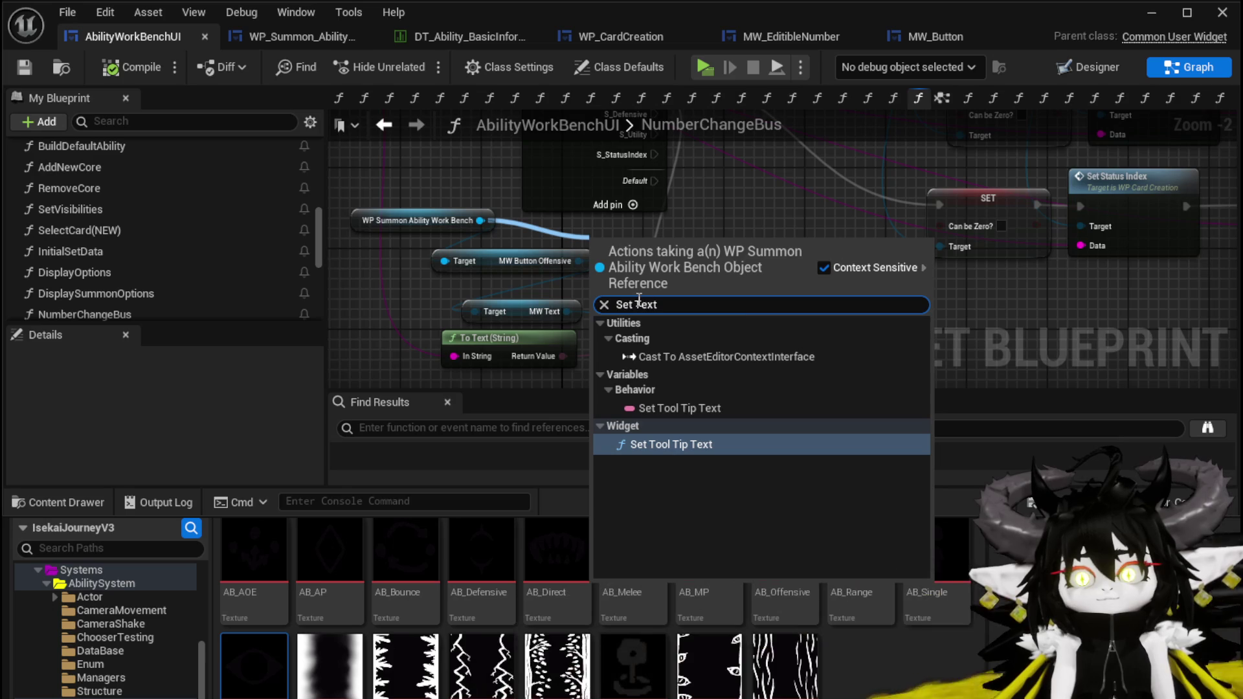
key("BackSpace")
key("BackSpace")
key("BackSpace")
key("BackSpace")
type("Num")
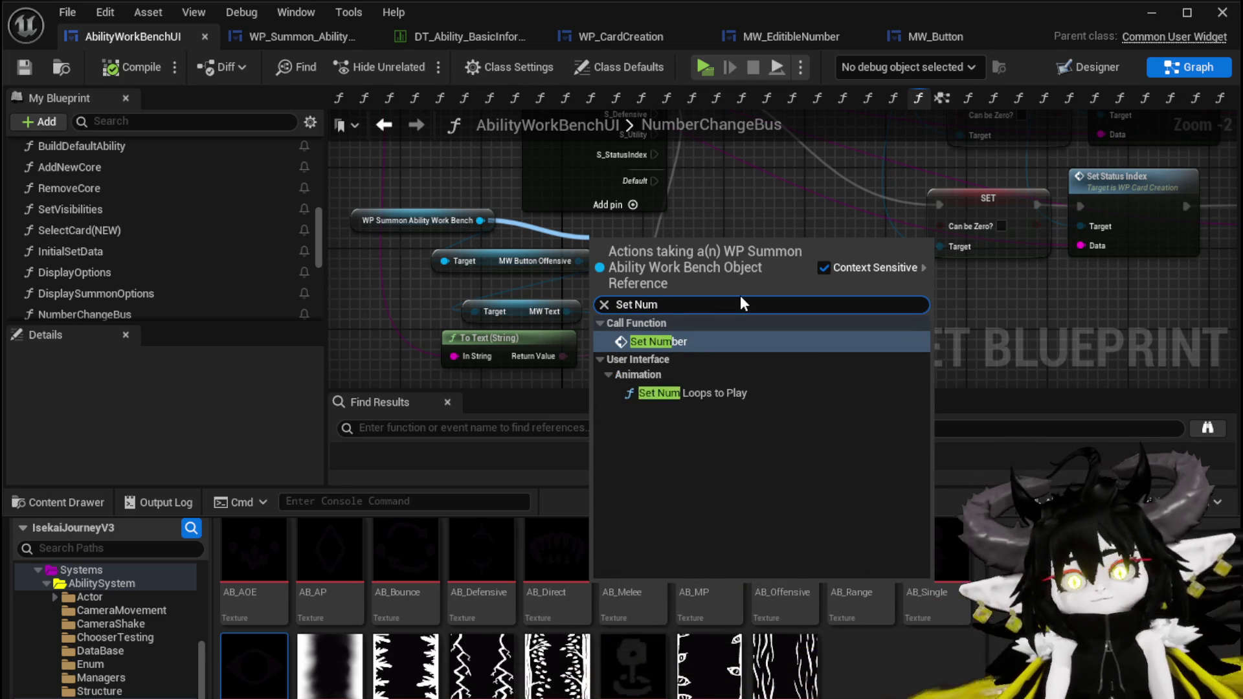
left_click(692, 340)
mouse_move(679, 266)
left_mouse_down()
mouse_move(768, 262)
mouse_move(753, 333)
mouse_move(732, 285)
left_mouse_up()
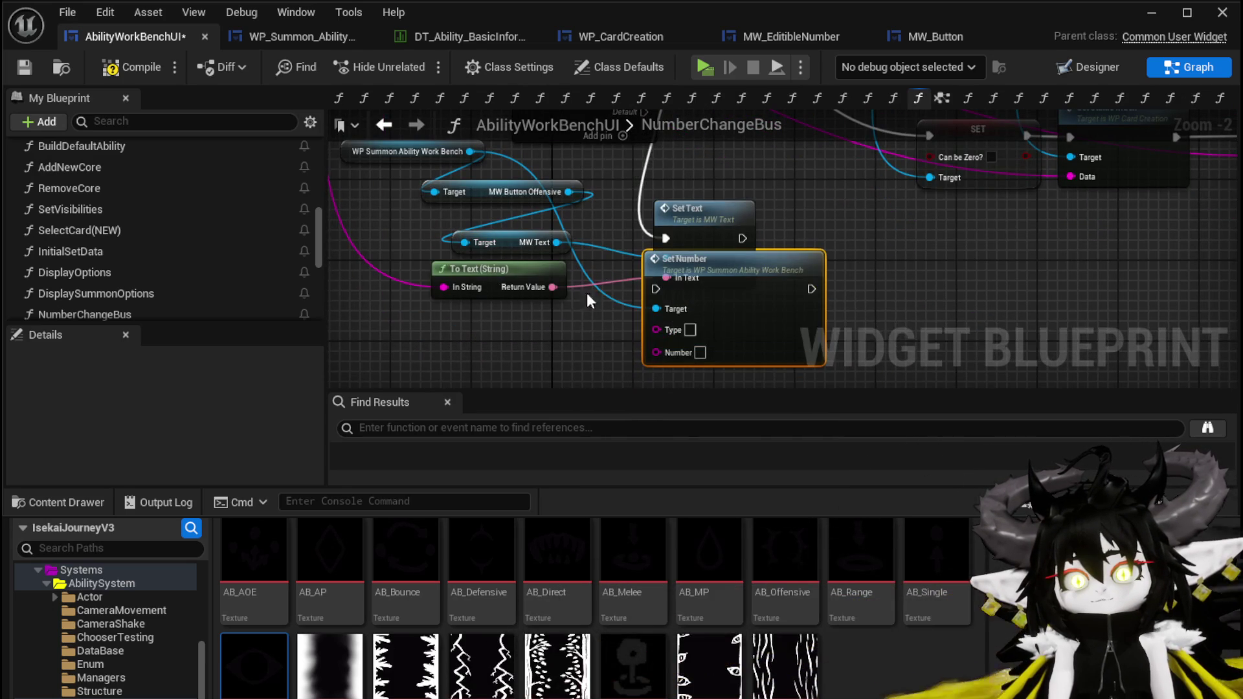
scroll(639, 193, "down", 1)
mouse_move(640, 193)
left_mouse_down()
mouse_move(464, 227)
mouse_move(660, 279)
left_mouse_up()
mouse_move(570, 259)
left_mouse_down()
mouse_move(522, 272)
mouse_move(456, 218)
left_mouse_up()
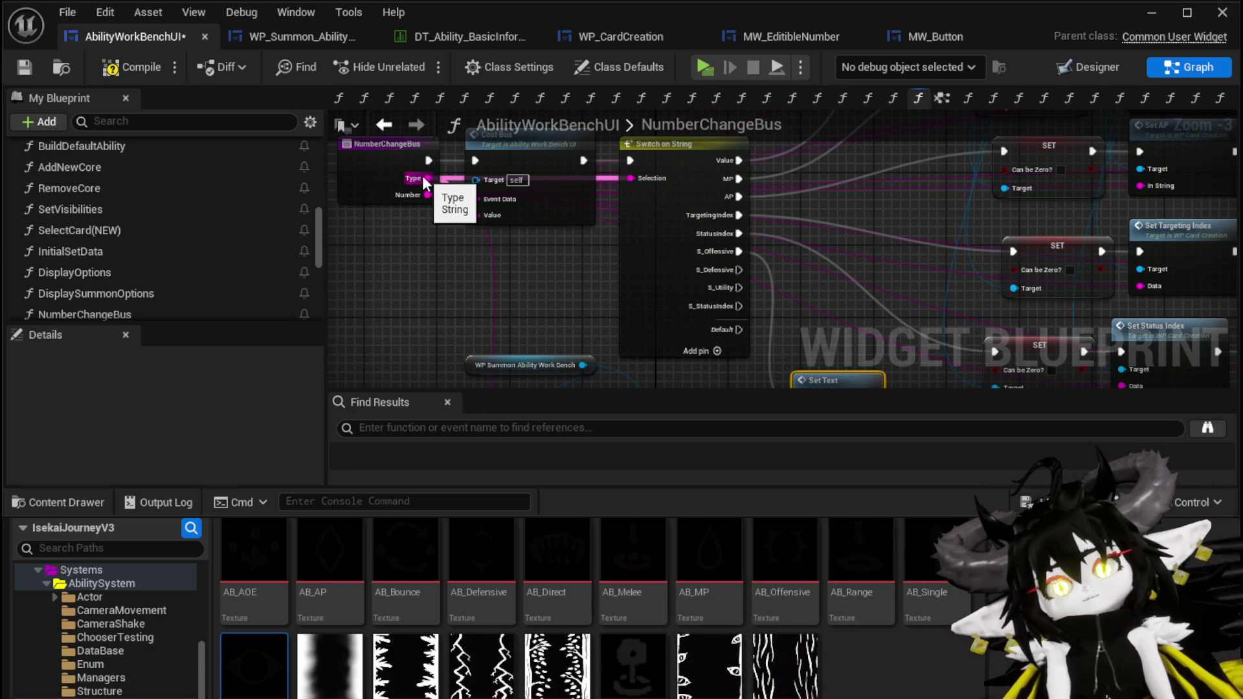
left_click_drag(435, 245, 415, 211)
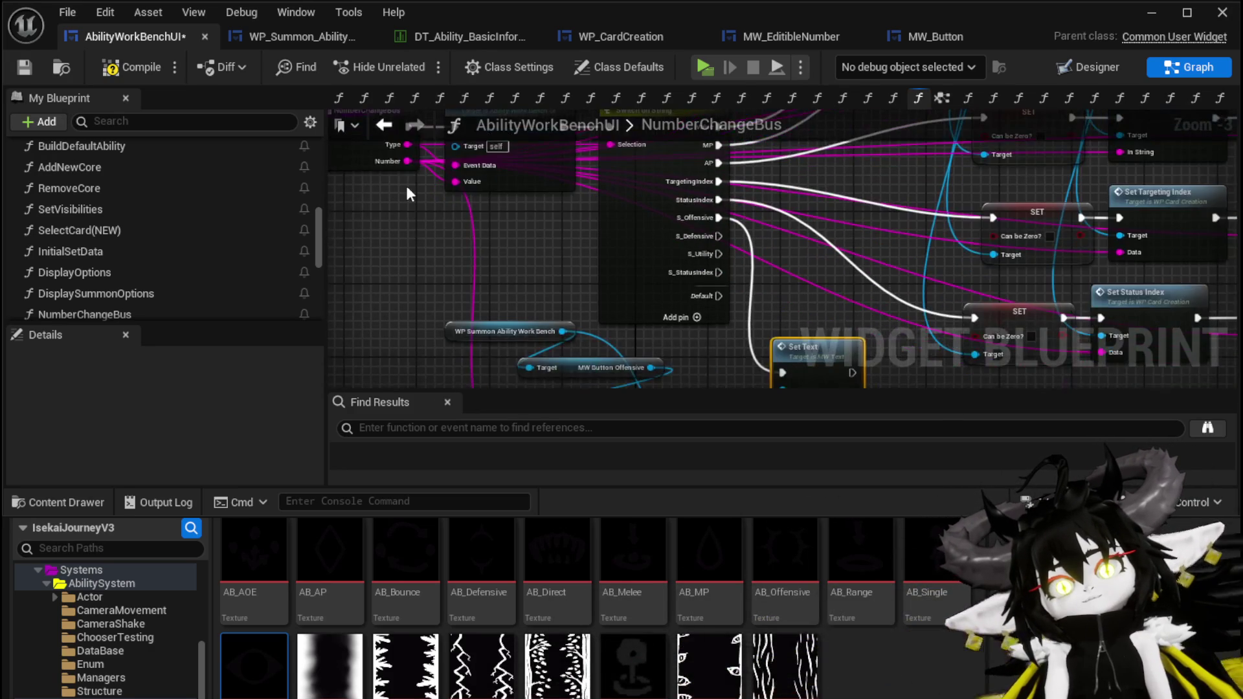
mouse_move(405, 147)
left_mouse_down()
mouse_move(673, 424)
mouse_move(760, 313)
mouse_move(553, 216)
mouse_move(524, 360)
mouse_move(464, 194)
mouse_move(573, 434)
mouse_move(829, 329)
mouse_move(624, 192)
mouse_move(608, 284)
mouse_move(646, 285)
mouse_move(633, 337)
left_mouse_up()
Delete the Set Text node and move Set Number up into its place
left_click(777, 228)
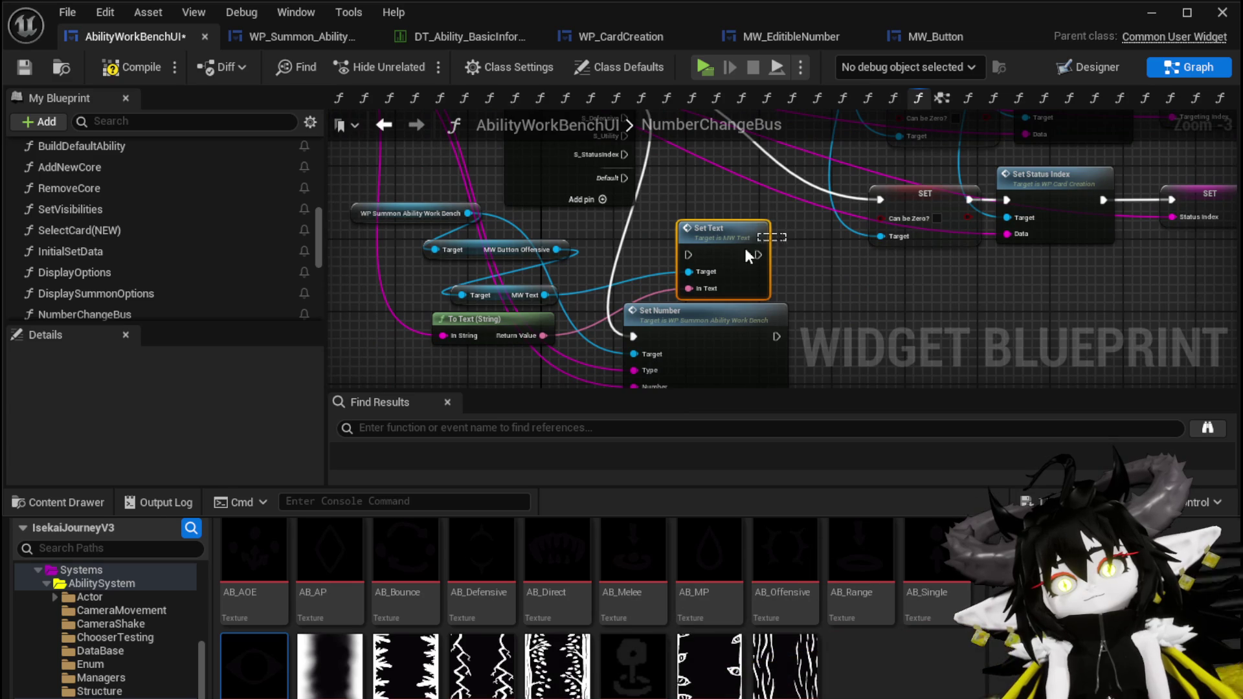
key("Delete")
left_click_drag(694, 318, 749, 264)
mouse_move(647, 260)
left_mouse_down()
mouse_move(665, 383)
mouse_move(416, 277)
mouse_move(513, 292)
mouse_move(477, 179)
mouse_move(369, 224)
left_mouse_up()
left_click_drag(716, 222, 739, 344)
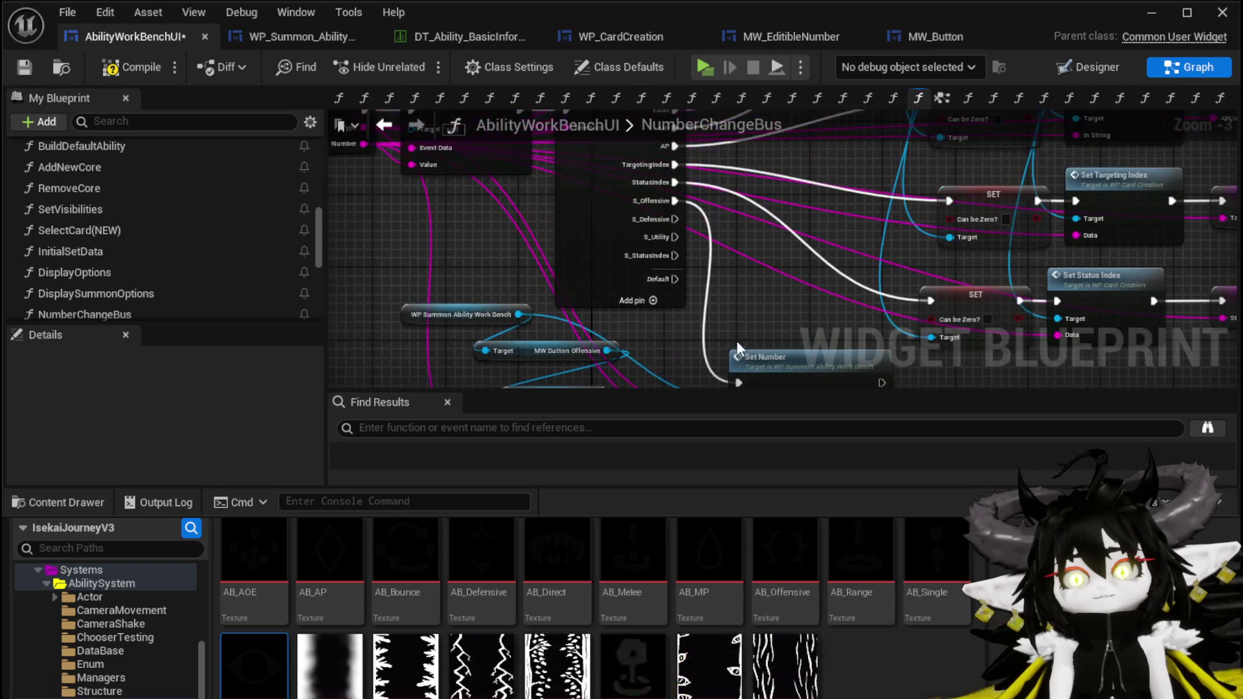
left_click_drag(656, 208, 602, 128)
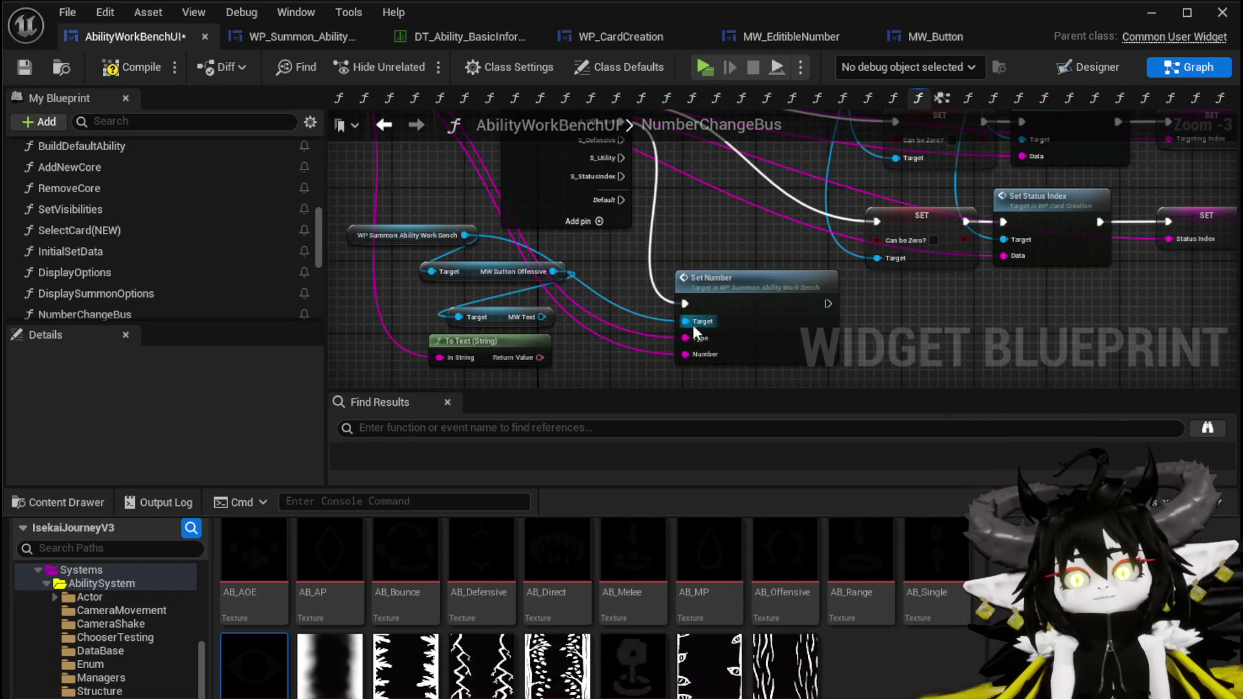
Delete the MW Button, MW Text and To Text nodes and save the blueprint
mouse_move(458, 361)
left_mouse_down()
mouse_move(521, 338)
mouse_move(595, 248)
left_mouse_up()
key("Delete")
left_click_drag(441, 217, 608, 242)
left_click_drag(747, 222, 772, 314)
left_click(452, 255)
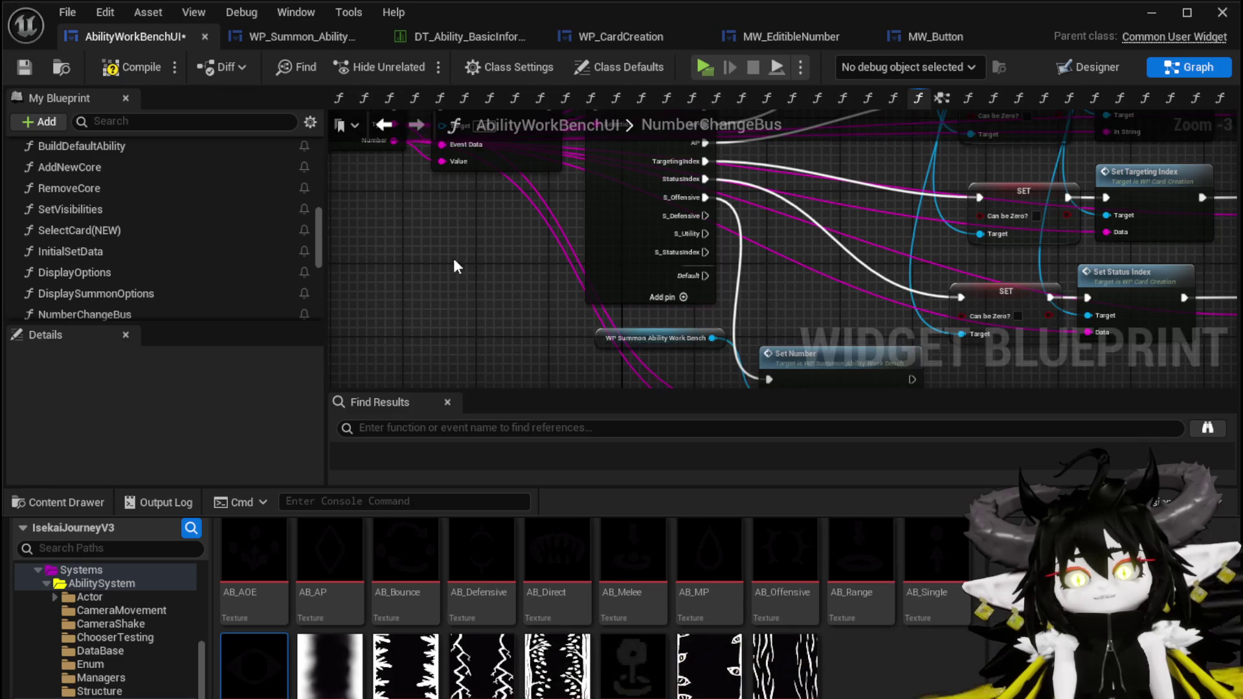
left_click(20, 71)
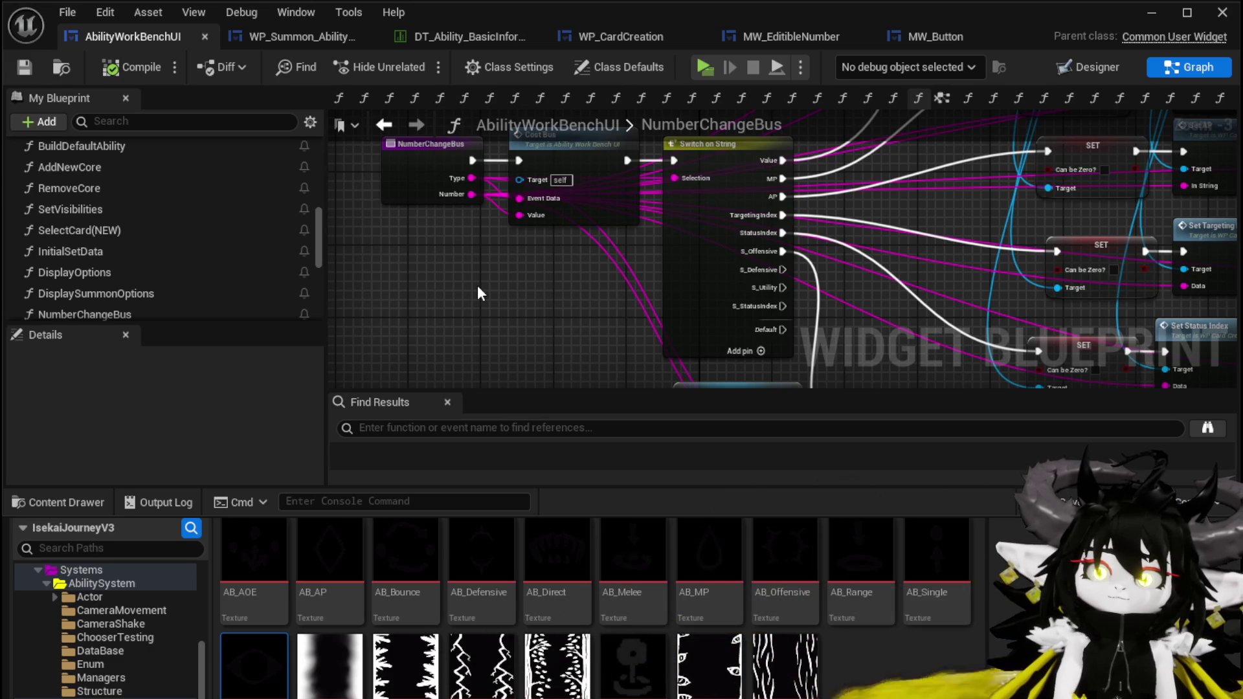
mouse_move(477, 177)
left_mouse_down()
mouse_move(467, 278)
mouse_move(441, 293)
left_mouse_up()
Split Type with Parse Into Array on '_' and feed a GET element into the switch Selection
type("parse")
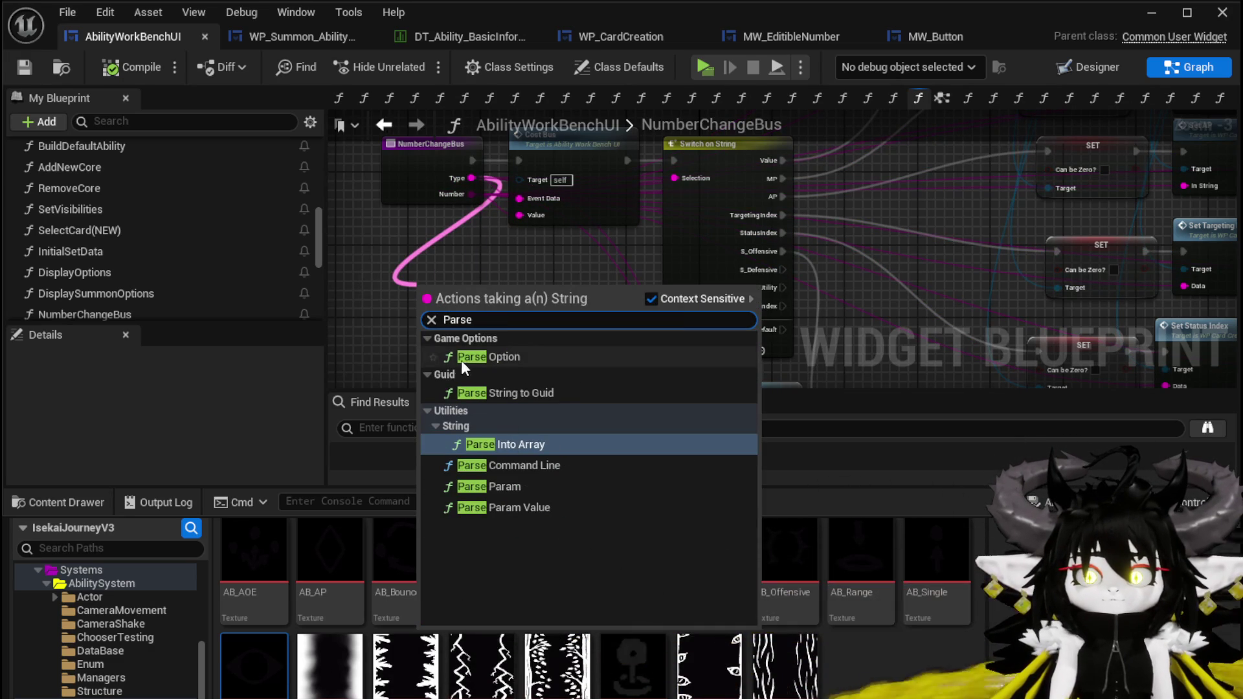
left_click(502, 444)
left_click(460, 323)
type("_")
key("Return")
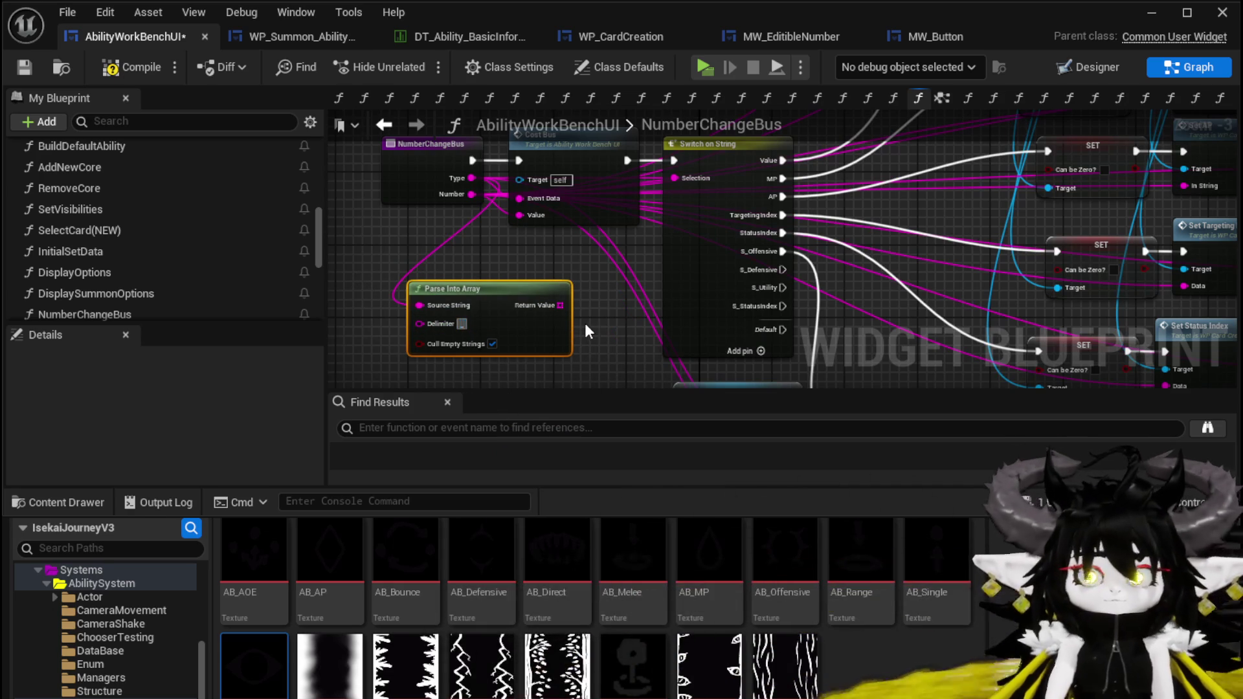
mouse_move(502, 309)
left_mouse_down()
mouse_move(423, 309)
mouse_move(475, 299)
mouse_move(451, 249)
left_mouse_up()
type("get")
left_click(526, 347)
mouse_move(539, 257)
left_mouse_down()
mouse_move(557, 272)
mouse_move(702, 174)
left_mouse_up()
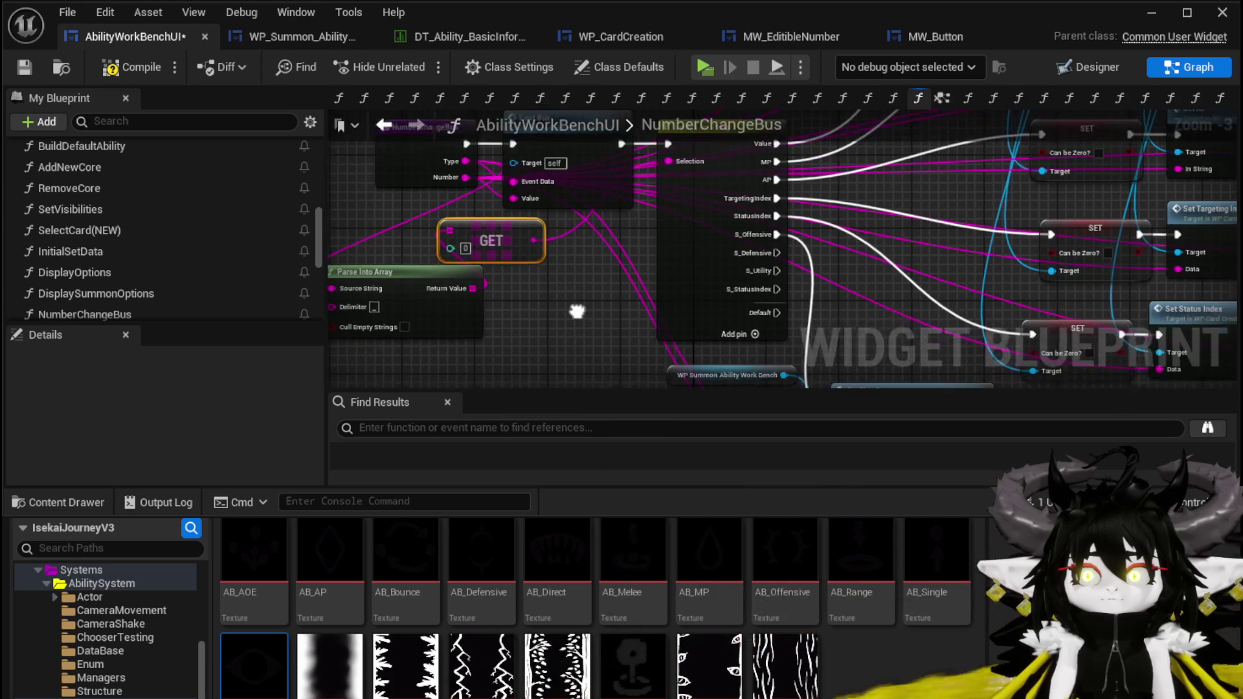
mouse_move(603, 325)
left_mouse_down()
mouse_move(624, 321)
mouse_move(506, 312)
left_mouse_up()
Rename the S_Offensive case to S and wire it to Set Number
left_click(646, 277)
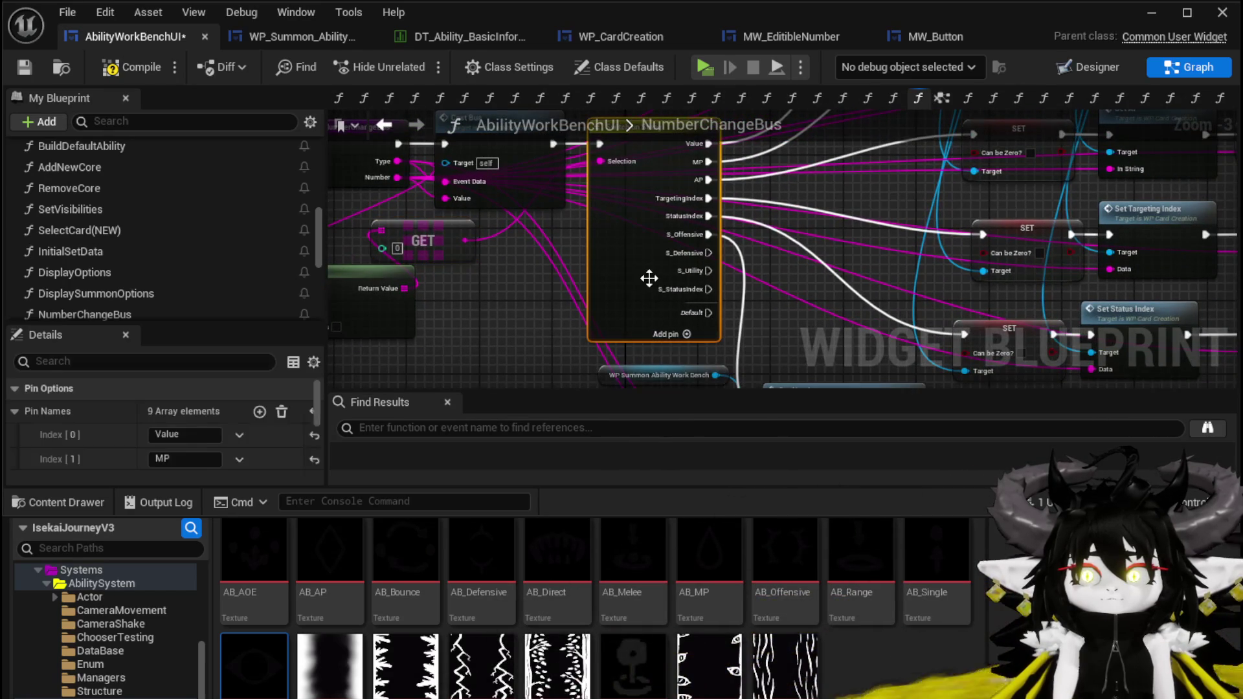
scroll(143, 442, "down", 3)
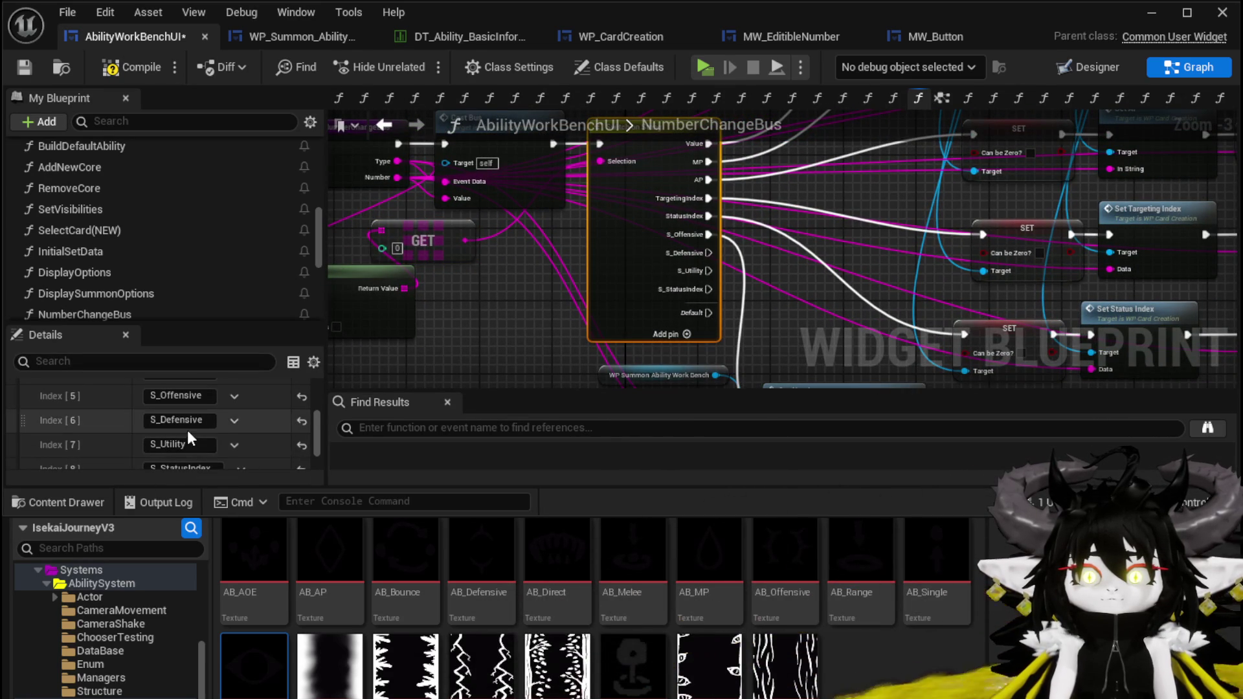
double_click(160, 396)
type("S")
left_click(542, 324)
mouse_move(708, 233)
left_mouse_down()
mouse_move(740, 331)
mouse_move(772, 273)
left_mouse_up()
Compile and save the blueprint, then launch the play preview
left_click_drag(618, 287, 626, 316)
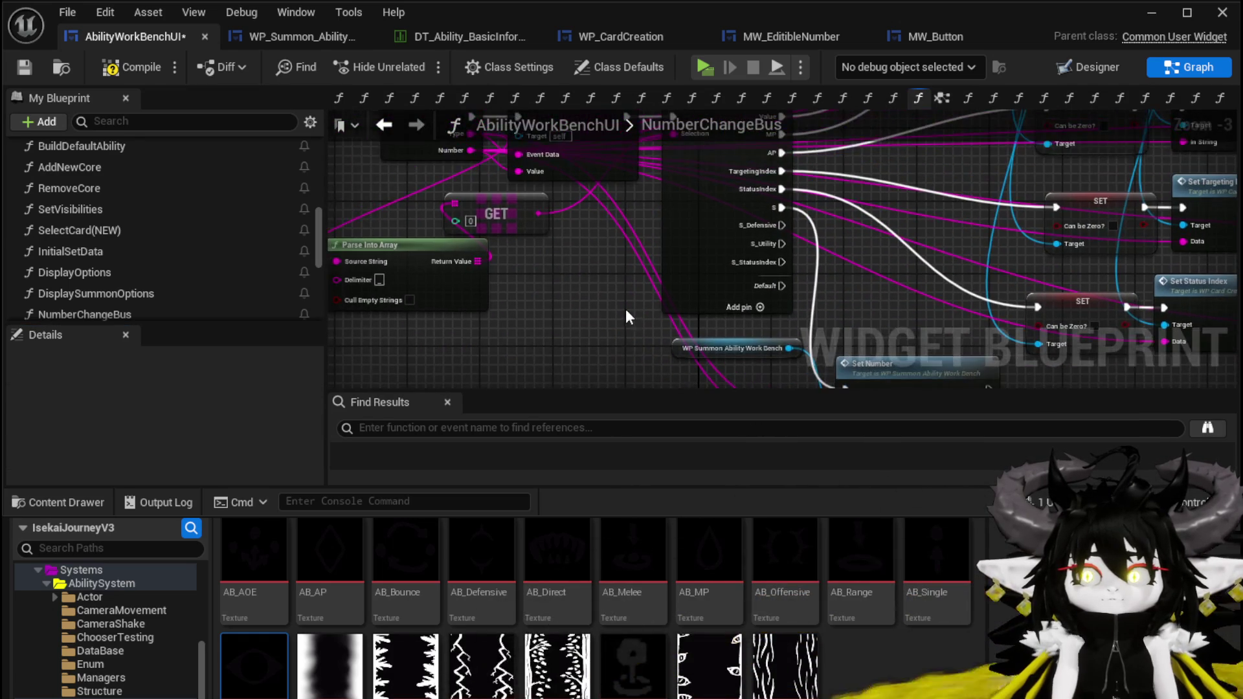
left_click(130, 71)
left_click(24, 66)
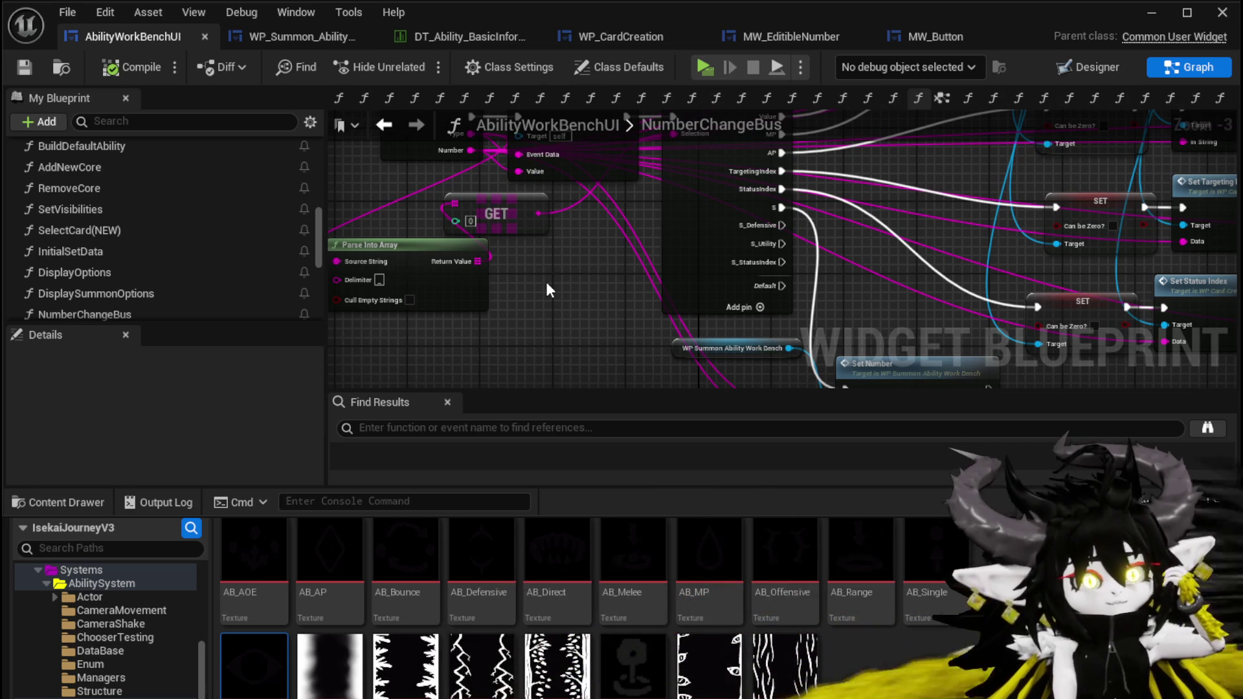
key("alt+p")
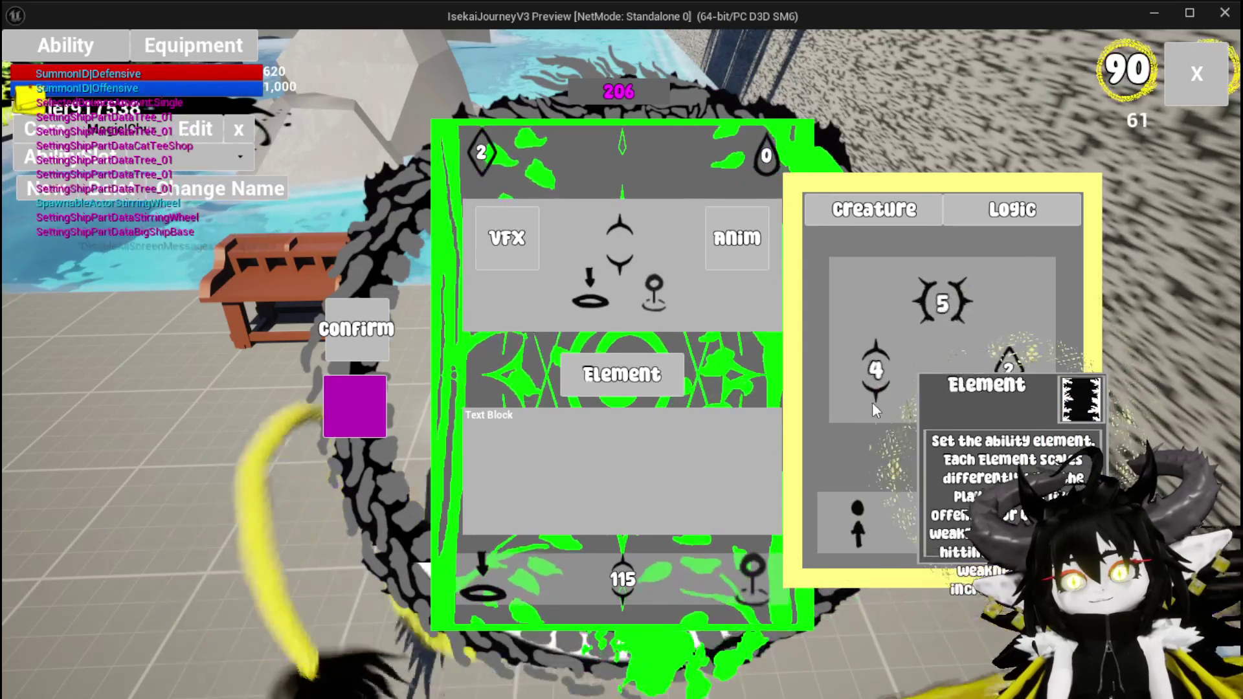
Test dropping the 2 diamond element into a Creature slot, stop the preview, and save all assets
mouse_move(1012, 379)
left_mouse_down()
mouse_move(1030, 383)
mouse_move(914, 363)
mouse_move(926, 372)
left_mouse_up()
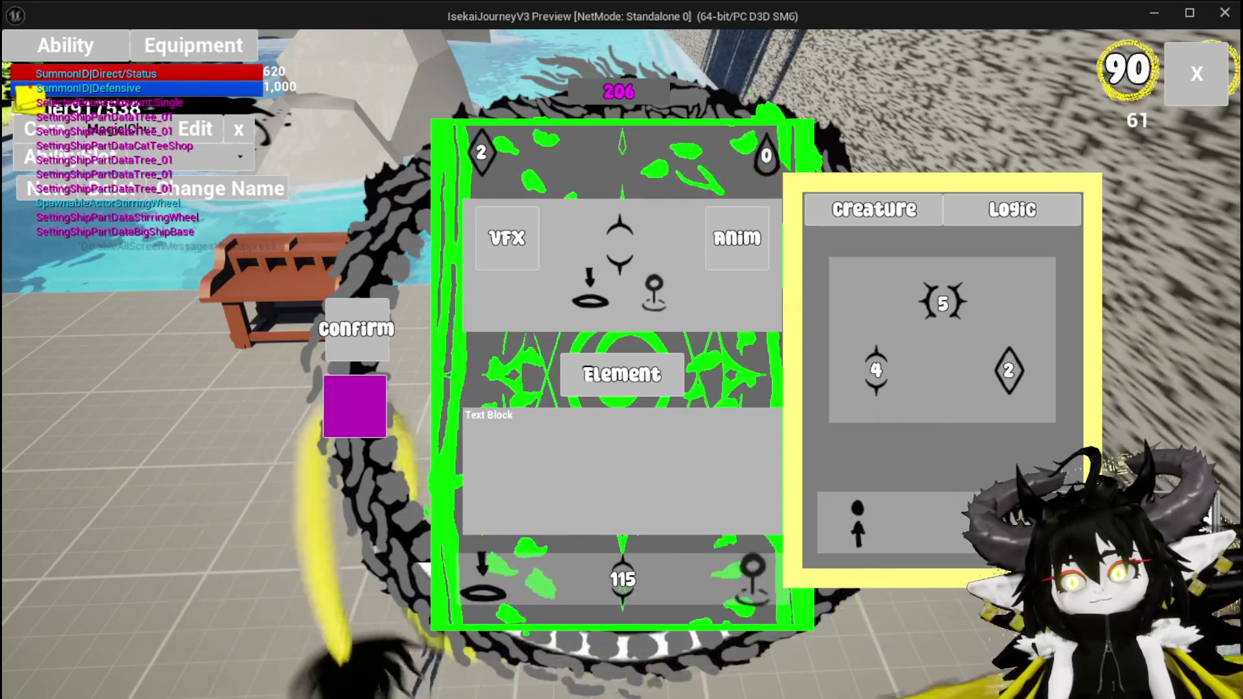
mouse_move(875, 518)
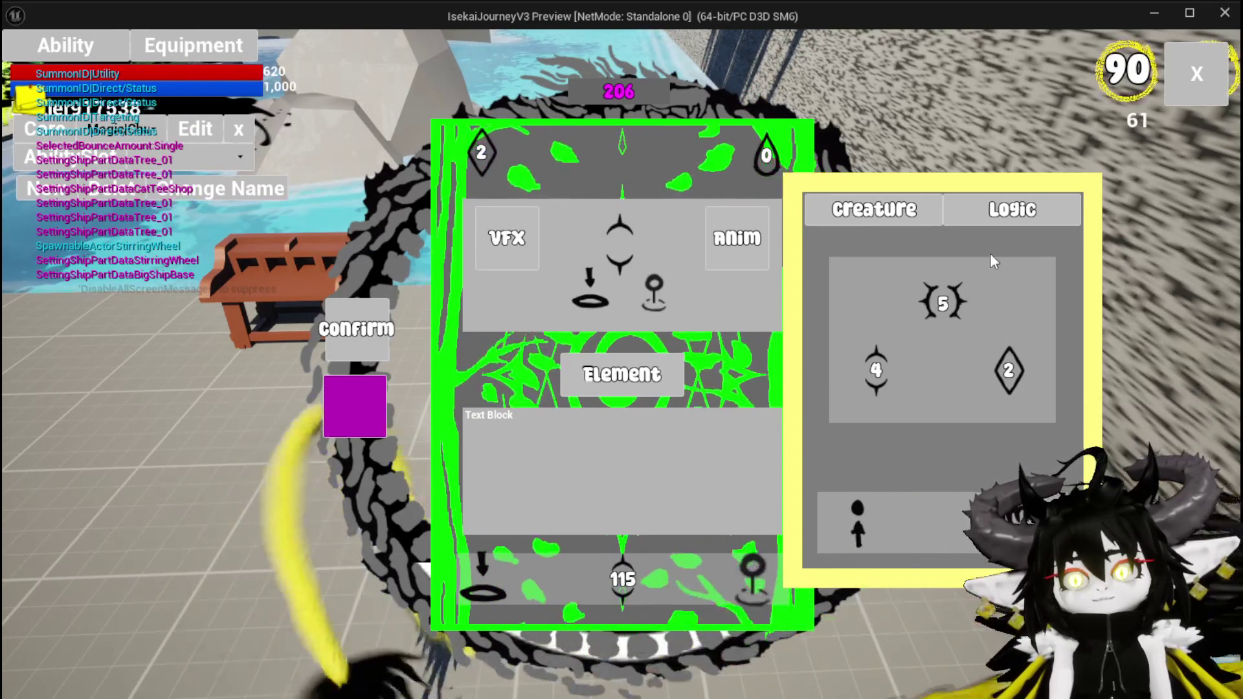
mouse_move(1008, 371)
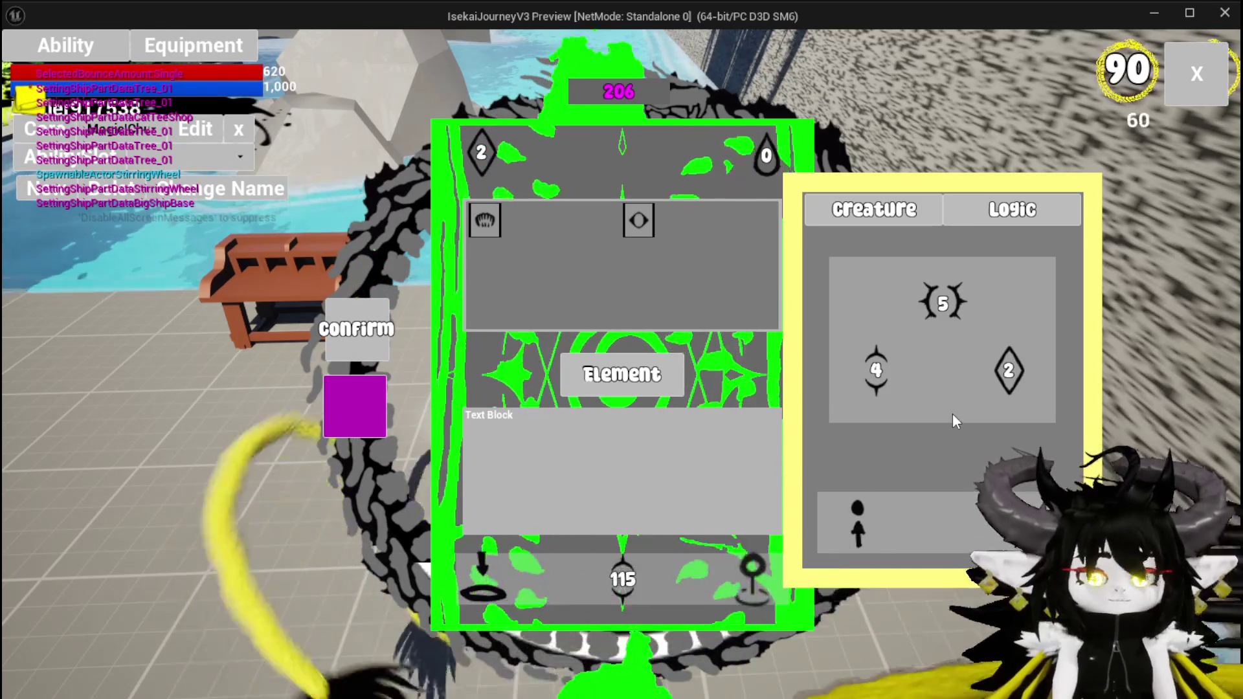
key("Escape")
left_click(24, 65)
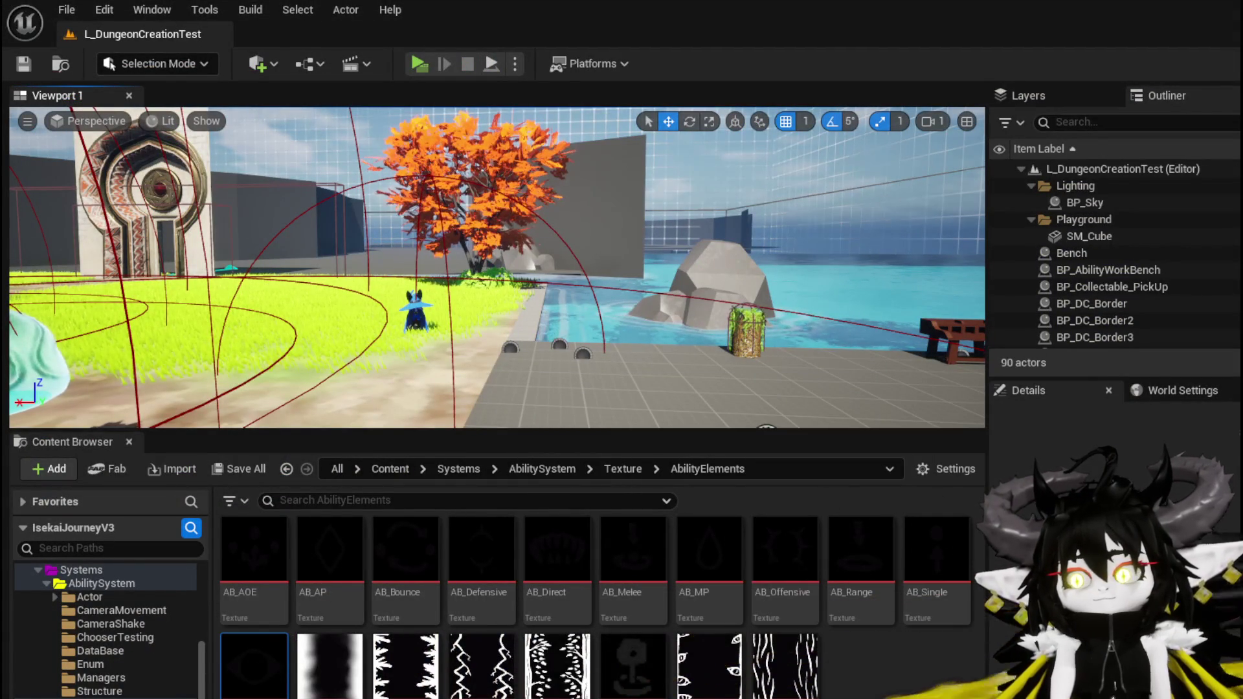
key("alt+Tab")
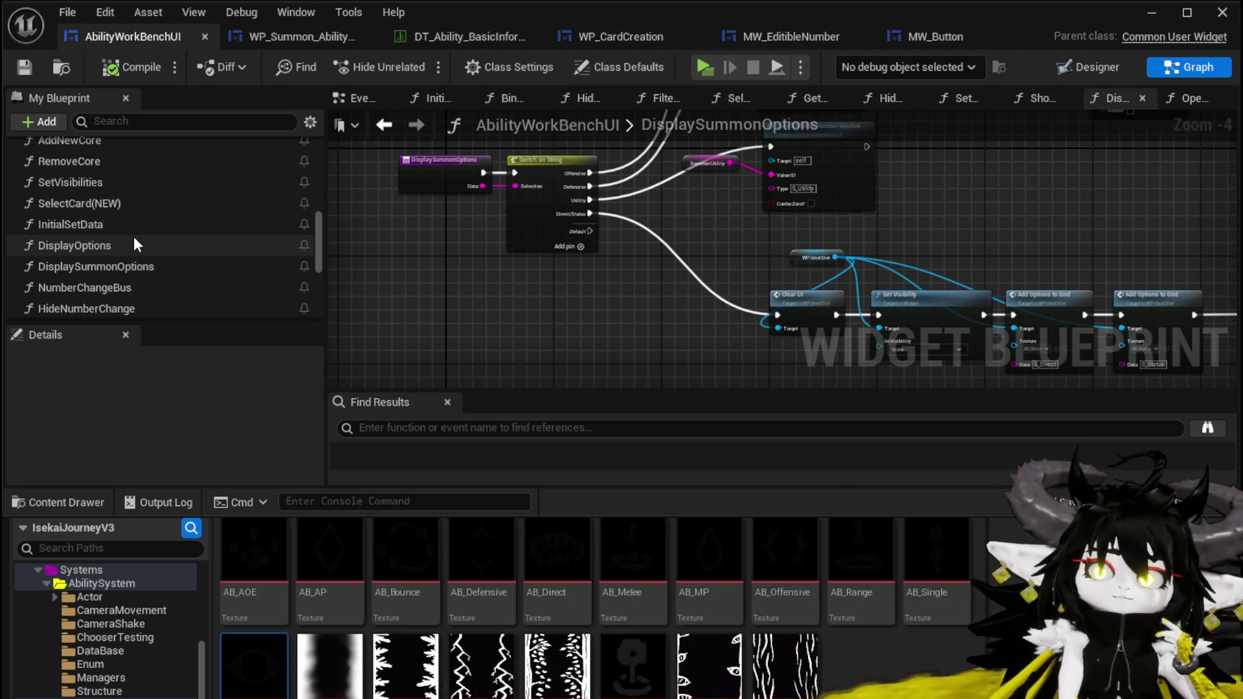
Open SelectButtonFromGrid and move the Set Up Summon UI node higher in the graph
scroll(133, 235, "down", 3)
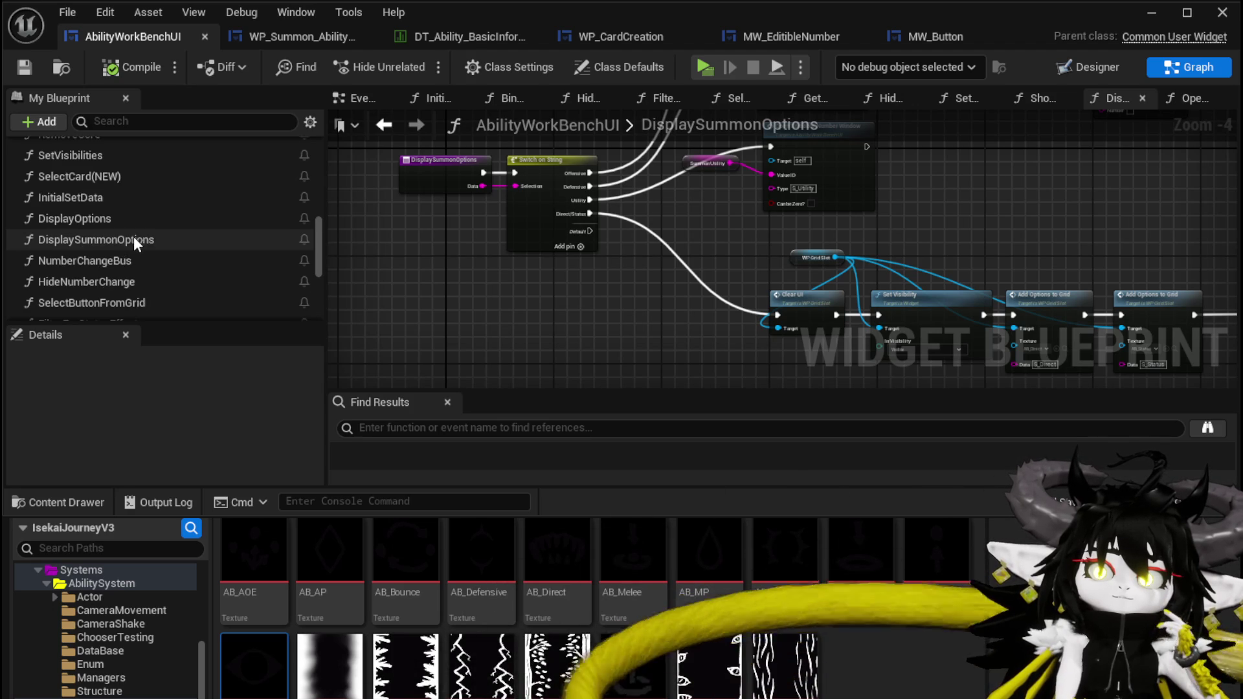
left_click(116, 273)
double_click(116, 273)
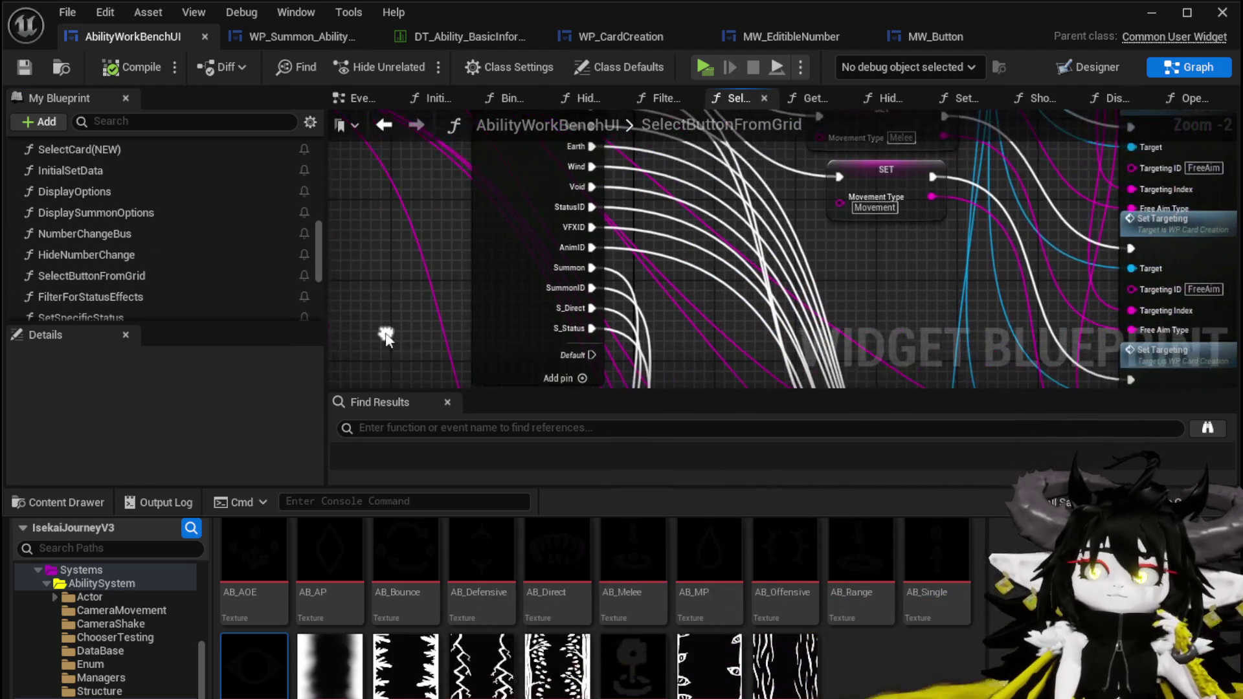
left_click_drag(589, 319, 511, 157)
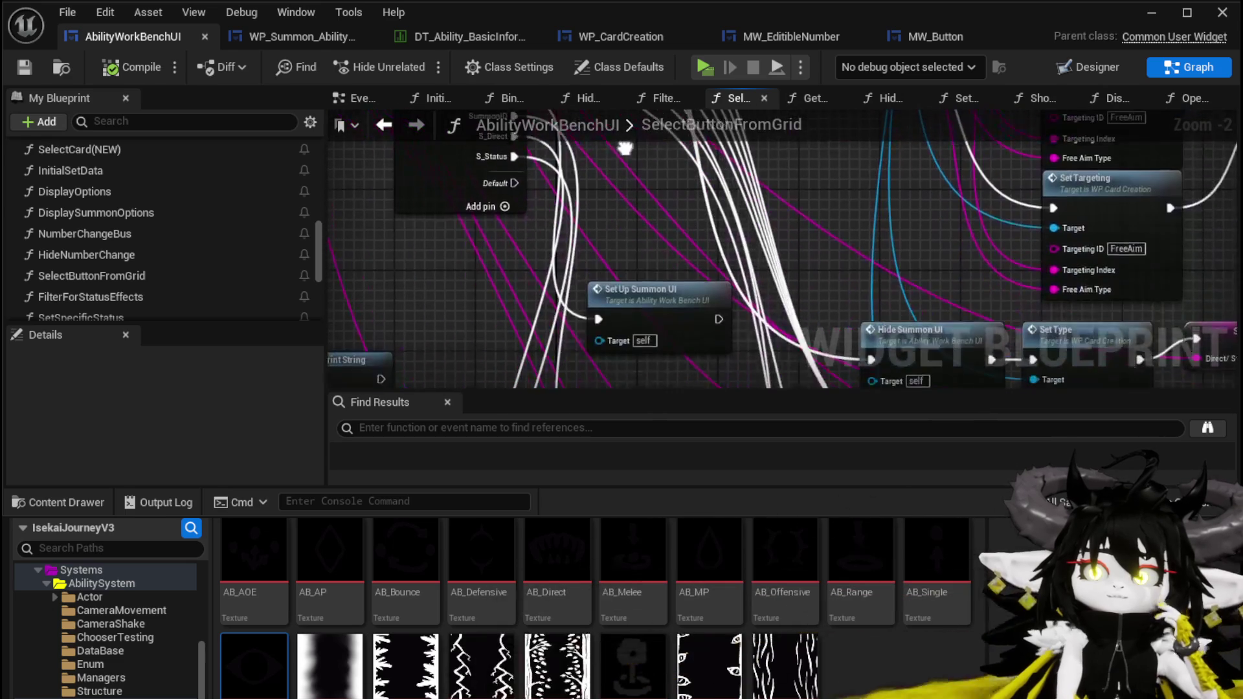
left_click(657, 265)
mouse_move(657, 265)
left_mouse_down()
mouse_move(578, 240)
mouse_move(600, 321)
left_mouse_up()
left_click_drag(681, 326, 660, 196)
Open the SetUpSummonUI graph and review its chain from the entry through Set Visibility
double_click(661, 195)
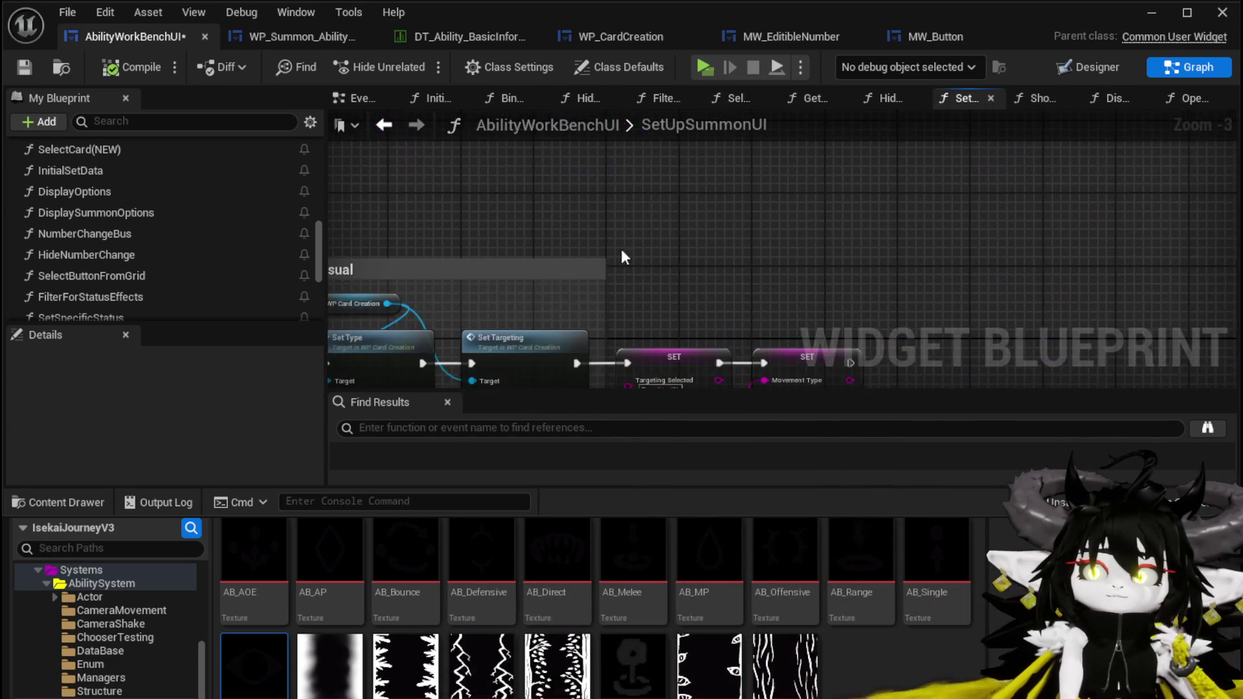
scroll(632, 249, "down", 5)
scroll(507, 266, "up", 4)
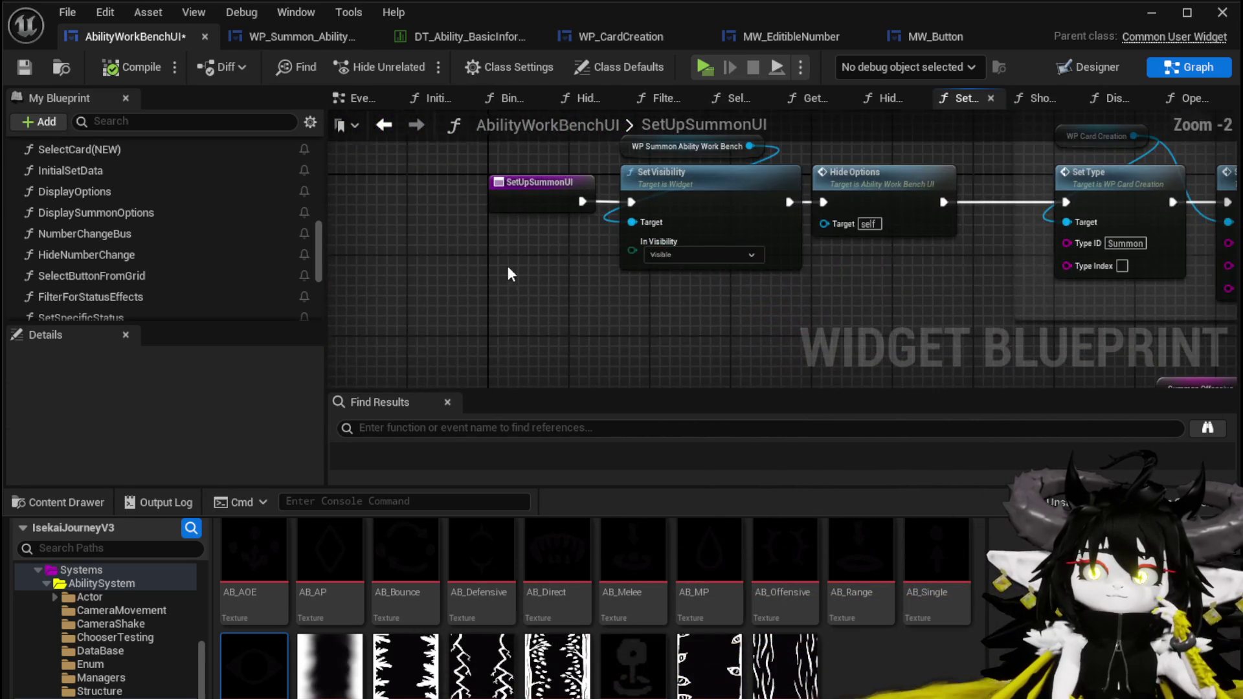
mouse_move(542, 274)
left_mouse_down()
mouse_move(416, 341)
mouse_move(369, 315)
left_mouse_up()
mouse_move(696, 330)
left_mouse_down()
mouse_move(360, 294)
mouse_move(345, 228)
mouse_move(356, 151)
mouse_move(550, 248)
left_mouse_up()
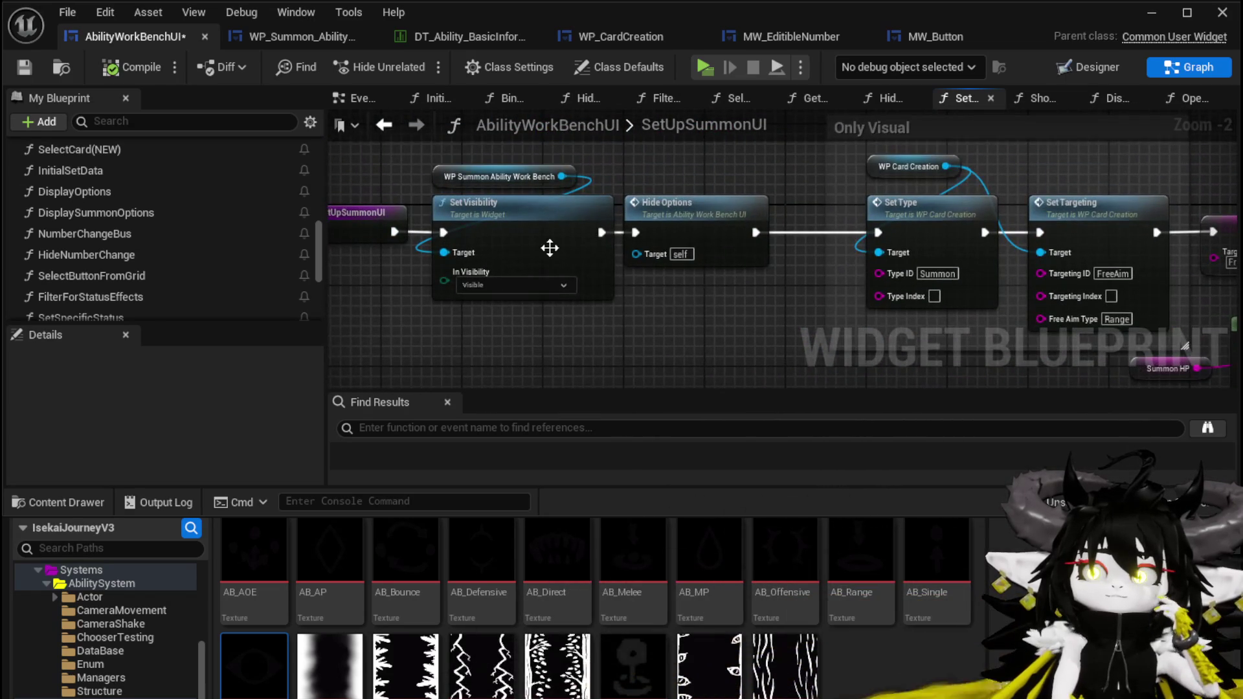
Go back and open DisplaySummonOptions, reviewing its option nodes, Switch on String and Summon Utility, then save all
left_click(384, 125)
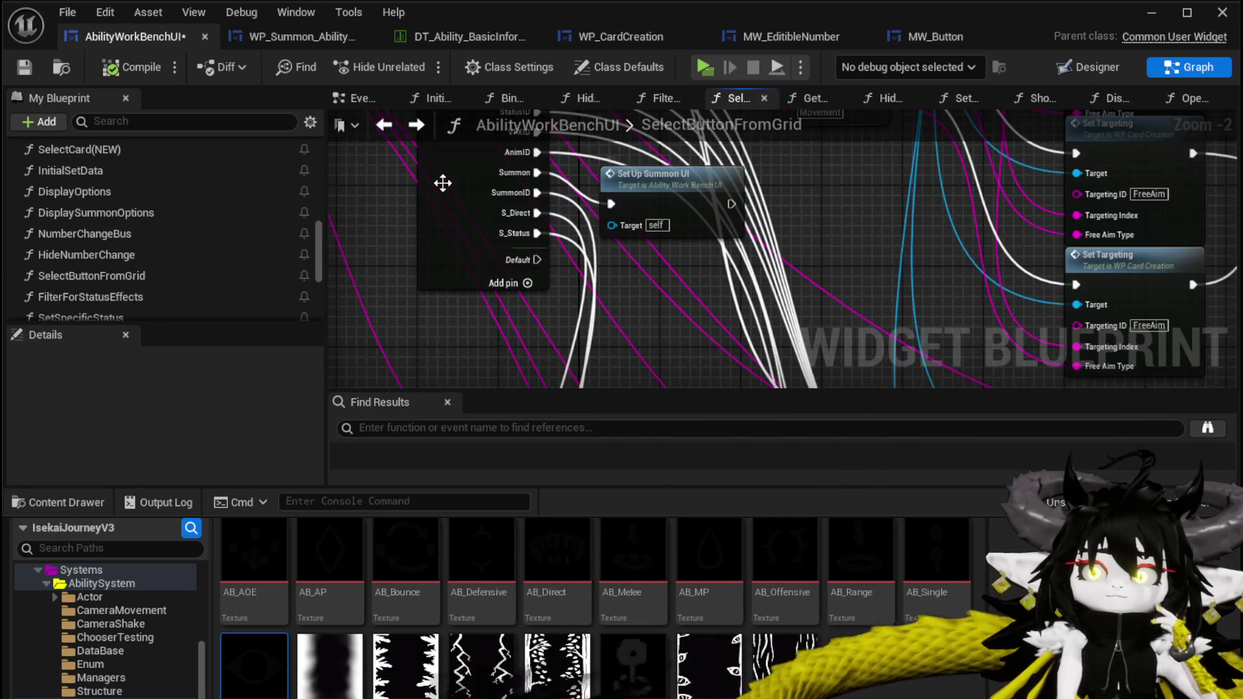
double_click(575, 207)
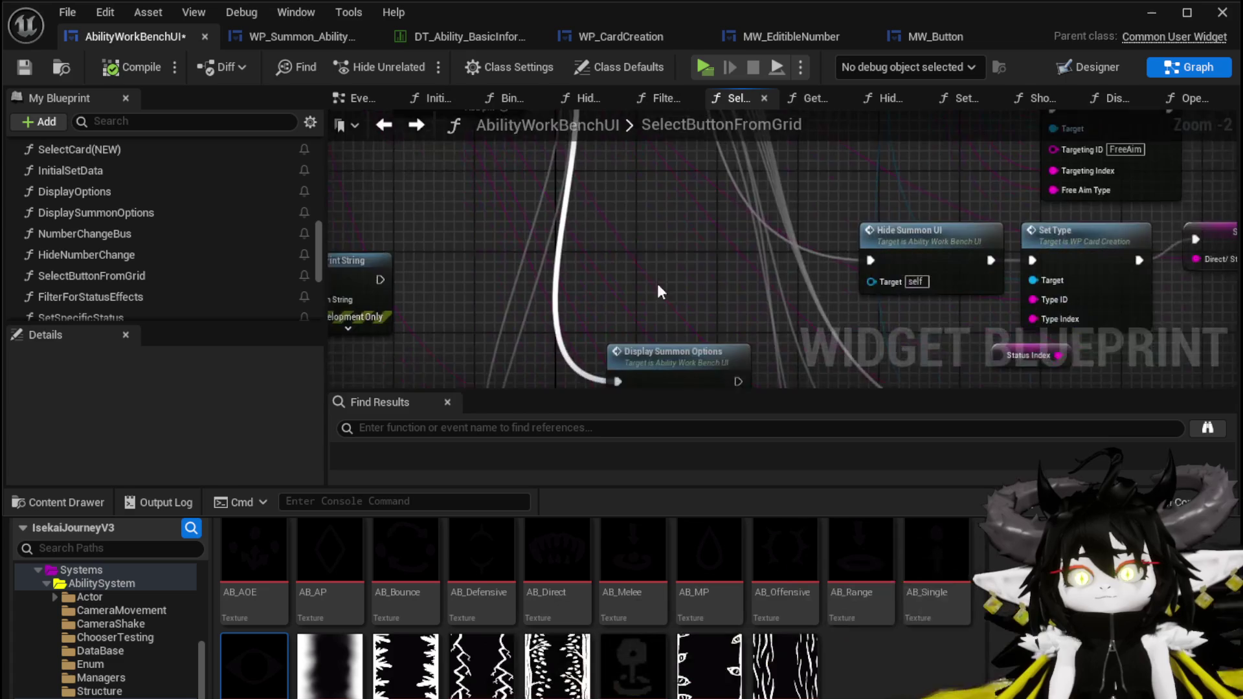
double_click(656, 254)
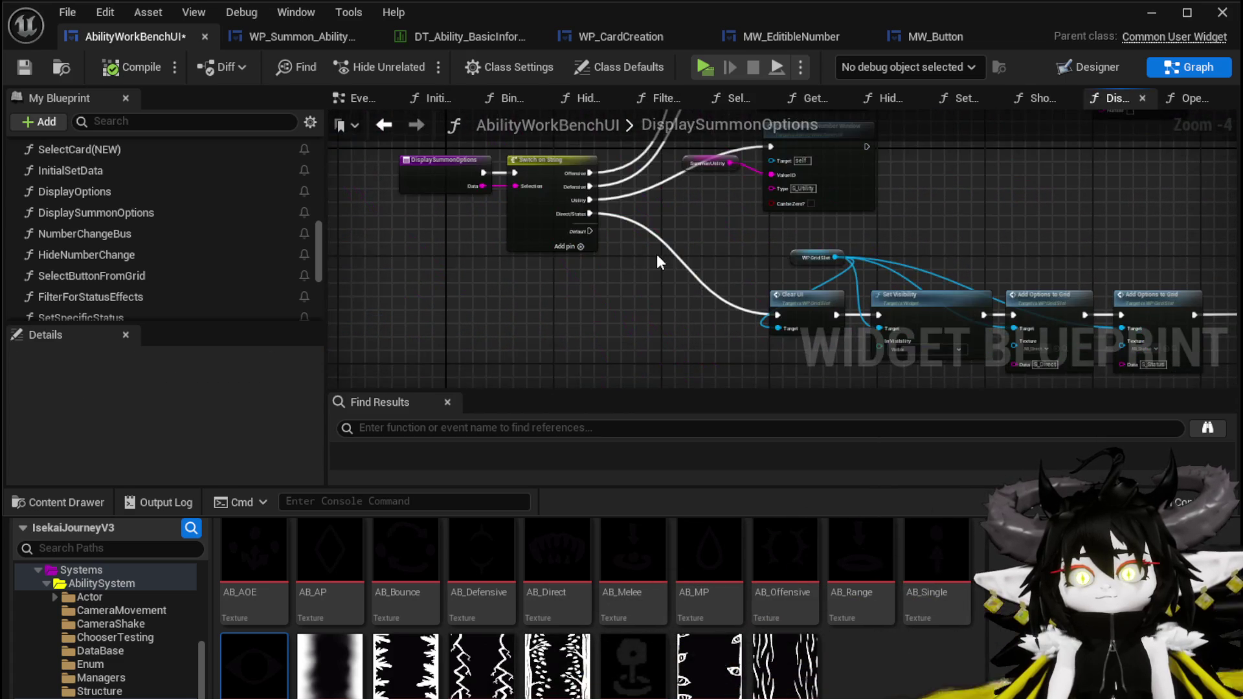
mouse_move(626, 256)
left_mouse_down()
mouse_move(545, 291)
mouse_move(570, 239)
mouse_move(544, 272)
mouse_move(533, 260)
mouse_move(544, 304)
mouse_move(607, 327)
left_mouse_up()
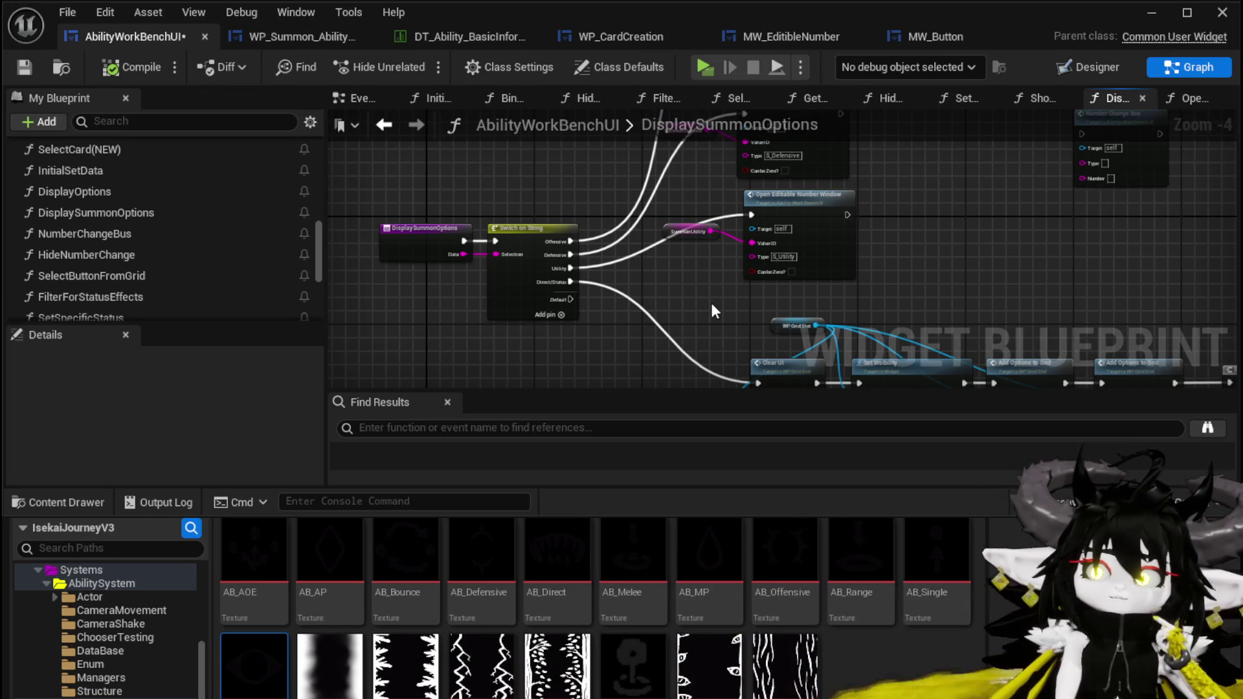
mouse_move(712, 311)
left_mouse_down()
mouse_move(596, 385)
mouse_move(635, 196)
mouse_move(709, 126)
mouse_move(751, 207)
left_mouse_up()
mouse_move(796, 297)
left_mouse_down()
mouse_move(540, 290)
mouse_move(491, 369)
left_mouse_up()
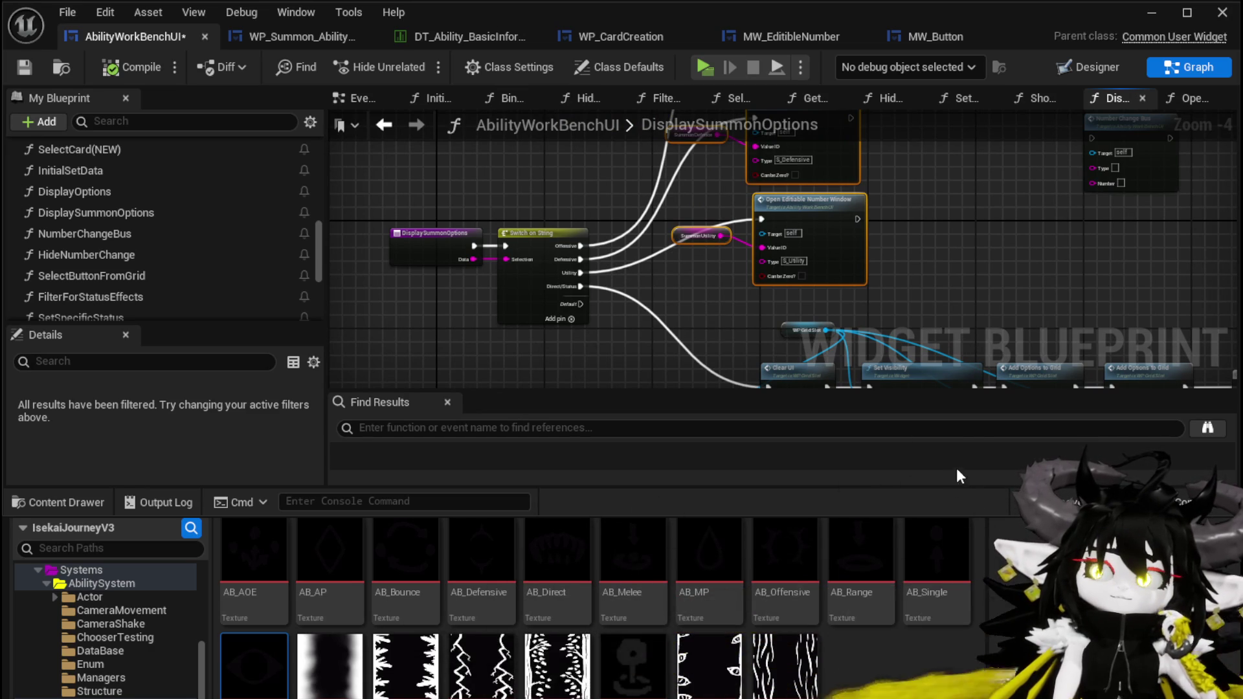
key("ctrl+shift+s")
Confirm saving AbilityWorkBenchUI and pan the DisplaySummonOptions graph from Clear UI to Switch on String
left_click(947, 634)
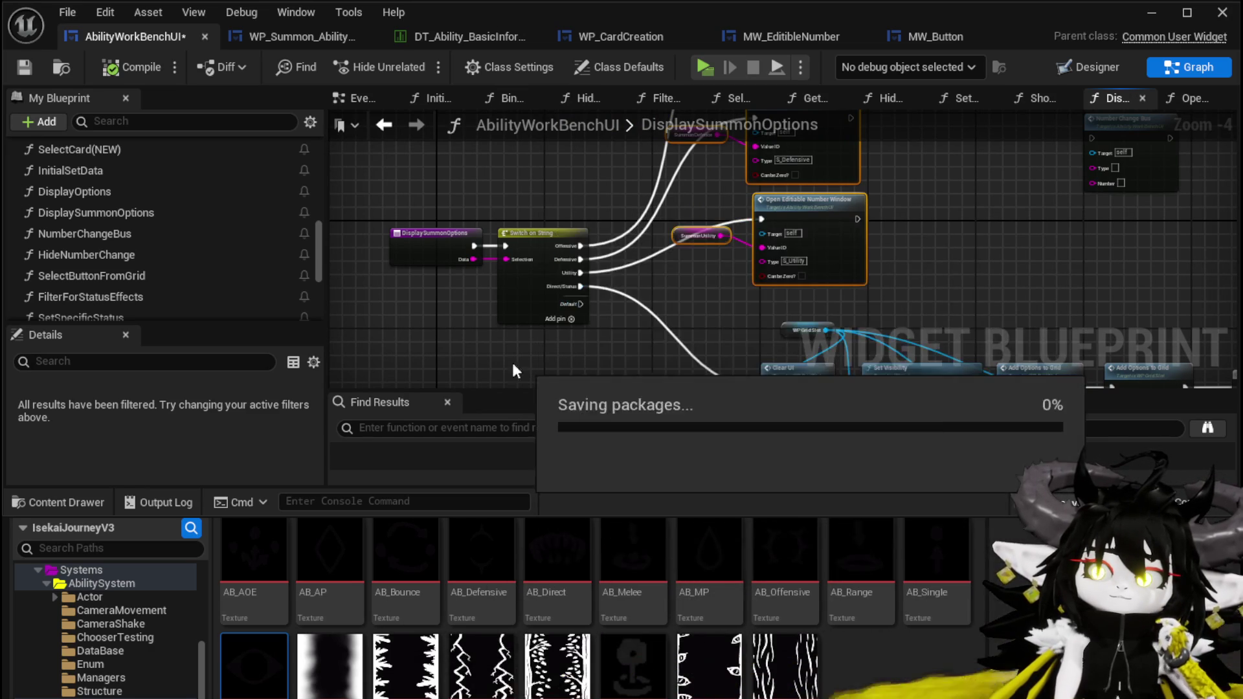
mouse_move(479, 339)
left_mouse_down()
mouse_move(332, 216)
mouse_move(217, 221)
left_mouse_up()
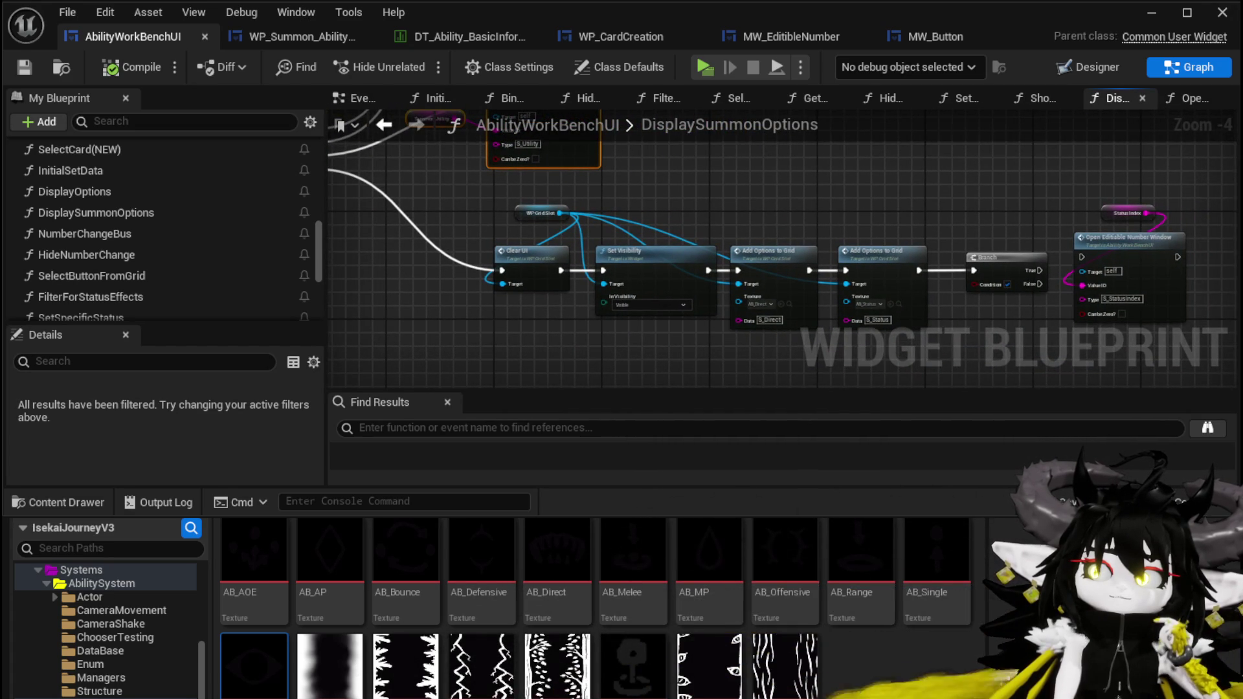
mouse_move(217, 221)
left_mouse_down()
mouse_move(412, 256)
mouse_move(424, 273)
left_mouse_up()
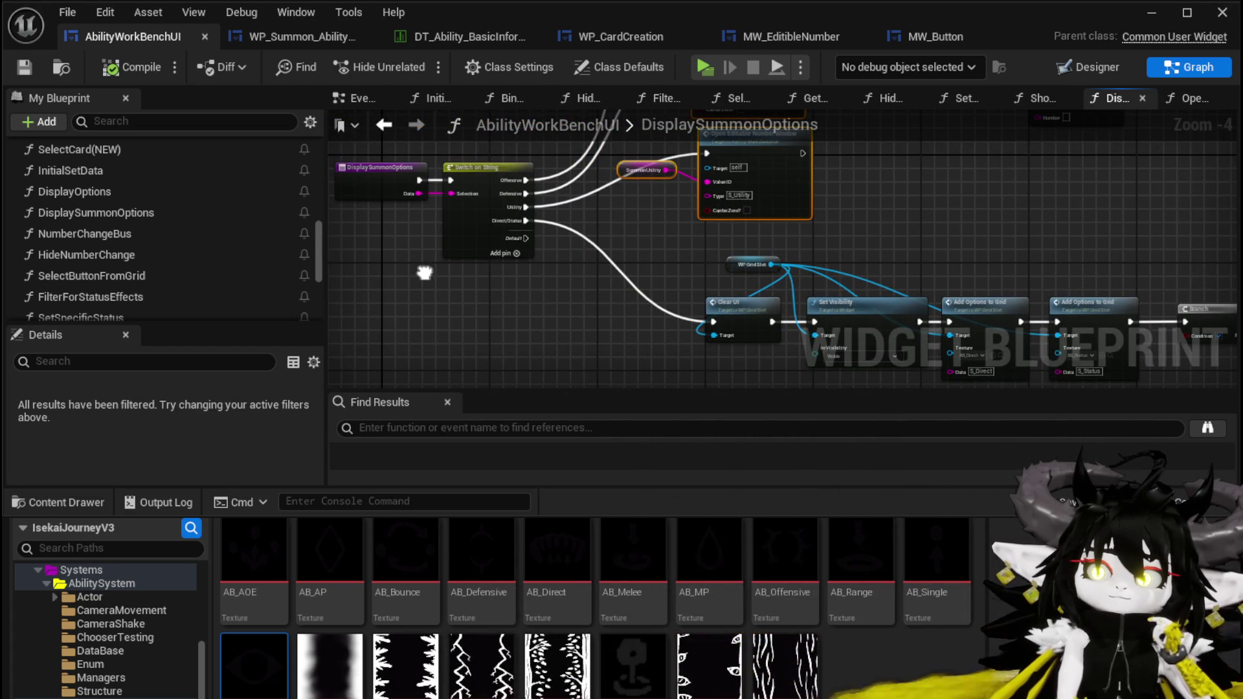
left_click(425, 273)
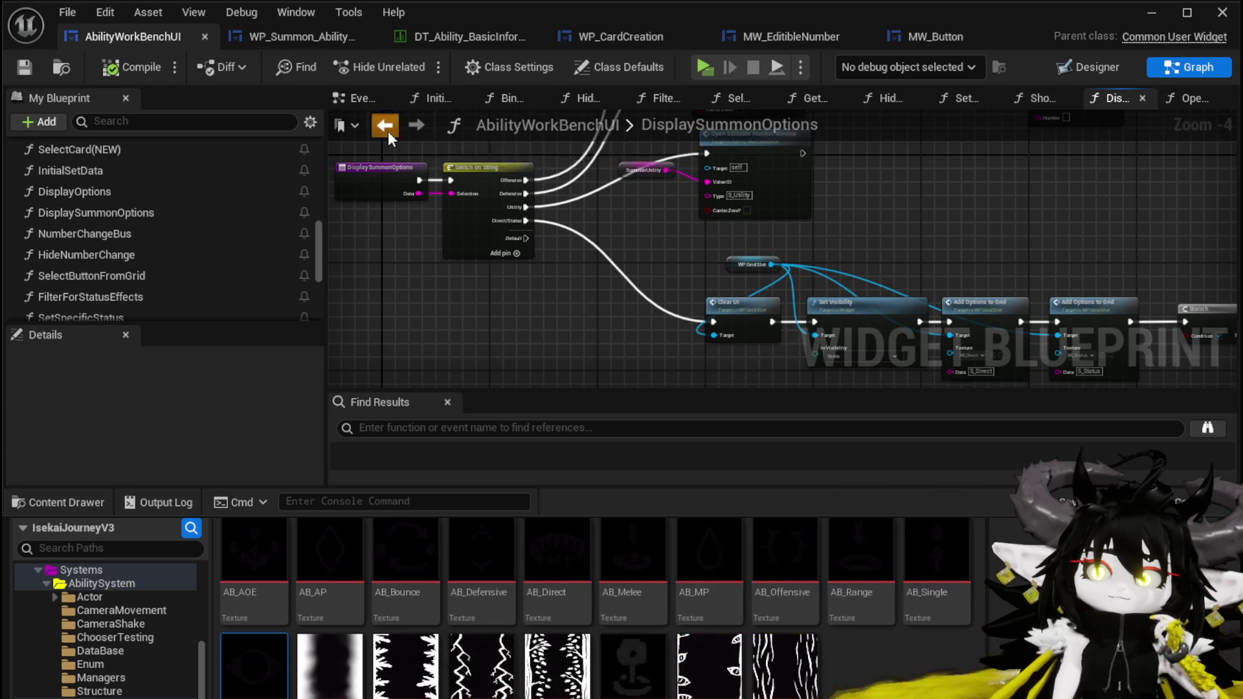
Return to SelectButtonFromGrid's Display Summon Options call, then open the ShowToolTipp function from My Blueprint
left_click(384, 124)
mouse_move(450, 295)
left_mouse_down()
mouse_move(435, 212)
mouse_move(573, 279)
left_mouse_up()
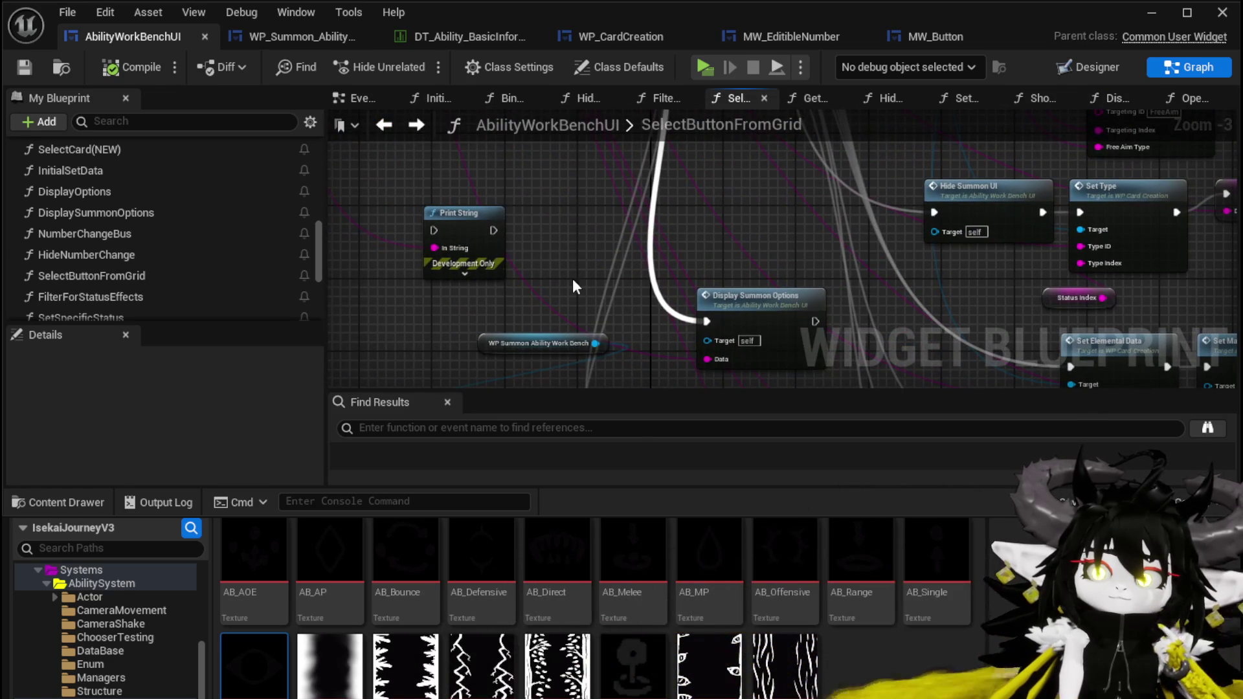
scroll(75, 212, "up", 3)
scroll(75, 213, "up", 4)
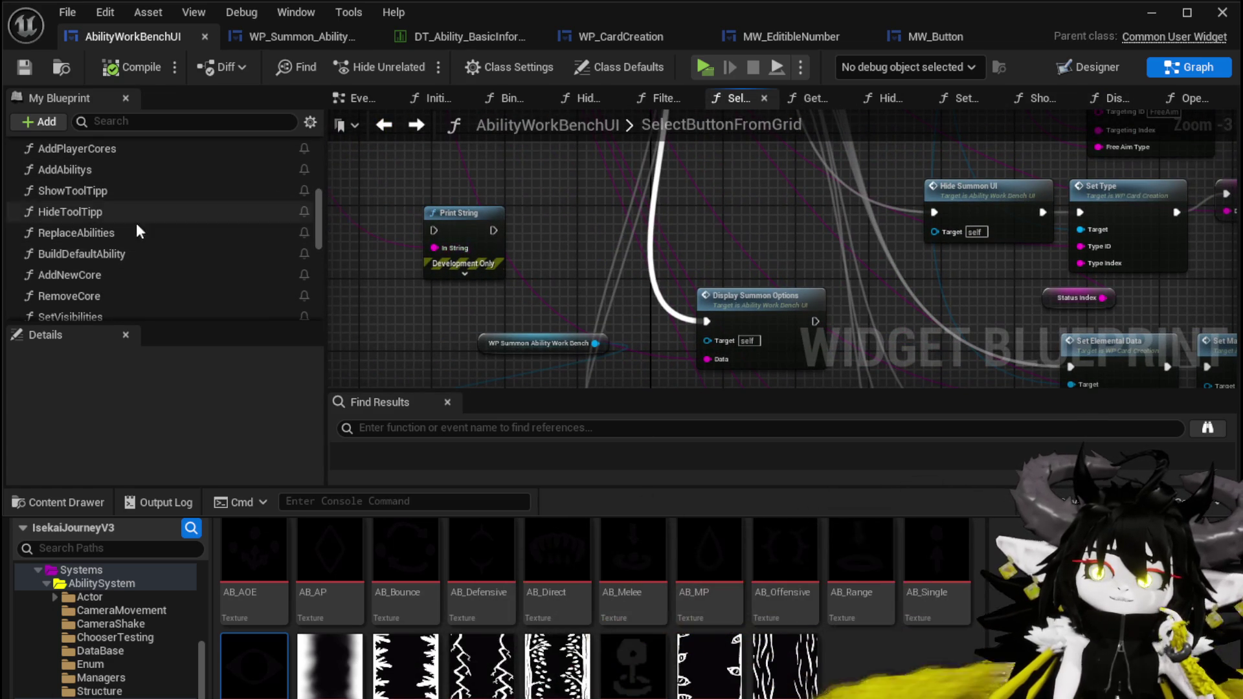
scroll(122, 223, "up", 2)
scroll(117, 213, "up", 1)
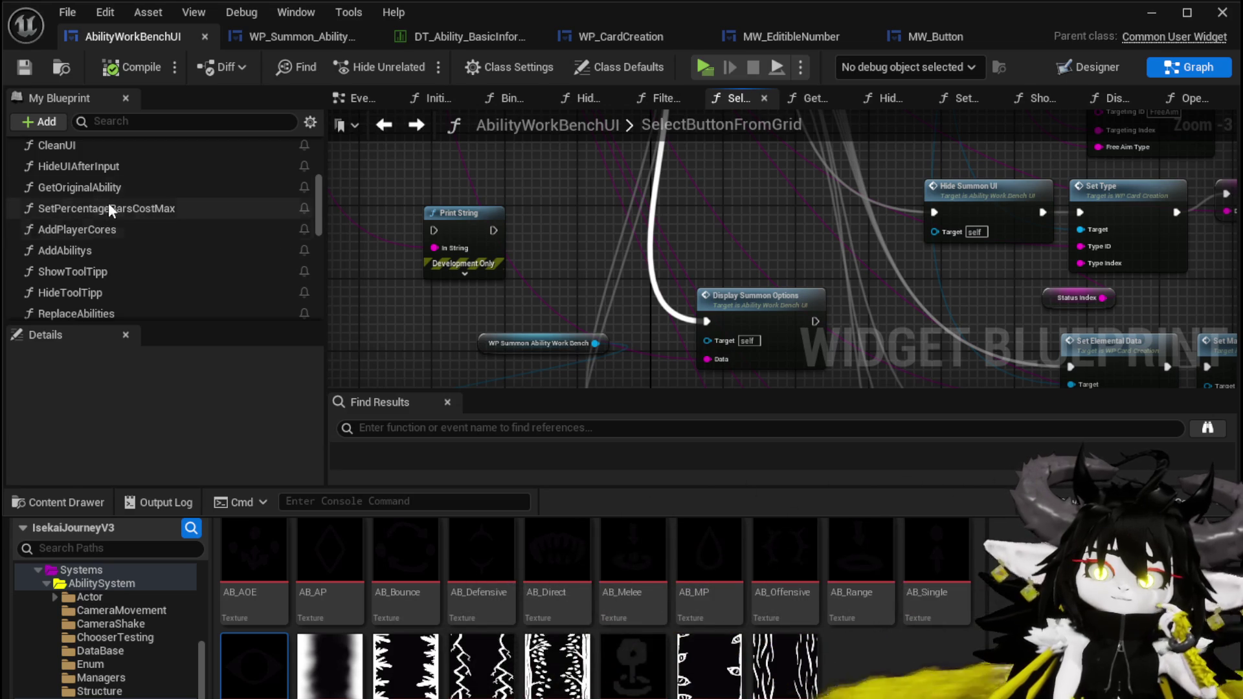
scroll(136, 216, "up", 1)
scroll(133, 215, "up", 1)
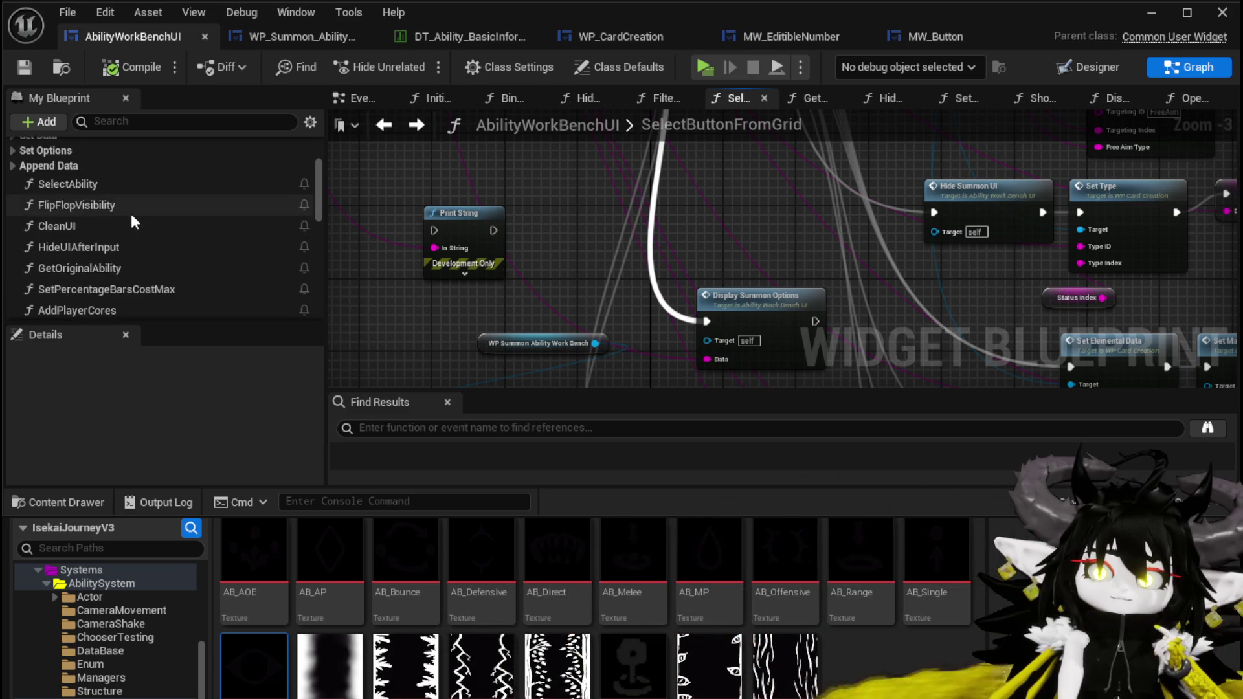
scroll(131, 214, "down", 2)
scroll(114, 236, "down", 2)
double_click(73, 218)
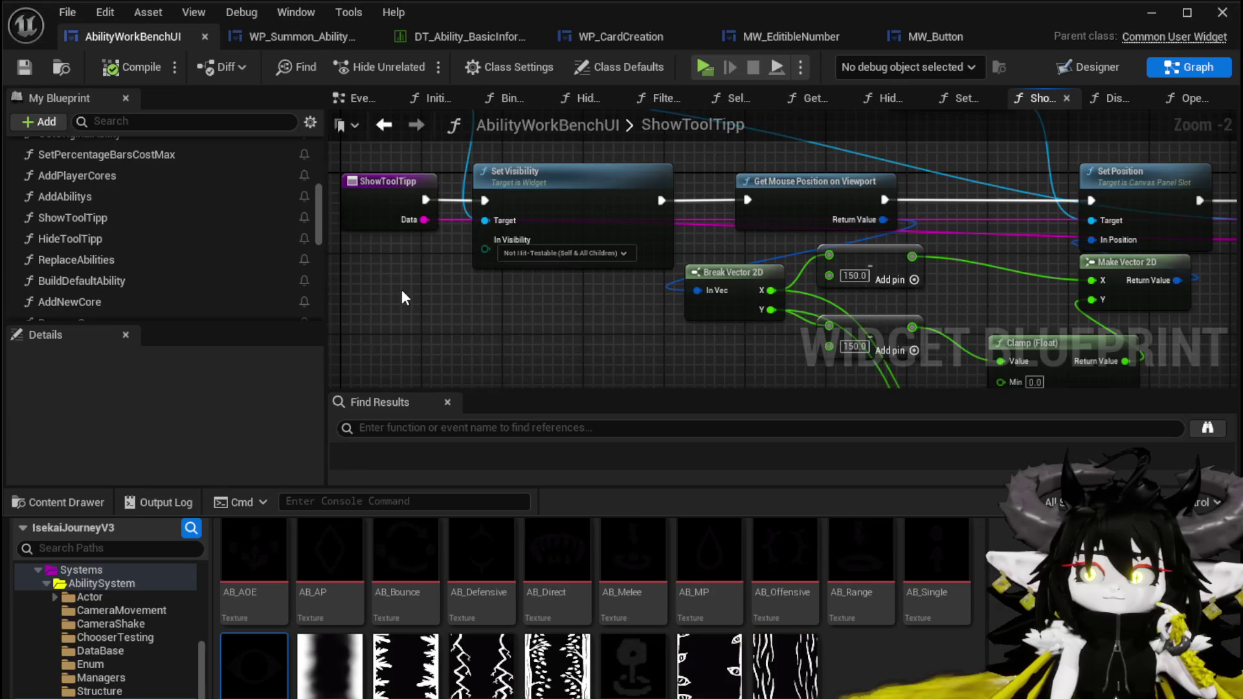
Reposition the Make Vector 2D and Clamp (Float) nodes near Set Data and Print String
left_click_drag(1022, 284, 749, 279)
mouse_move(1036, 285)
left_mouse_down()
mouse_move(748, 280)
mouse_move(645, 339)
left_mouse_up()
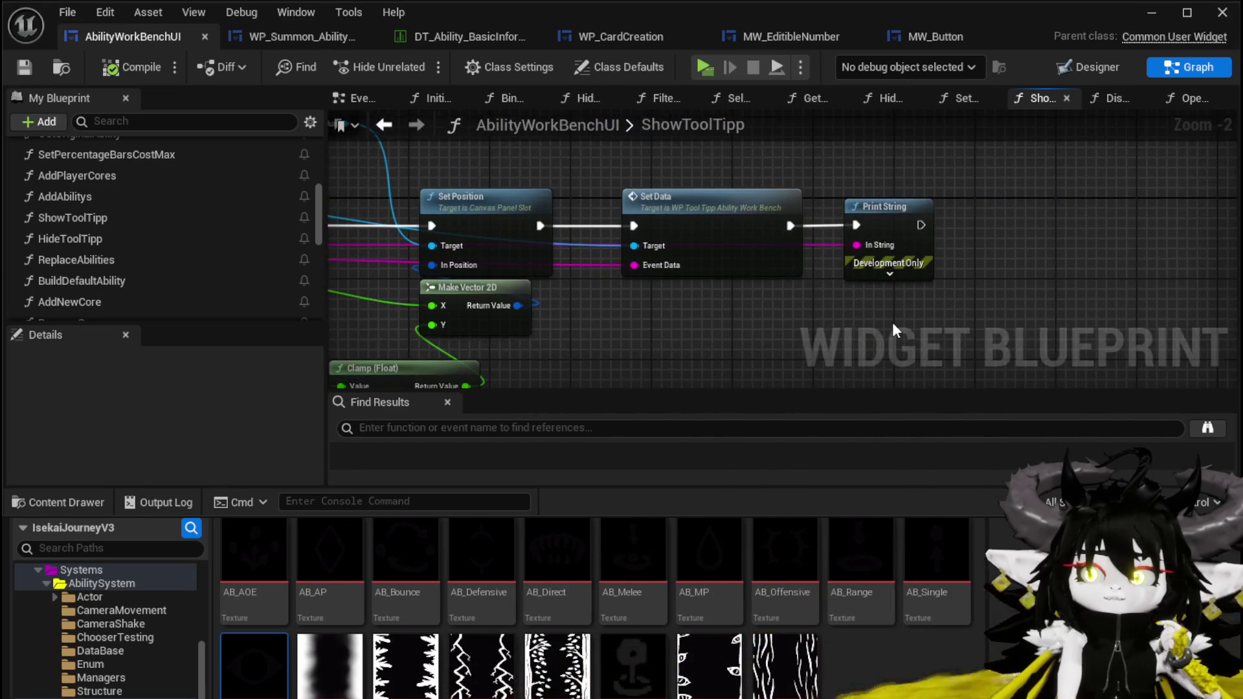
left_click_drag(892, 318, 969, 218)
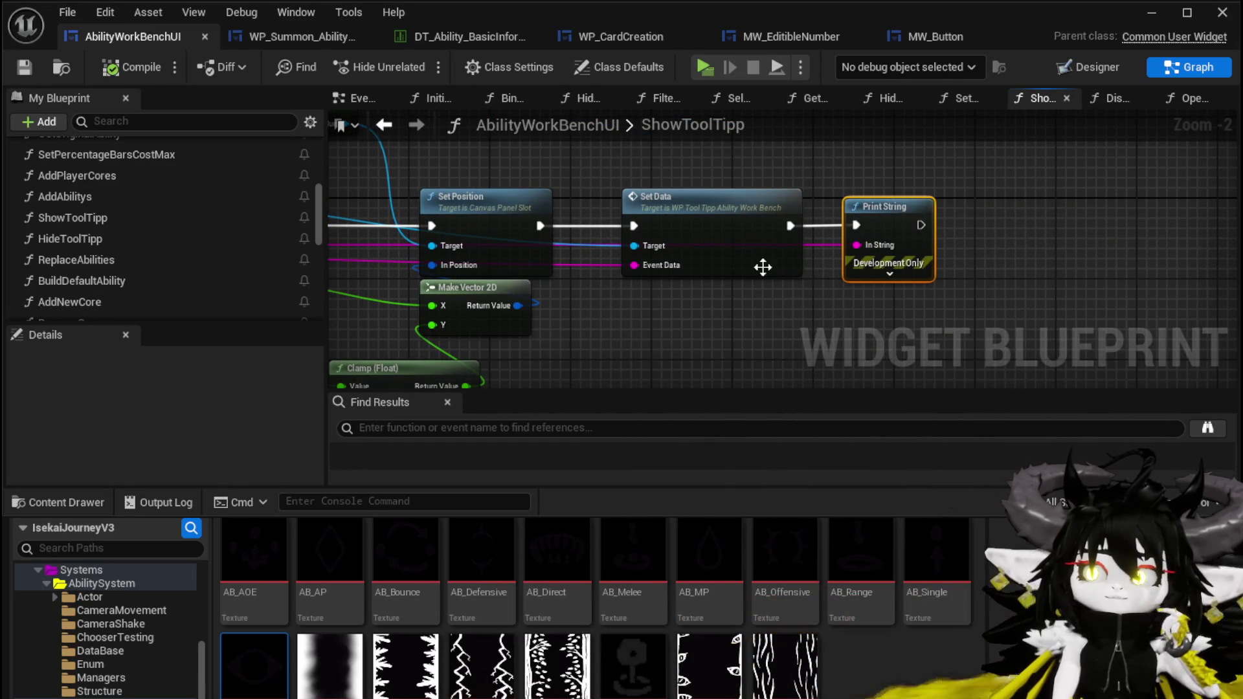
left_click_drag(613, 319, 800, 318)
mouse_move(664, 297)
left_mouse_down()
mouse_move(573, 300)
mouse_move(628, 209)
left_mouse_up()
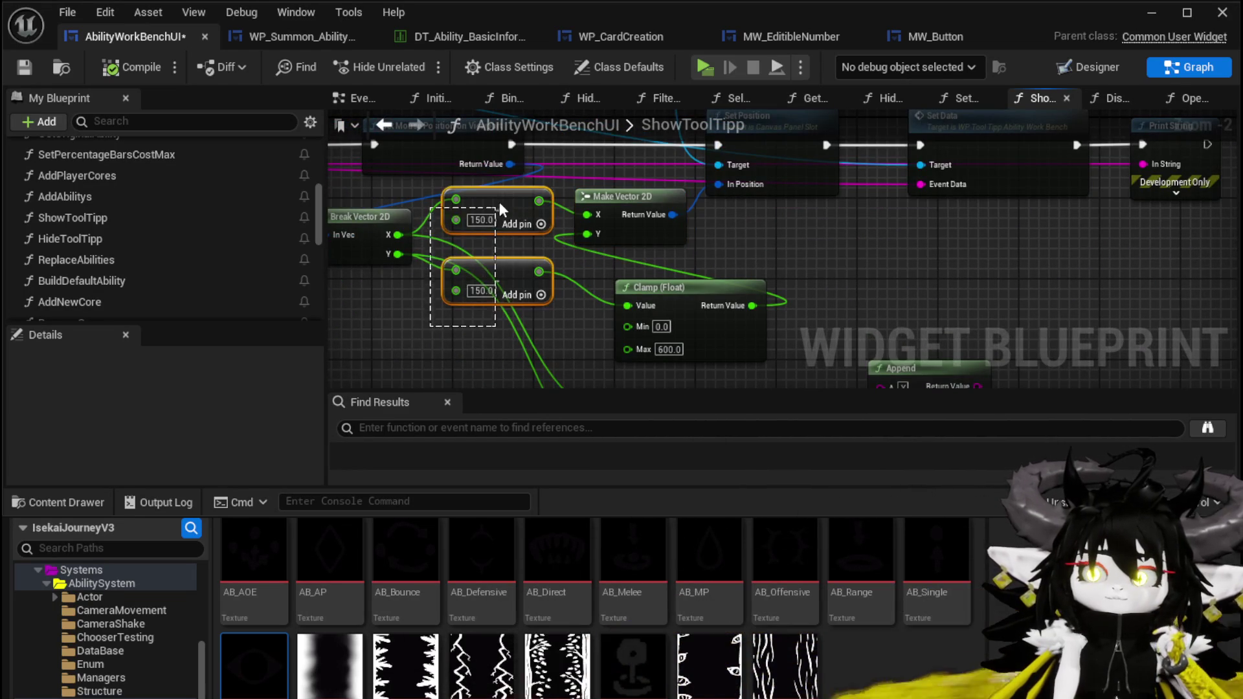
left_click_drag(673, 294, 642, 279)
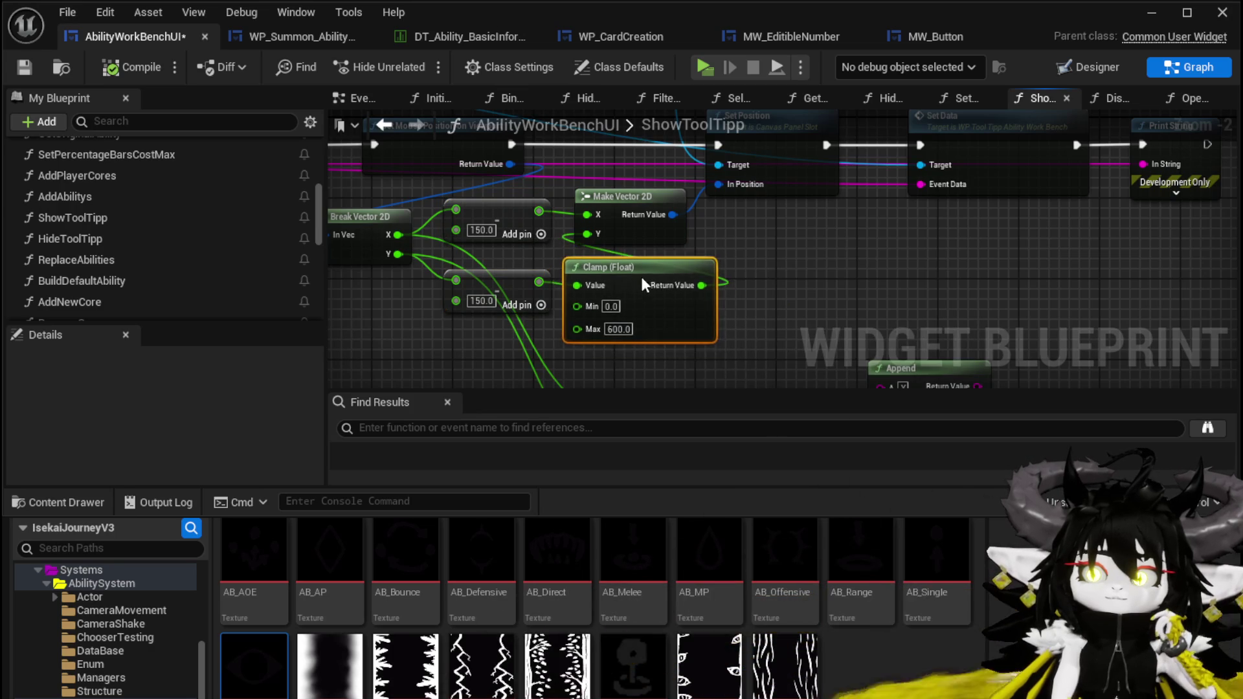
Nudge the ShowToolTipp entry node left and pull a new wire from its Data output
mouse_move(791, 268)
left_mouse_down()
mouse_move(646, 335)
mouse_move(669, 319)
mouse_move(733, 199)
mouse_move(782, 366)
left_mouse_up()
scroll(669, 319, "down", 1)
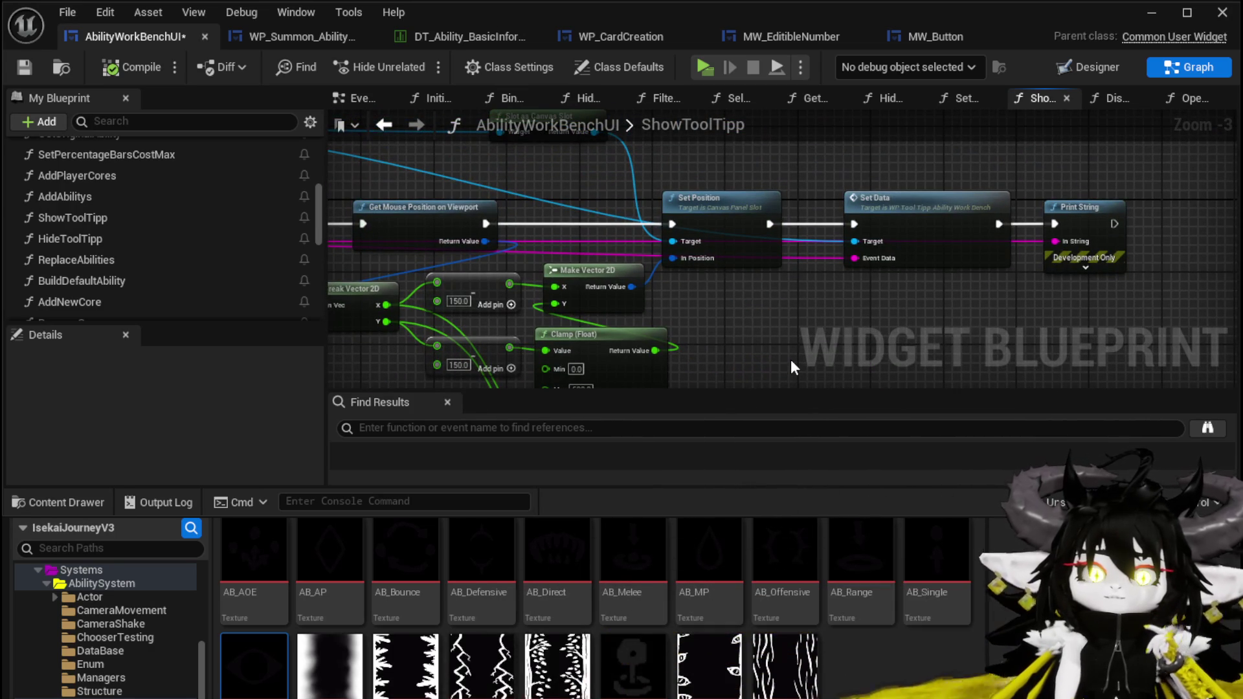
left_click_drag(790, 360, 1100, 349)
left_click_drag(486, 336, 626, 340)
left_click_drag(498, 209, 453, 209)
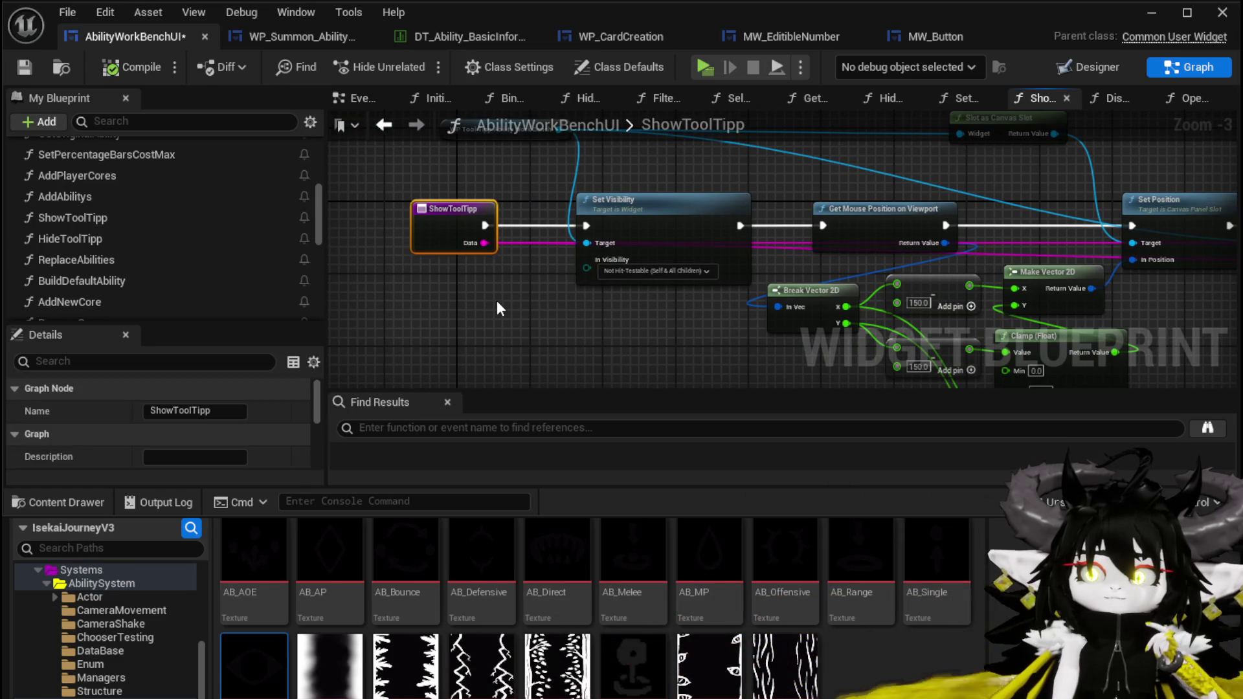
left_click(496, 300)
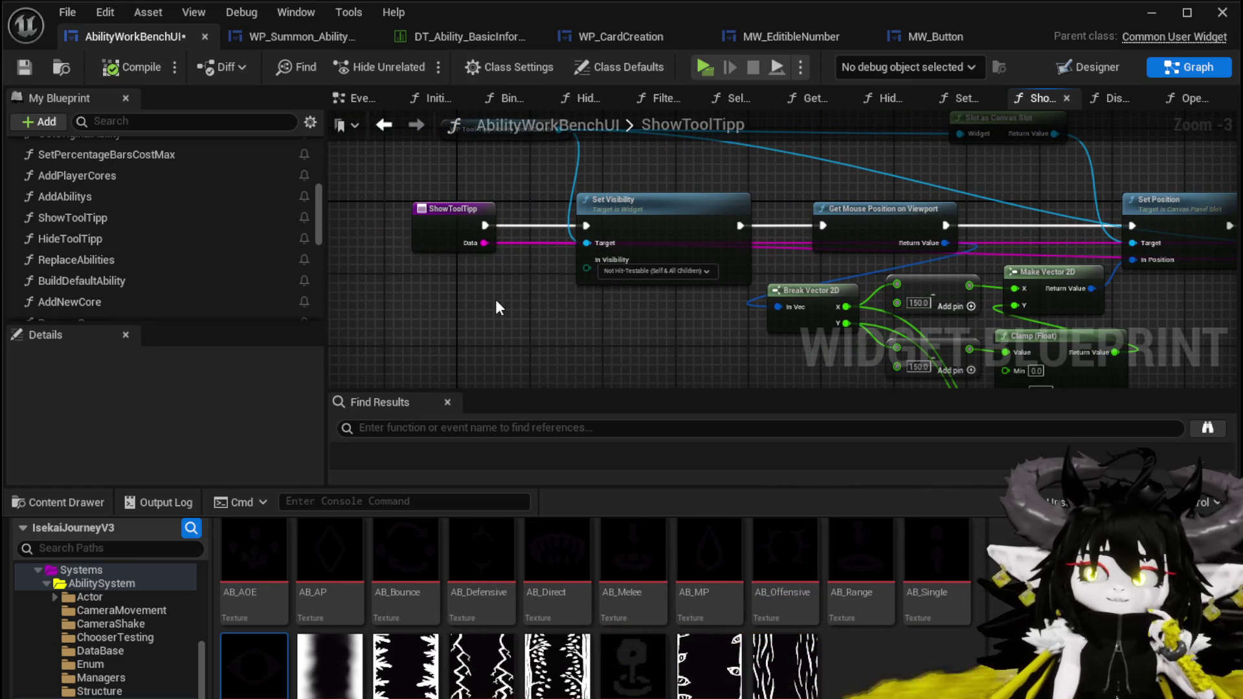
left_click_drag(496, 301, 307, 304)
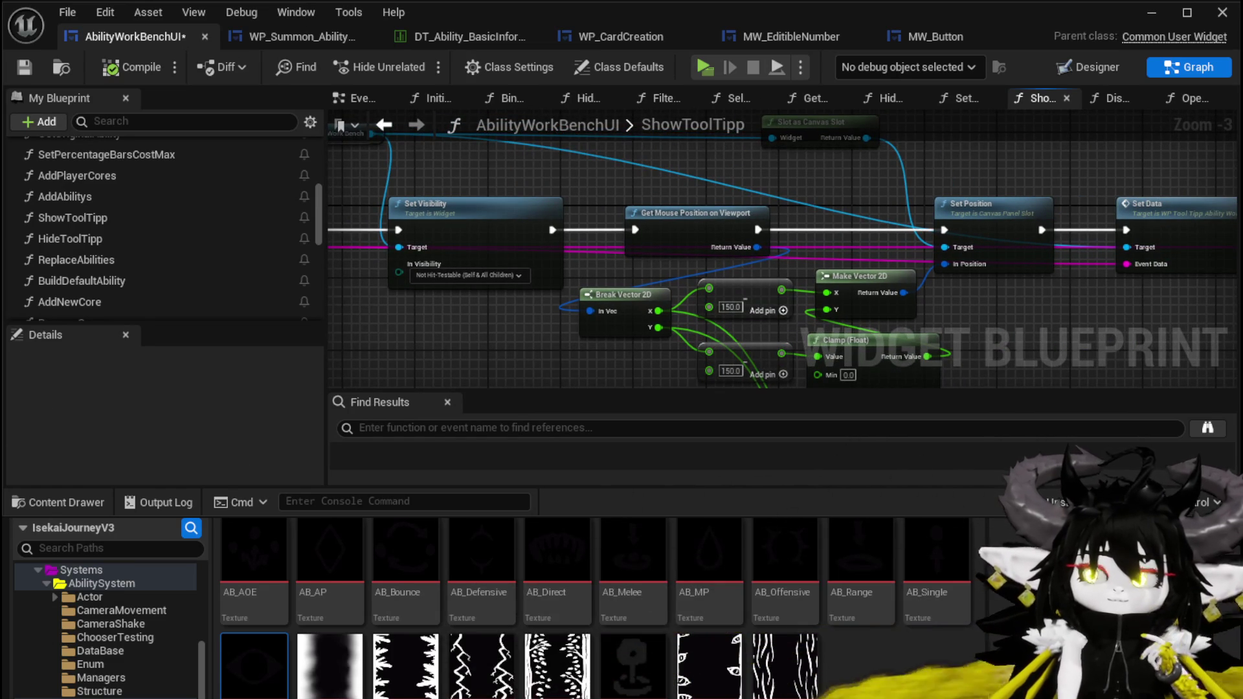
left_click_drag(308, 305, 389, 285)
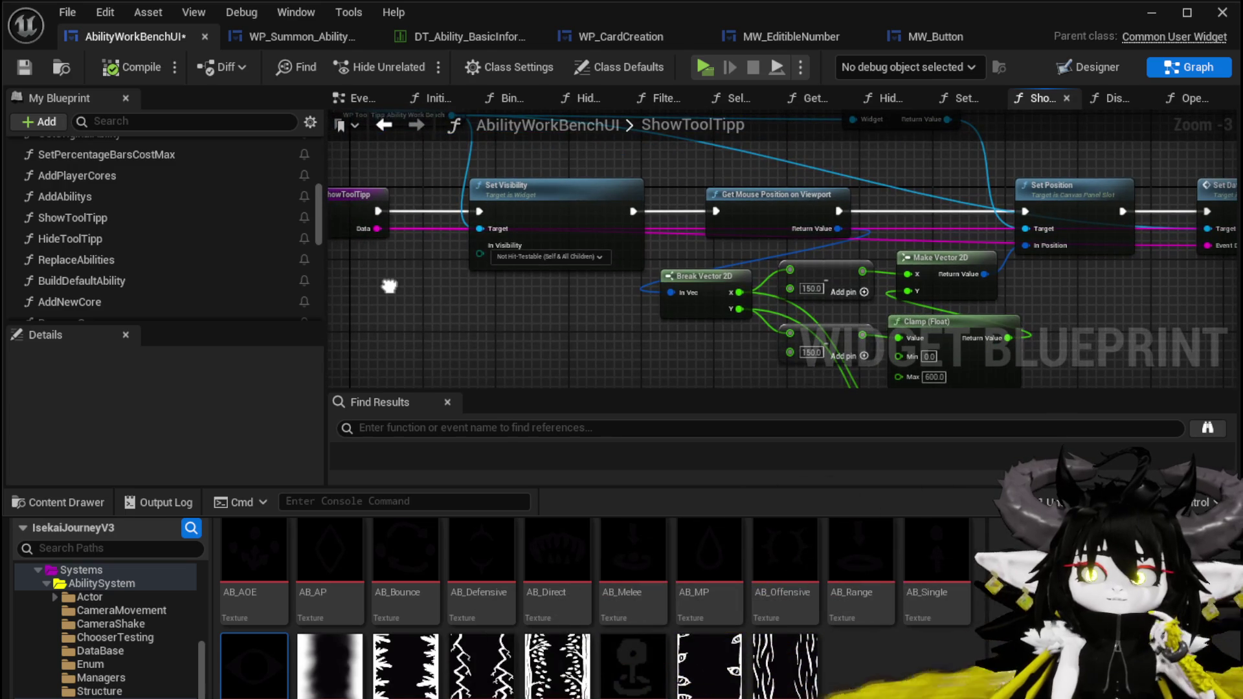
left_click_drag(378, 227, 975, 331)
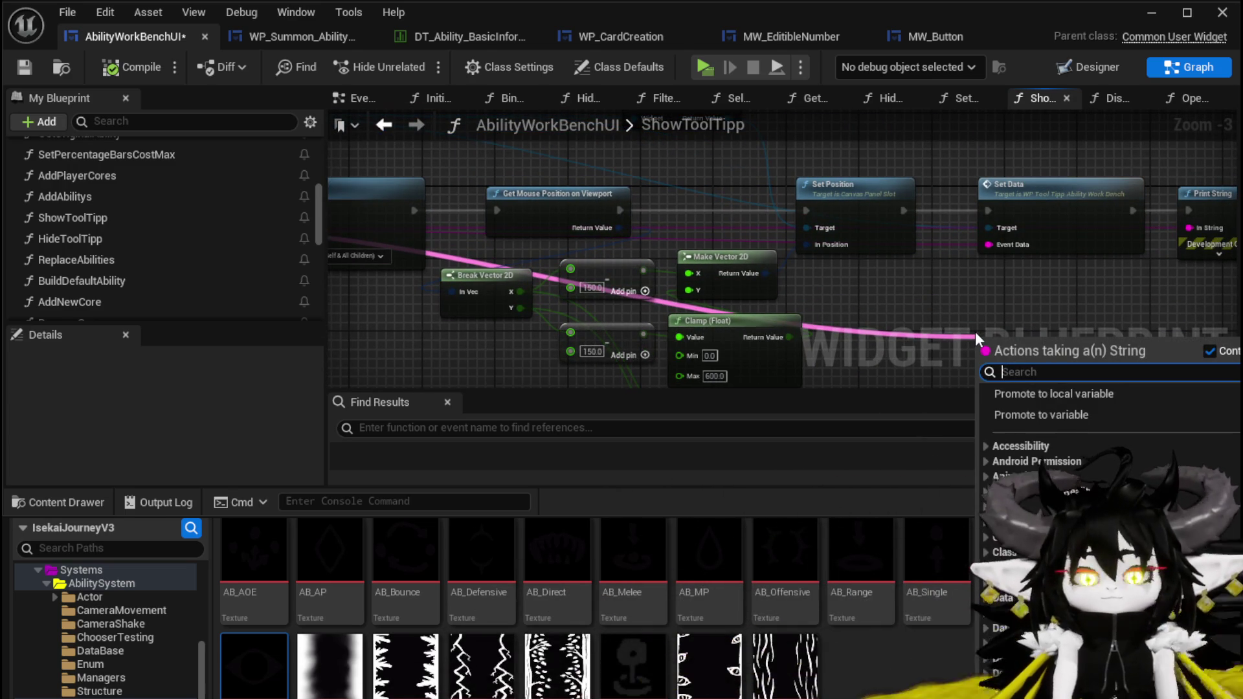
Add Parse Into Array on Data splitting on '|', feed a GET at index 1, and compile
type("Parse")
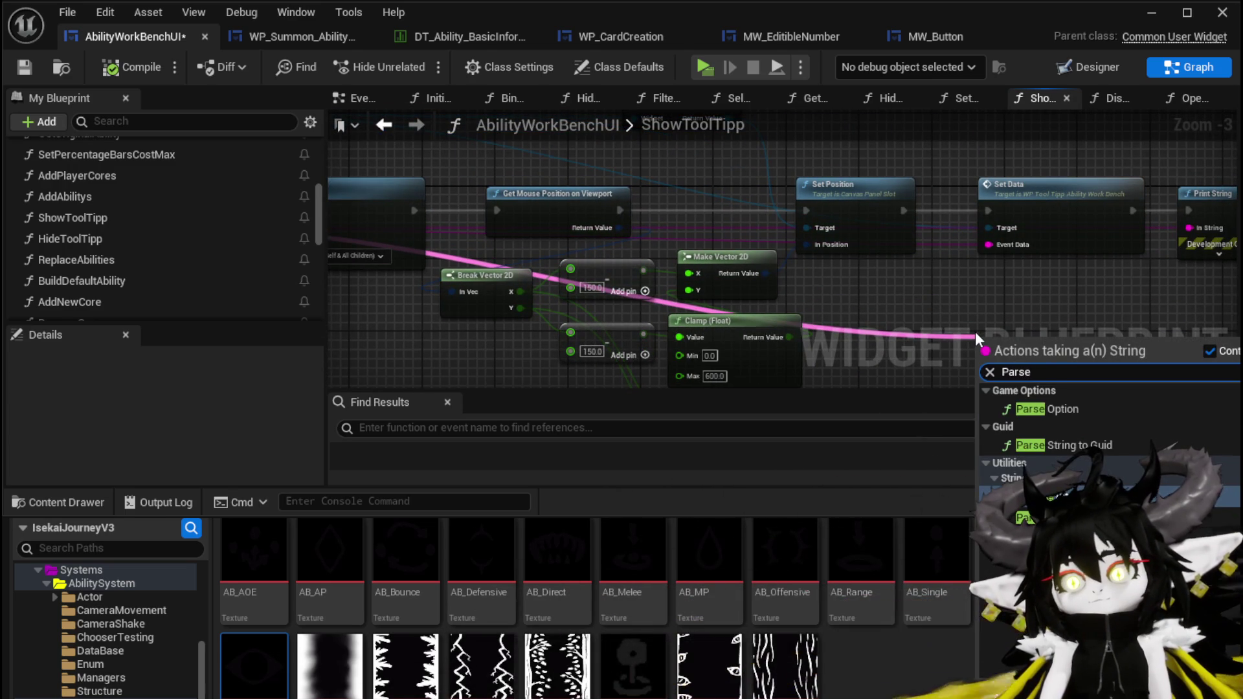
key("Return")
scroll(975, 331, "up", 4)
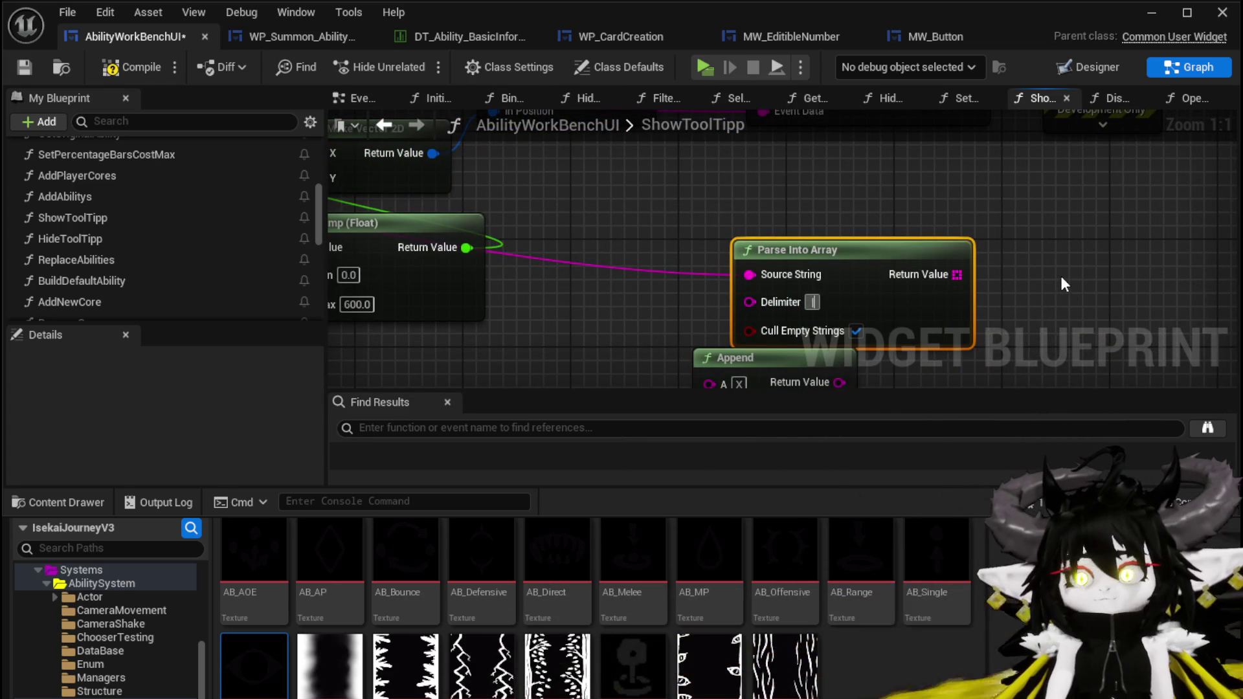
left_click_drag(932, 299, 796, 209)
type("get")
left_click(877, 329)
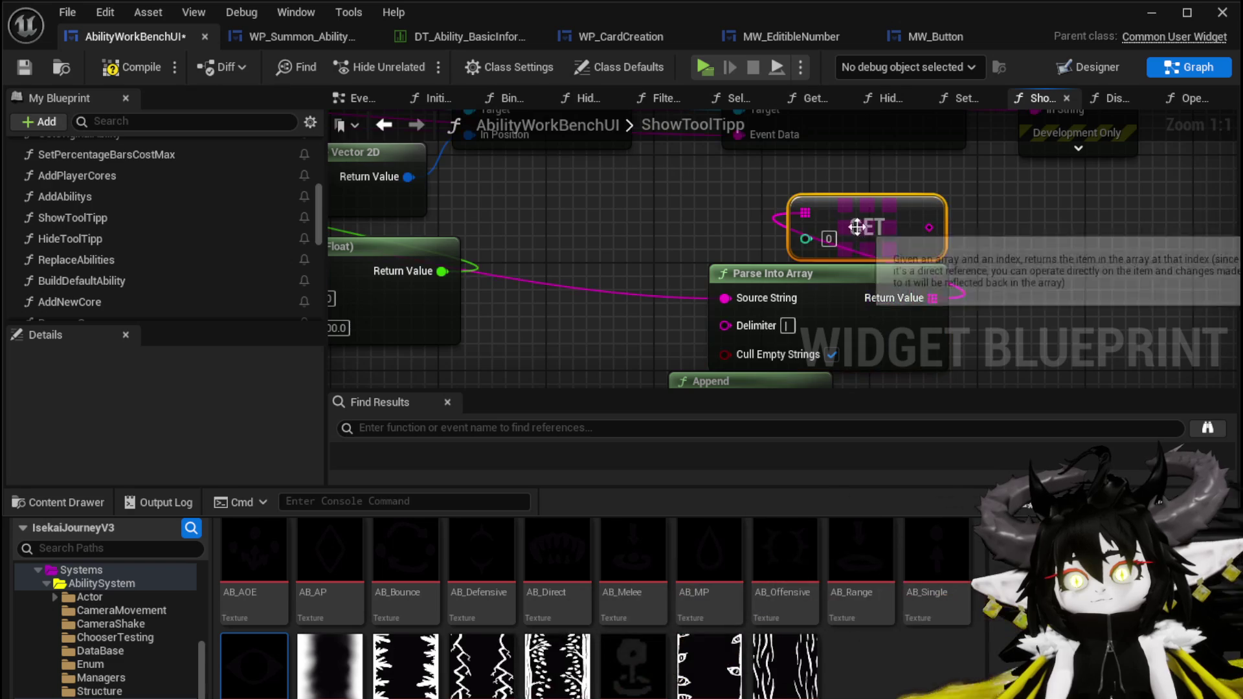
left_click_drag(819, 215, 804, 265)
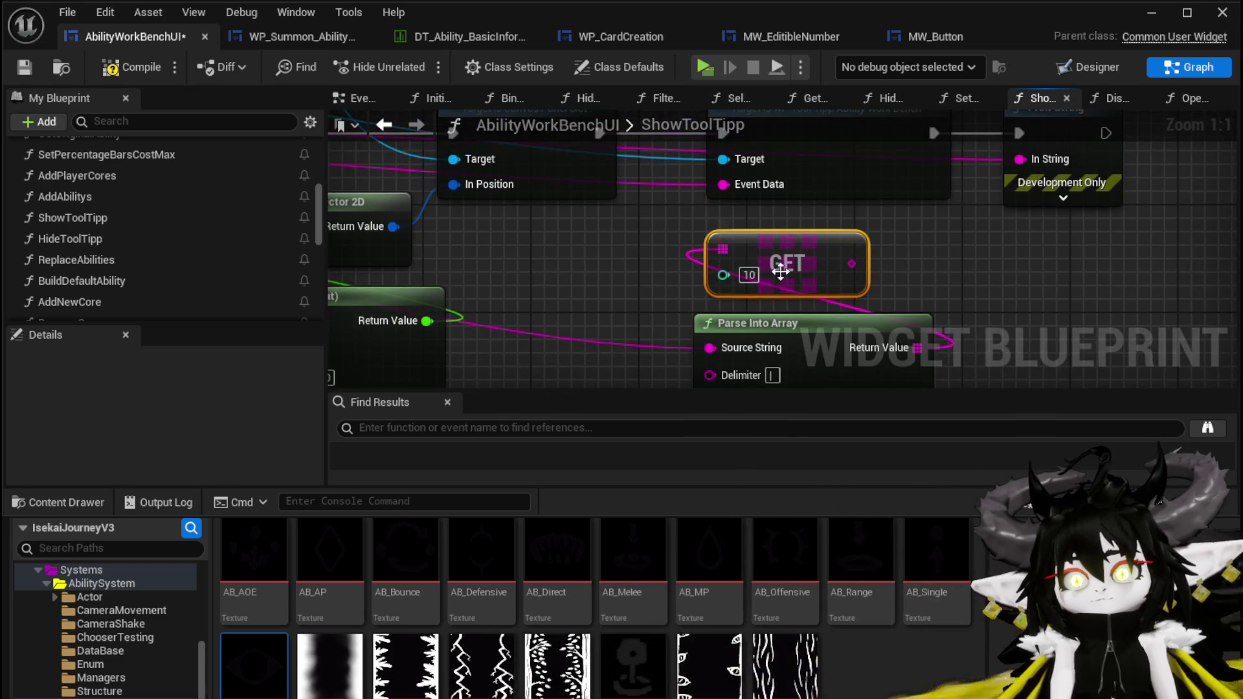
left_click_drag(920, 268, 881, 195)
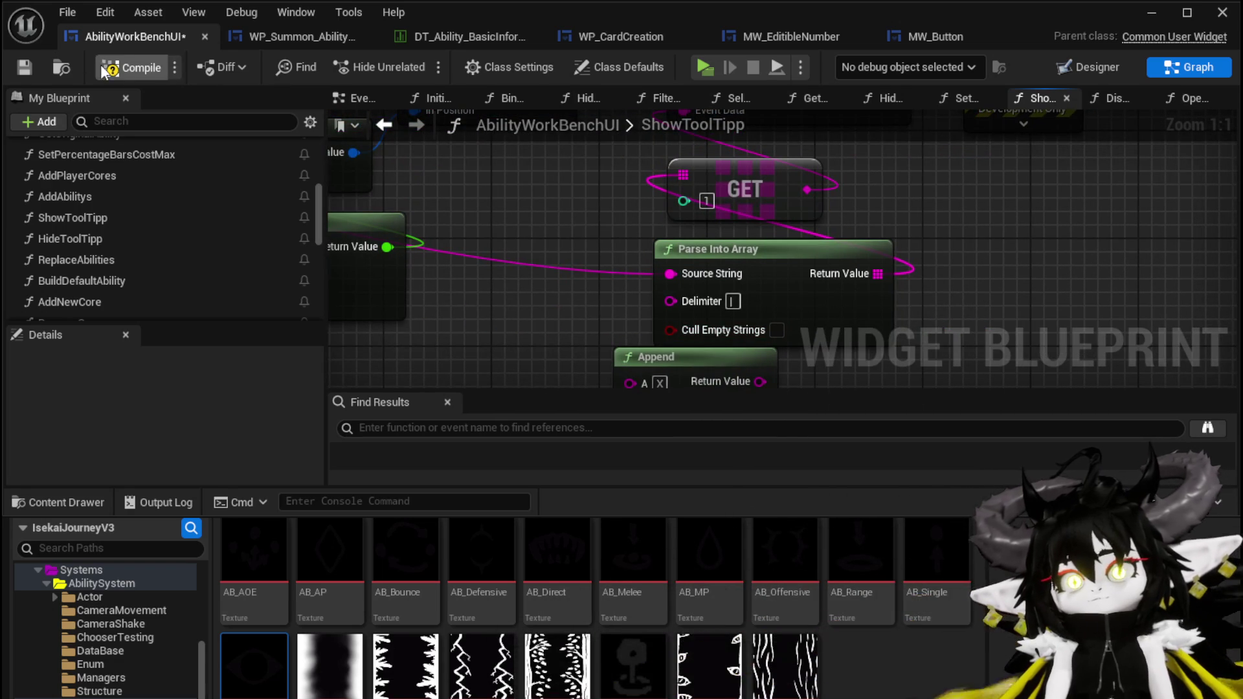
left_click(25, 67)
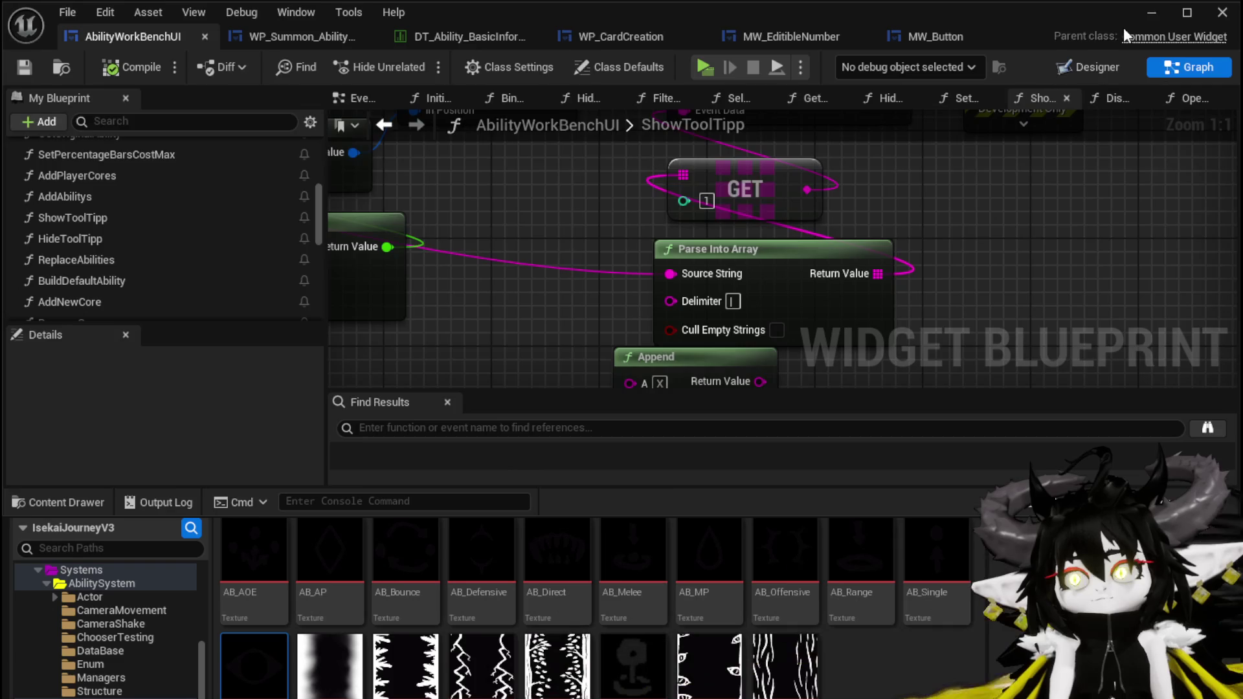
key("alt+Tab")
Play-test the workbench: set the water card's element to Earth and pick the third animation
left_click(418, 63)
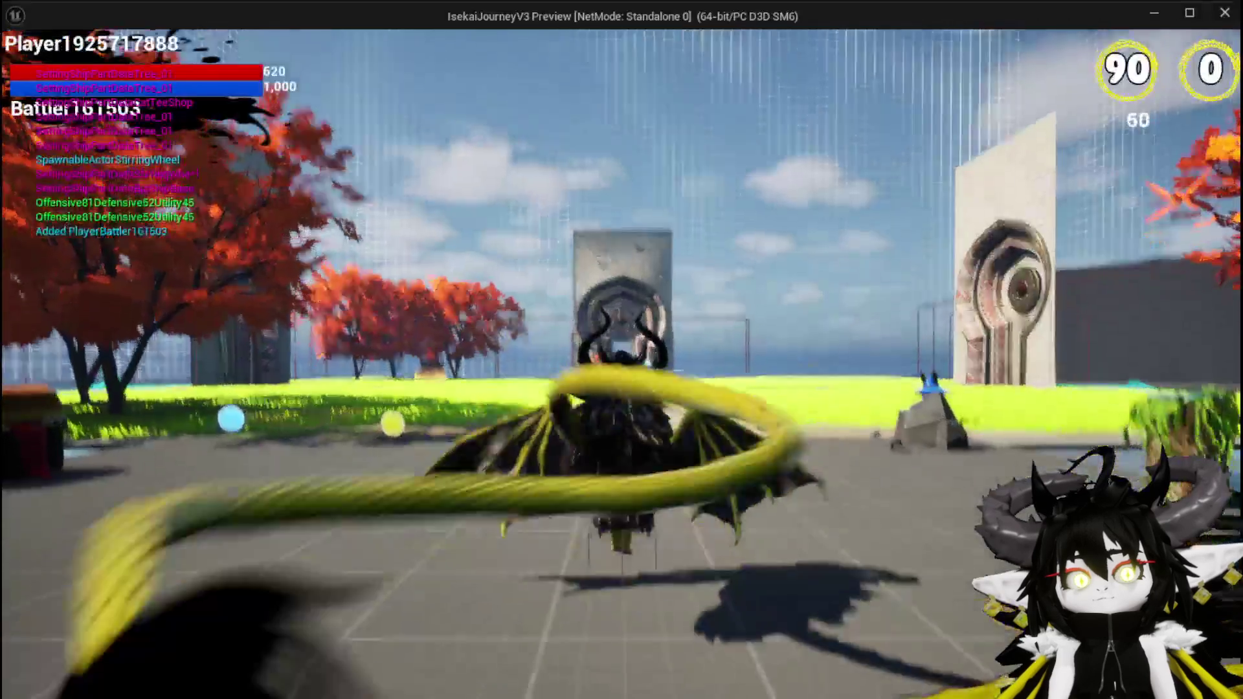
key("e")
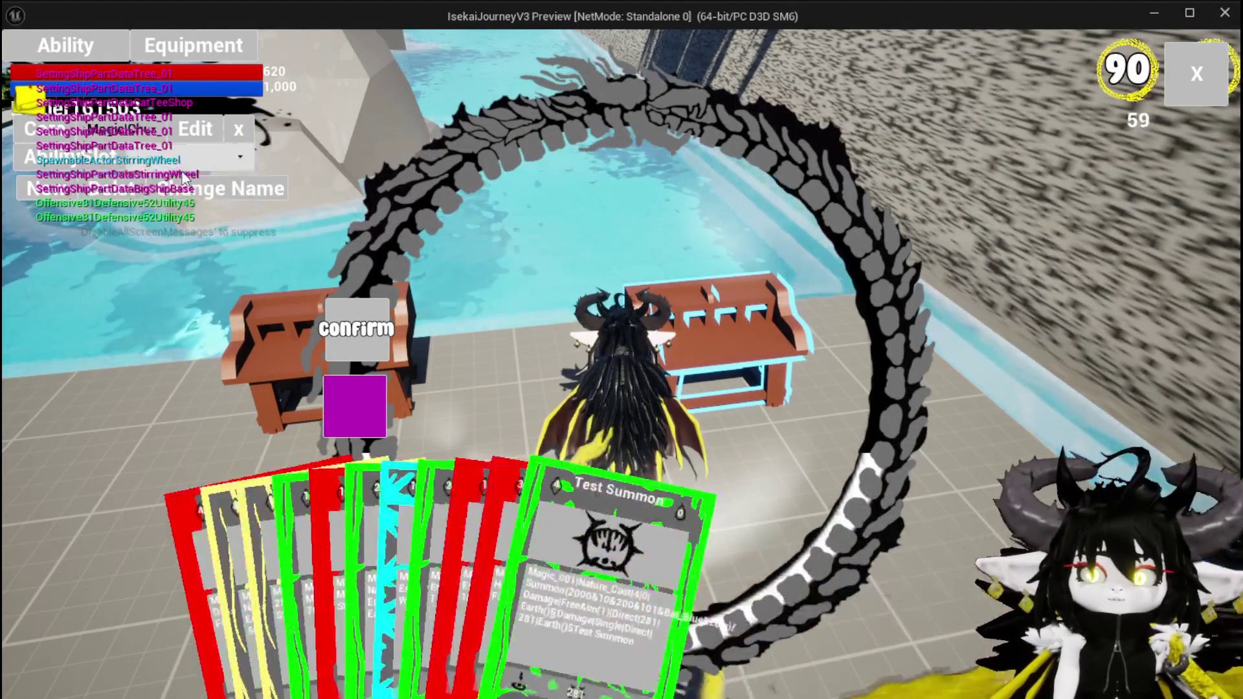
left_click(669, 487)
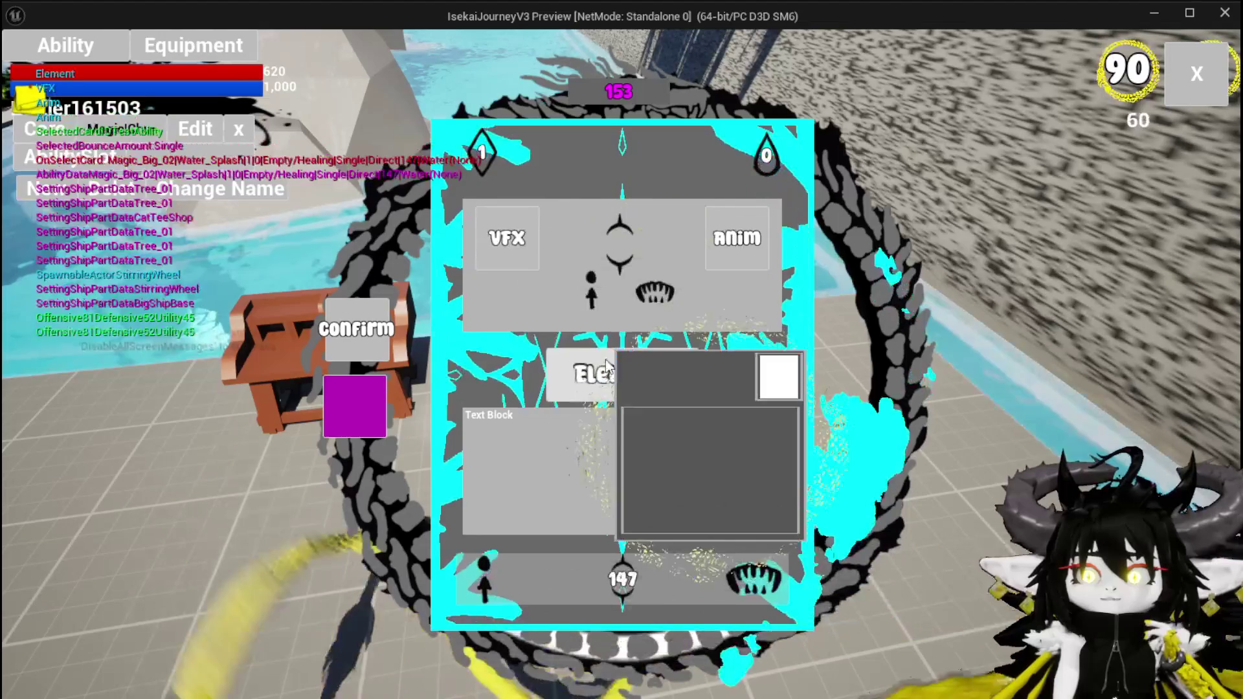
left_click(650, 384)
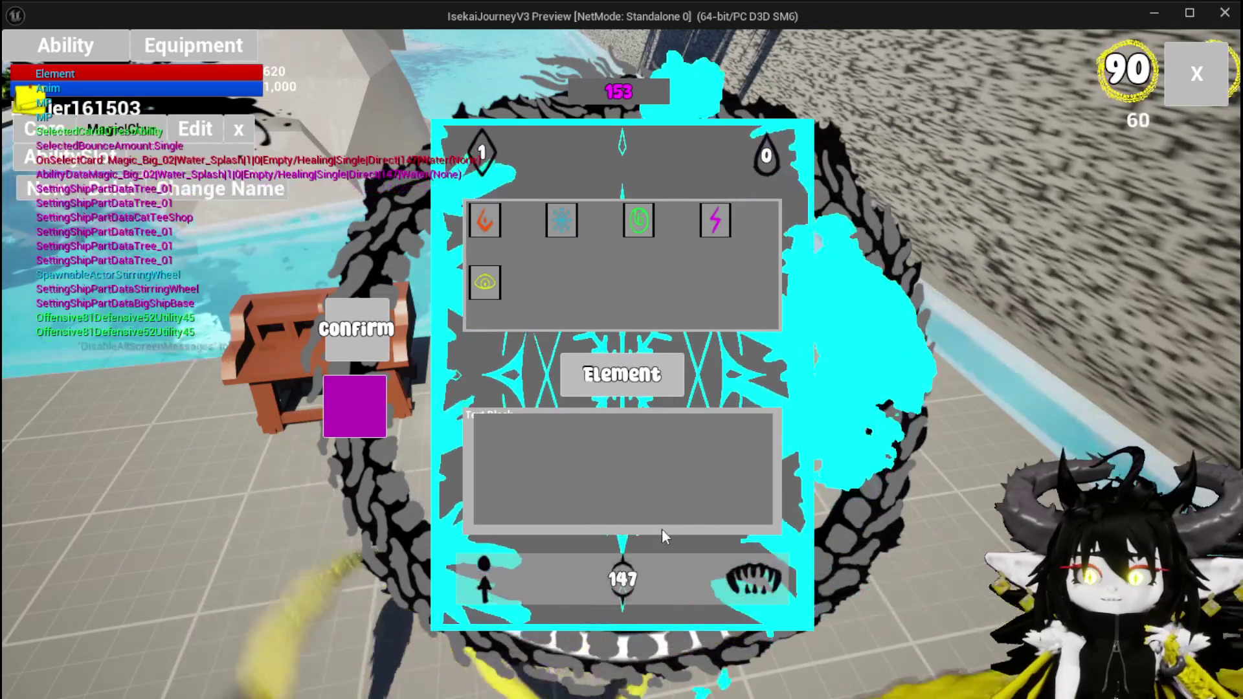
left_click(627, 233)
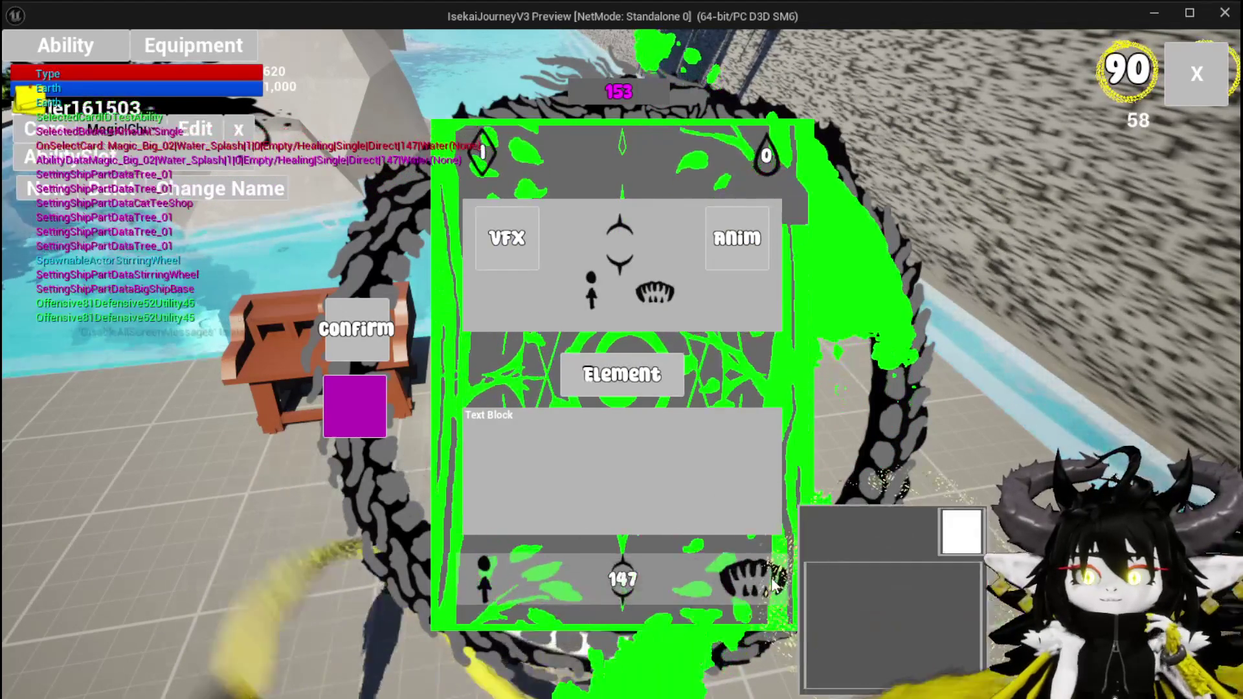
left_click(734, 236)
left_click(685, 227)
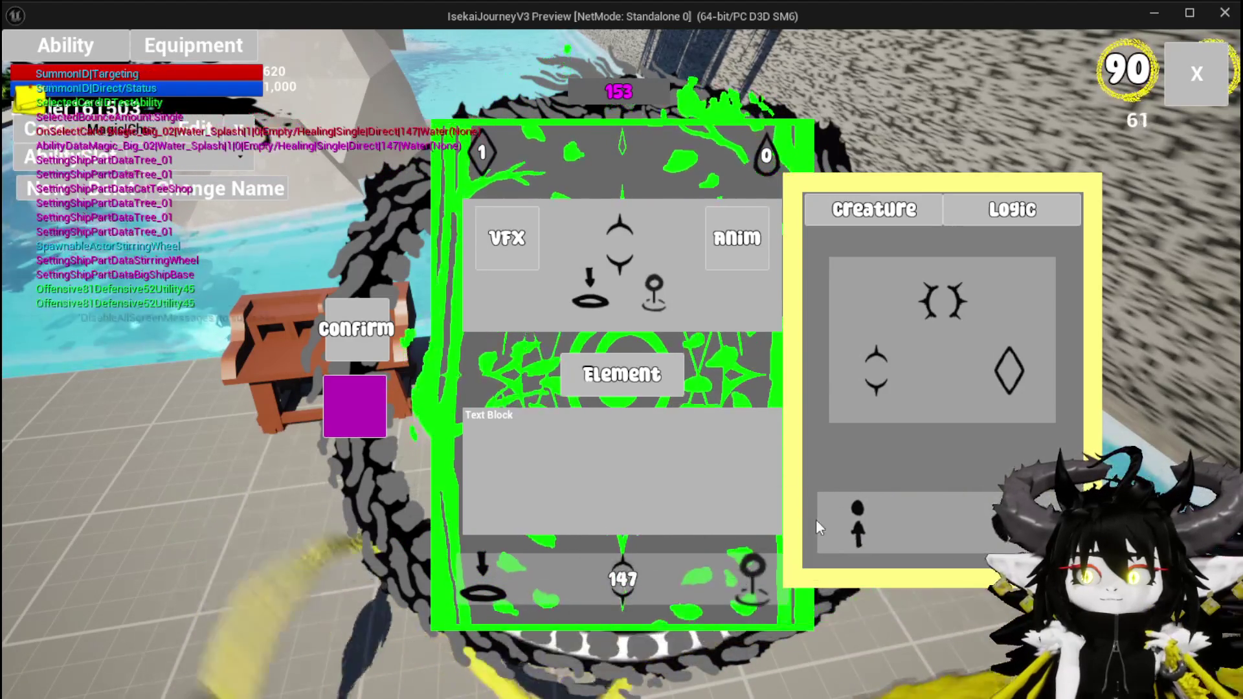
mouse_move(838, 520)
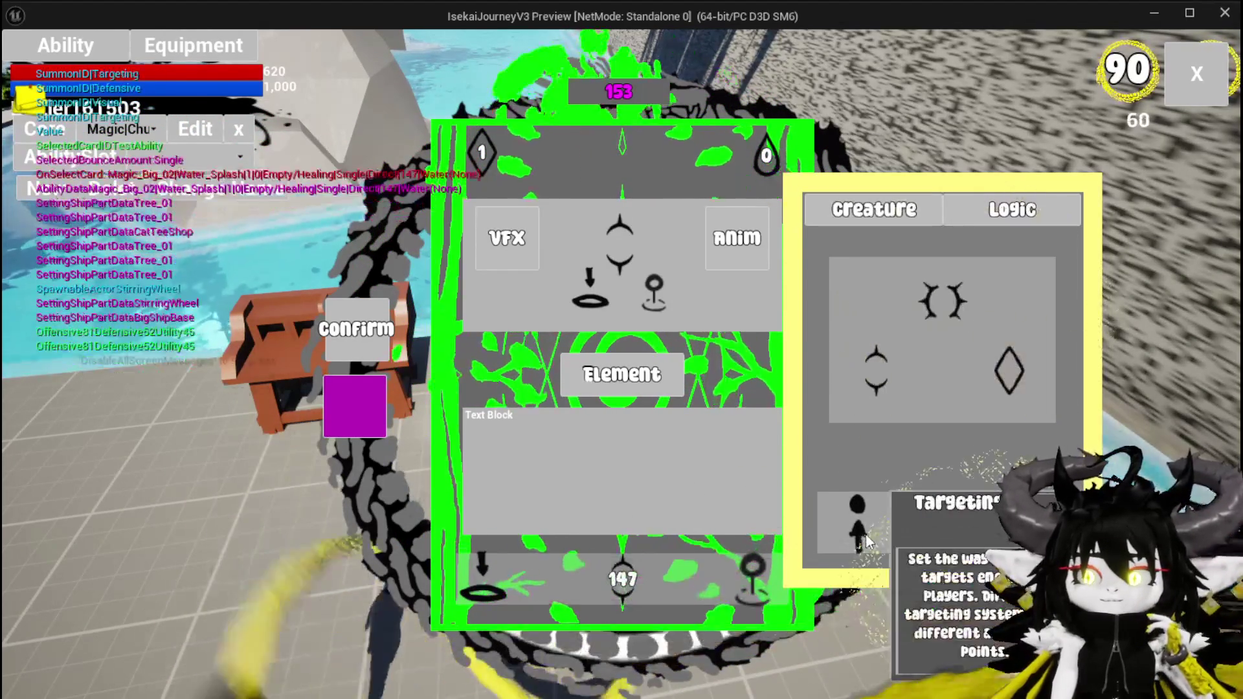
key("Escape")
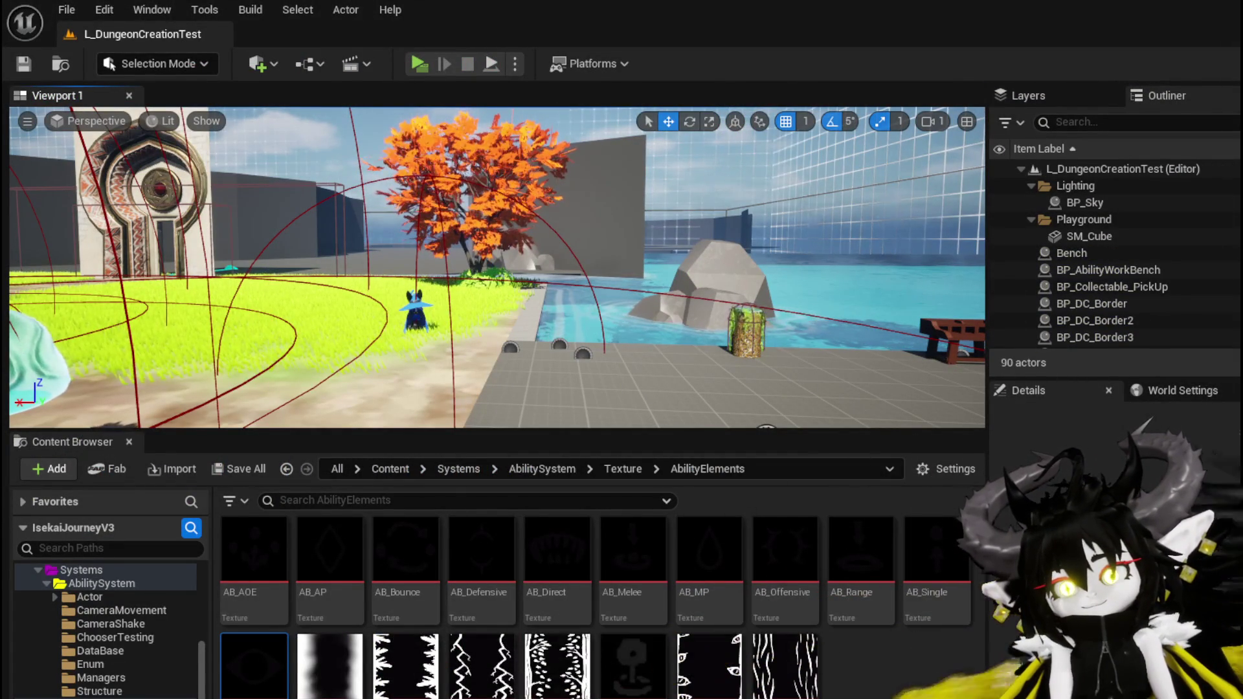
Wire the GET result into Set Data's Event Data and save AbilityWorkBenchUI
key("alt+Tab")
left_click_drag(677, 291, 682, 369)
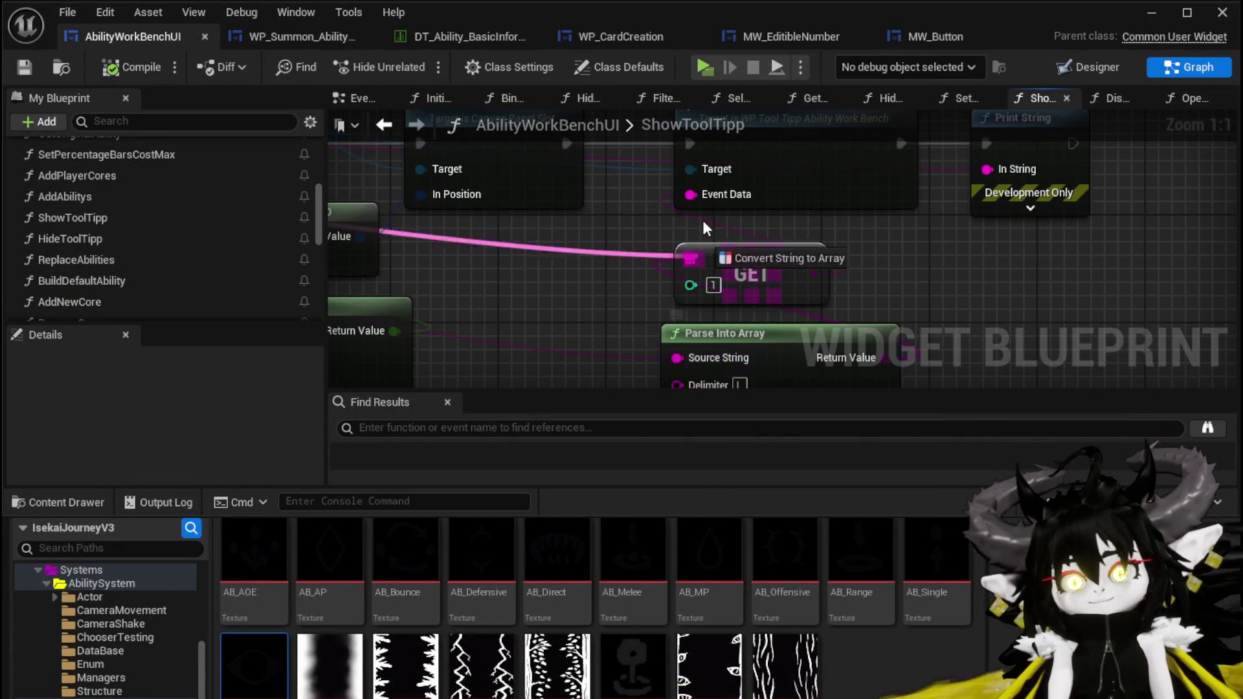
left_click_drag(704, 199, 704, 200)
left_click(655, 319)
scroll(830, 323, "down", 2)
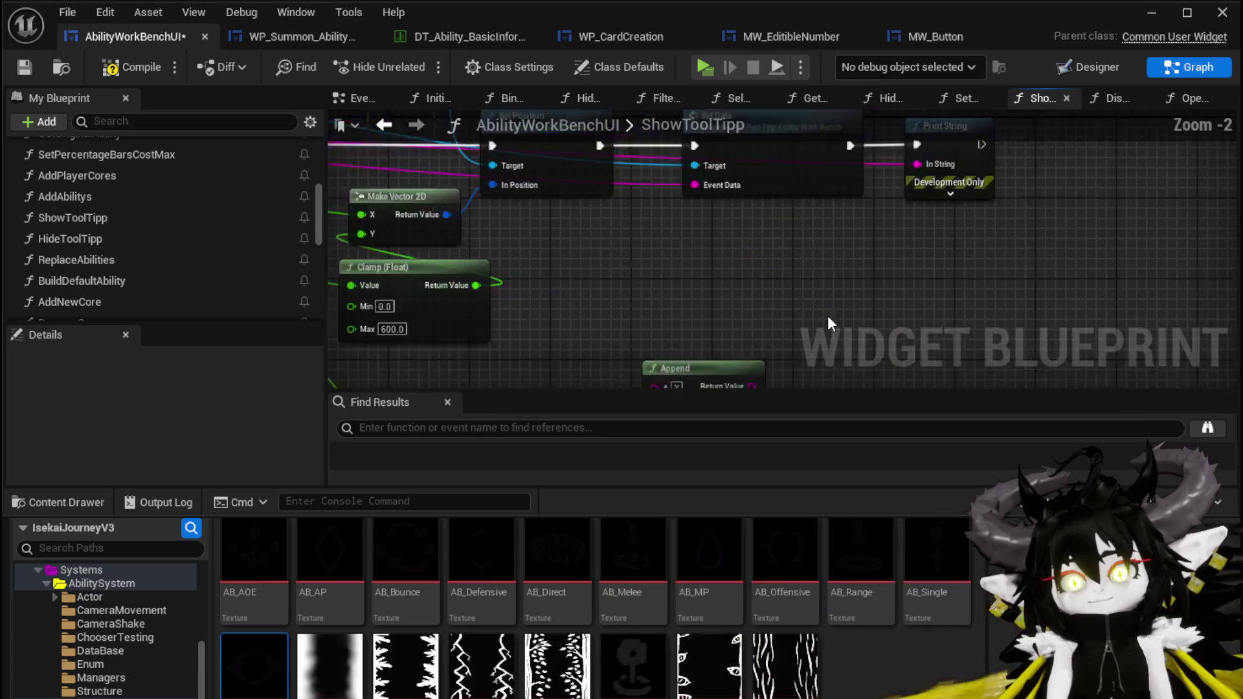
left_click_drag(864, 235, 925, 307)
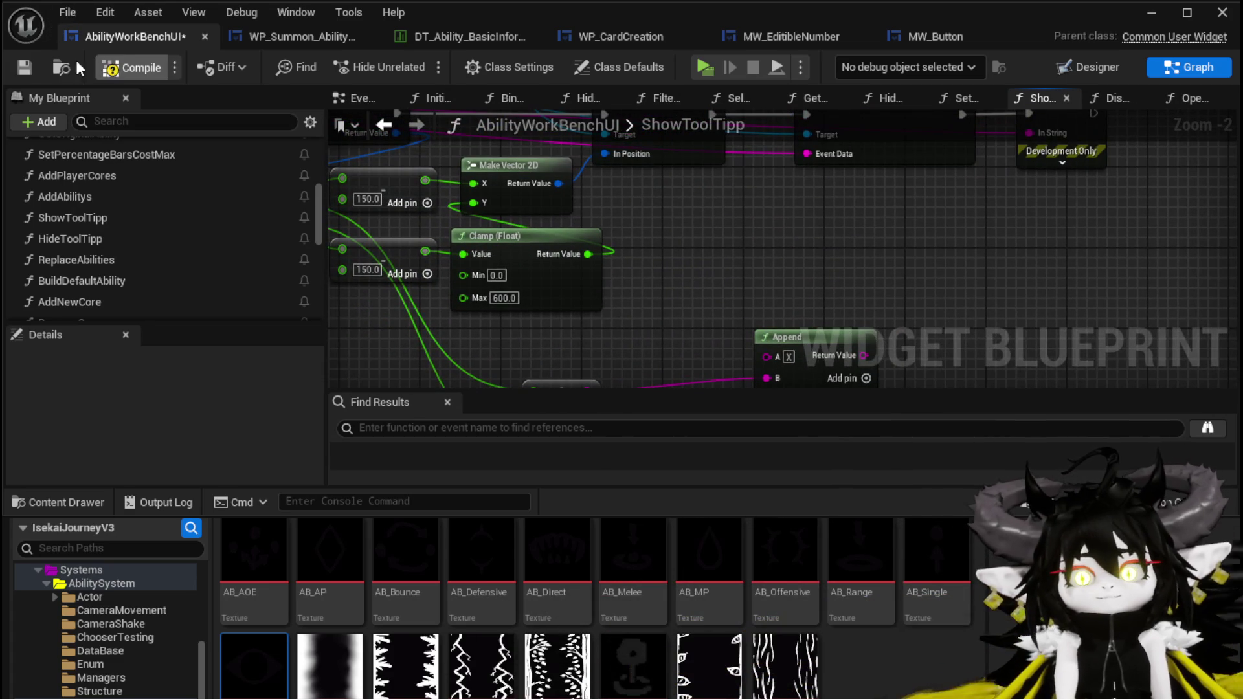
left_click(32, 67)
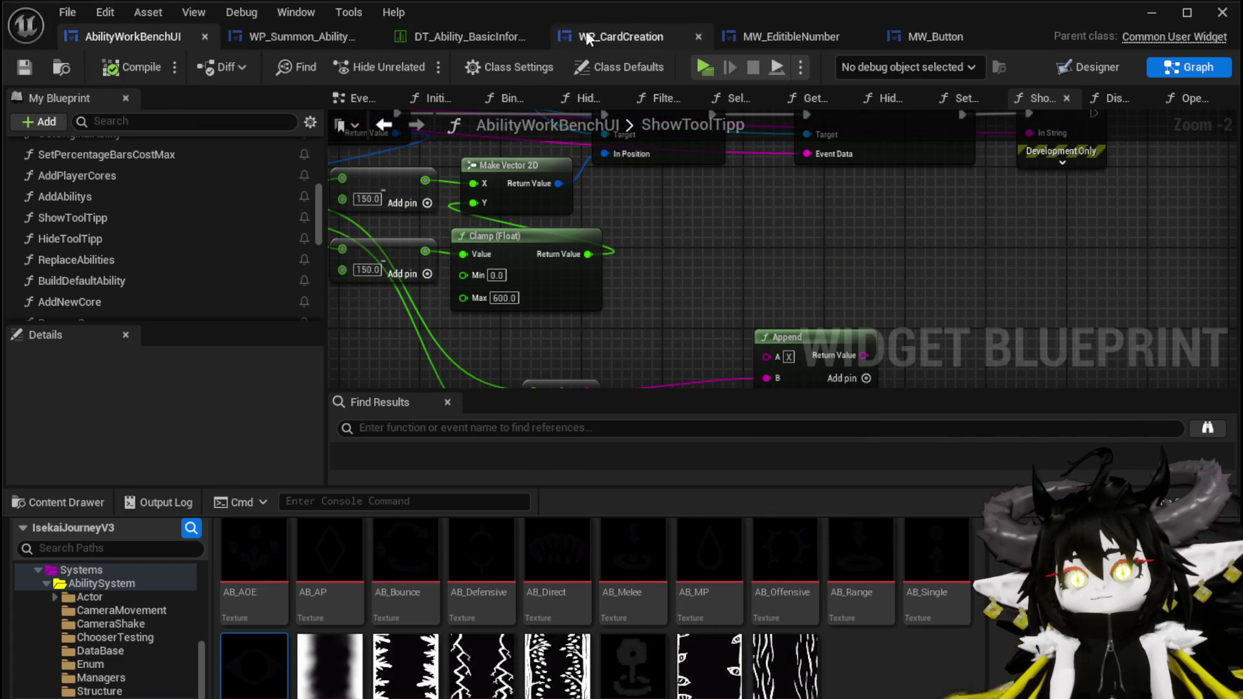
left_click(299, 39)
In HoverButton, parse Data into an array and pass GET index 1 to Call On Hover, then compile
scroll(133, 204, "up", 10)
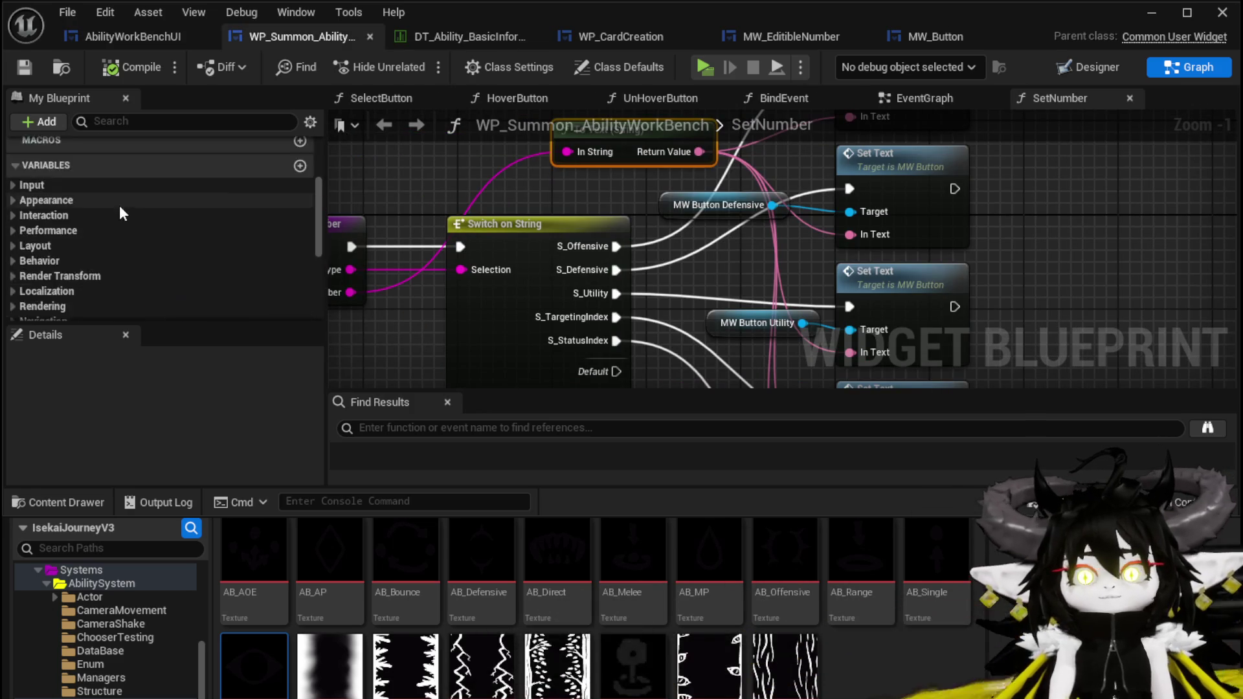
double_click(88, 263)
mouse_move(705, 202)
left_mouse_down()
mouse_move(436, 202)
mouse_move(511, 309)
left_mouse_up()
type("Parse")
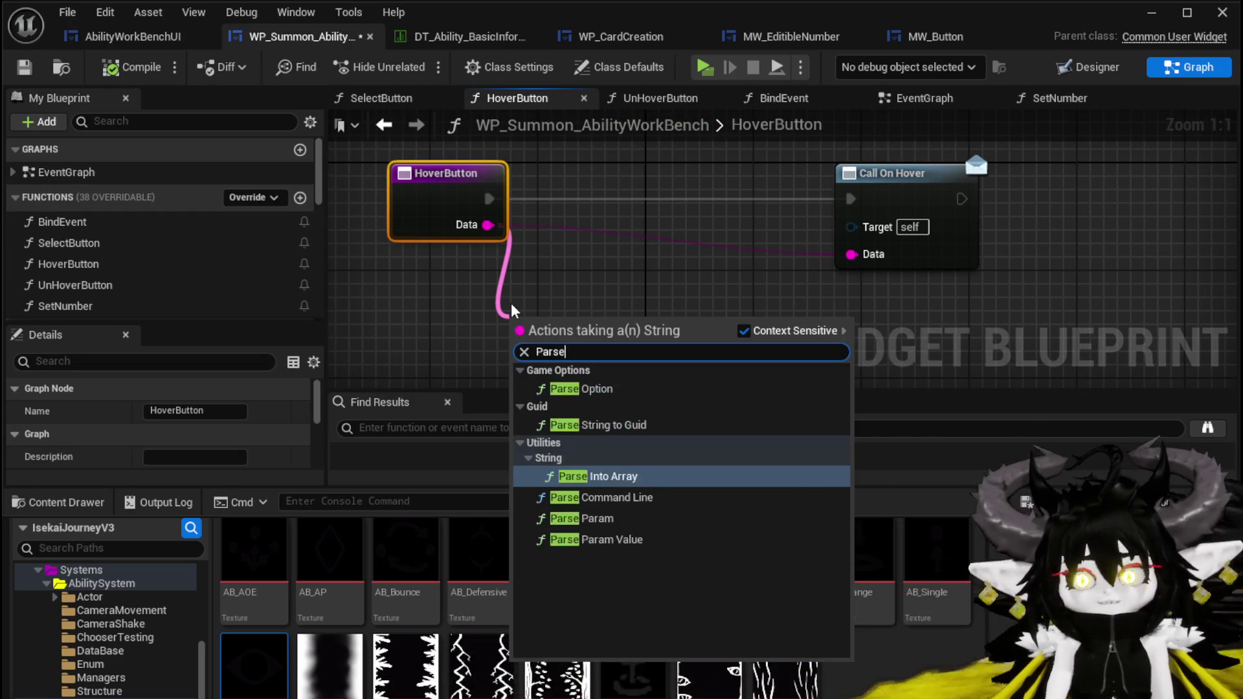
key("Return")
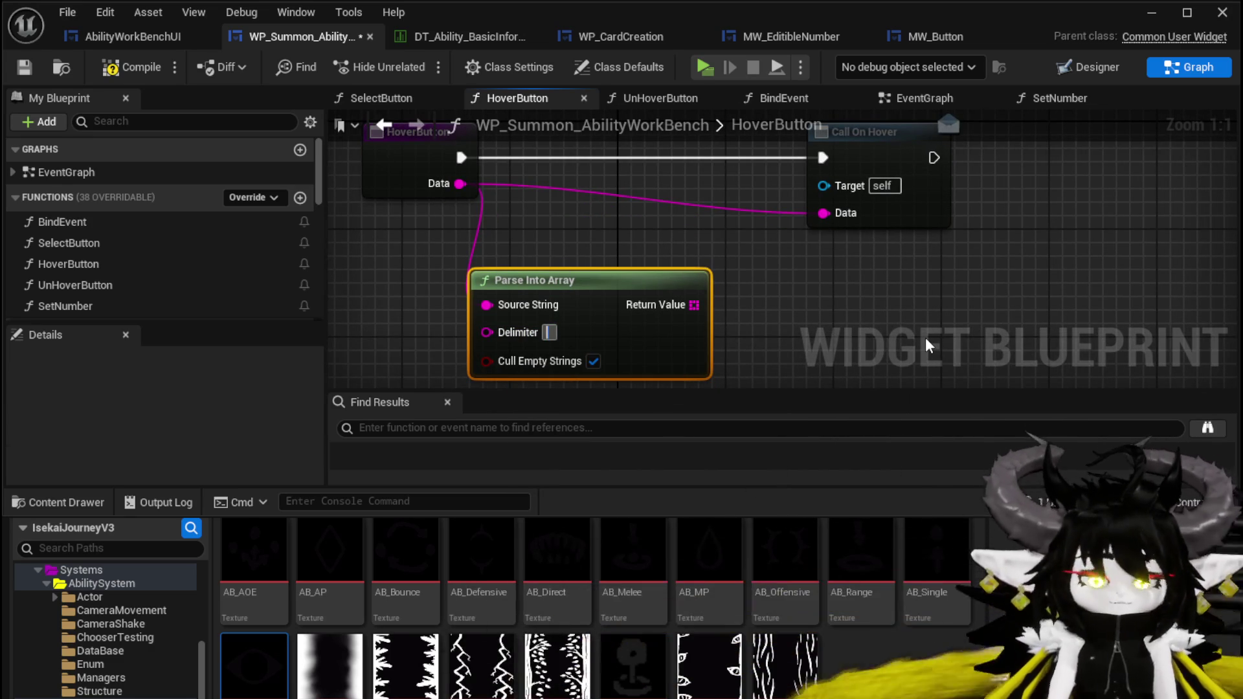
mouse_move(652, 291)
left_mouse_down()
mouse_move(612, 318)
mouse_move(573, 246)
left_mouse_up()
type("get")
left_click(679, 341)
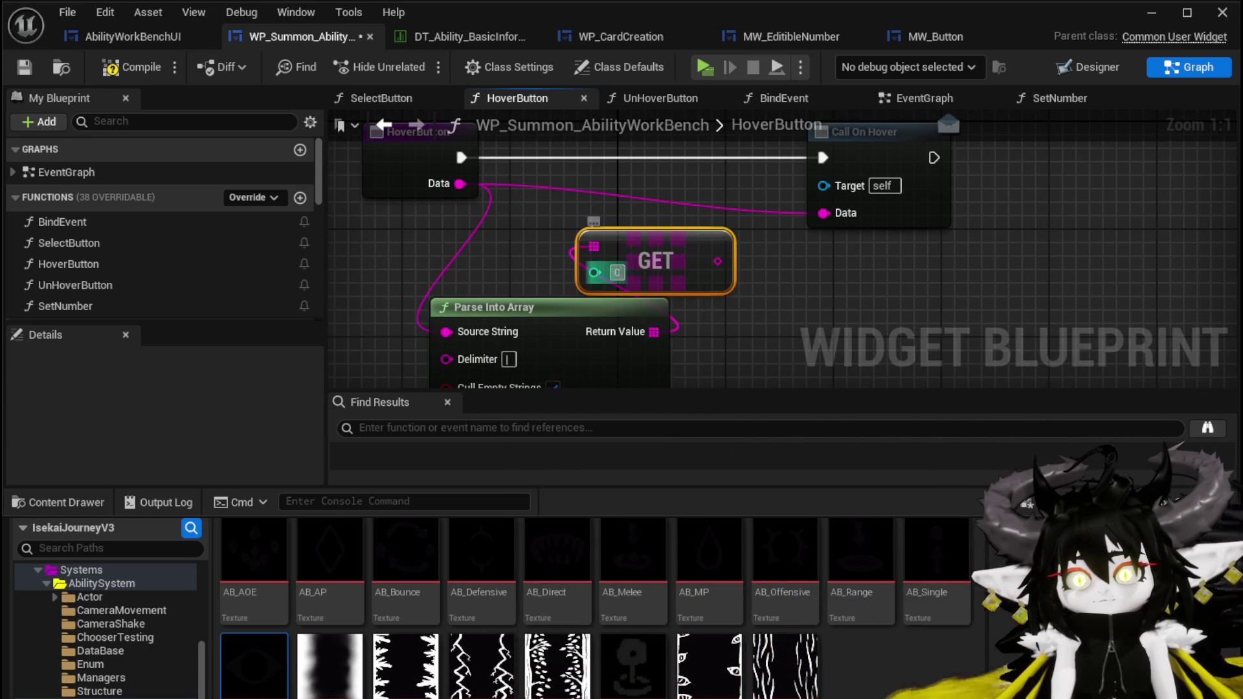
mouse_move(712, 262)
left_mouse_down()
mouse_move(813, 234)
mouse_move(823, 213)
left_mouse_up()
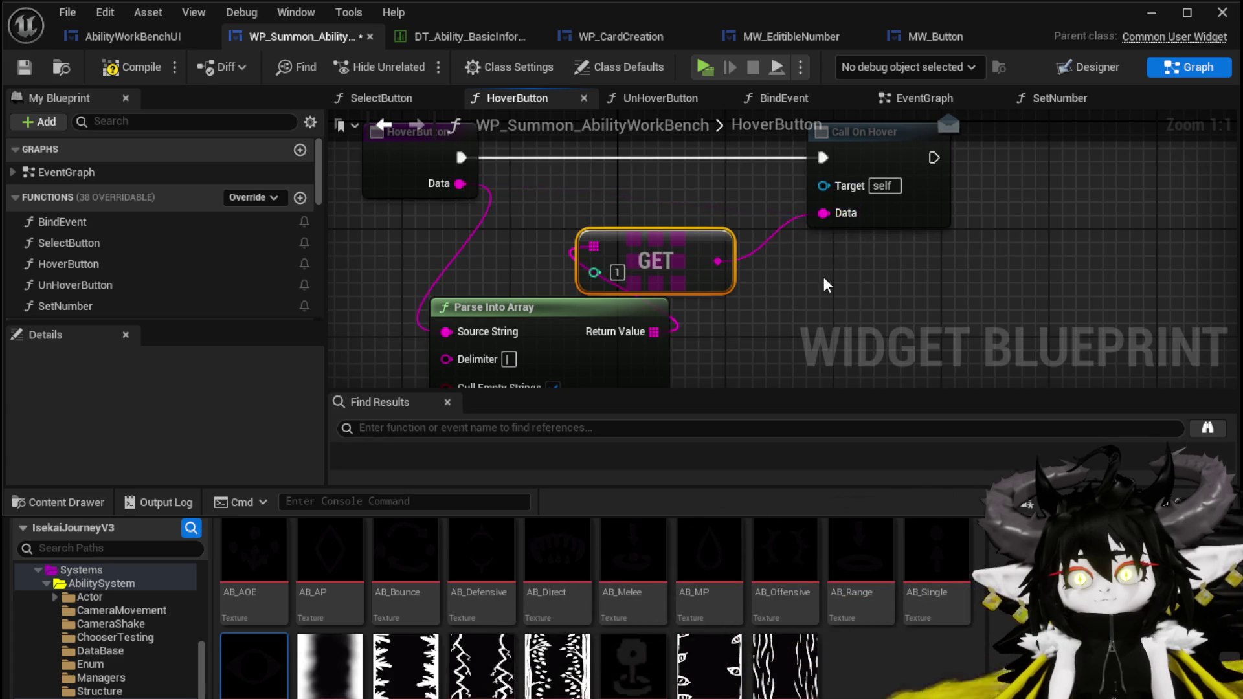
left_click(132, 66)
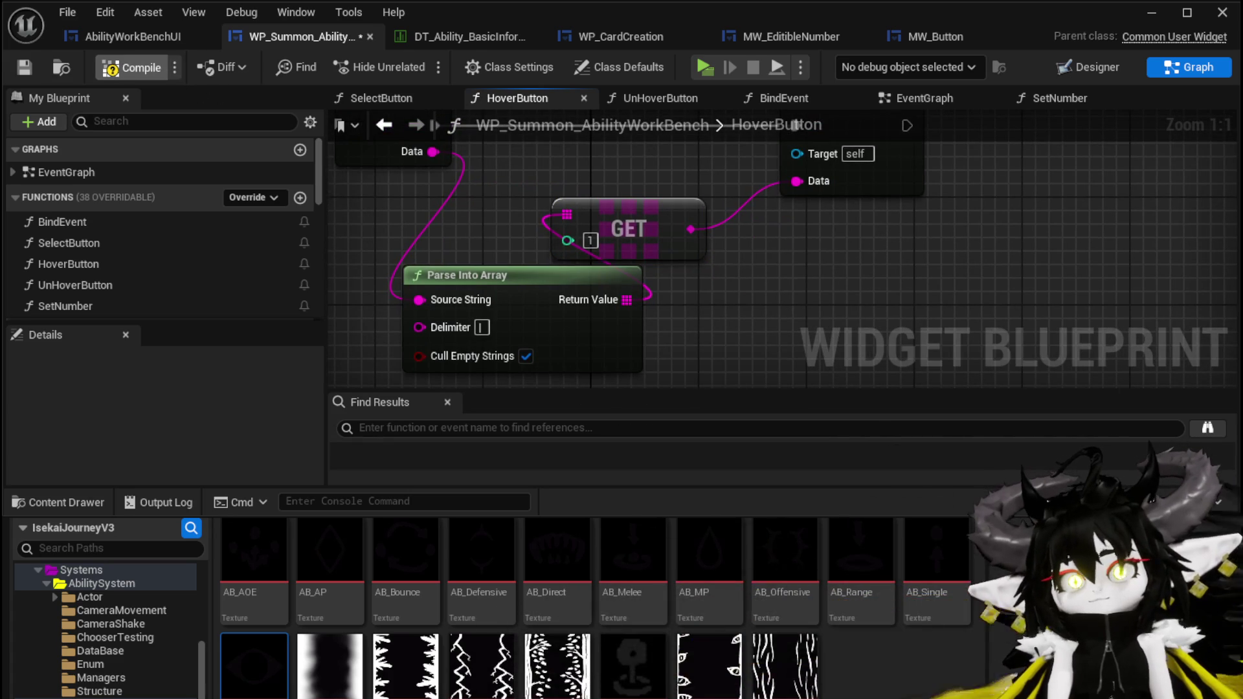
left_click(1142, 11)
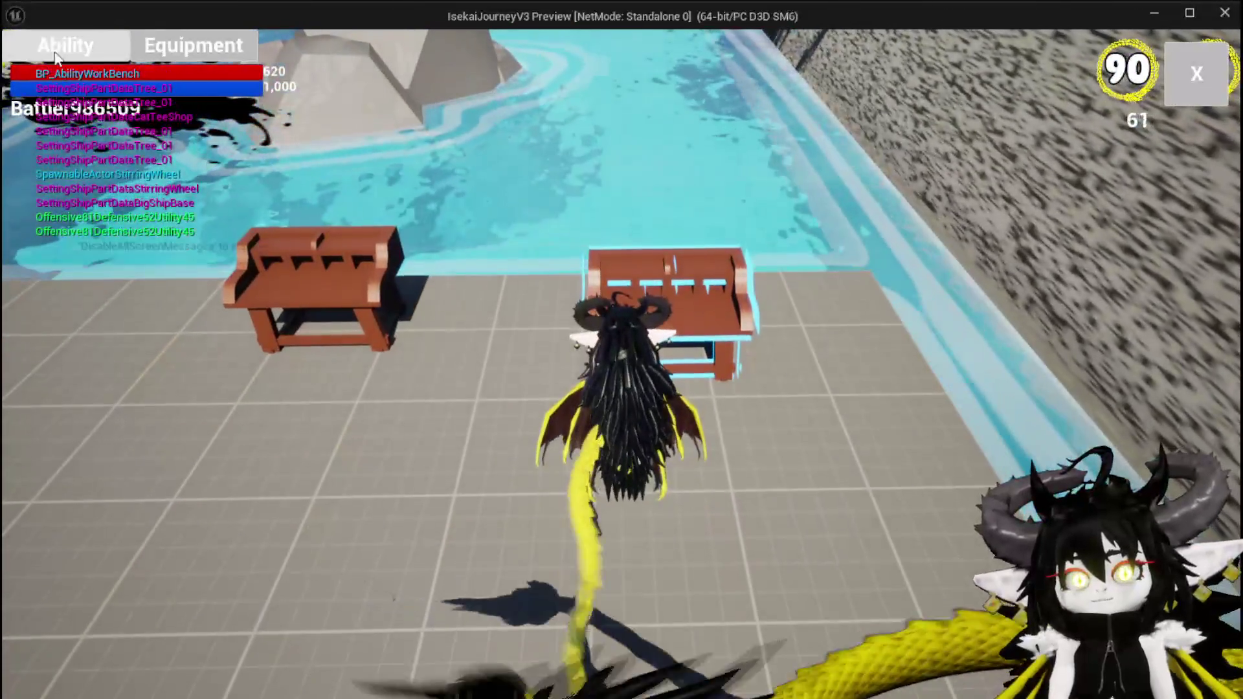
In the running game, open the red card and set its type to Summon
left_click(56, 57)
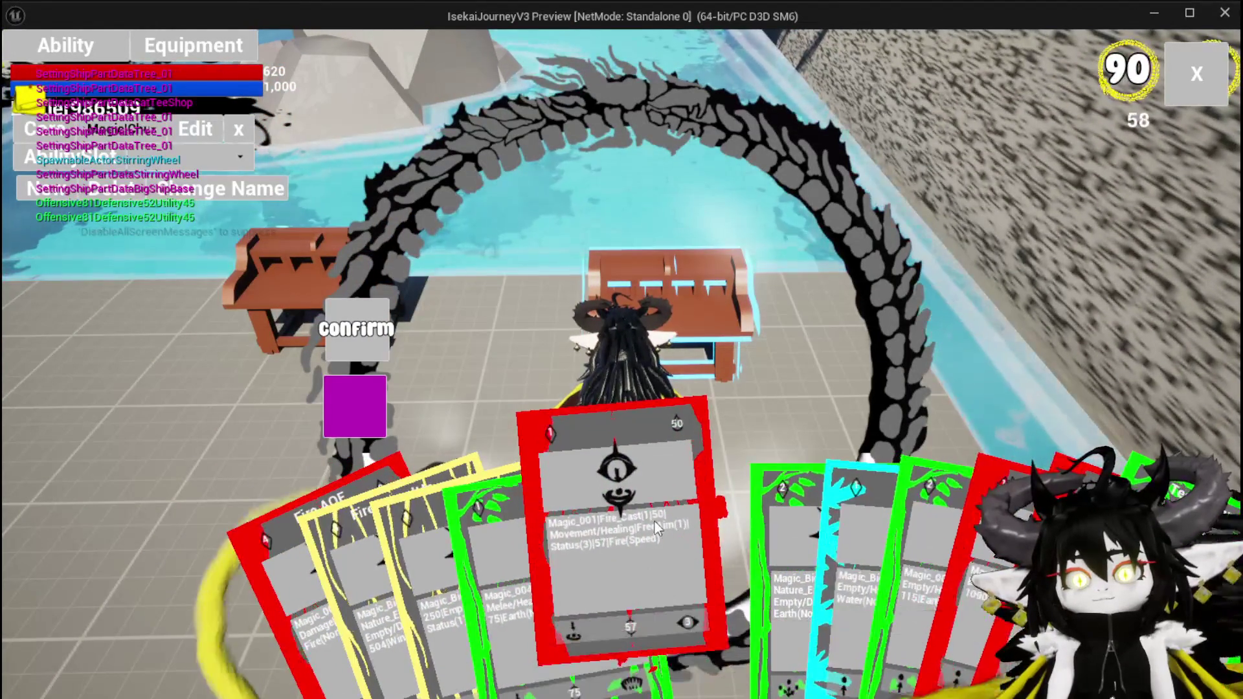
left_click(686, 538)
left_click(744, 569)
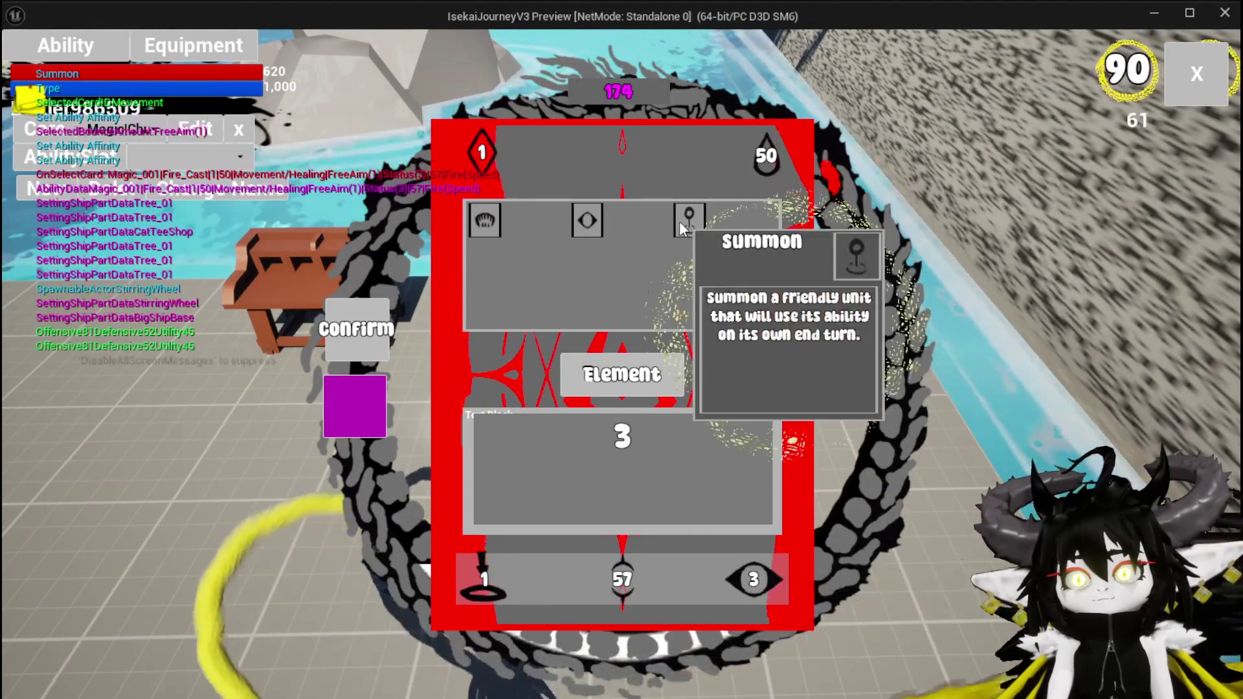
left_click(679, 220)
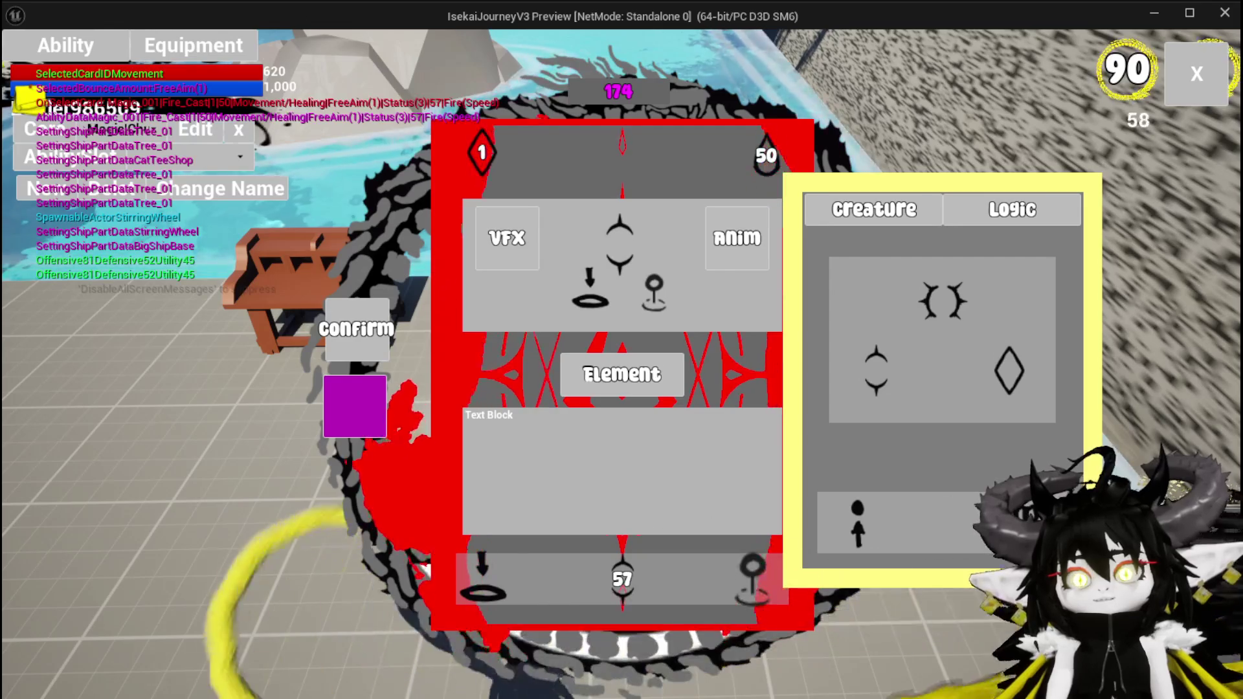
Try the second and first summon option slots, then stop the preview and save the level
mouse_move(837, 523)
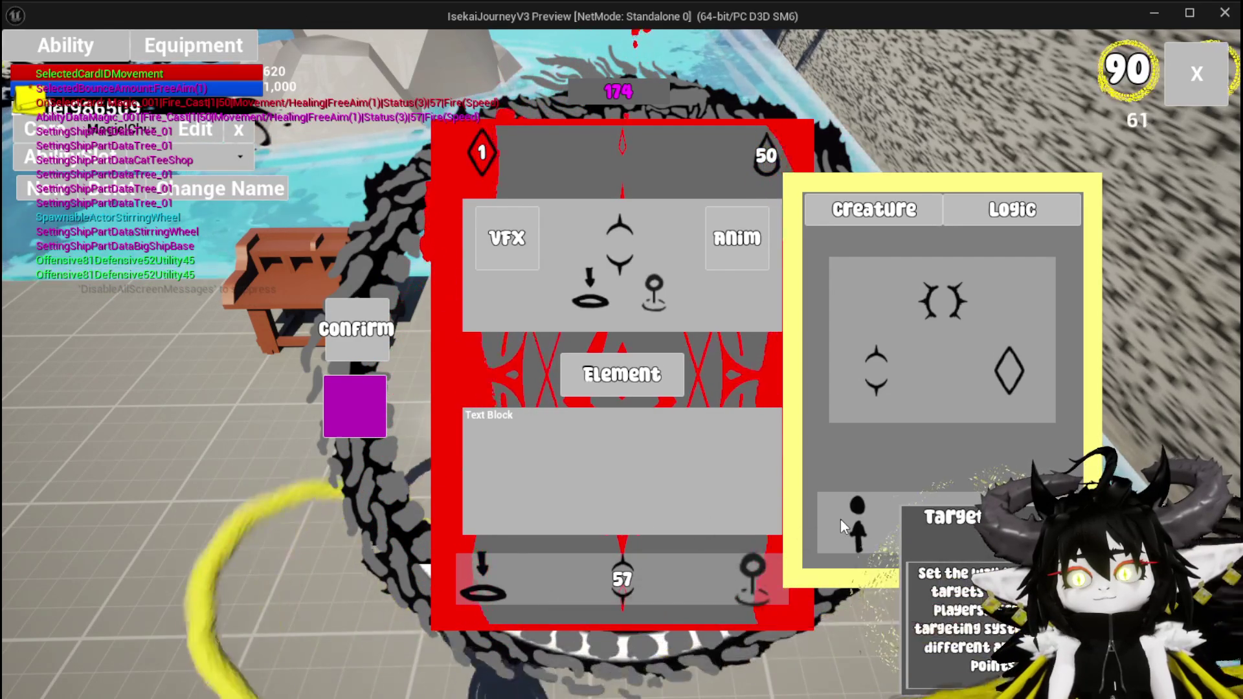
left_click(840, 519)
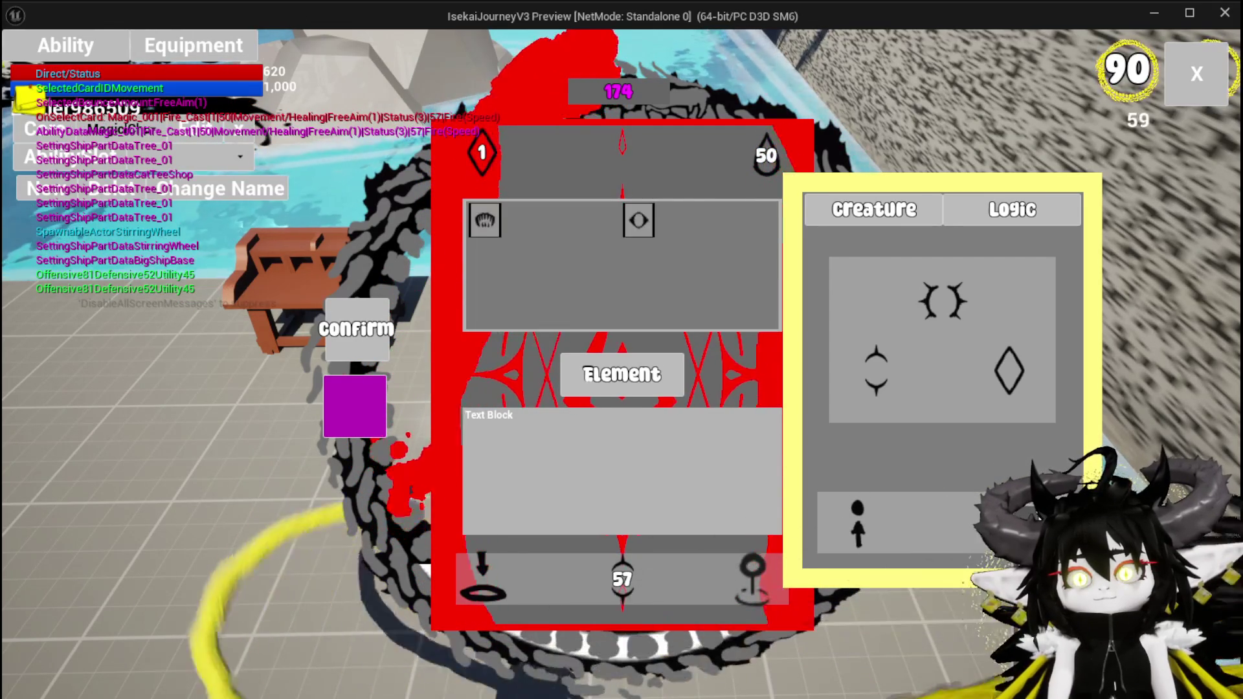
mouse_move(491, 223)
left_click(641, 221)
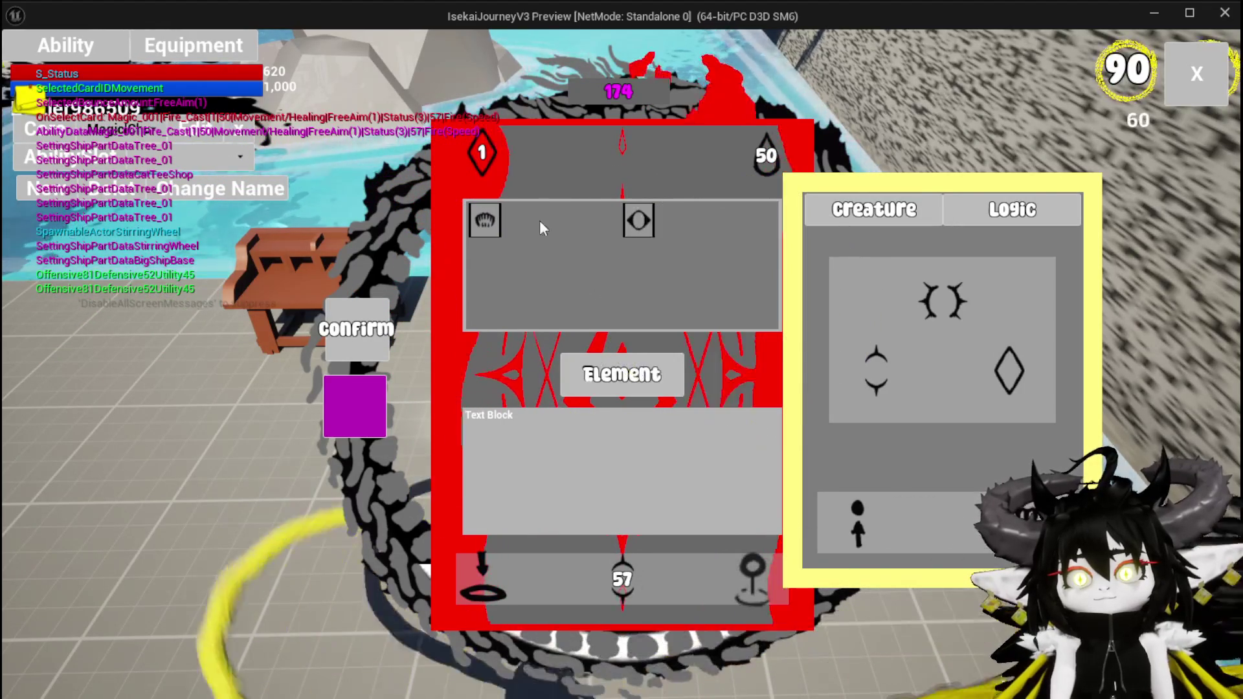
left_click(639, 219)
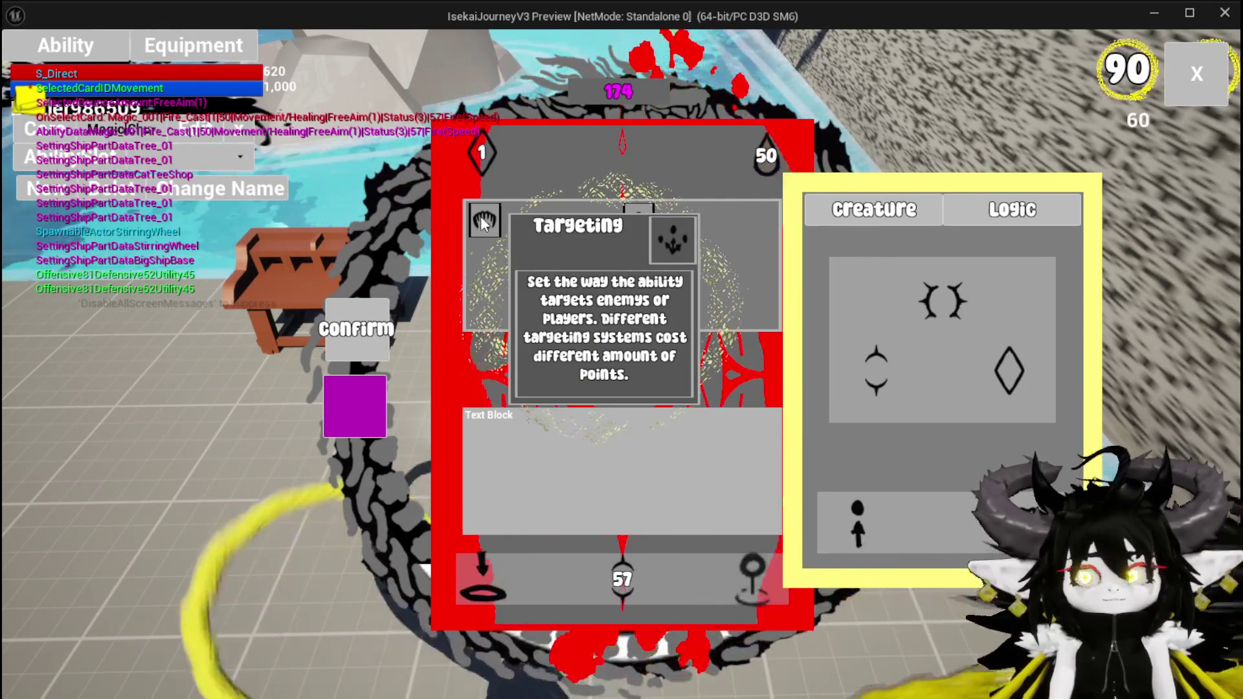
key("Escape")
left_click(23, 63)
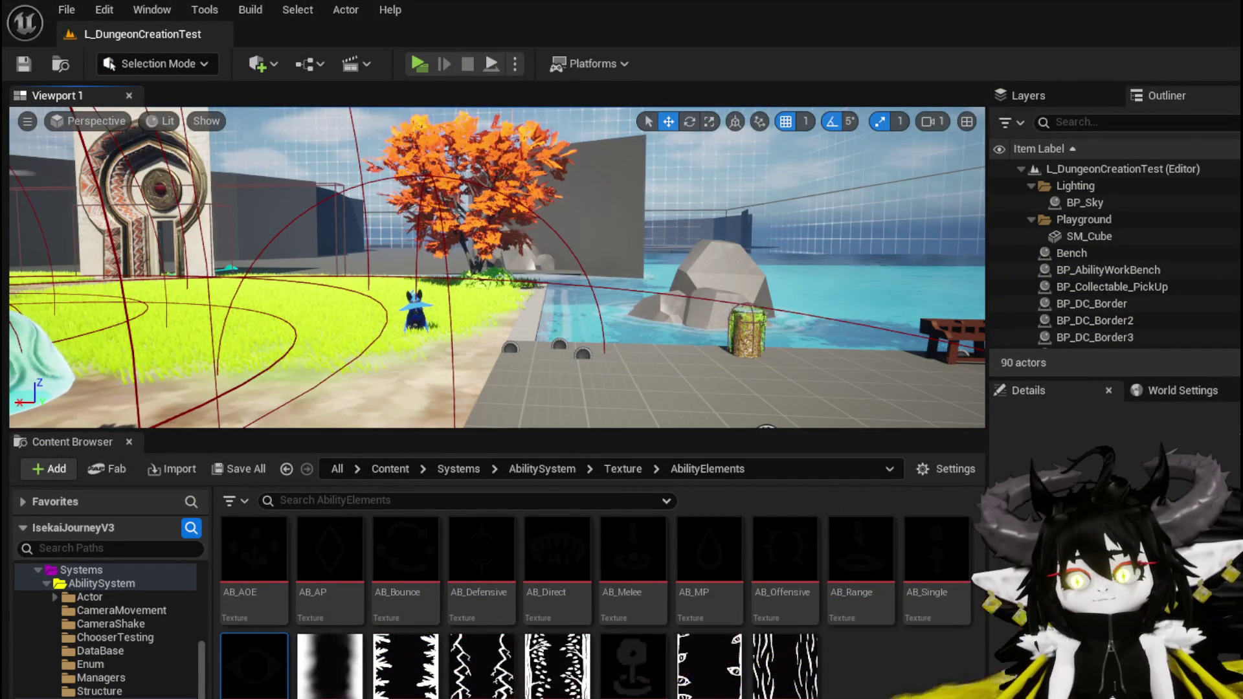
key("alt+Tab")
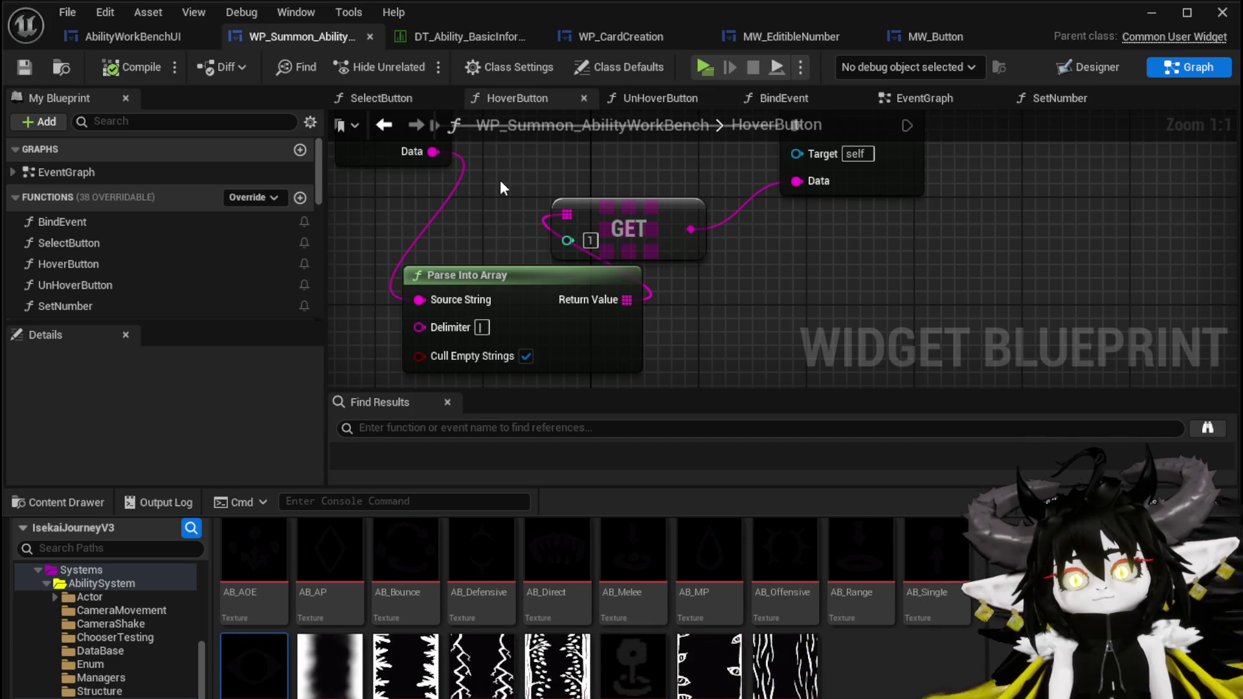
Change the Direct/Status button's Data value to 'SummonID|Type' in the Designer
left_click(1098, 68)
scroll(522, 279, "down", 4)
left_click(625, 275)
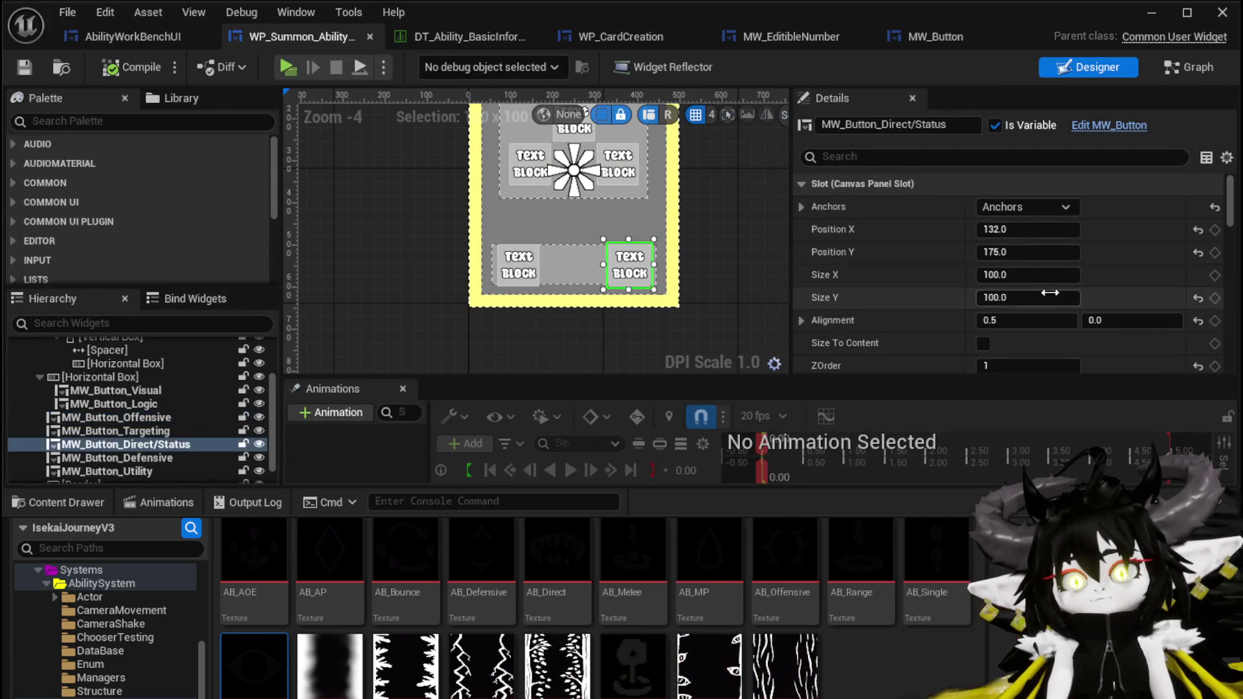
scroll(1048, 277, "down", 10)
scroll(1048, 275, "down", 15)
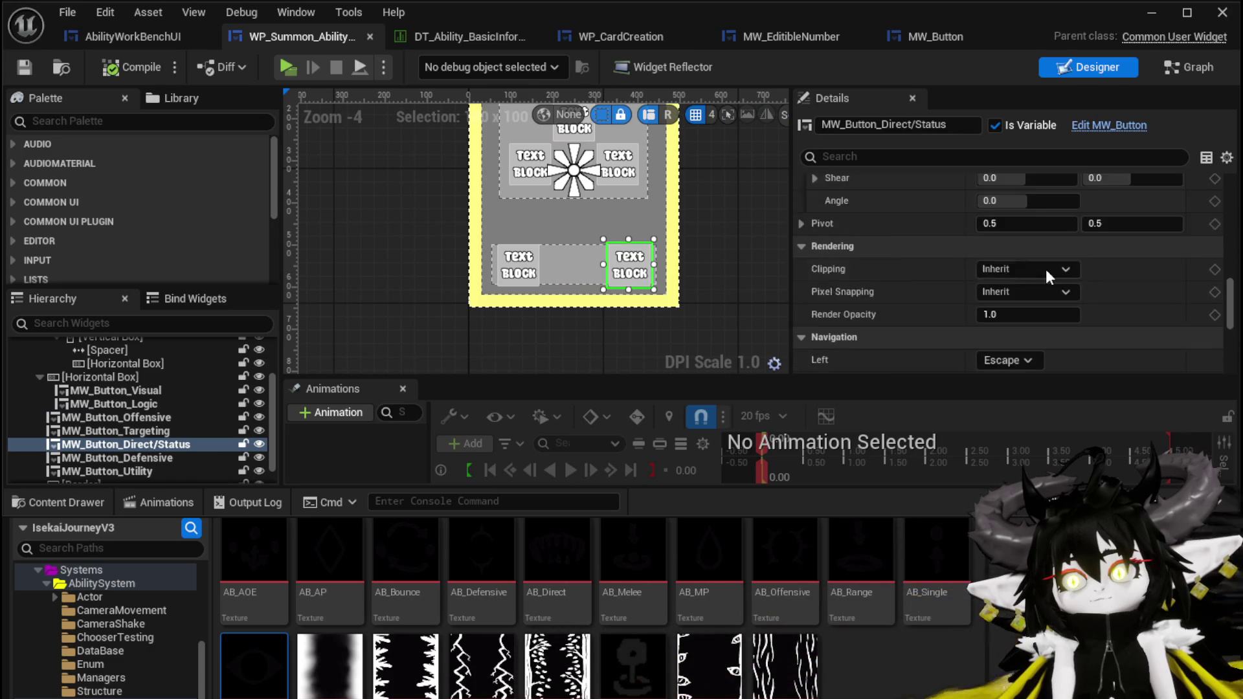
double_click(1057, 250)
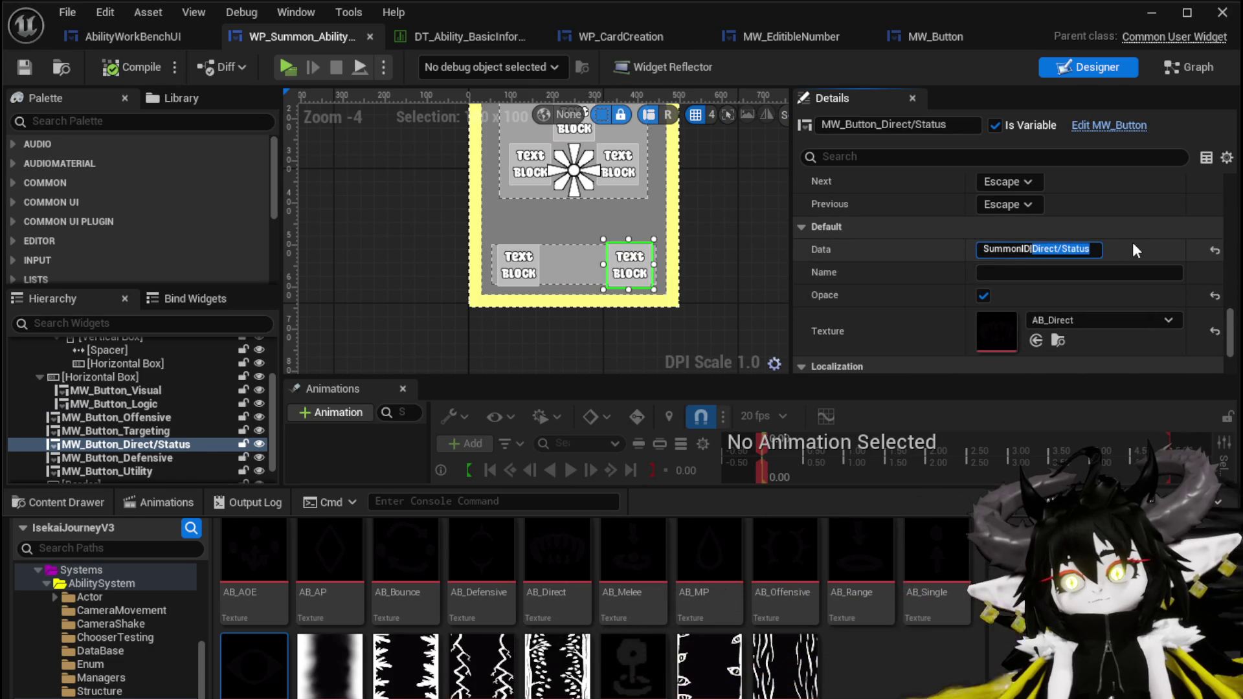
key("BackSpace")
type("Type")
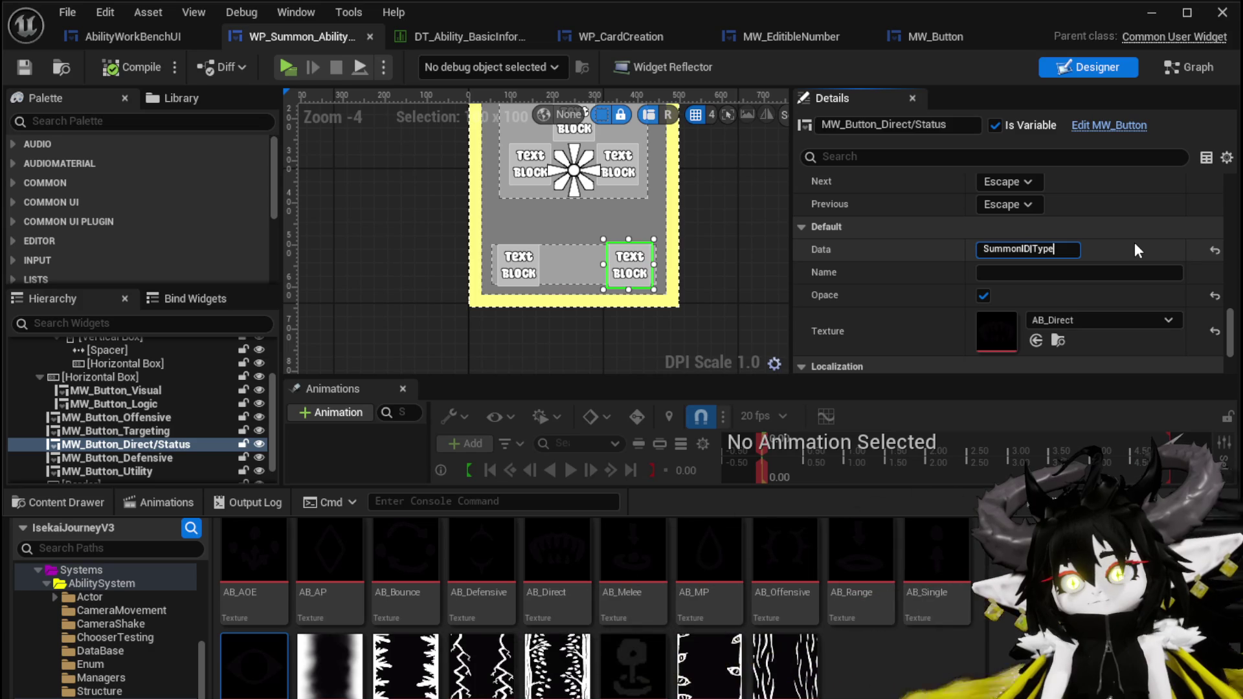
key("Return")
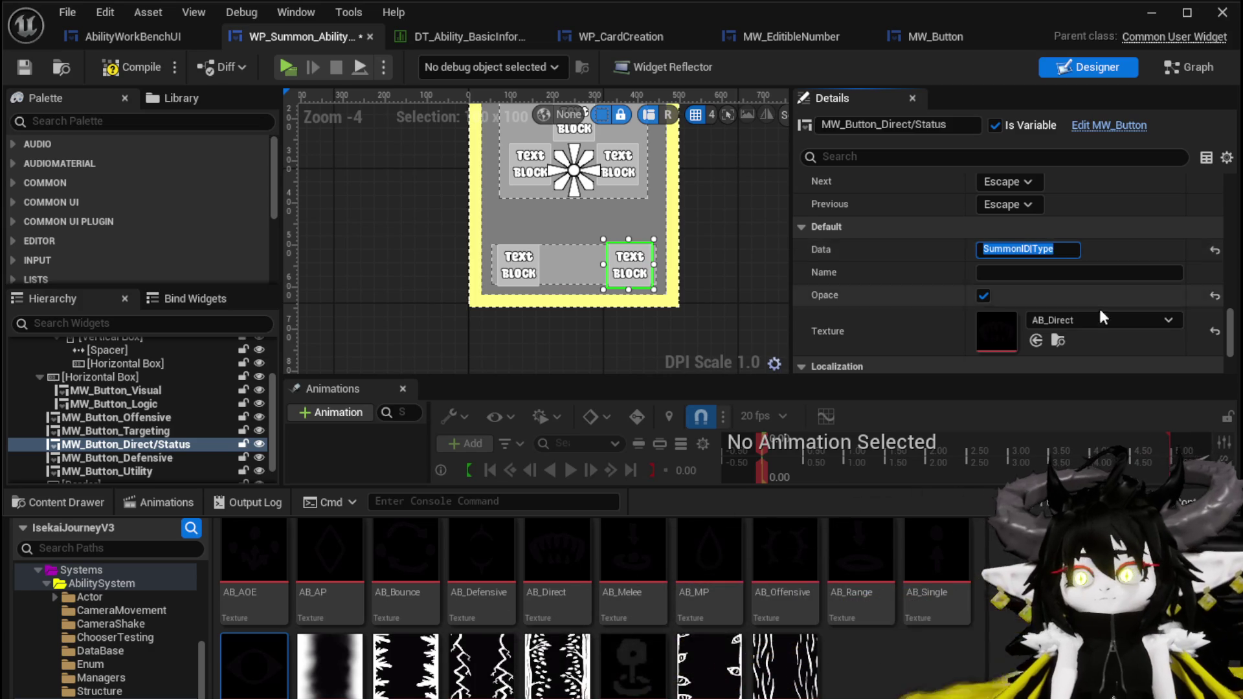
Save and compile WP_Summon_AbilityWorkBench, then return to the AbilityWorkBenchUI blueprint
key("ctrl+shift+s")
left_click(919, 635)
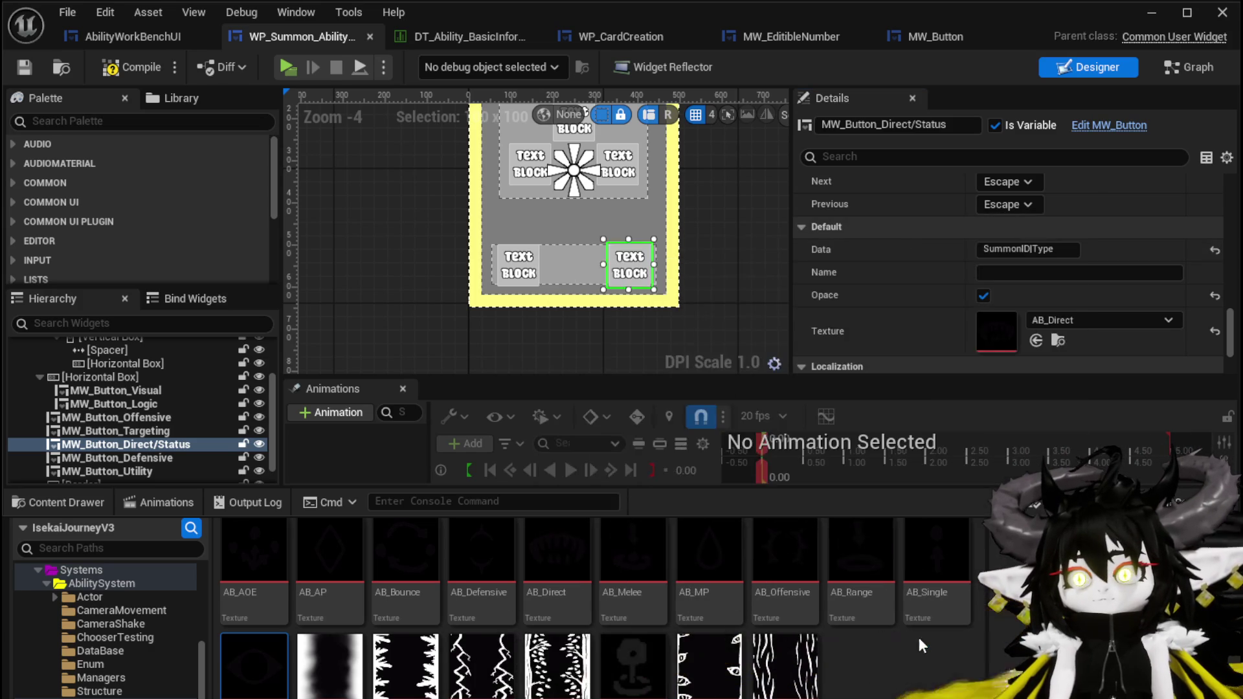
left_click(125, 68)
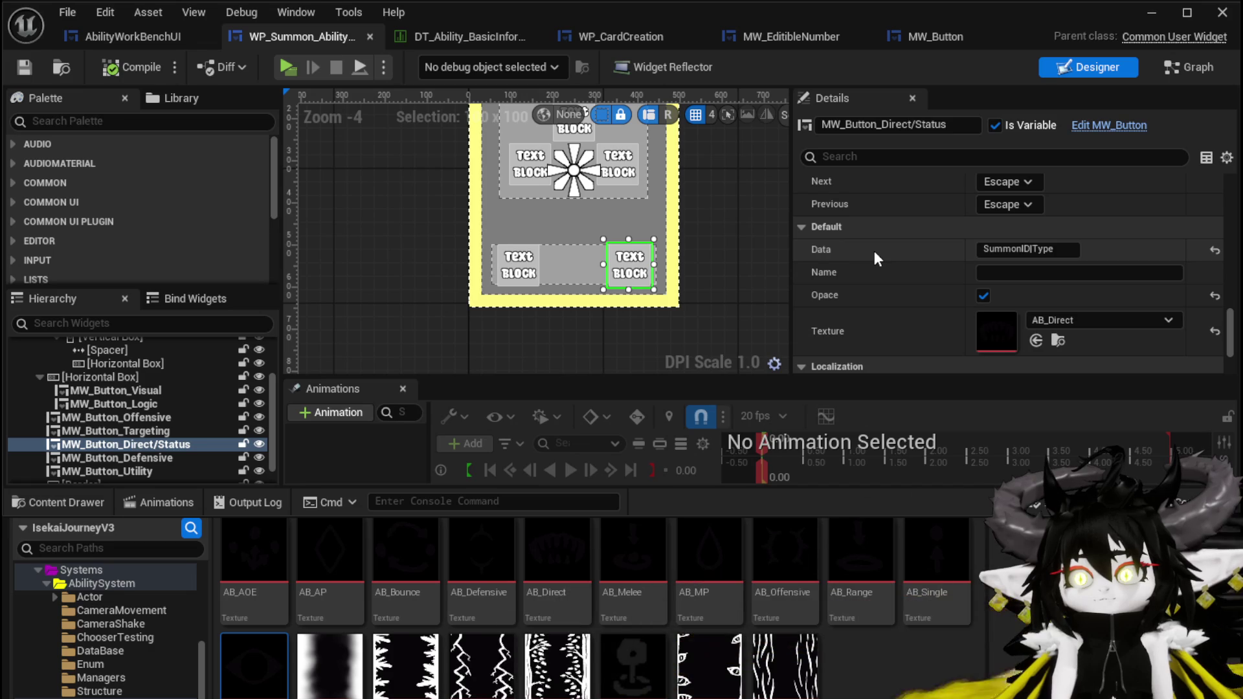
left_click(138, 37)
scroll(694, 230, "down", 3)
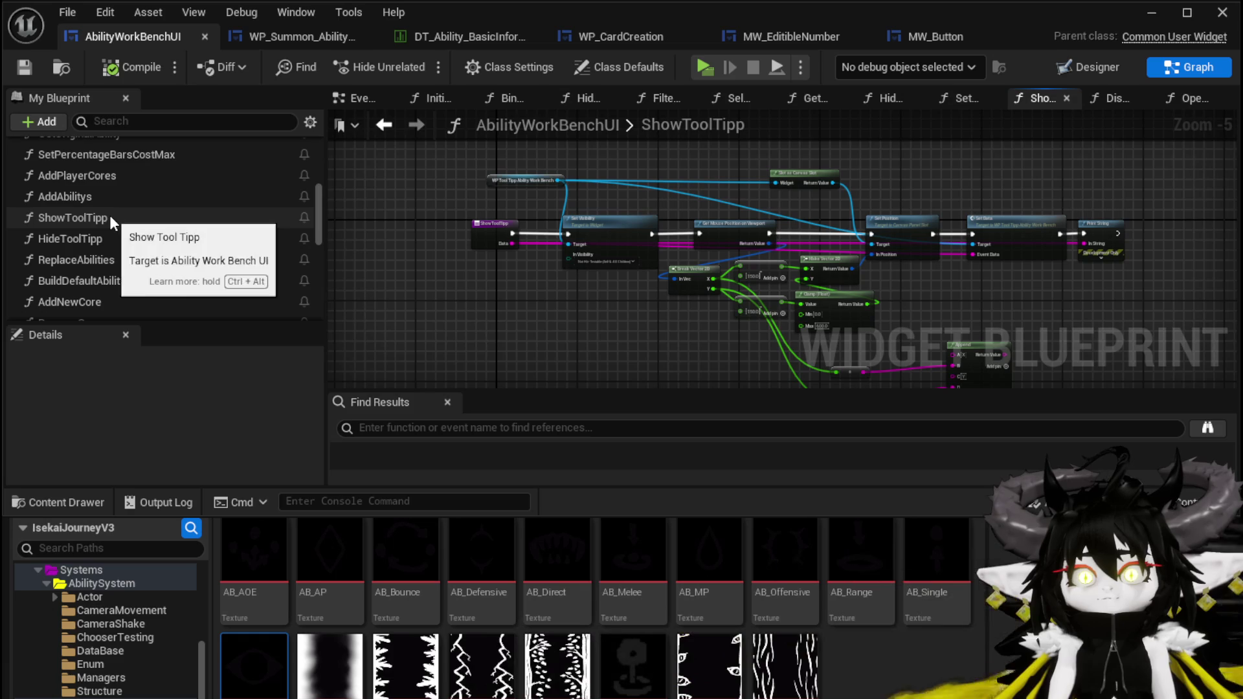
Navigate from SelectButtonFromGrid through the SummonID link to the DisplaySummonOptions function graph
scroll(149, 260, "down", 5)
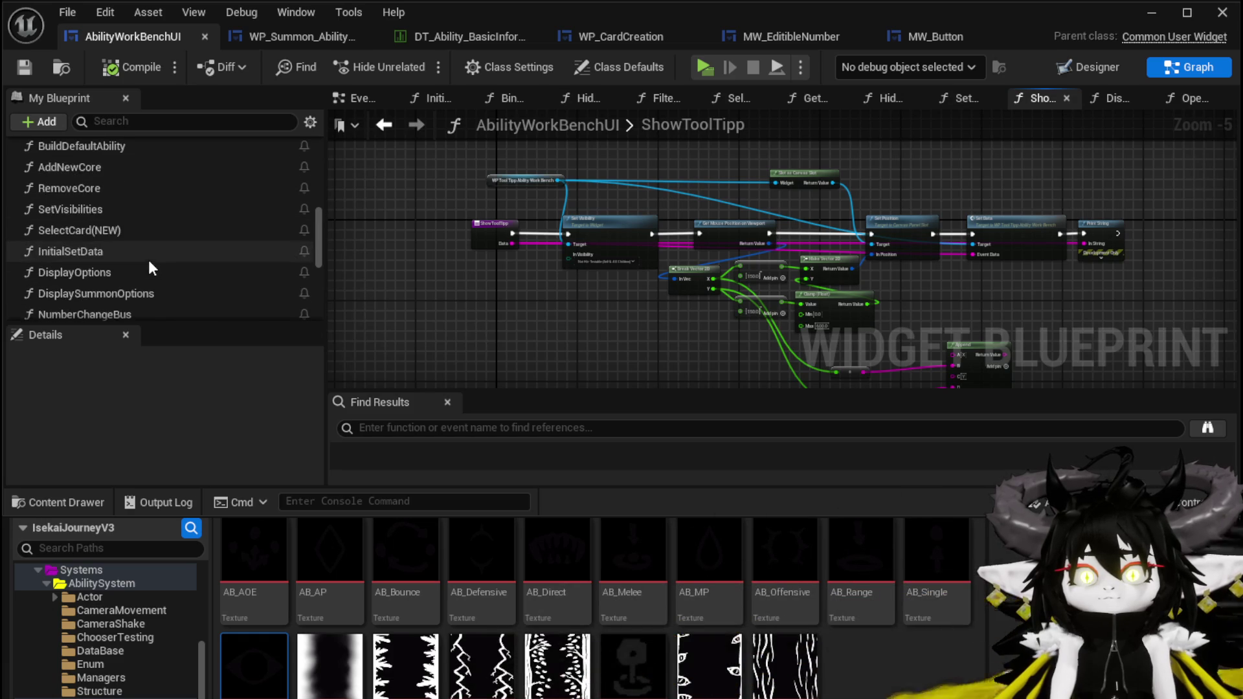
scroll(148, 258, "down", 4)
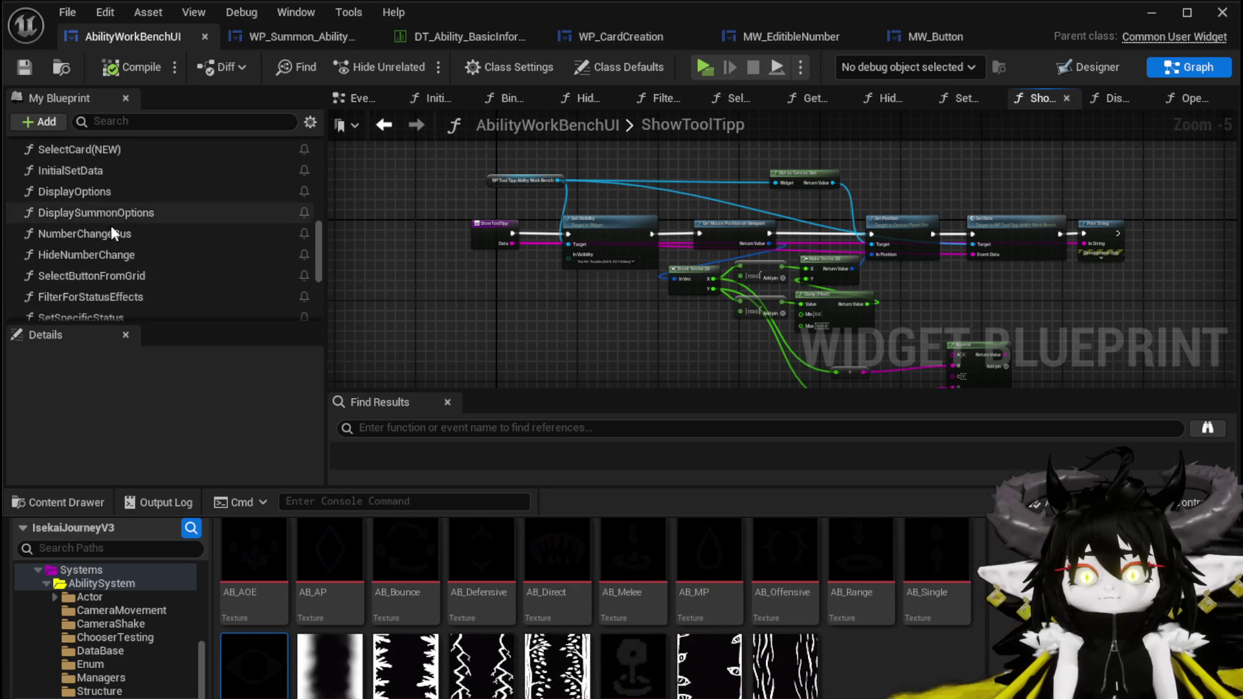
double_click(111, 276)
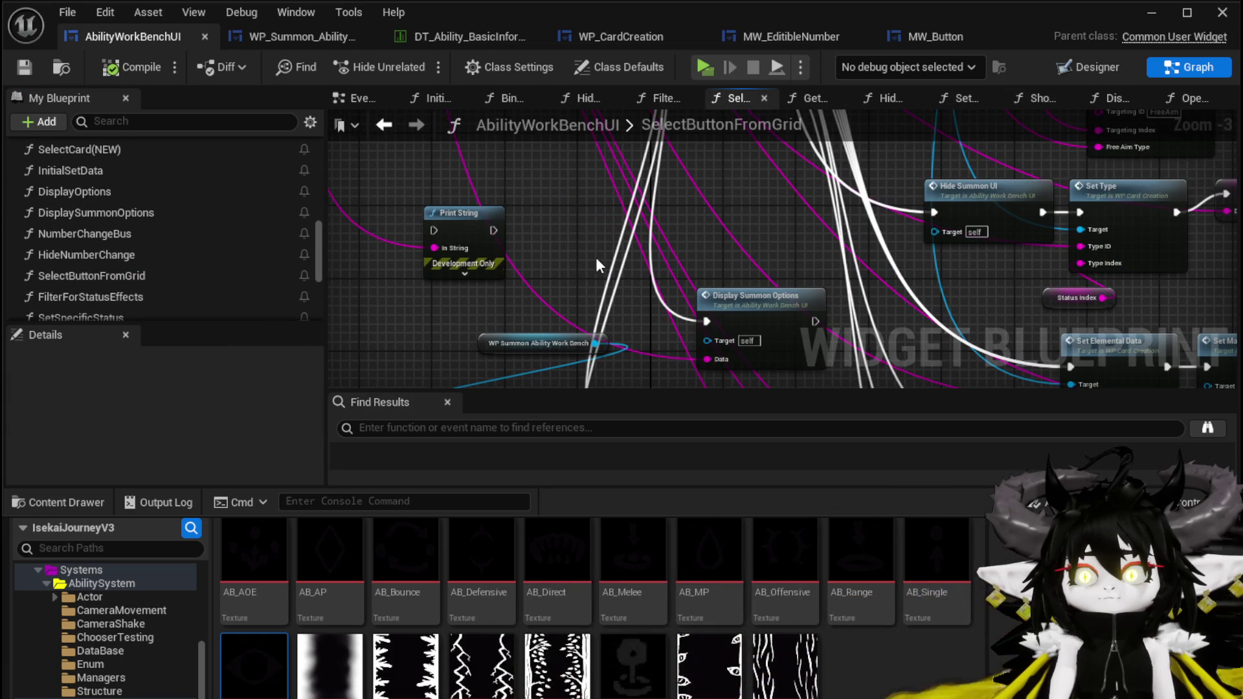
scroll(515, 192, "down", 2)
scroll(576, 316, "up", 1)
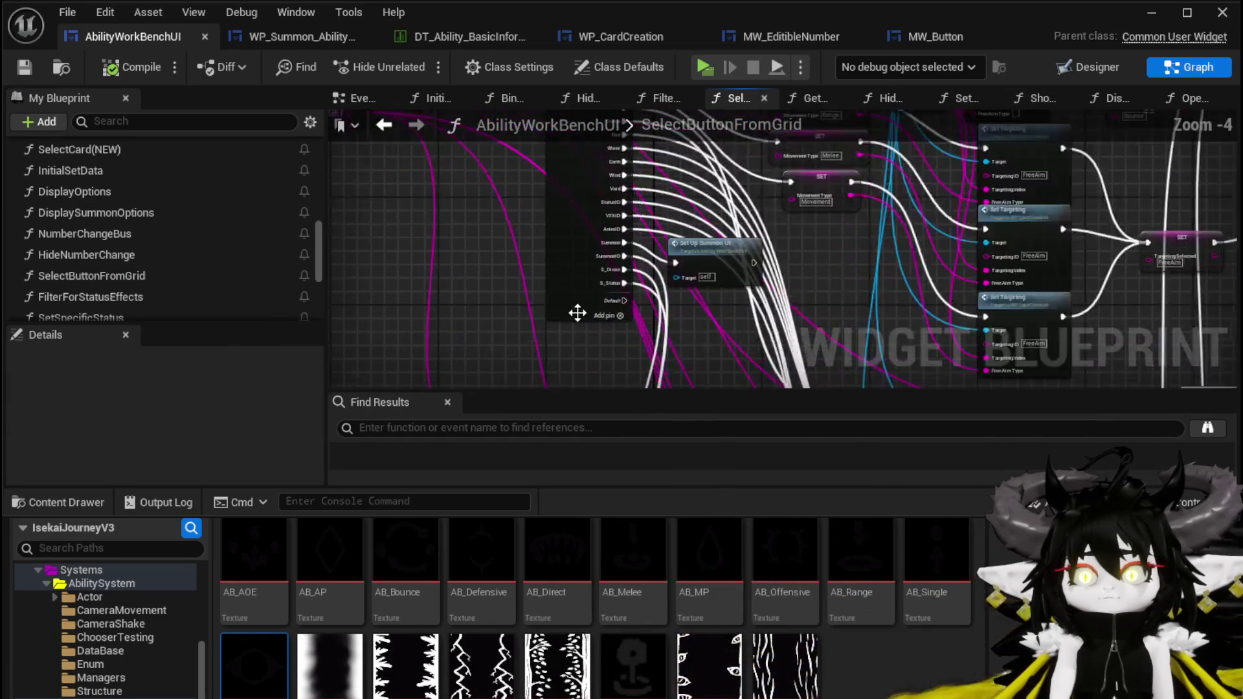
scroll(576, 316, "up", 2)
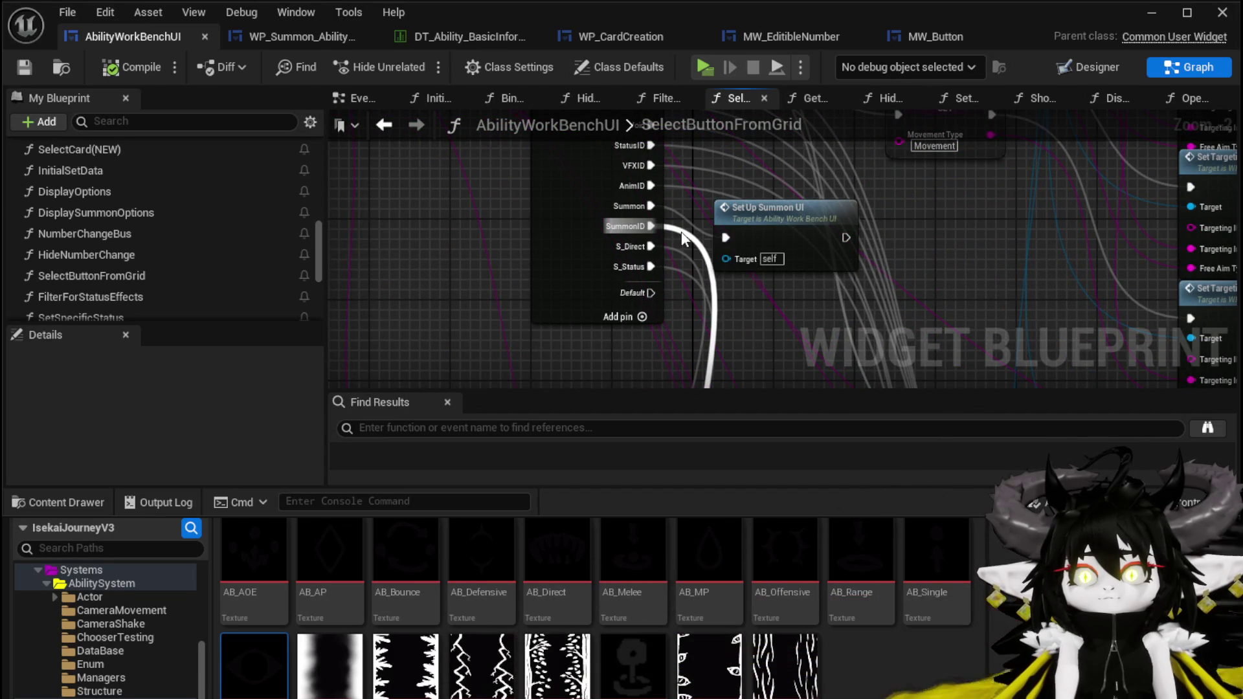
double_click(688, 314)
double_click(674, 203)
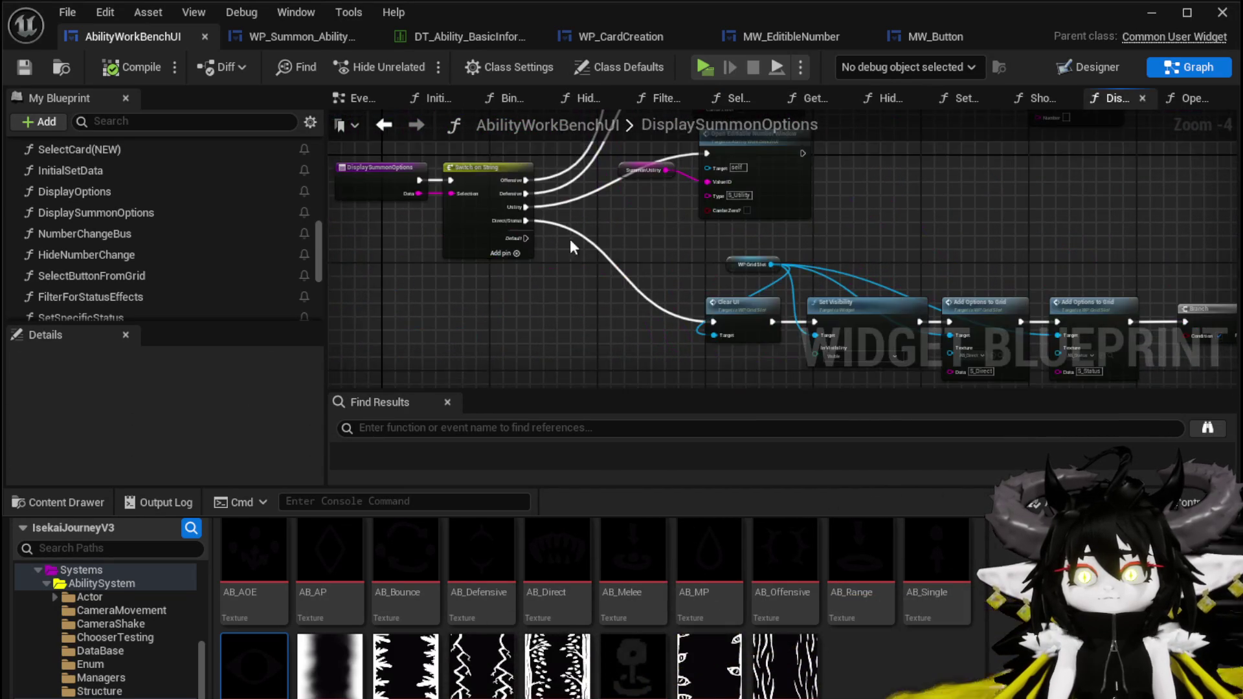
scroll(647, 285, "up", 2)
scroll(649, 301, "up", 3)
left_click_drag(649, 301, 711, 233)
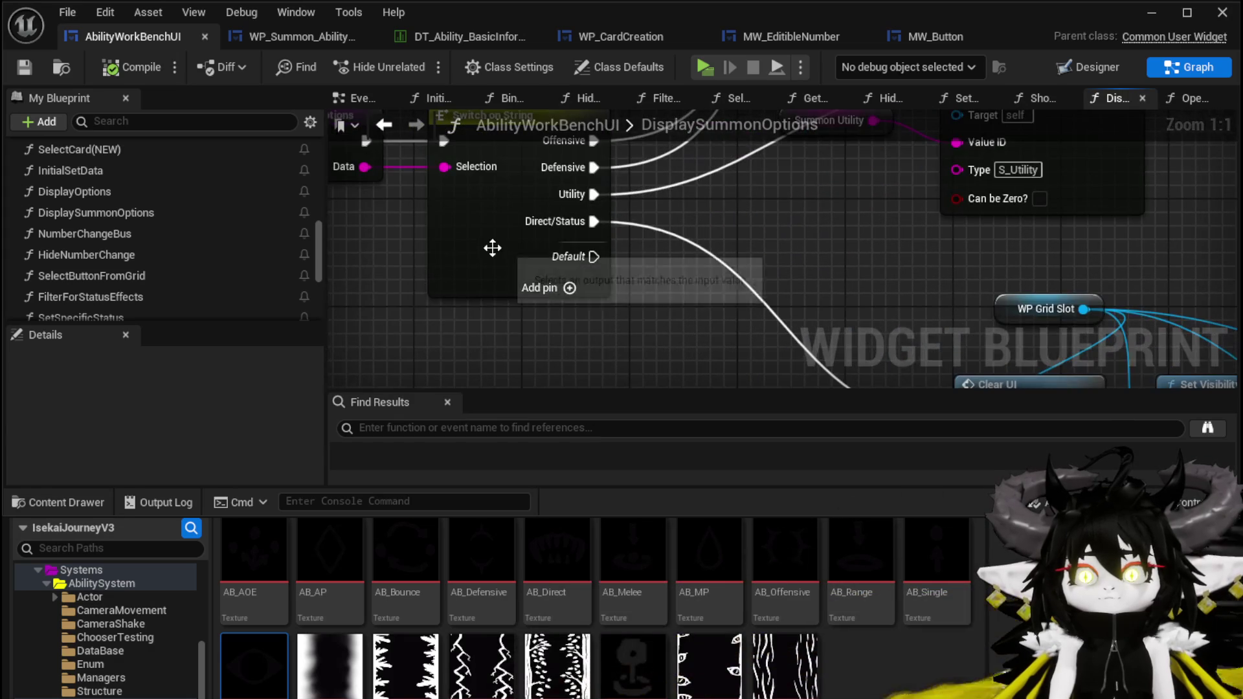
Rename the Switch on String node's Index [3] case from Direct/Status to Type
left_click(494, 246)
scroll(218, 407, "down", 3)
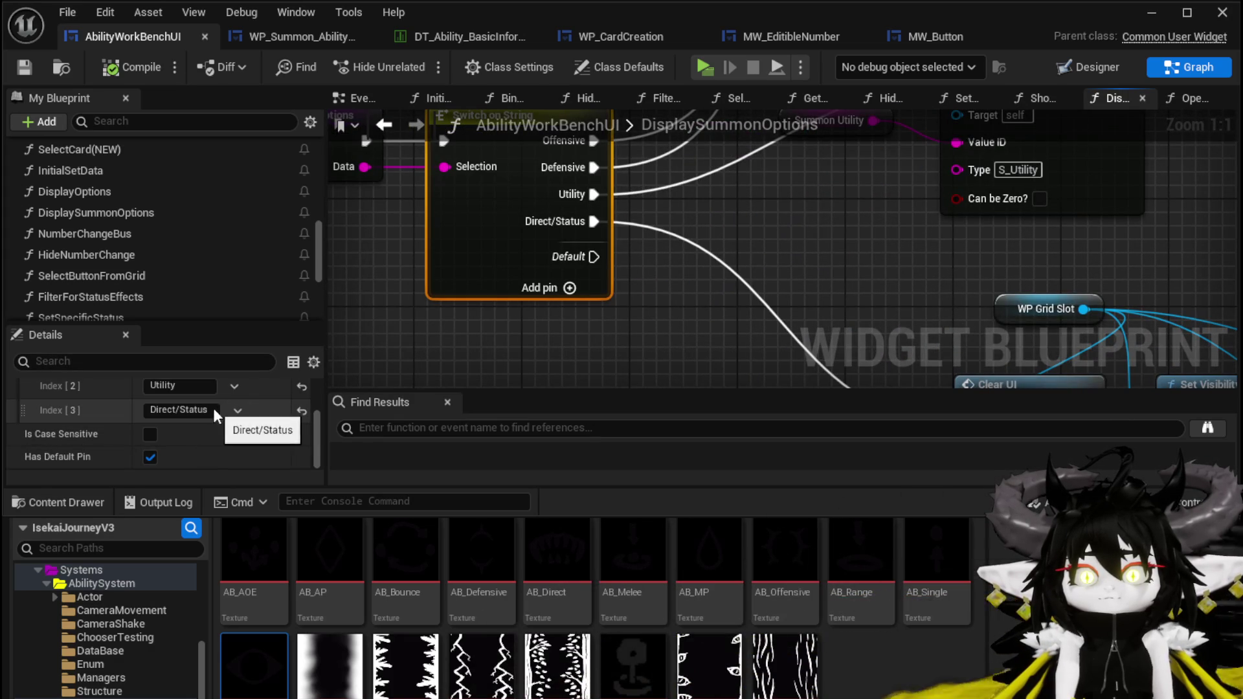
left_click(212, 408)
type("Typ")
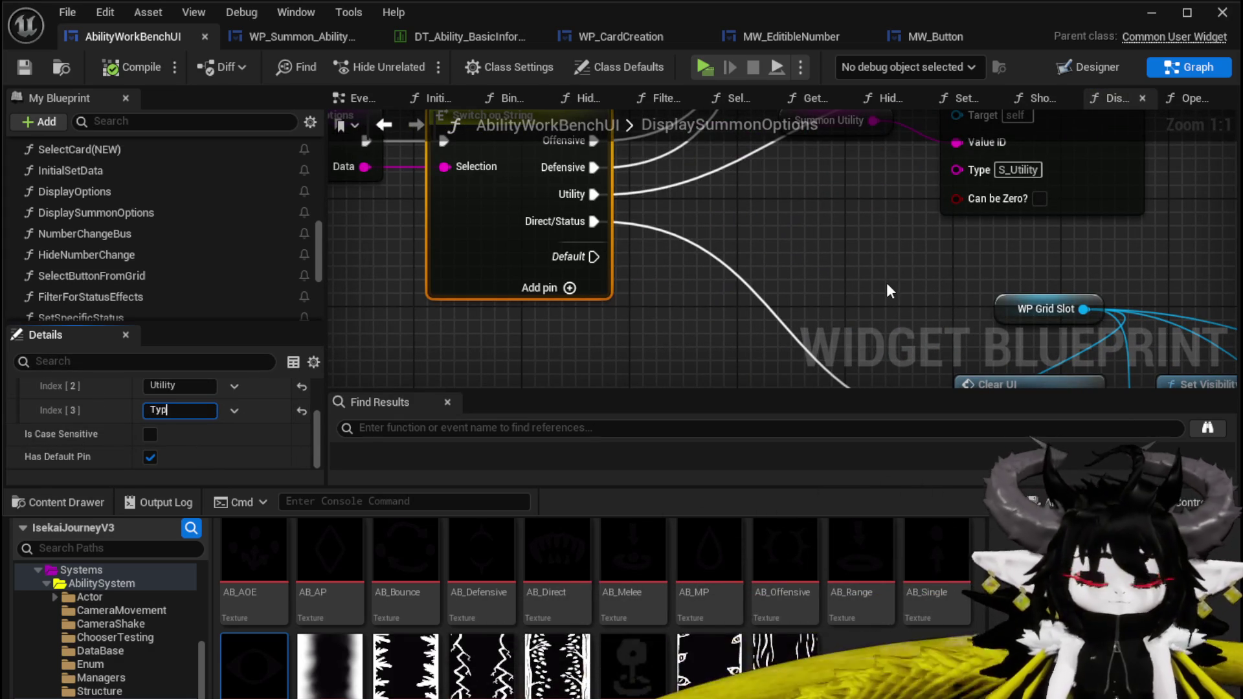
type("e")
key("Return")
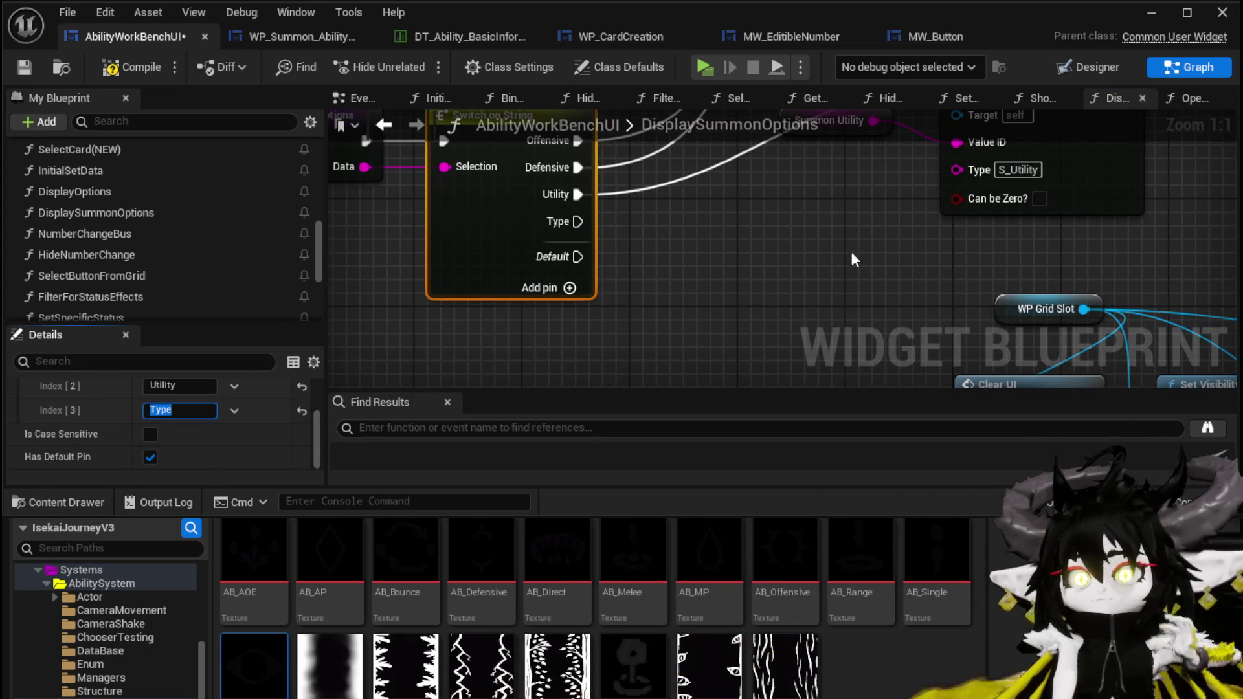
Wire the Type case pin into the Clear UI node and compile the widget blueprint
scroll(646, 185, "down", 1)
mouse_move(435, 165)
left_mouse_down()
mouse_move(762, 339)
mouse_move(488, 290)
left_mouse_up()
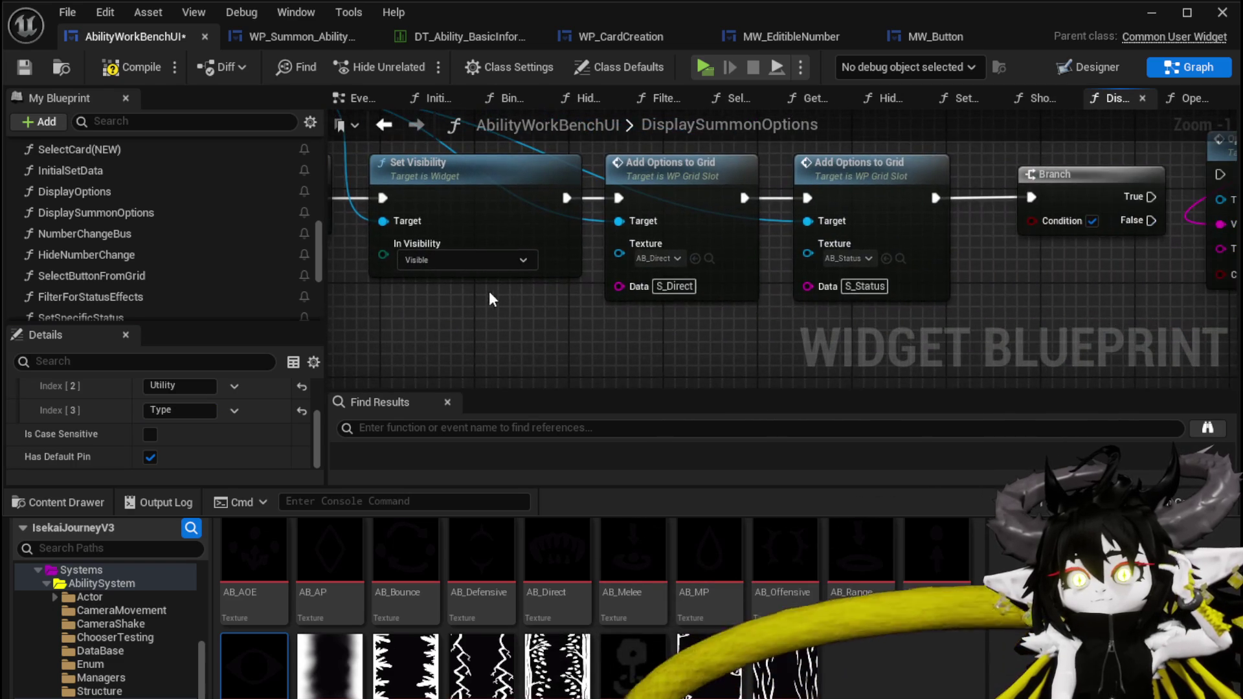
left_click(714, 318)
left_click(117, 67)
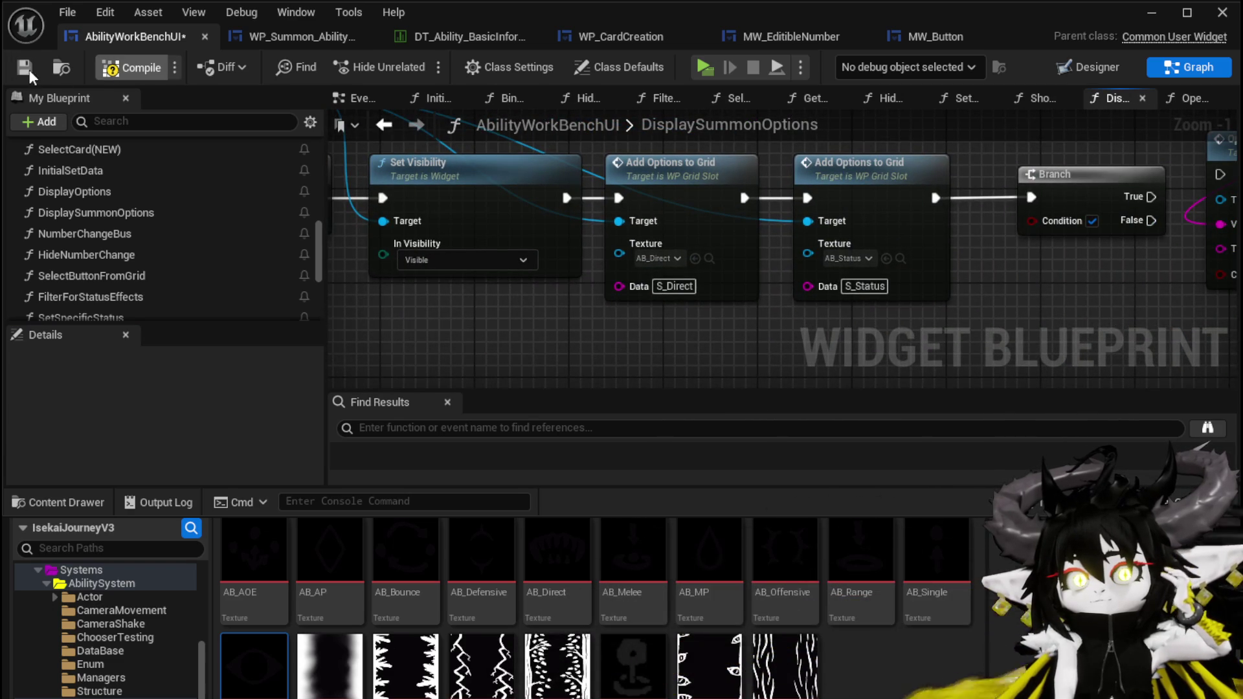
Save AbilityWorkBenchUI and open WP_GridSlot's AddOptionsToGrid function graph
left_click(25, 69)
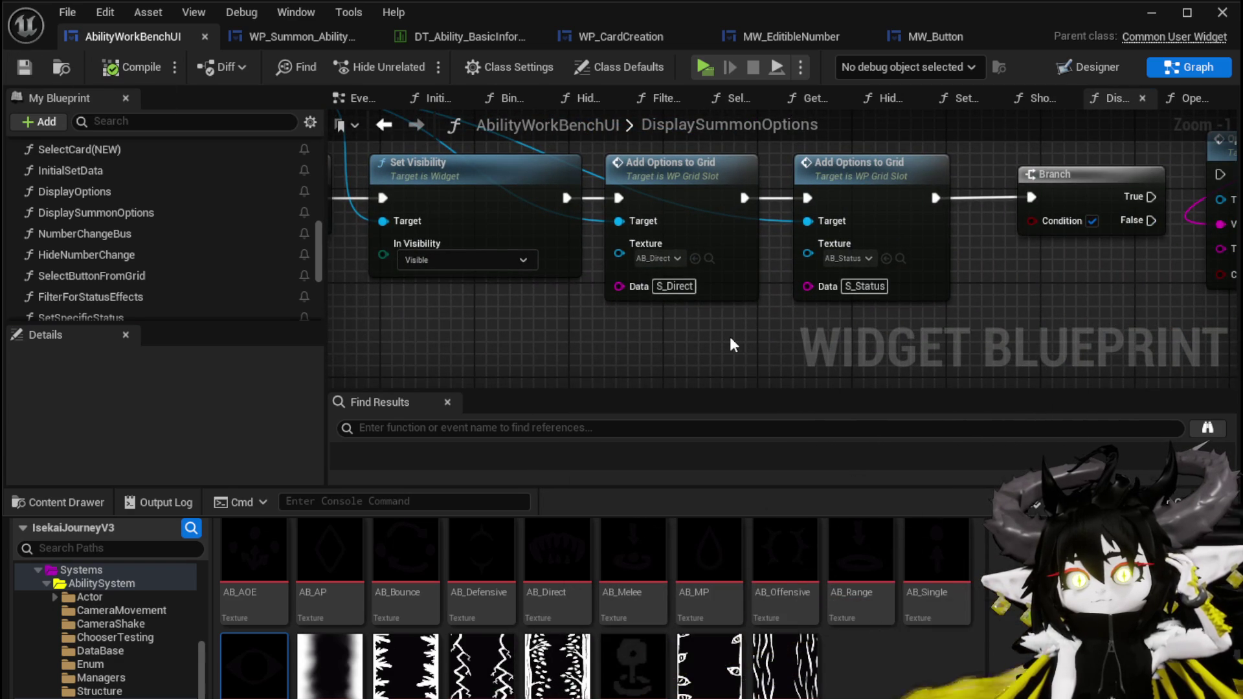
mouse_move(791, 321)
left_mouse_down()
mouse_move(545, 323)
mouse_move(651, 326)
left_mouse_up()
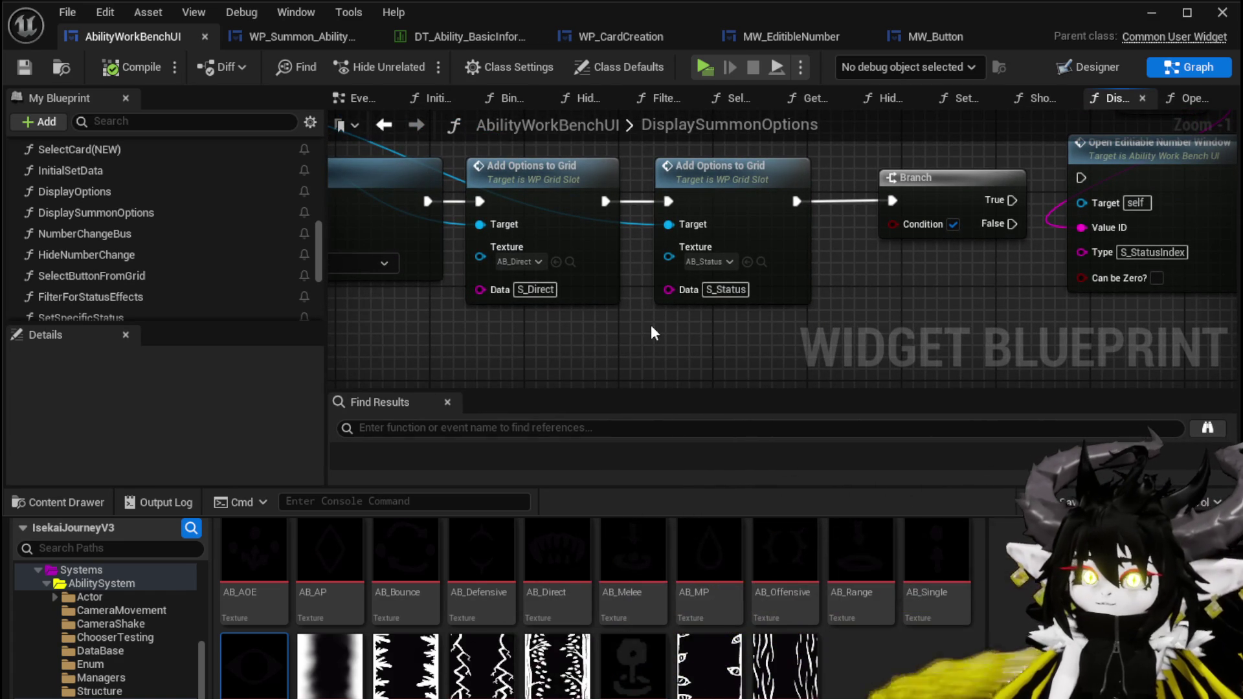
double_click(580, 193)
scroll(623, 310, "down", 2)
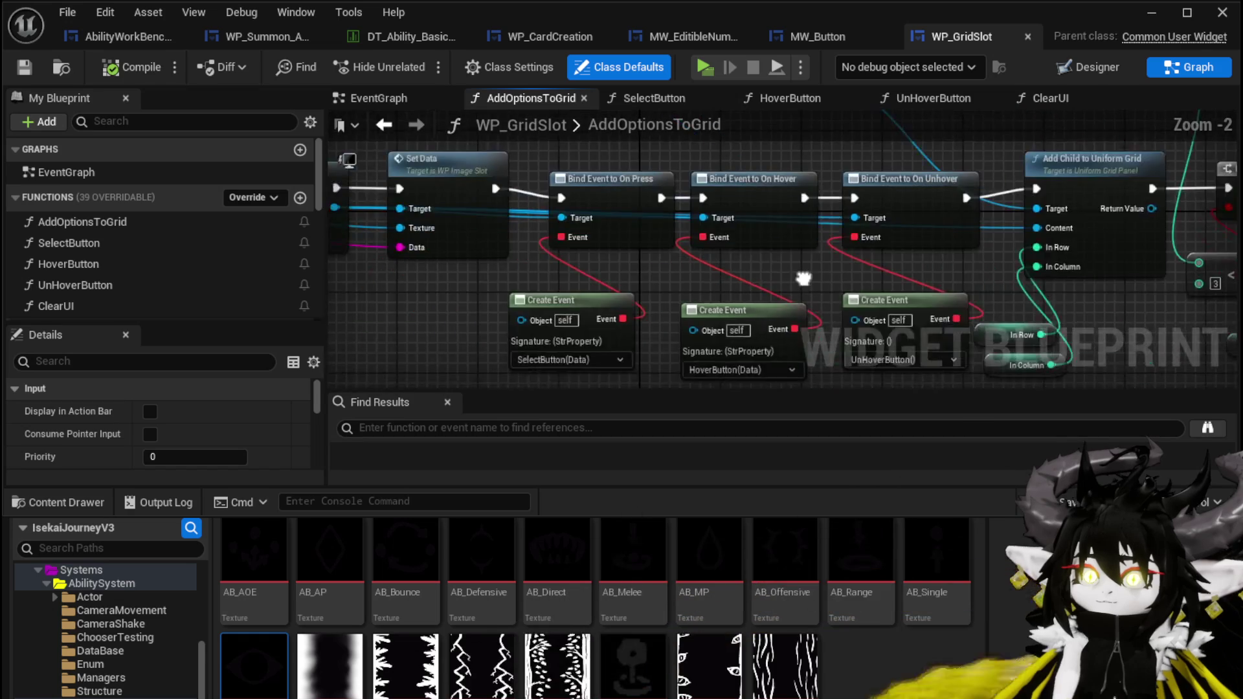
mouse_move(882, 305)
left_mouse_down()
mouse_move(744, 309)
mouse_move(805, 299)
mouse_move(496, 280)
left_mouse_up()
left_click_drag(1010, 295, 574, 285)
left_click_drag(363, 278, 984, 275)
mouse_move(421, 272)
left_mouse_down()
mouse_move(816, 288)
mouse_move(802, 323)
mouse_move(824, 279)
left_mouse_up()
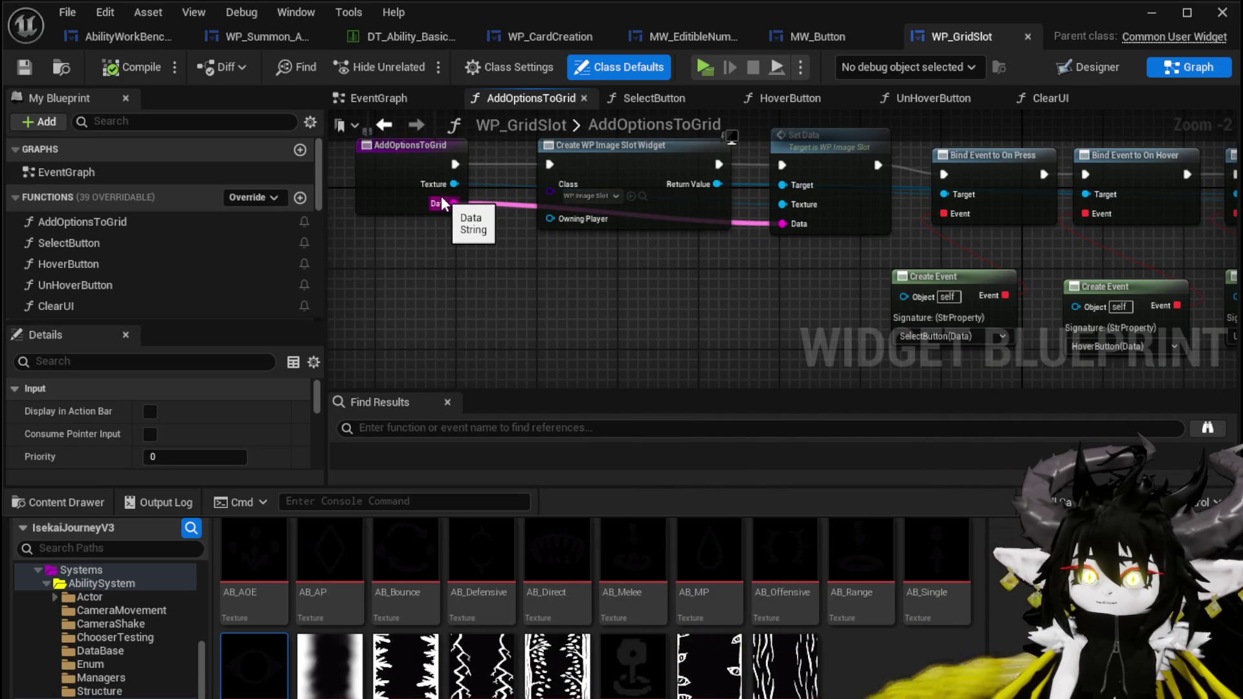
left_click_drag(547, 258, 305, 296)
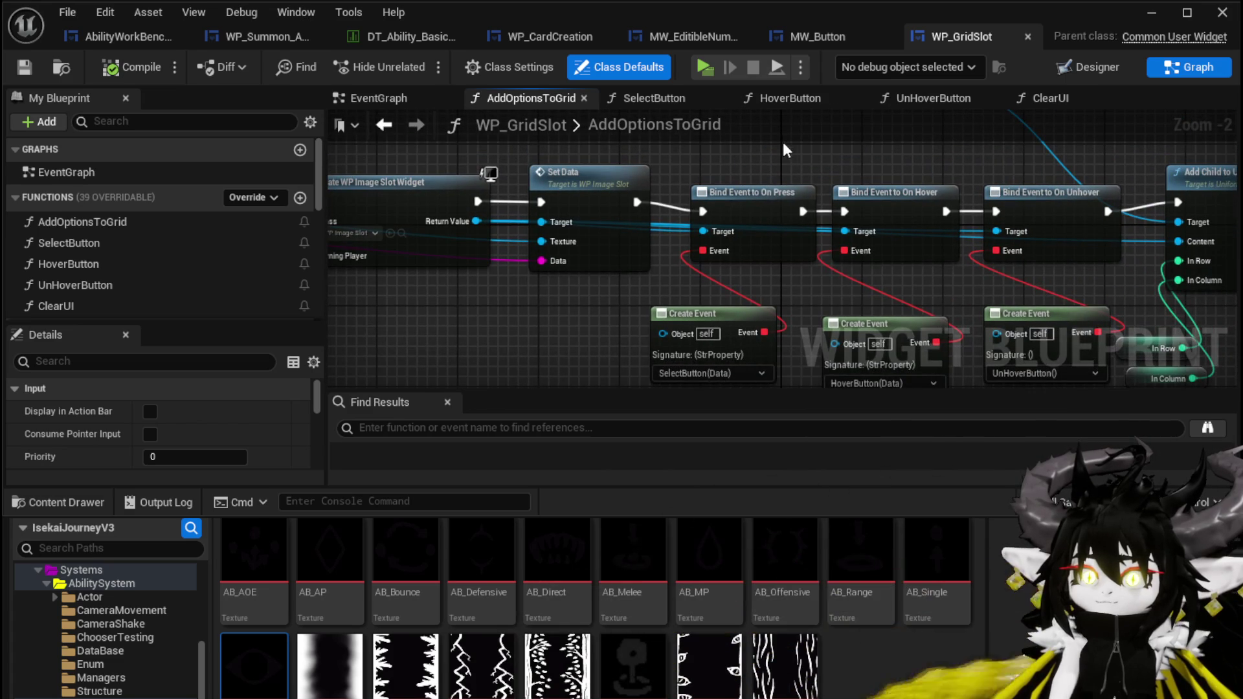
mouse_move(772, 156)
left_mouse_down()
mouse_move(665, 142)
mouse_move(640, 123)
mouse_move(781, 198)
left_mouse_up()
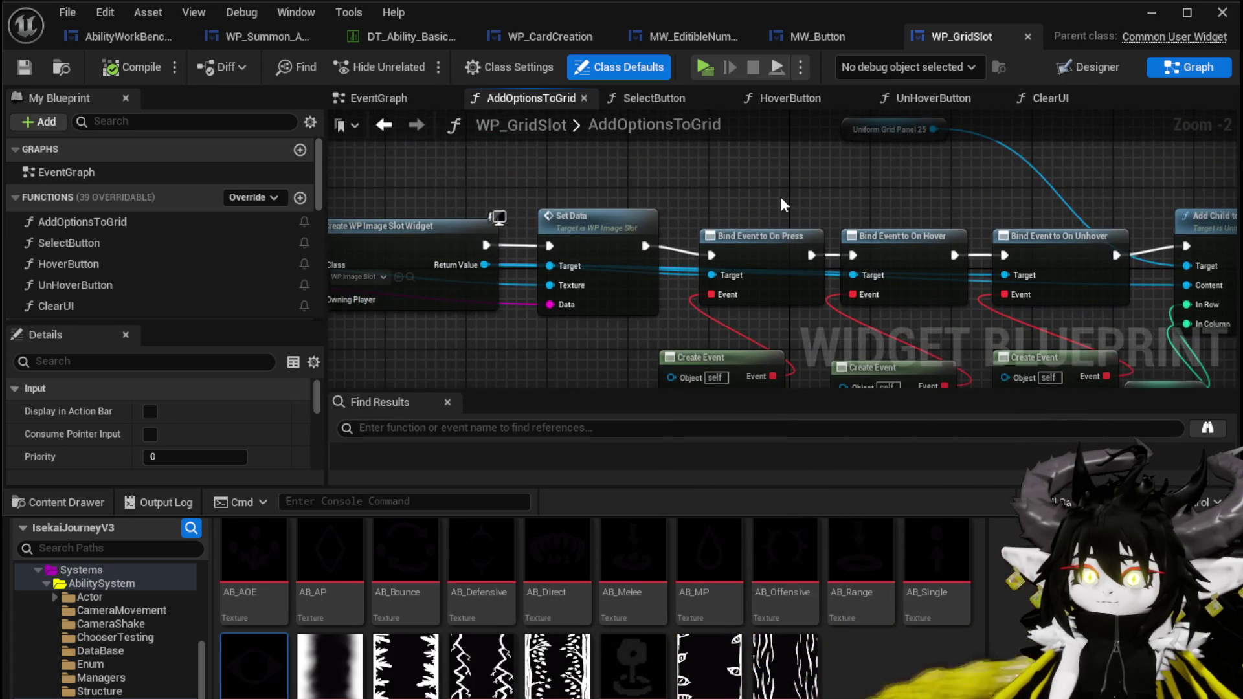
scroll(780, 197, "down", 2)
left_click(861, 193)
left_click_drag(856, 200, 856, 228)
left_click_drag(722, 228, 791, 164)
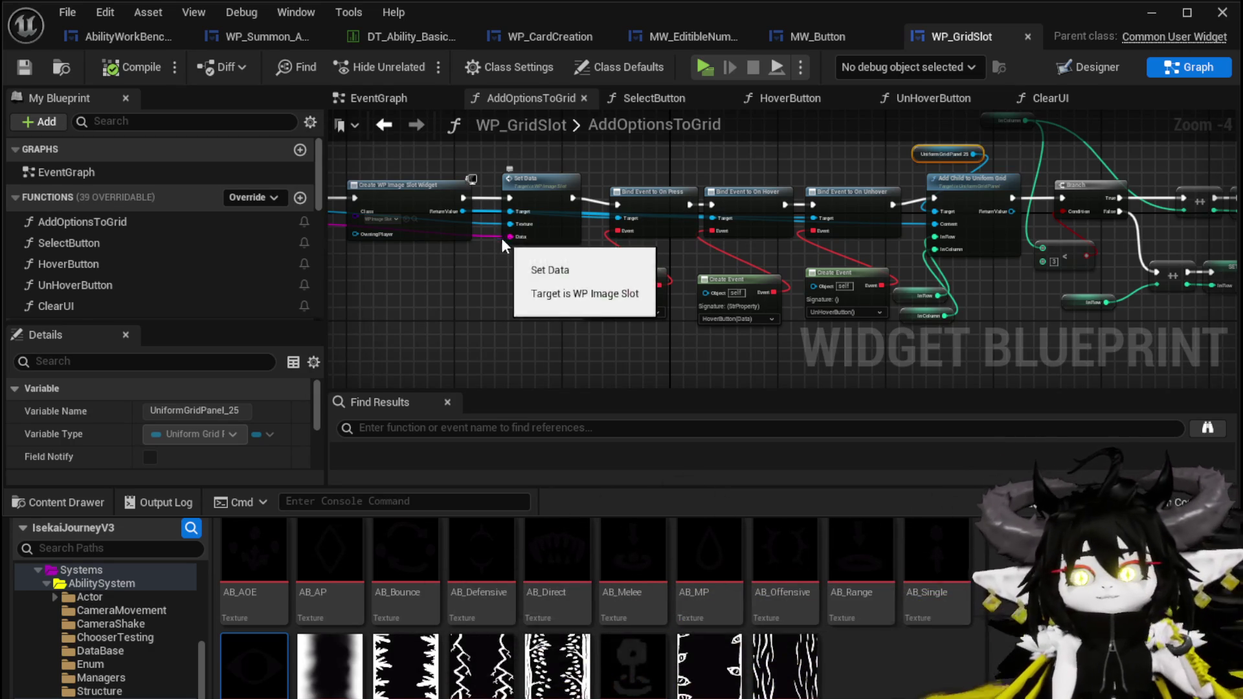
left_click_drag(414, 283, 545, 282)
left_click_drag(697, 147, 702, 149)
left_click_drag(501, 237, 750, 146)
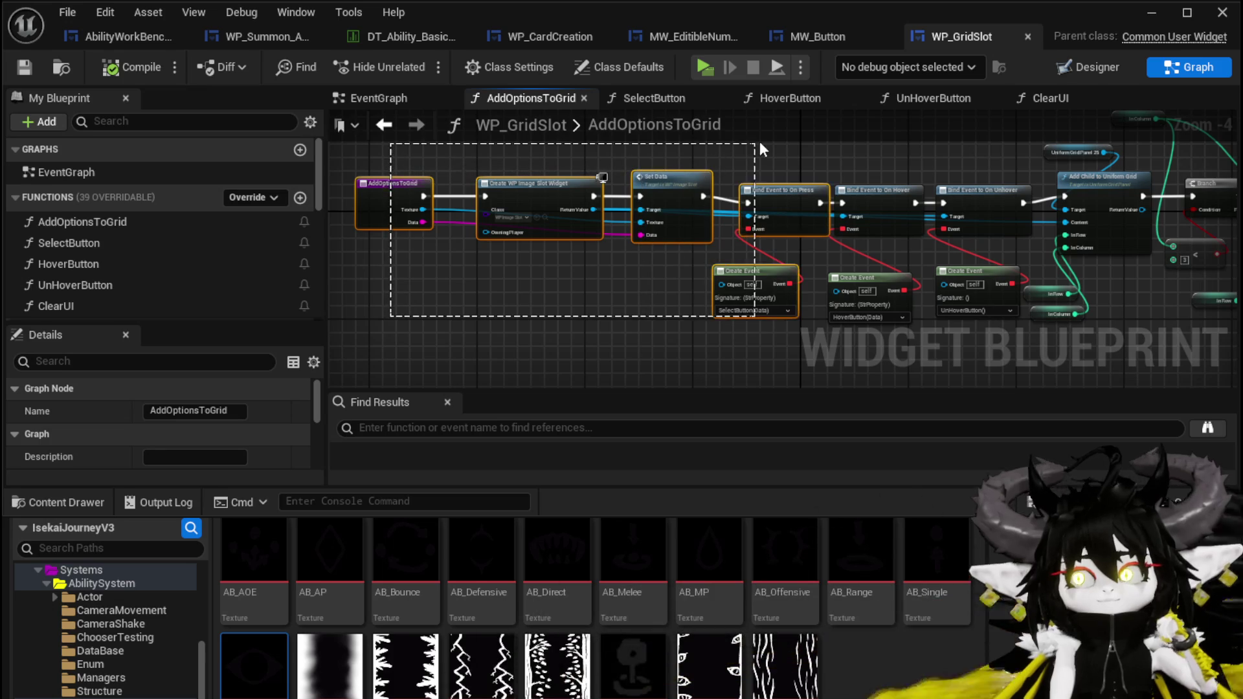
left_click(757, 162)
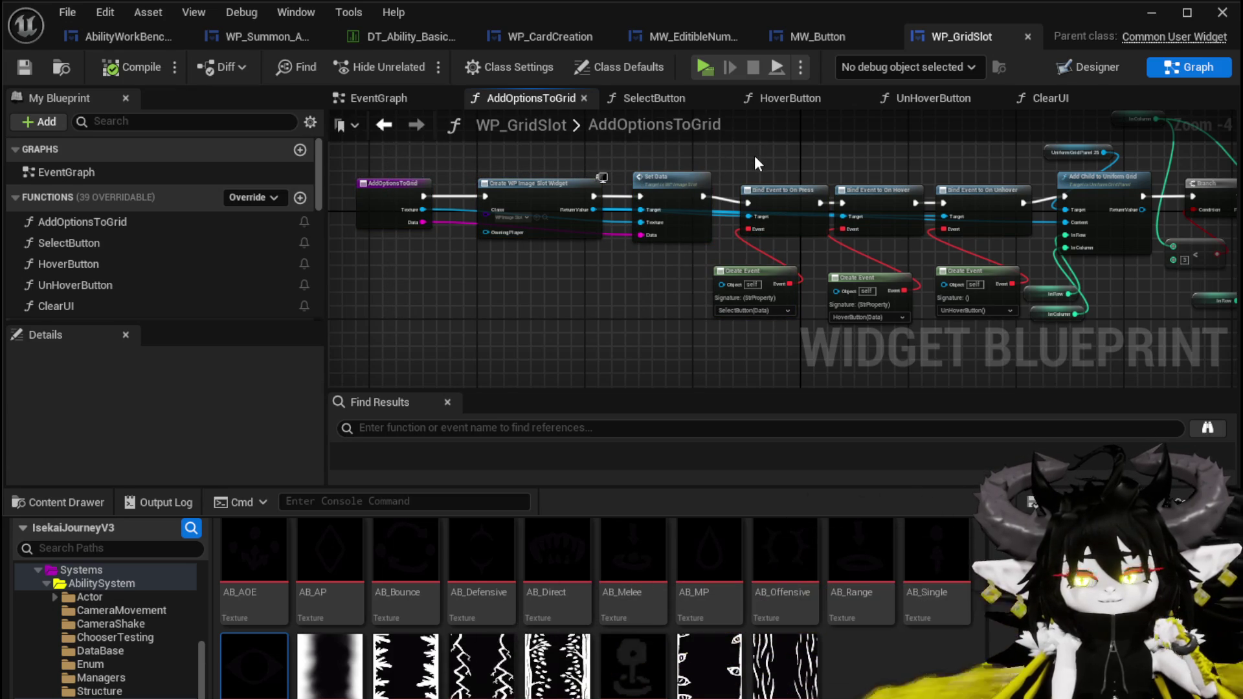
In DT_Ability_BasicInformation, duplicate the Type row and rename the copy S_Type
left_click(402, 44)
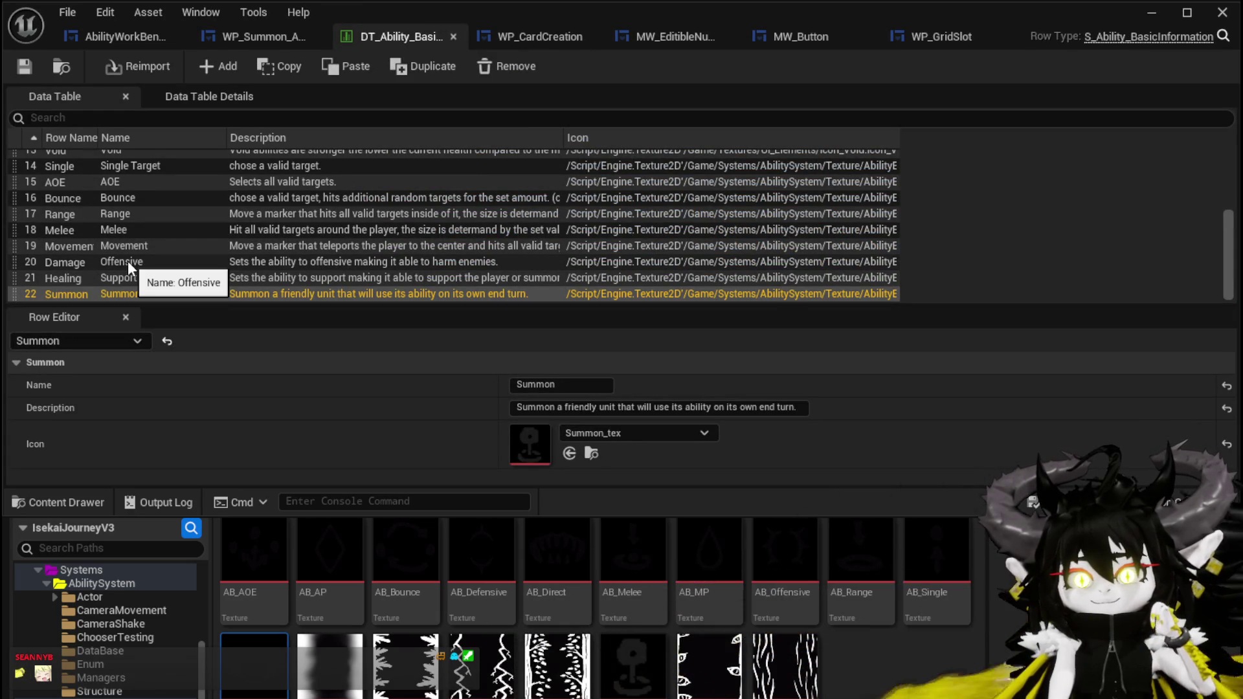
scroll(127, 262, "up", 5)
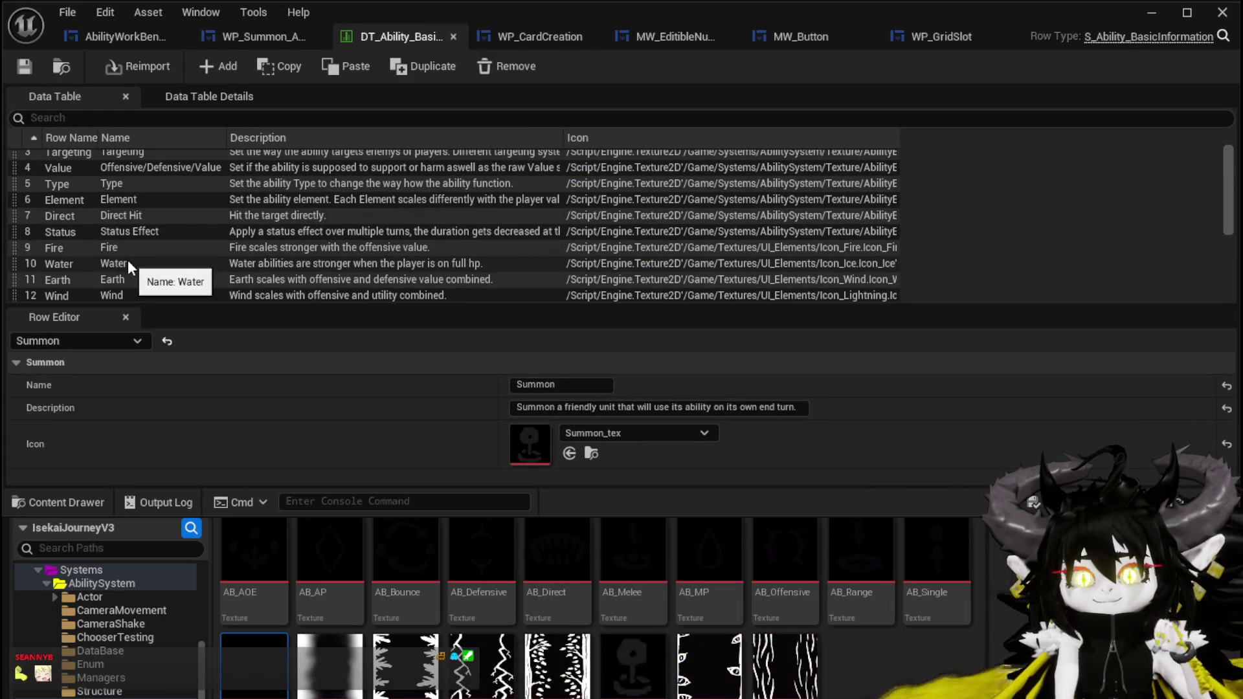
right_click(113, 187)
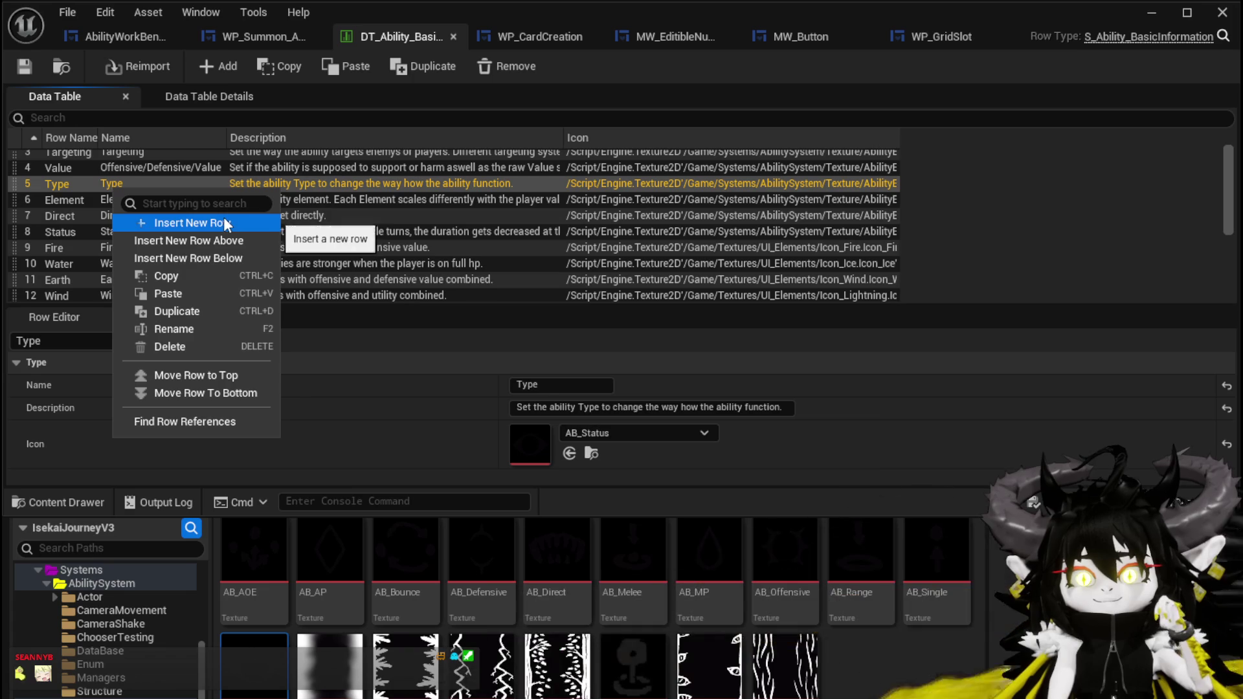
left_click(189, 312)
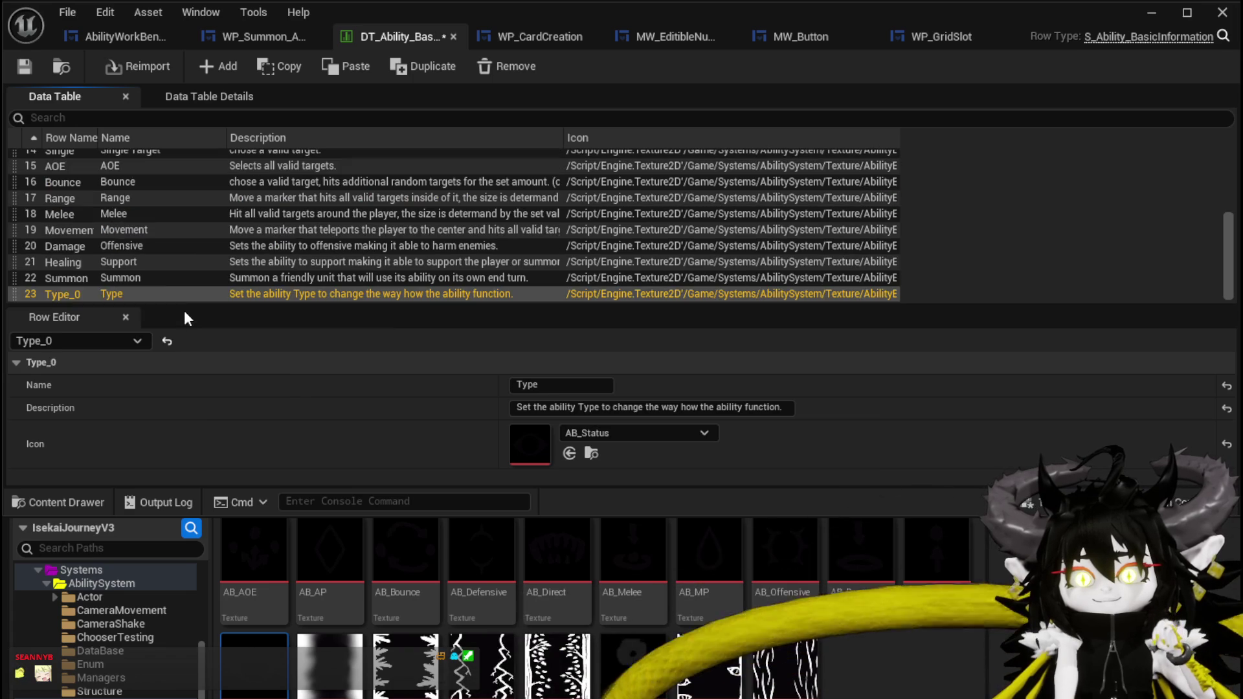
double_click(66, 295)
left_click_drag(67, 293, 75, 293)
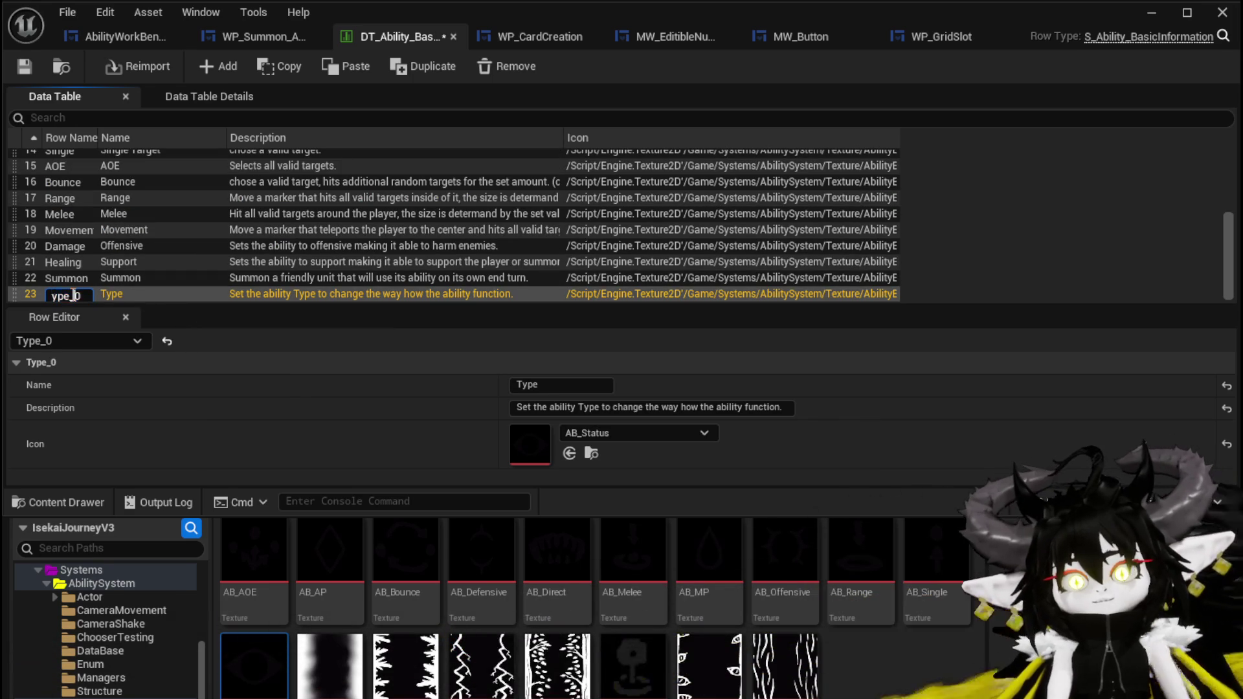
key("BackSpace")
key("Return")
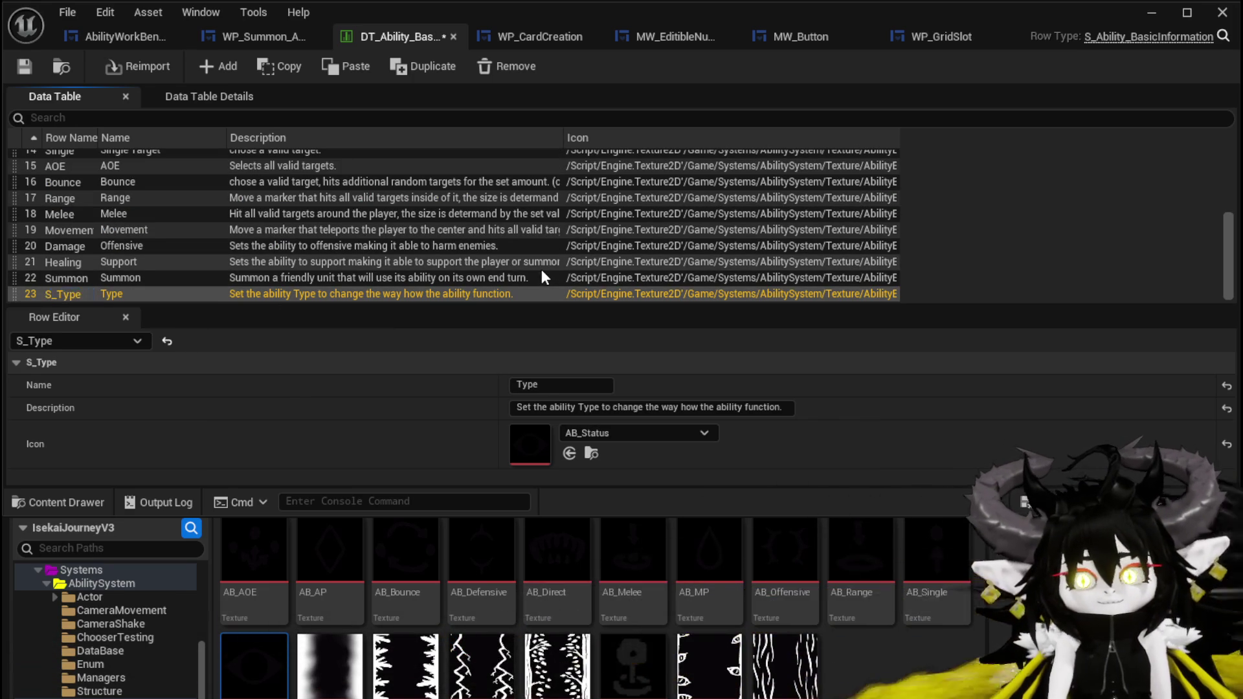
Delete the S_Type row again and save the data table
scroll(138, 253, "up", 5)
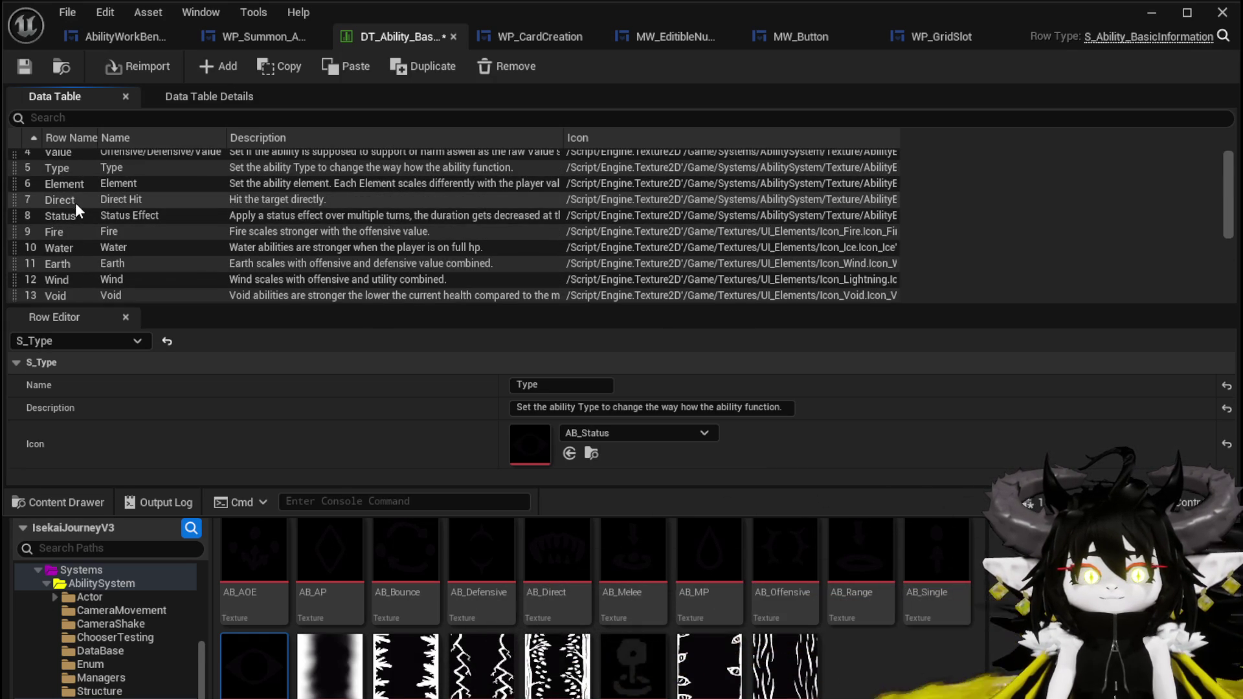
scroll(90, 224, "down", 4)
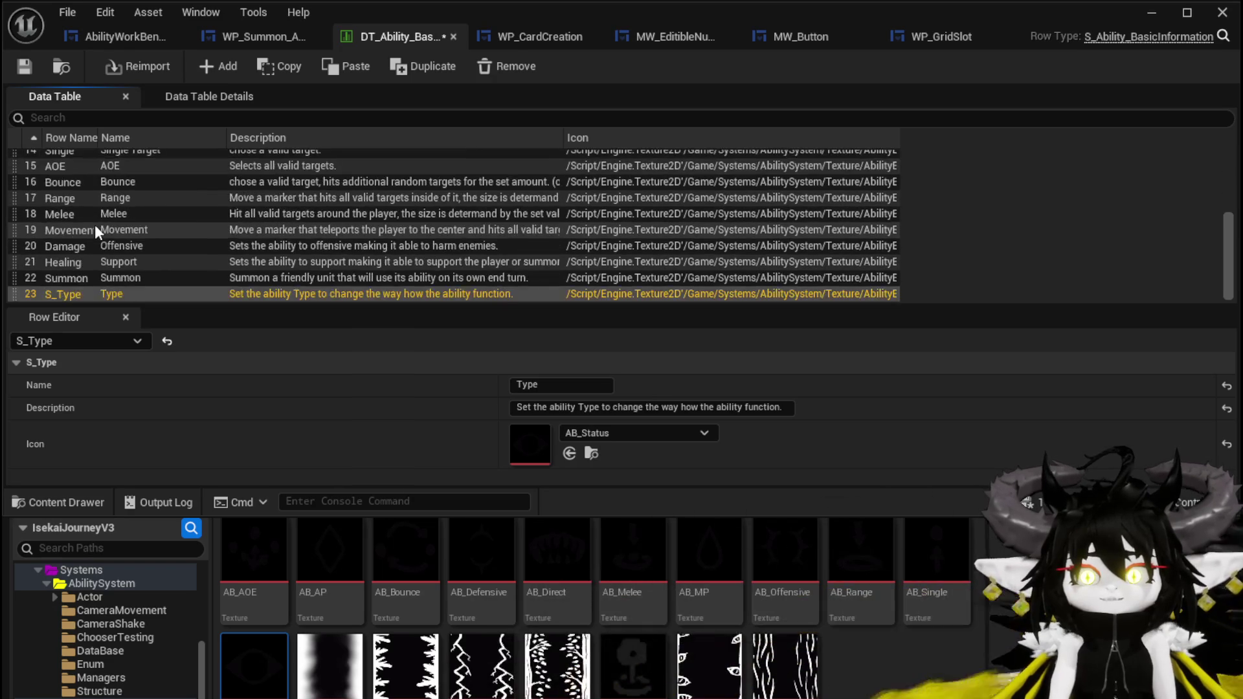
key("Delete")
scroll(114, 234, "up", 4)
left_click(29, 65)
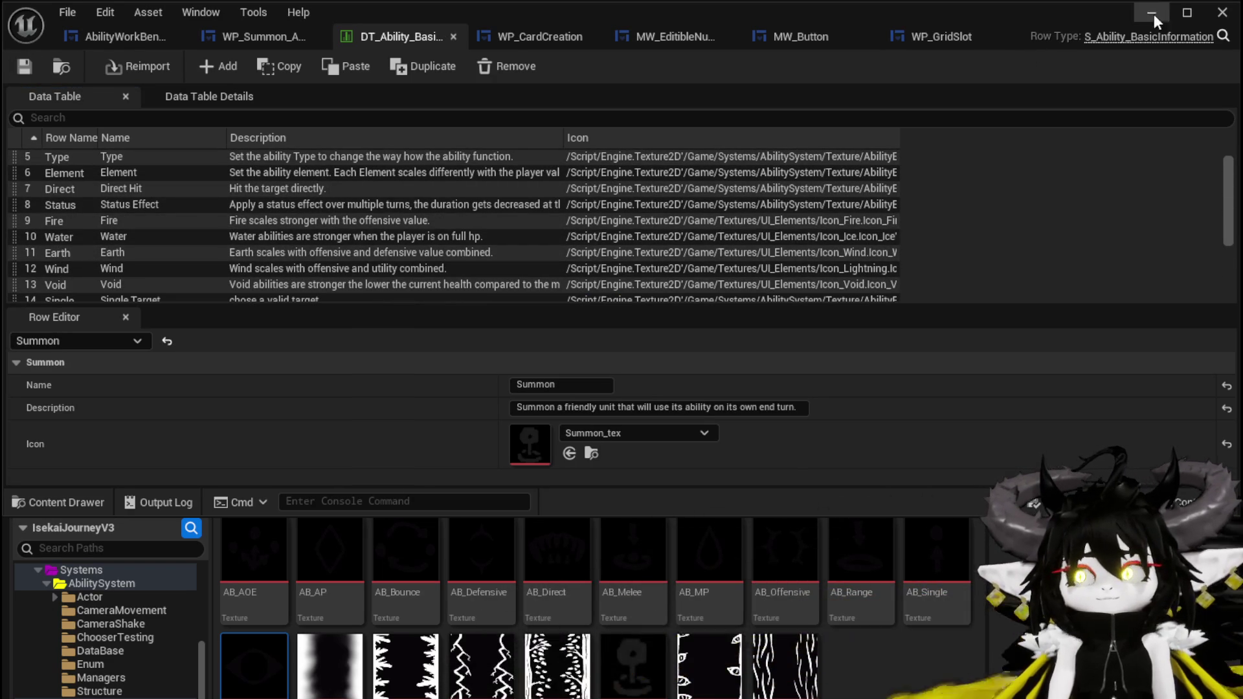
Duplicate the Direct row and rename the new Direct_0 row to S_Direct
right_click(73, 190)
left_click(138, 315)
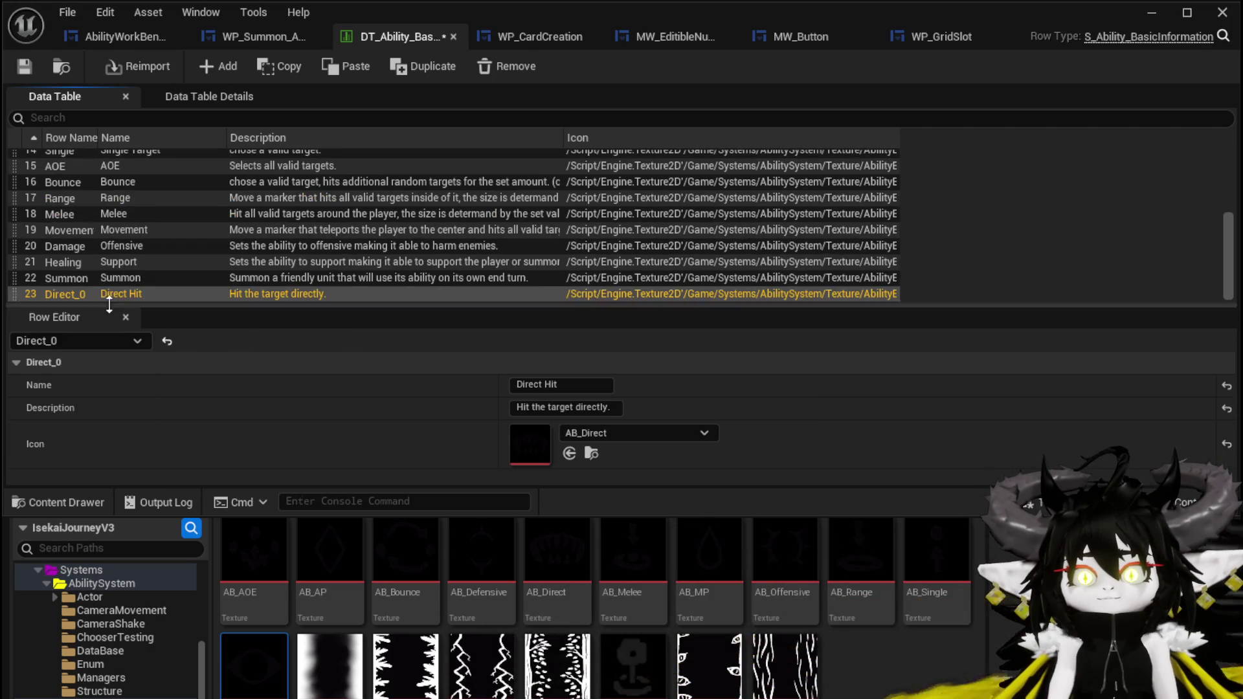
double_click(52, 294)
key("BackSpace")
key("BackSpace")
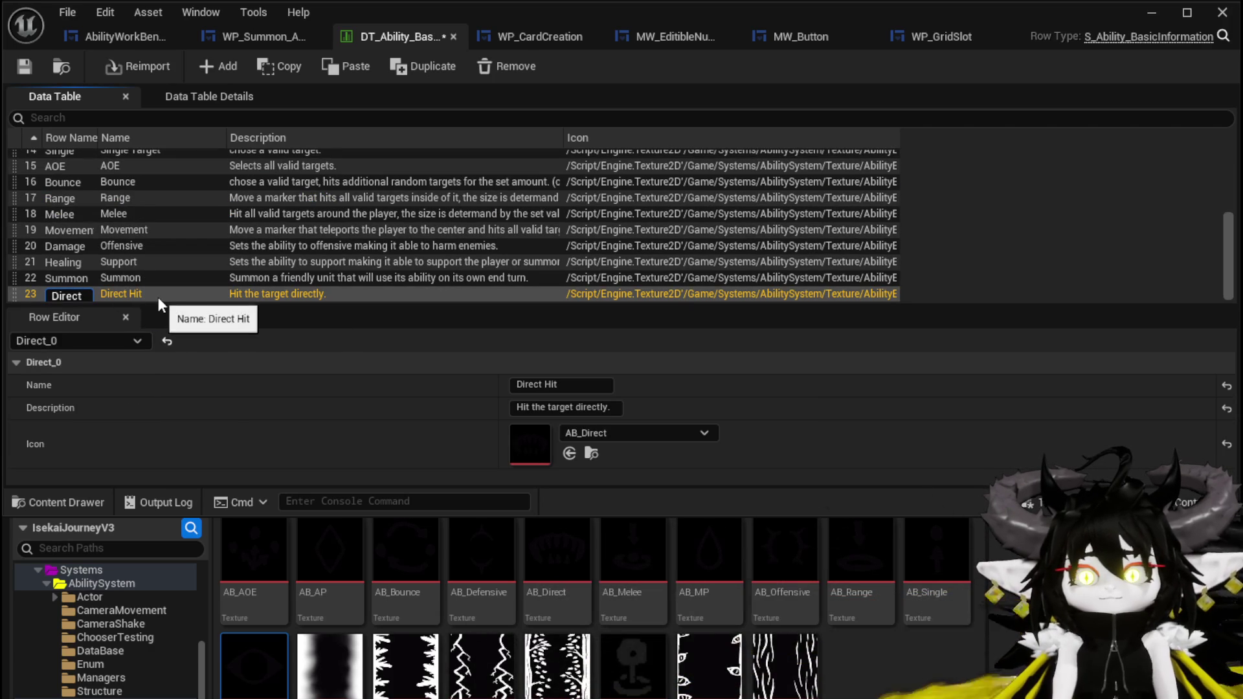
key("End")
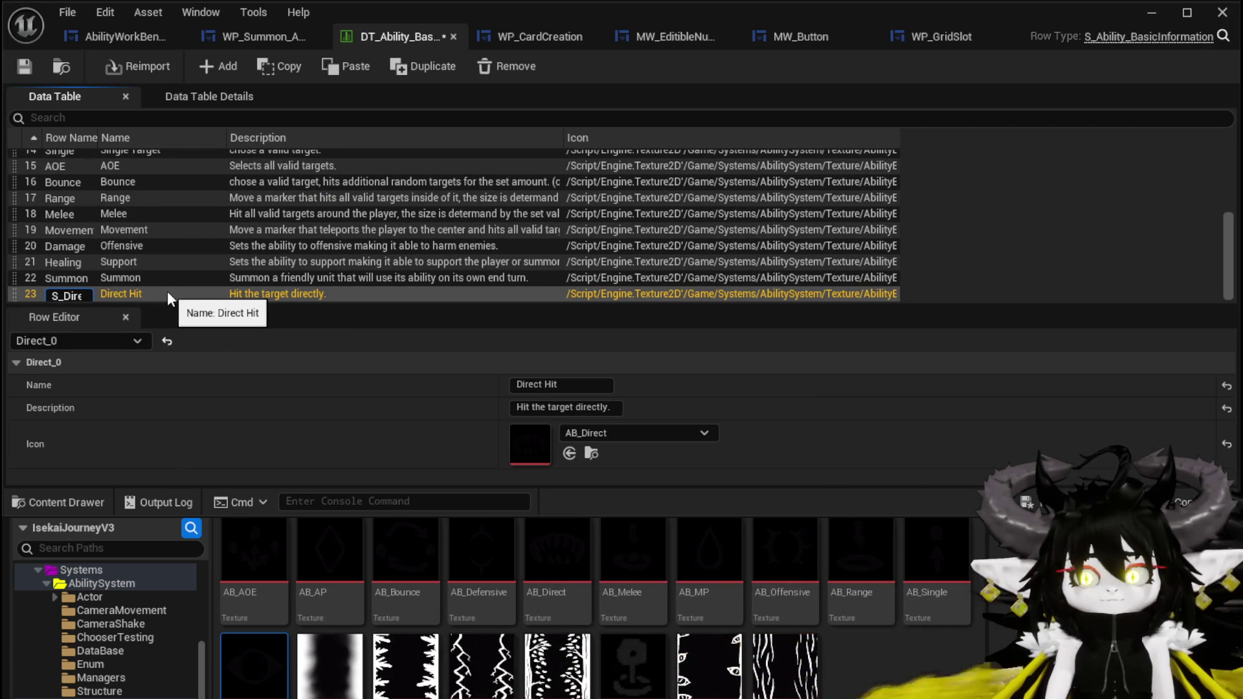
key("BackSpace")
key("BackSpace")
key("Home")
type("S_")
key("Return")
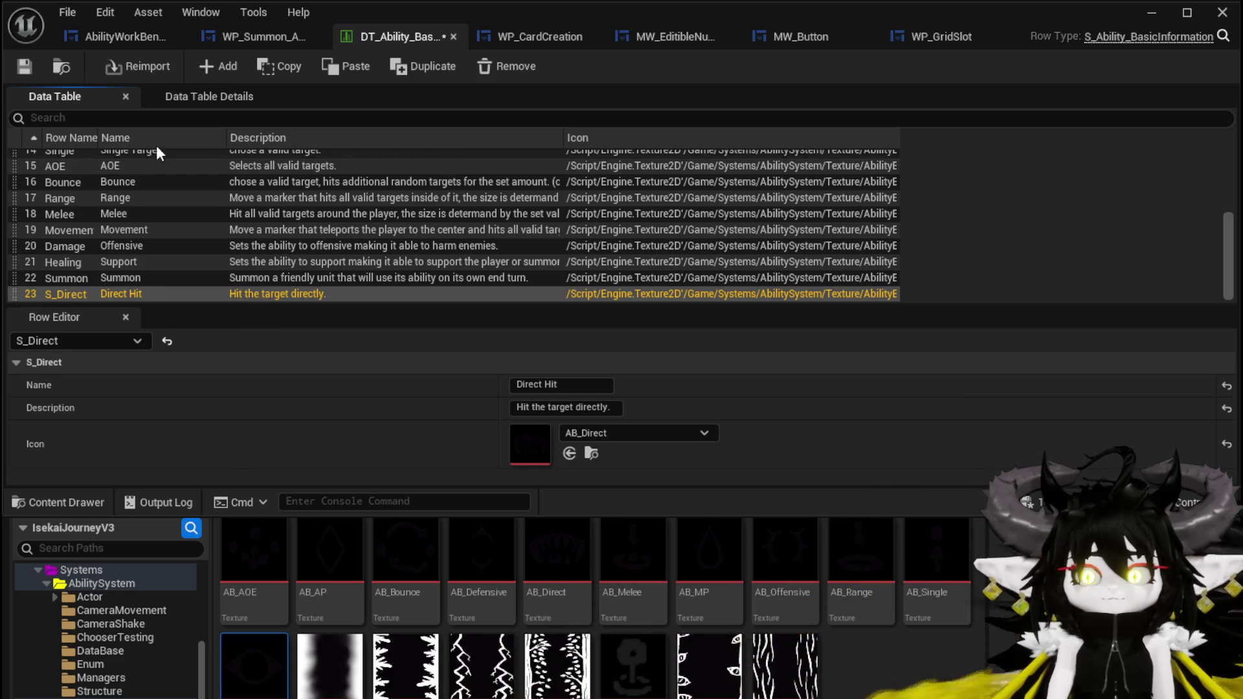
scroll(90, 189, "up", 3)
scroll(90, 193, "up", 3)
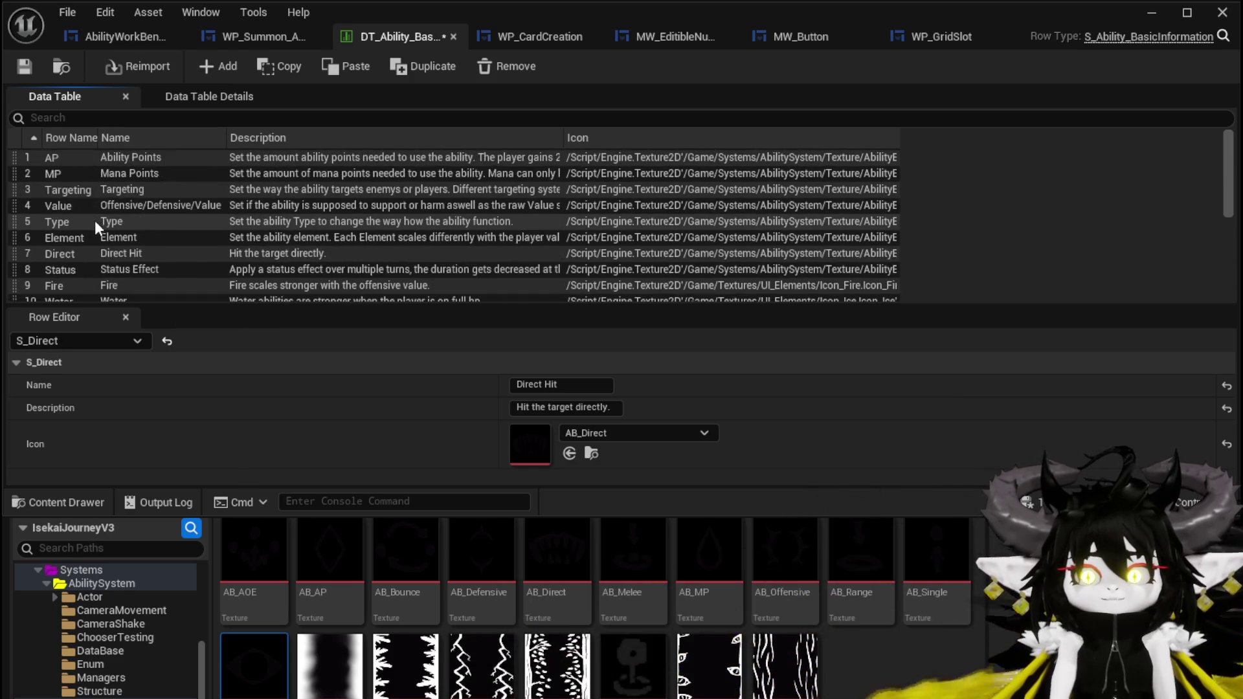
scroll(75, 224, "down", 1)
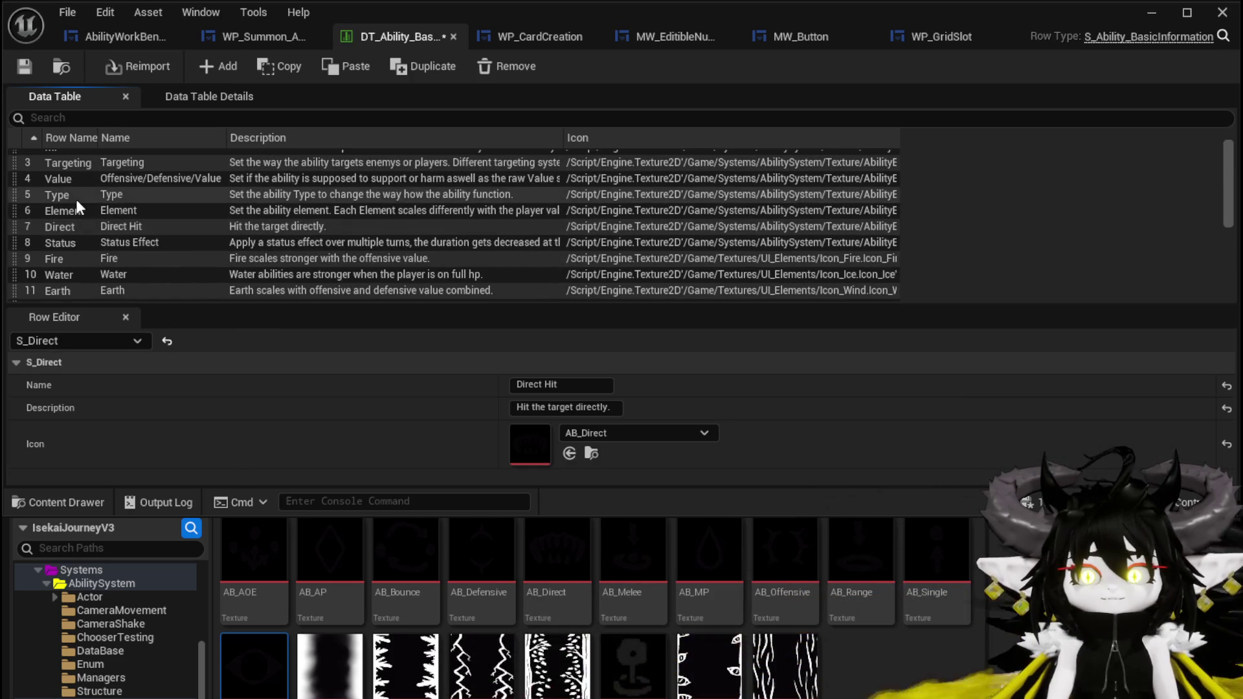
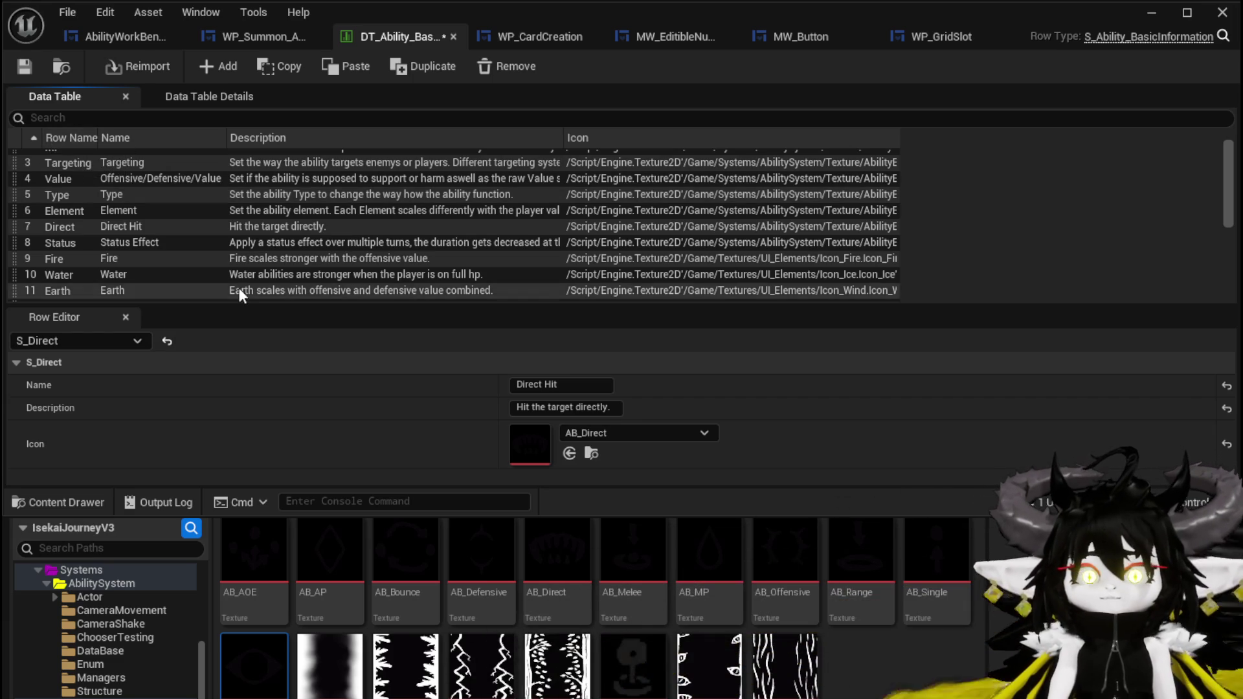
Save the DT_Ability_BasicInformation data table and select its Status row
key("ctrl+shift+s")
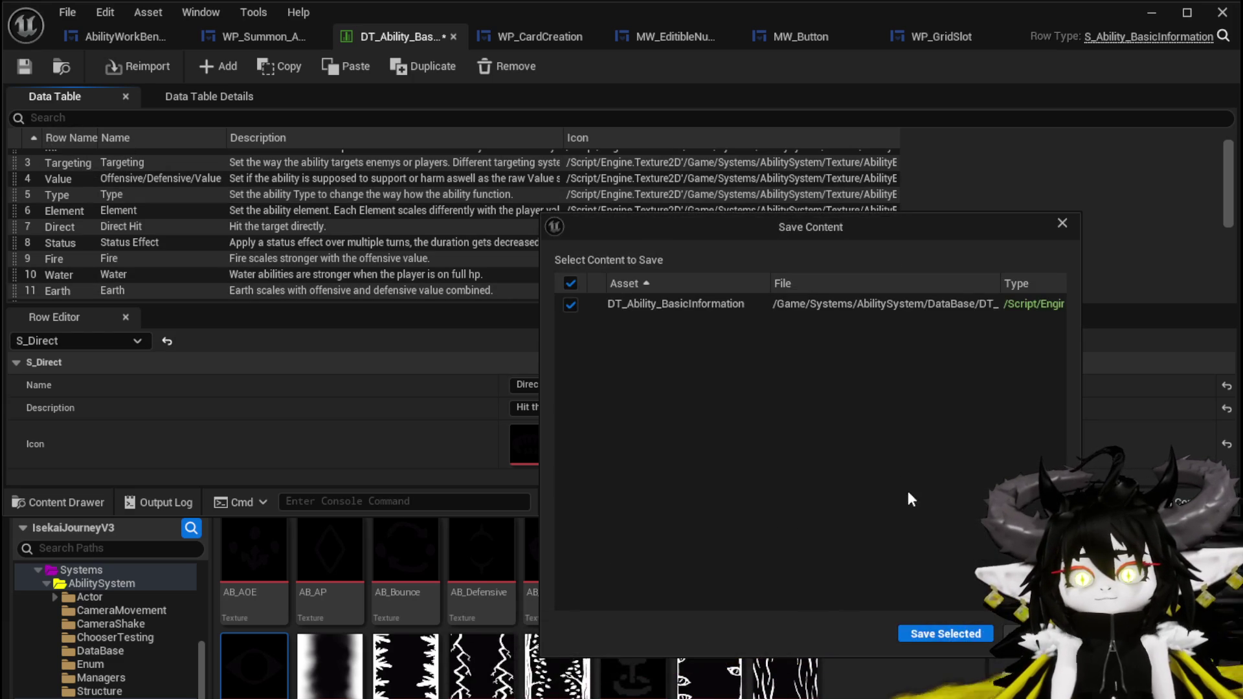
left_click(922, 638)
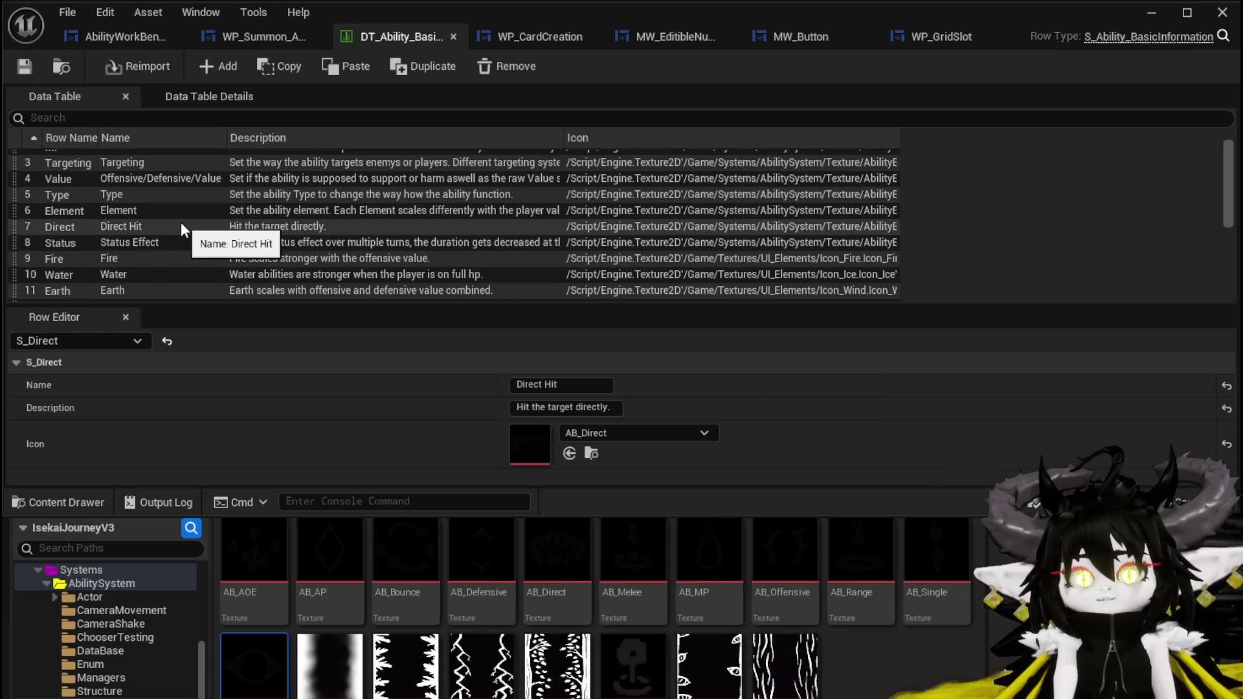
scroll(182, 224, "up", 2)
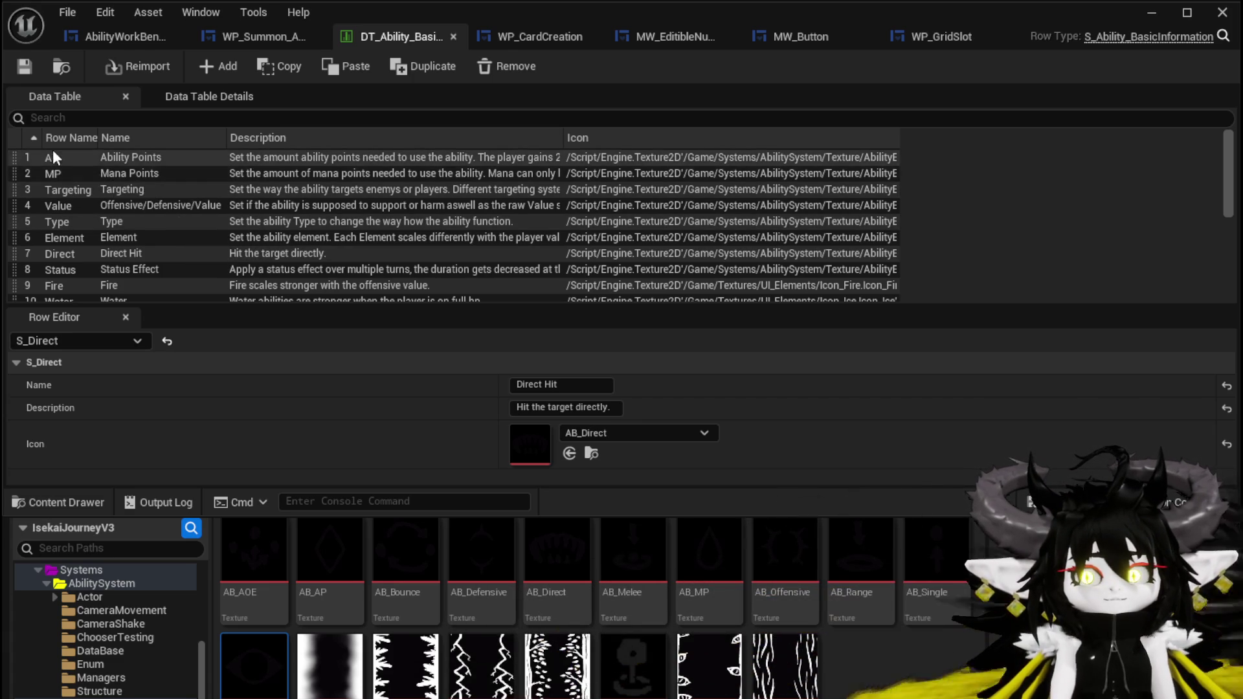
scroll(111, 213, "down", 2)
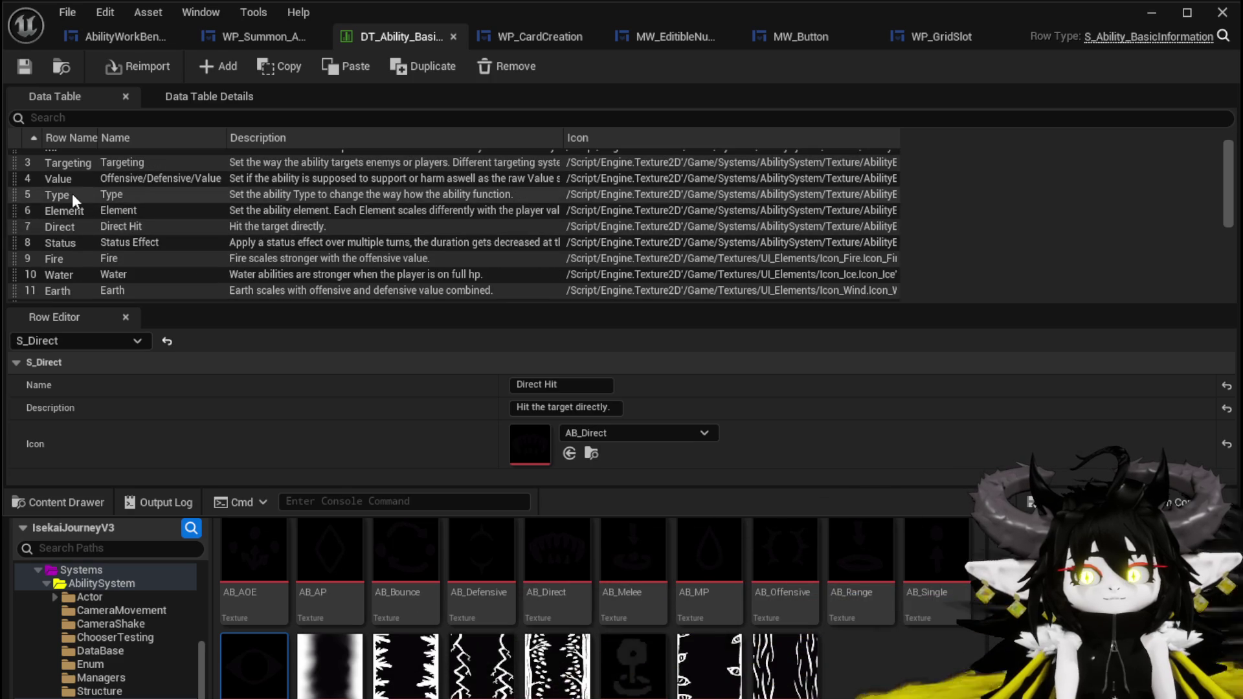
left_click(81, 239)
Duplicate the Status row as S_Status and save the data table
right_click(80, 239)
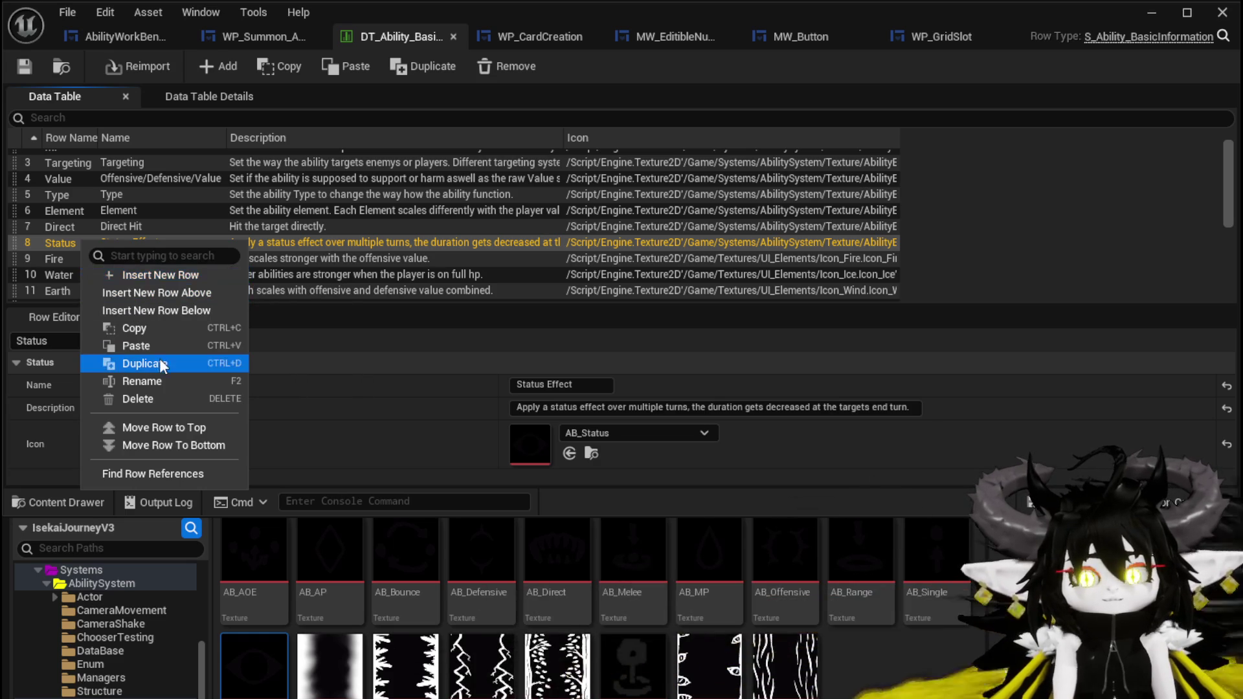
left_click(151, 363)
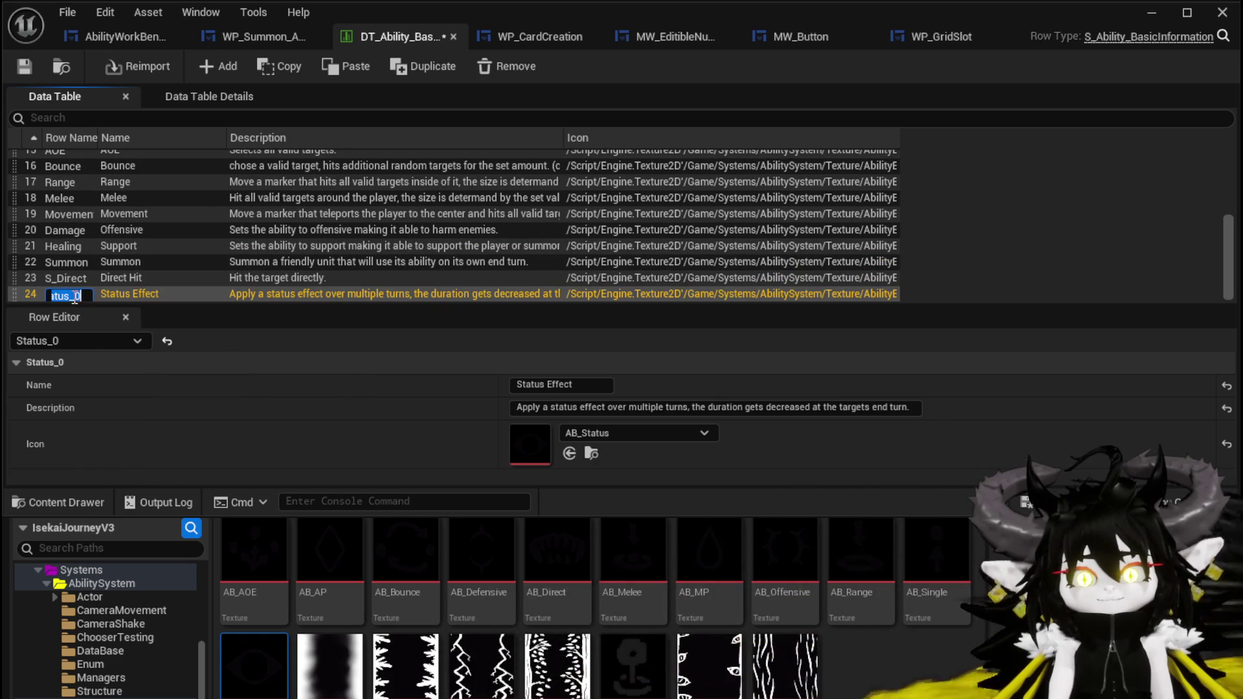
type("S_Stat")
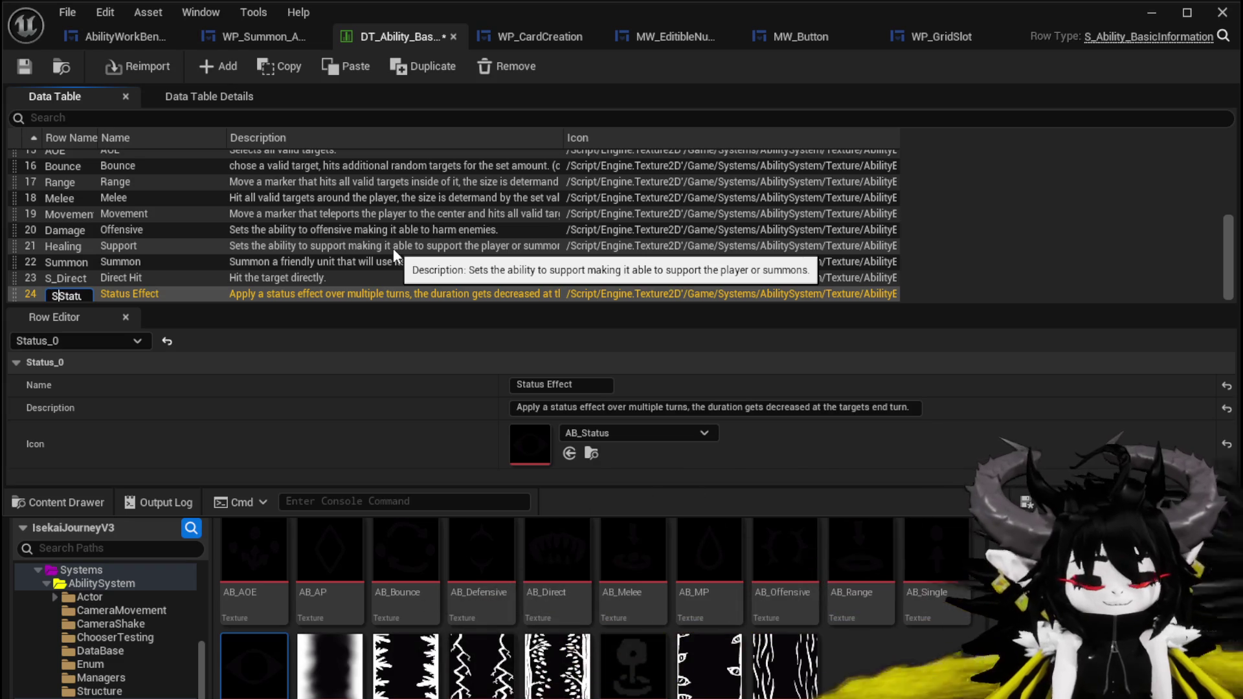
key("BackSpace")
key("BackSpace")
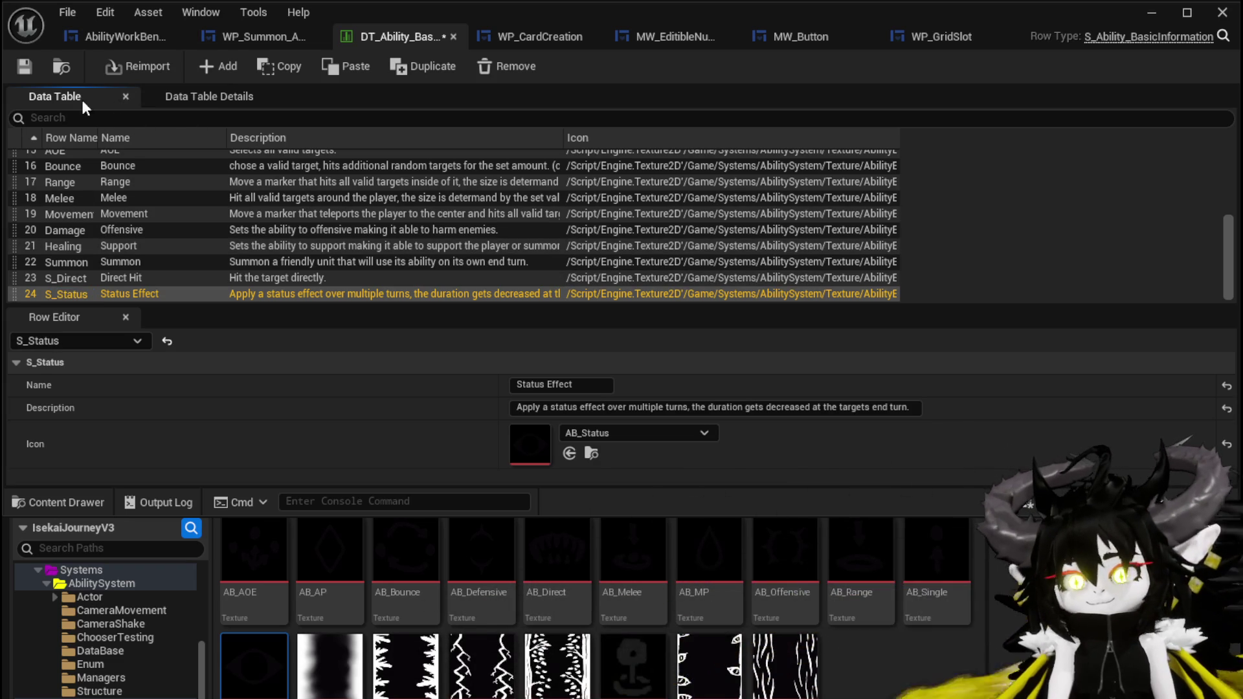
left_click(37, 67)
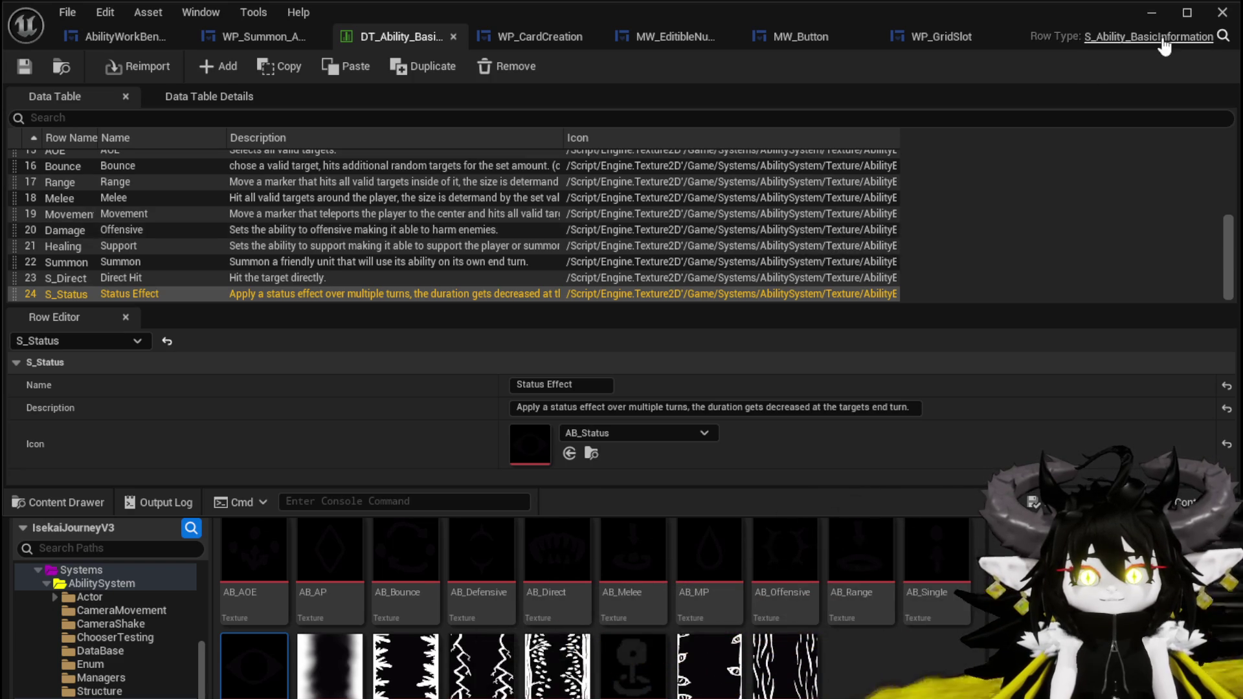
left_click(1153, 14)
Launch the game preview, switch the card's ability type icons and check the Direct Hit info box
left_click(423, 64)
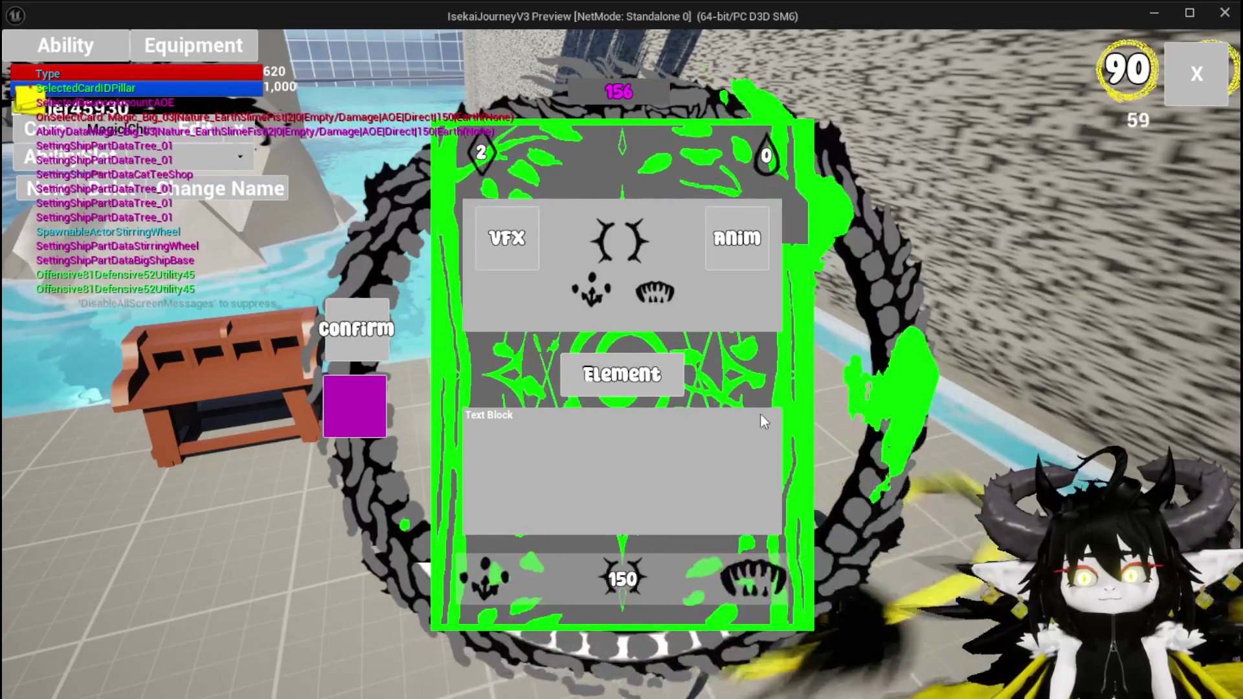
left_click(747, 573)
left_click(695, 222)
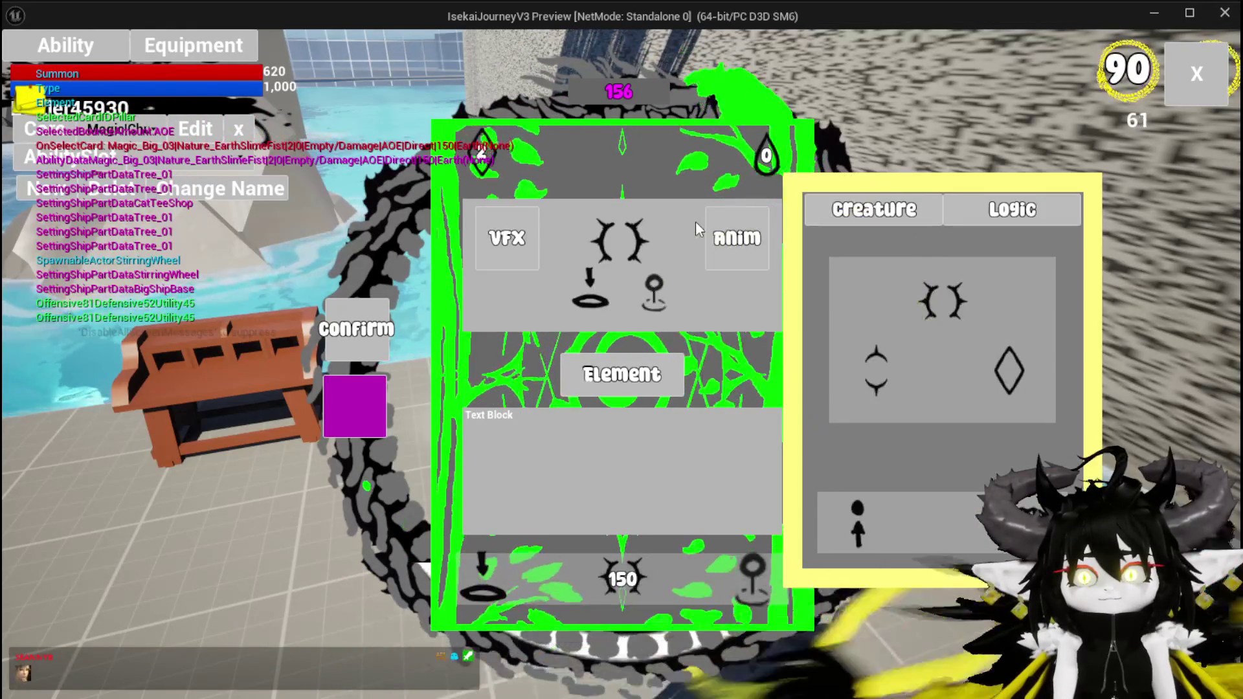
left_click(609, 236)
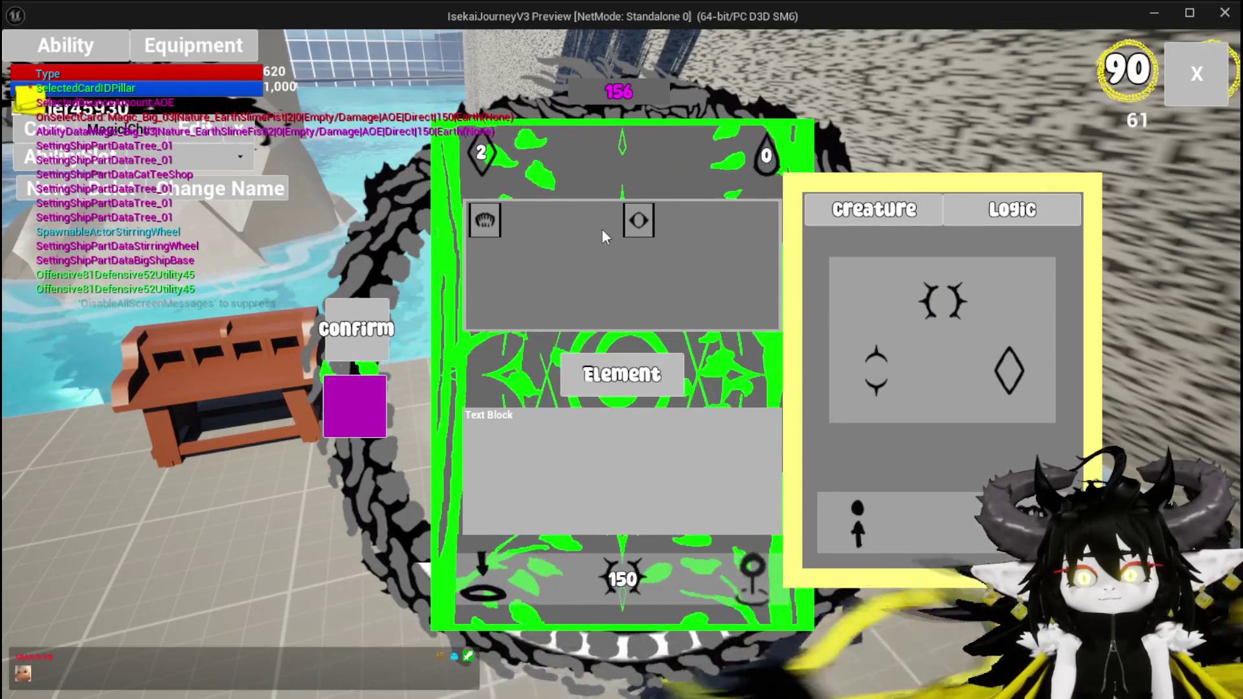
mouse_move(636, 227)
left_click(494, 223)
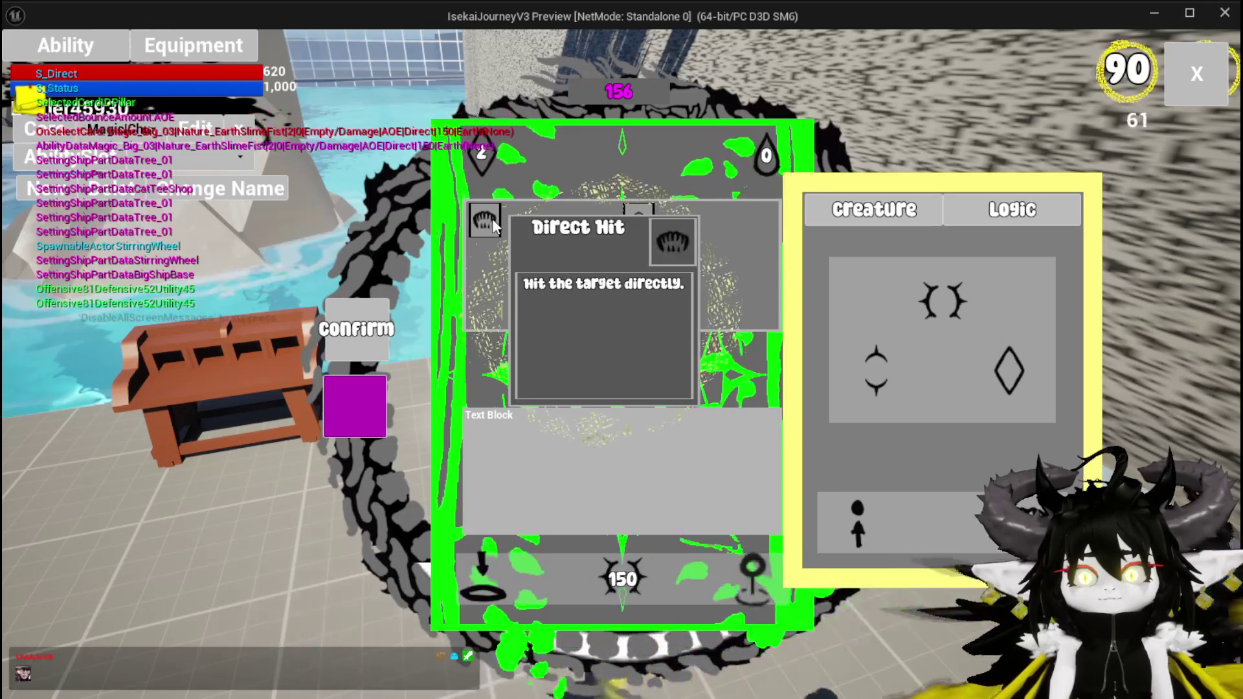
left_click(494, 223)
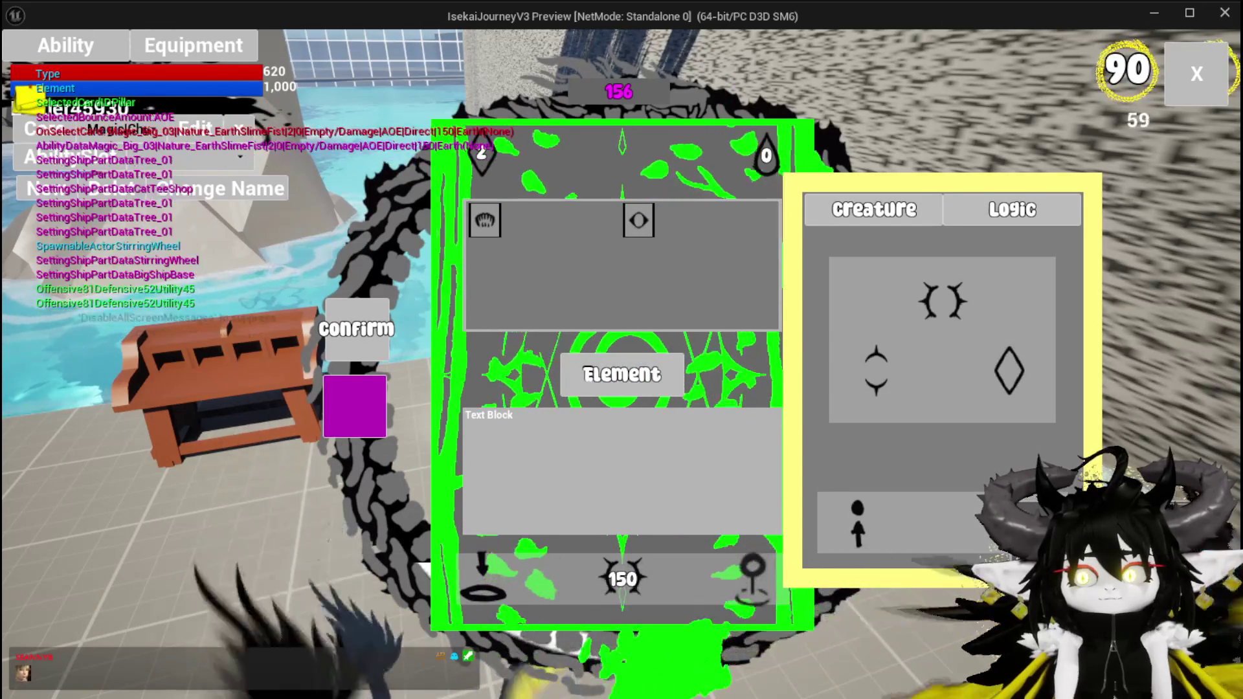
mouse_move(847, 516)
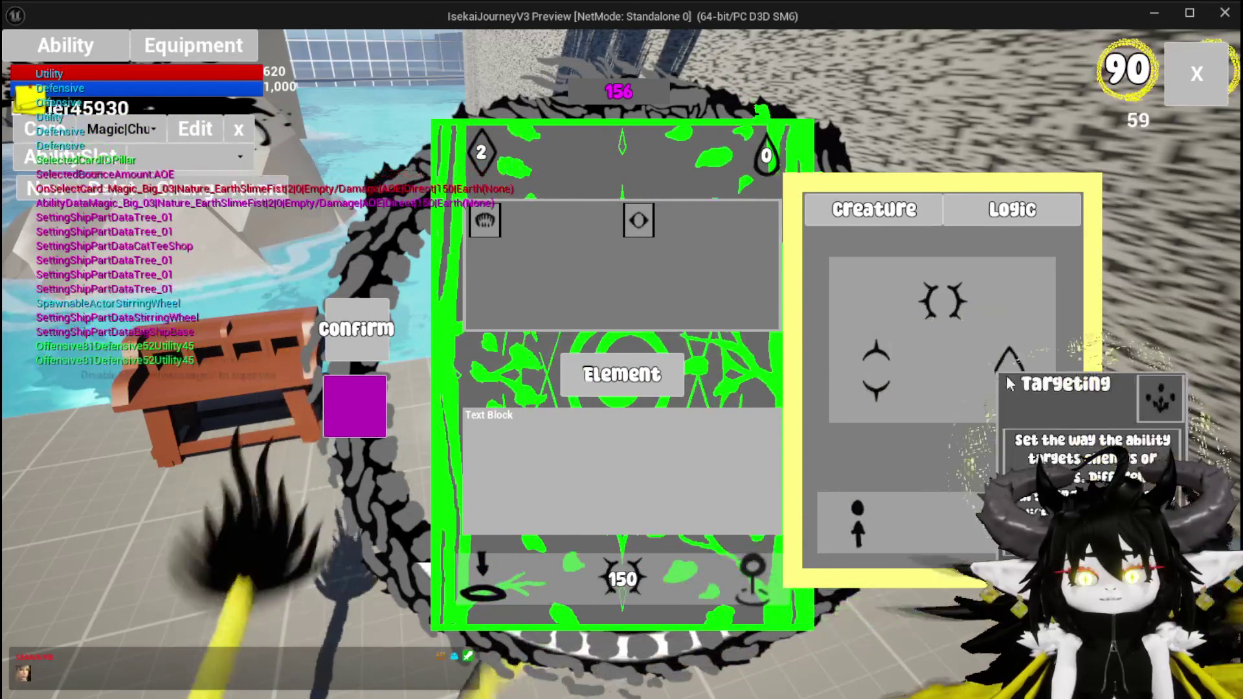
mouse_move(637, 233)
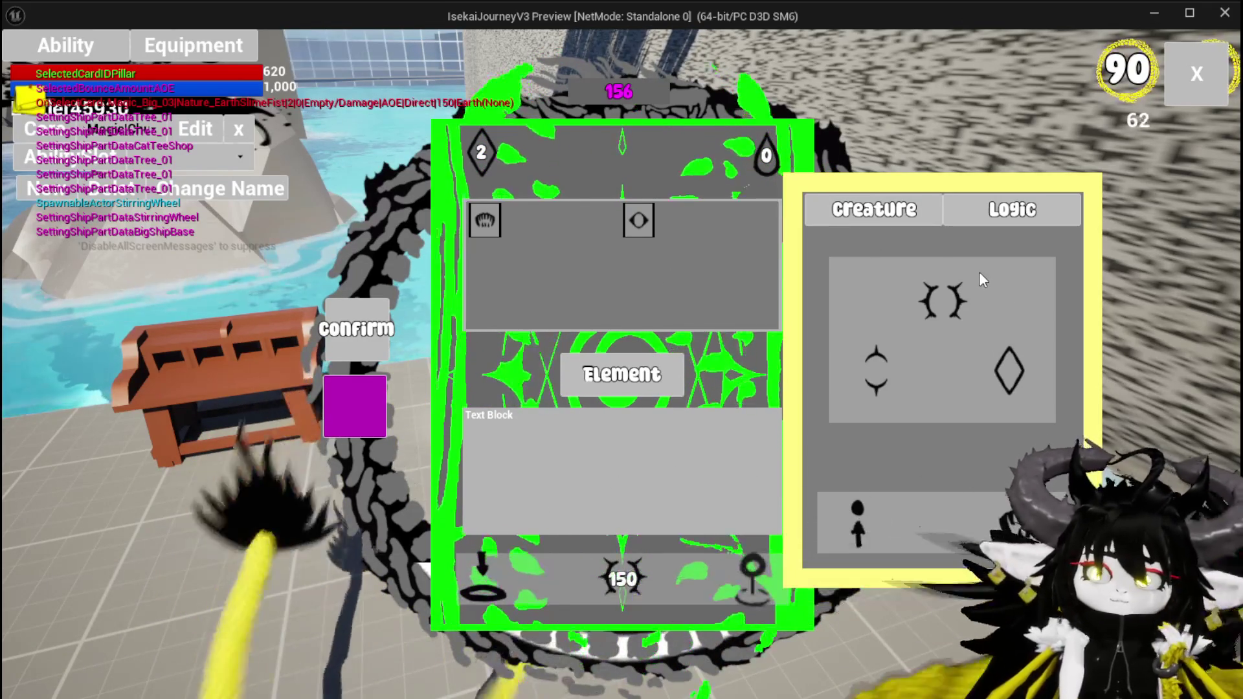
Toggle the Logic and Visual categories, inspect the Offensive/Defensive symbol, then stop the preview
left_click(1007, 219)
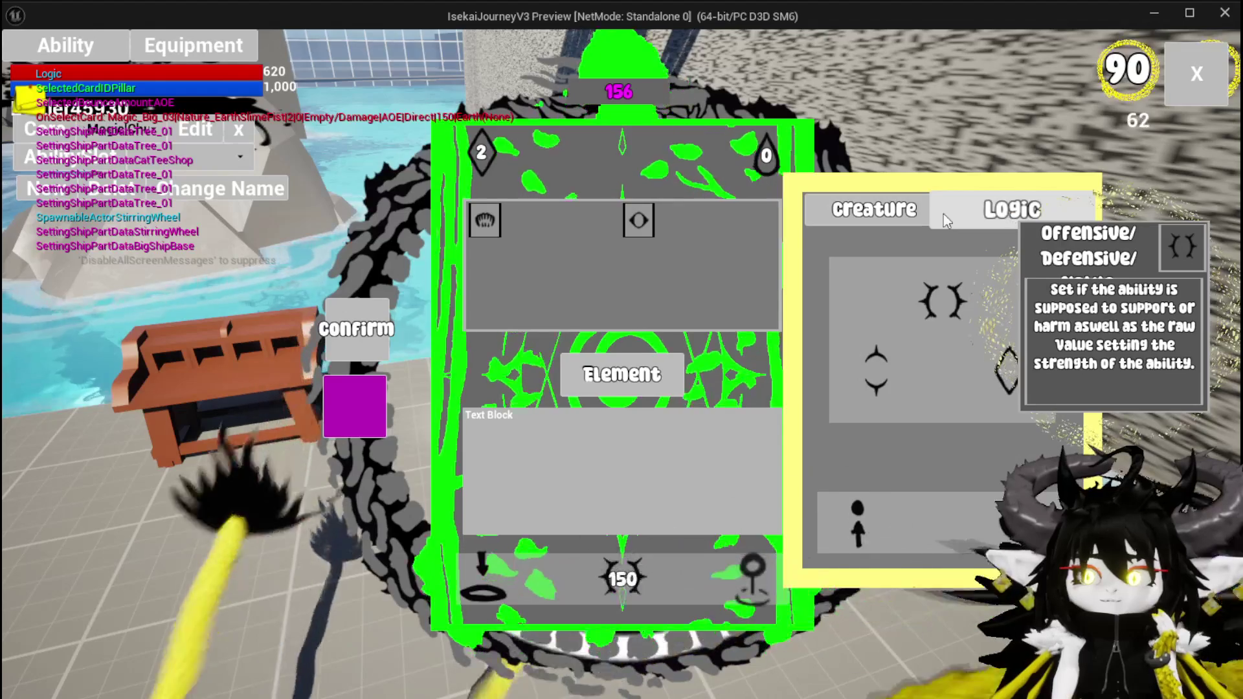
left_click(891, 217)
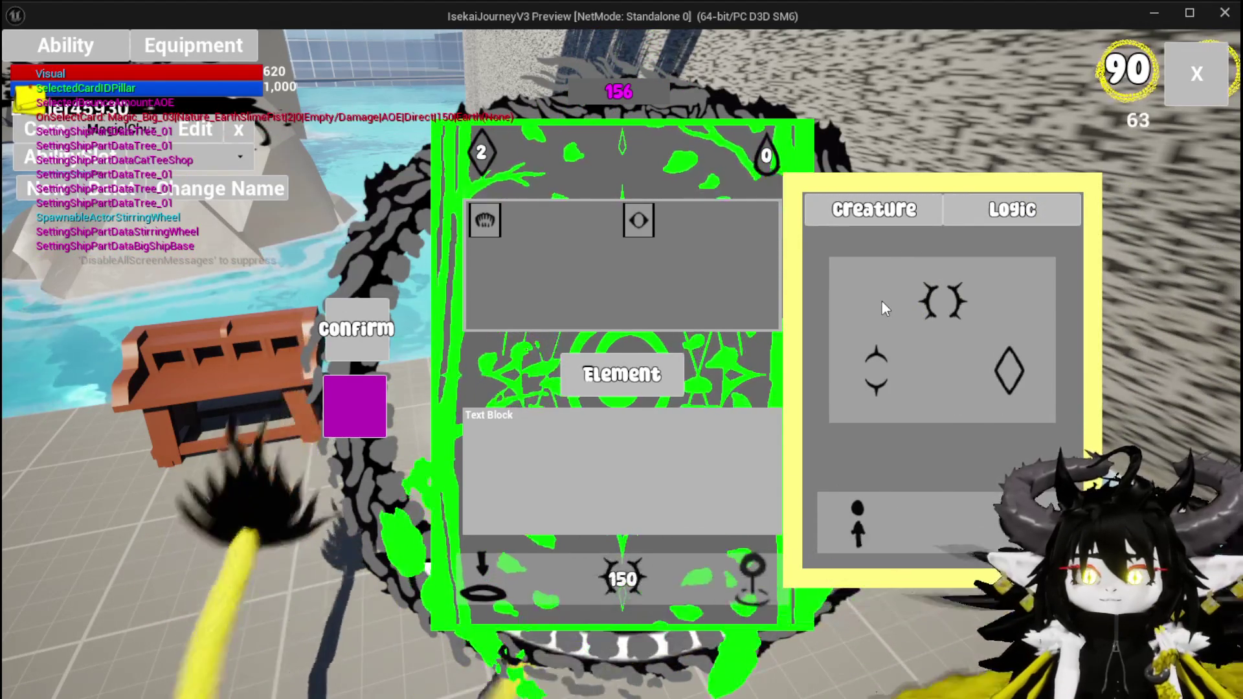
left_click(926, 299)
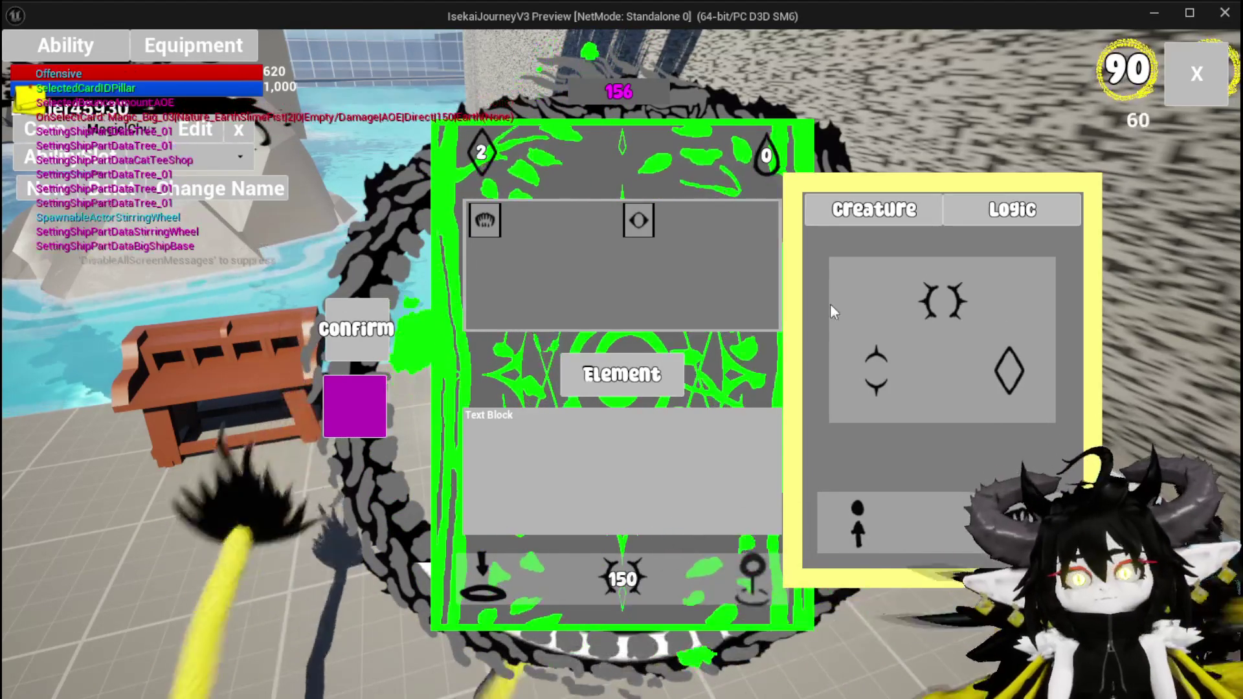
key("Escape")
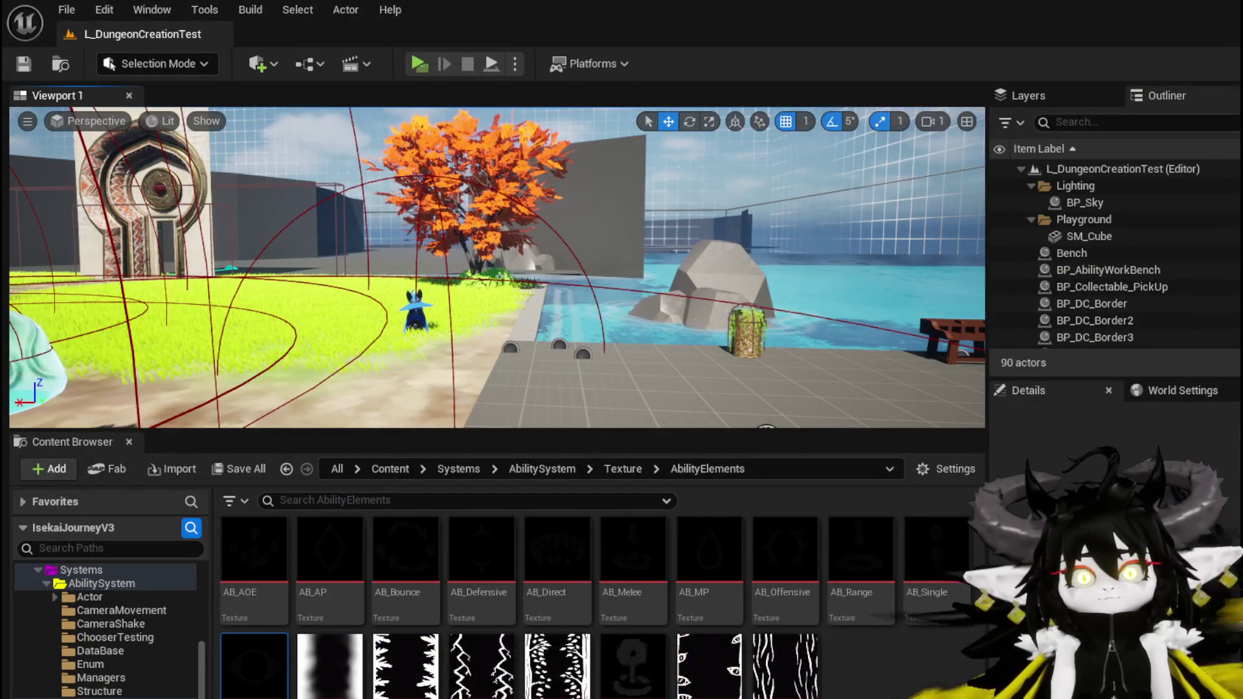
Save the level and add a new data table row named S_Offensive
left_click(29, 64)
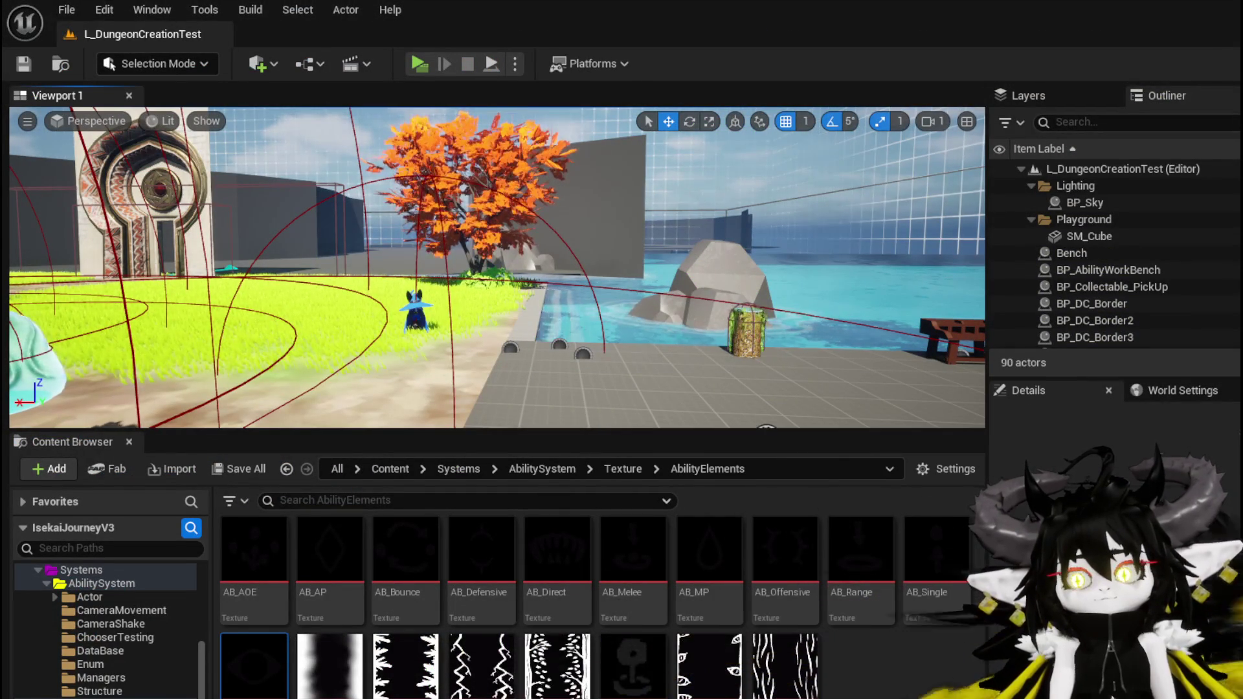
key("alt+Tab")
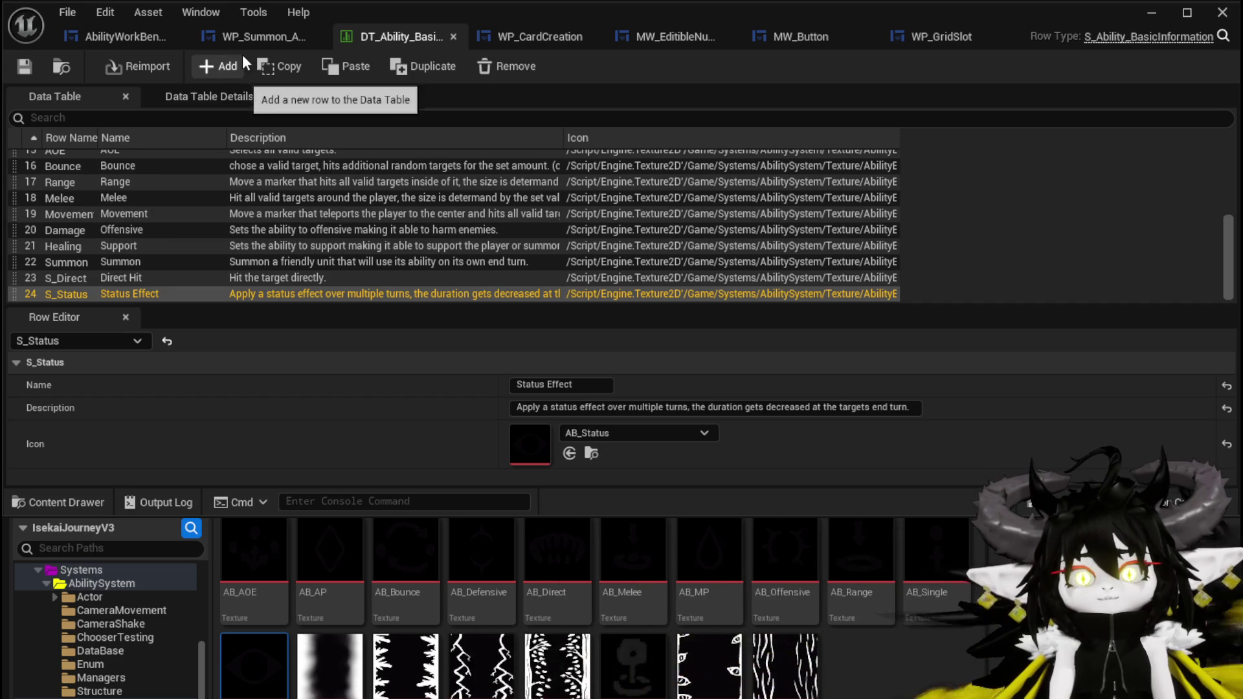
left_click(224, 67)
type("S")
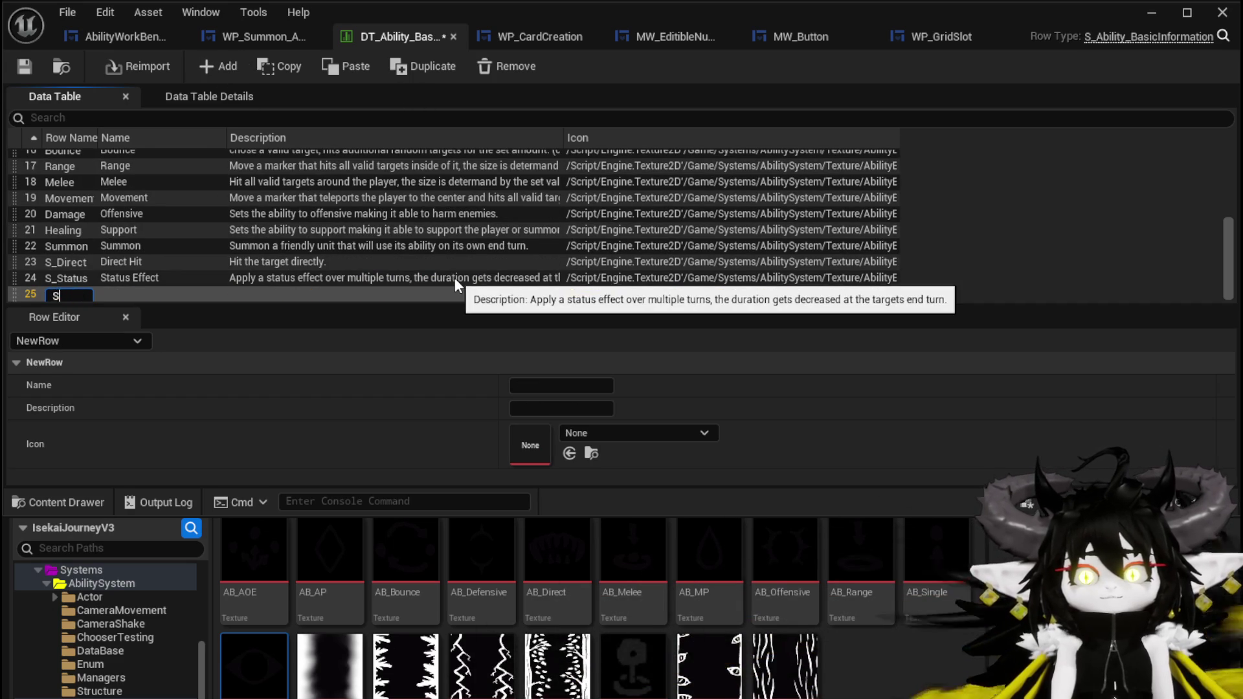
type("_Of")
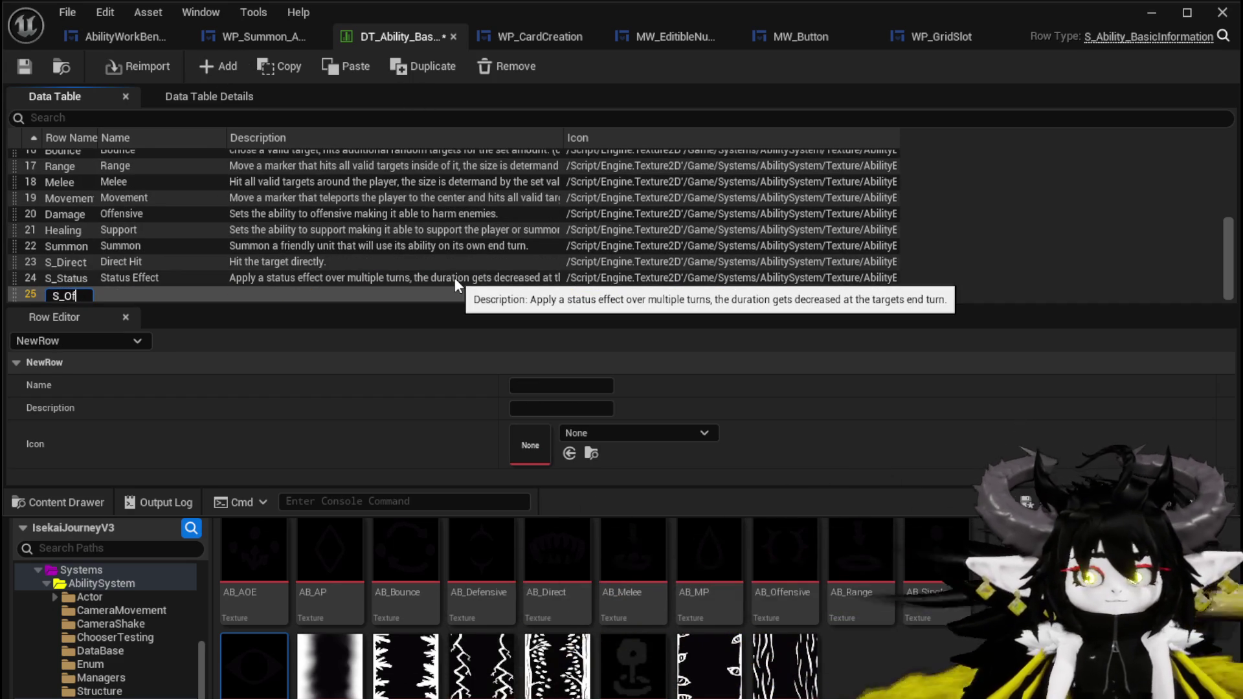
type("fensive")
key("Return")
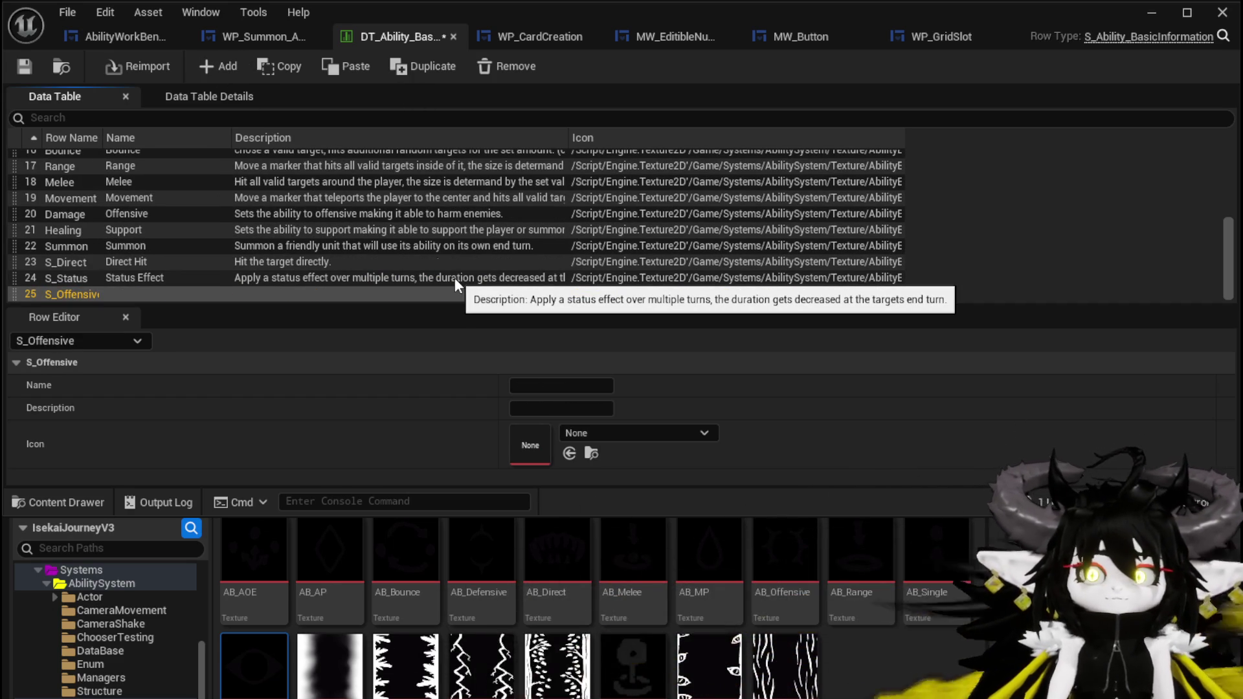
Add rows S_Defensive and S_Utility, then select the S_Offensive row
left_click(244, 68)
double_click(72, 294)
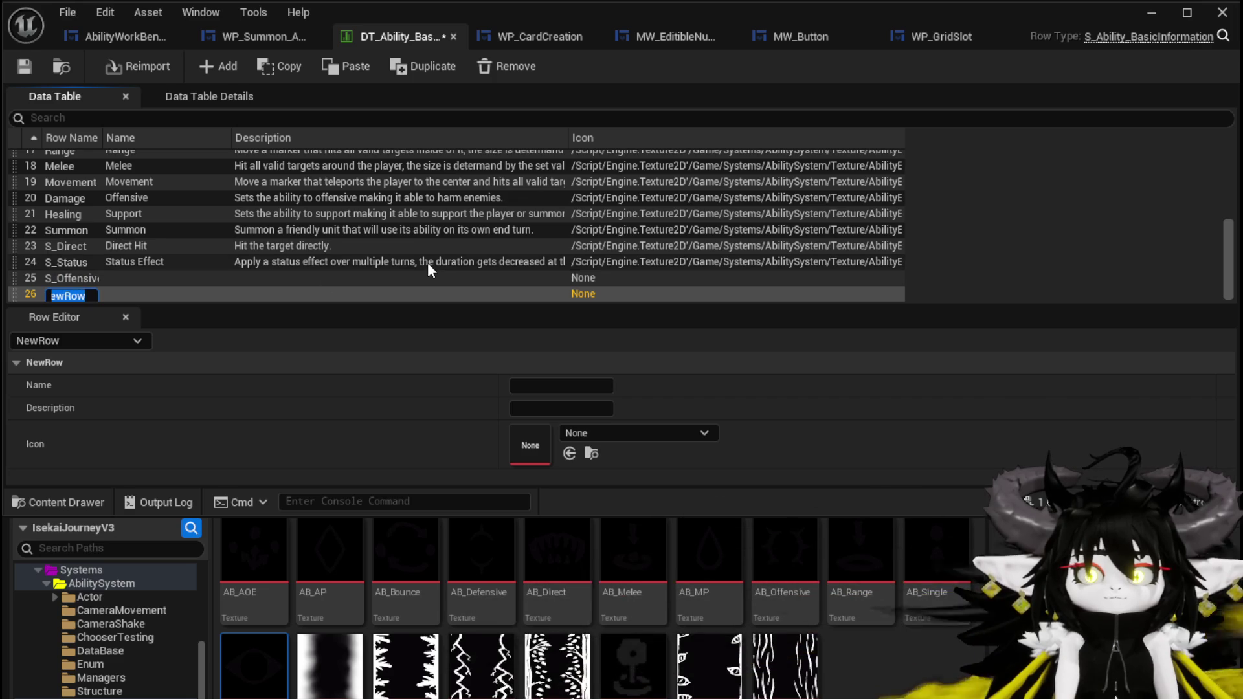
type("S_Of")
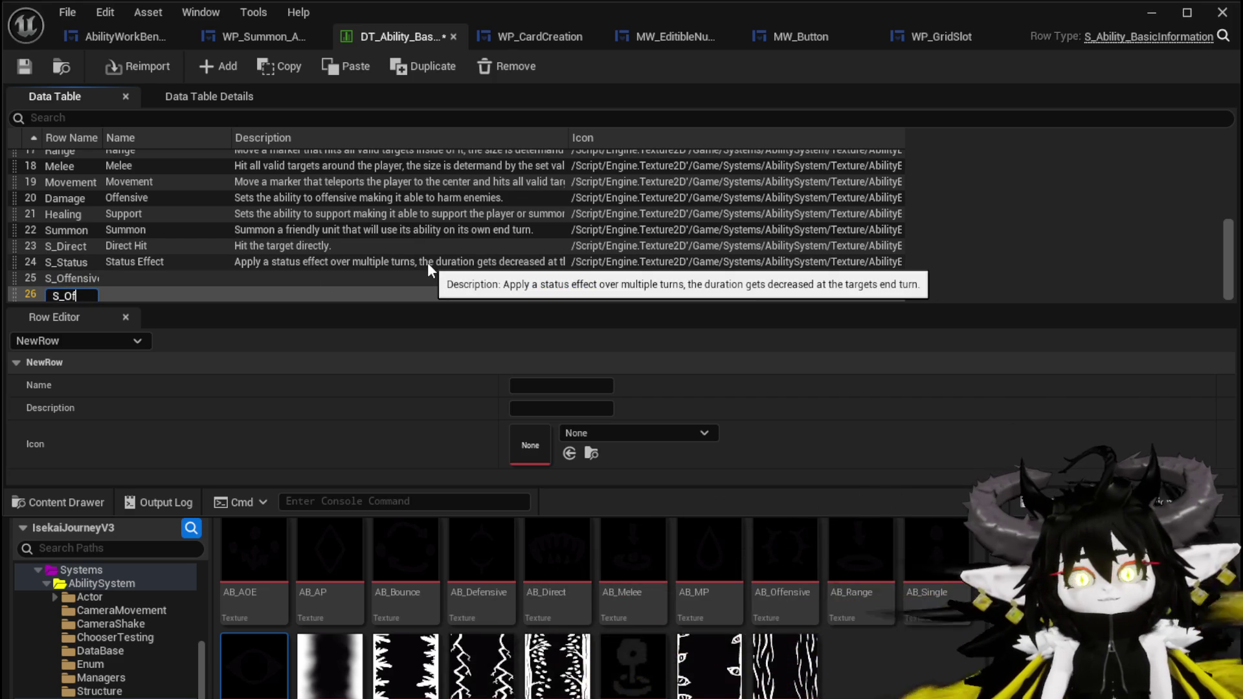
key("BackSpace")
key("BackSpace")
key("BackSpace")
type("De")
key("BackSpace")
type("fensive")
key("Return")
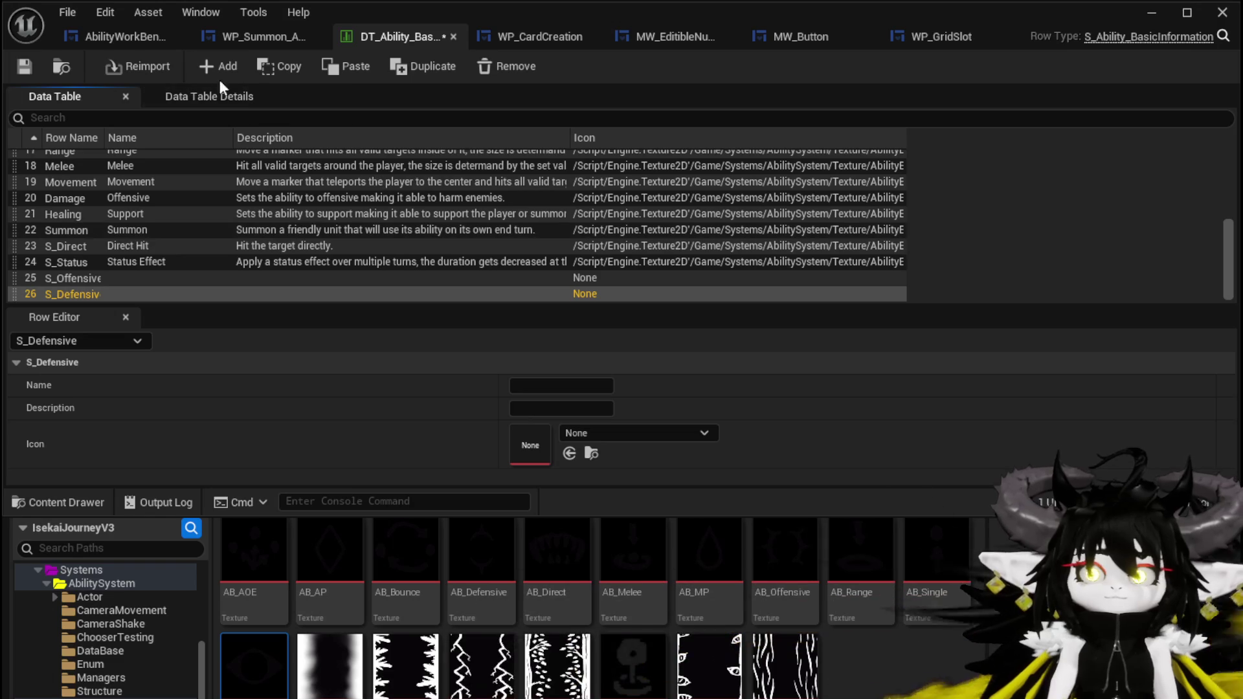
left_click(210, 70)
double_click(56, 298)
type("S_U")
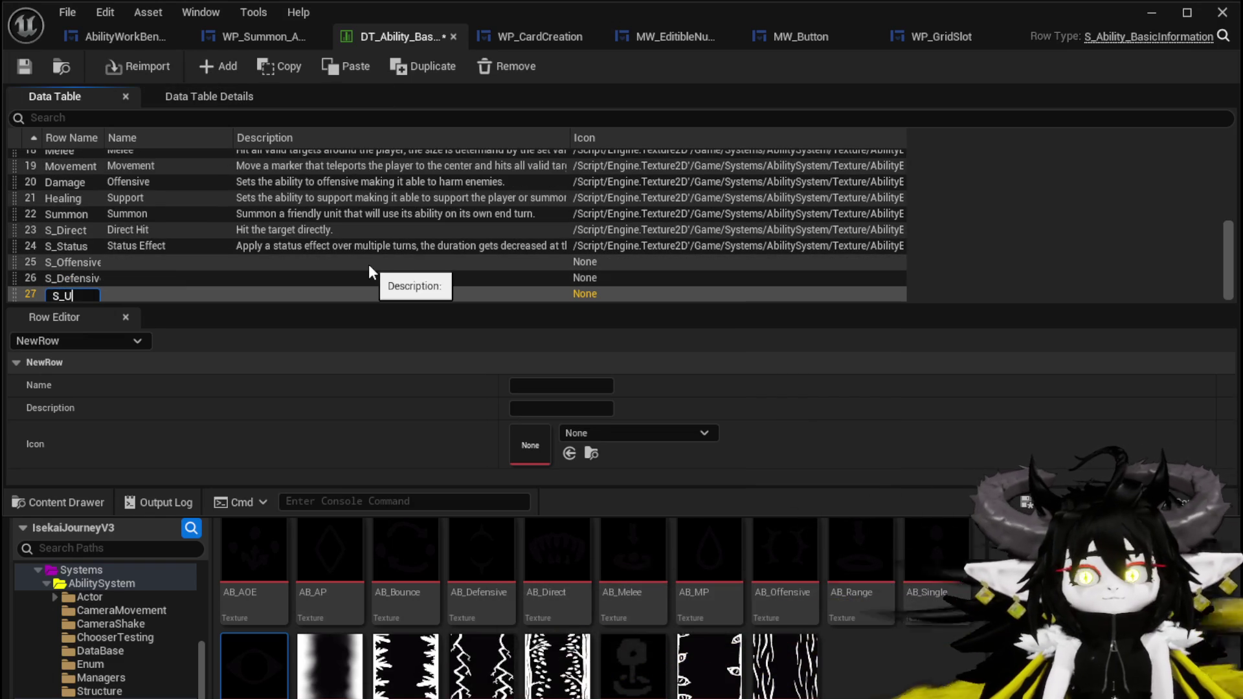
type("tility")
key("Return")
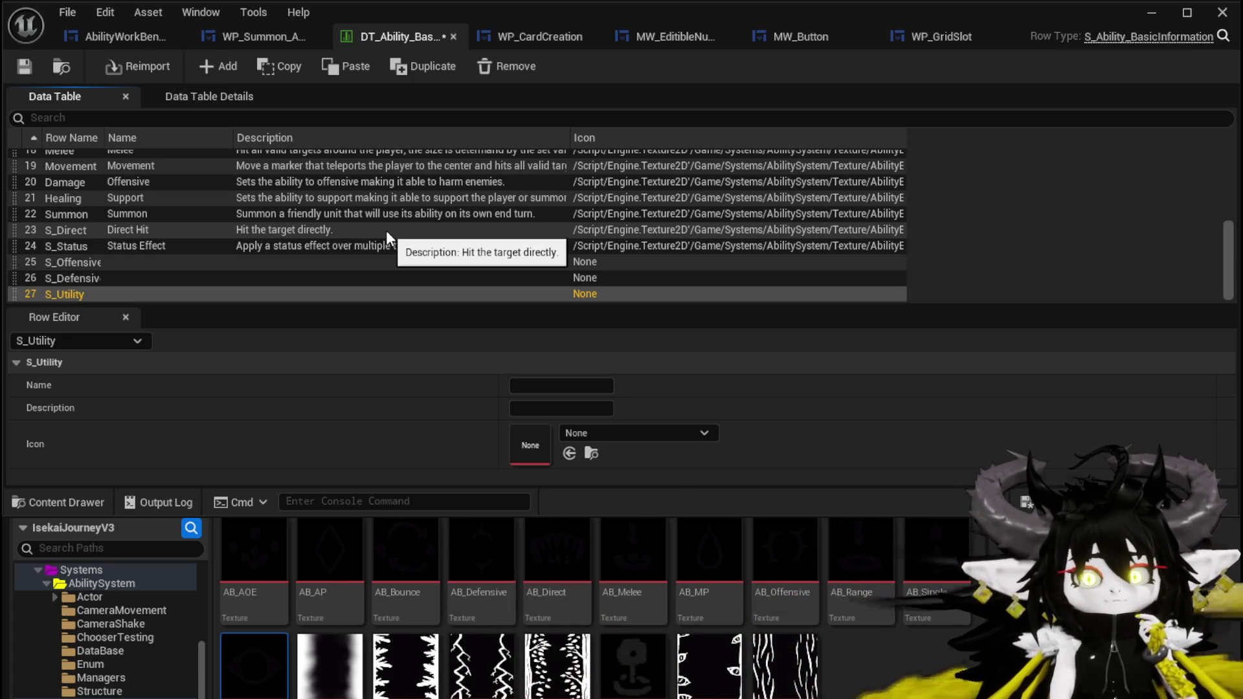
left_click(144, 261)
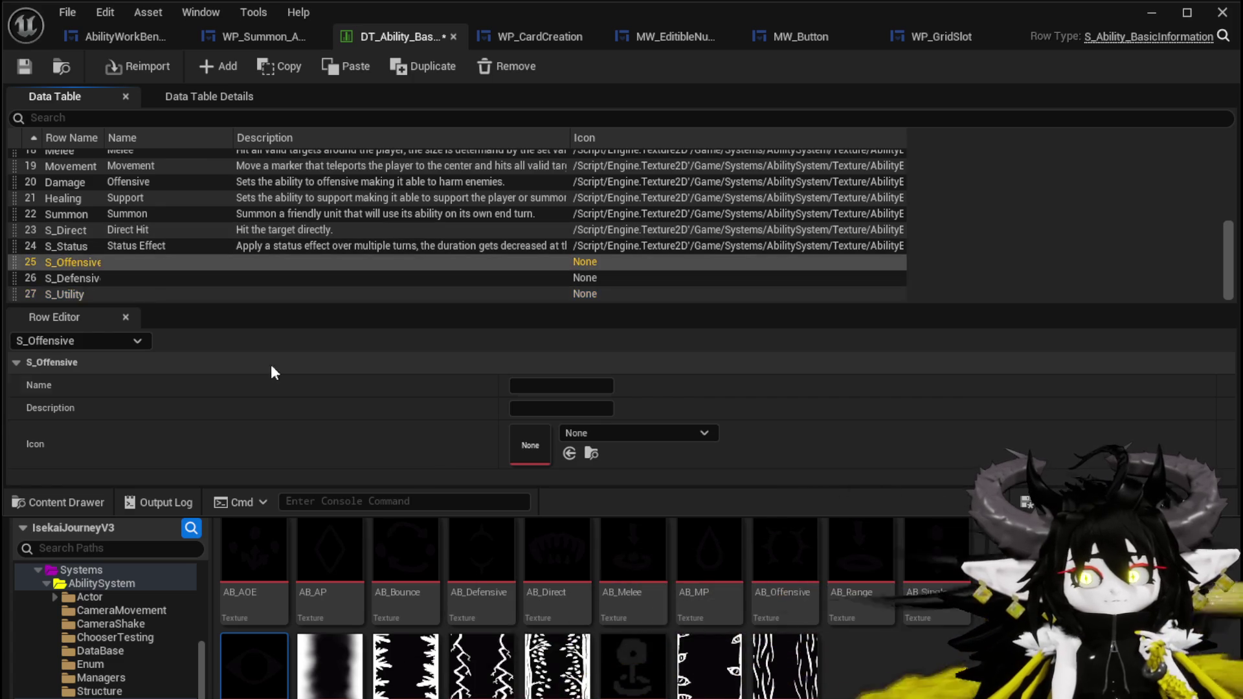
Name S_Offensive 'Offensive' with description 'Increases the strength of the ability used.'
left_click(552, 387)
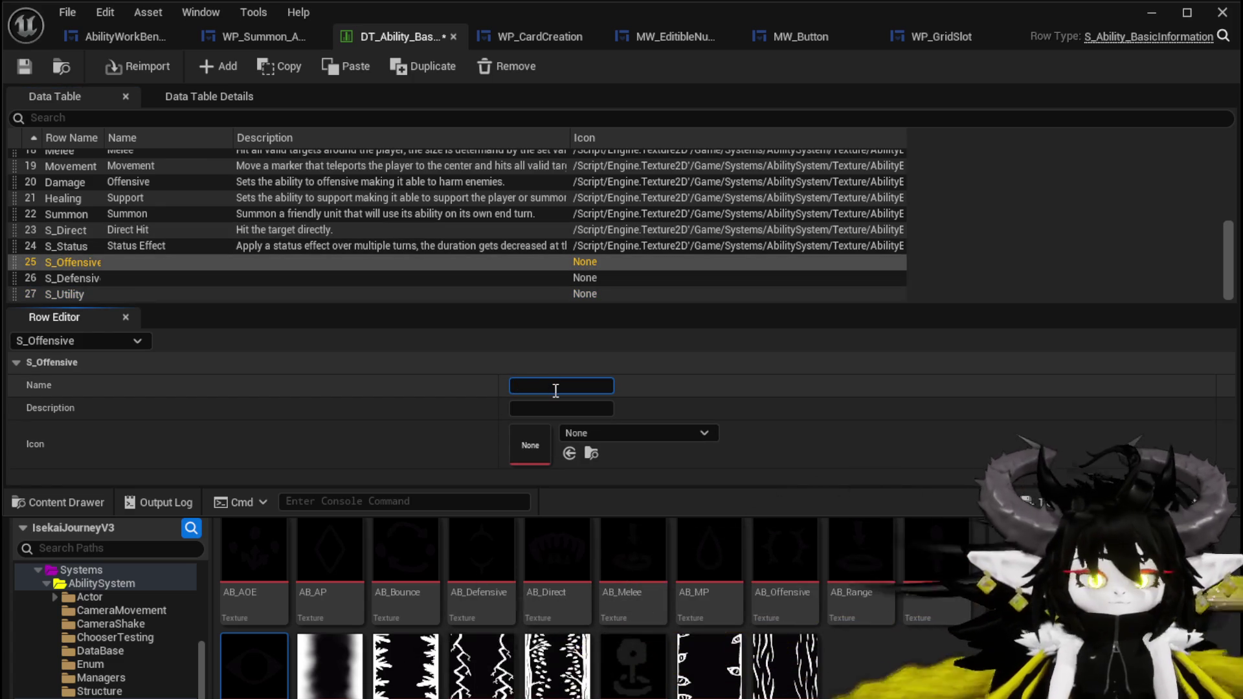
type("Offensive")
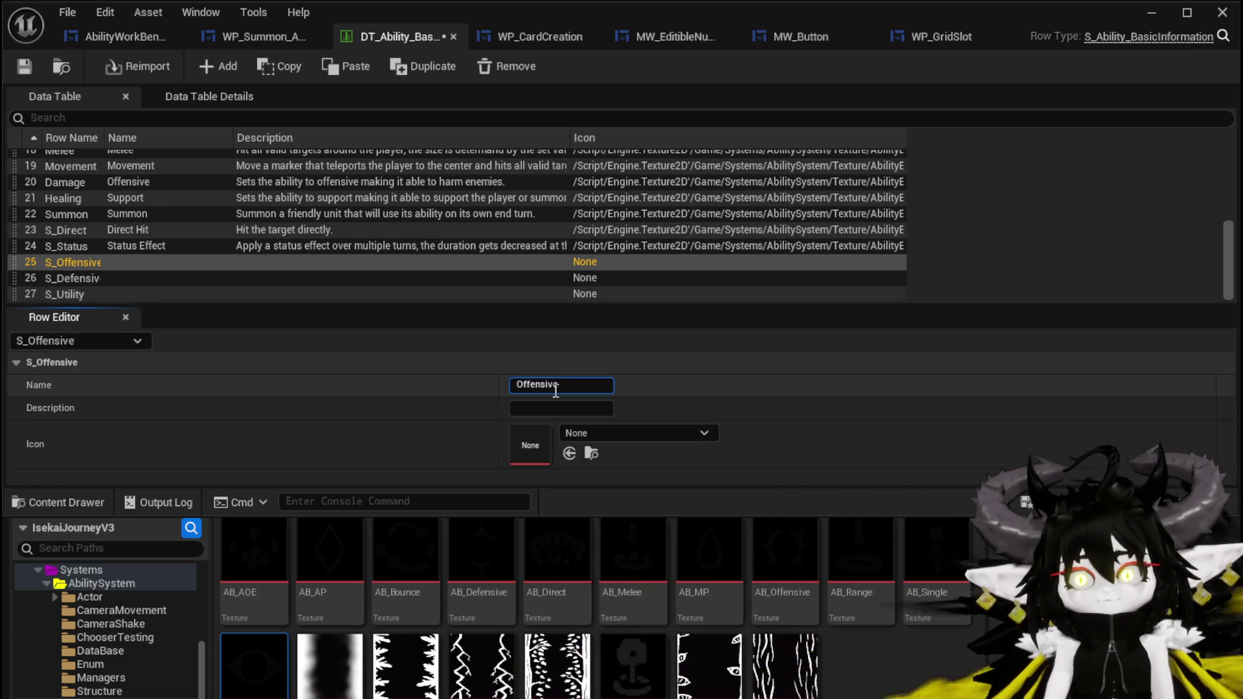
key("Tab")
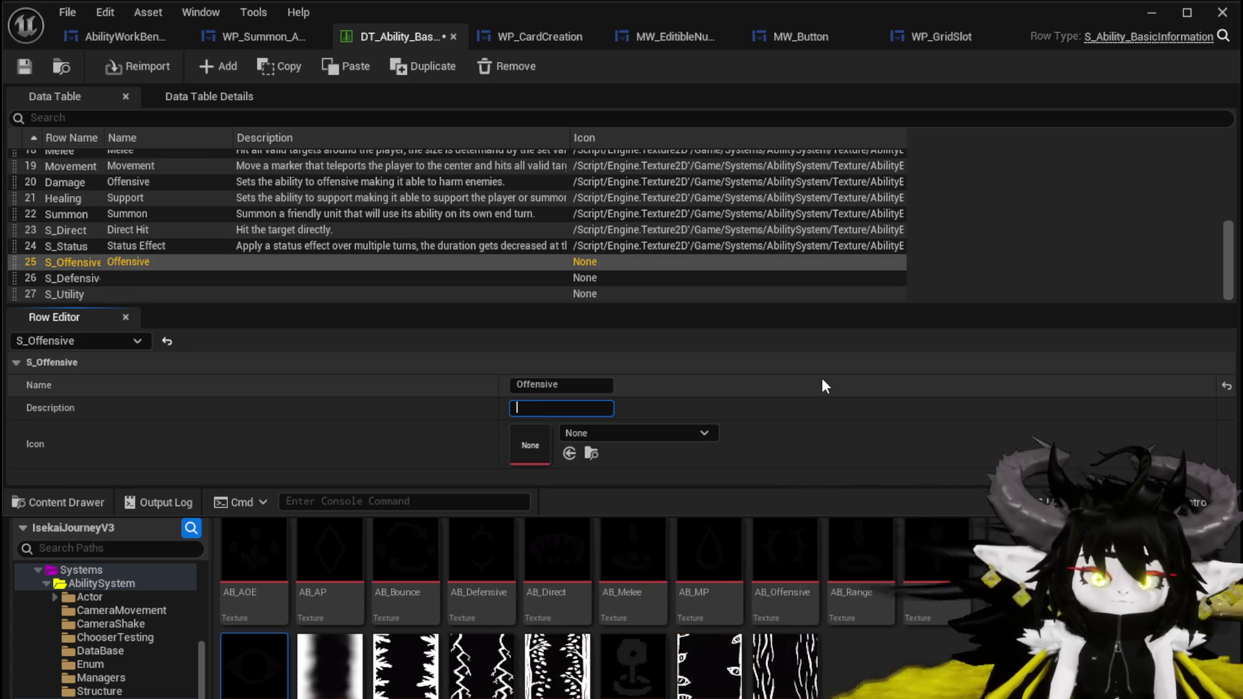
type("Increases ")
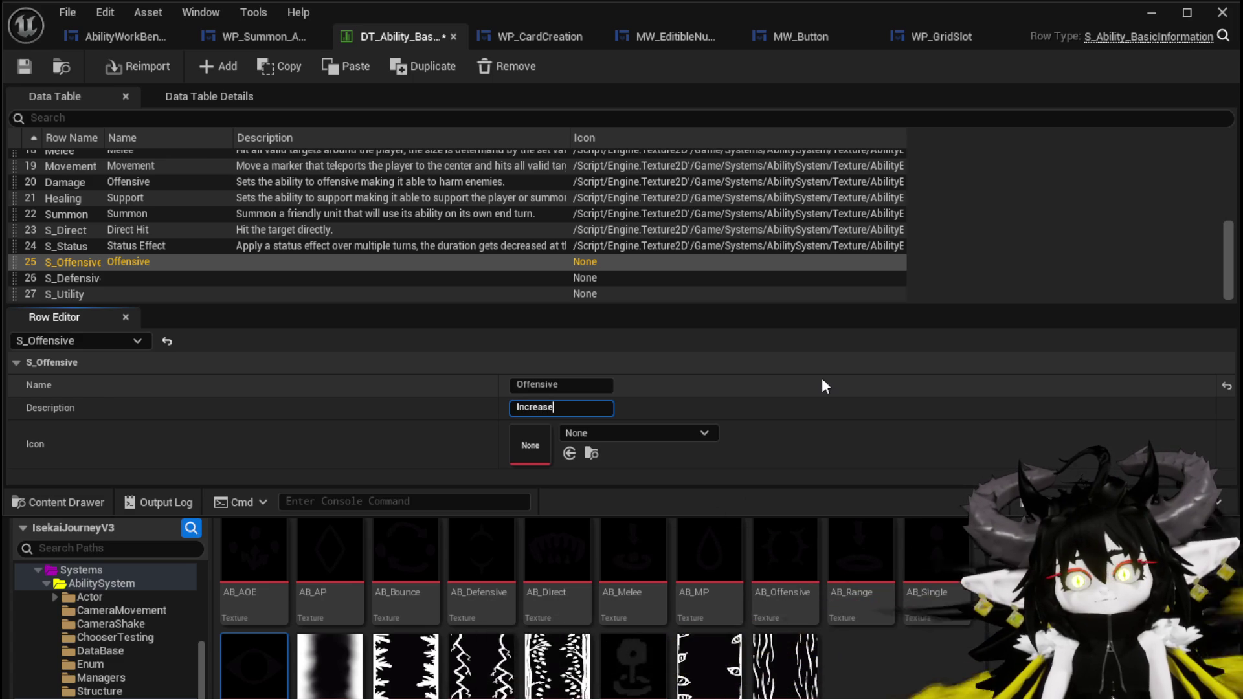
type("the d")
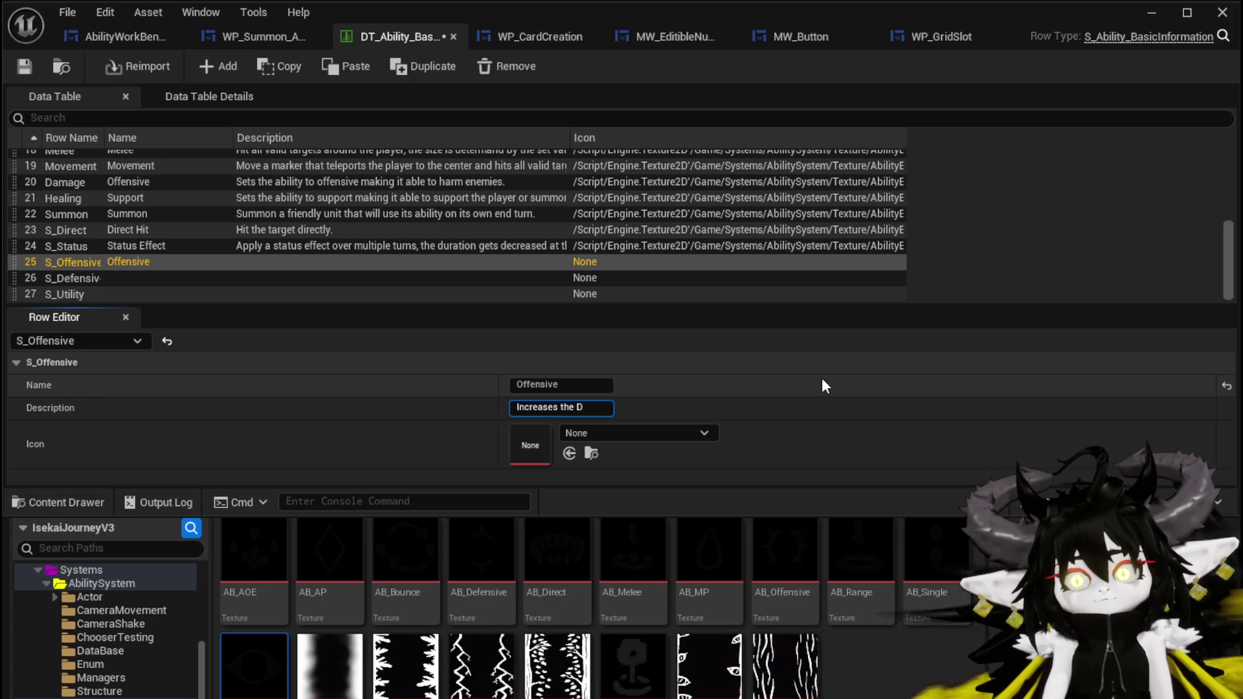
type("amage de")
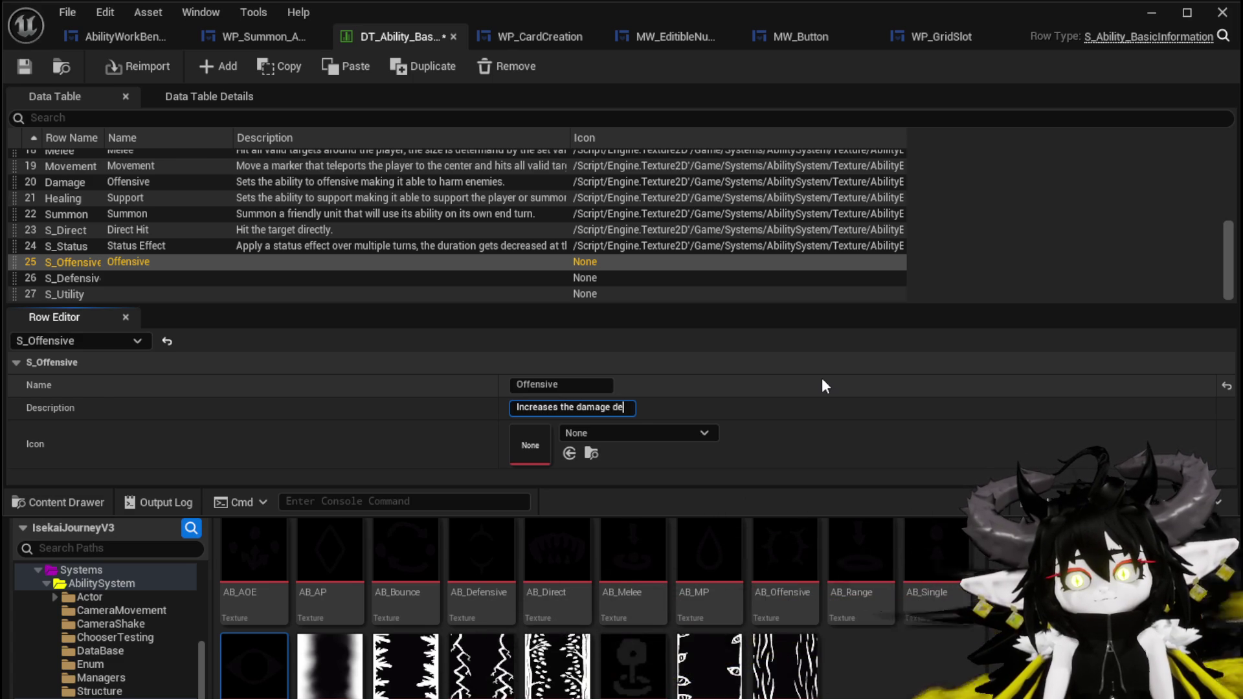
type("alt")
key("BackSpace")
key("BackSpace")
key("BackSpace")
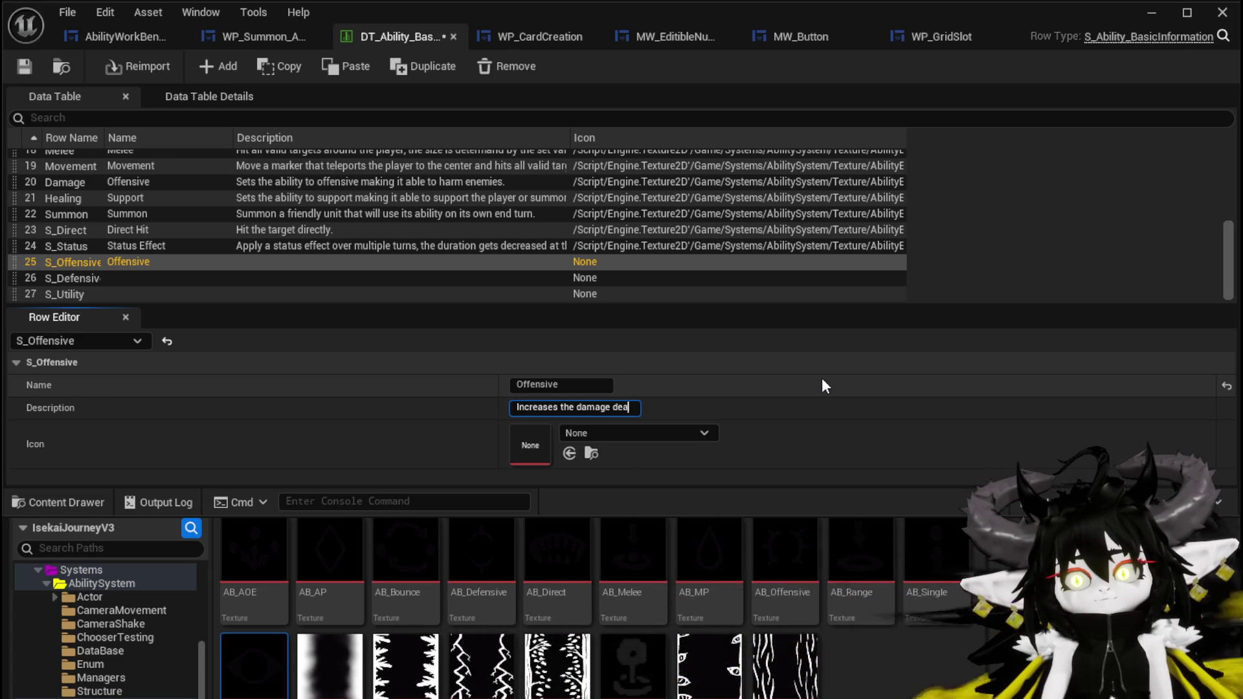
key("BackSpace")
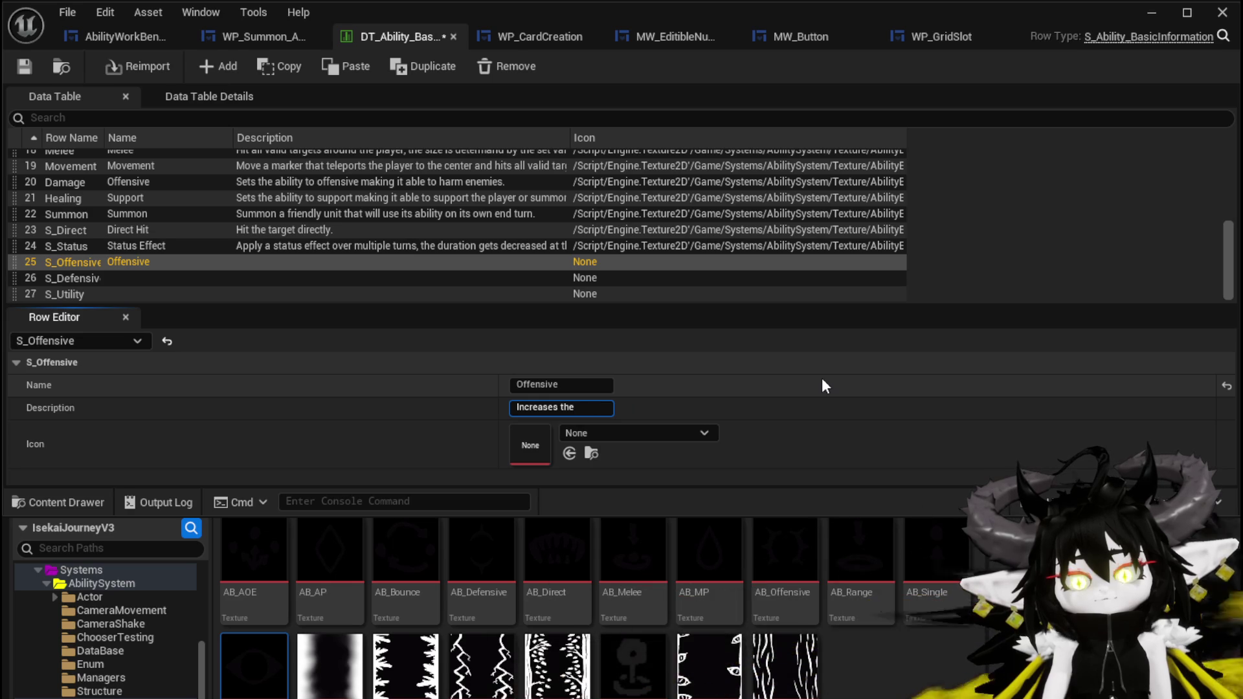
type(" streng")
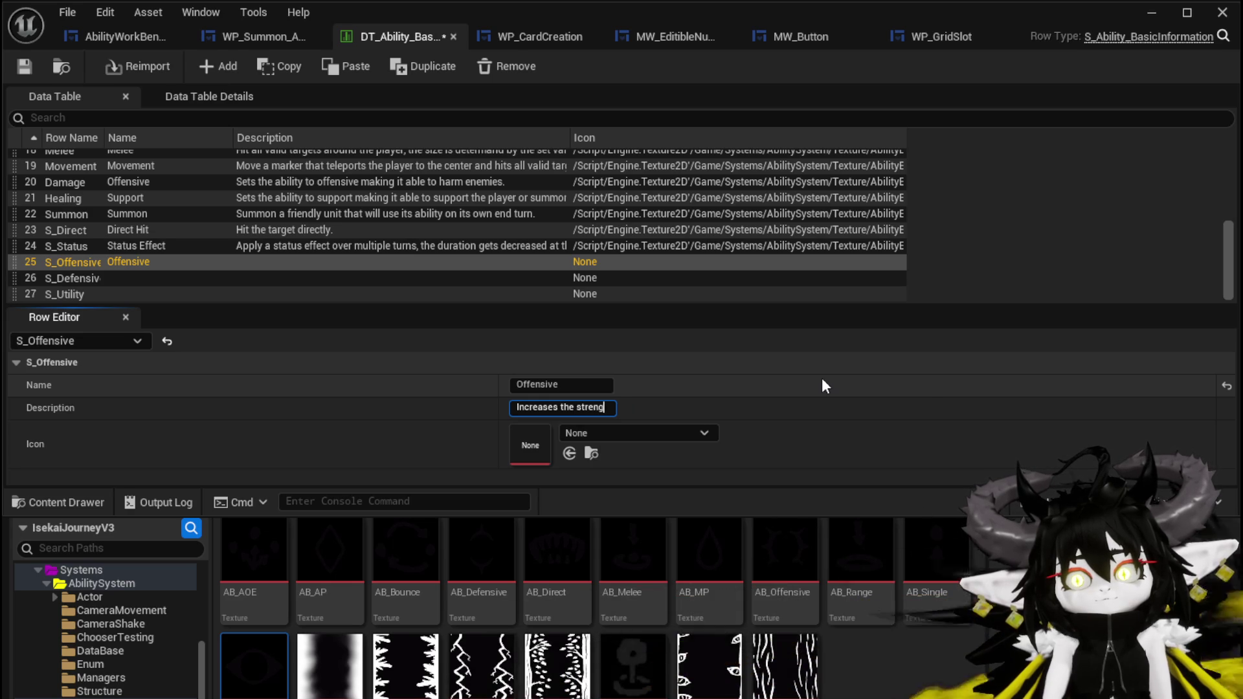
type("th of the abi")
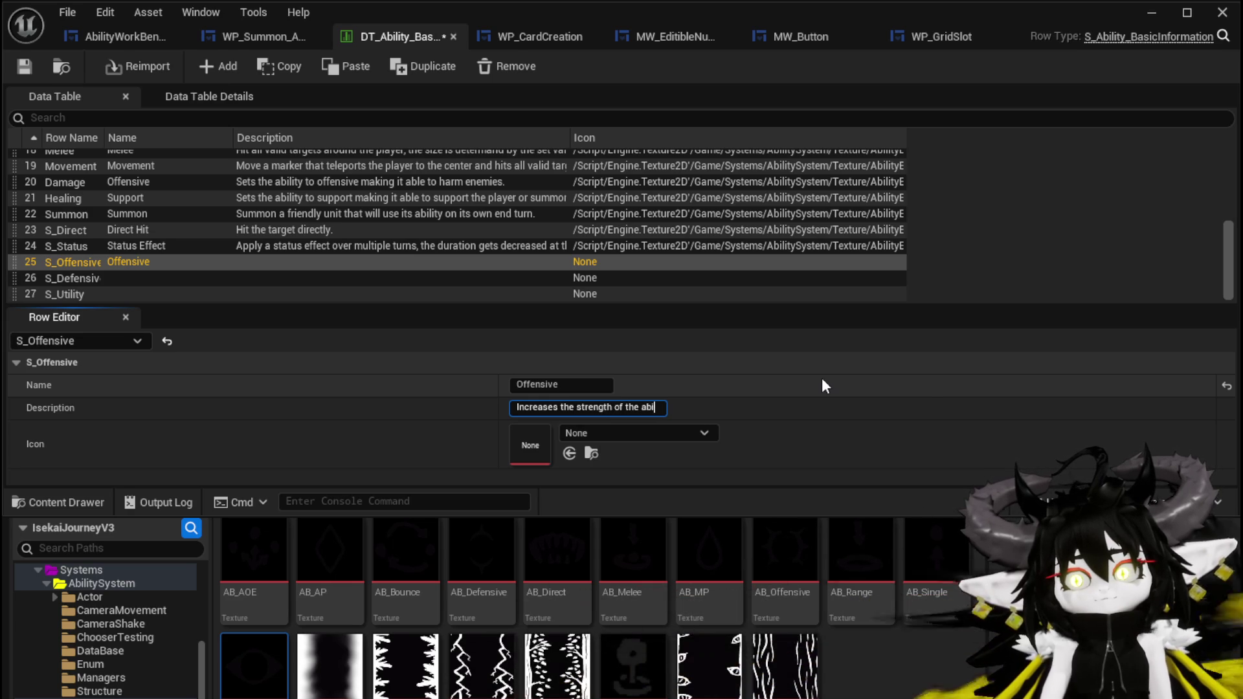
type("lity used")
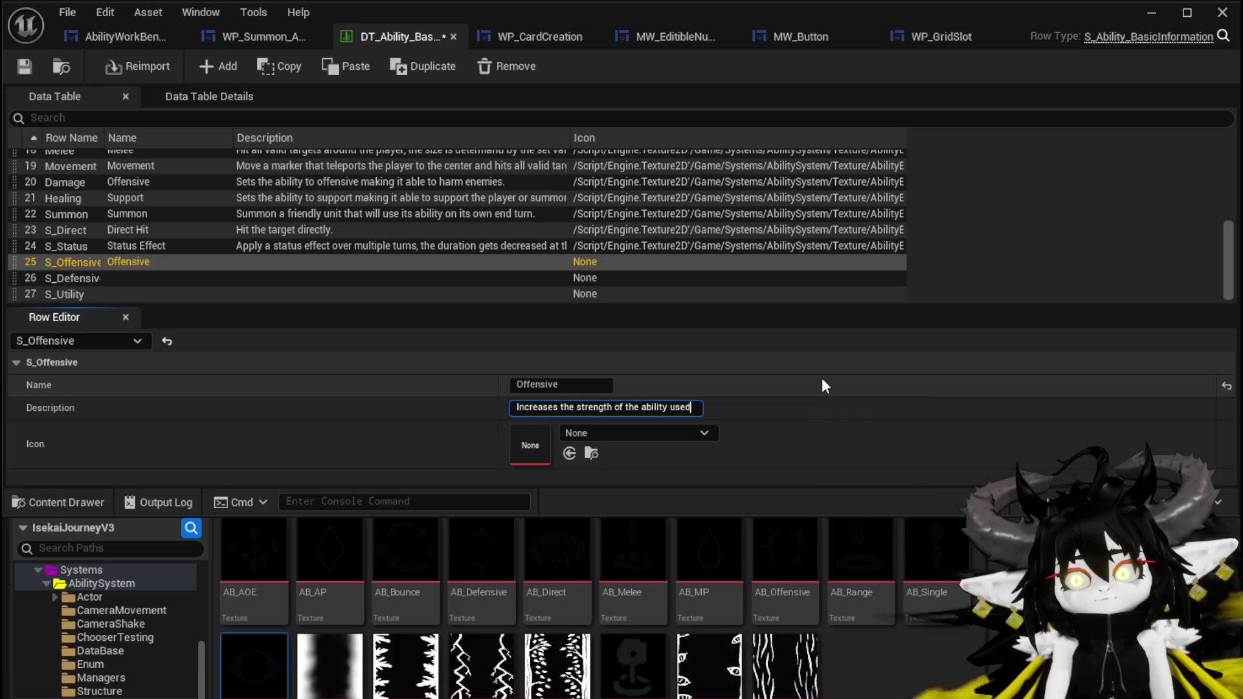
type(".")
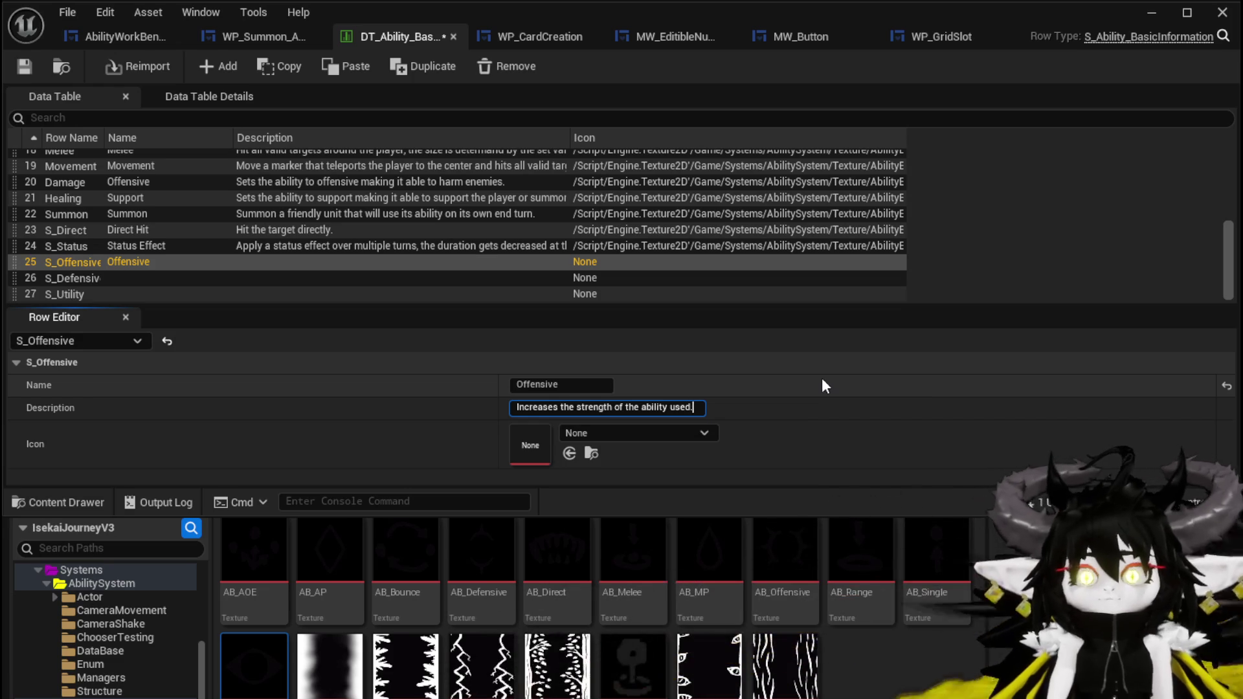
key("Return")
left_click(89, 277)
Name S_Defensive 'Defensive' and describe it as decreasing damage received and raising maximum Health 10x
left_click(573, 385)
type("D")
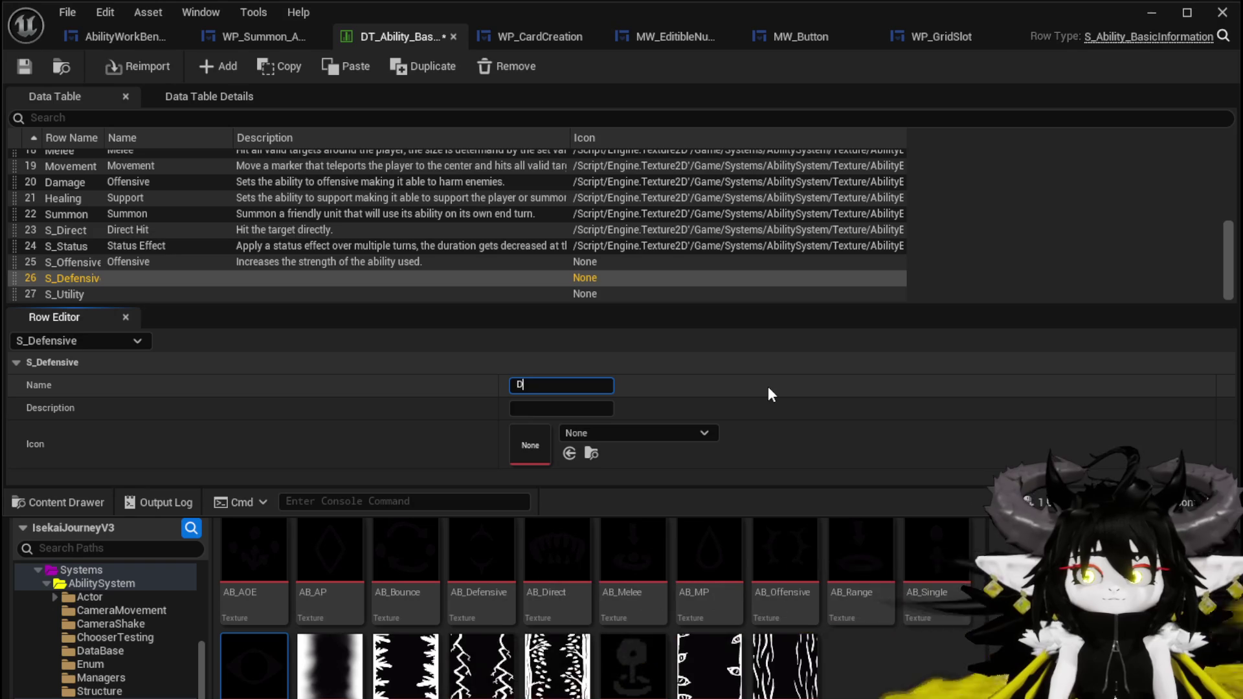
type("efensive")
key("Return")
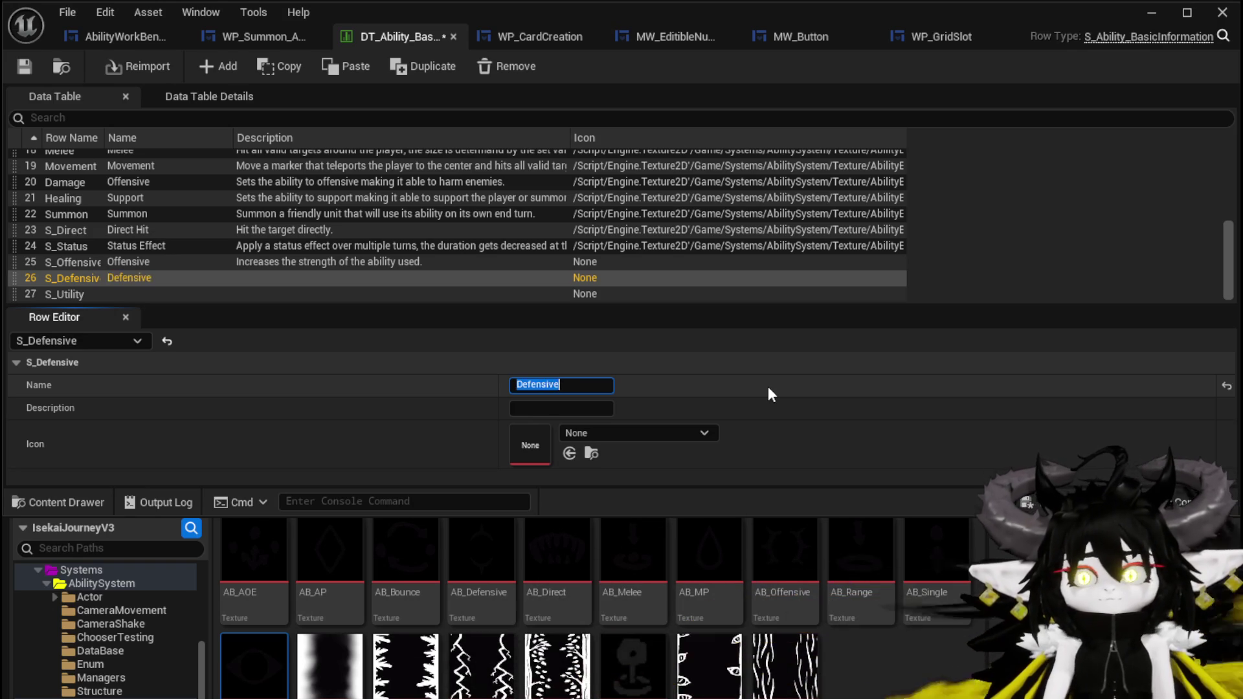
left_click(560, 406)
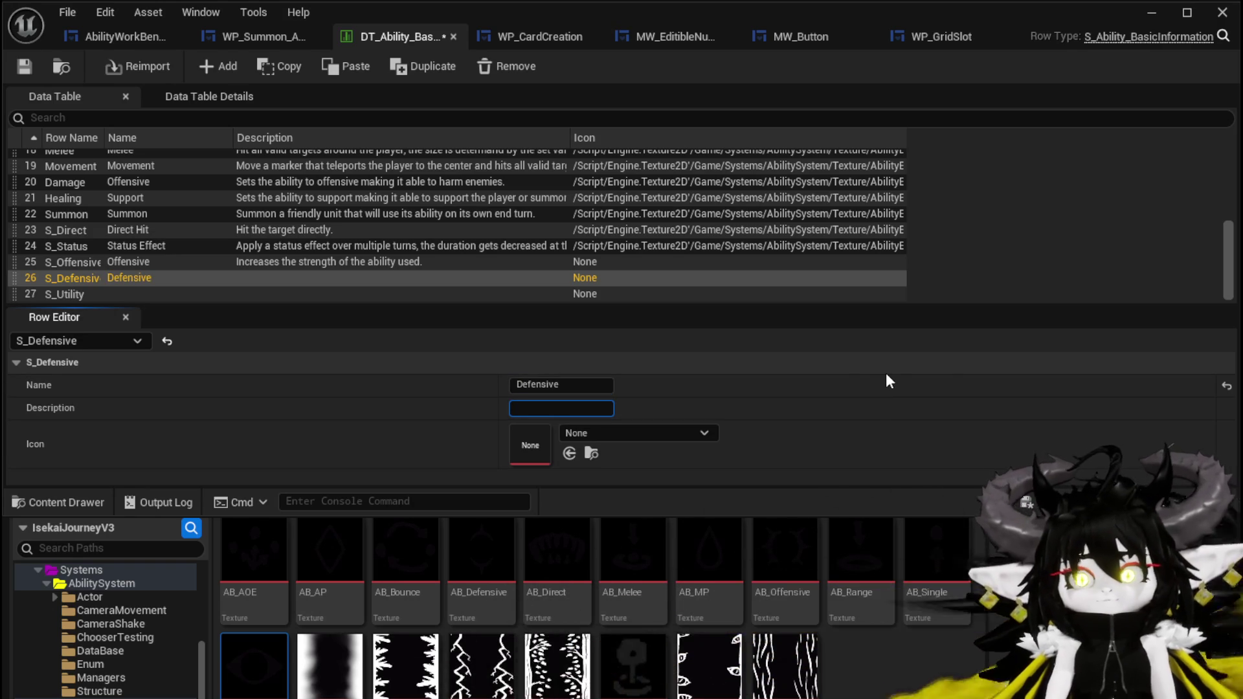
type("Increases")
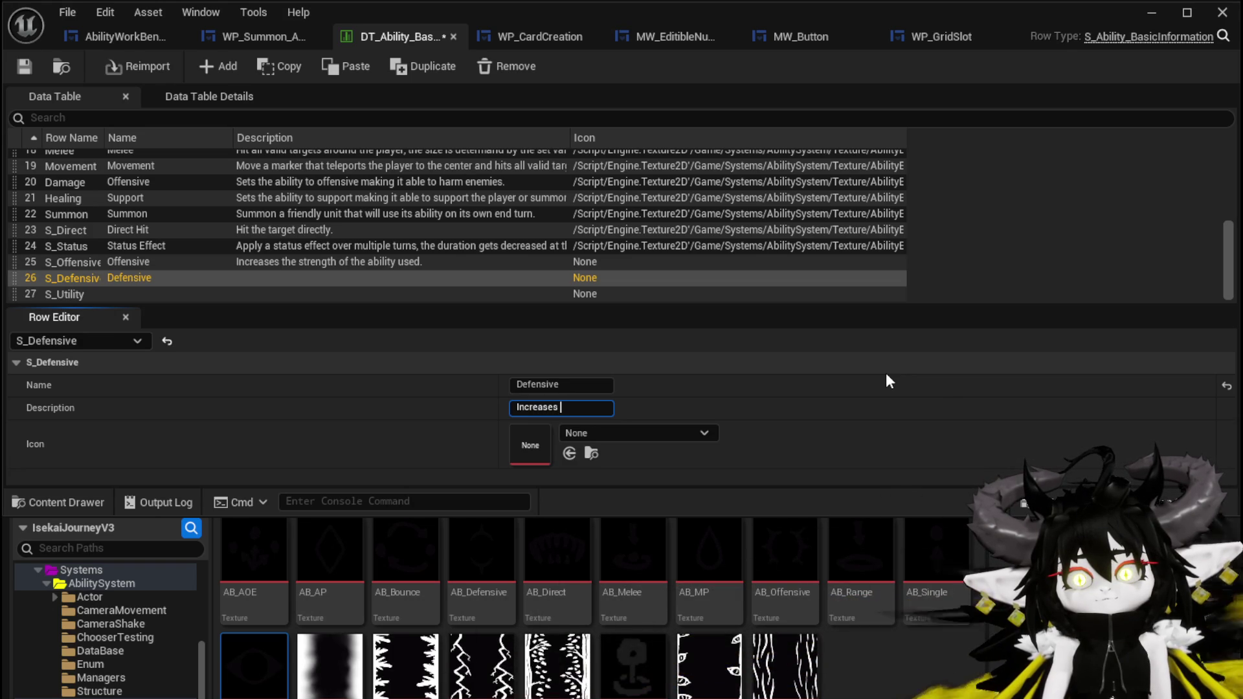
key("BackSpace")
key("BackSpace")
key("BackSpace")
type("de")
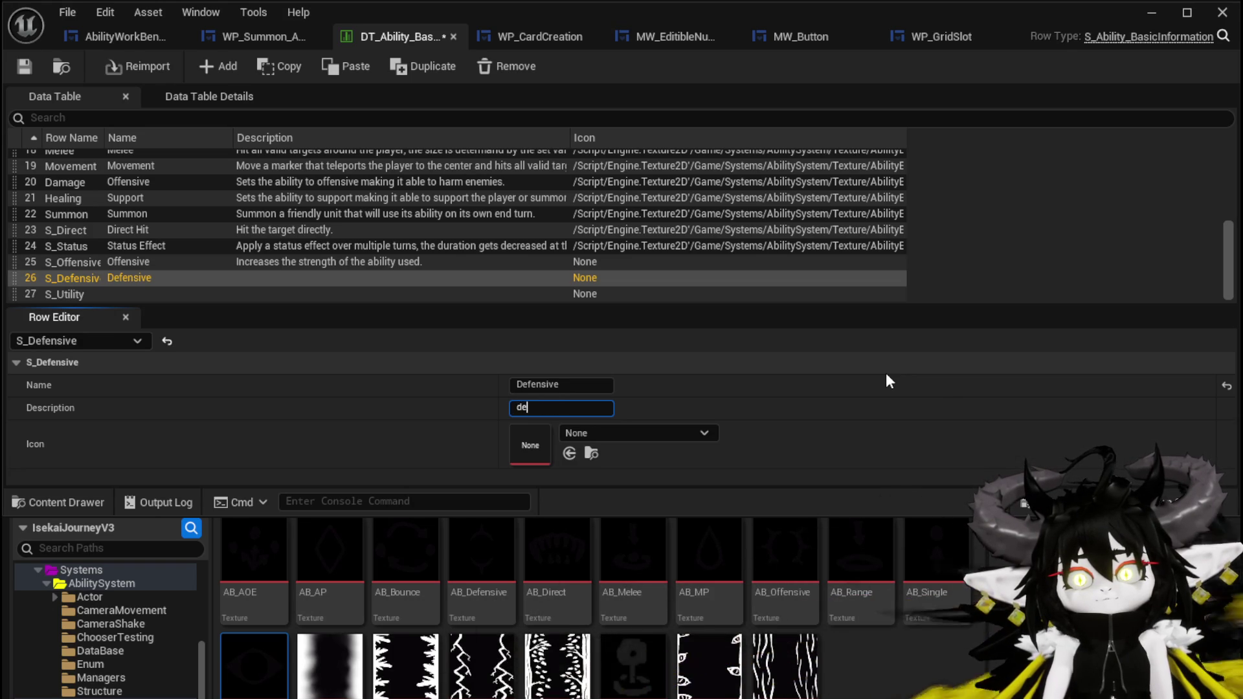
type("creases the amou")
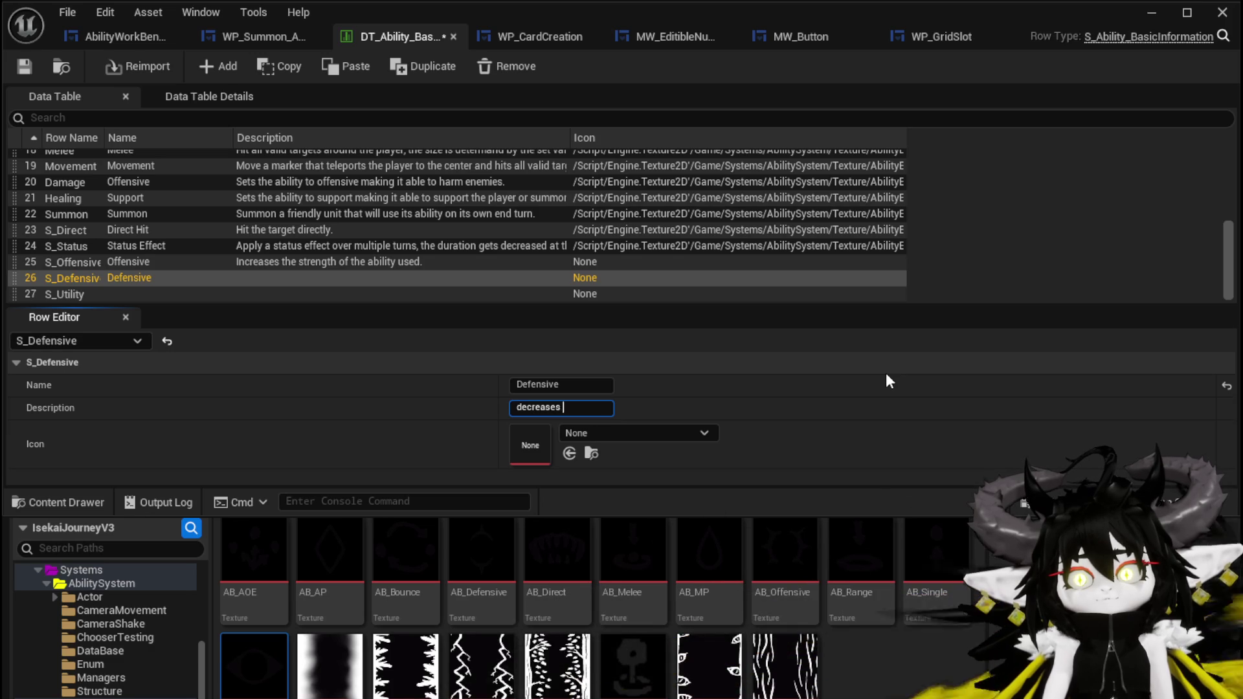
type("nt of ")
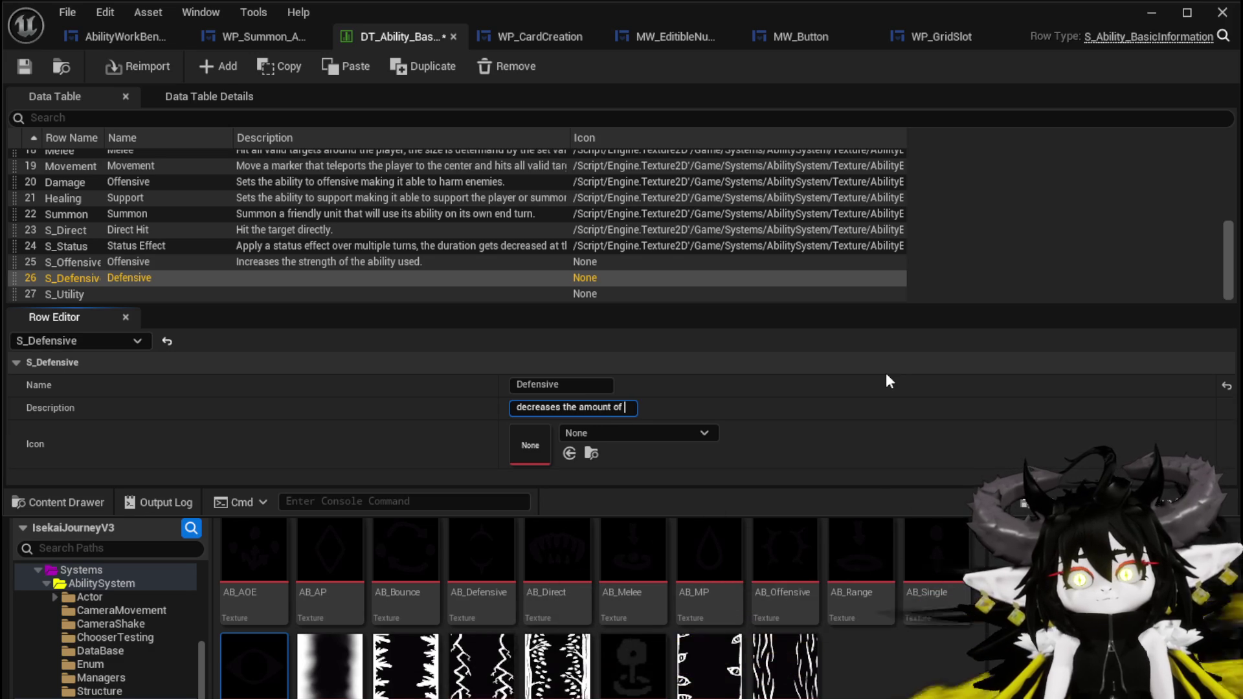
type("damage rec")
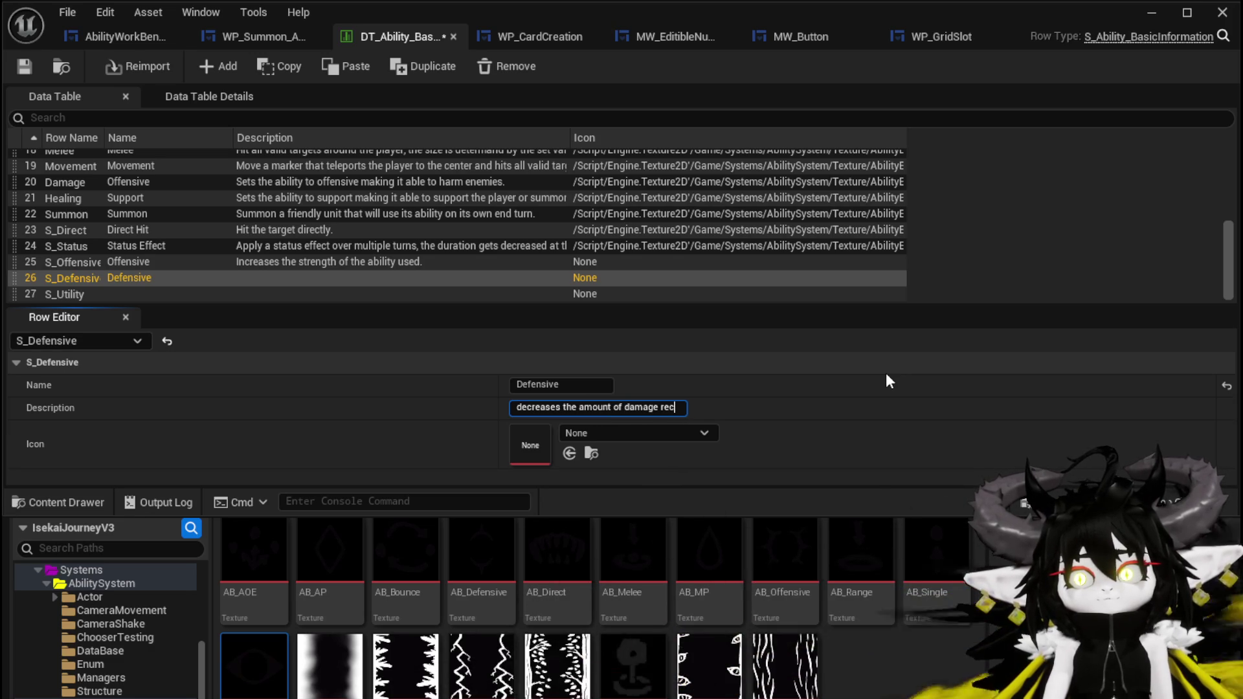
type("e")
type("iv")
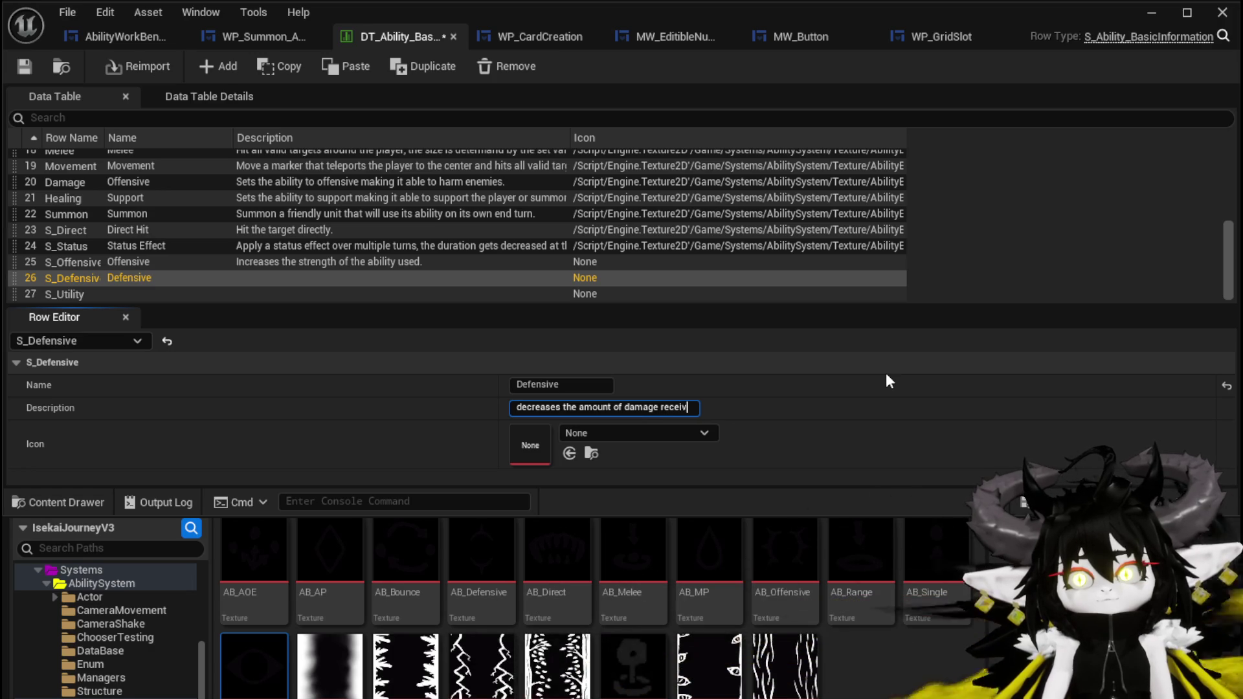
type("ed, aswell as incr")
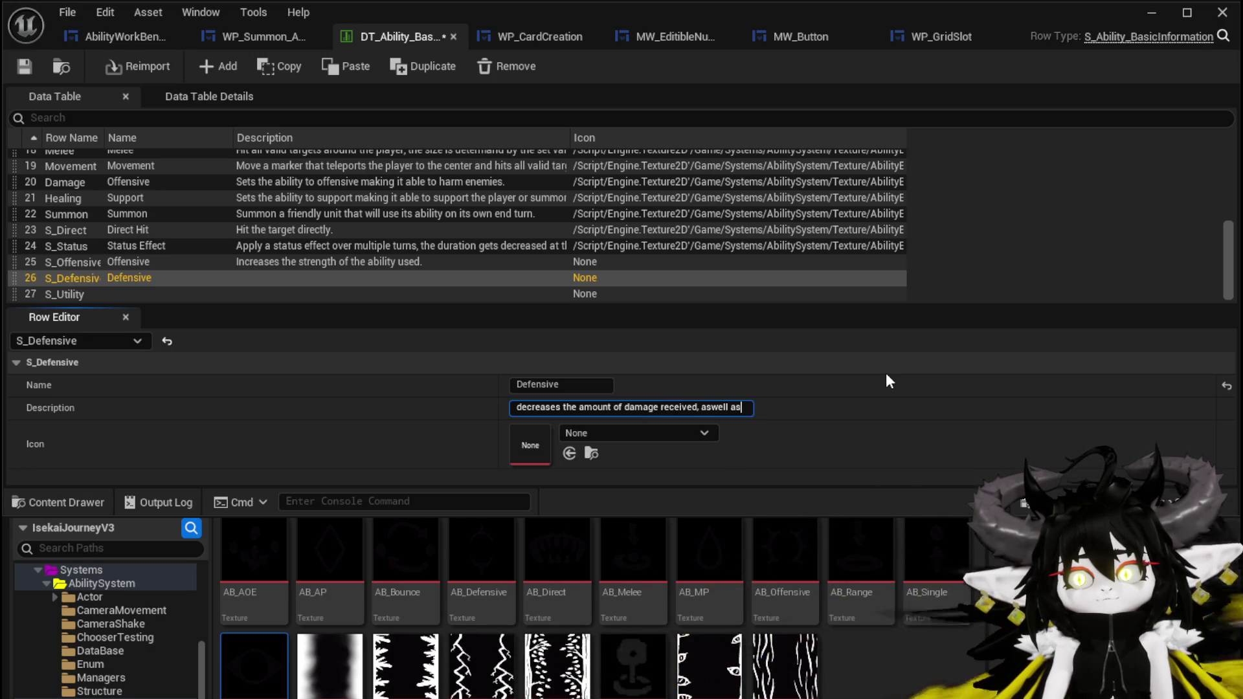
type("easing the")
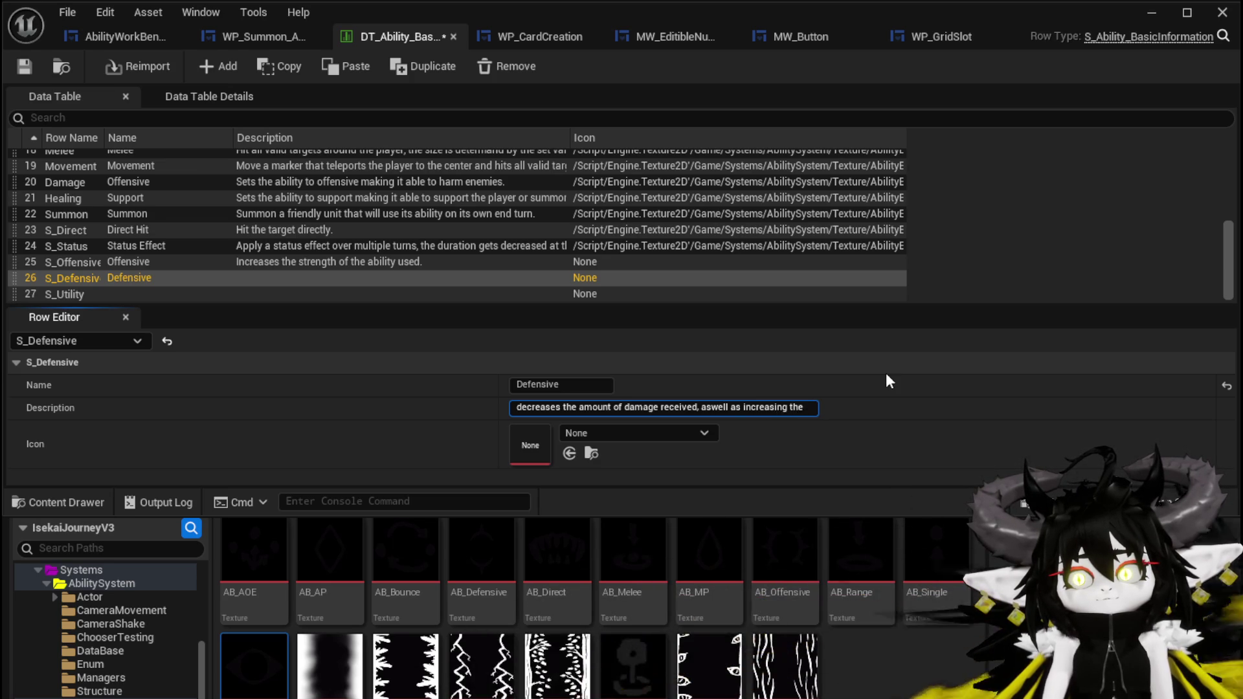
key("BackSpace")
key("BackSpace")
key("BackSpace")
key("BackSpace")
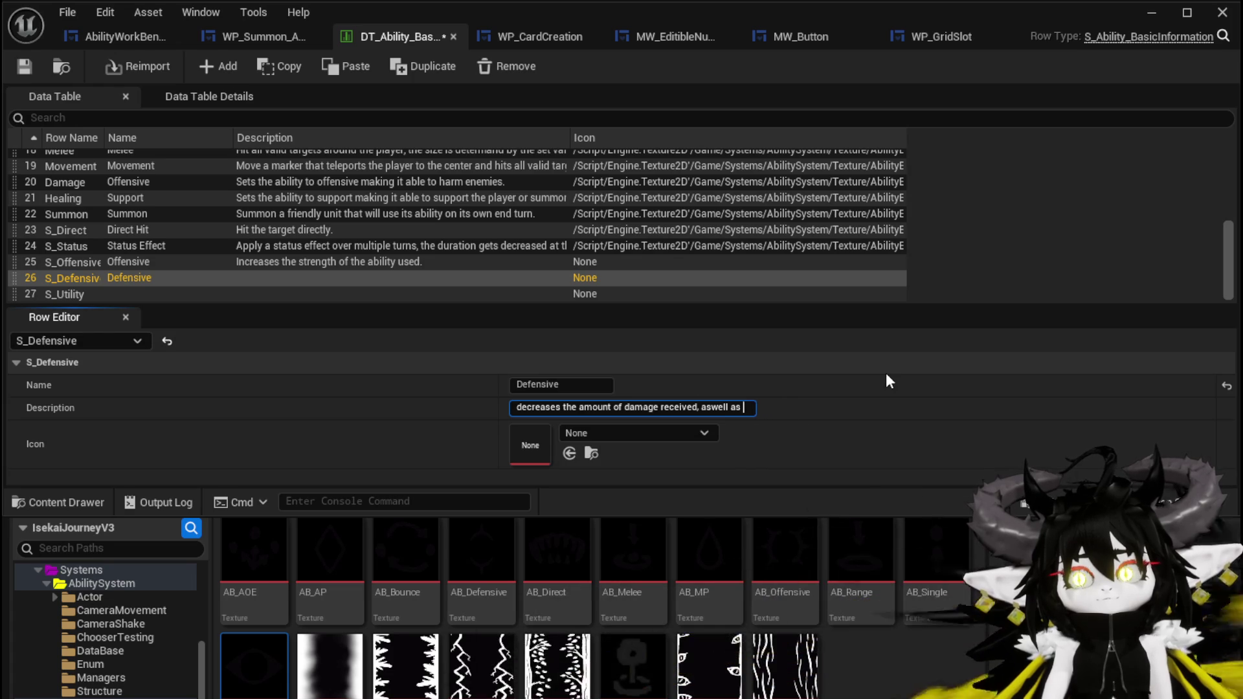
type("incre")
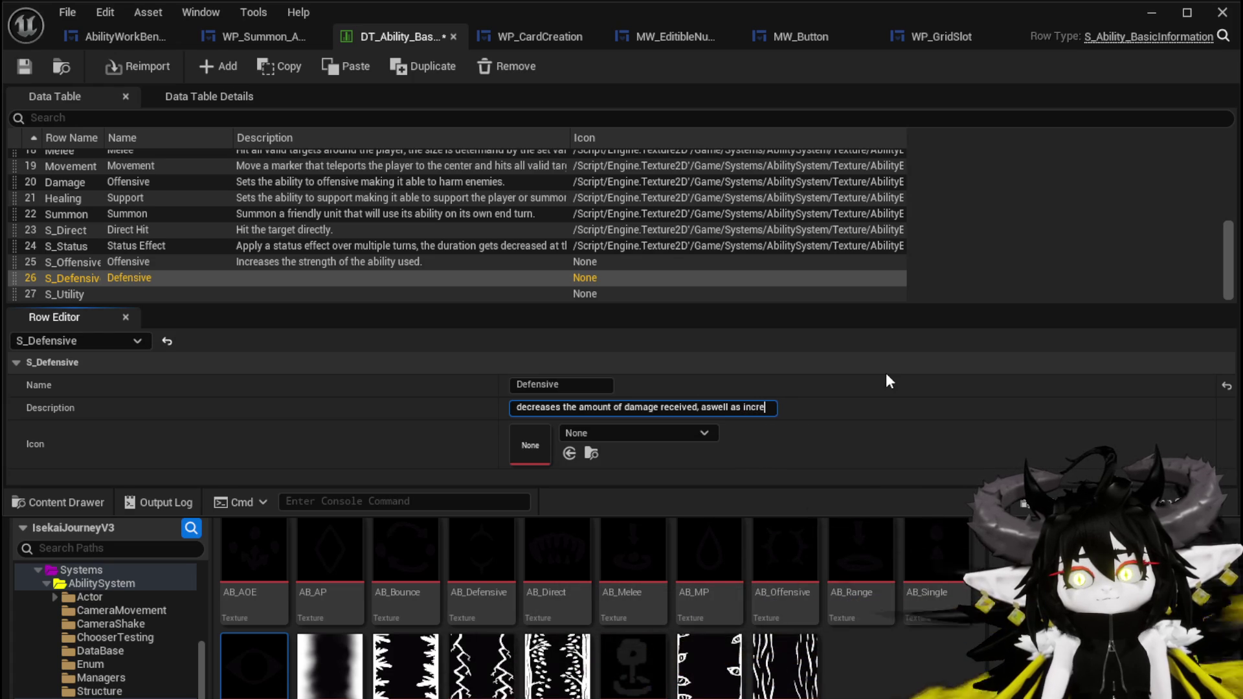
type("asing the")
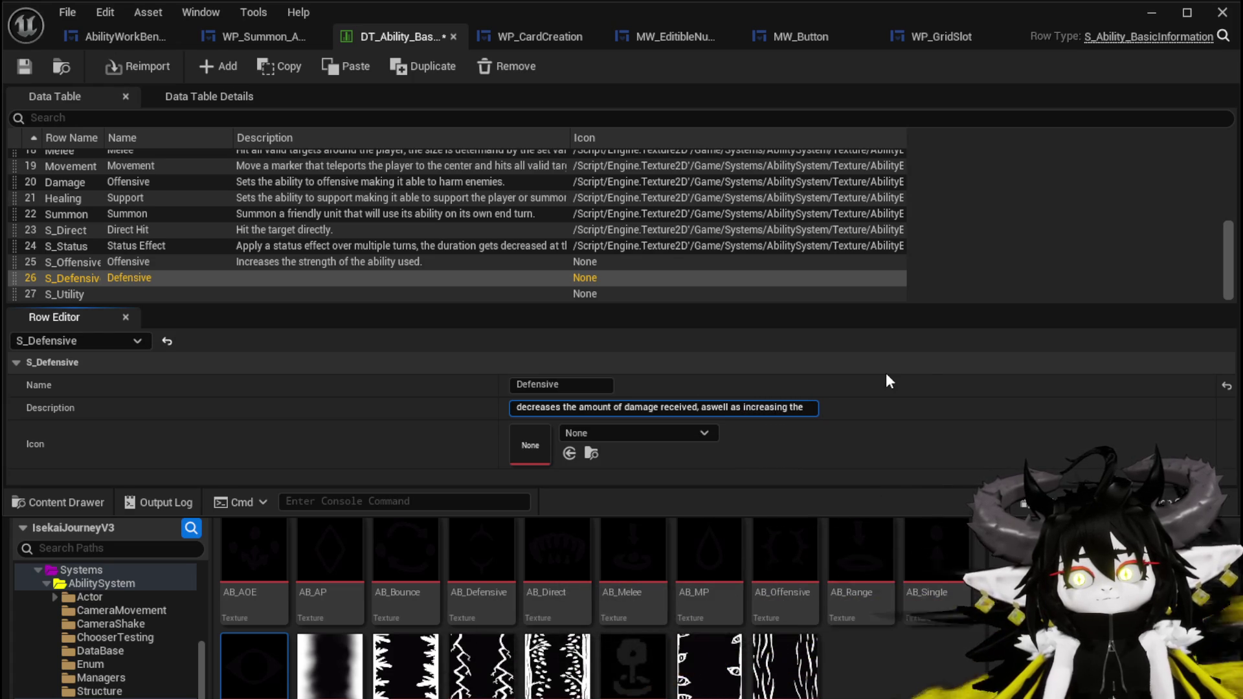
type(" max")
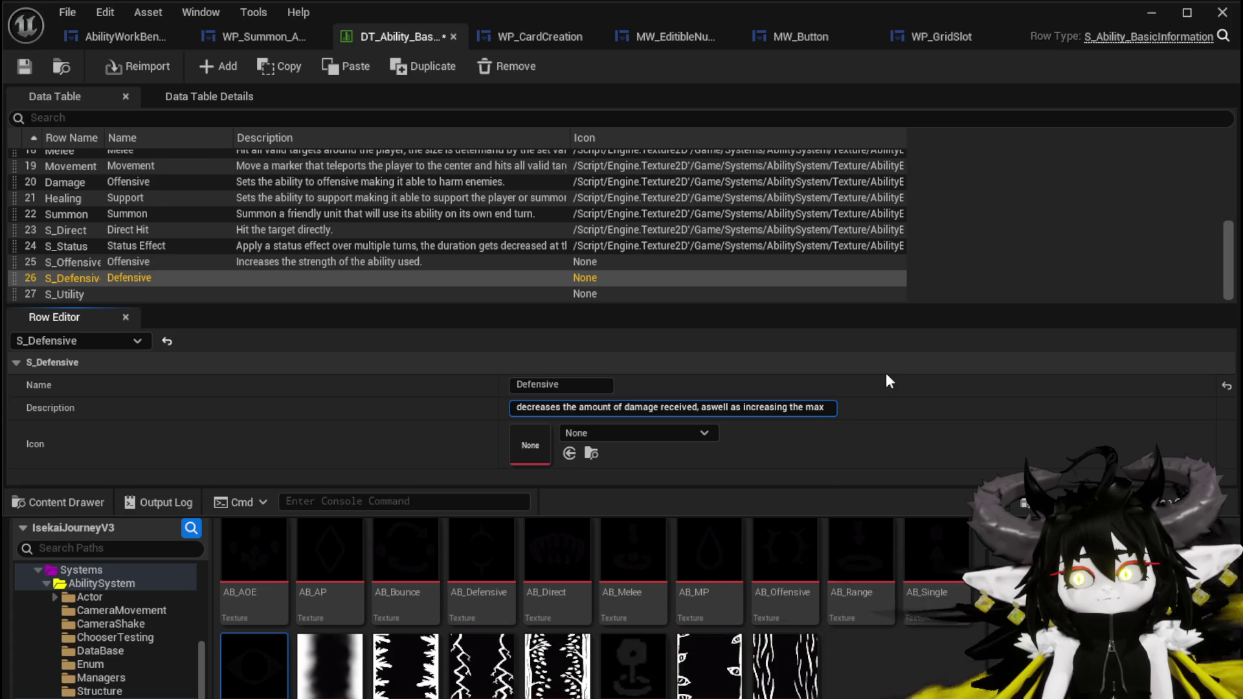
type("imum ")
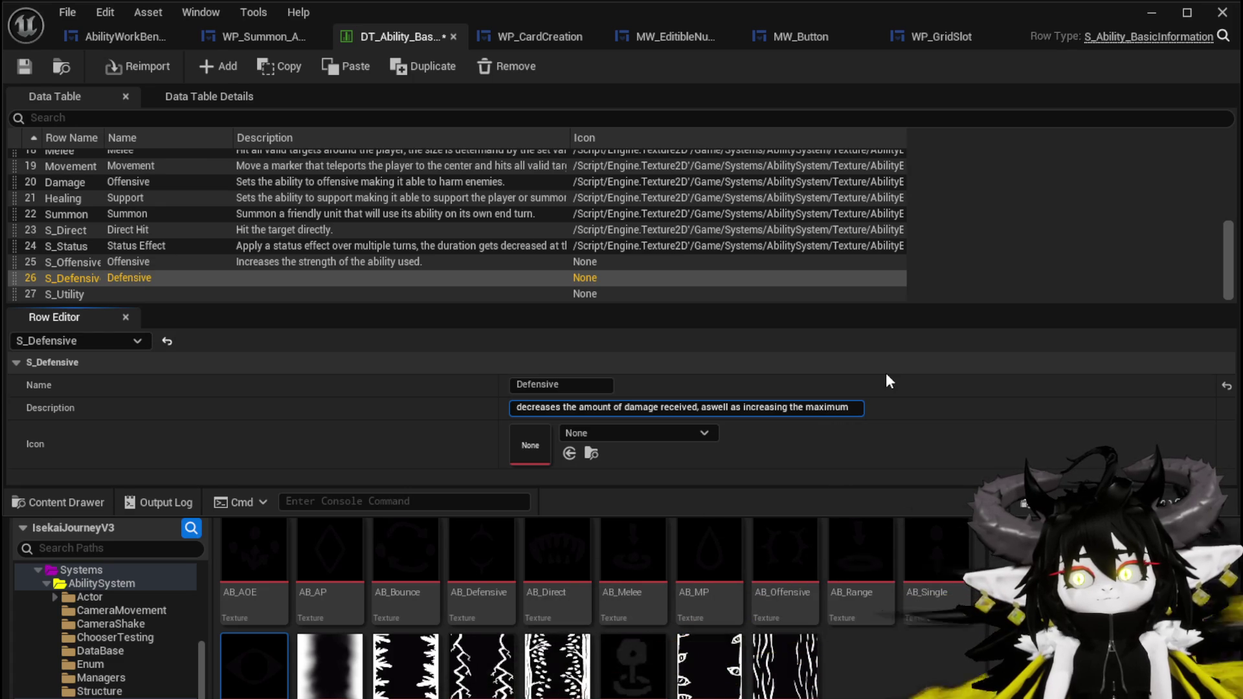
type("Heal")
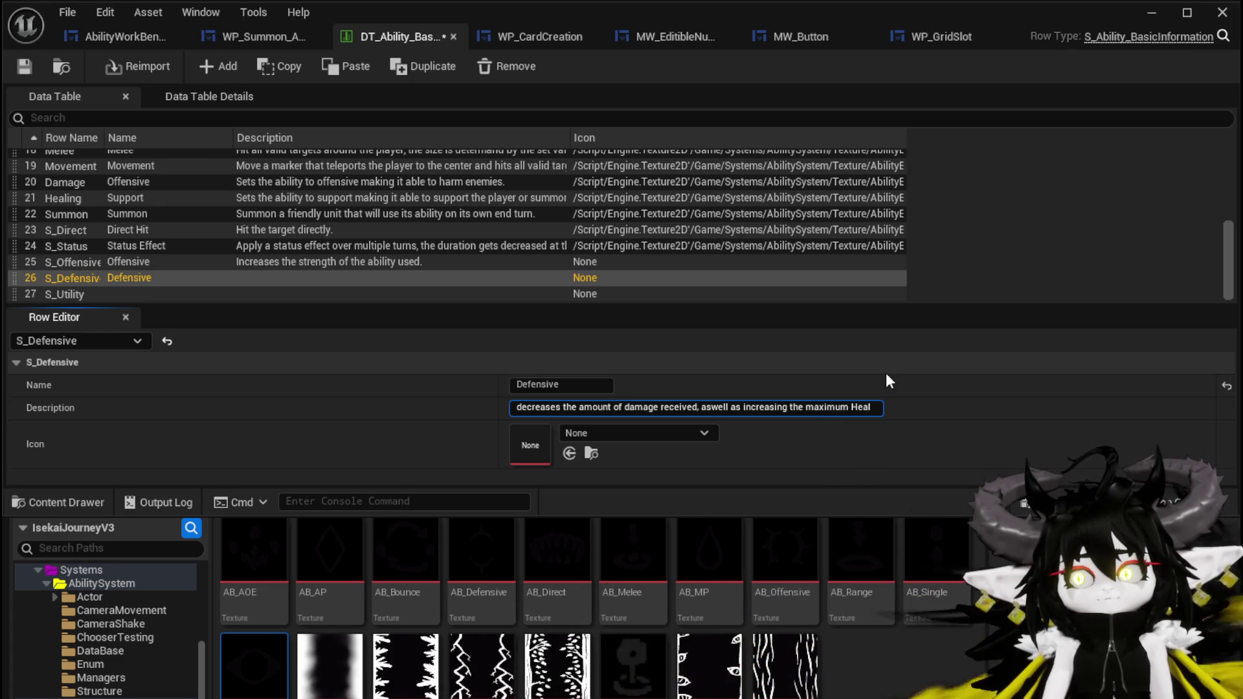
type("t by 10x")
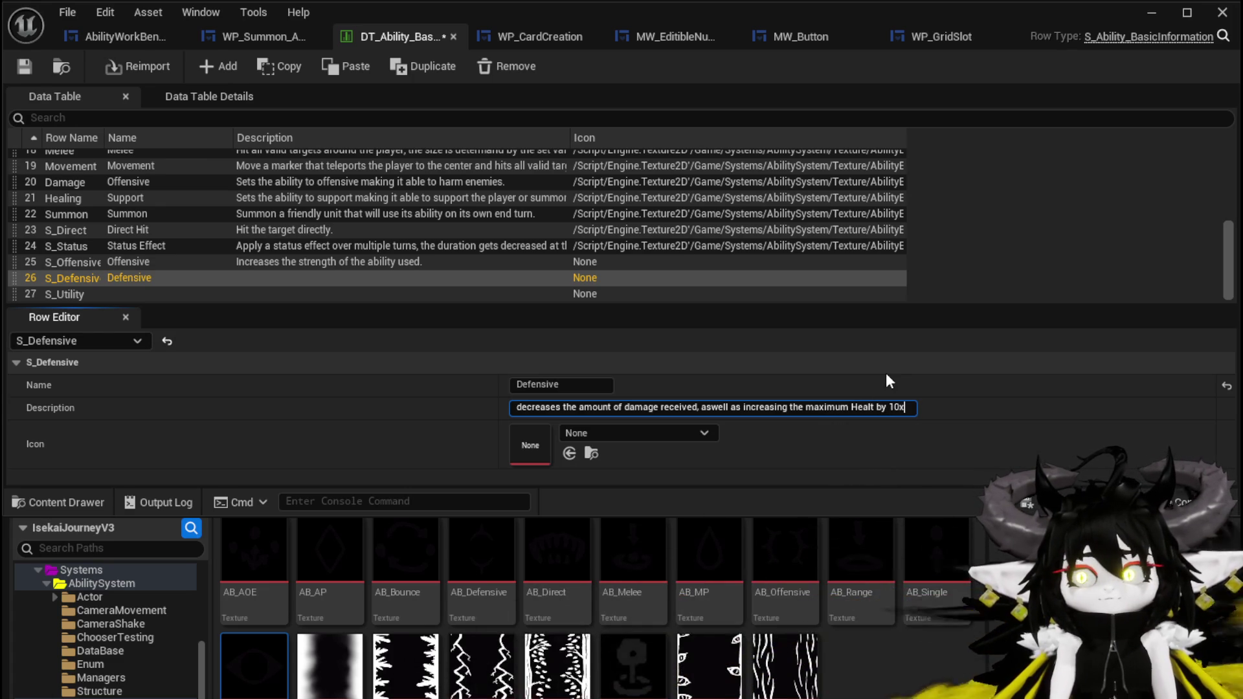
type(" the amount.")
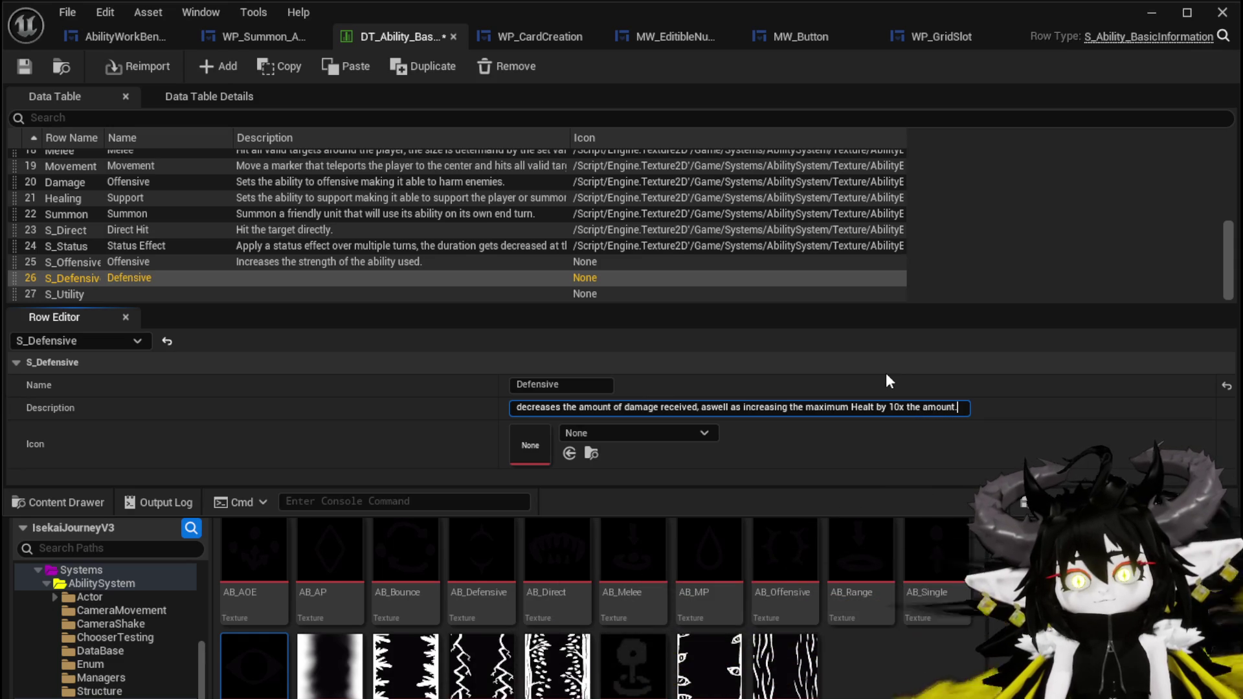
key("Return")
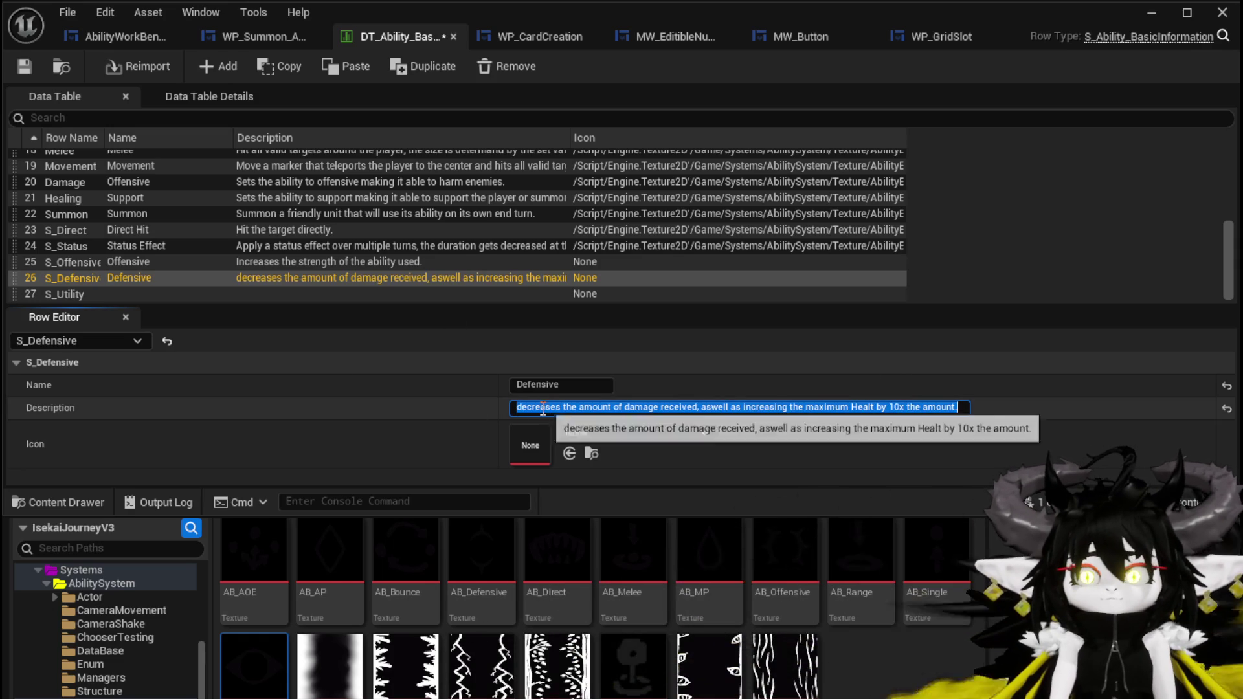
Capitalise the Defensive description's first letter to 'D' and select the S_Utility row
left_click(515, 408)
type("D")
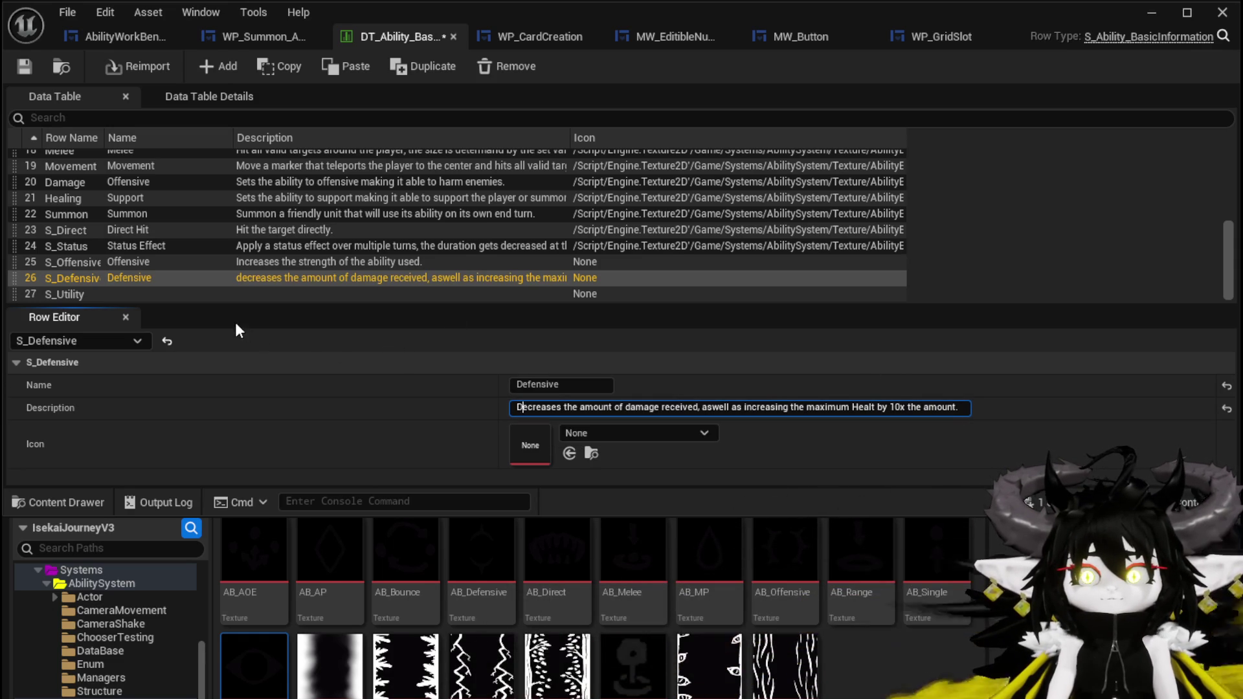
key("Return")
left_click(255, 293)
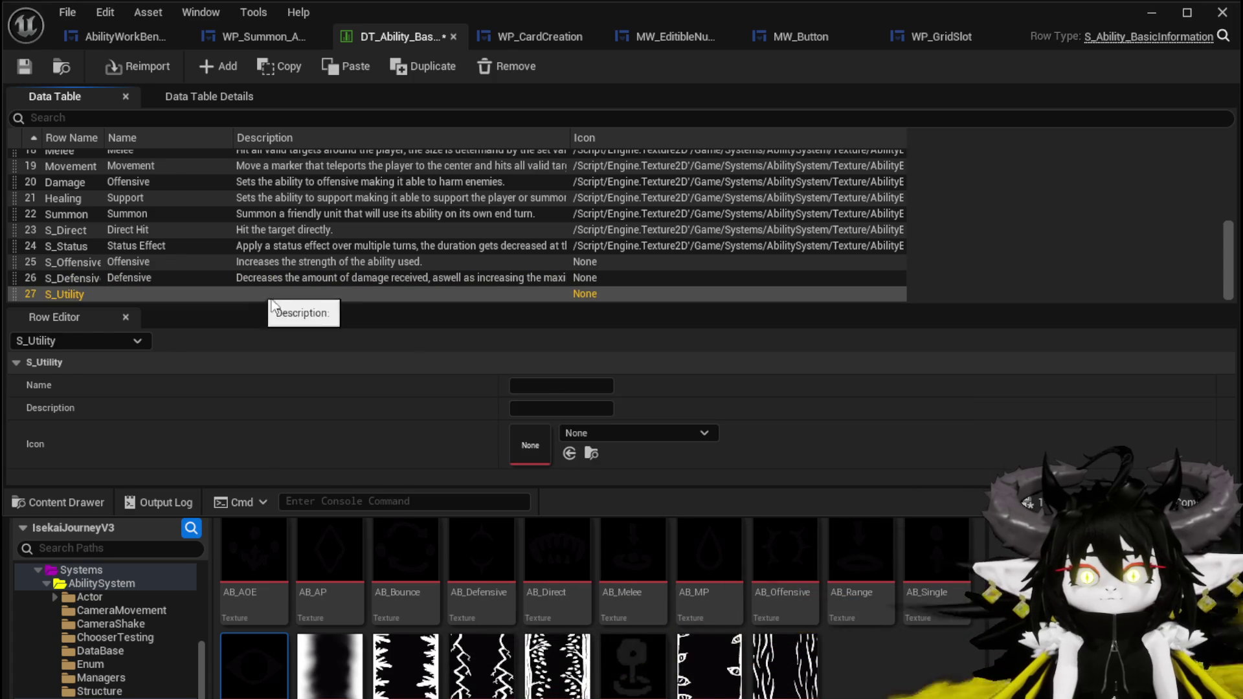
Name S_Utility 'Utility', describe it as speeding how fast the turnbar fills, and save
left_click(550, 386)
type("Utility")
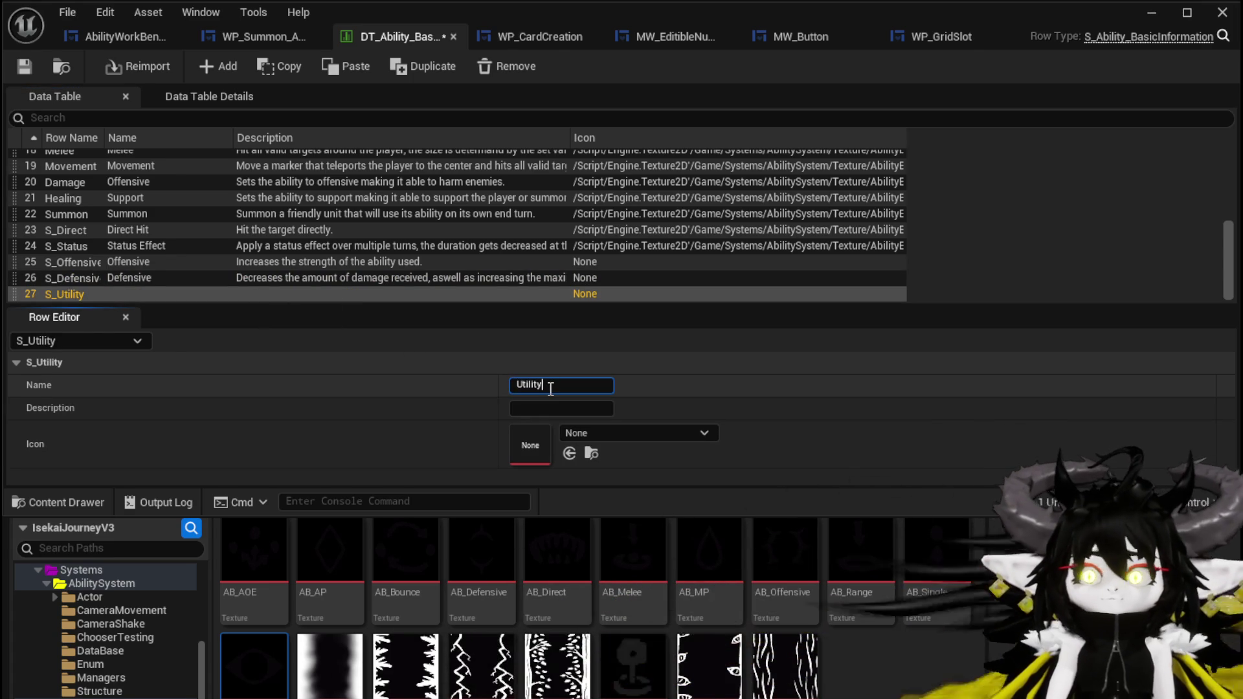
key("Tab")
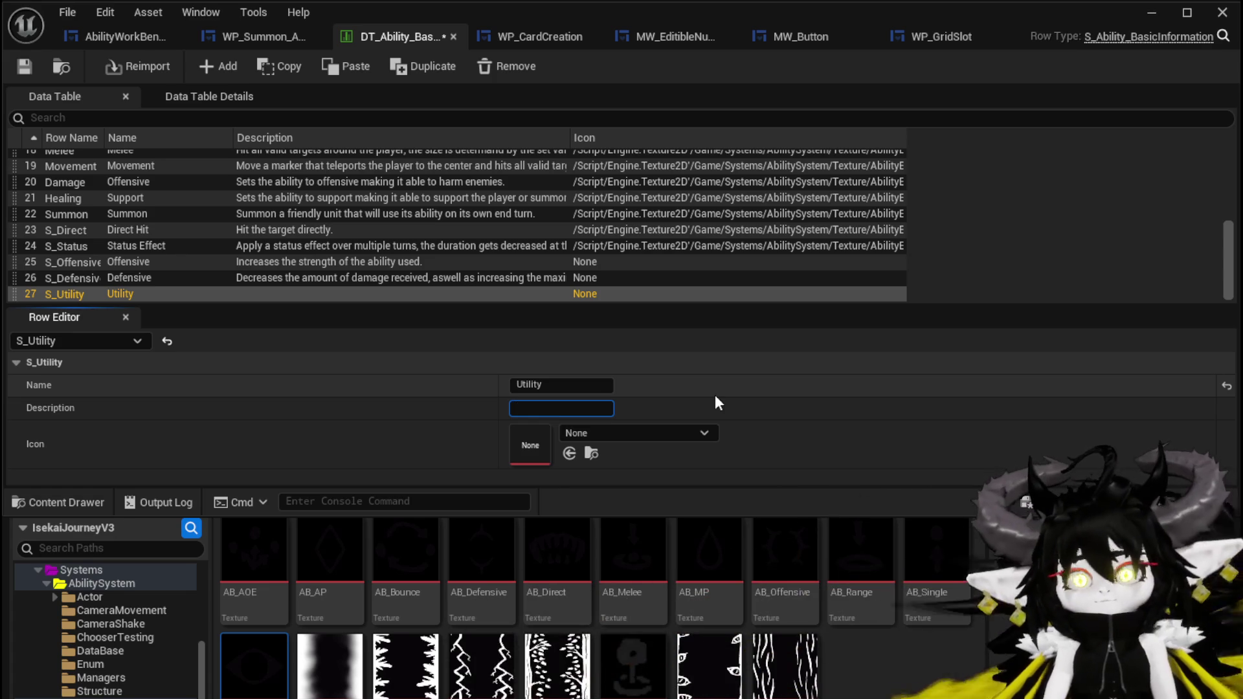
type("Increases the")
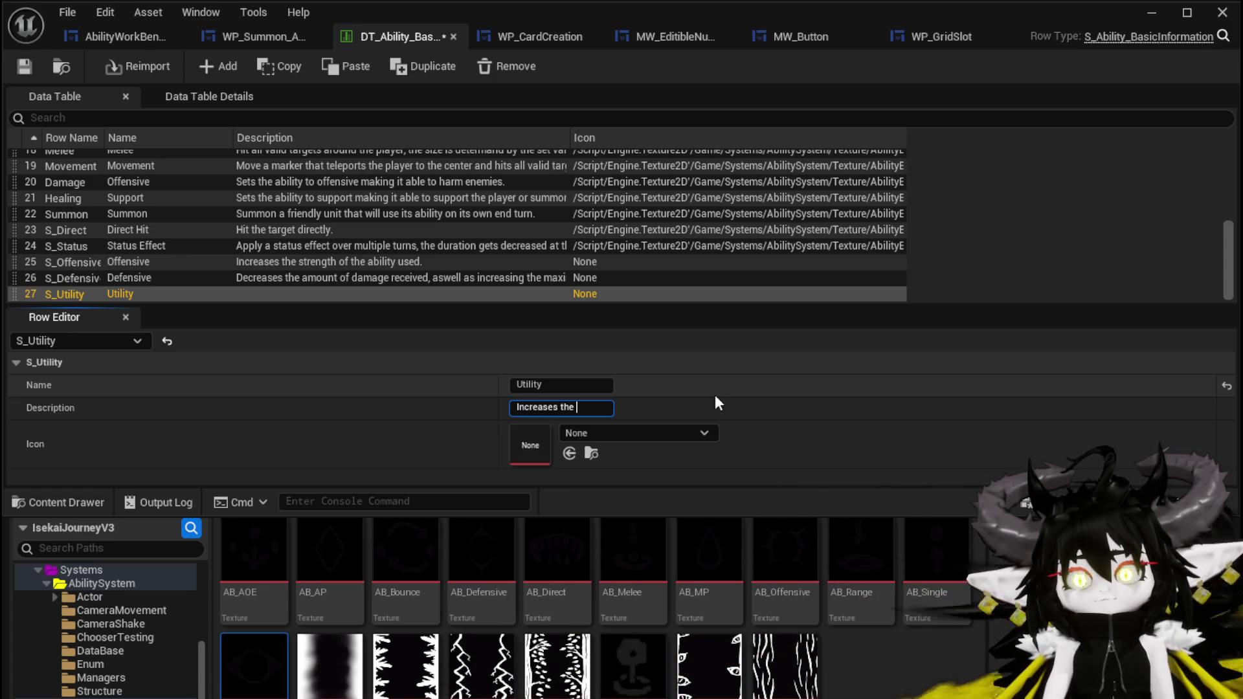
type(" s")
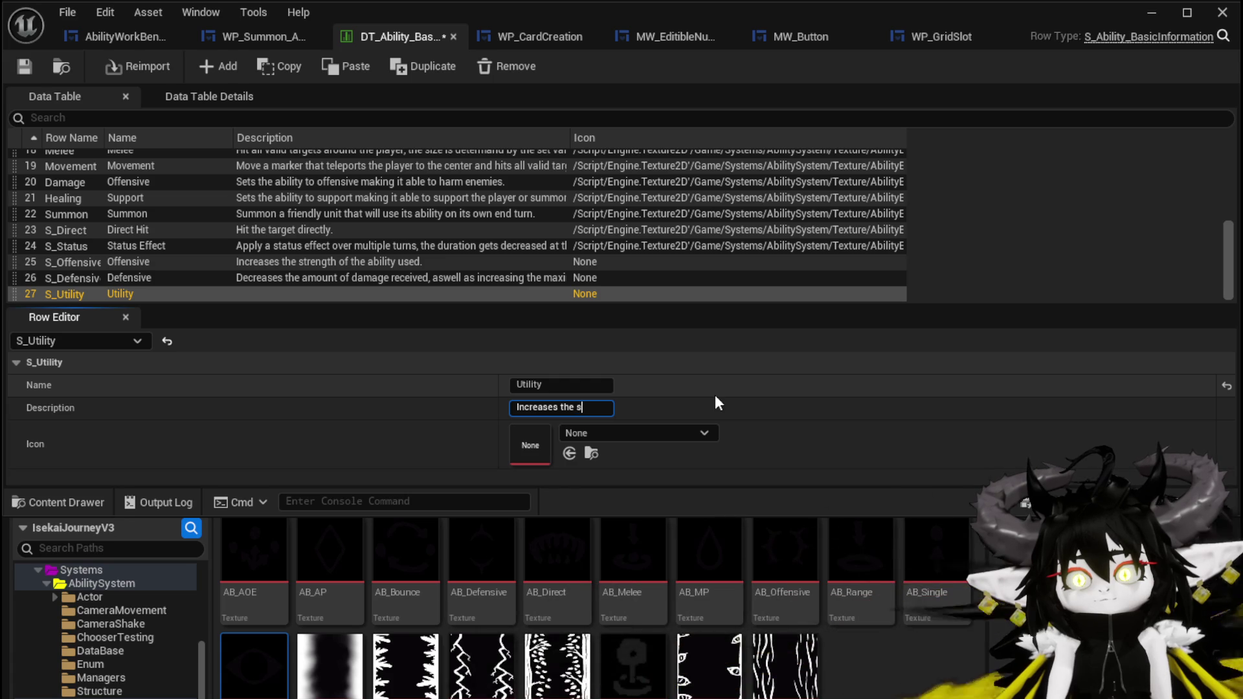
type("peed amount")
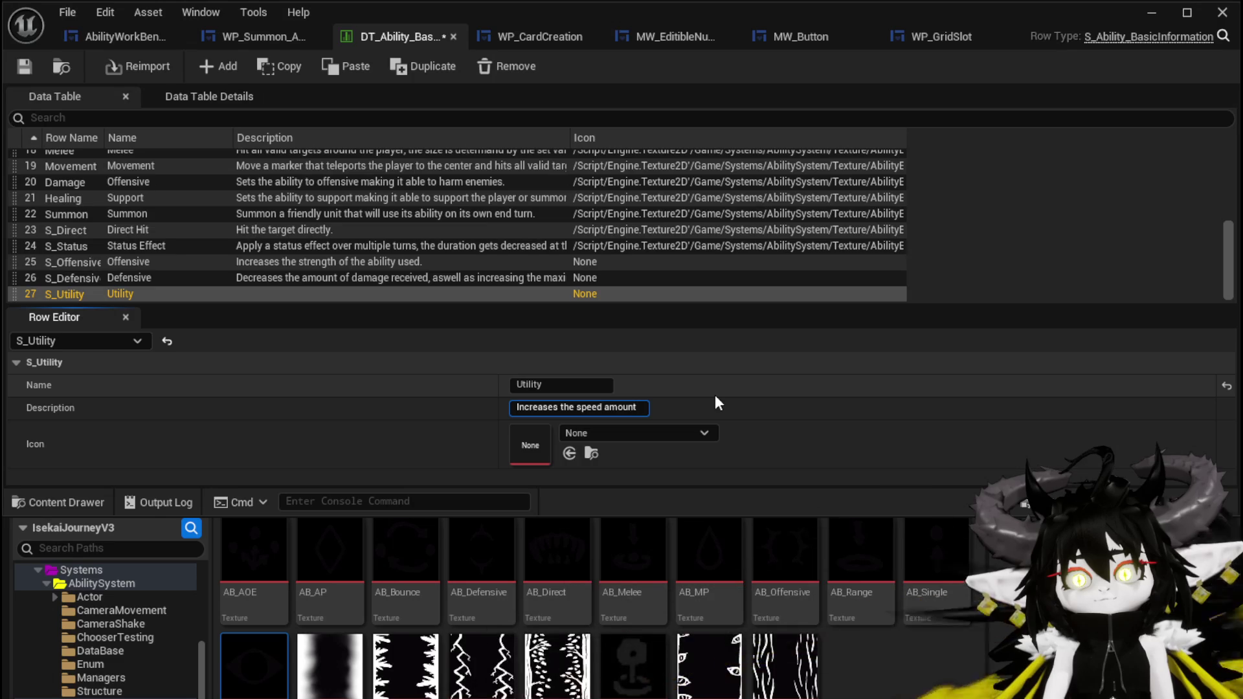
key("BackSpace")
key("BackSpace")
key("BackSpace")
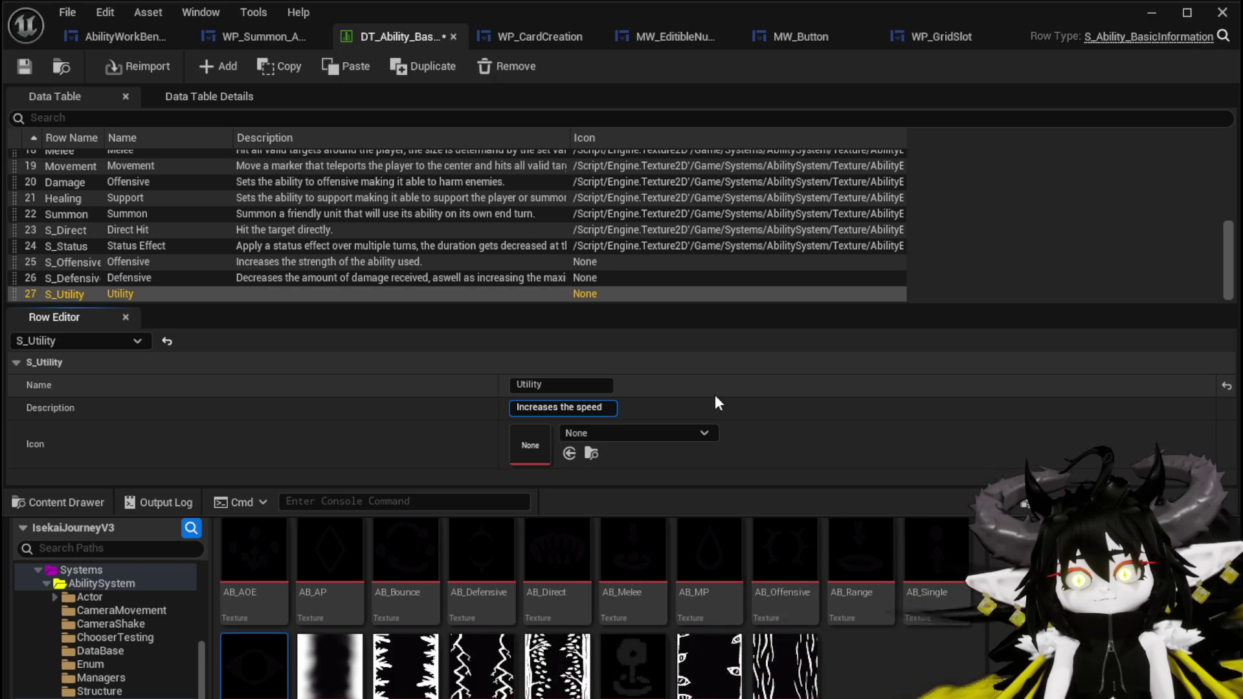
type(" on ho")
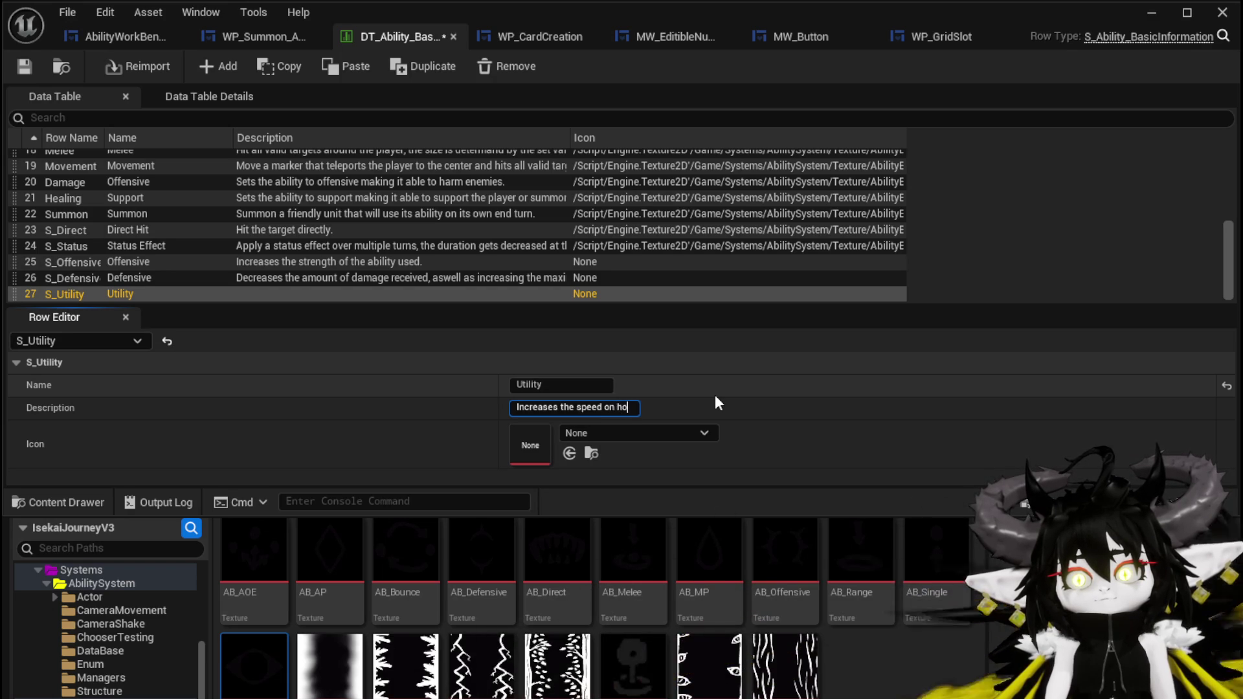
type("w fast the tu")
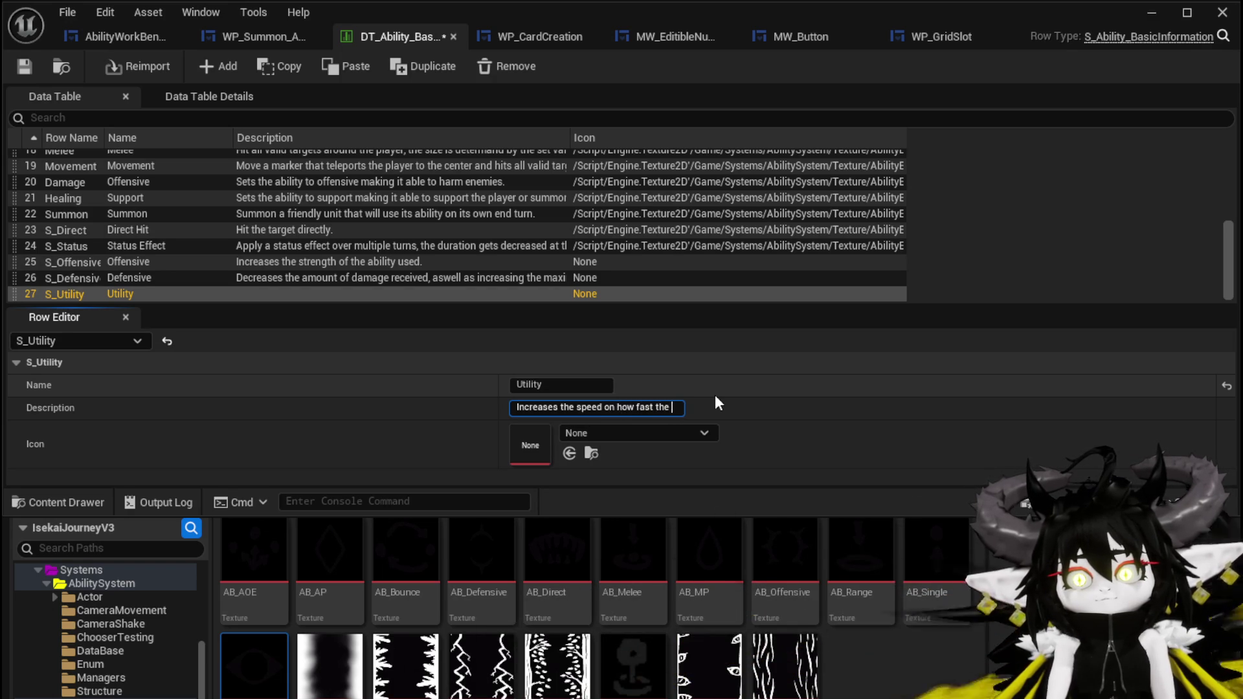
type("rnbar fi")
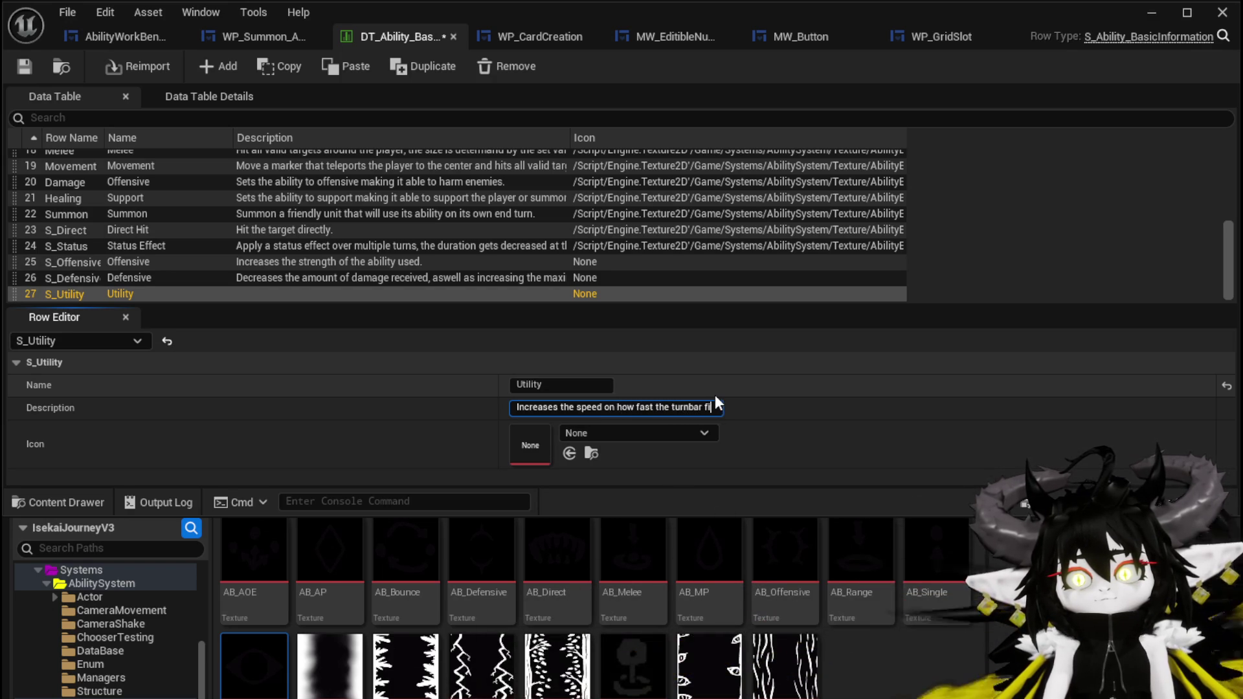
type("lls.")
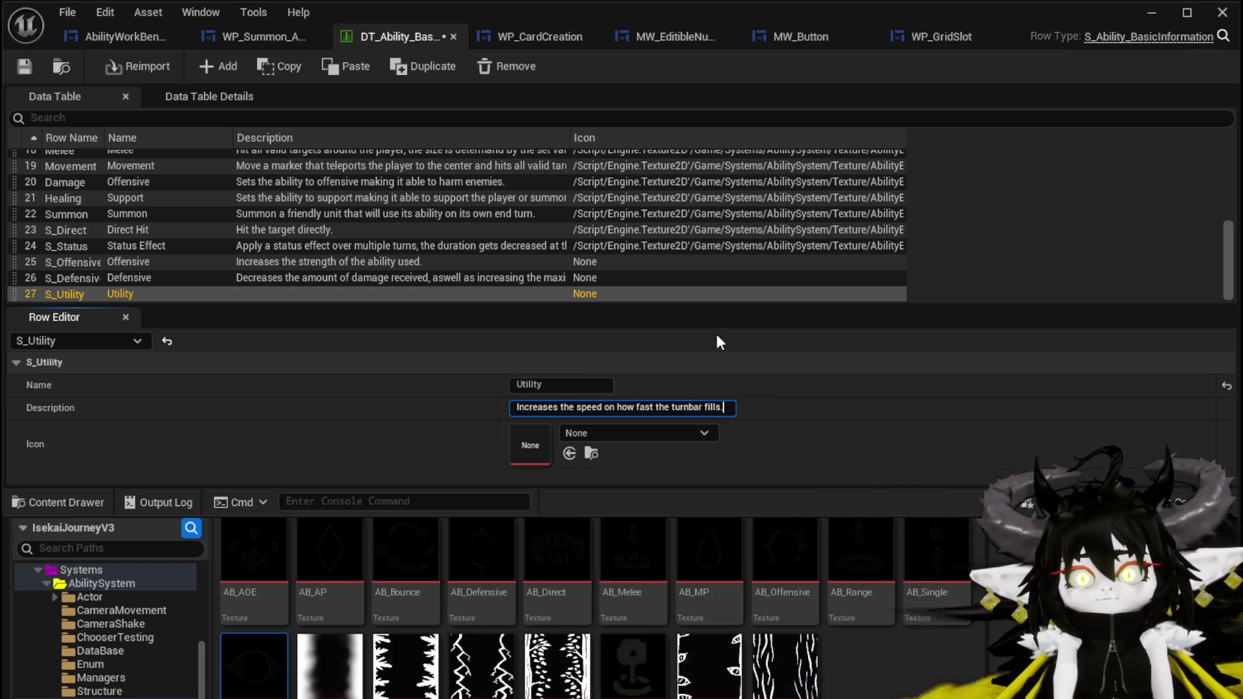
key("Return")
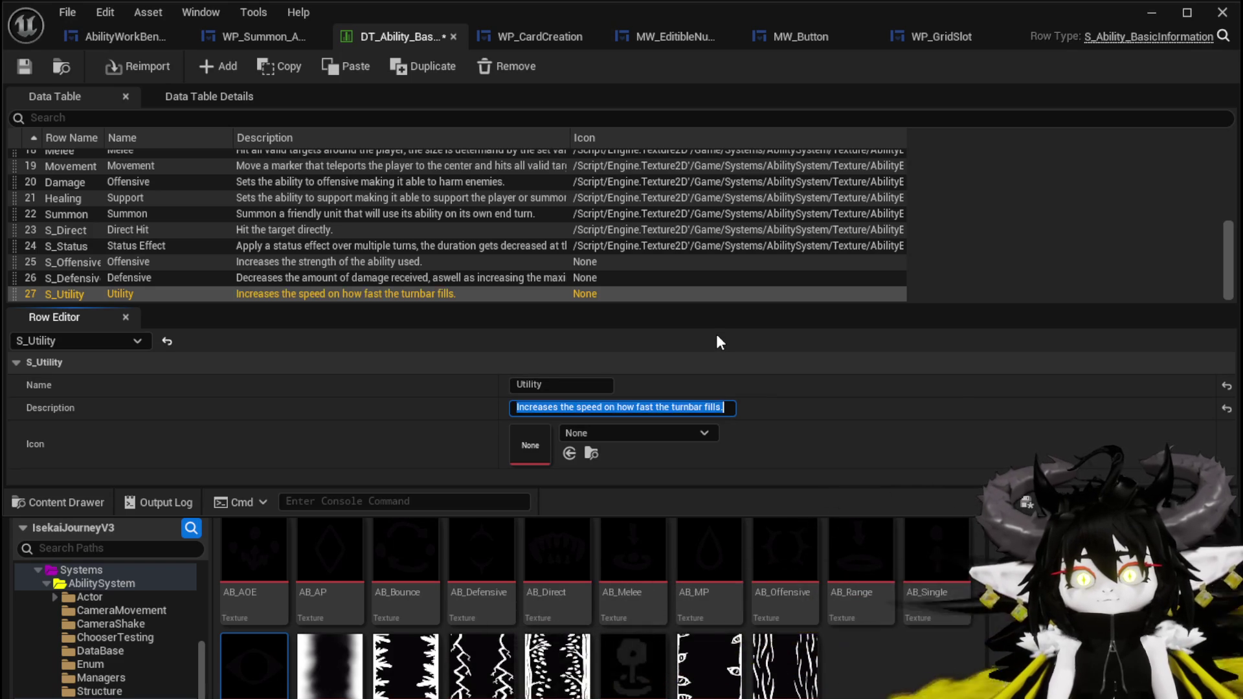
left_click(21, 63)
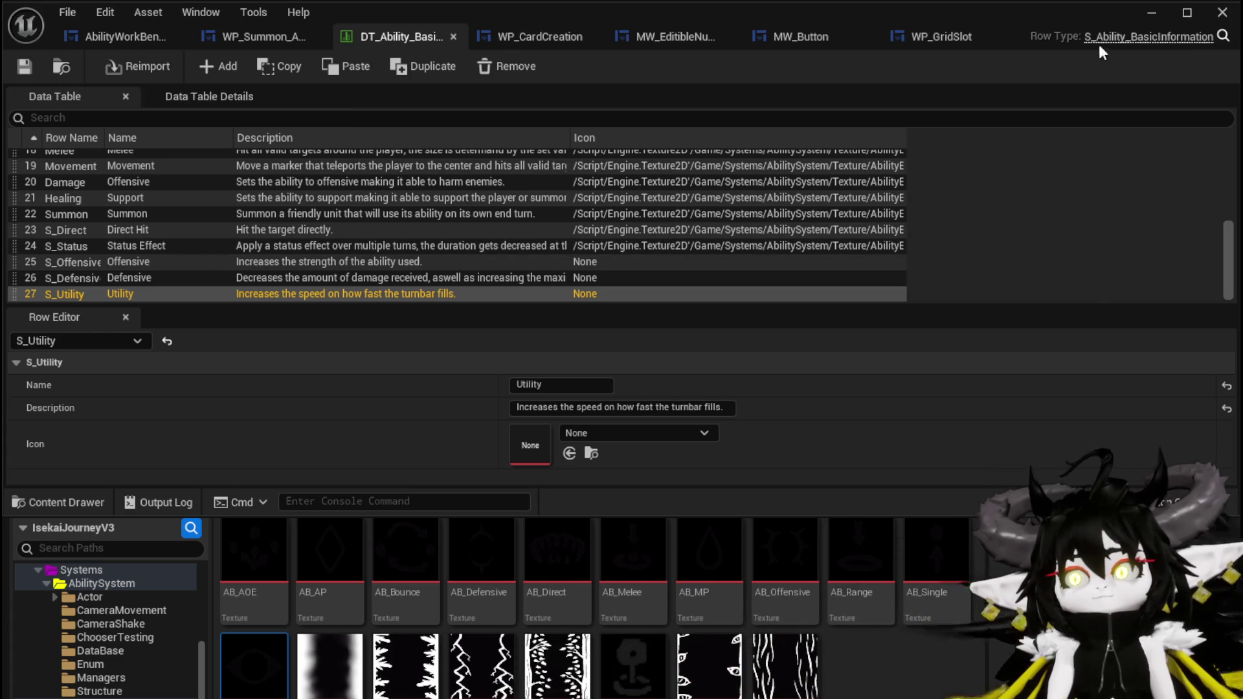
left_click(1152, 15)
Play-test the level, open the Water card at the workbench, pick an ability-type icon, then stop
left_click(416, 63)
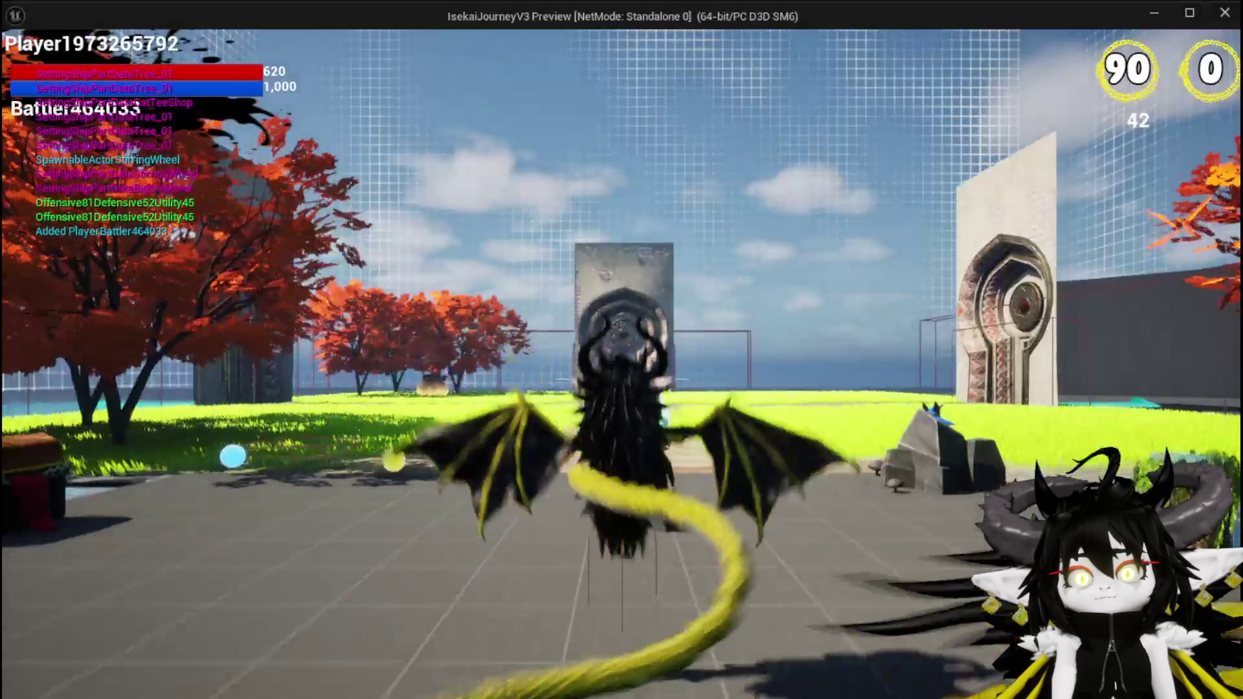
key("w")
key("e")
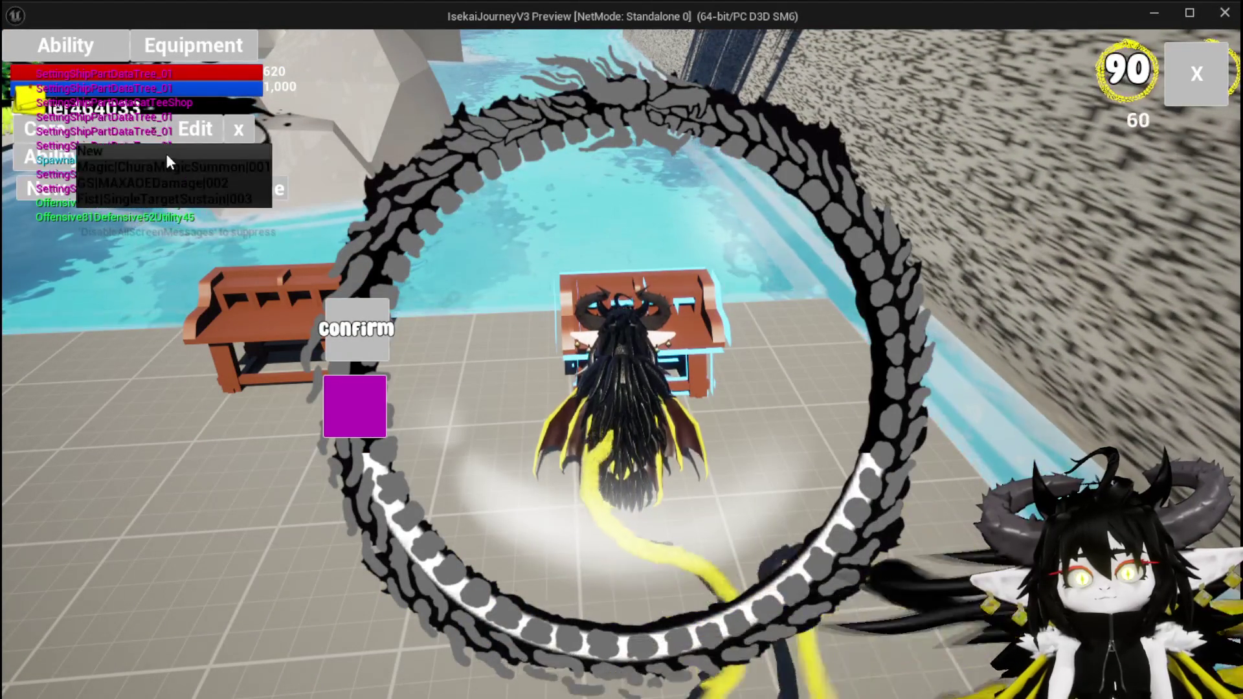
left_click(176, 176)
left_click(745, 517)
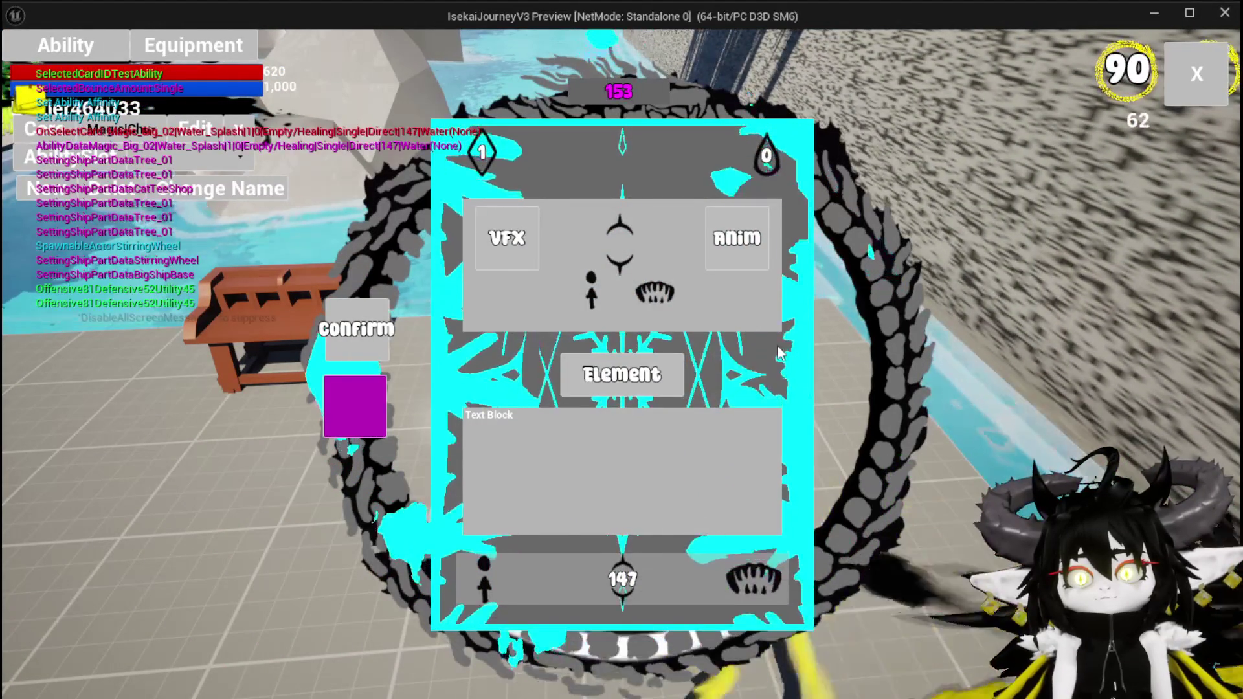
left_click(591, 288)
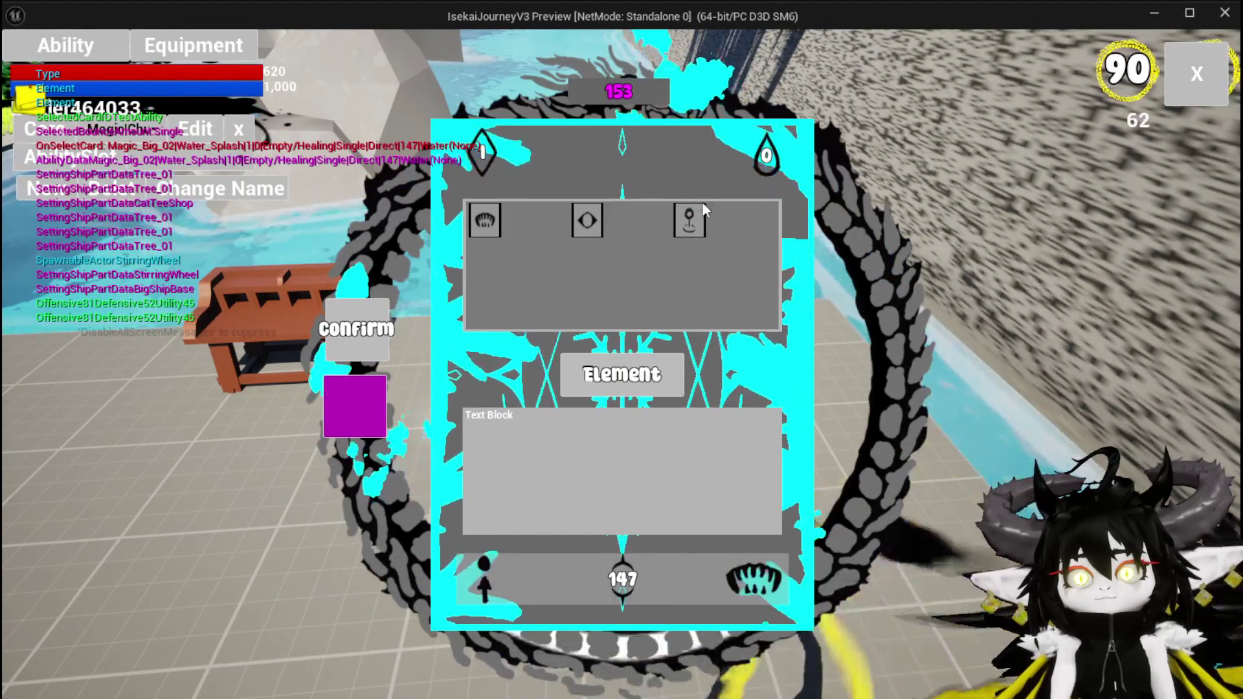
left_click(701, 193)
mouse_move(942, 312)
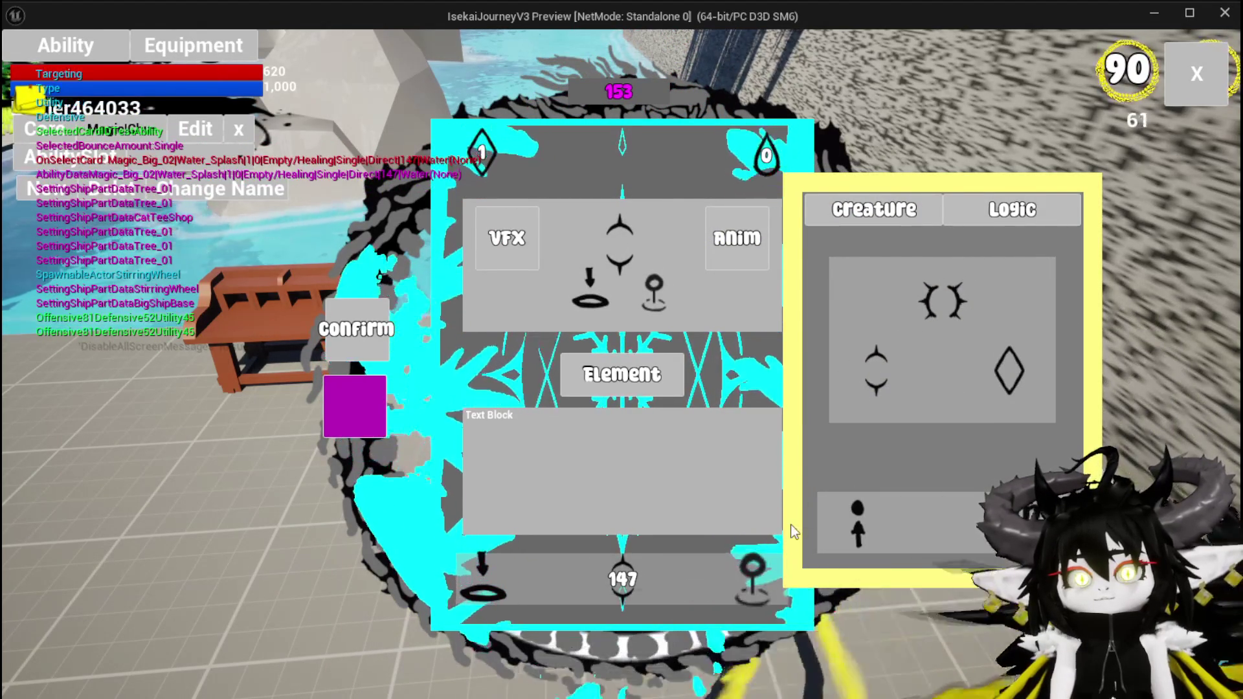
mouse_move(847, 531)
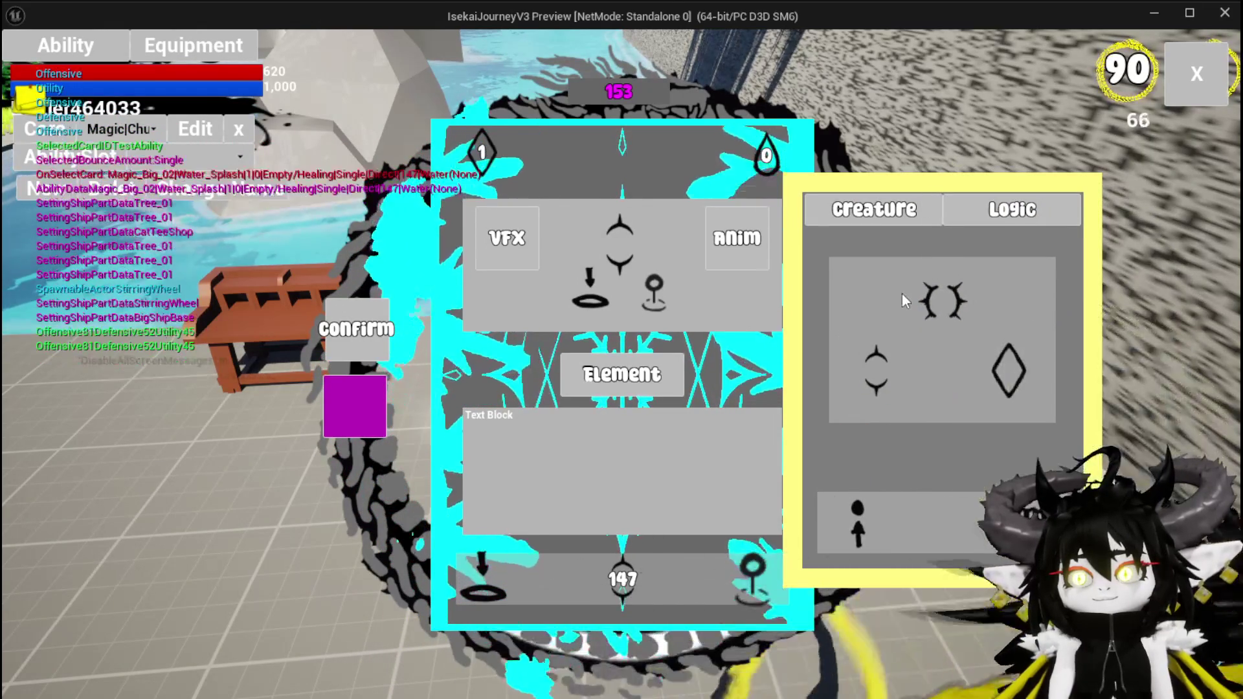
key("Escape")
key("ctrl+s")
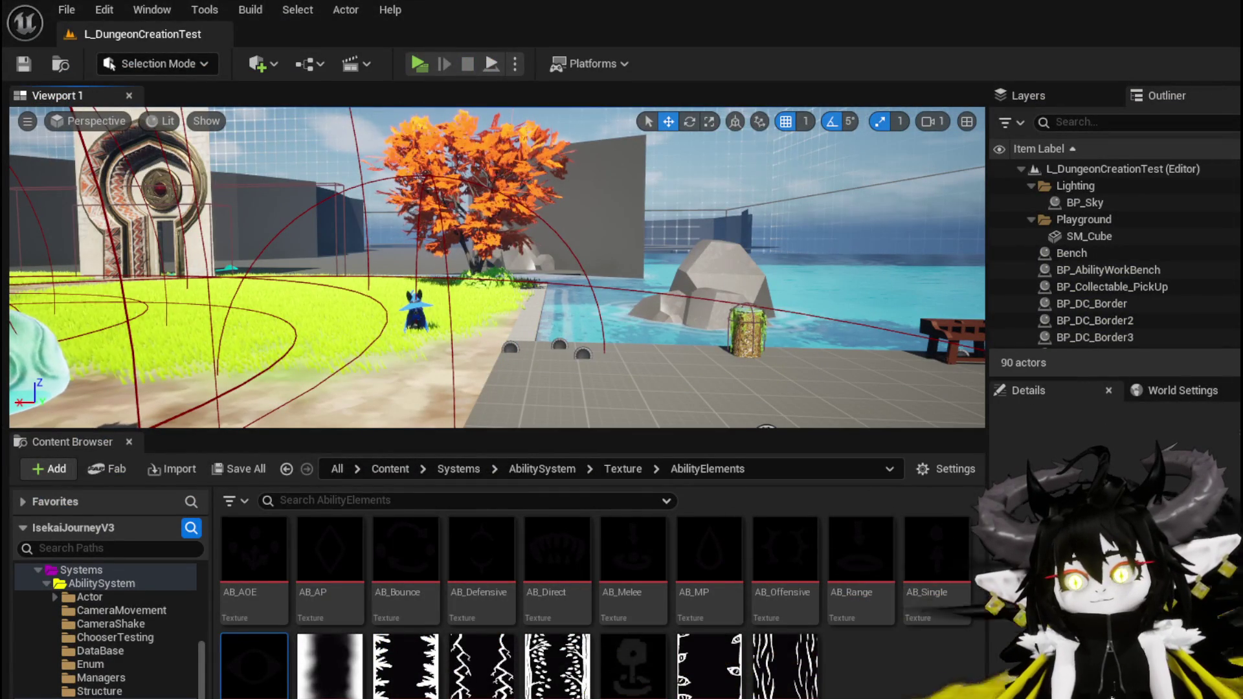
Rename rows S_Utility, S_Defensive and S_Offensive to Utility, Defensive and Offensive, then save
key("alt+Tab")
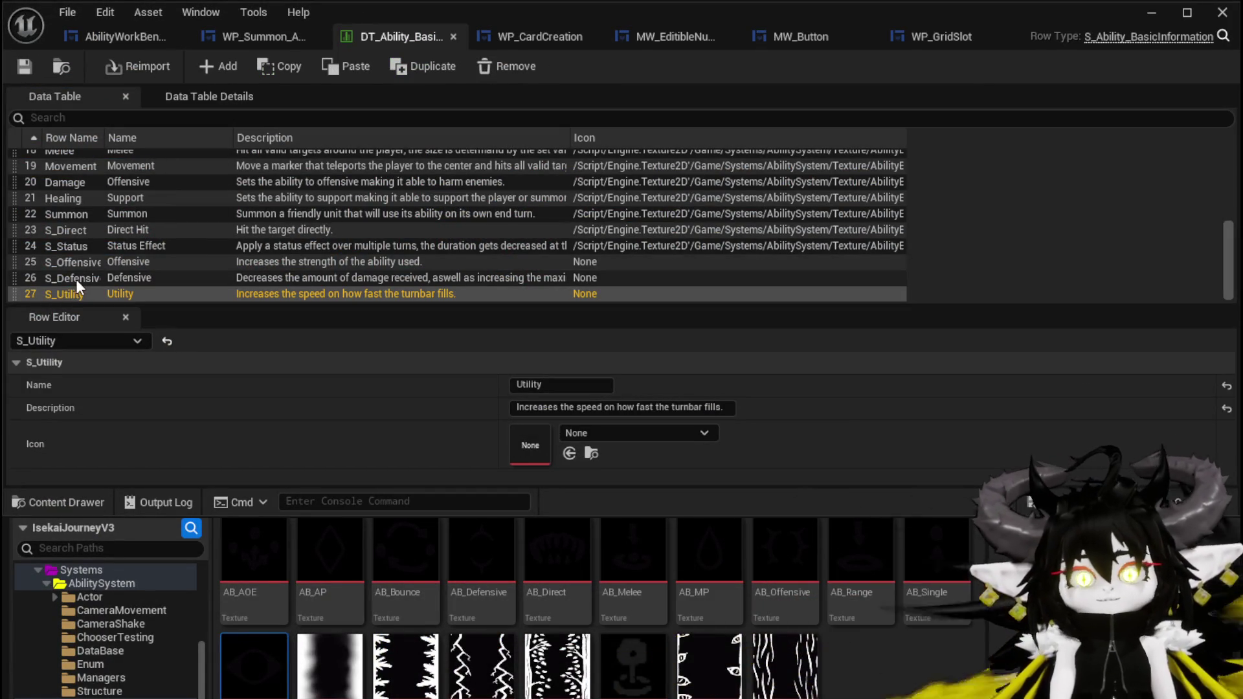
double_click(65, 295)
type("Utility")
key("Return")
left_click(83, 280)
double_click(55, 284)
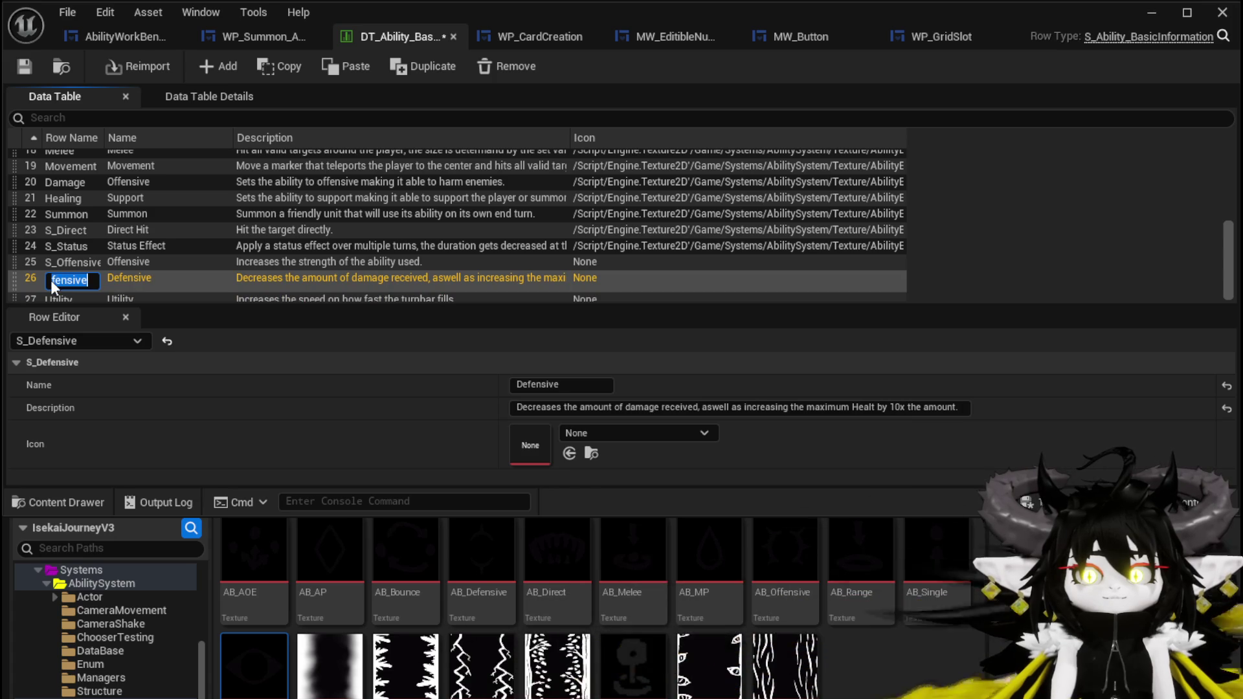
left_click(72, 261)
double_click(72, 262)
left_click_drag(66, 271, 41, 271)
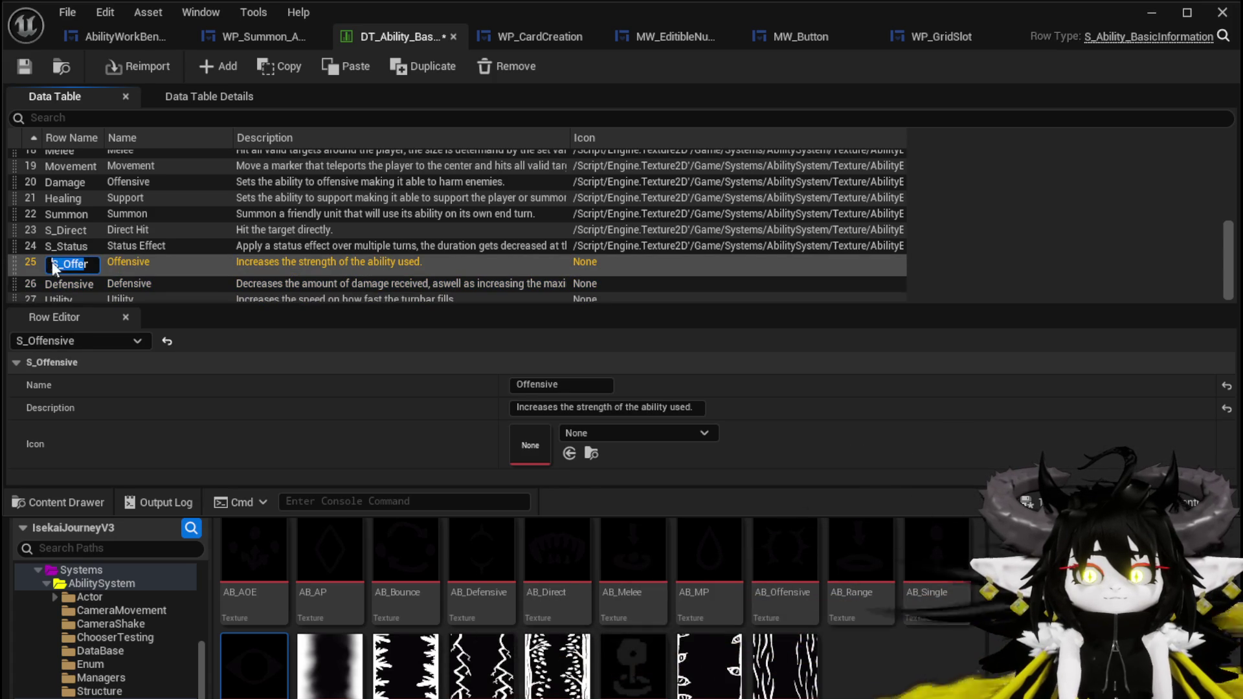
key("BackSpace")
key("Return")
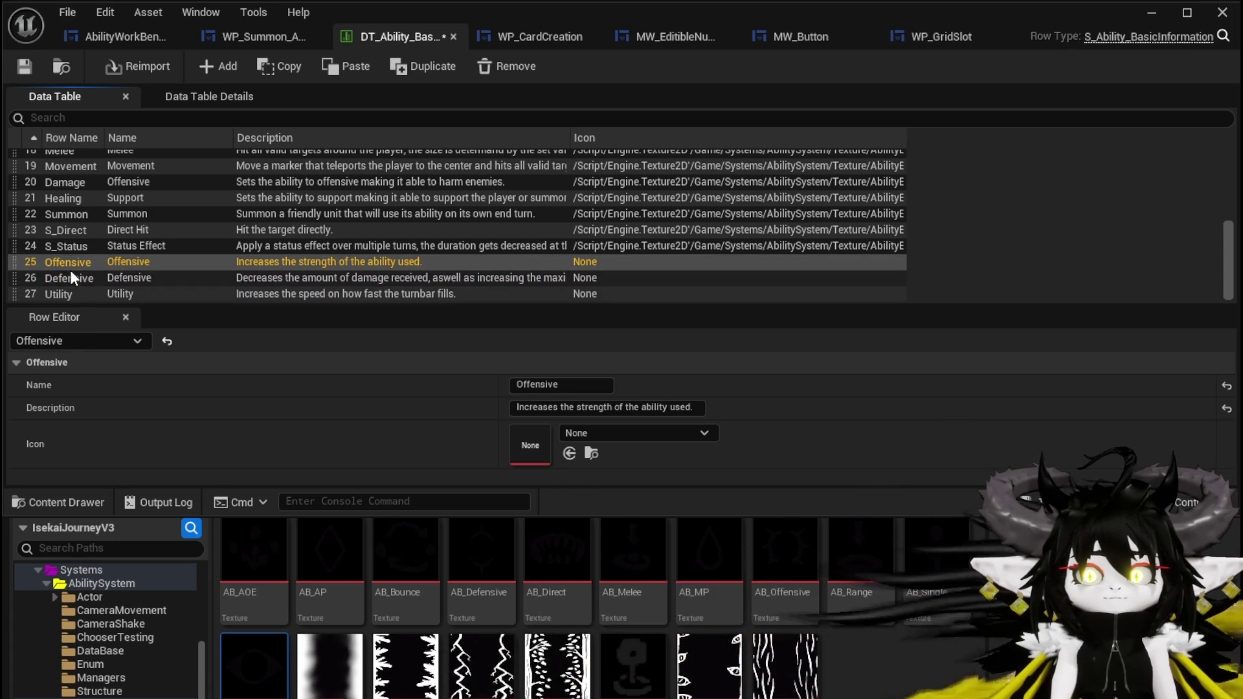
left_click(24, 67)
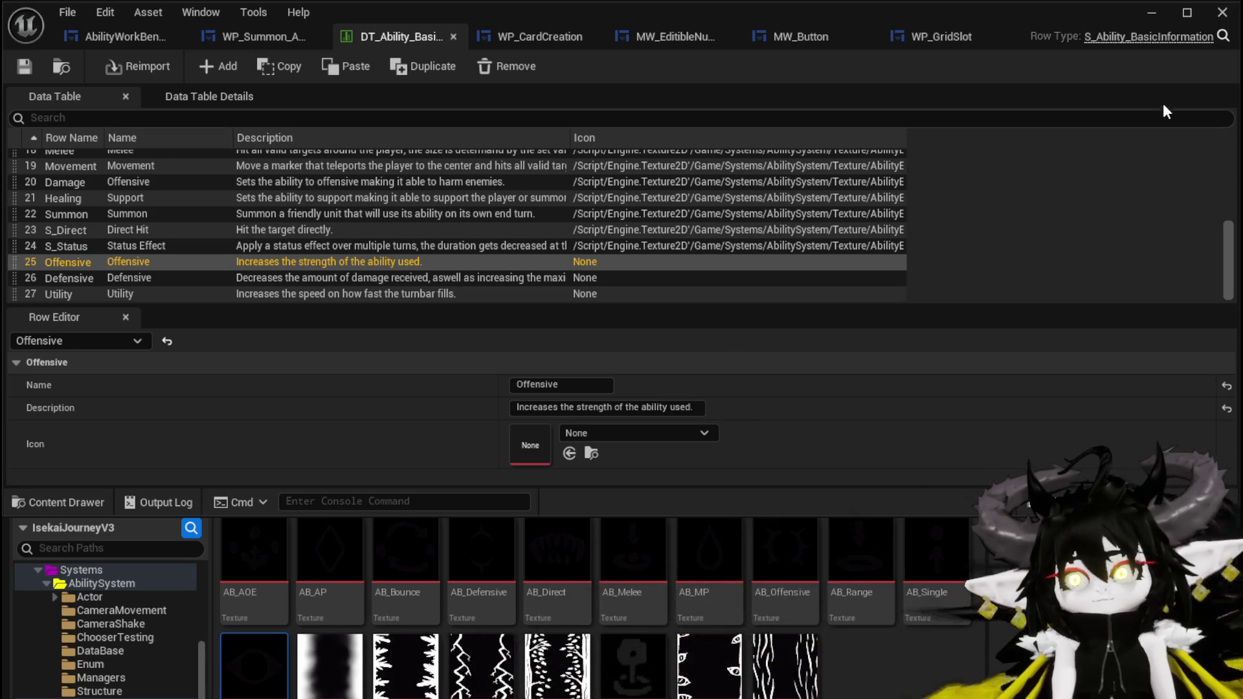
left_click(1152, 12)
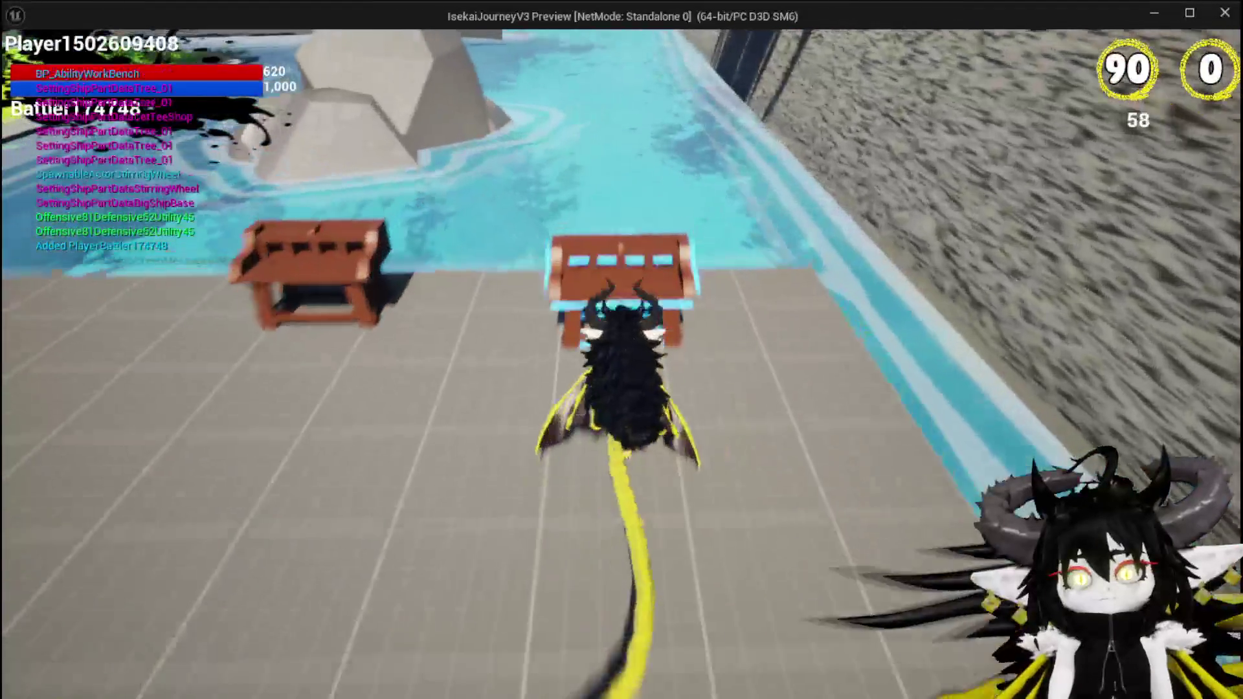
At the workbench, open a magic card, switch its ability type and view the type icon tooltips
key("e")
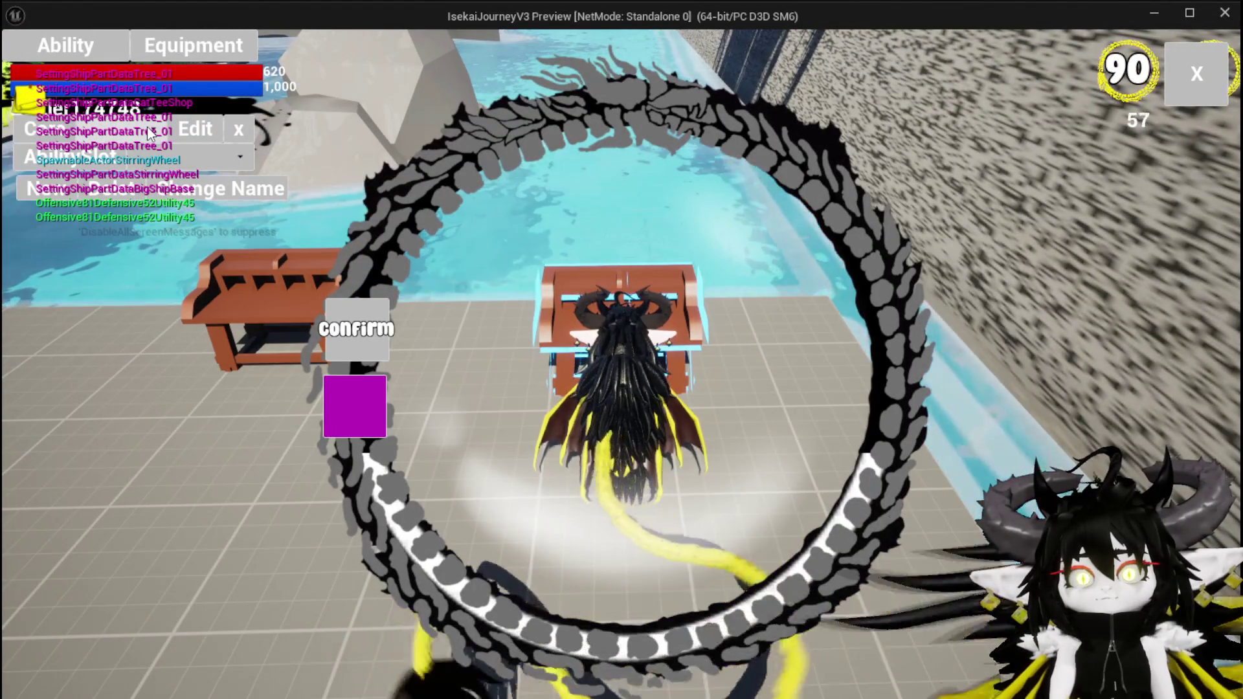
left_click(147, 126)
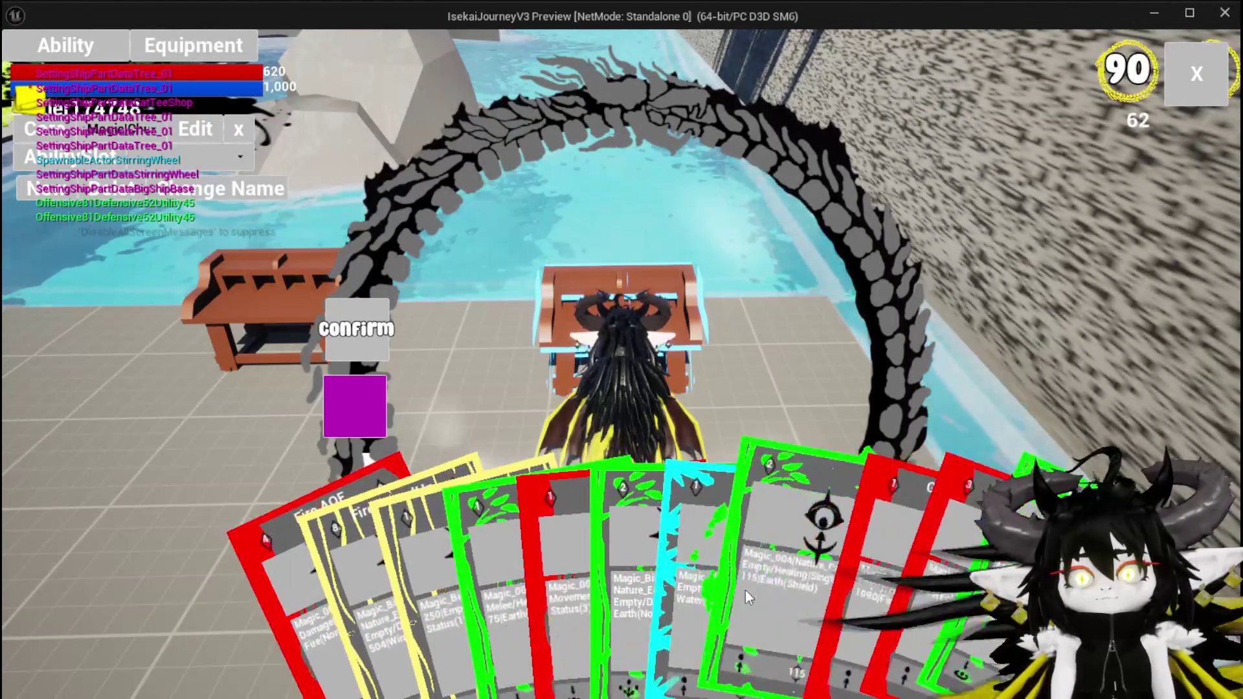
left_click(745, 591)
left_click(761, 562)
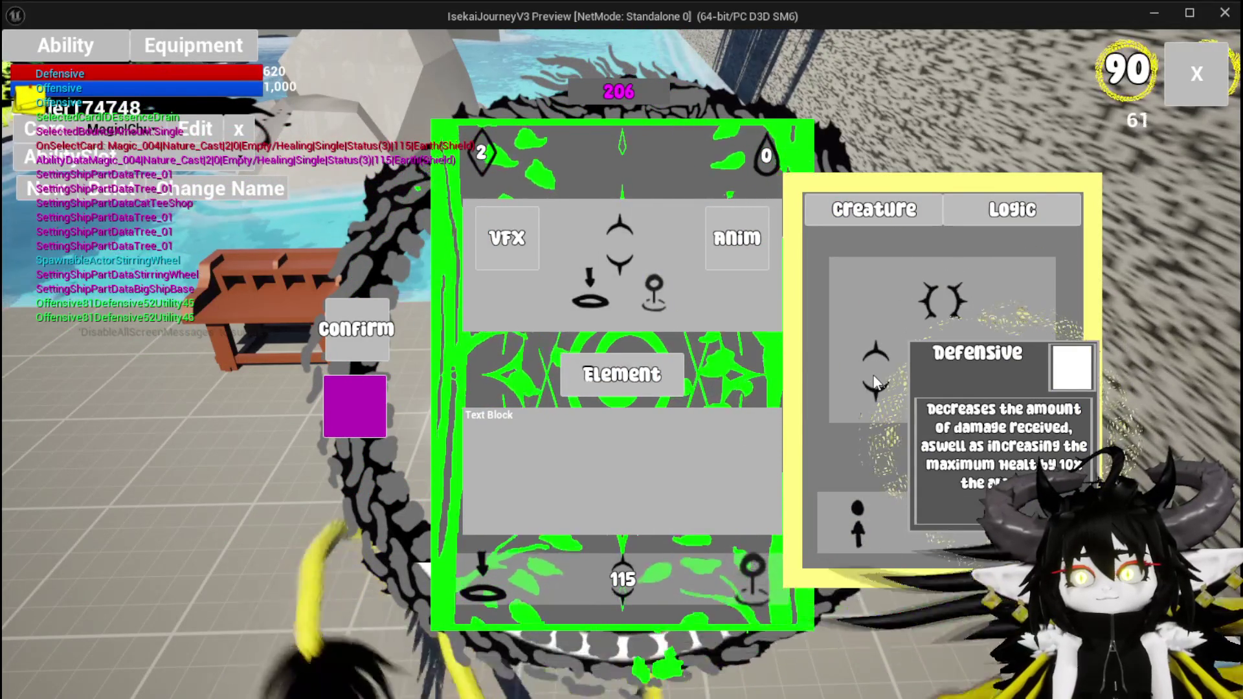
mouse_move(989, 379)
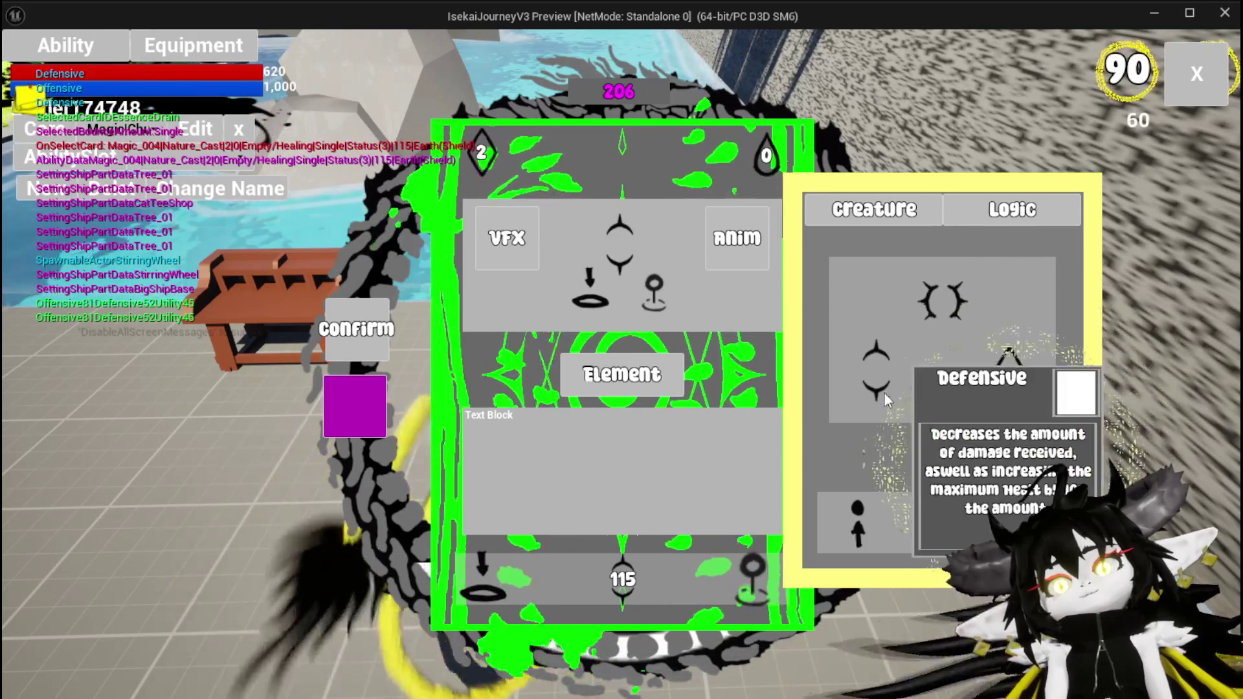
mouse_move(870, 369)
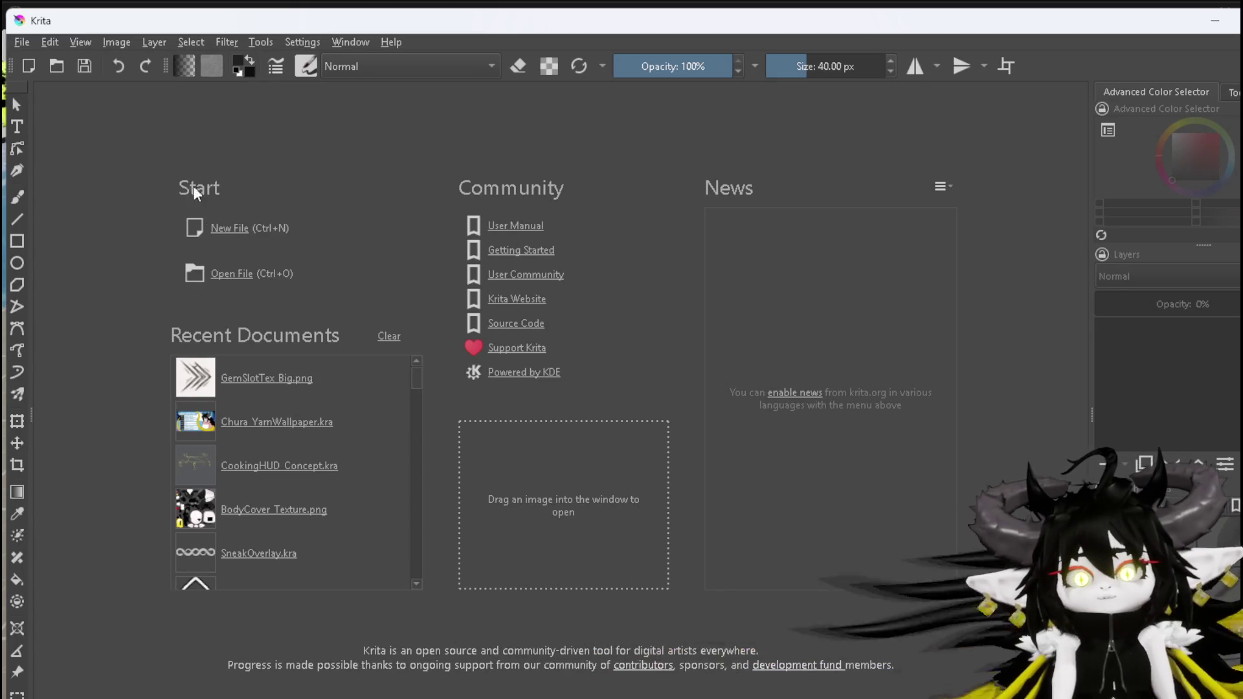
Create a blank custom document with width and height both set to 256 px
left_click(21, 43)
left_click(29, 61)
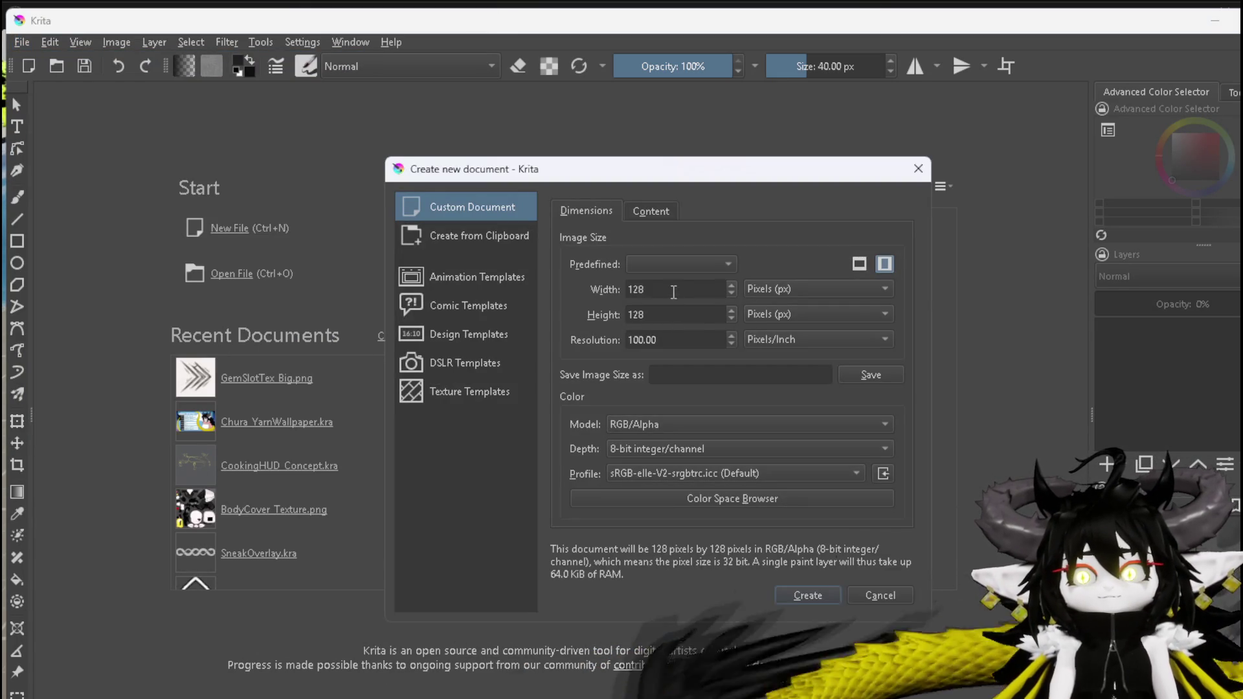
double_click(670, 288)
type("256")
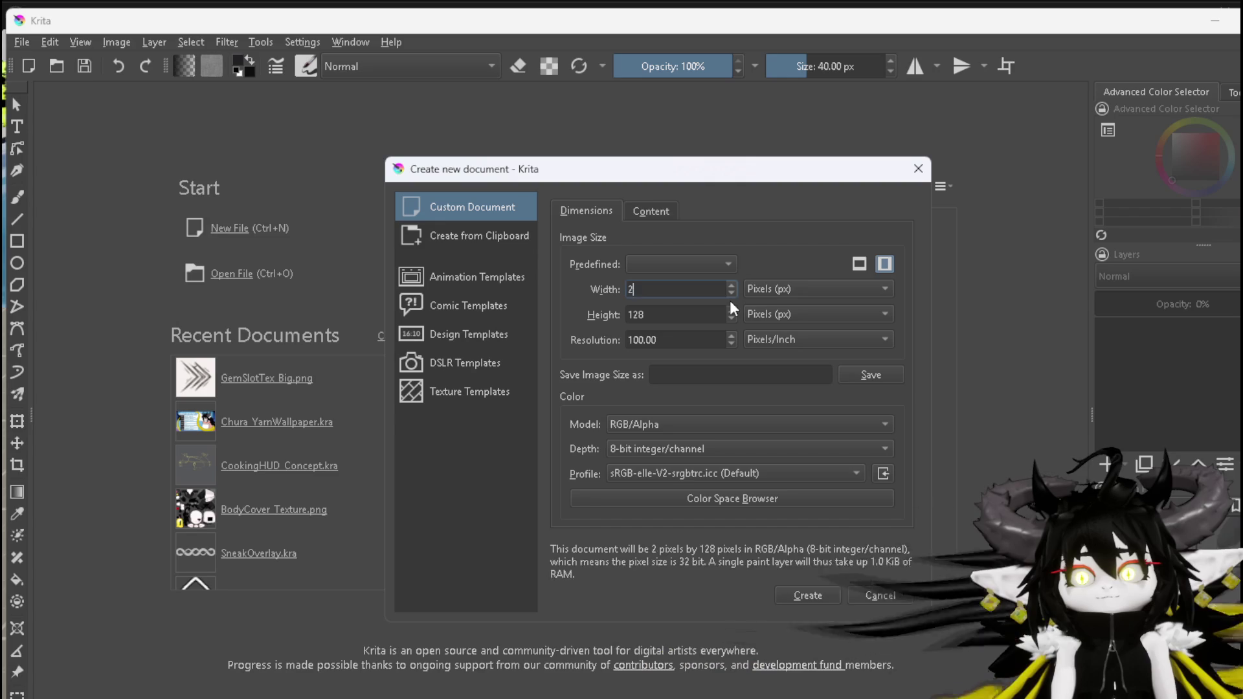
double_click(691, 314)
type("256")
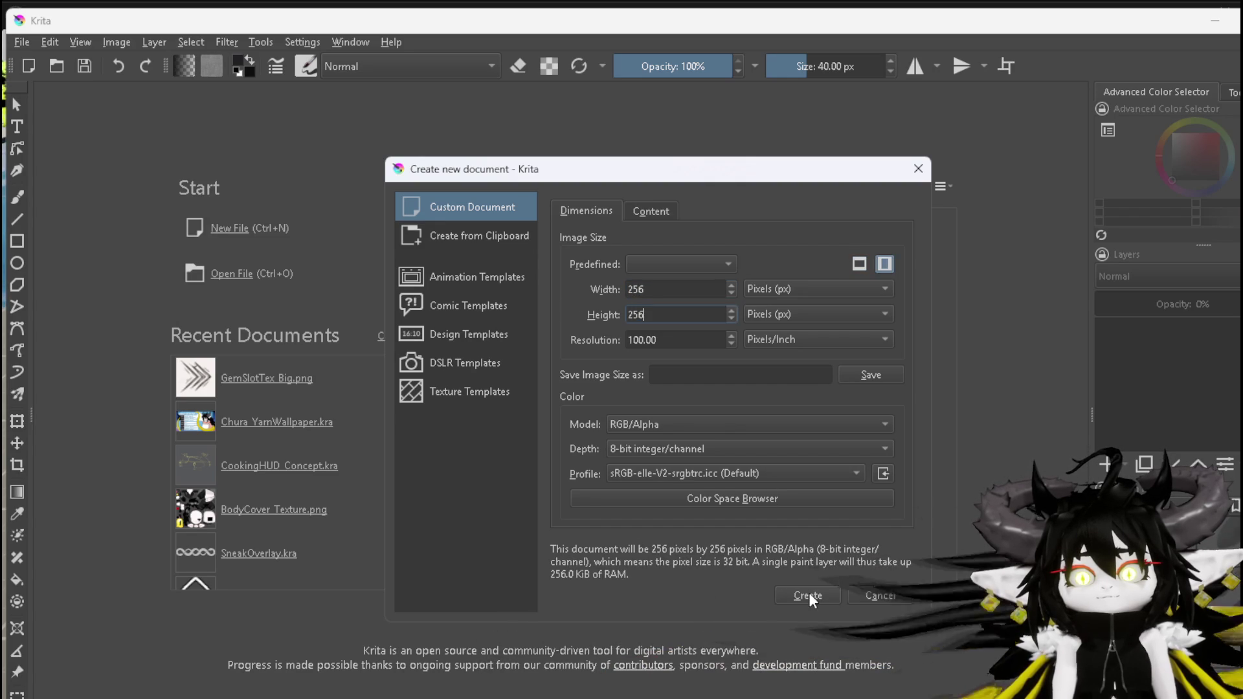
left_click(681, 264)
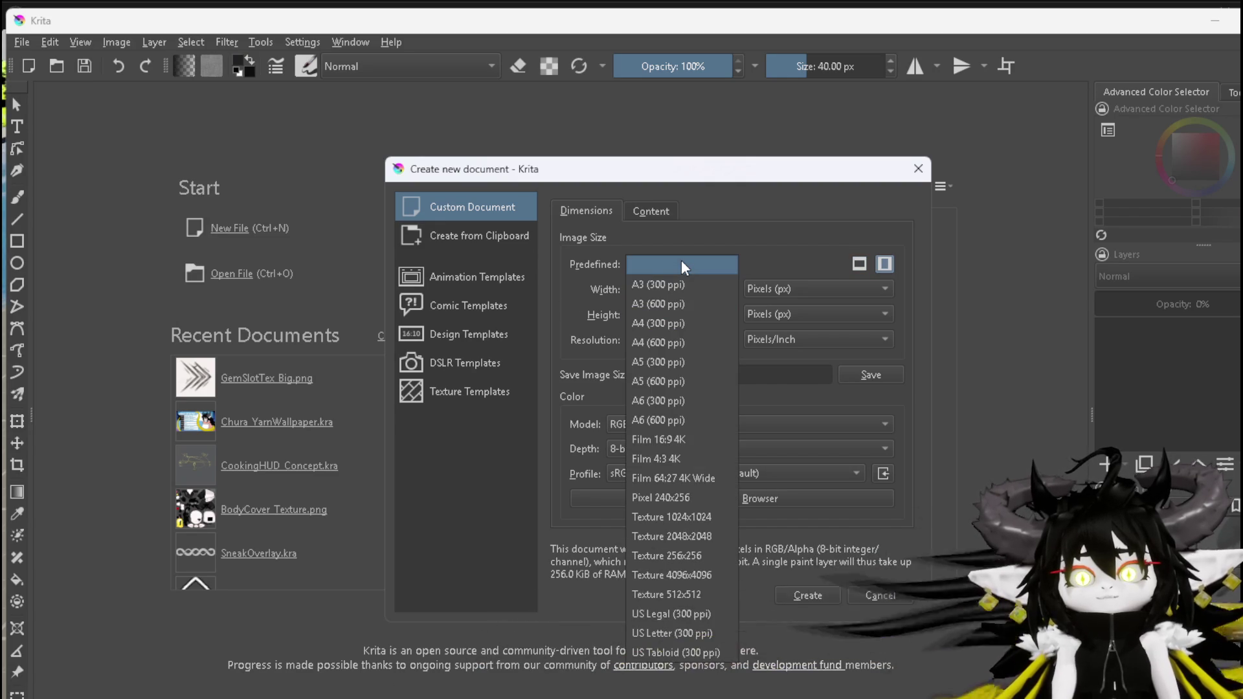
left_click(680, 264)
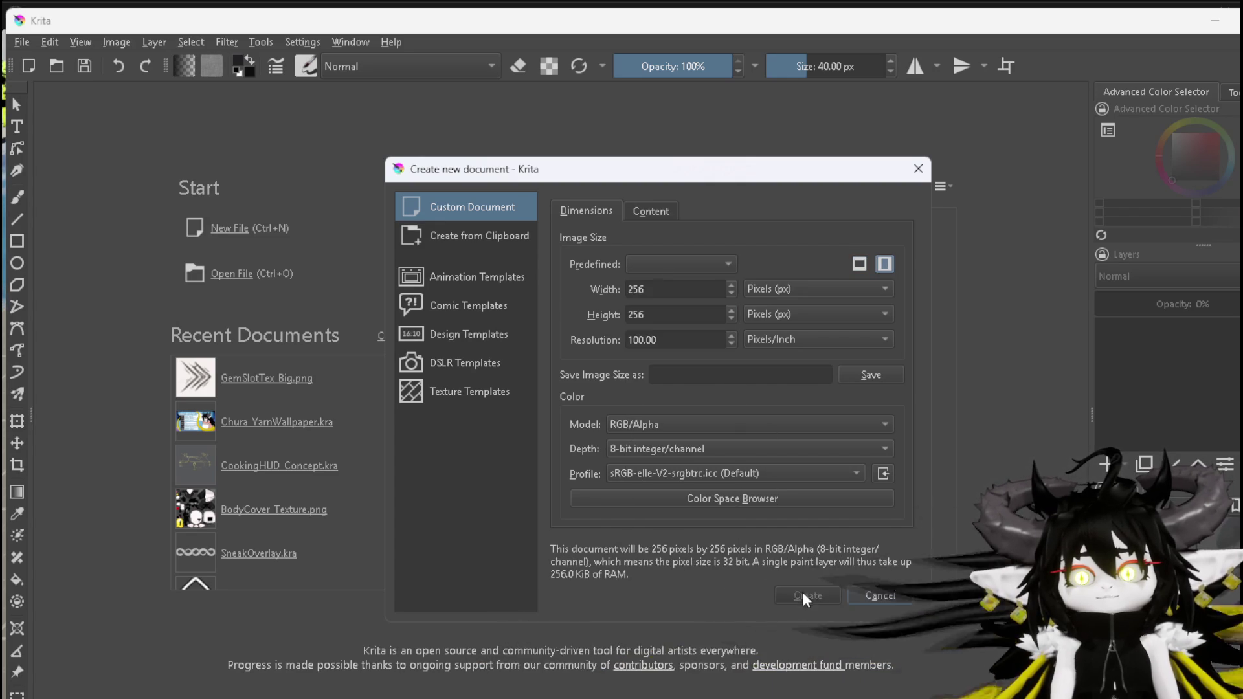
left_click(803, 592)
scroll(669, 475, "down", 2)
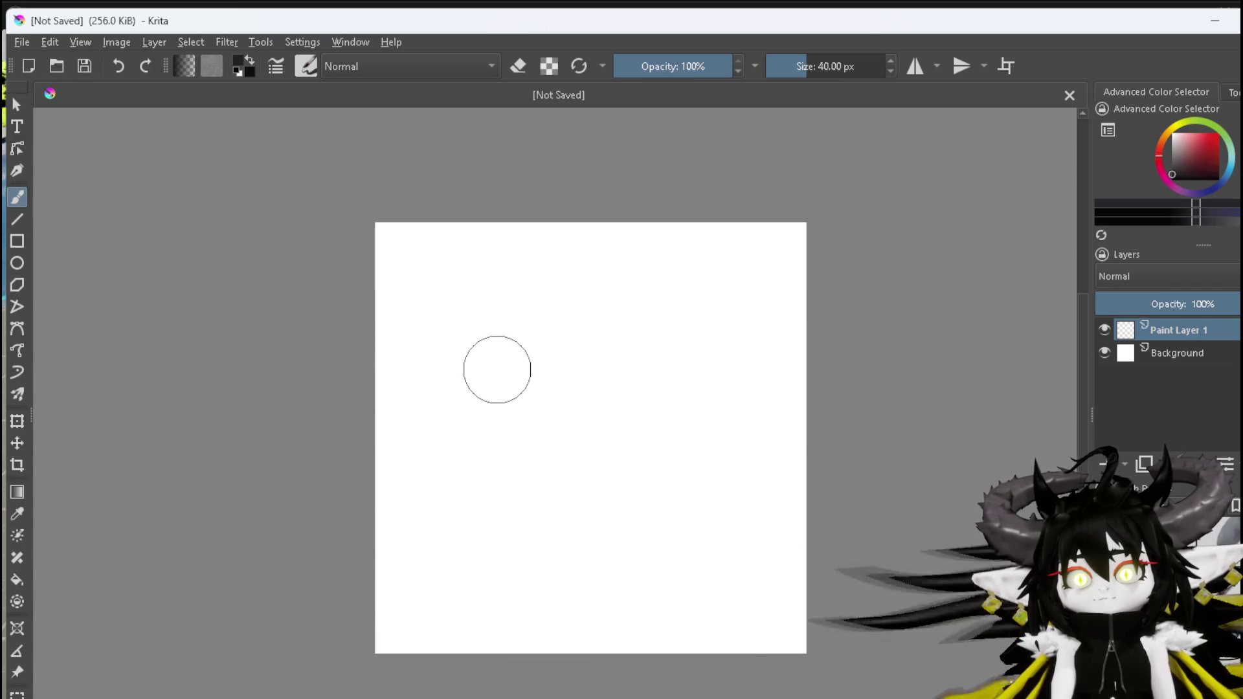
Turn on horizontal mirroring and paint the arrowhead, central shaft and forked top
left_click(913, 66)
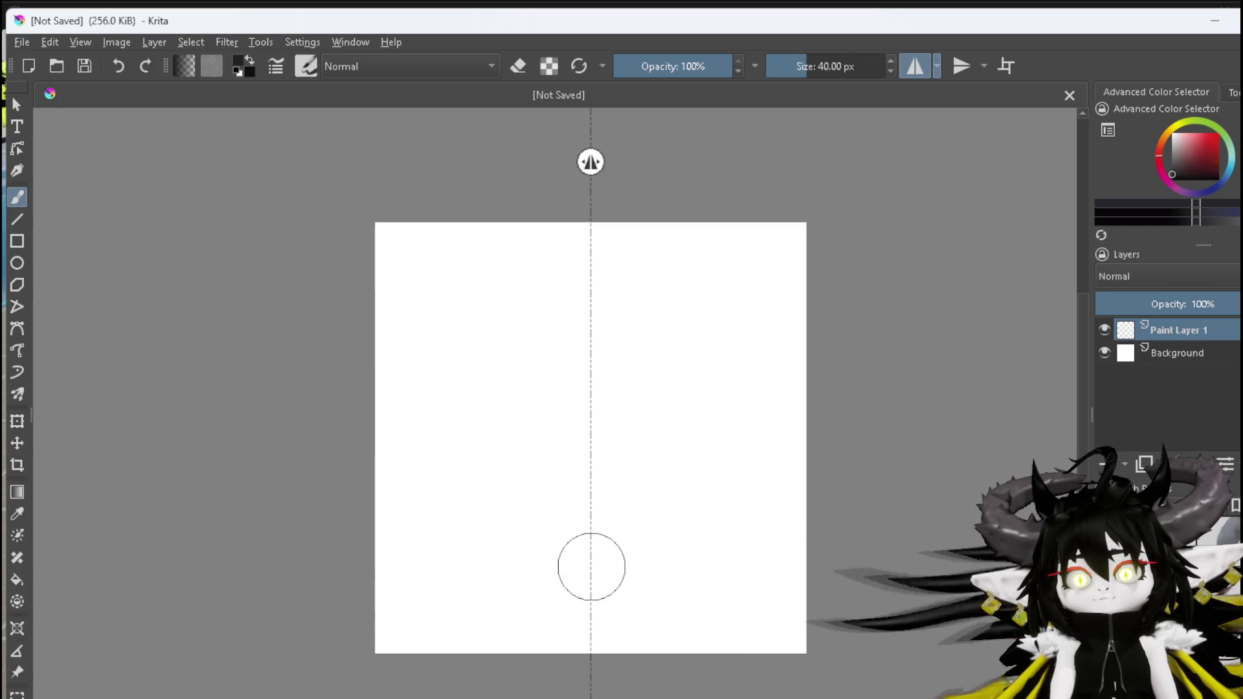
mouse_move(591, 570)
left_mouse_down()
mouse_move(638, 506)
mouse_move(586, 542)
mouse_move(628, 518)
mouse_move(589, 565)
left_mouse_up()
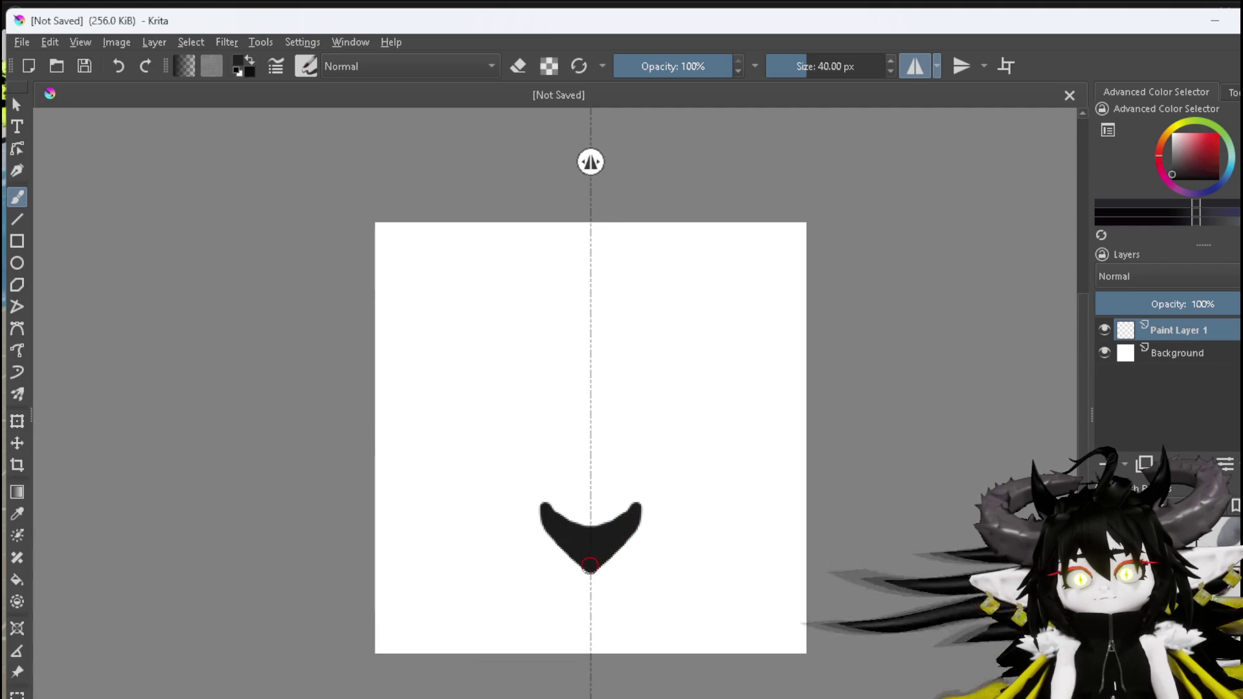
left_click_drag(627, 516, 638, 497)
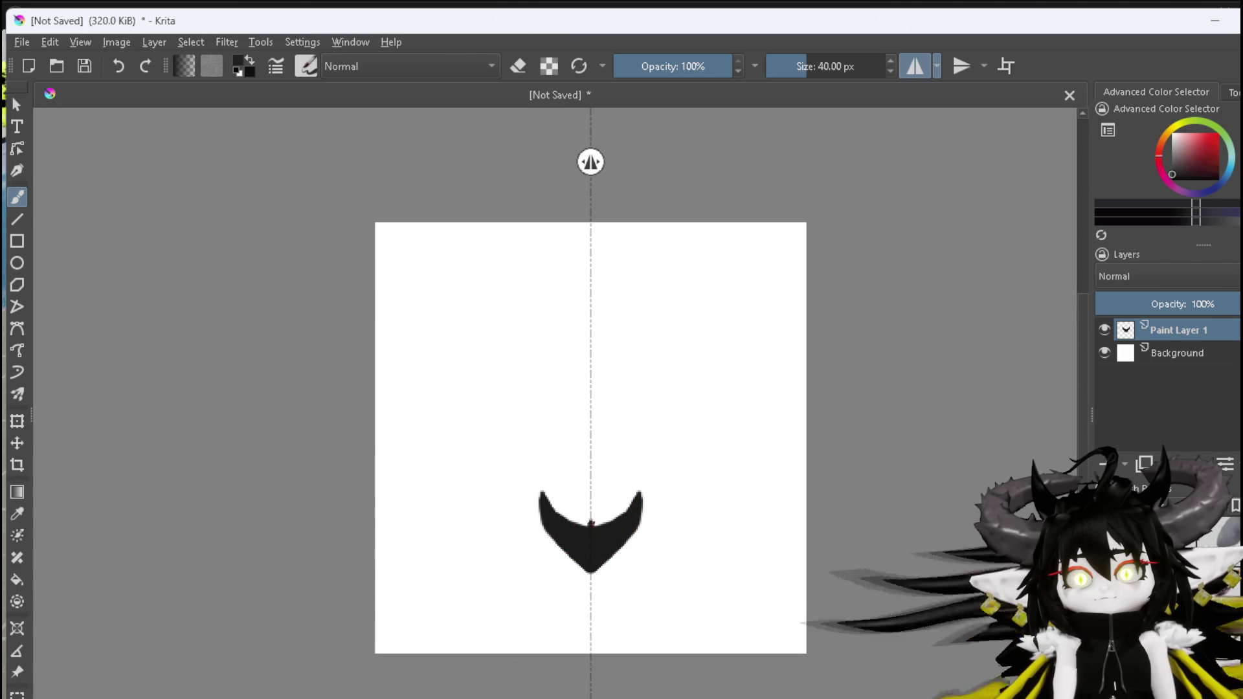
mouse_move(586, 374)
left_mouse_down()
mouse_move(584, 336)
mouse_move(590, 420)
left_mouse_up()
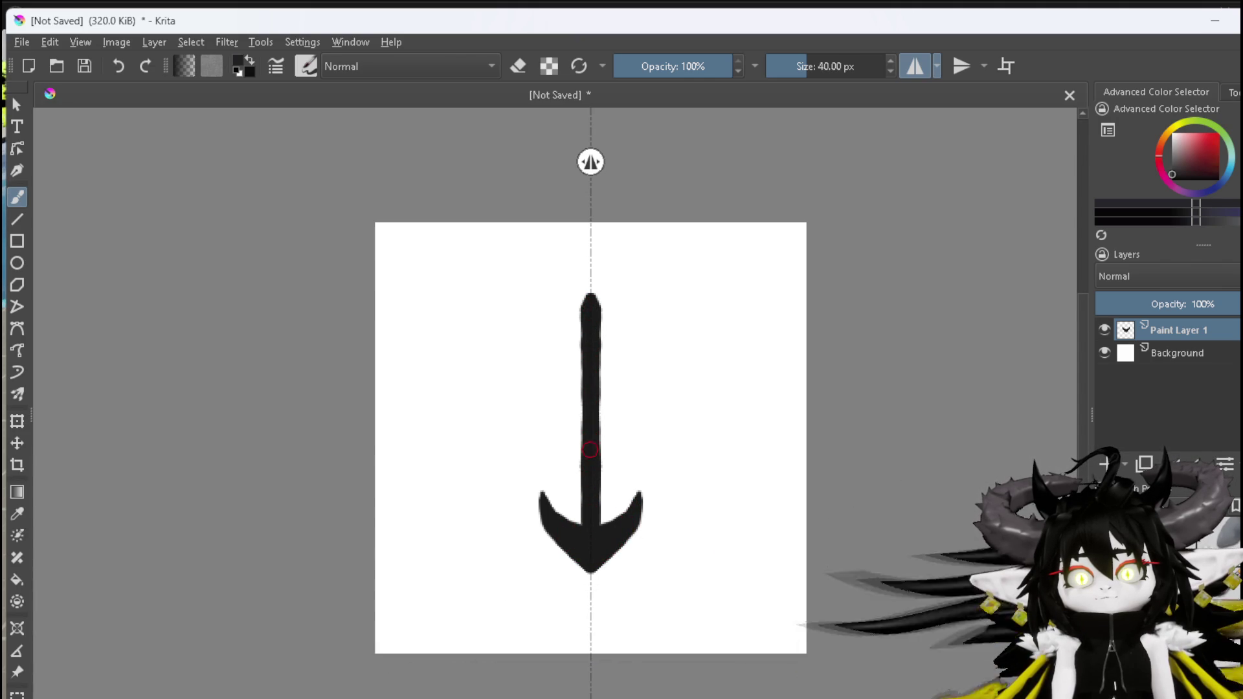
left_click_drag(570, 292, 559, 285)
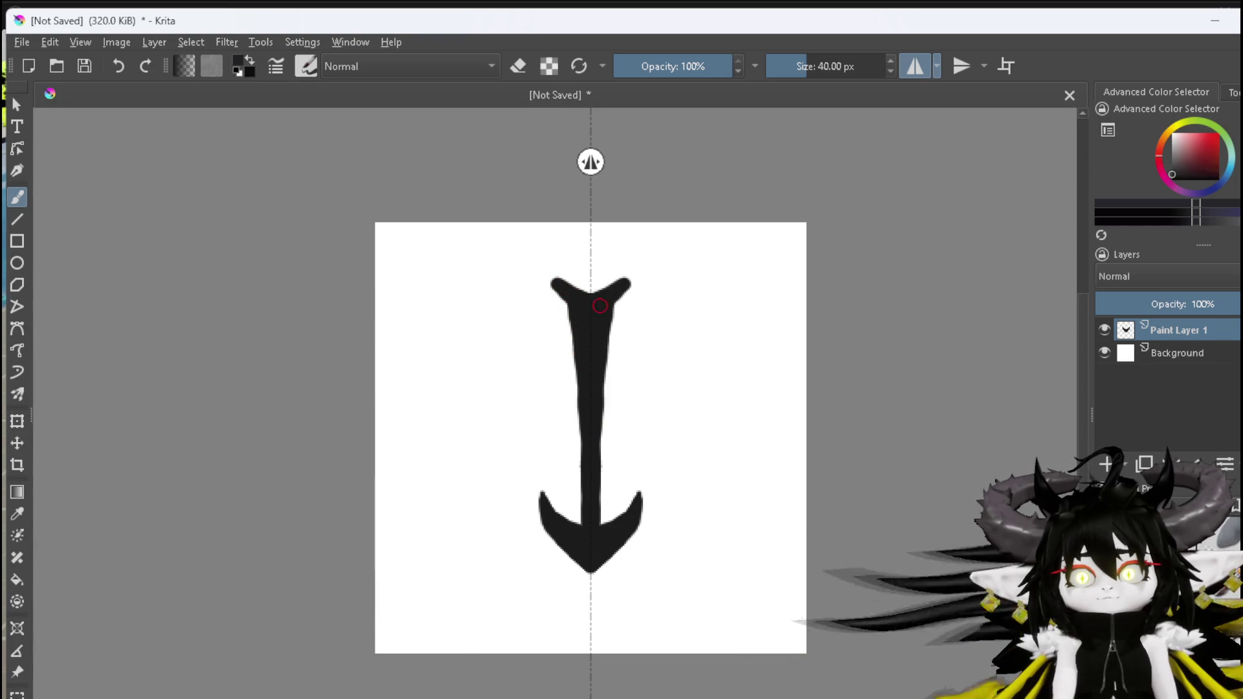
Add thick curved side branches, sharpen the fork tip, and hide the Background layer
mouse_move(601, 520)
left_mouse_down()
mouse_move(622, 468)
mouse_move(726, 365)
left_mouse_up()
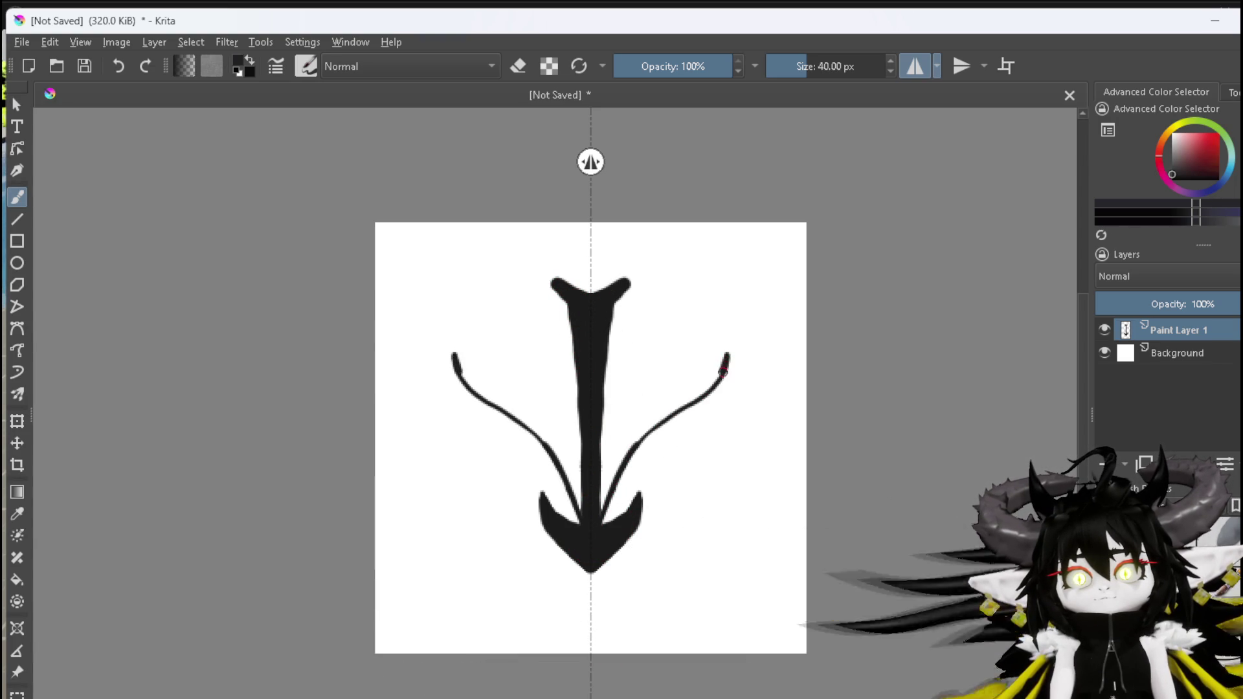
mouse_move(667, 419)
left_mouse_down()
mouse_move(637, 446)
mouse_move(605, 516)
left_mouse_up()
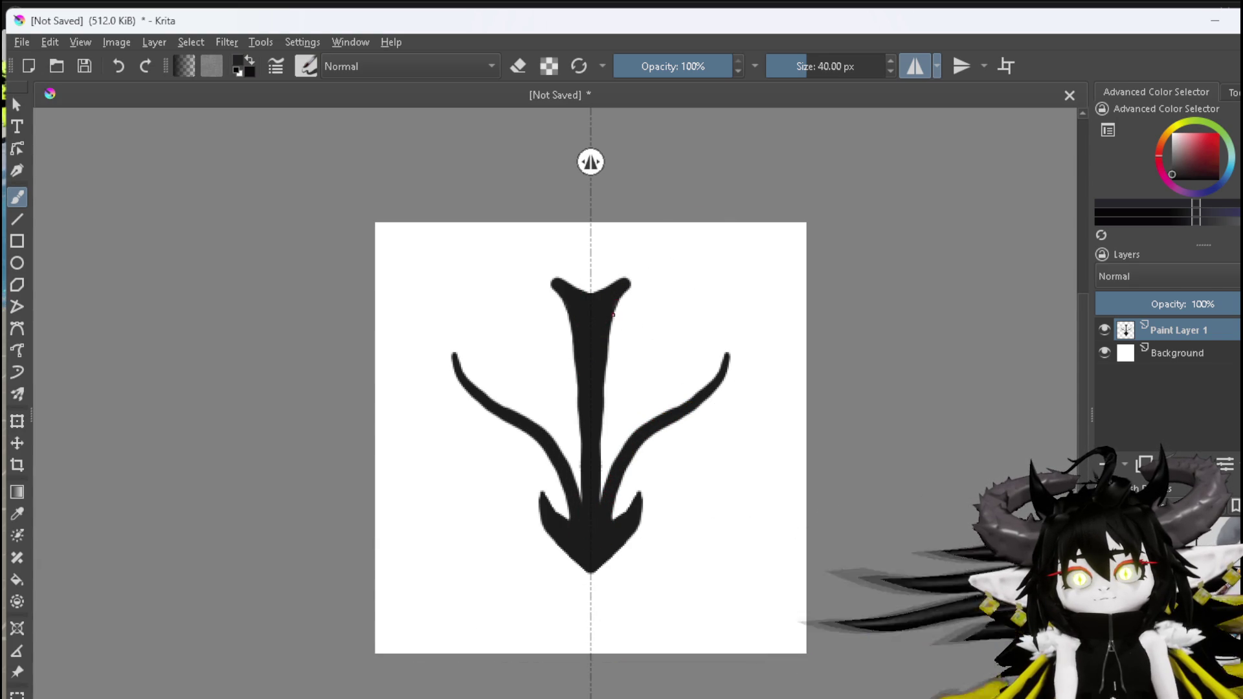
mouse_move(645, 271)
left_mouse_down()
mouse_move(620, 298)
mouse_move(629, 279)
left_mouse_up()
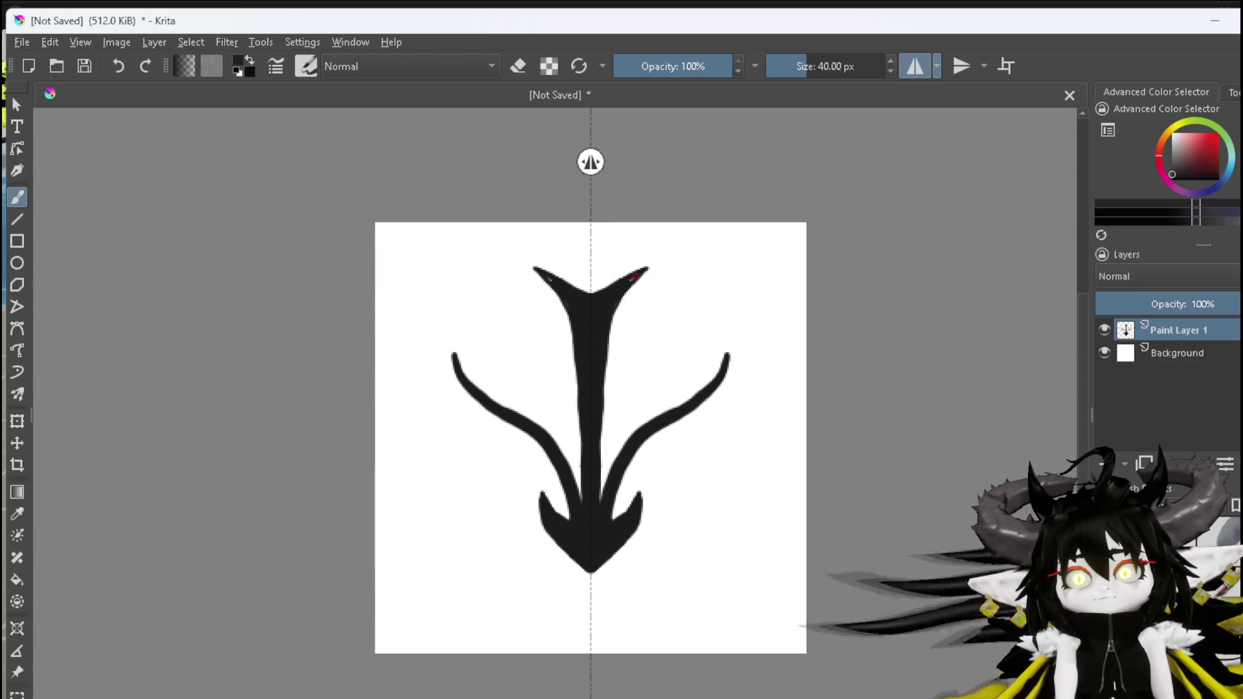
mouse_move(617, 401)
left_mouse_down()
mouse_move(625, 471)
mouse_move(604, 485)
left_mouse_up()
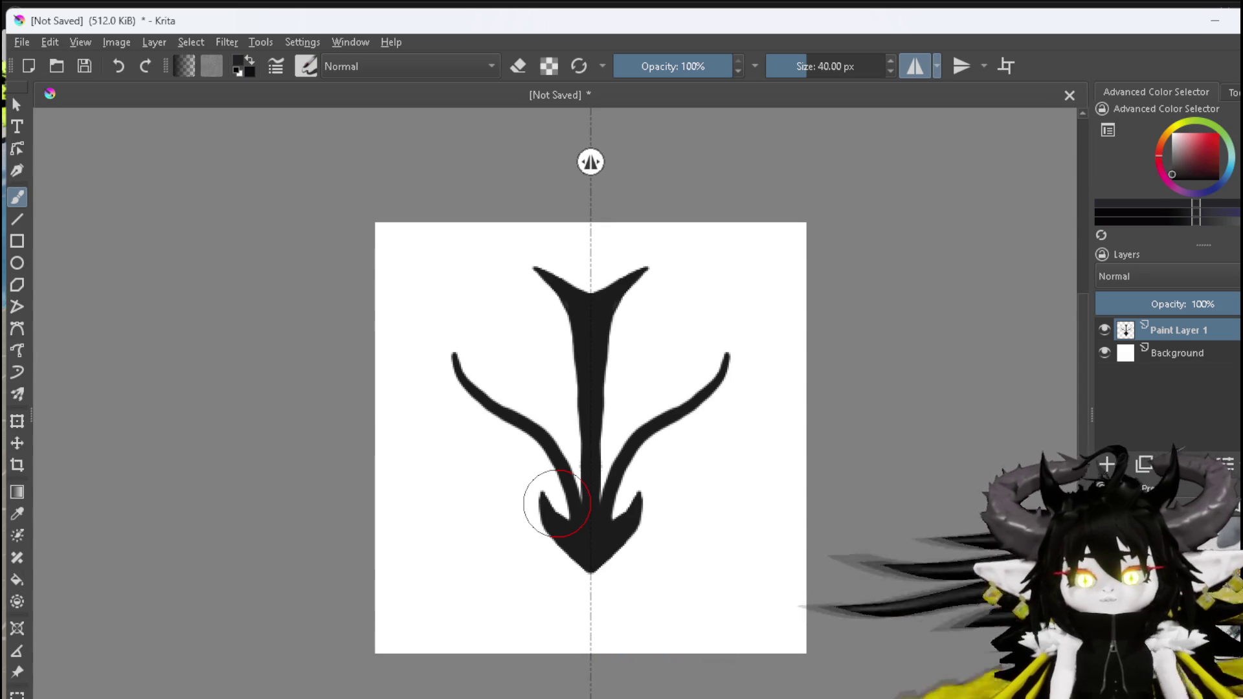
left_click(1103, 352)
left_click(24, 41)
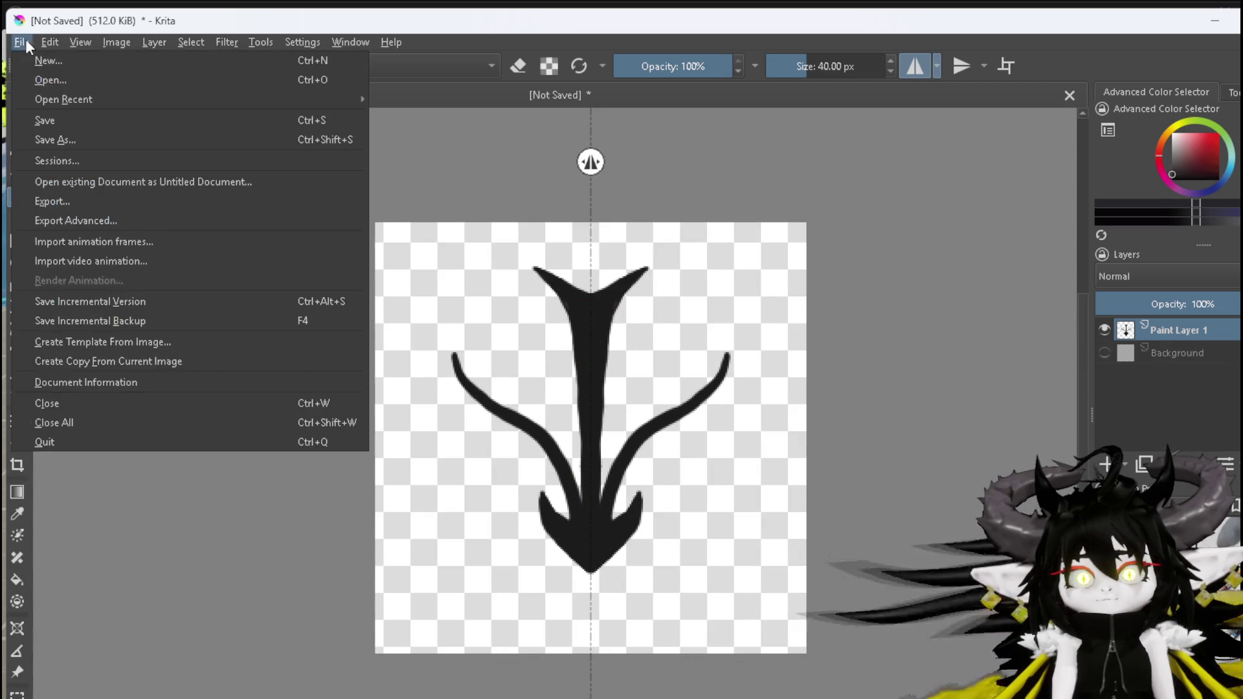
Export the arrow as a transparent PNG, then hide Paint Layer 1 and add a new layer
left_click(83, 183)
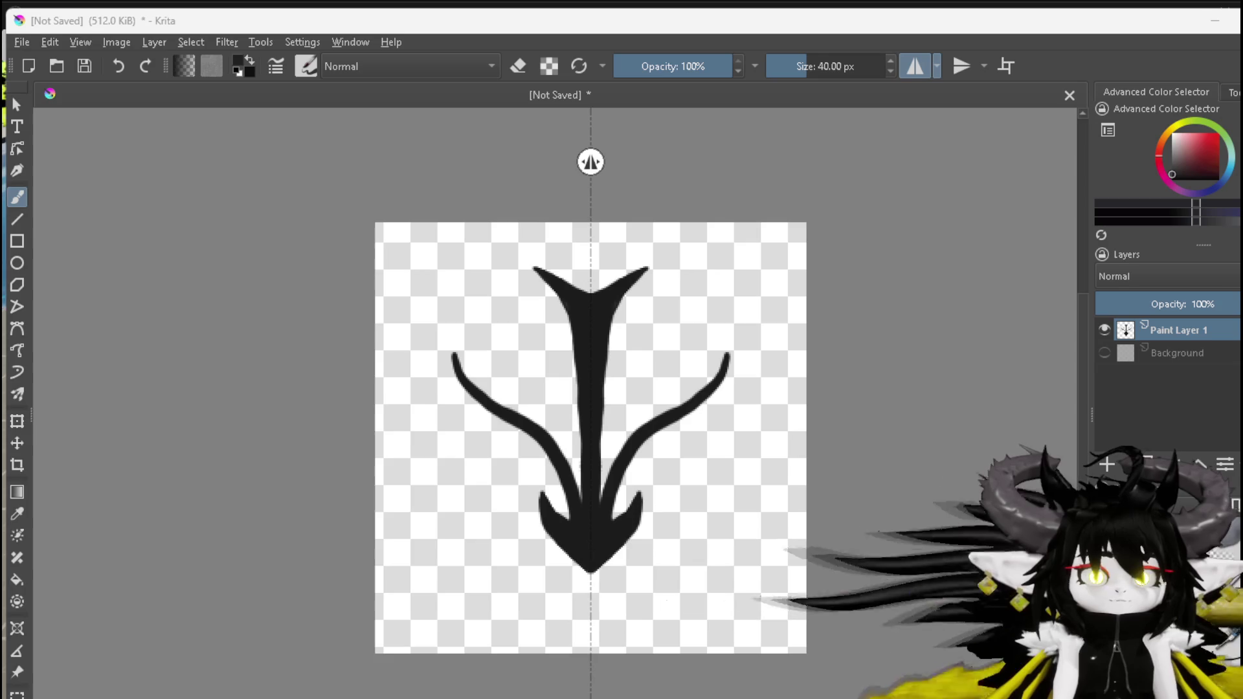
key("ctrl+o")
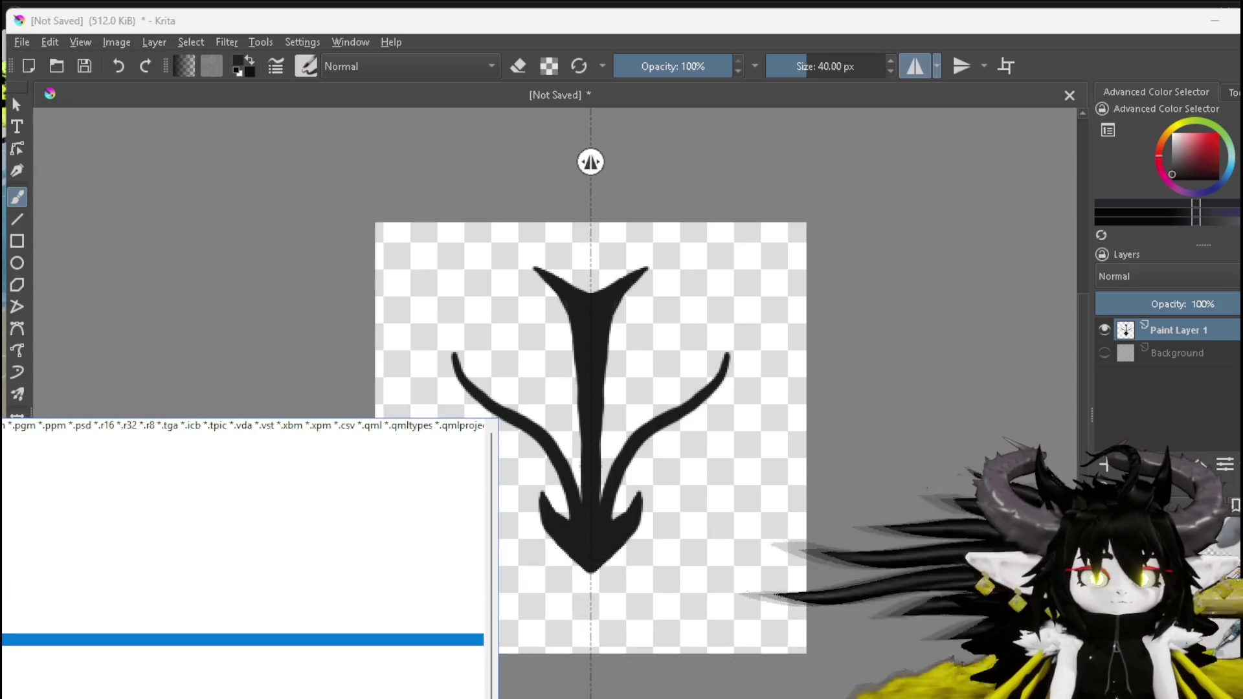
key("Escape")
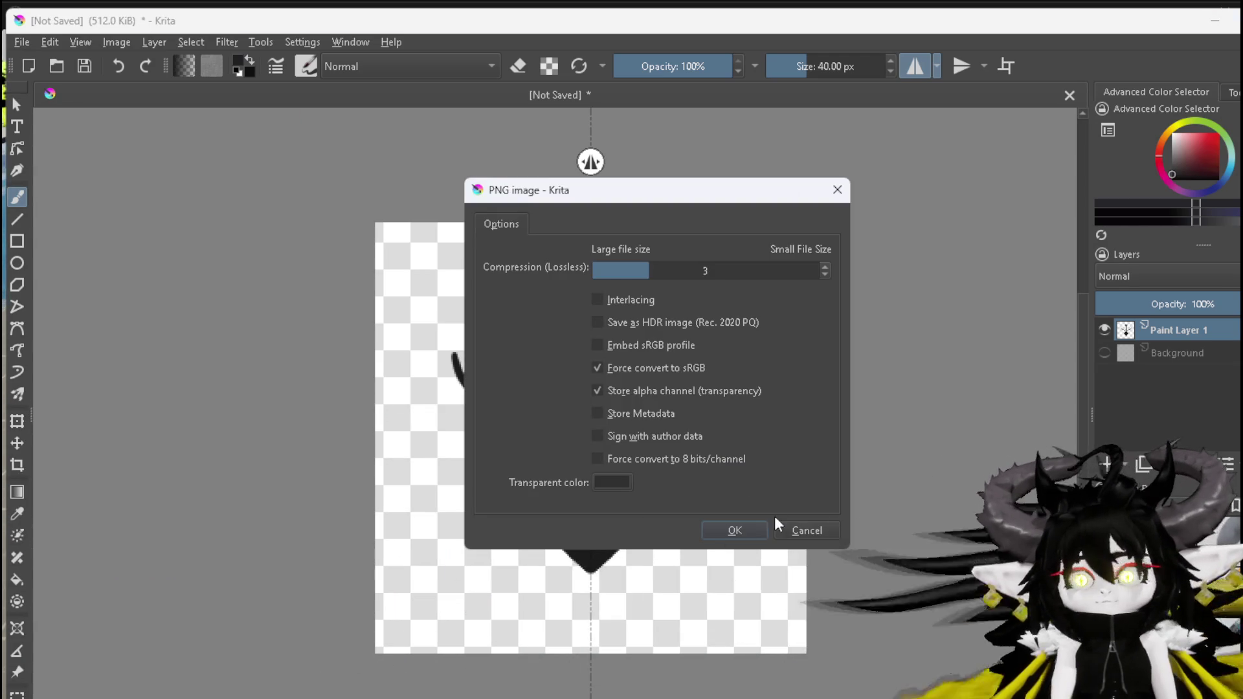
left_click(733, 532)
left_click(1104, 328)
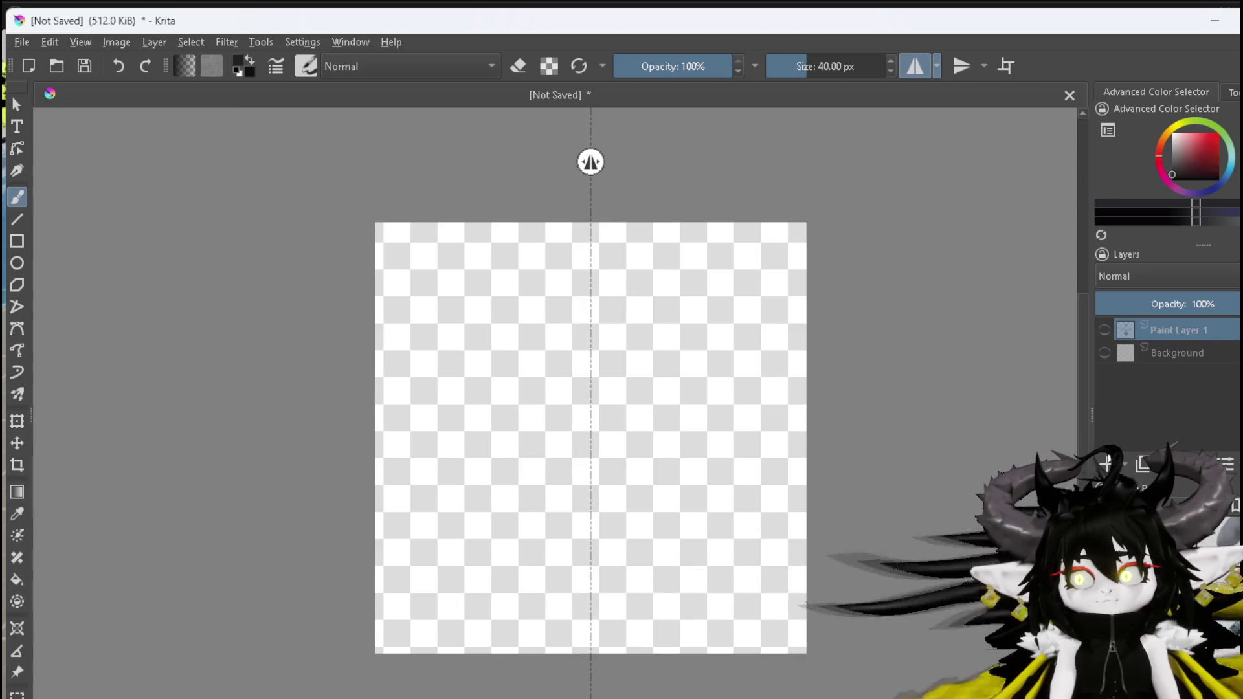
left_click(1105, 464)
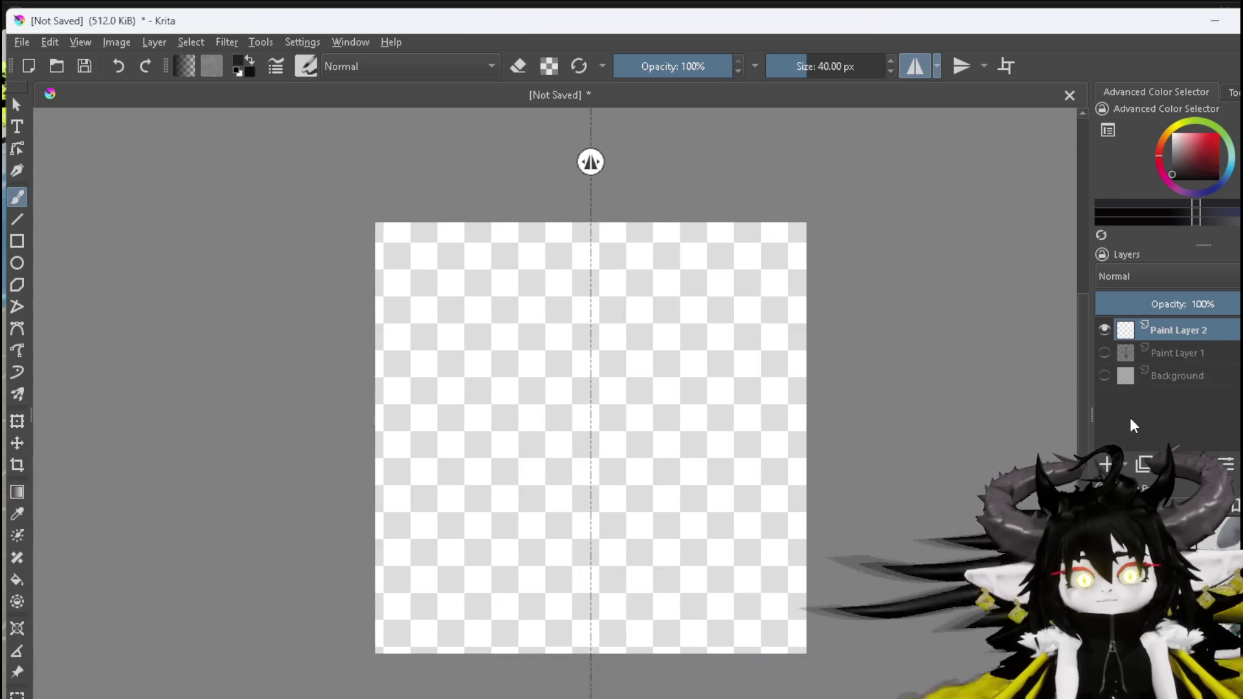
Paint a mirrored black ring with a notched top and long pointed curved legs
left_click(590, 298)
mouse_move(590, 298)
left_mouse_down()
mouse_move(673, 314)
mouse_move(705, 353)
mouse_move(726, 439)
mouse_move(703, 515)
mouse_move(667, 536)
mouse_move(586, 549)
mouse_move(570, 520)
mouse_move(587, 520)
mouse_move(587, 535)
left_mouse_up()
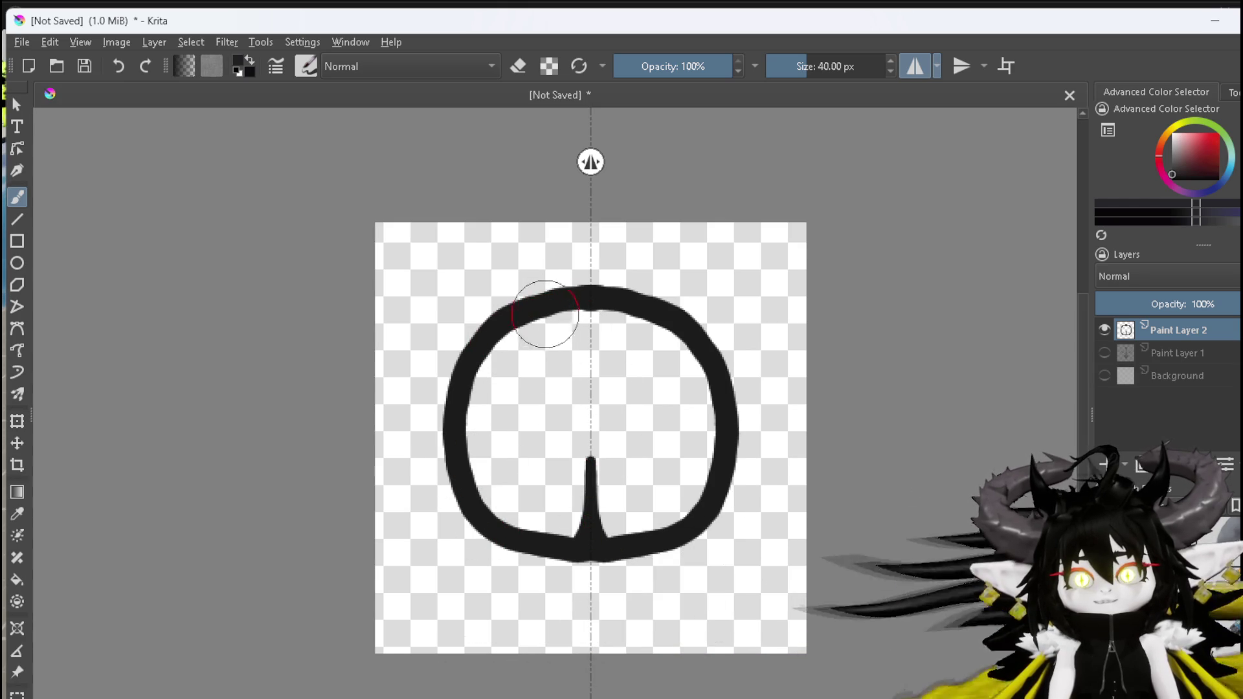
mouse_move(577, 303)
left_mouse_down()
mouse_move(590, 333)
mouse_move(589, 315)
left_mouse_up()
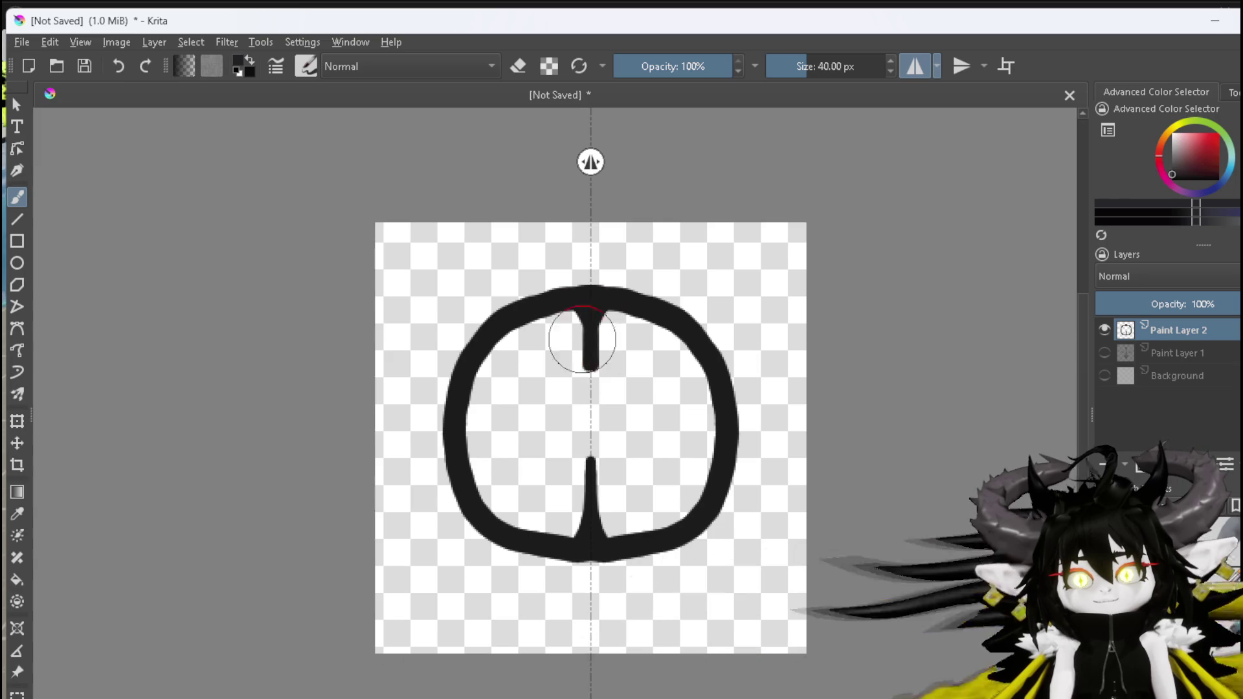
left_click_drag(586, 366, 556, 427)
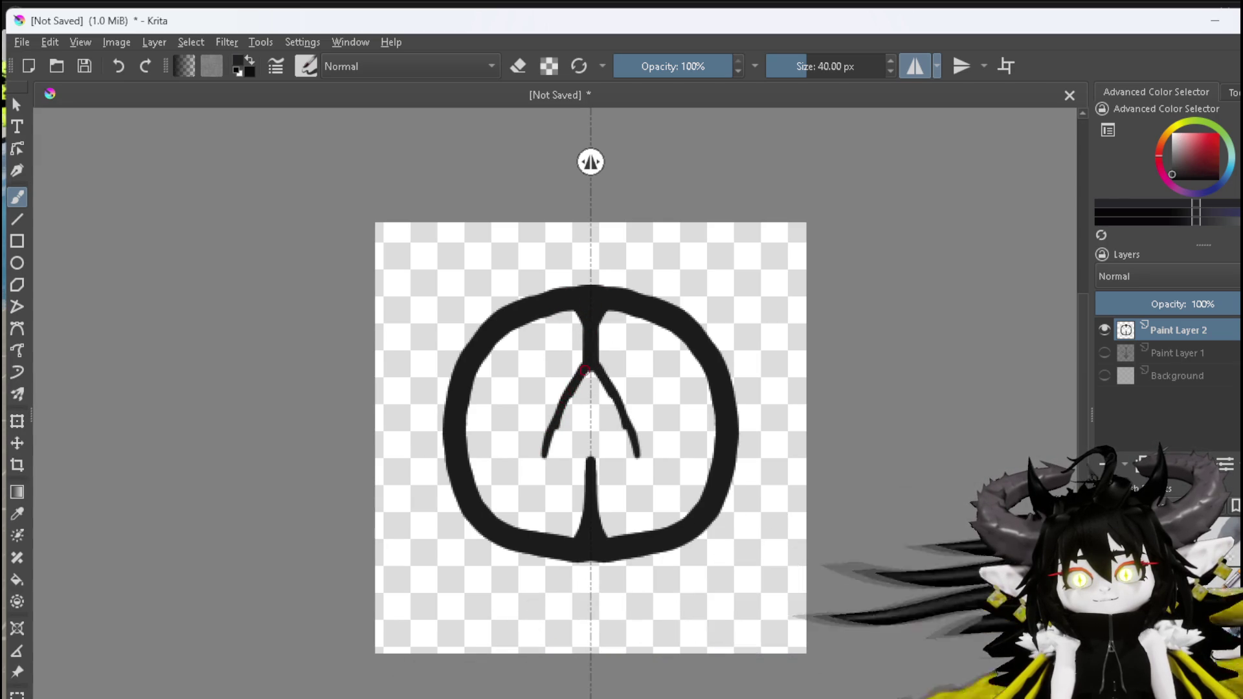
mouse_move(547, 462)
left_mouse_down()
mouse_move(552, 416)
mouse_move(587, 361)
left_mouse_up()
left_click_drag(544, 473, 547, 479)
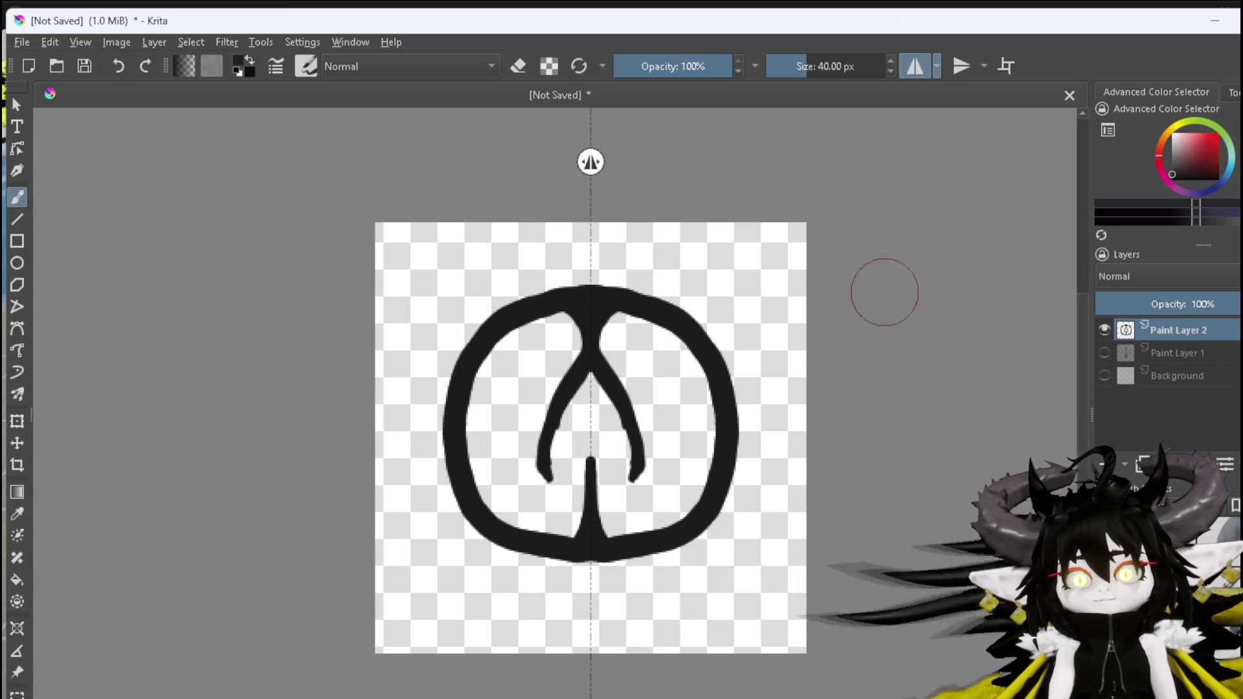
Erase the ring drawing from Paint Layer 2, then return the brush to painting
key("e")
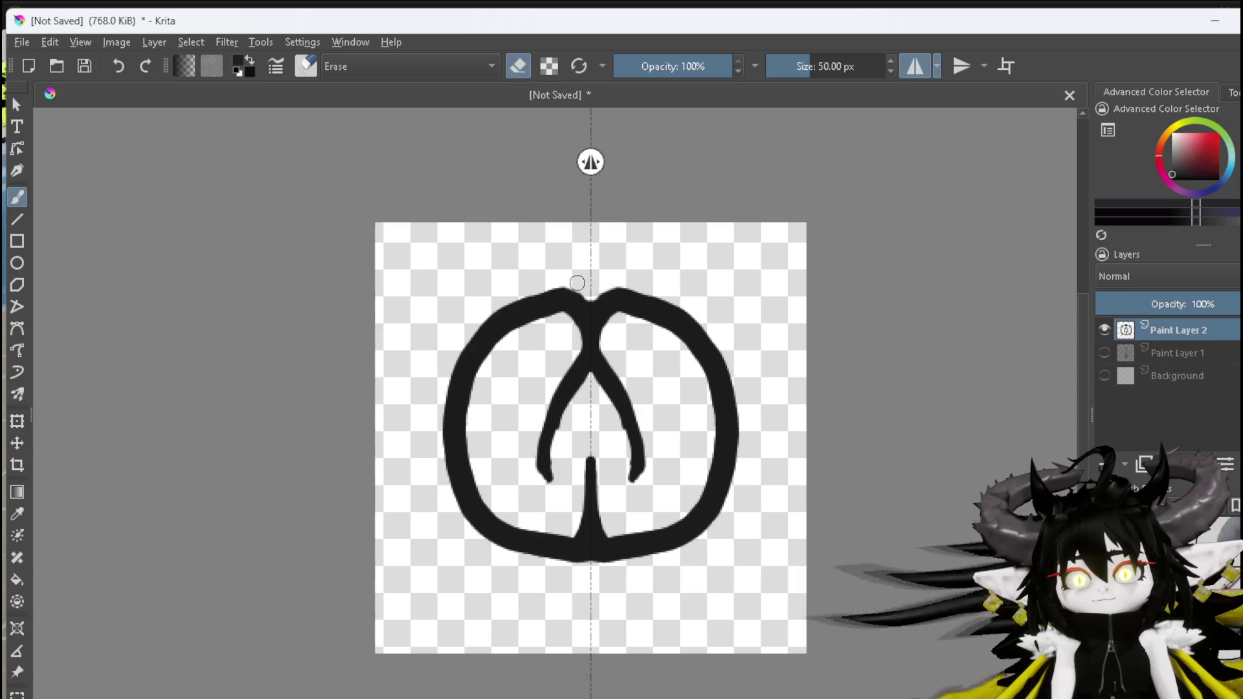
mouse_move(585, 290)
left_mouse_down()
mouse_move(502, 294)
mouse_move(527, 286)
mouse_move(534, 315)
mouse_move(596, 297)
mouse_move(544, 492)
mouse_move(621, 516)
mouse_move(731, 397)
left_mouse_up()
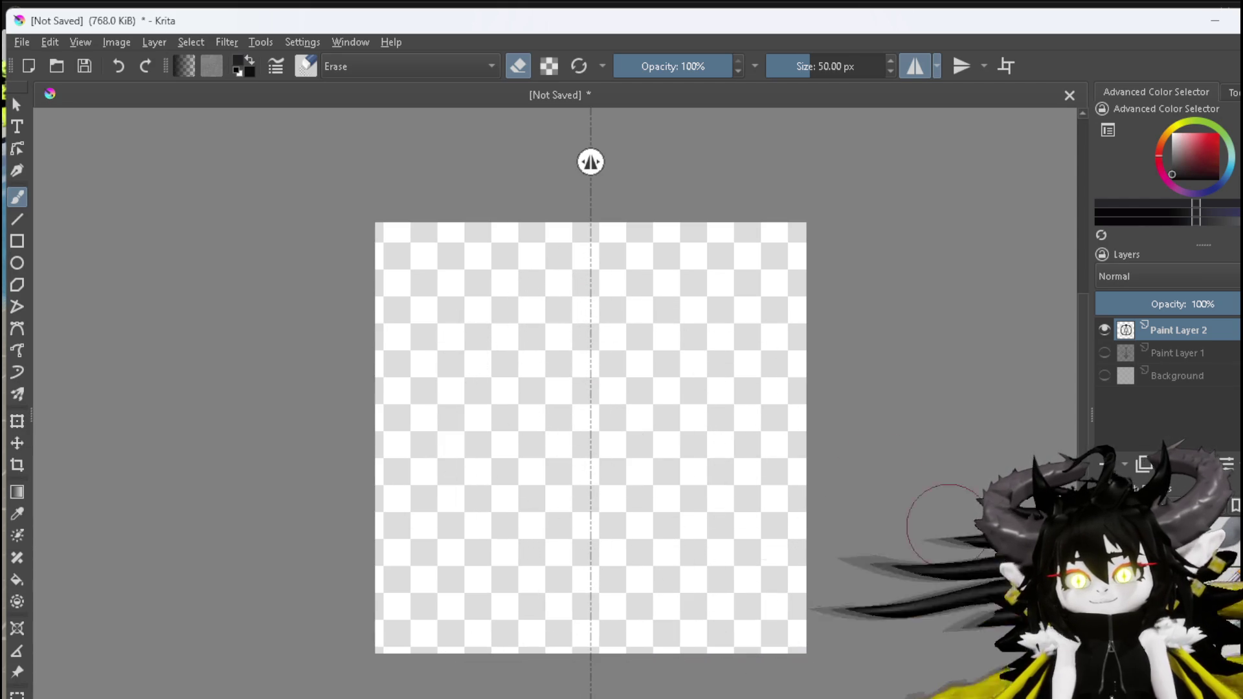
key("e")
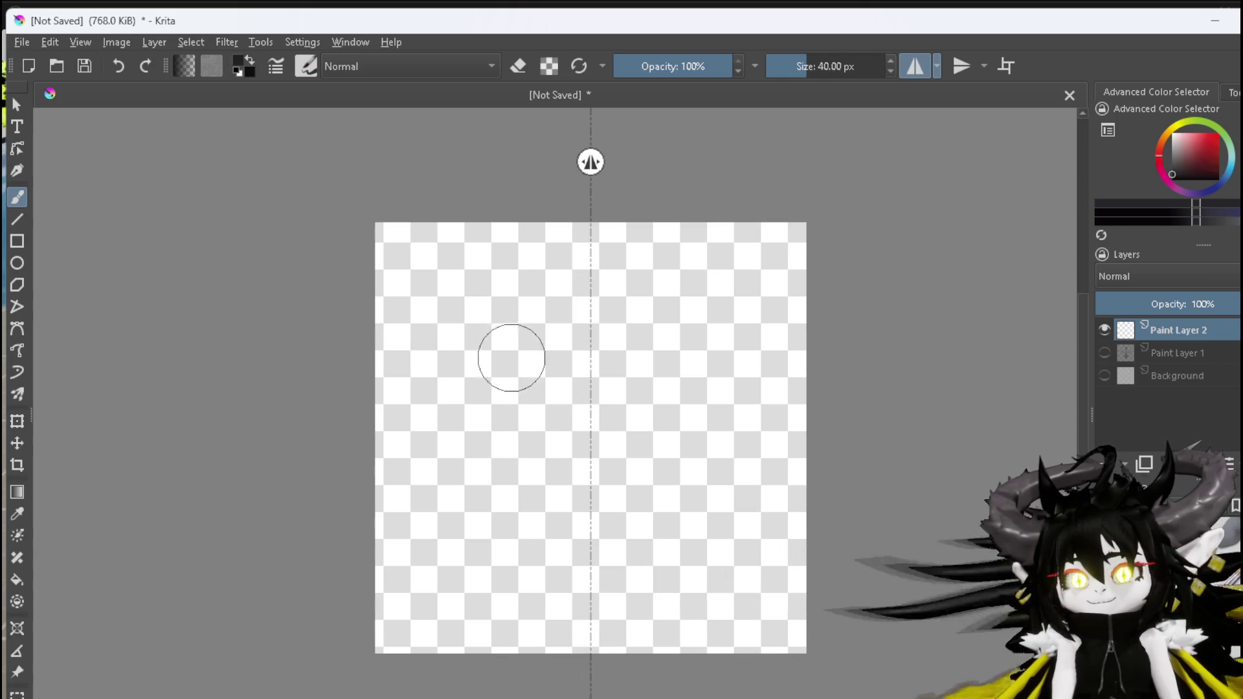
Paint mirrored tall outer arcs, a W-shaped join and pointed bottom tails, then erase a stray mark
mouse_move(530, 547)
left_mouse_down()
mouse_move(545, 554)
mouse_move(503, 539)
left_mouse_up()
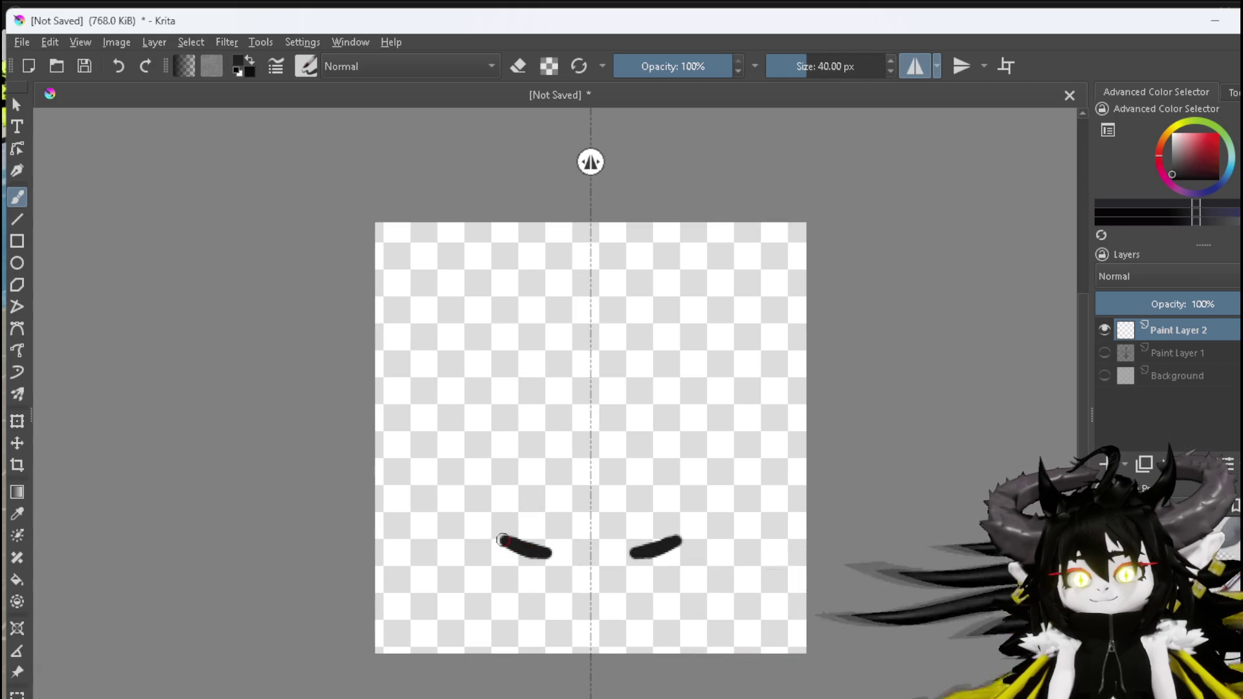
mouse_move(461, 496)
left_mouse_down()
mouse_move(446, 447)
mouse_move(461, 357)
mouse_move(492, 316)
mouse_move(536, 293)
mouse_move(521, 324)
left_mouse_up()
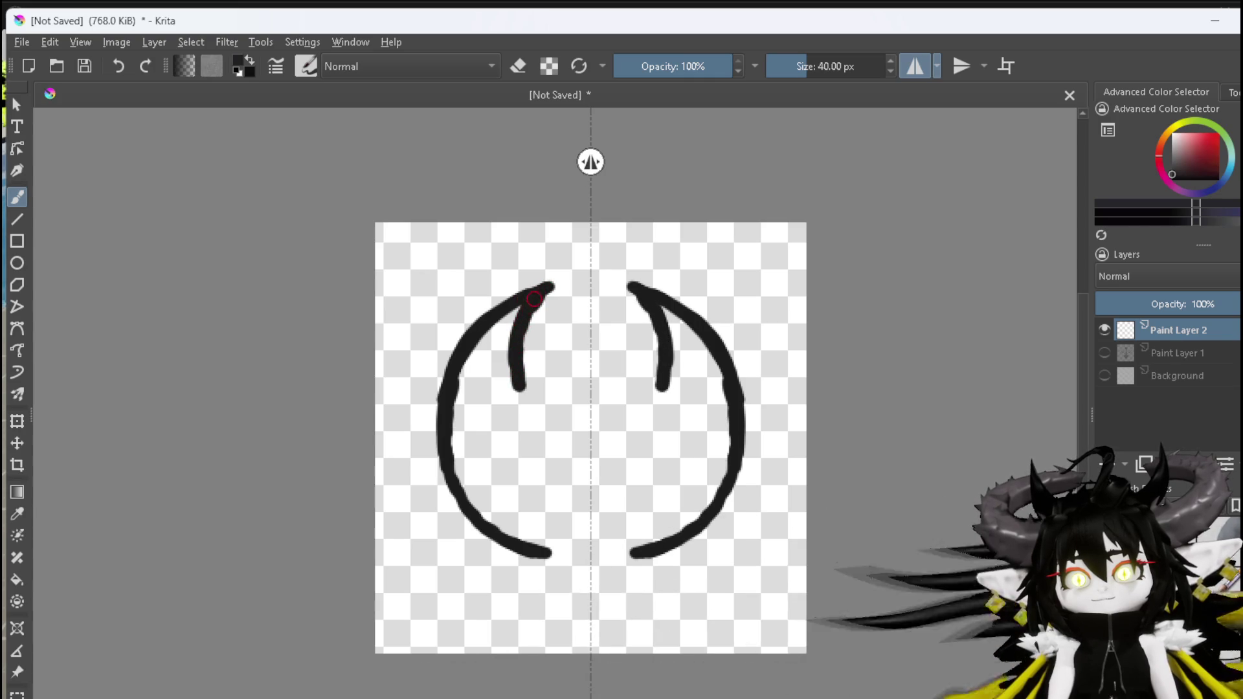
mouse_move(521, 394)
left_mouse_down()
mouse_move(541, 408)
mouse_move(586, 378)
left_mouse_up()
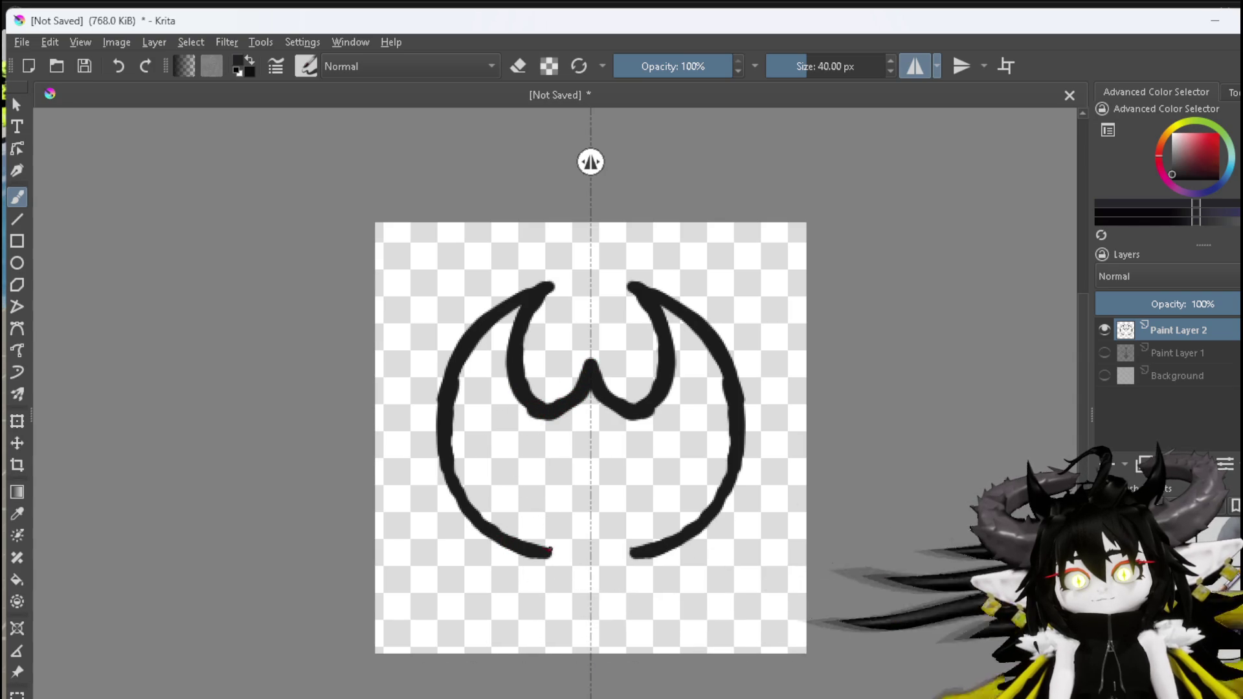
left_click_drag(546, 546, 521, 495)
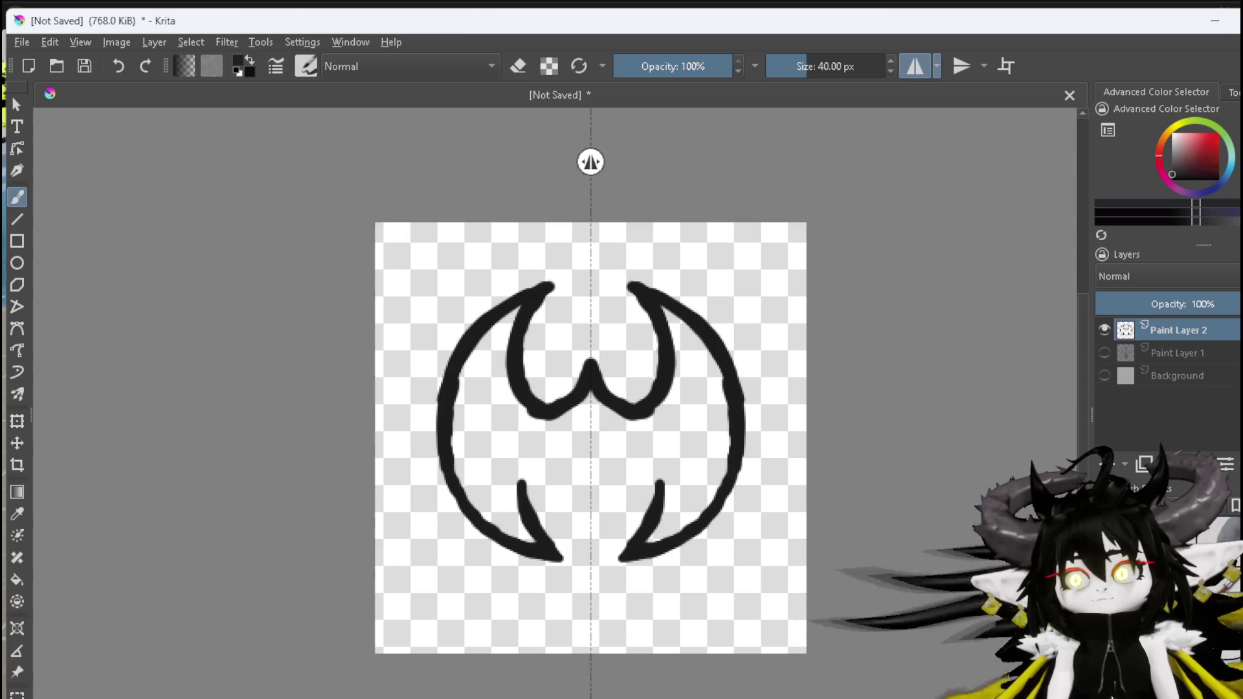
key("e")
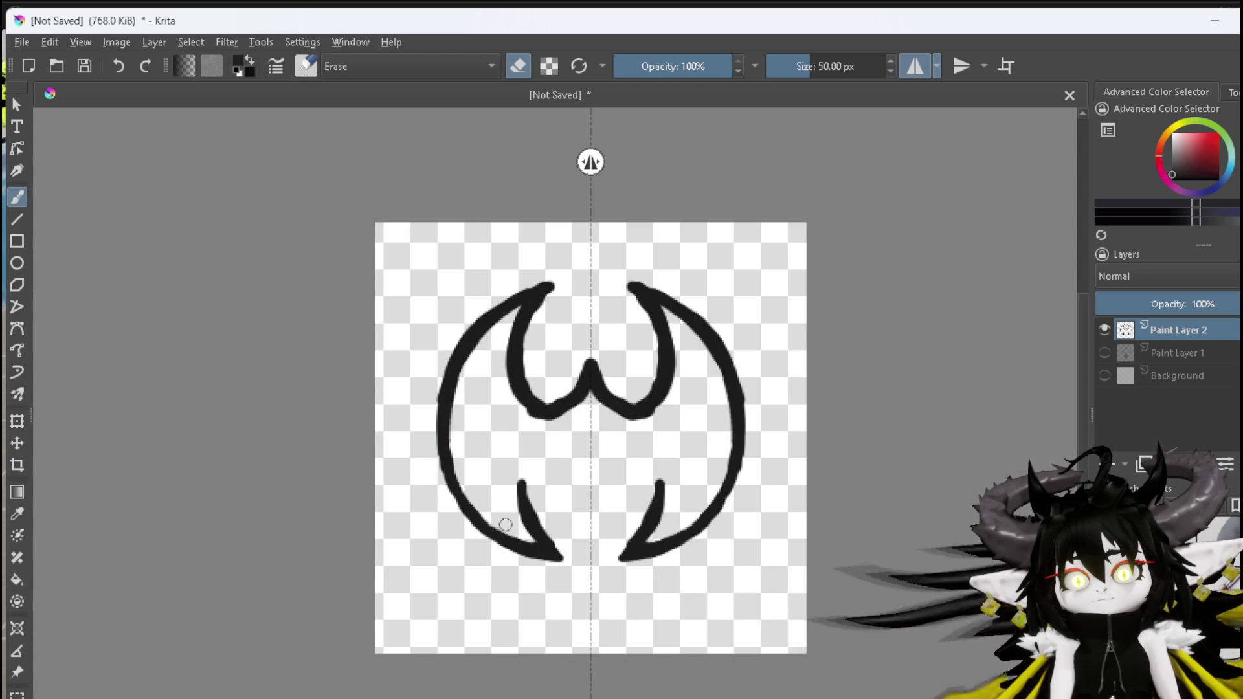
left_click_drag(422, 396, 428, 403)
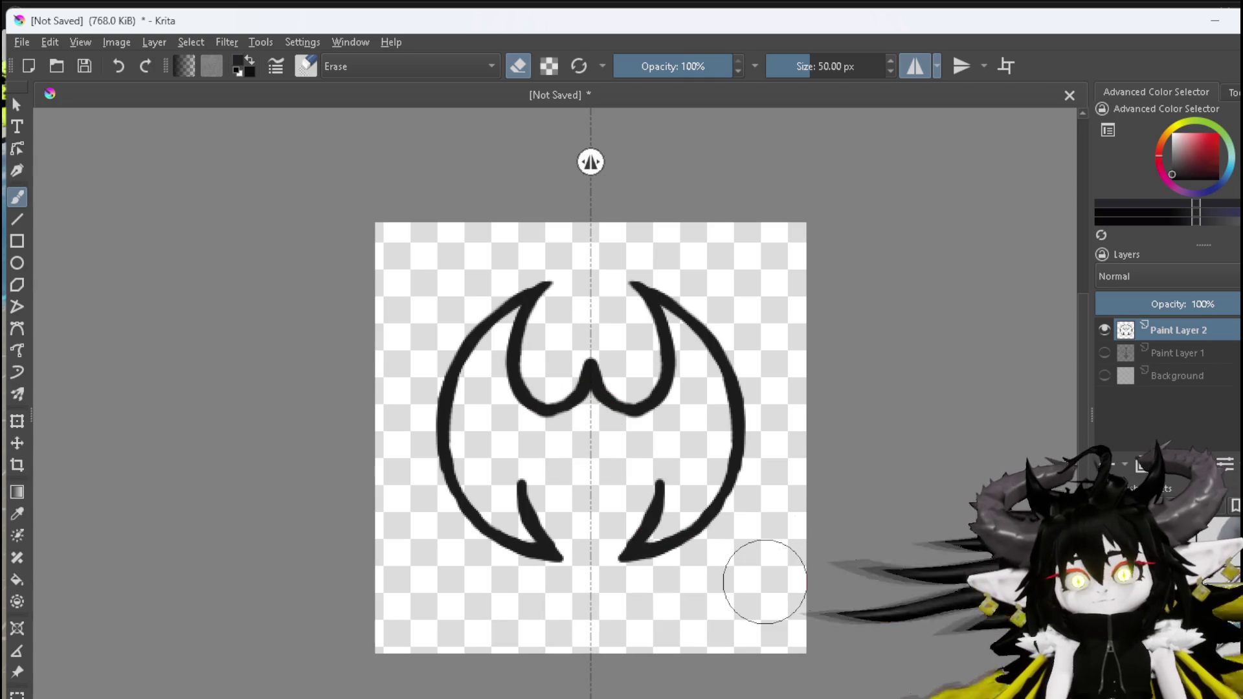
left_click(19, 43)
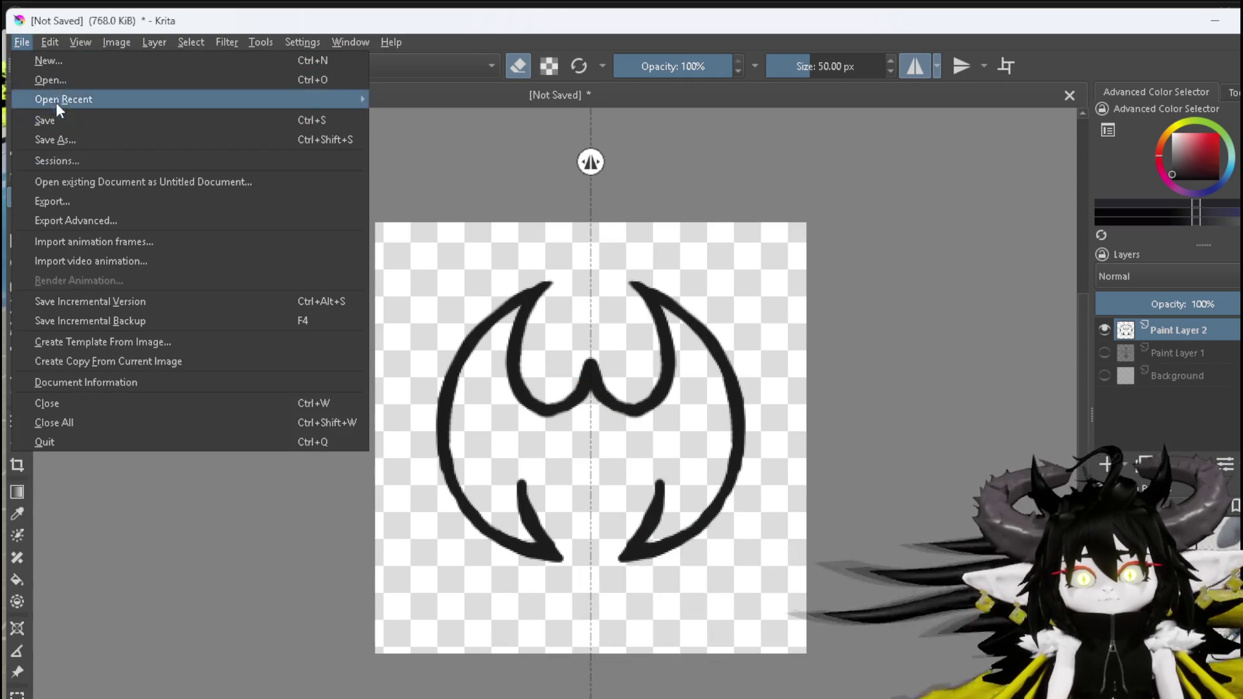
Export the W-shaped emblem to PNG with the alpha channel stored
left_click(76, 201)
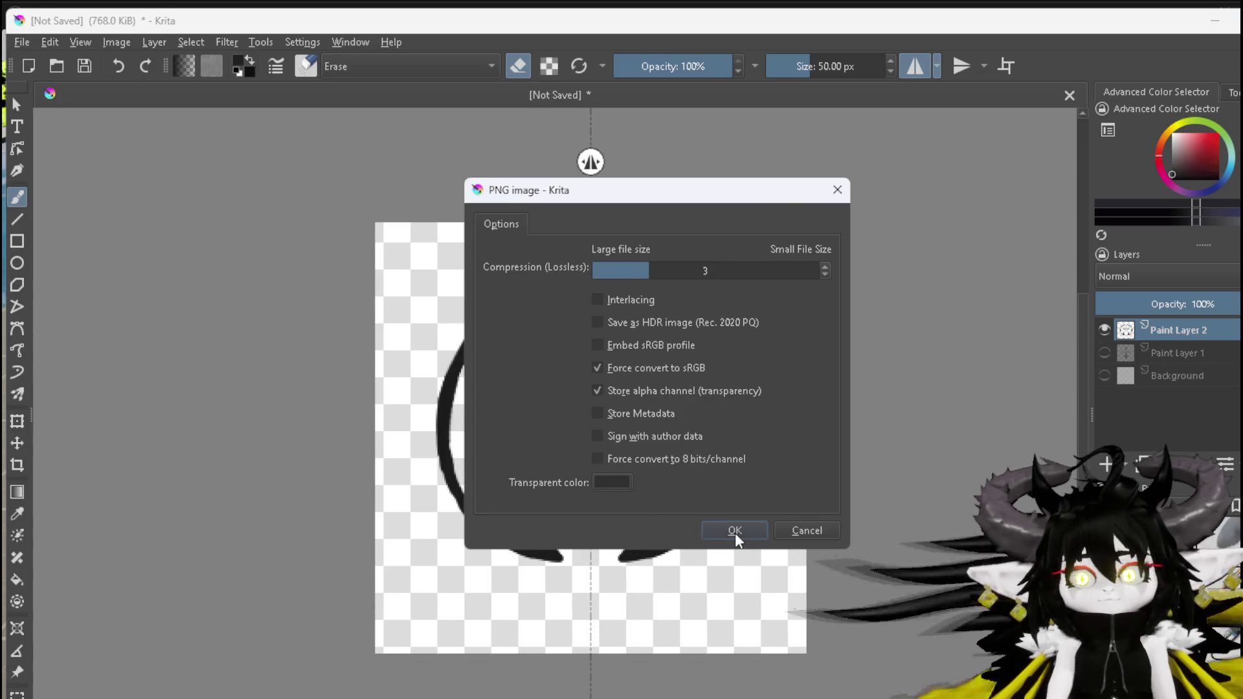
left_click(736, 532)
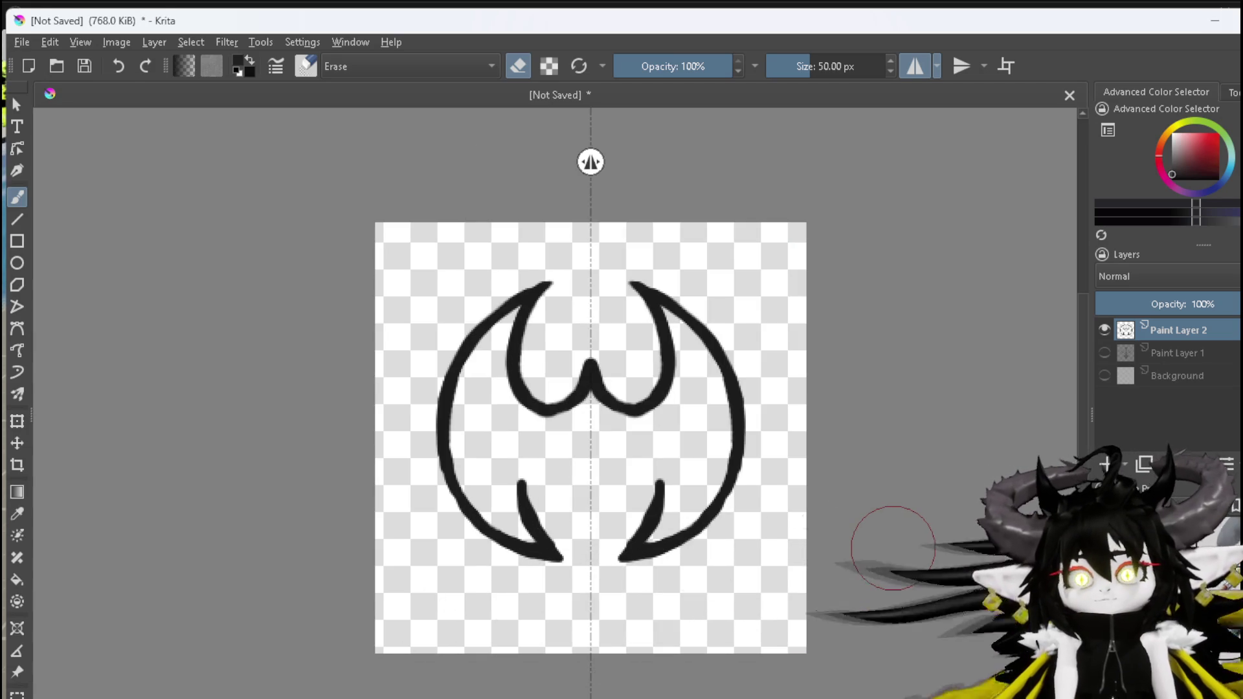
Hide Paint Layer 2, turn off horizontal mirroring and insert a new Paint Layer 3
left_click(1105, 329)
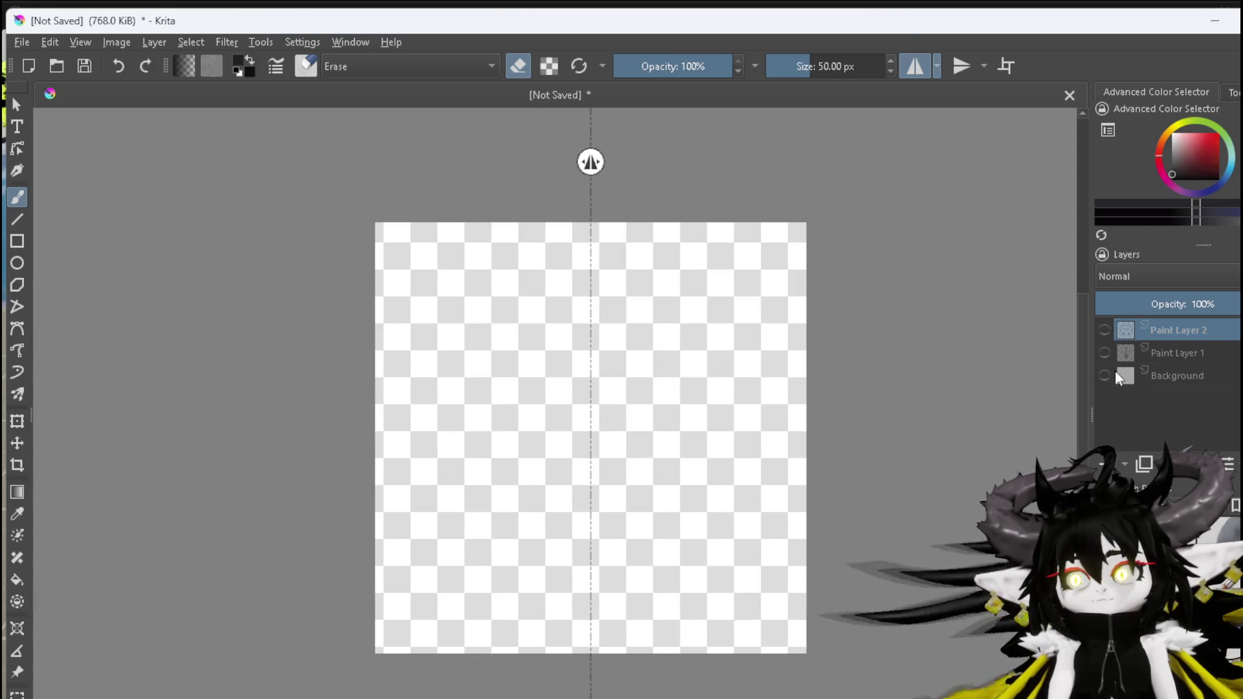
key("e")
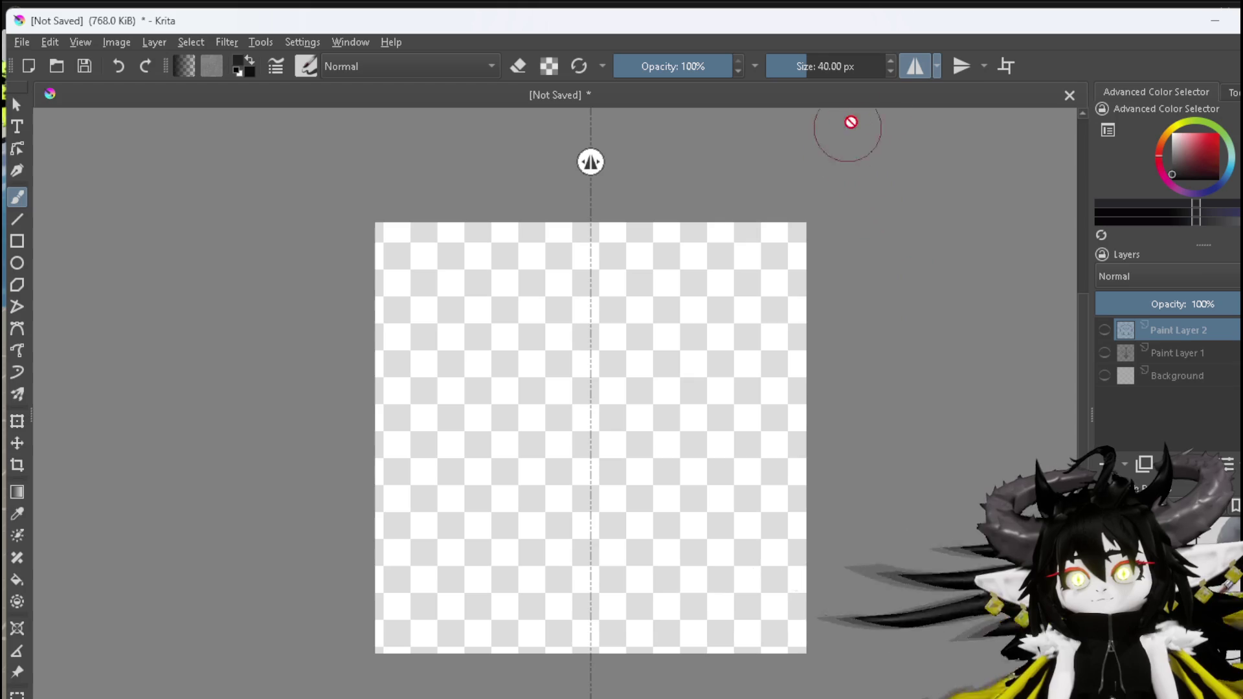
left_click(916, 66)
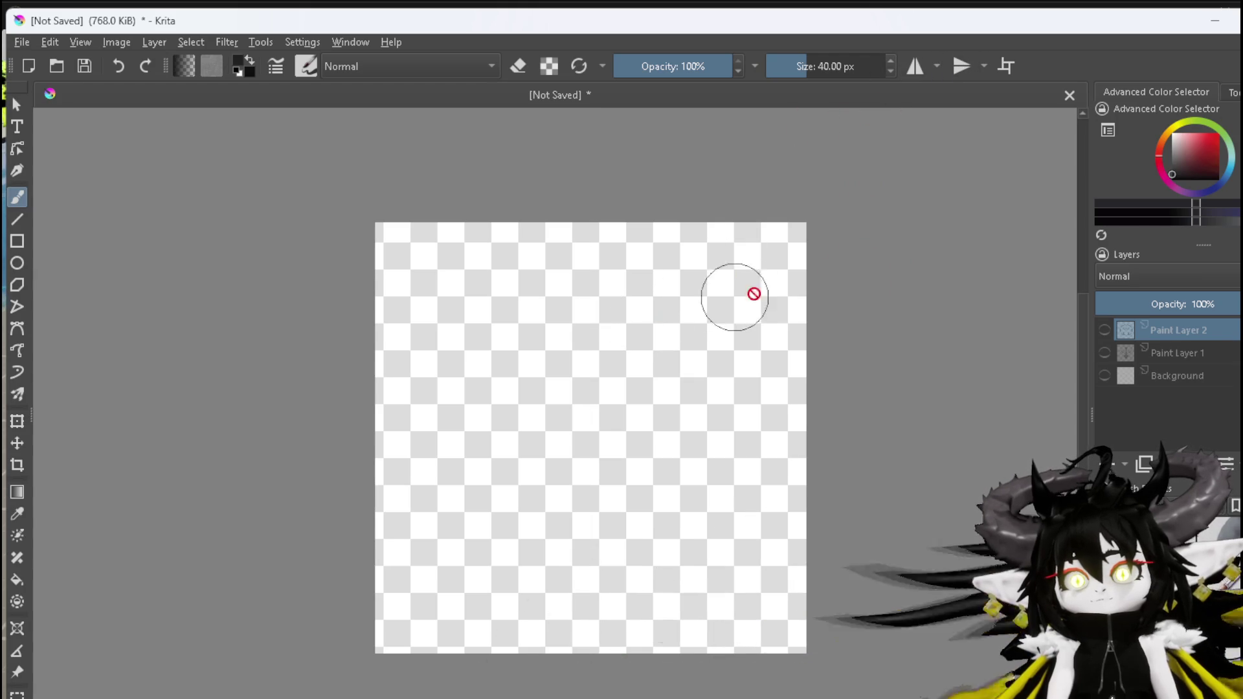
key("Insert")
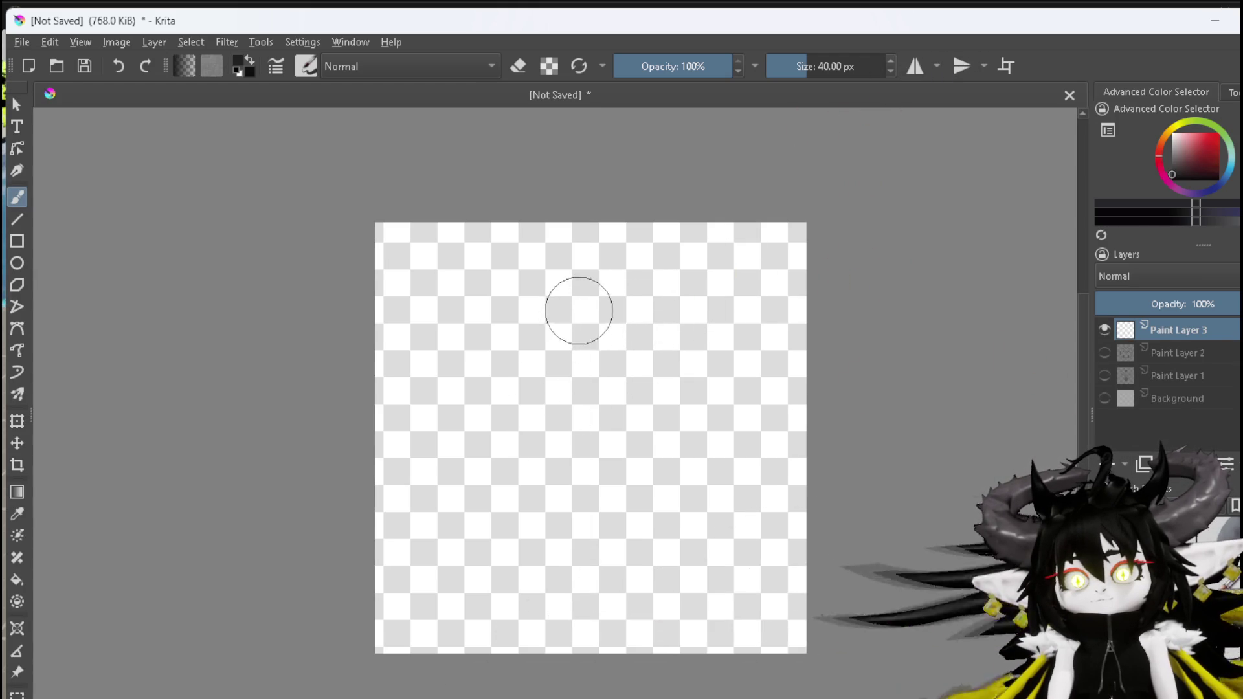
Paint a thick black spiral with a bold inner ring and top arm, trimming the left arm's edge
left_click_drag(651, 304, 642, 303)
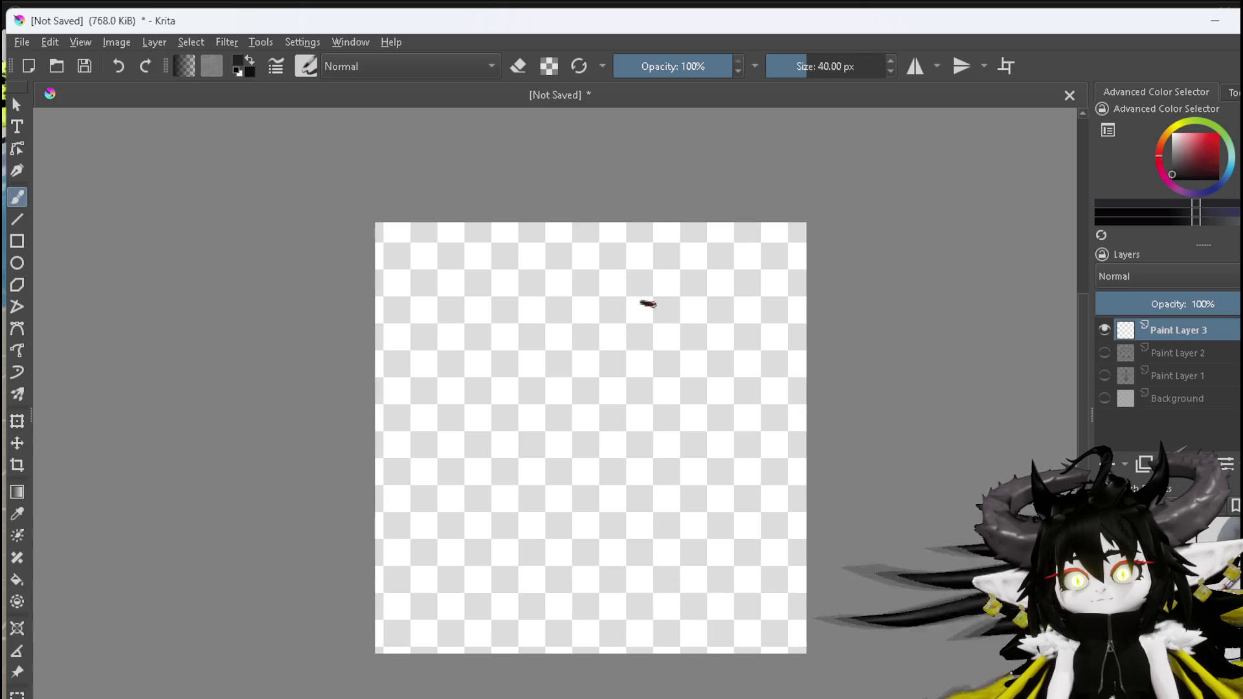
mouse_move(517, 327)
left_mouse_down()
mouse_move(471, 382)
mouse_move(455, 453)
mouse_move(488, 528)
mouse_move(547, 571)
mouse_move(666, 573)
mouse_move(735, 518)
mouse_move(745, 440)
mouse_move(701, 400)
mouse_move(641, 389)
mouse_move(587, 429)
mouse_move(591, 469)
left_mouse_up()
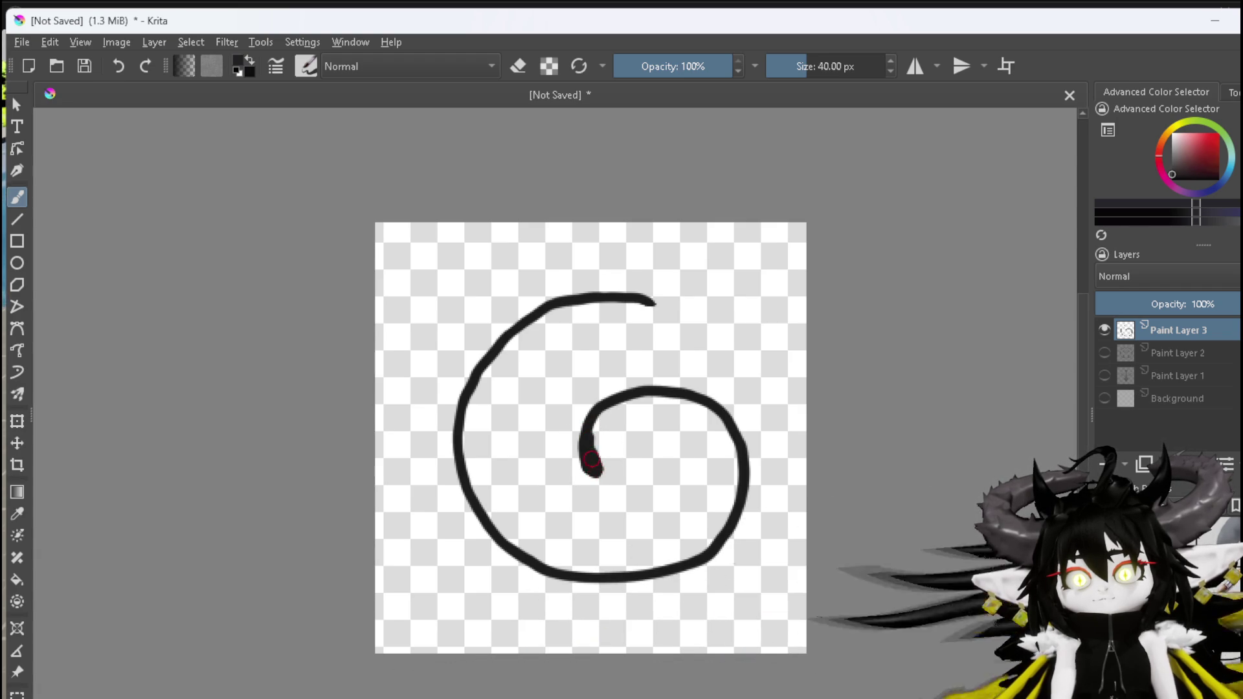
mouse_move(650, 397)
left_mouse_down()
mouse_move(676, 393)
mouse_move(709, 415)
mouse_move(729, 490)
mouse_move(708, 537)
mouse_move(630, 560)
mouse_move(557, 568)
mouse_move(528, 549)
mouse_move(484, 491)
mouse_move(473, 420)
left_mouse_up()
mouse_move(480, 485)
left_mouse_down()
mouse_move(485, 375)
mouse_move(487, 388)
mouse_move(525, 343)
mouse_move(576, 316)
mouse_move(643, 309)
left_mouse_up()
left_click_drag(543, 322, 651, 318)
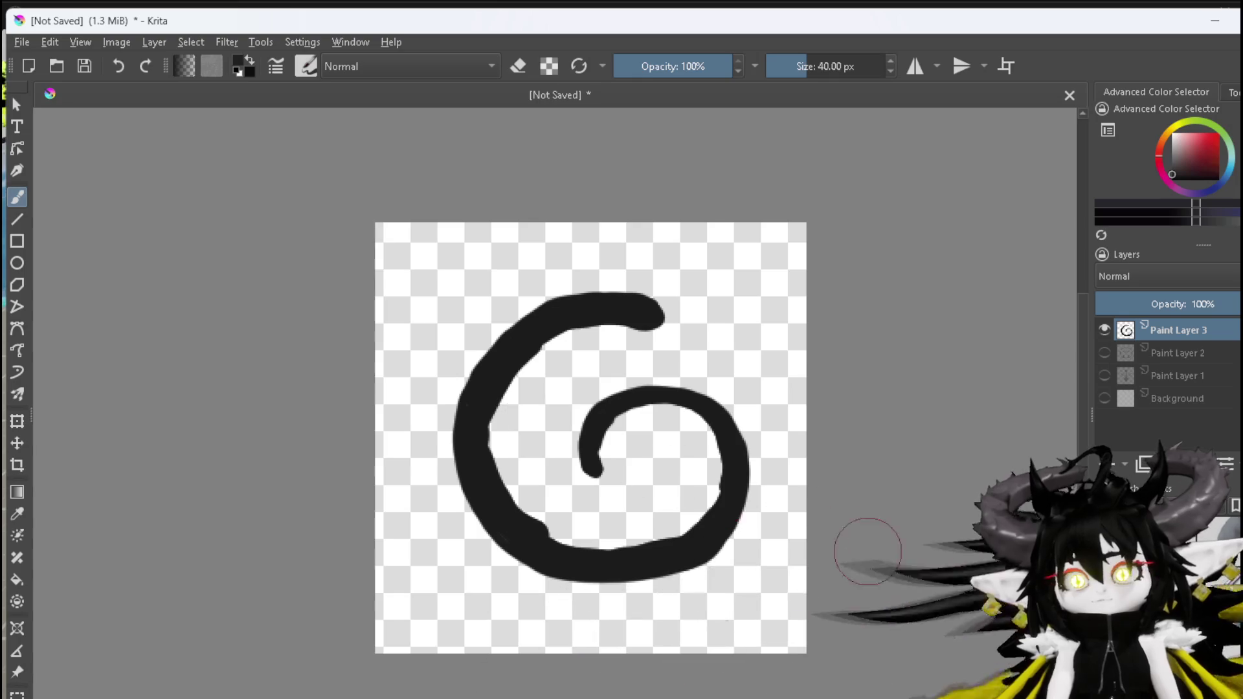
key("e")
mouse_move(508, 427)
left_mouse_down()
mouse_move(499, 414)
mouse_move(523, 378)
mouse_move(567, 340)
left_mouse_up()
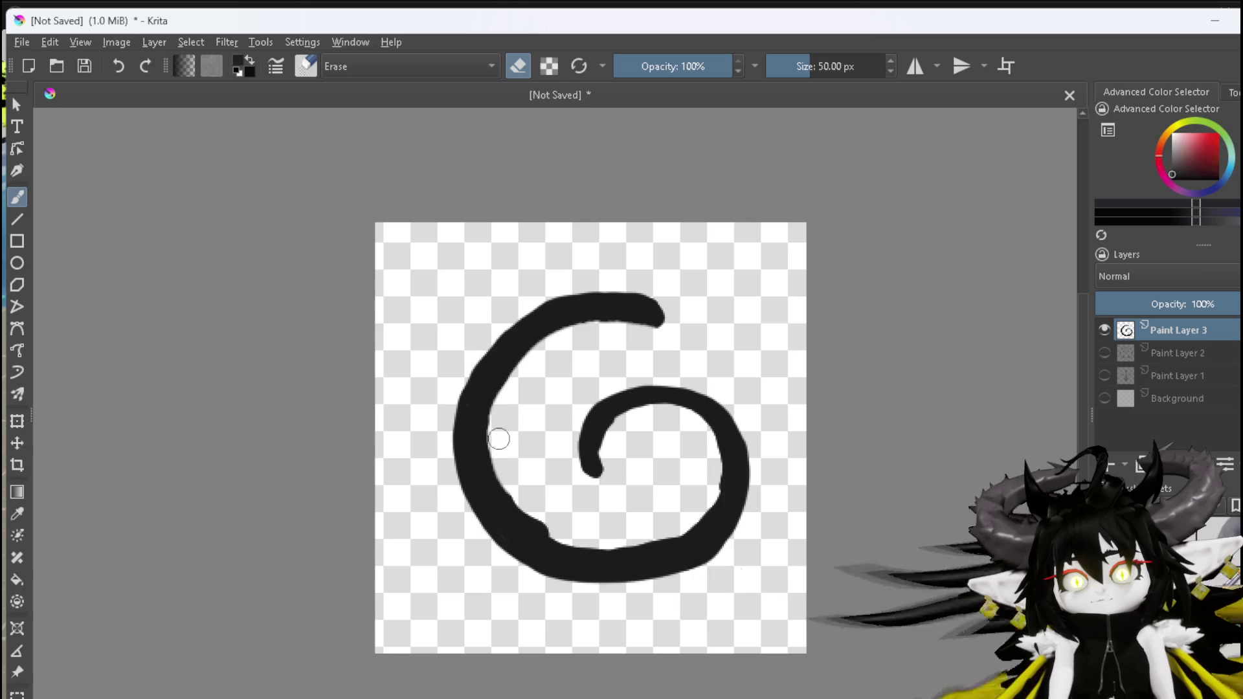
Smooth the spiral's inner edge and paint thin curved flame strokes inside it
left_click_drag(507, 483, 532, 506)
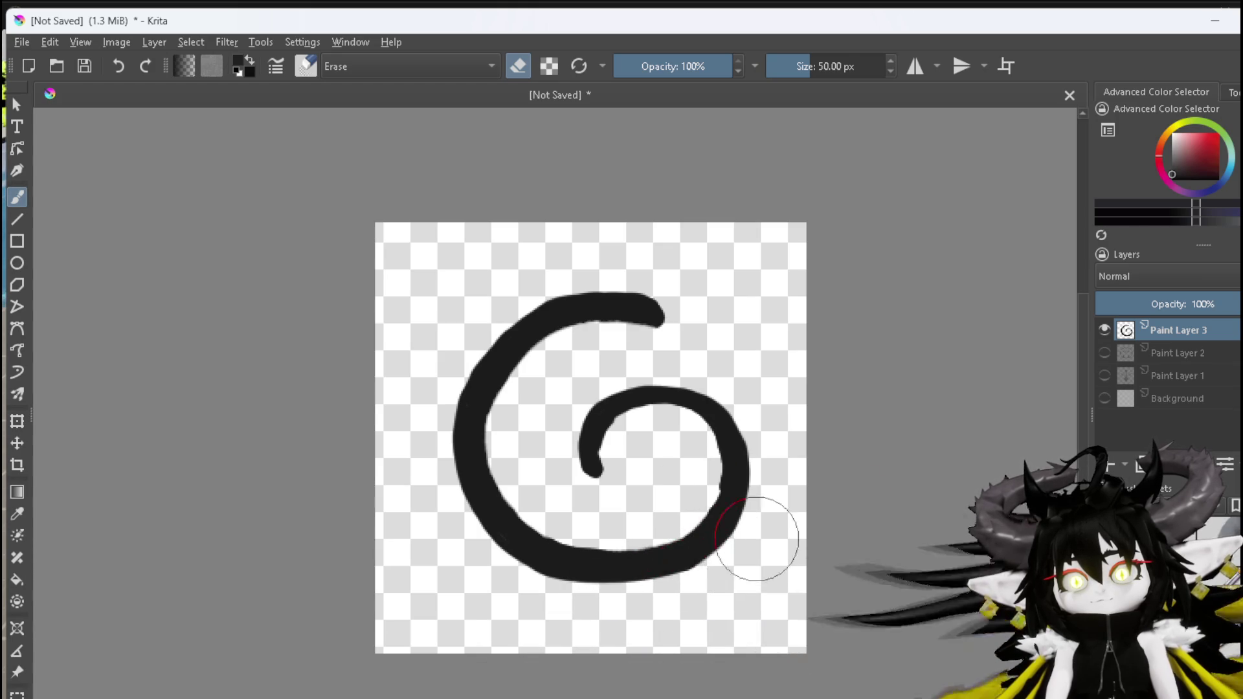
key("e")
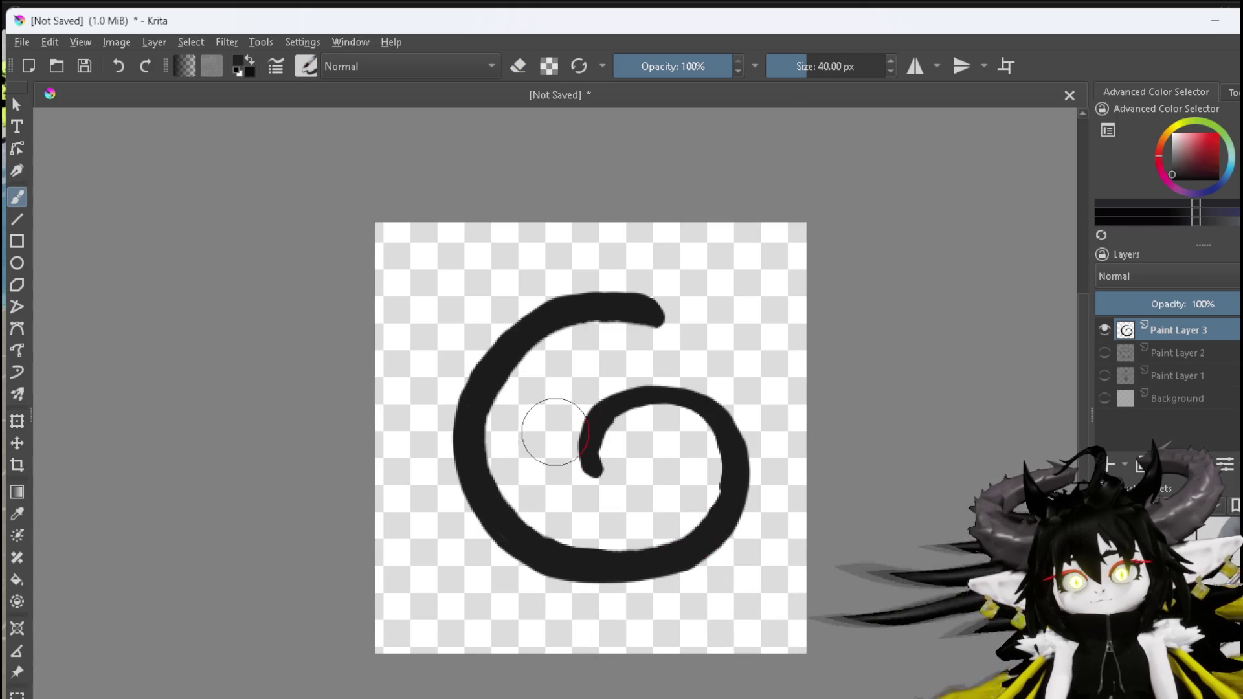
left_click_drag(566, 421, 560, 481)
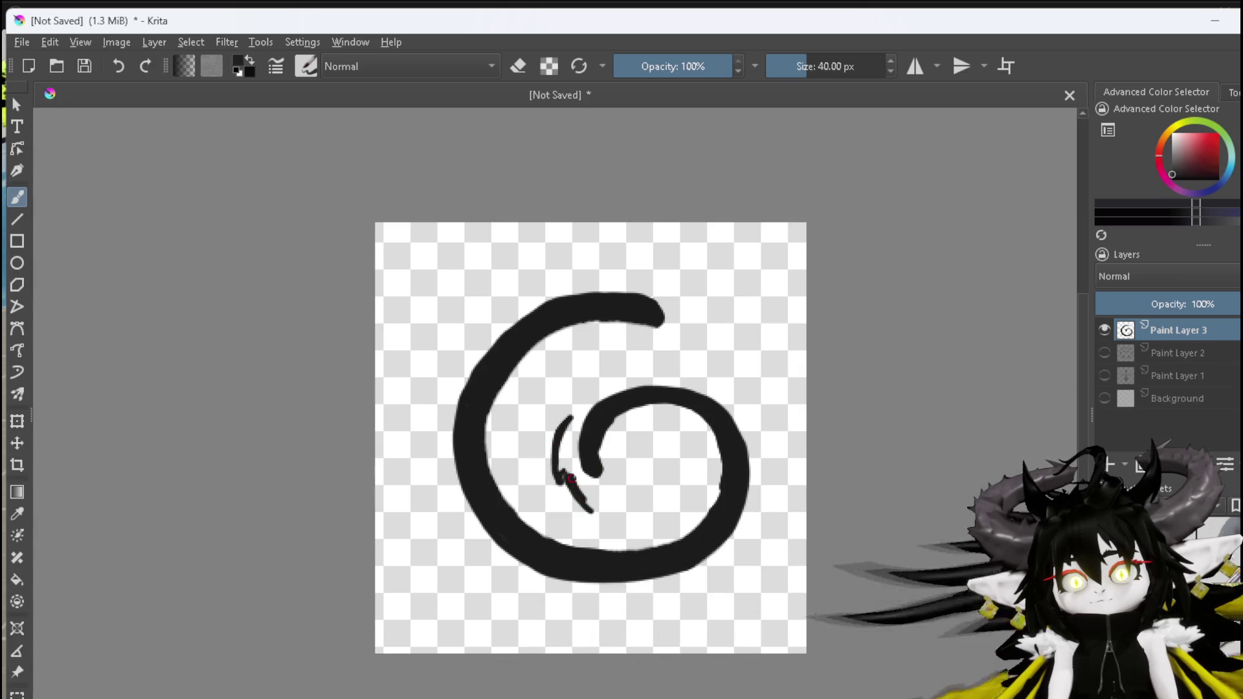
mouse_move(595, 505)
left_mouse_down()
mouse_move(603, 516)
mouse_move(657, 515)
mouse_move(635, 497)
mouse_move(688, 446)
mouse_move(636, 452)
left_mouse_up()
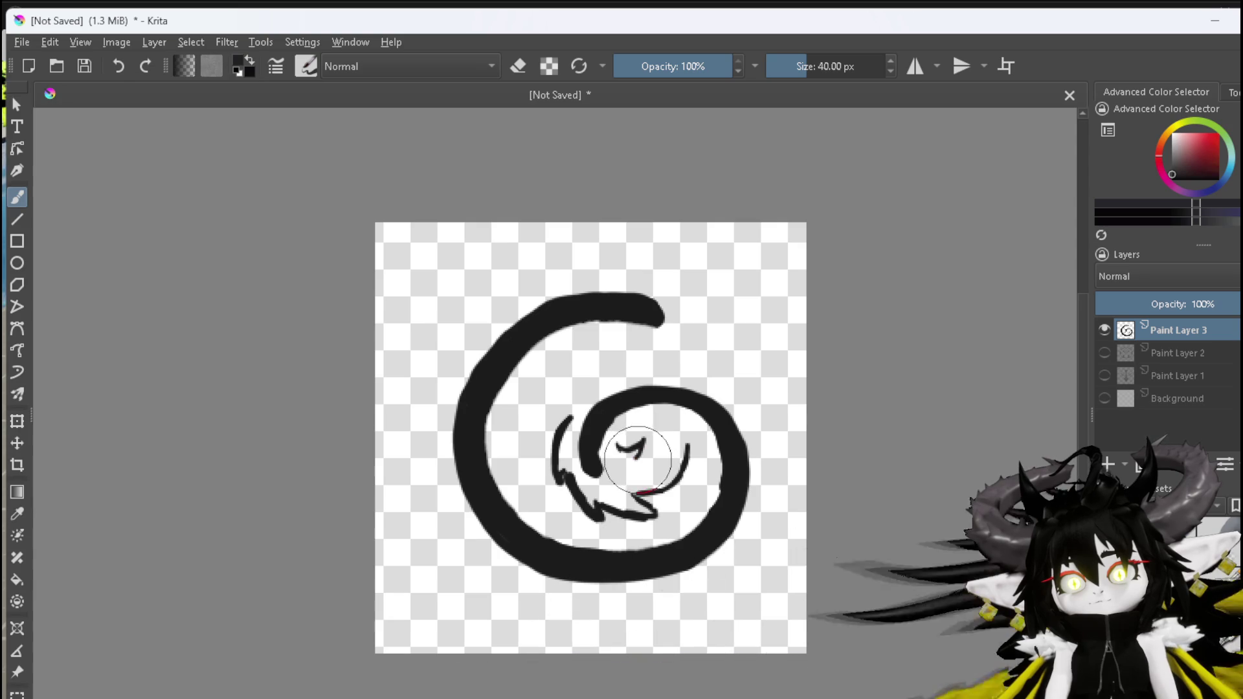
left_click_drag(647, 456, 690, 429)
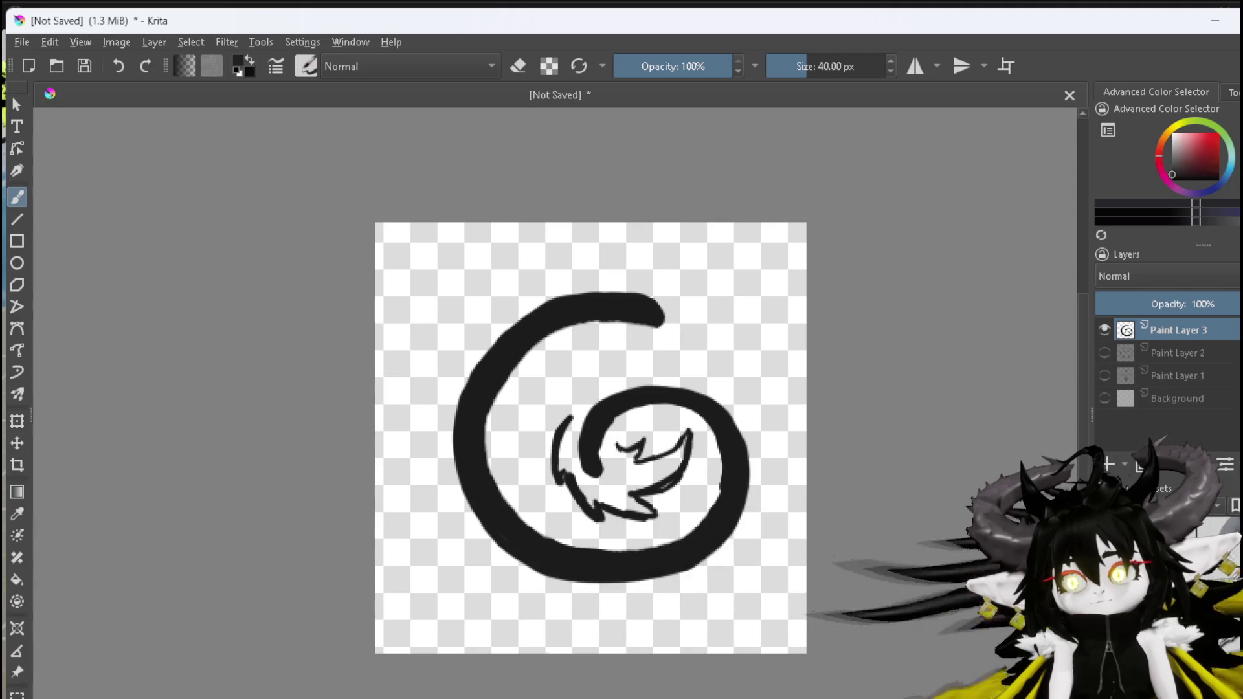
Extend the lower inner line to the right and erase a notch in the top arm's end
key("e")
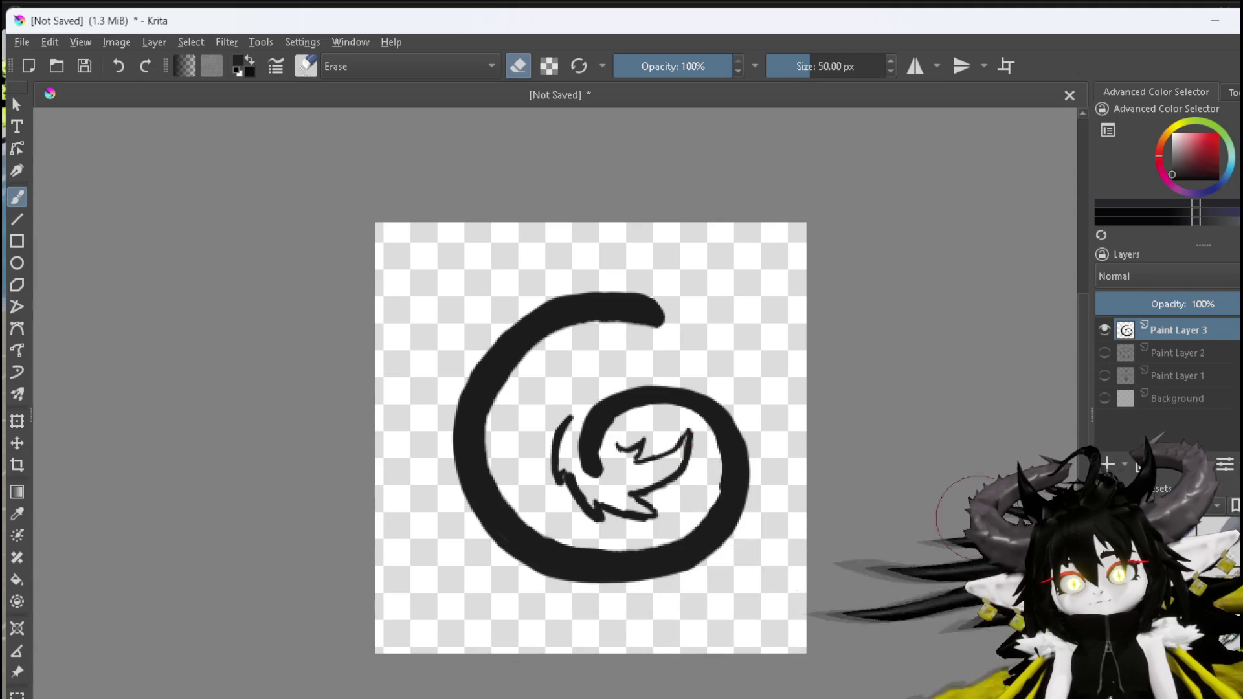
key("e")
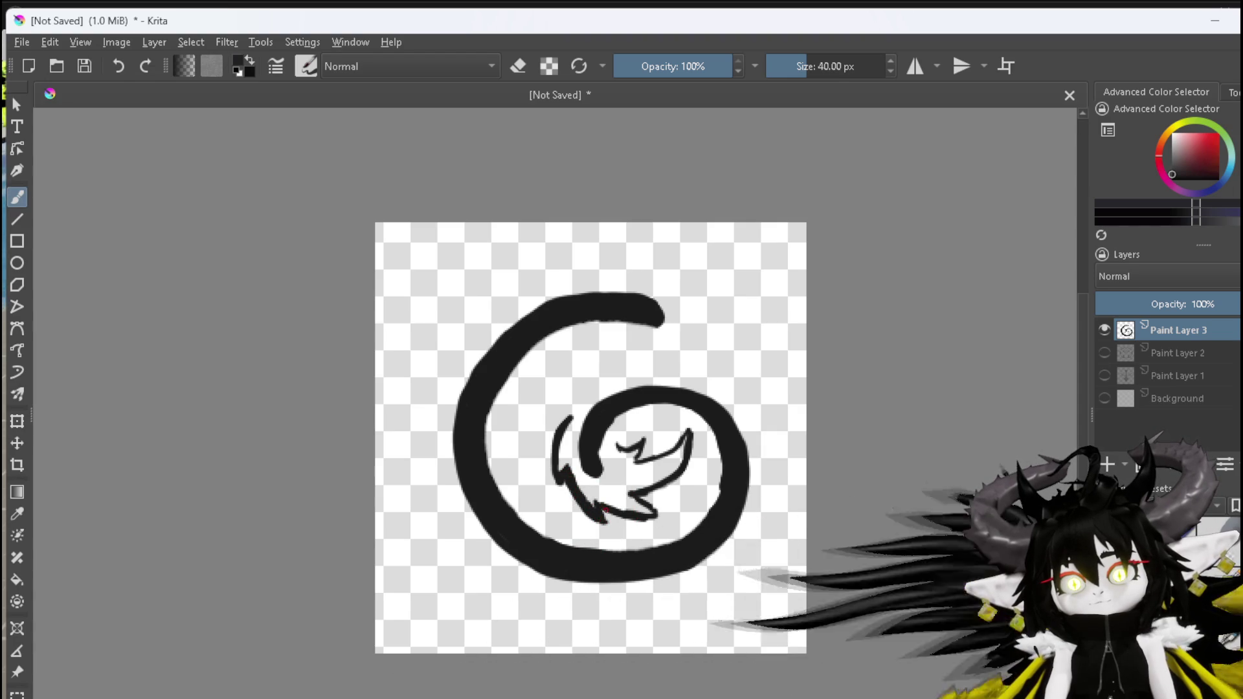
left_click_drag(636, 515, 655, 515)
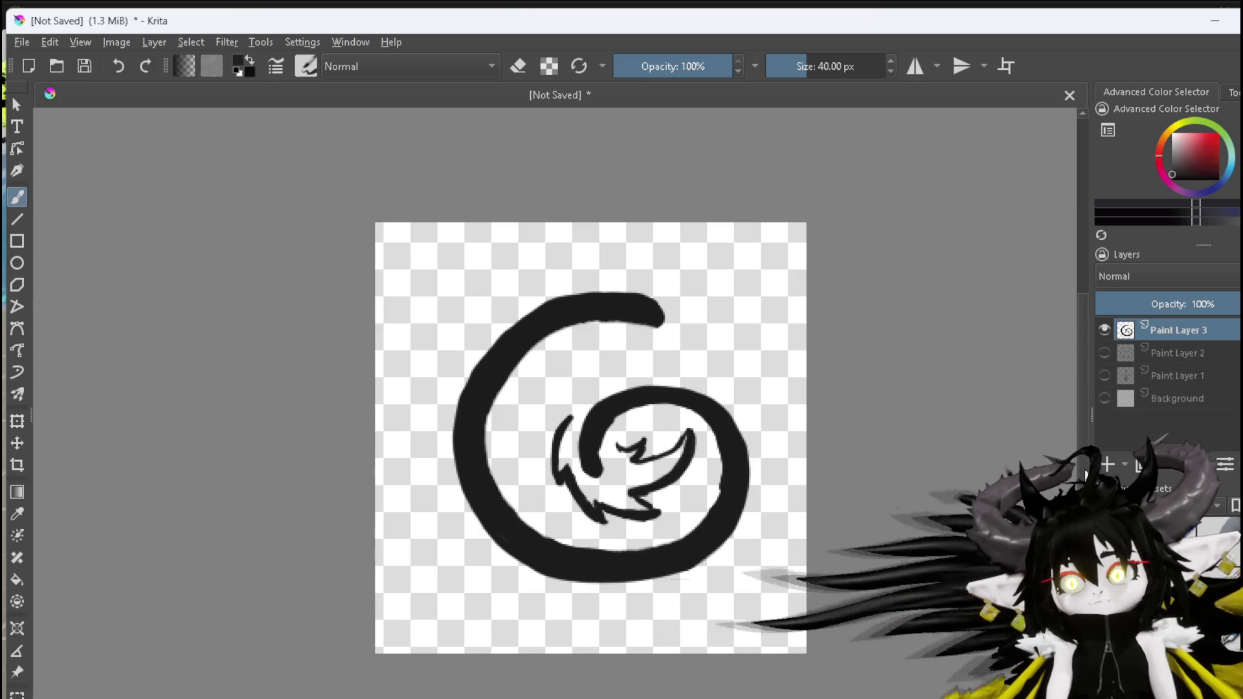
key("e")
mouse_move(686, 320)
left_mouse_down()
mouse_move(643, 312)
mouse_move(653, 304)
left_mouse_up()
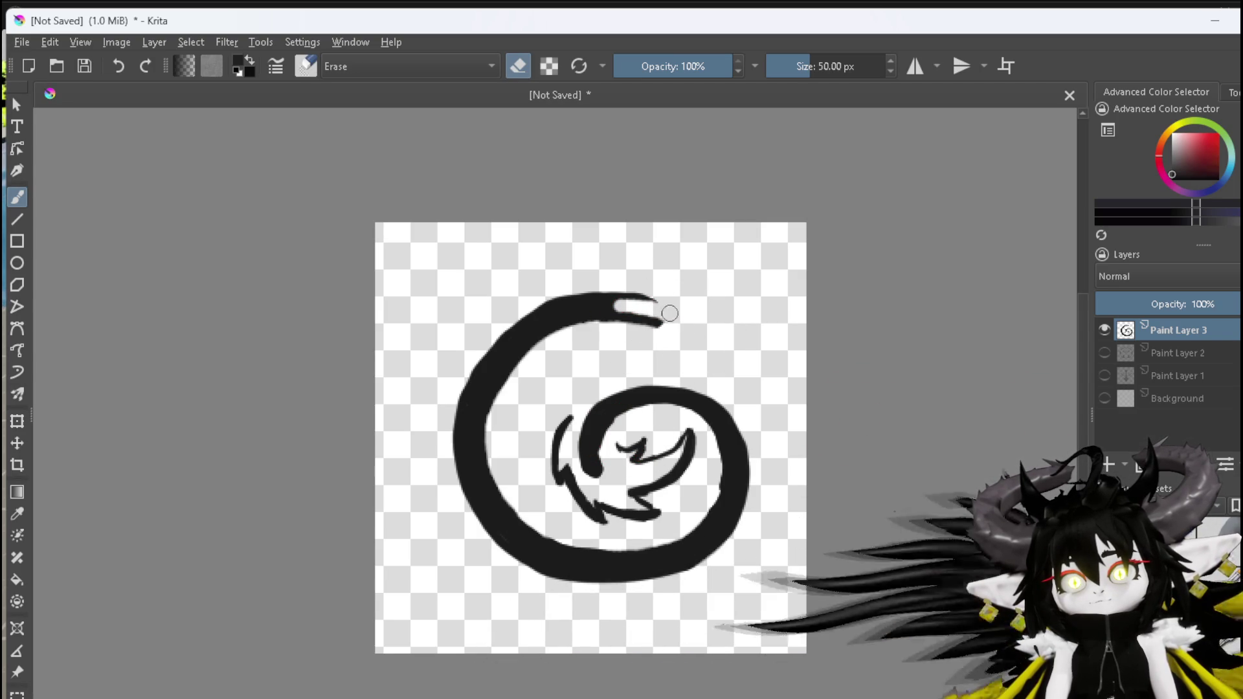
Undo the top-arm notch and erase small nicks along the spiral's top tail and left edges
key("ctrl+z")
key("ctrl+z")
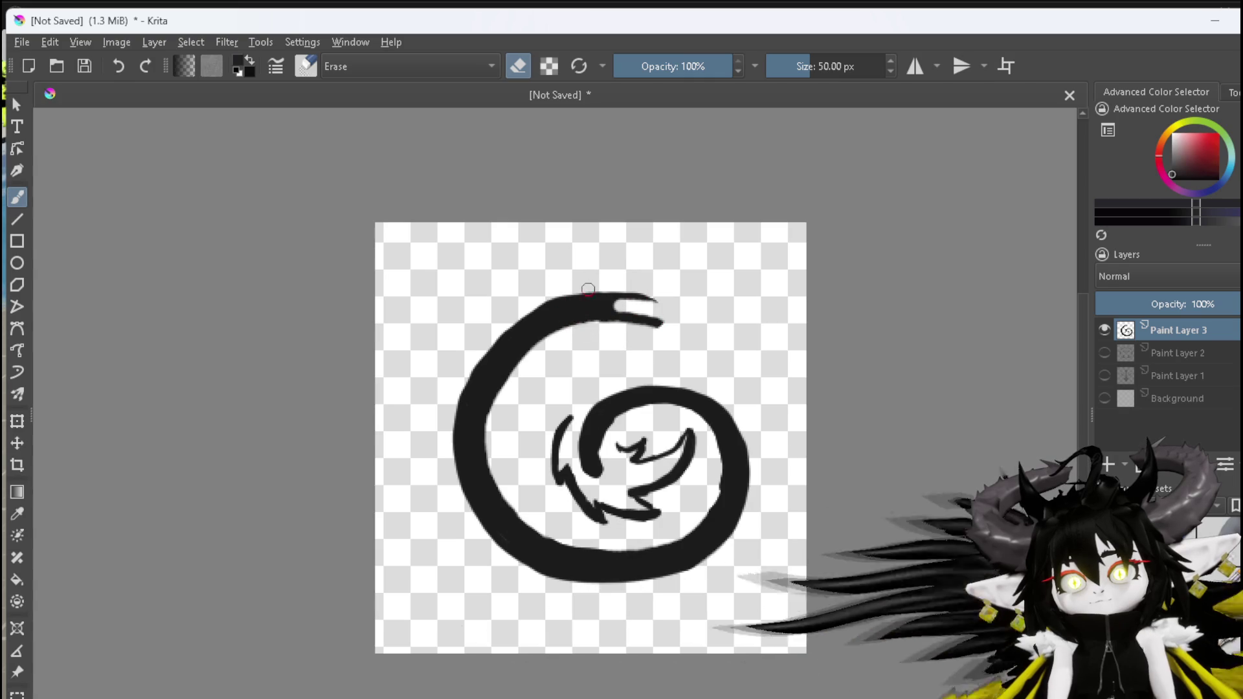
left_click_drag(547, 314, 556, 308)
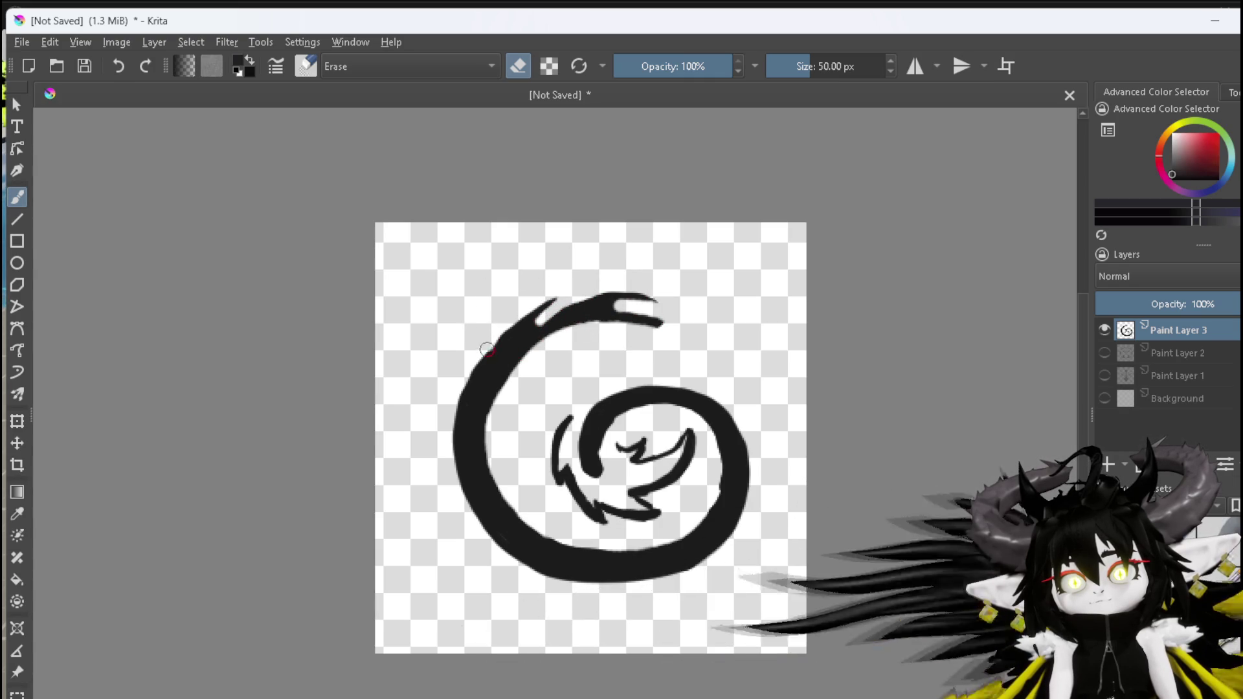
left_click_drag(479, 374, 475, 392)
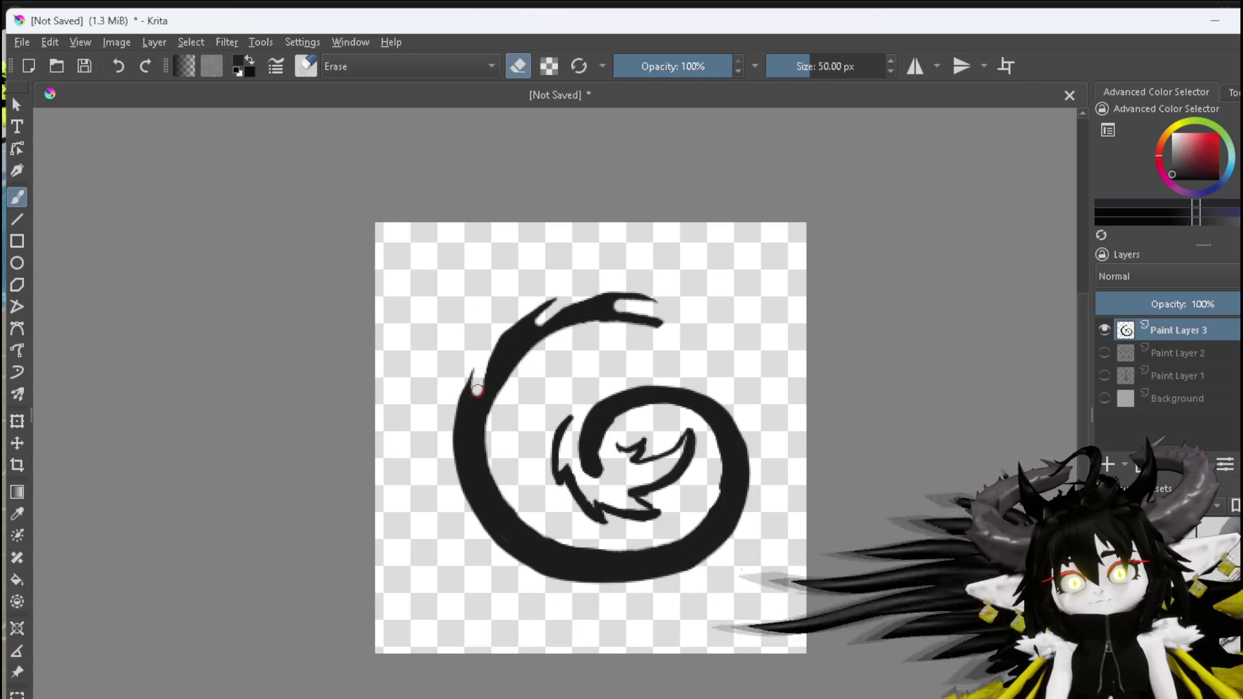
left_click_drag(461, 476, 481, 495)
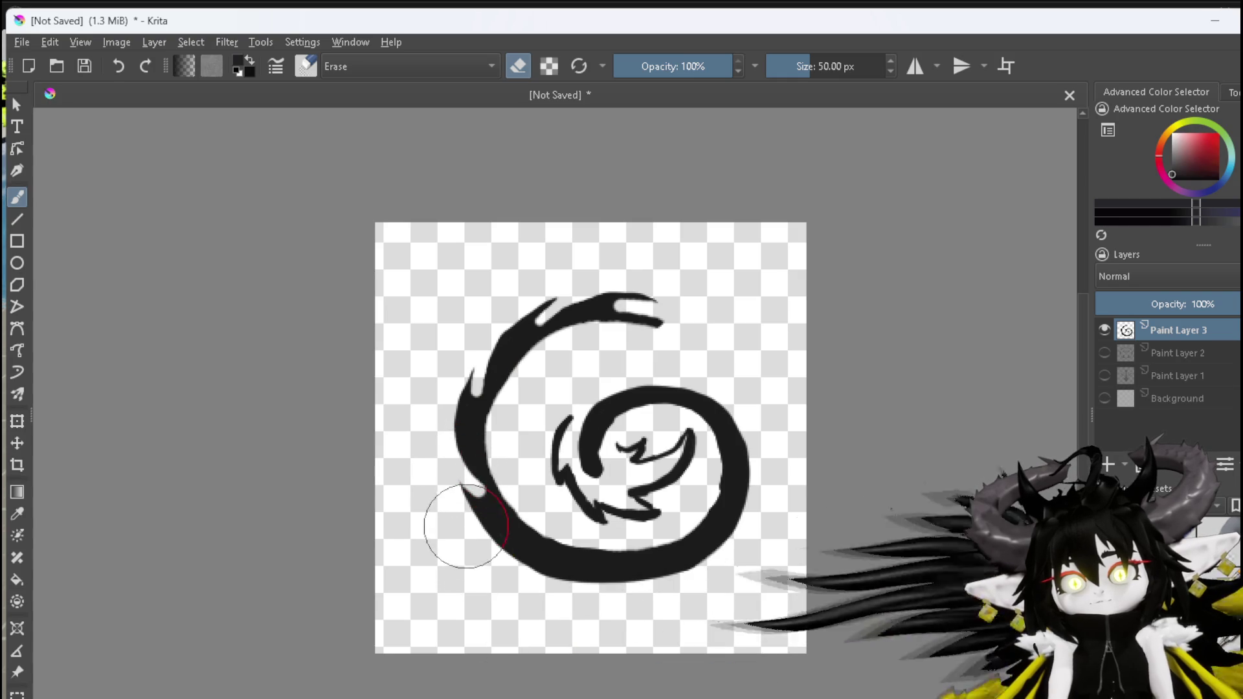
mouse_move(509, 546)
left_mouse_down()
mouse_move(542, 556)
mouse_move(478, 523)
left_mouse_up()
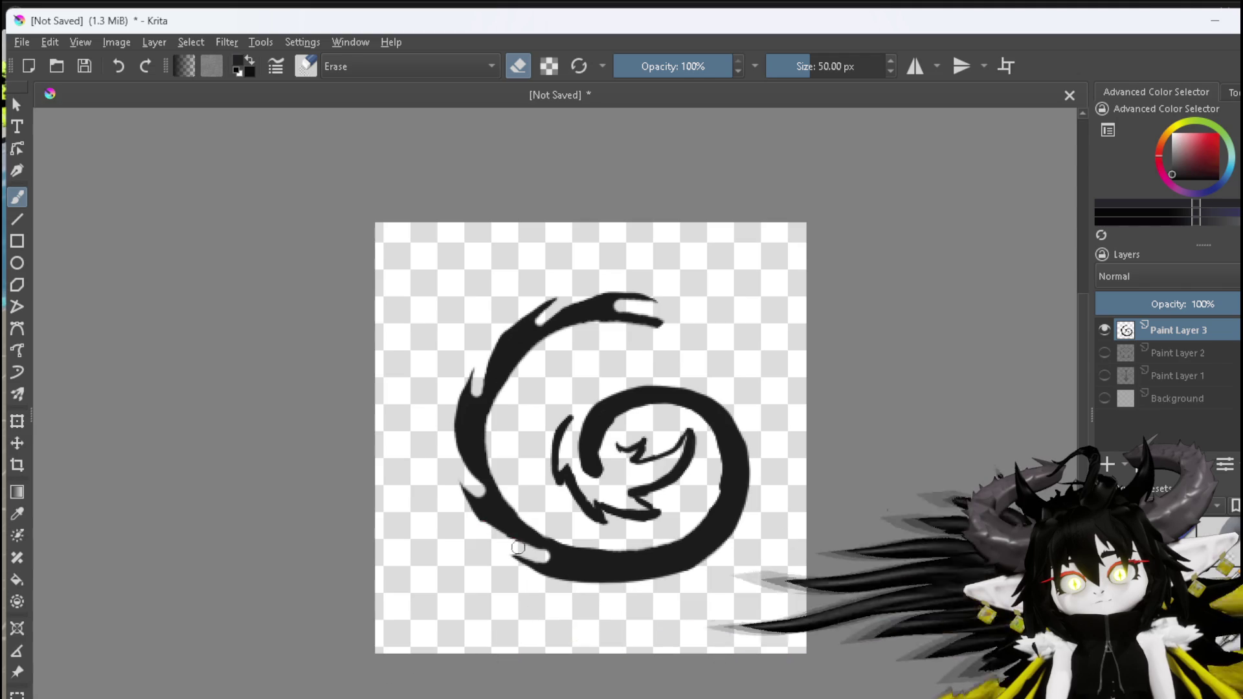
mouse_move(545, 555)
left_mouse_down()
mouse_move(464, 511)
mouse_move(491, 531)
left_mouse_up()
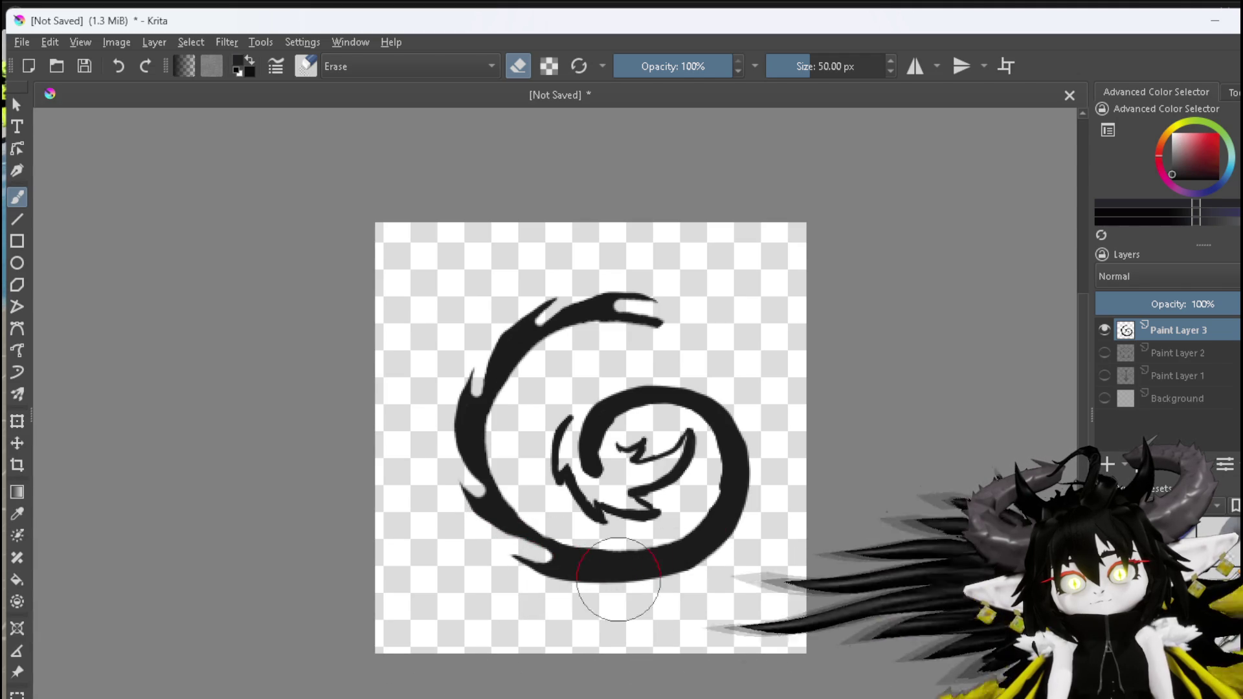
Cut jagged trims along the spiral's bottom and right outer edges
mouse_move(527, 577)
left_mouse_down()
mouse_move(611, 571)
mouse_move(555, 577)
mouse_move(674, 589)
mouse_move(646, 589)
mouse_move(684, 571)
left_mouse_up()
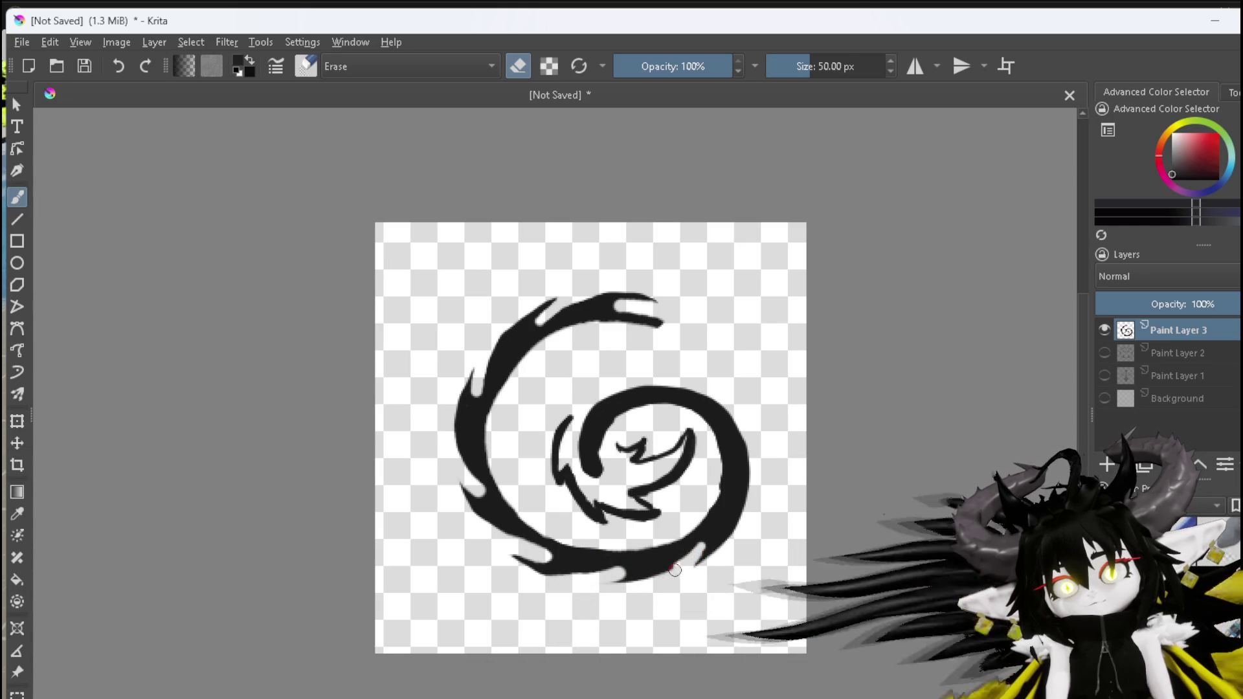
left_click_drag(741, 559, 746, 514)
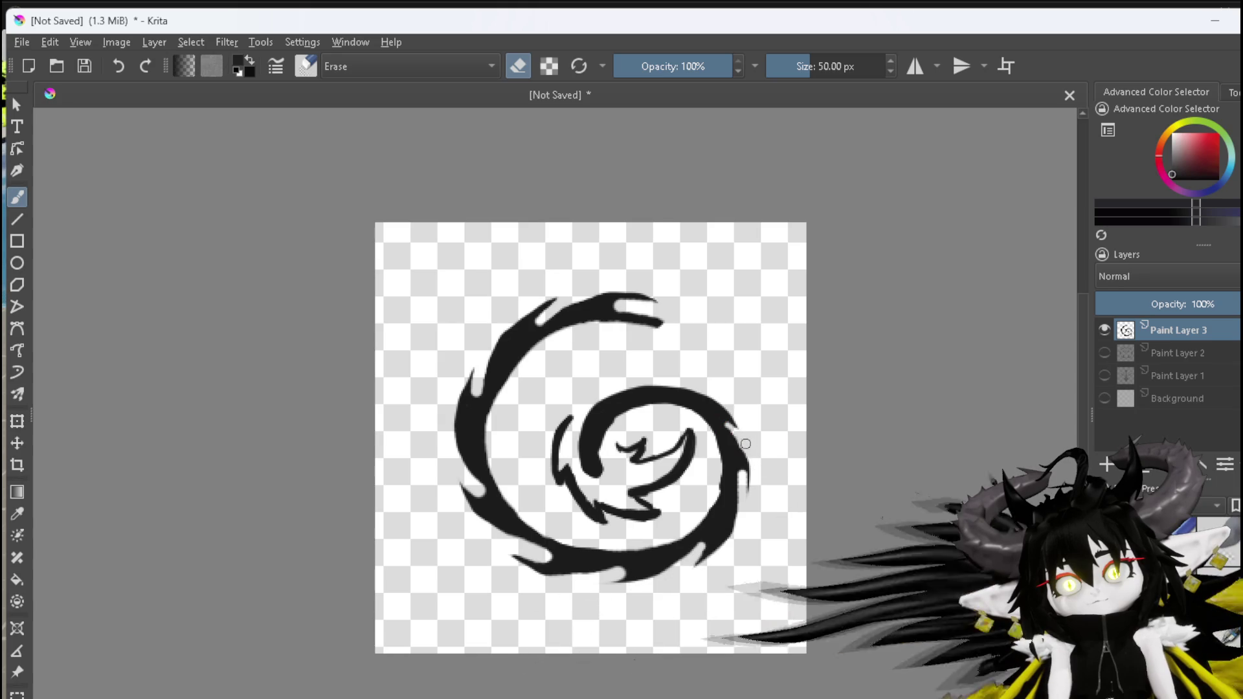
left_click_drag(728, 427, 748, 465)
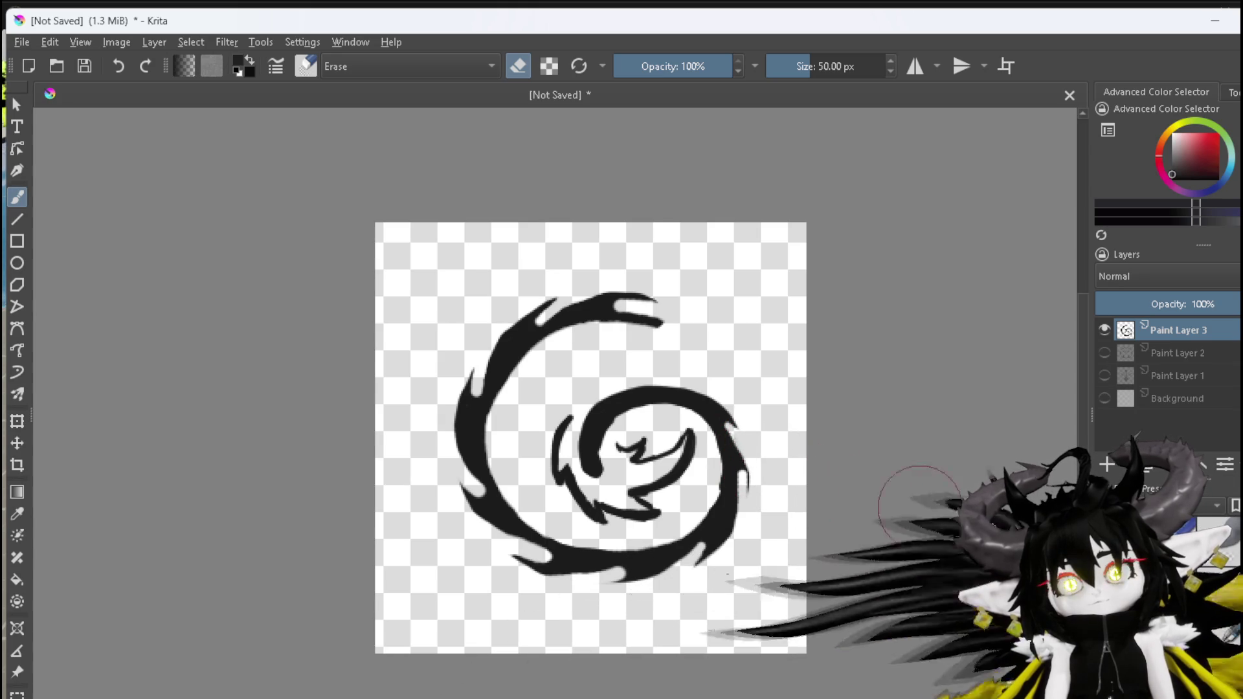
key("e")
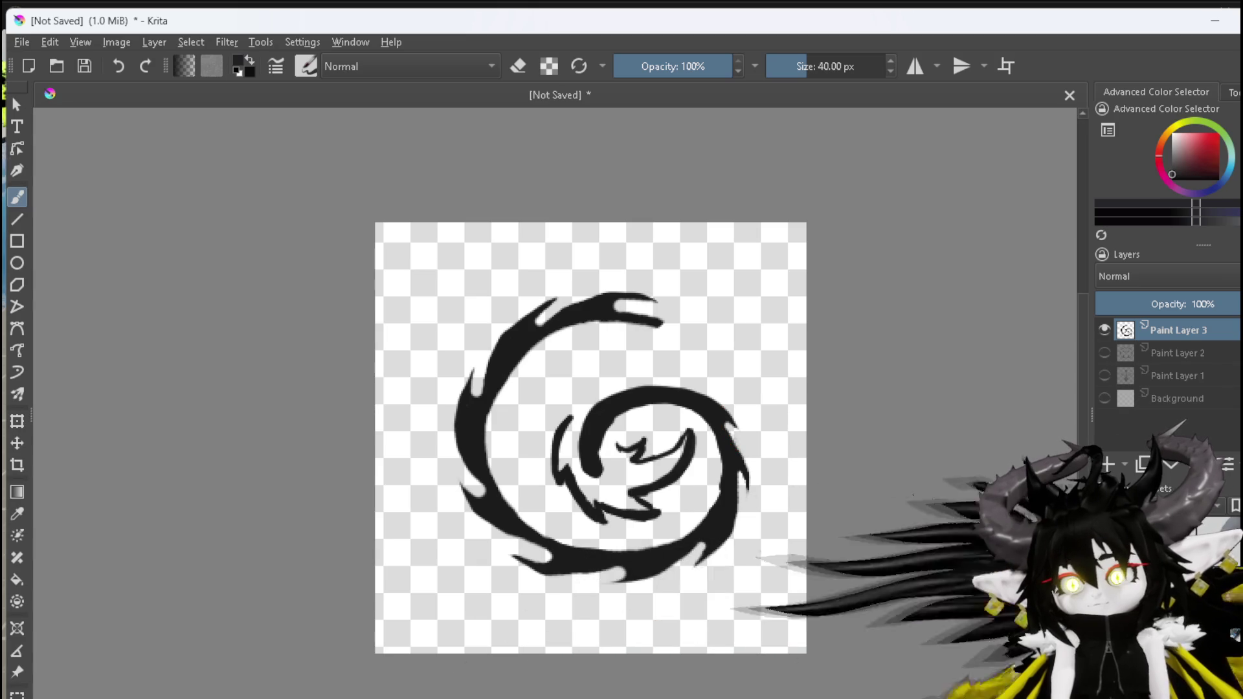
key("e")
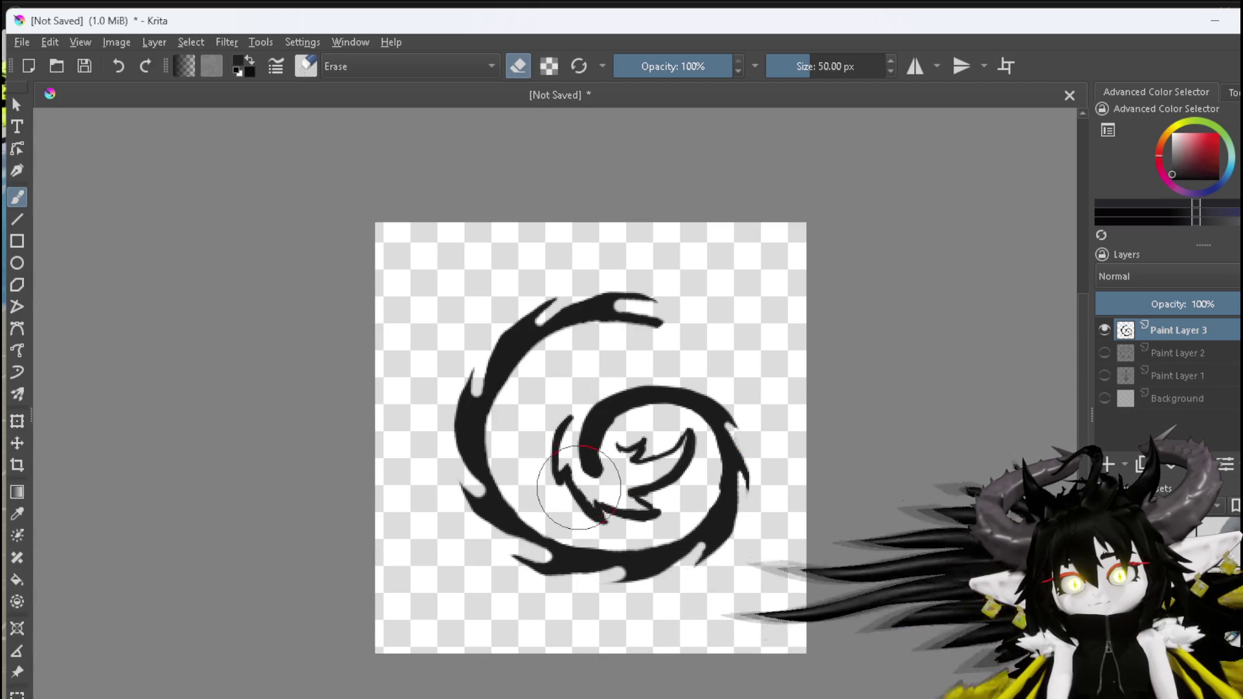
Erase small sections of the spiral's inner coil
left_click_drag(579, 489, 584, 498)
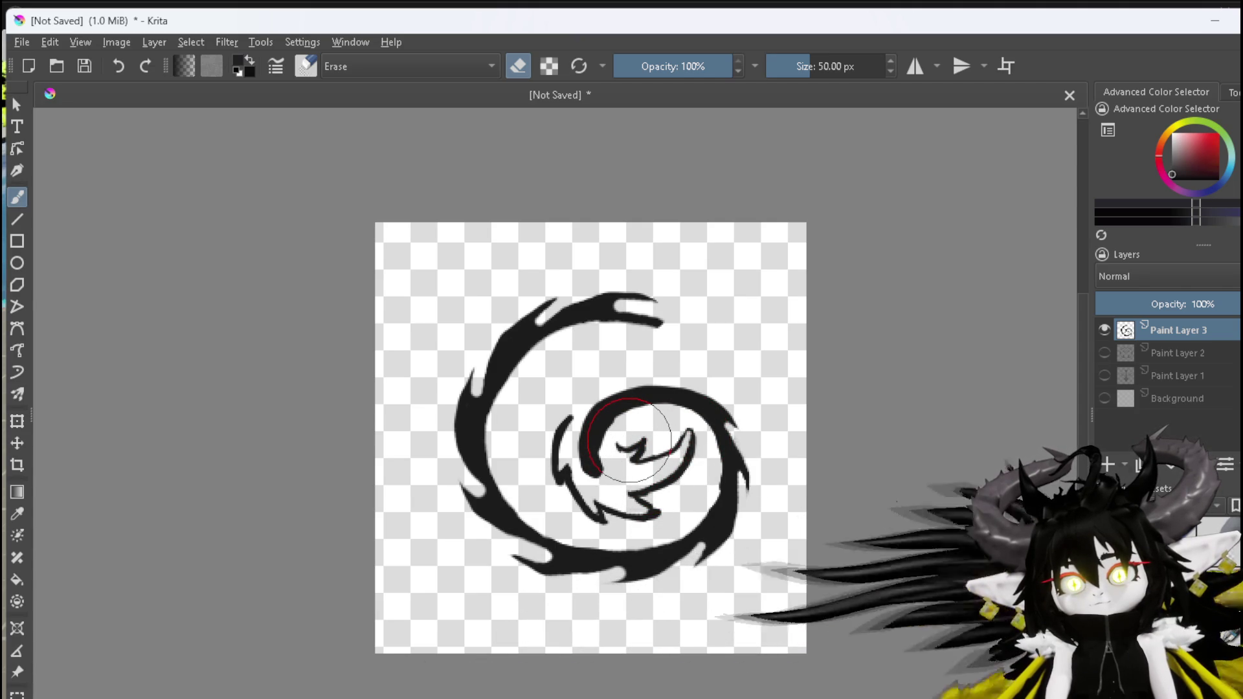
mouse_move(626, 444)
left_mouse_down()
mouse_move(642, 453)
mouse_move(673, 440)
left_mouse_up()
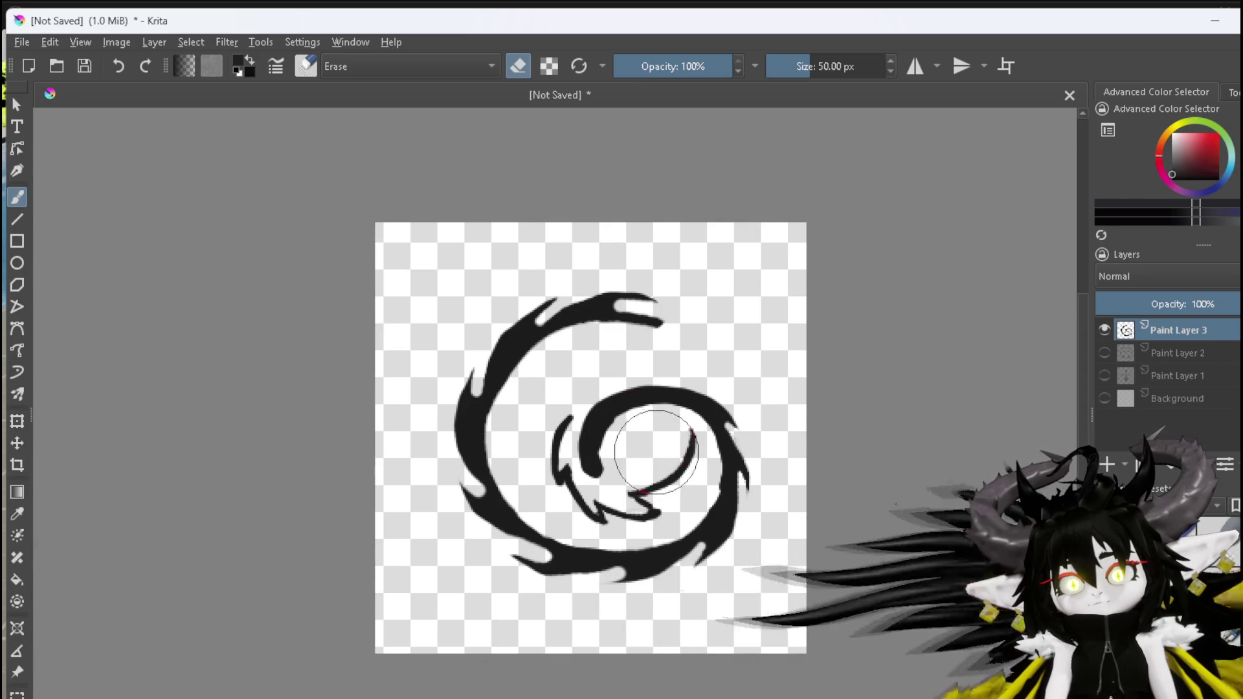
key("e")
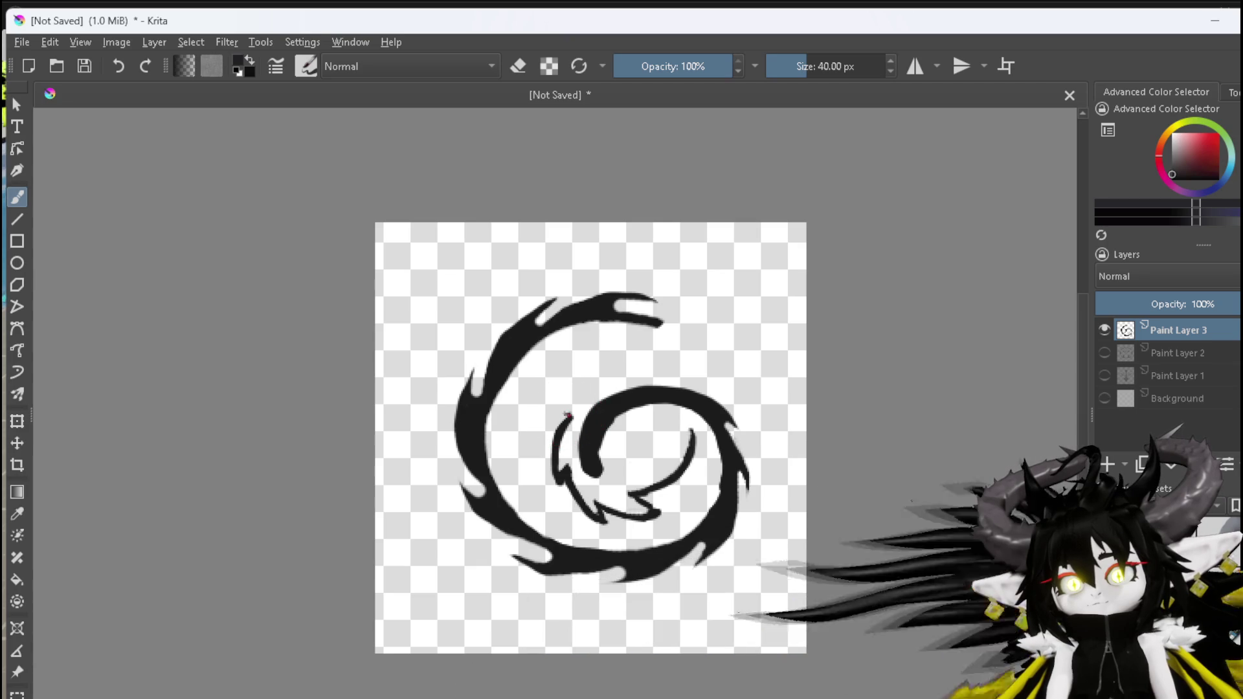
Extend the small inner hook up and to the right, then notch its tip
left_click_drag(556, 412, 606, 377)
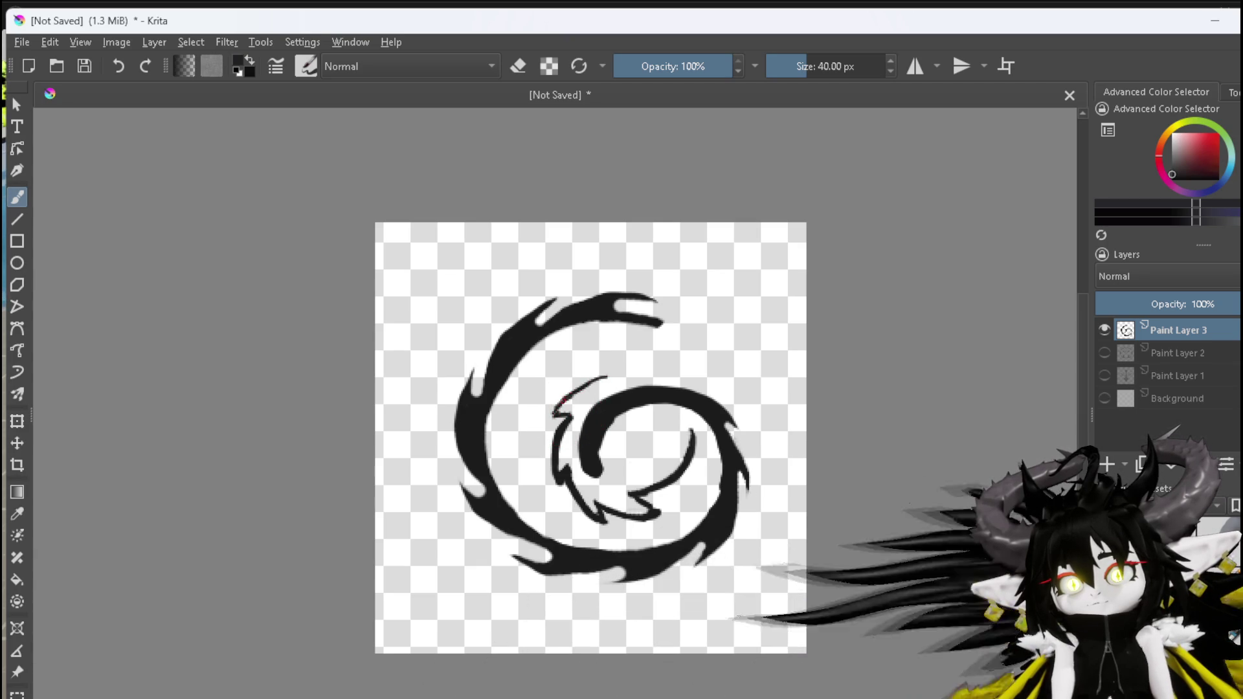
left_click_drag(554, 412, 602, 375)
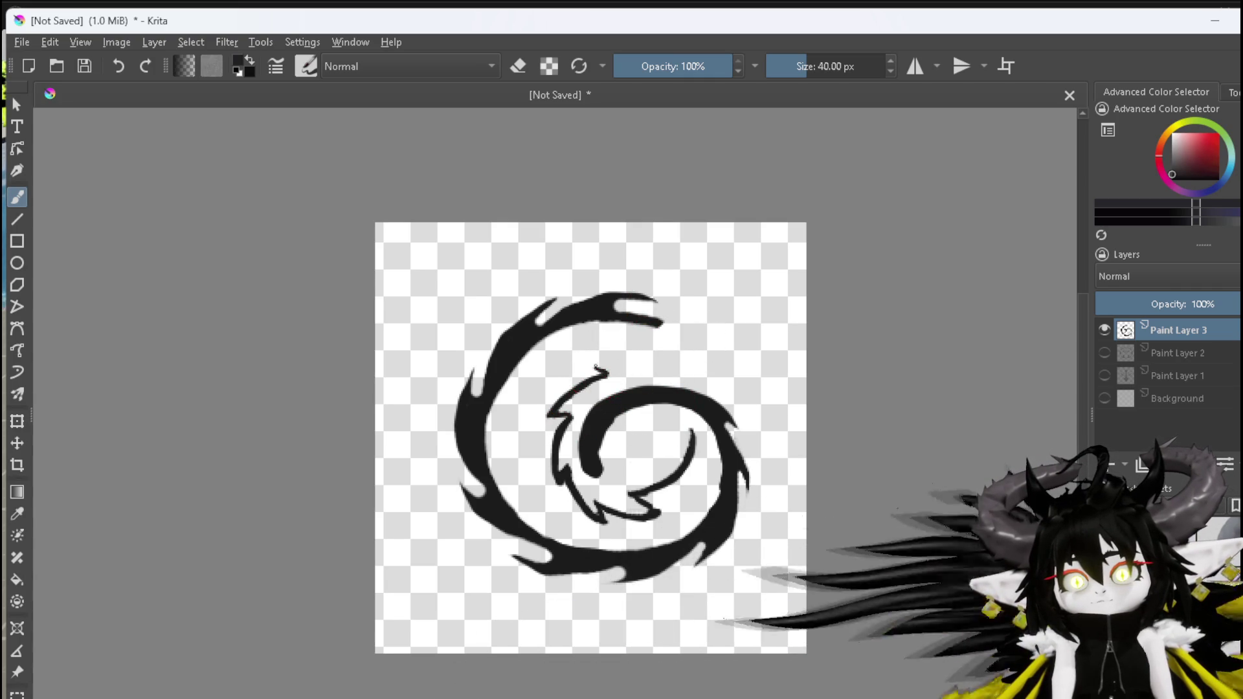
left_click_drag(624, 361, 650, 360)
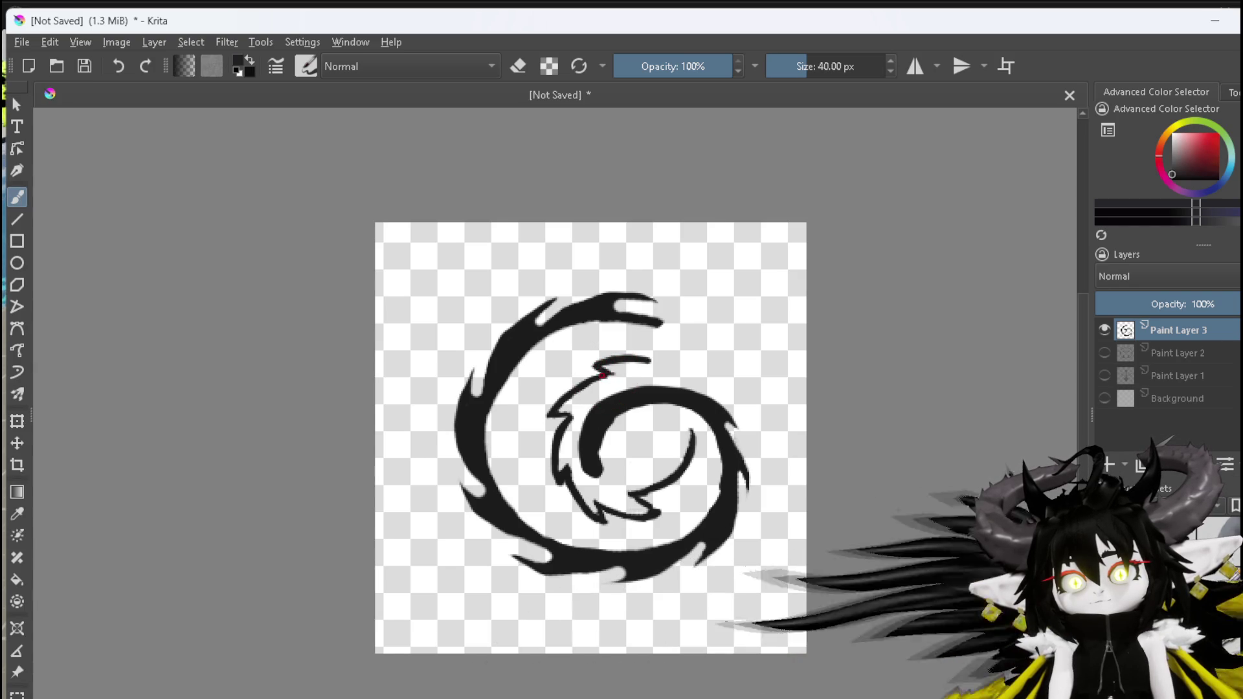
key("e")
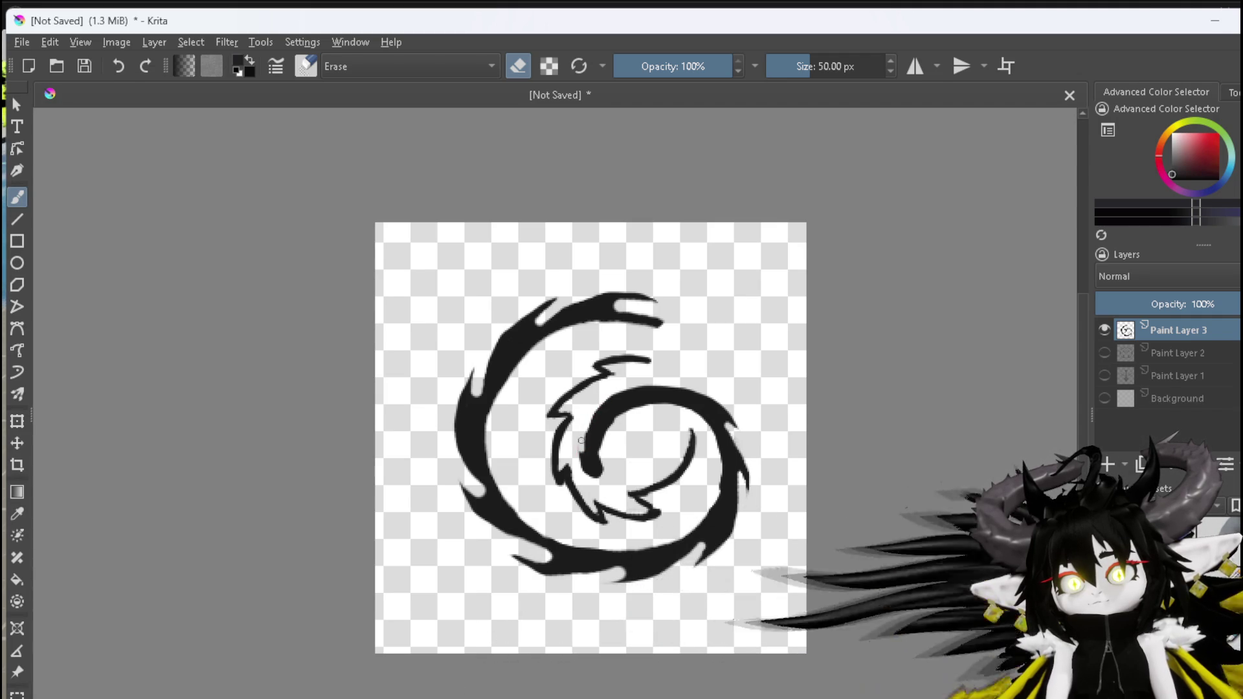
left_click_drag(583, 462, 585, 465)
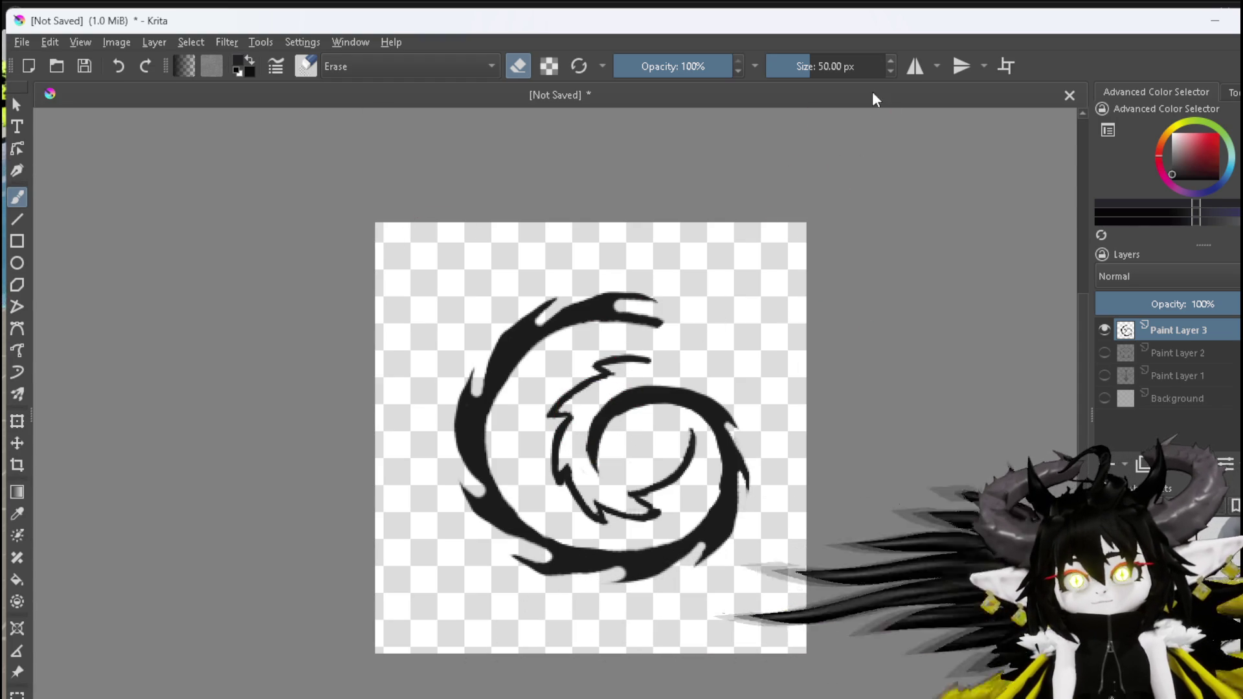
Show horizontal and vertical mirror centre lines, then shift the spiral up-left onto the canvas centre
left_click(914, 65)
left_click(964, 66)
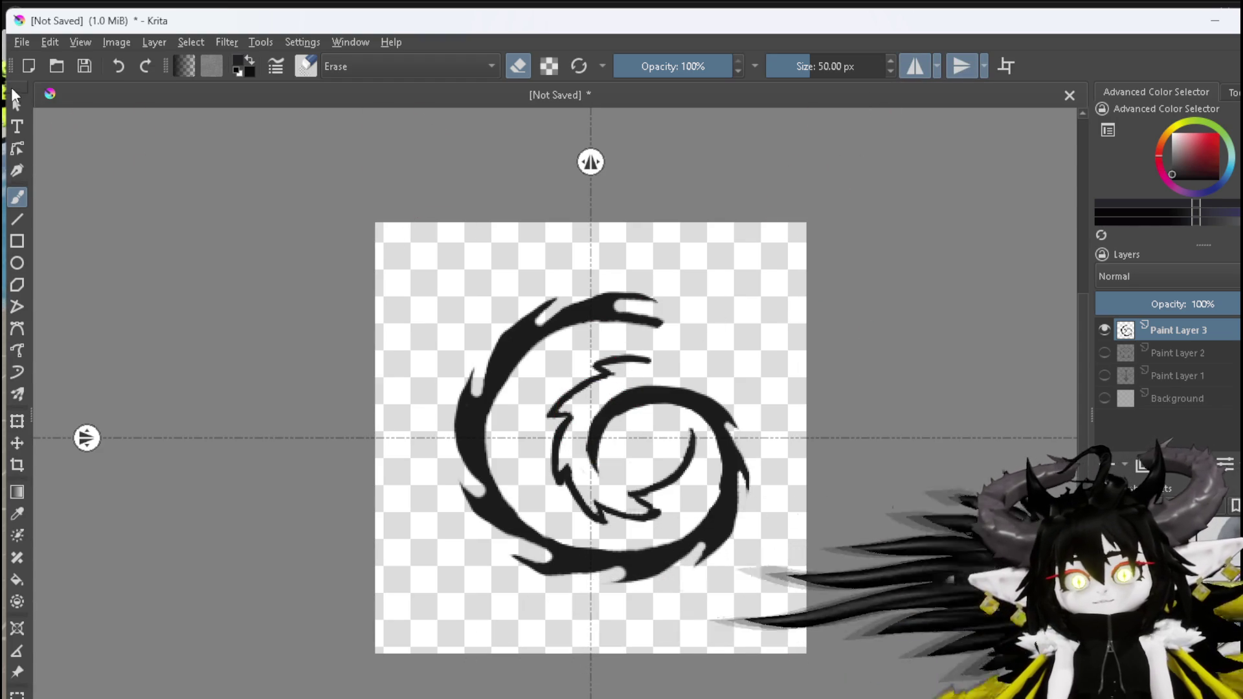
left_click(17, 420)
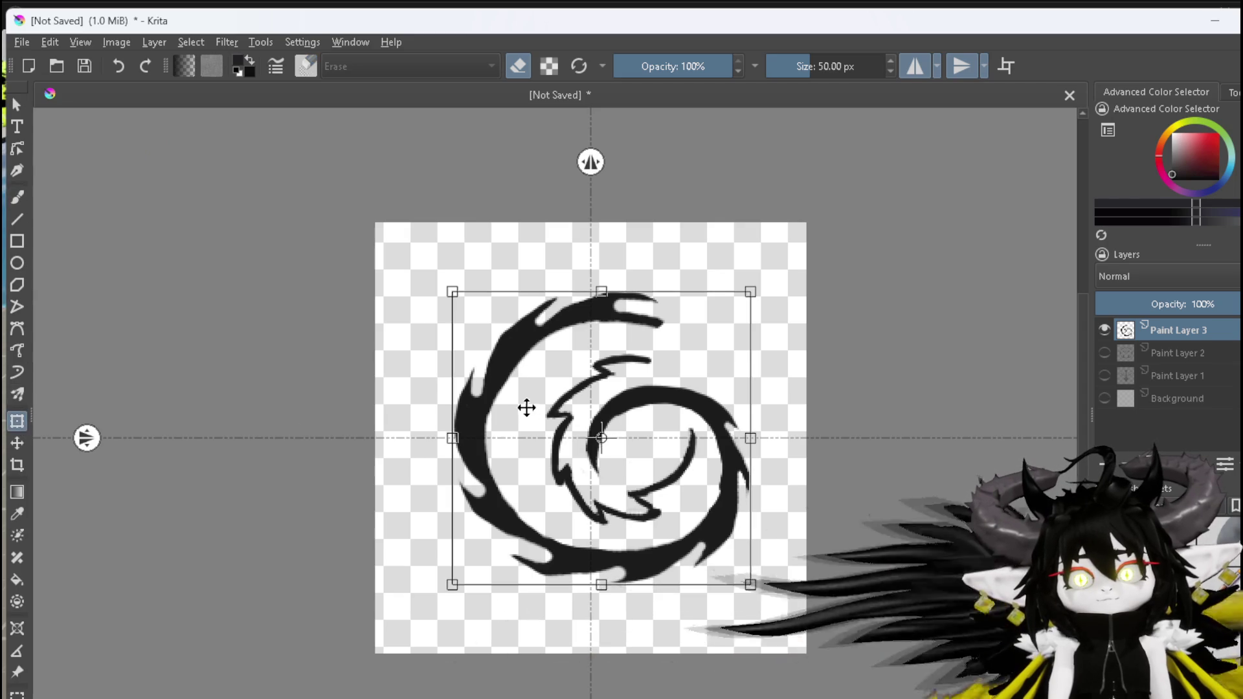
left_click_drag(508, 388, 496, 375)
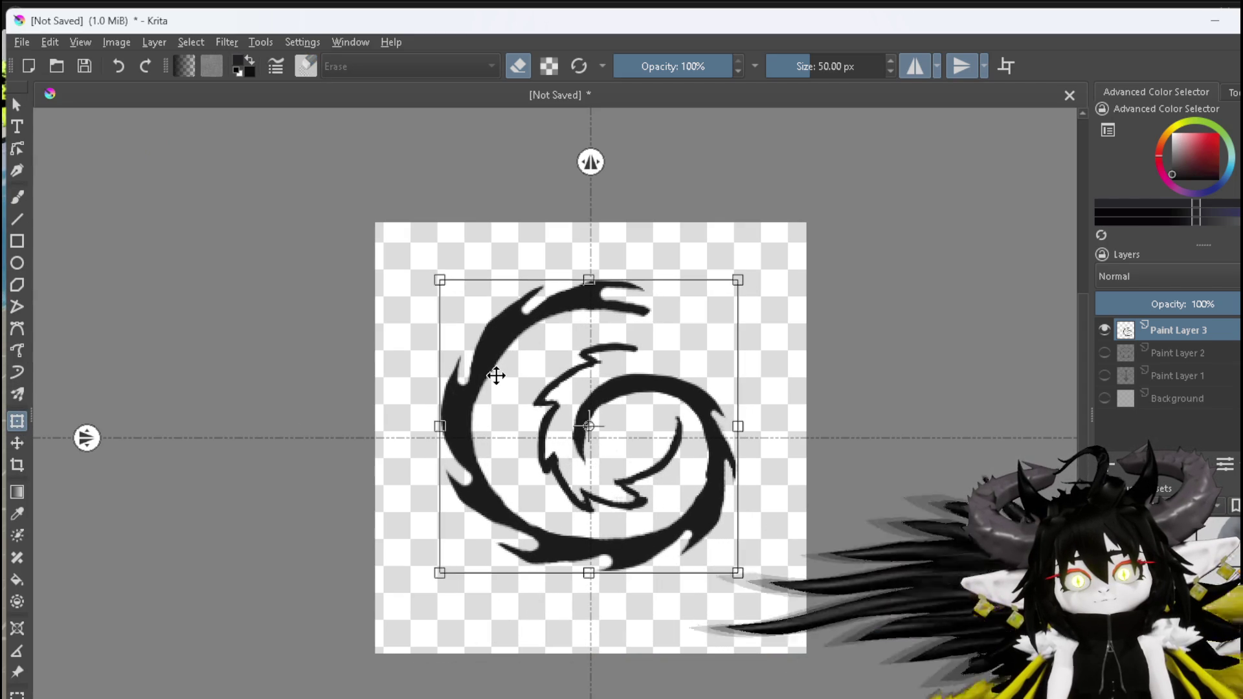
key("Return")
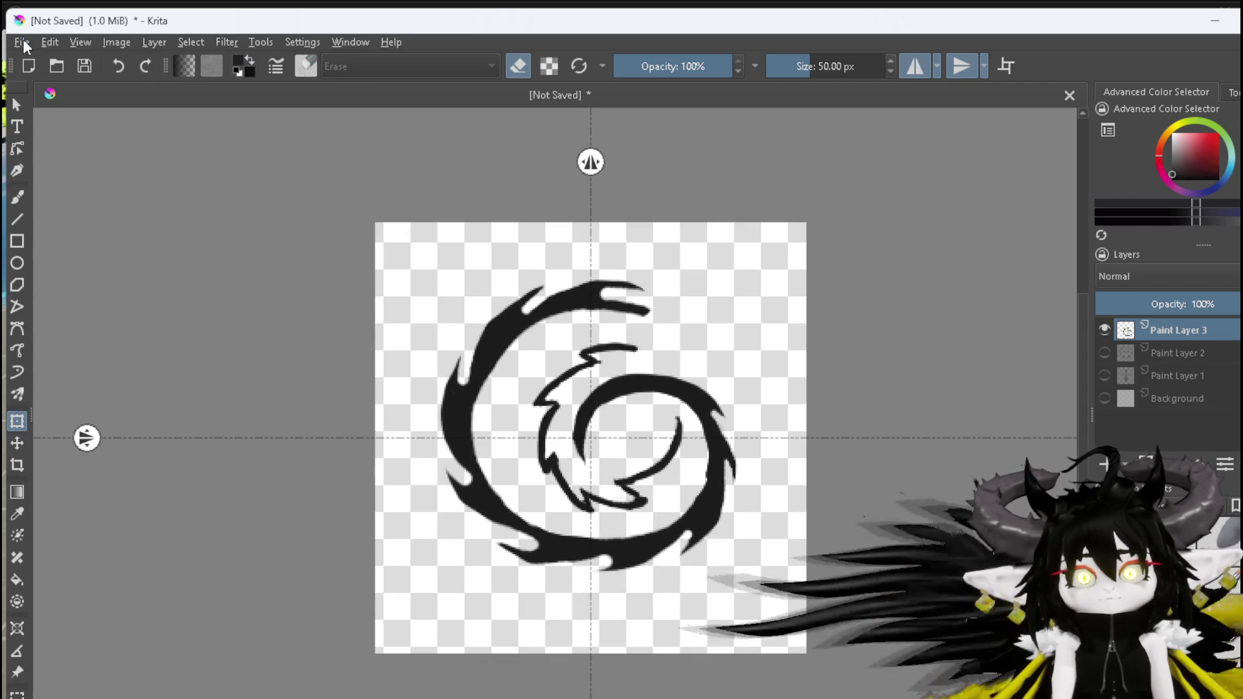
left_click(22, 40)
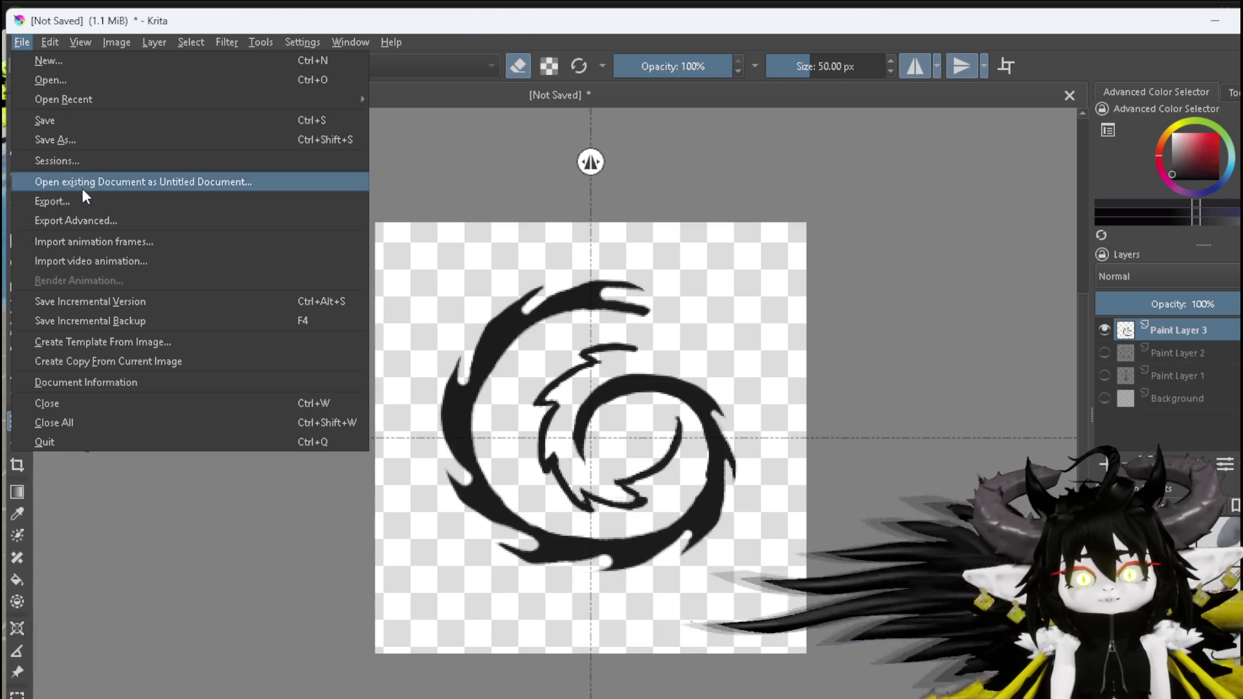
key("Escape")
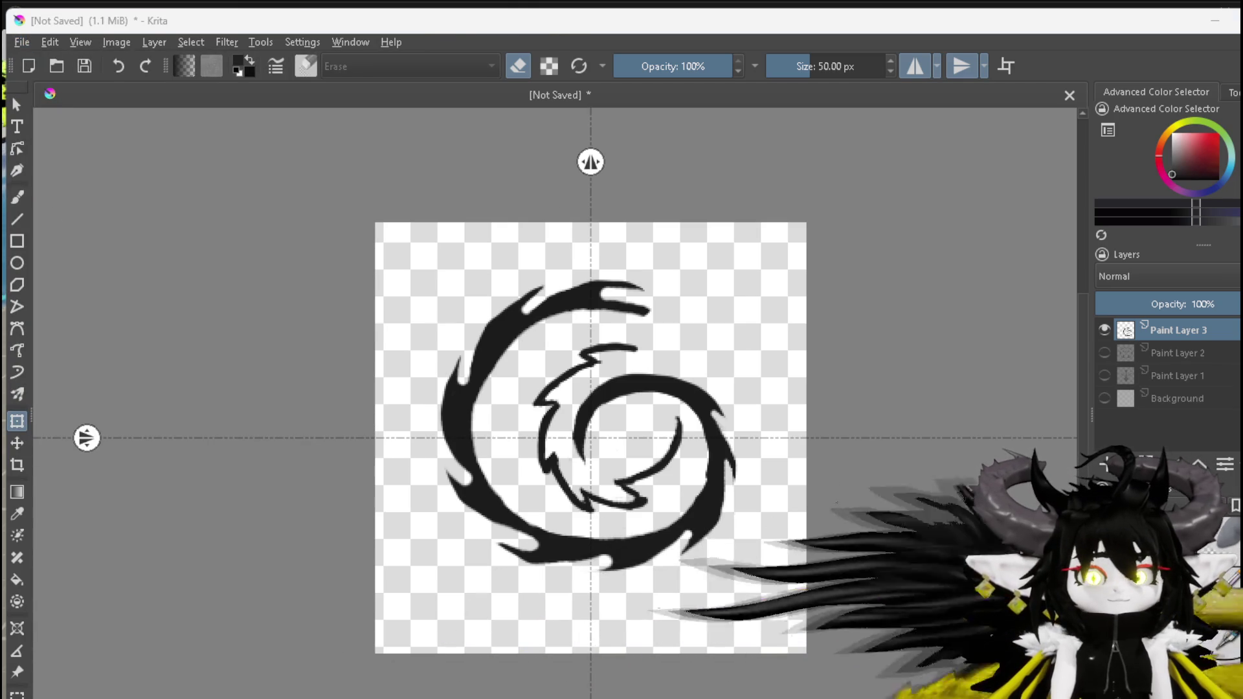